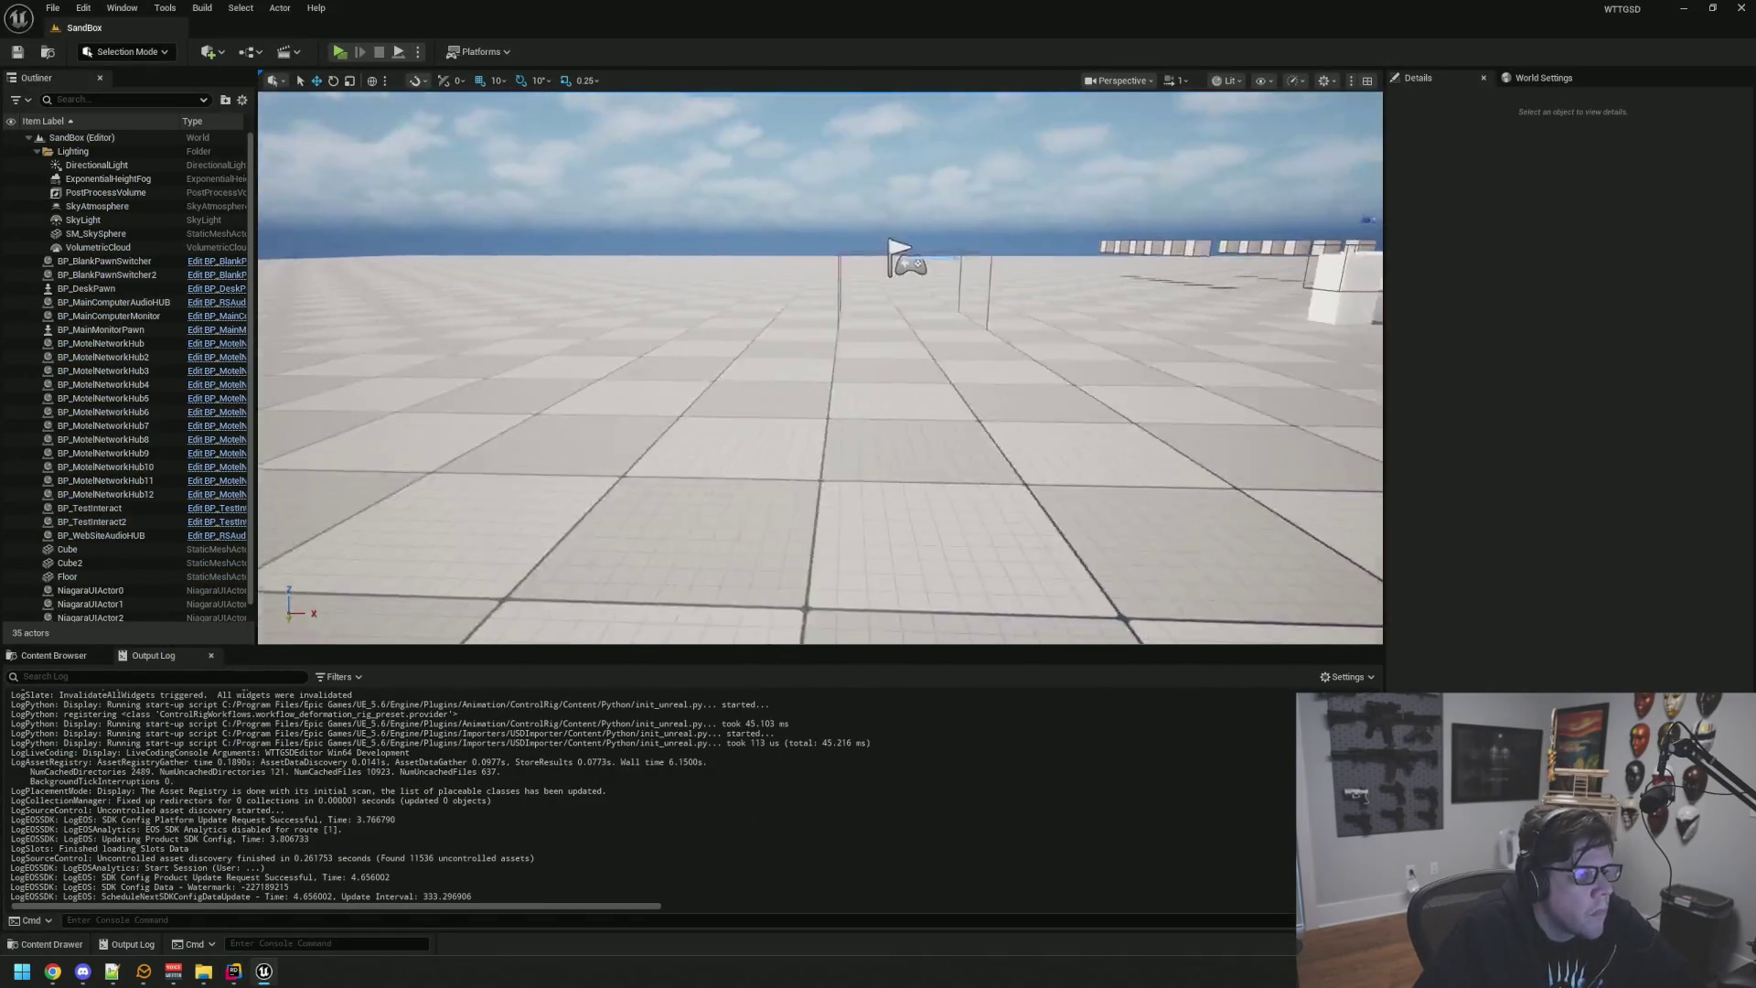
Step: Load the AnimTest map, try Play, and open ABP_Simon from the compile-error warning
click(47, 657)
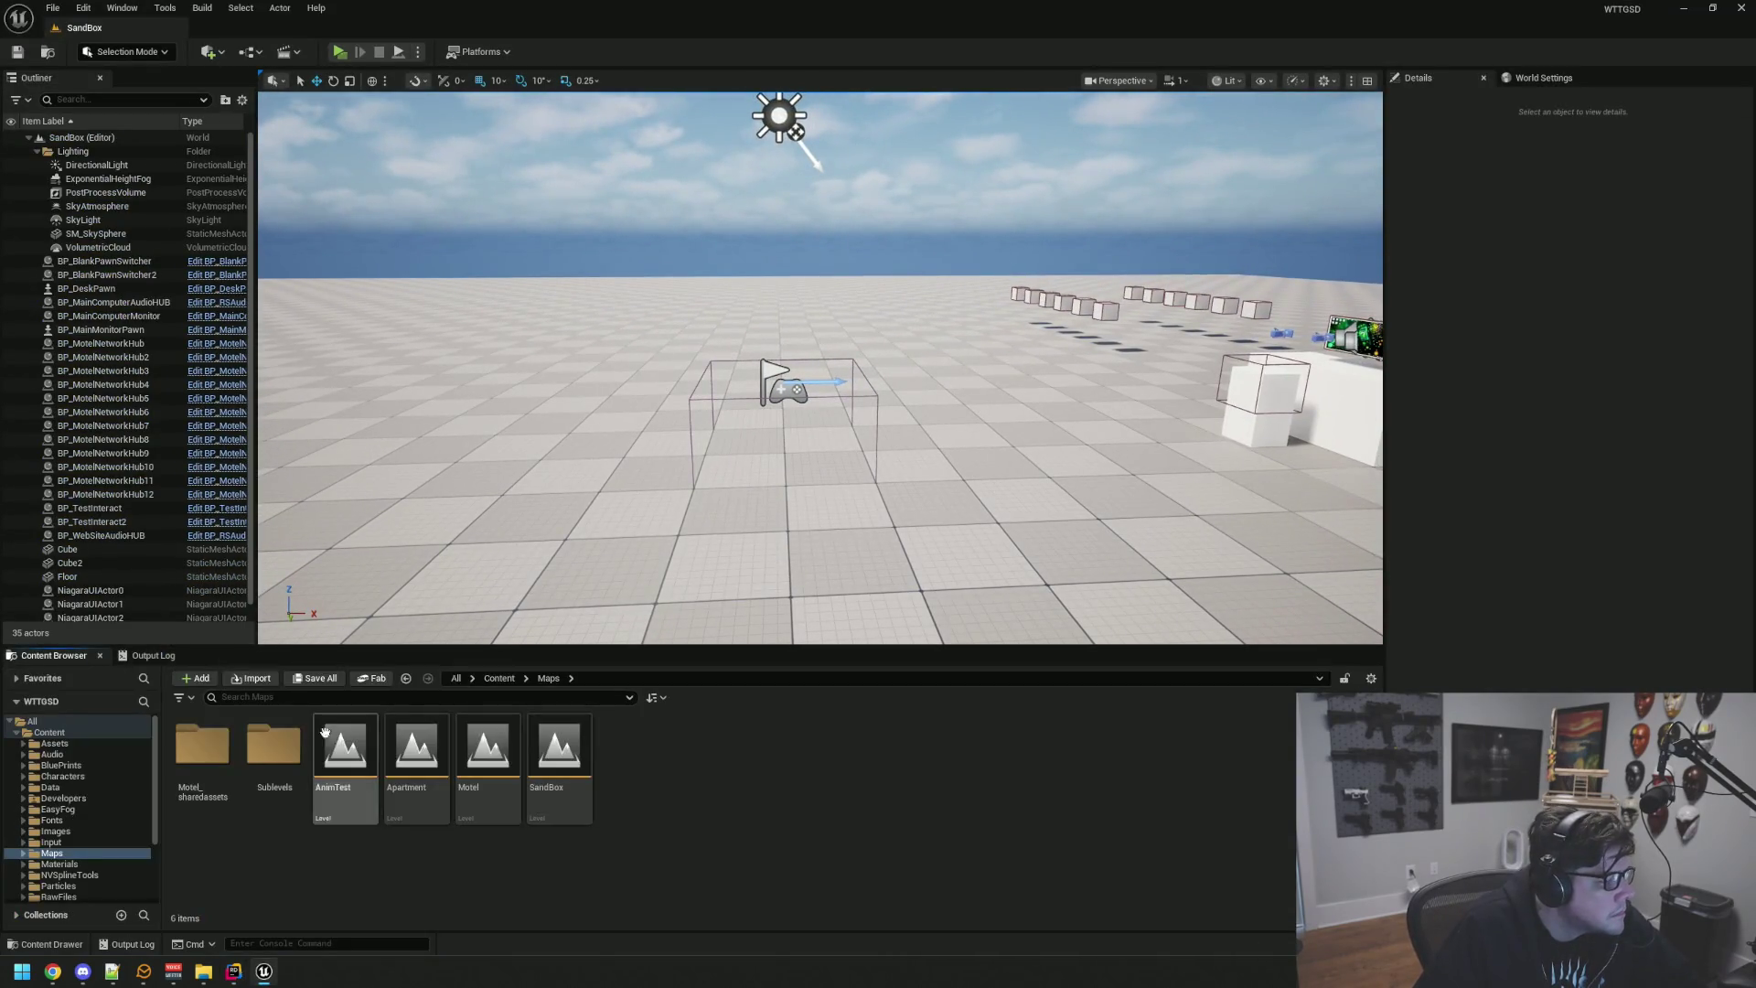
double_click(345, 759)
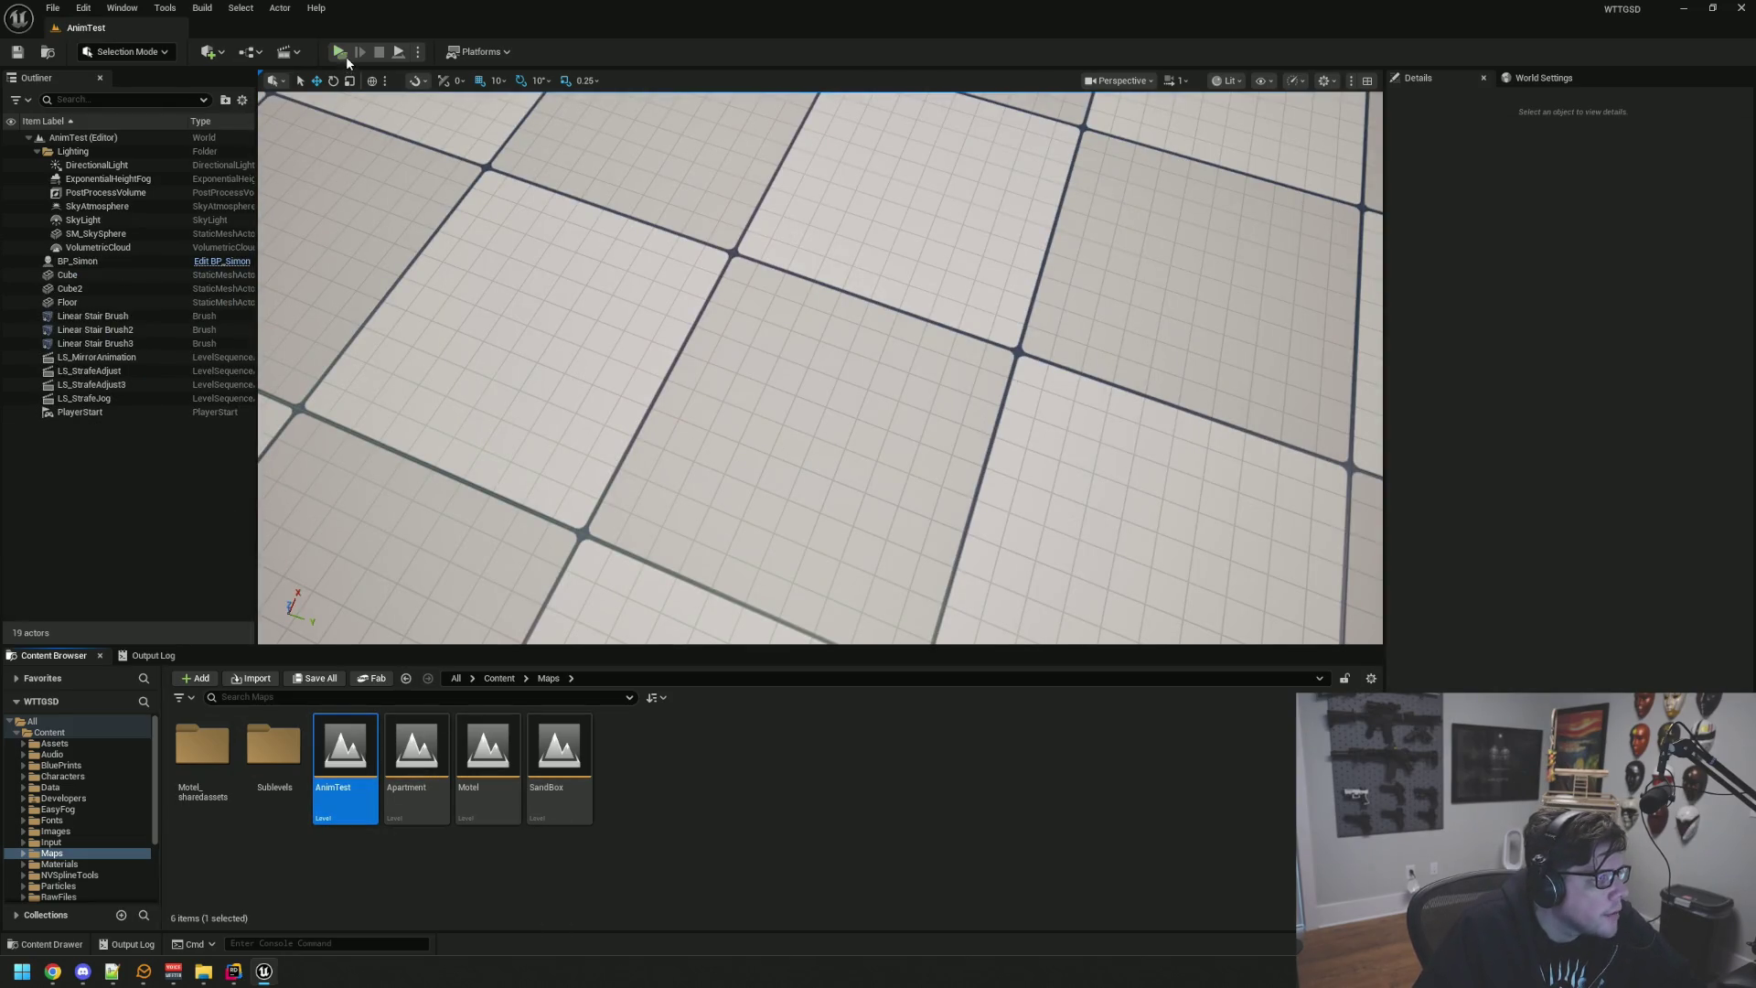
click(341, 53)
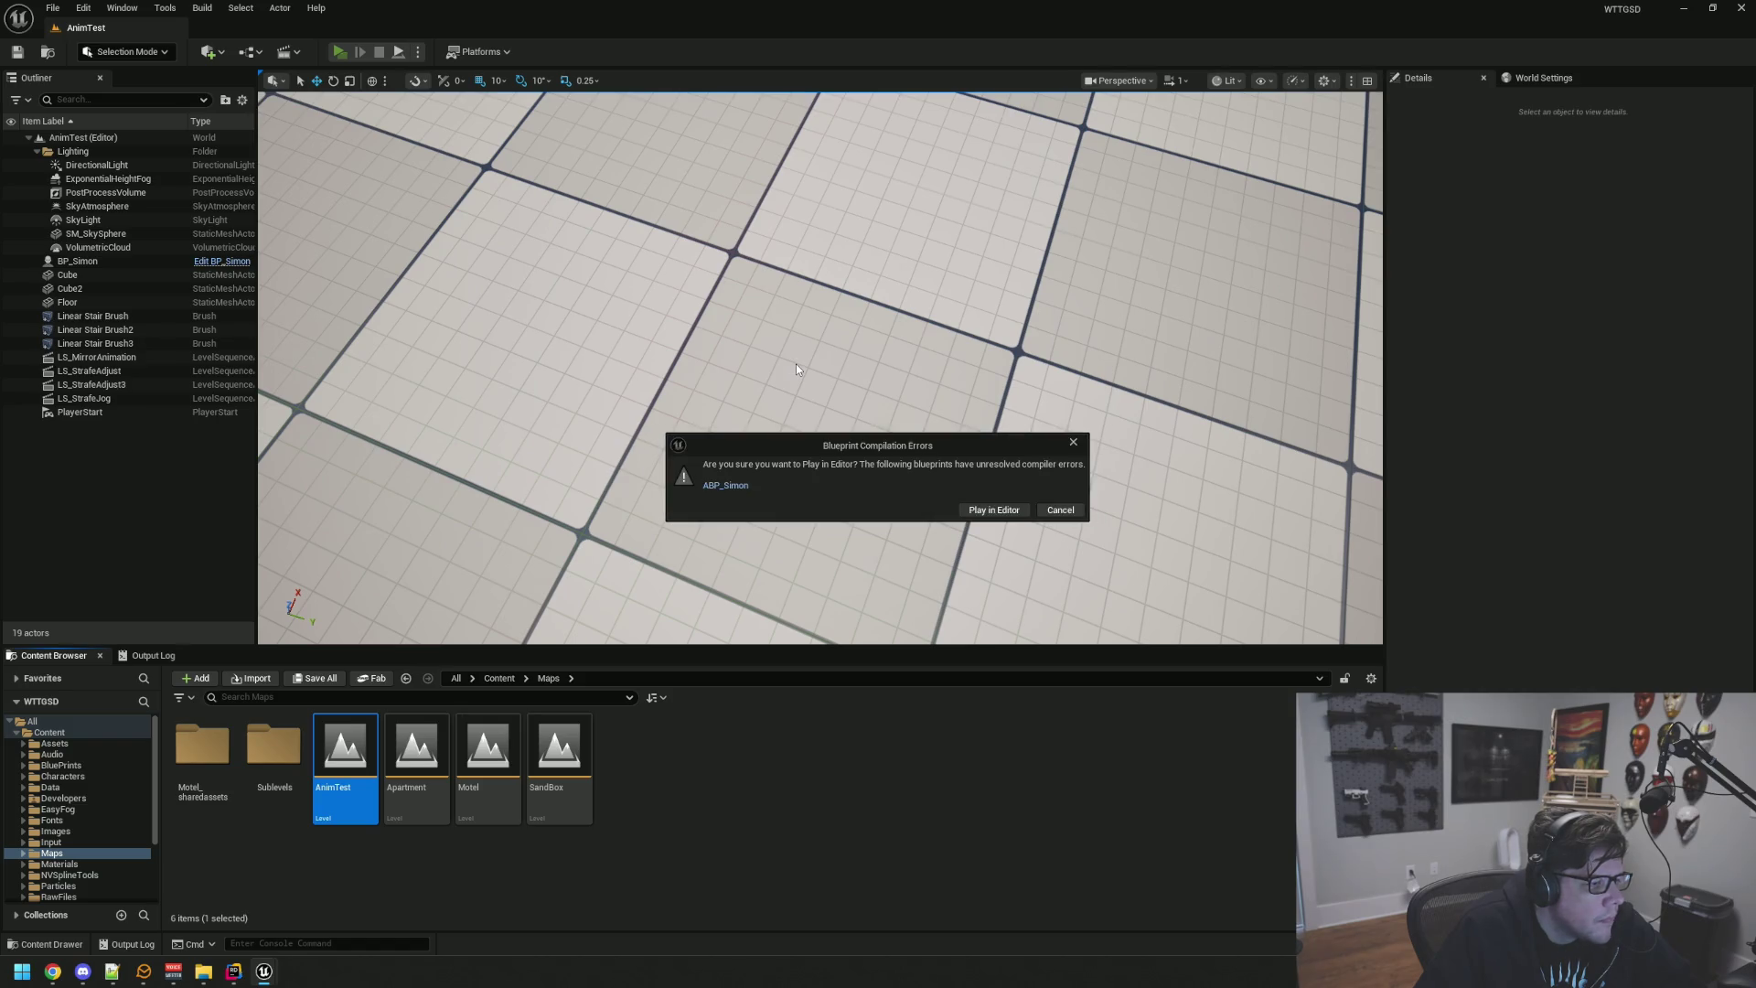
click(734, 486)
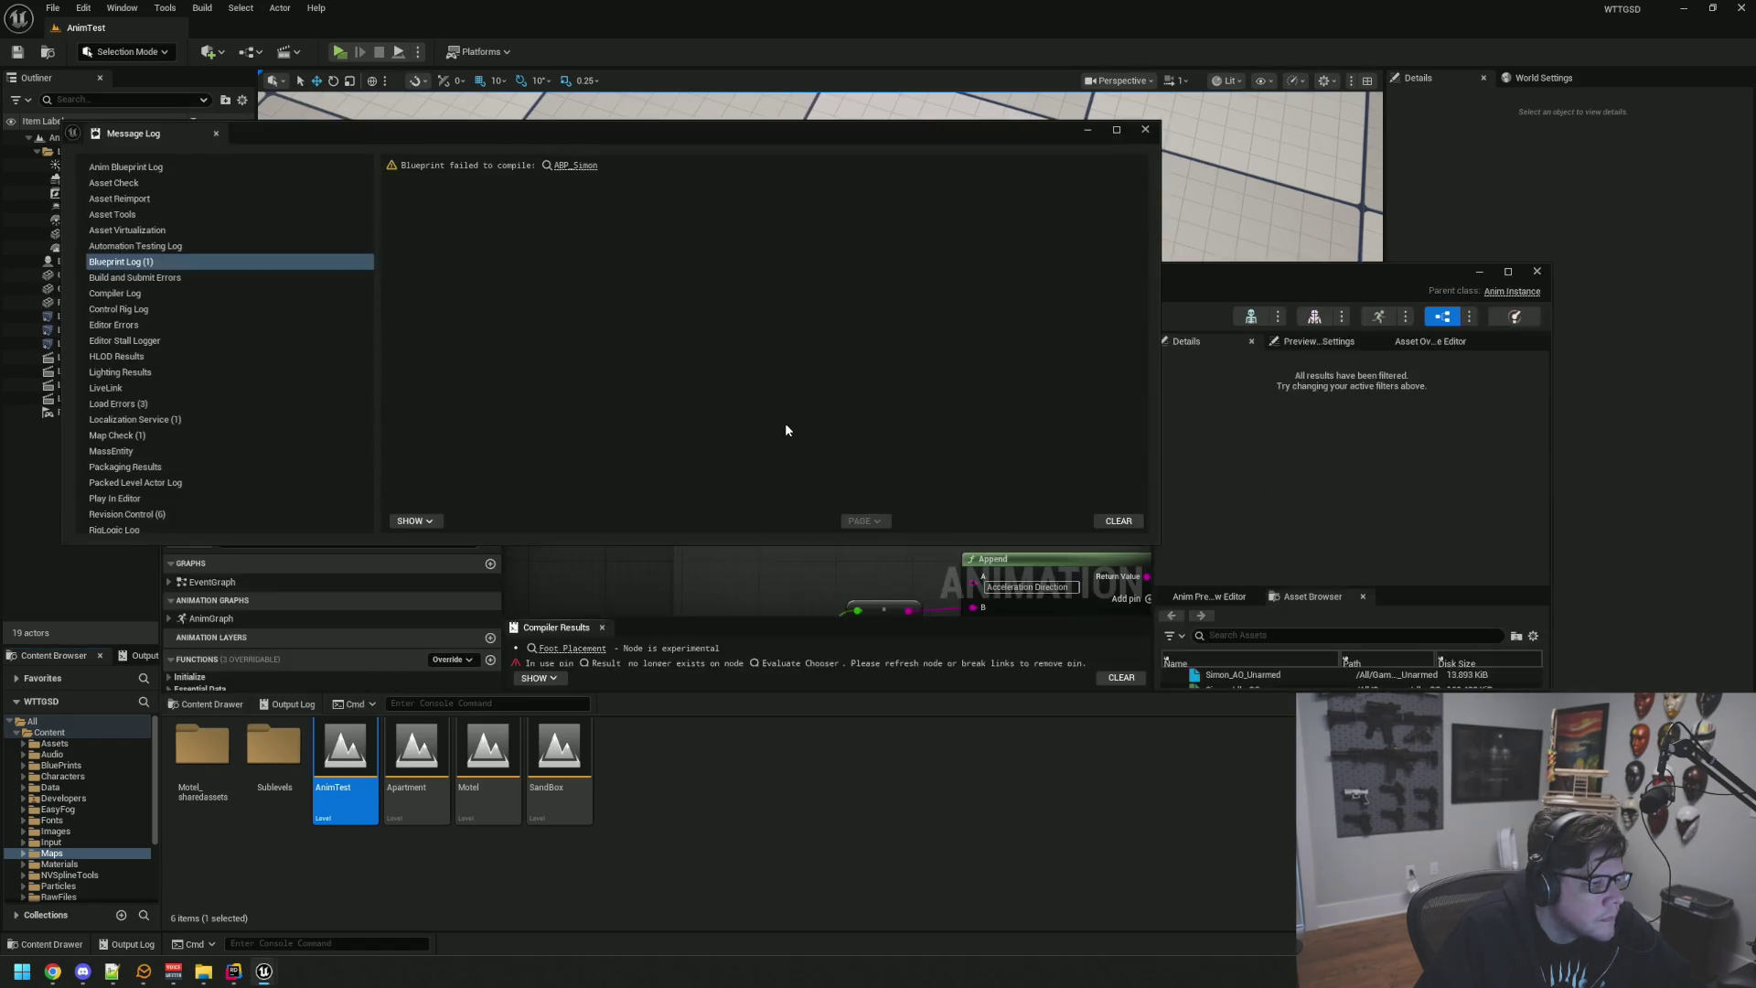
Step: Recompile ABP_Simon and go to the failing Evaluate Chooser node in PickStartAnim
click(589, 170)
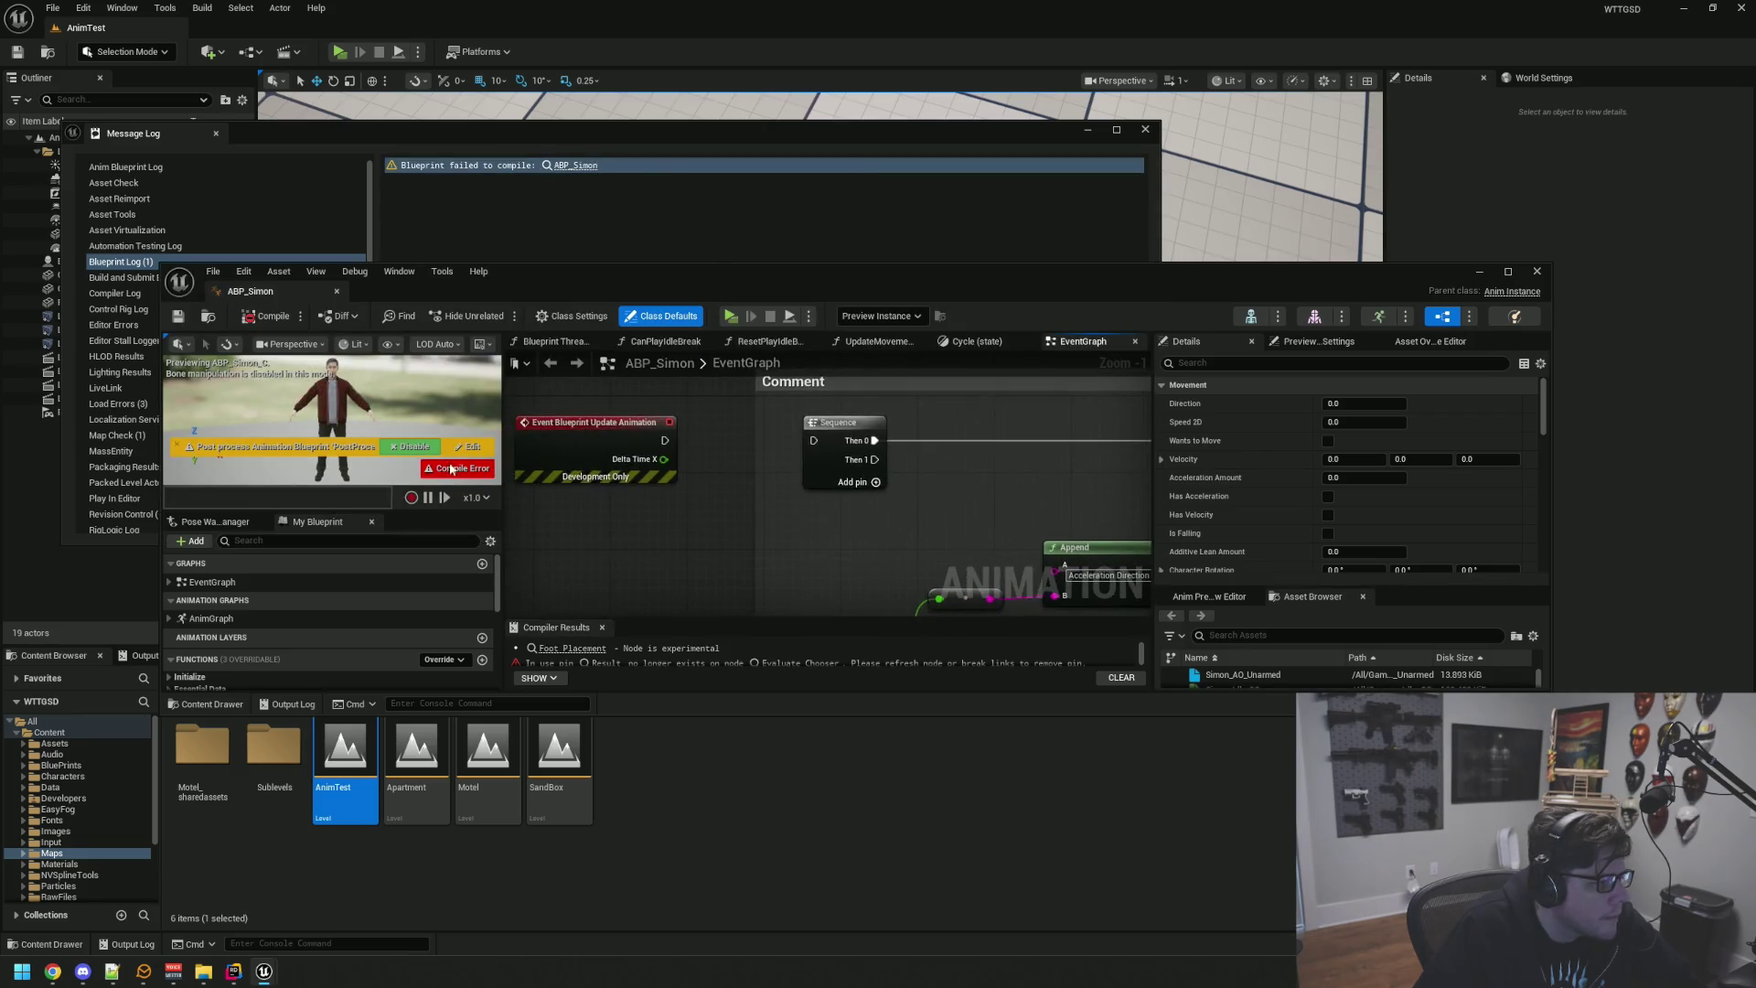
click(252, 320)
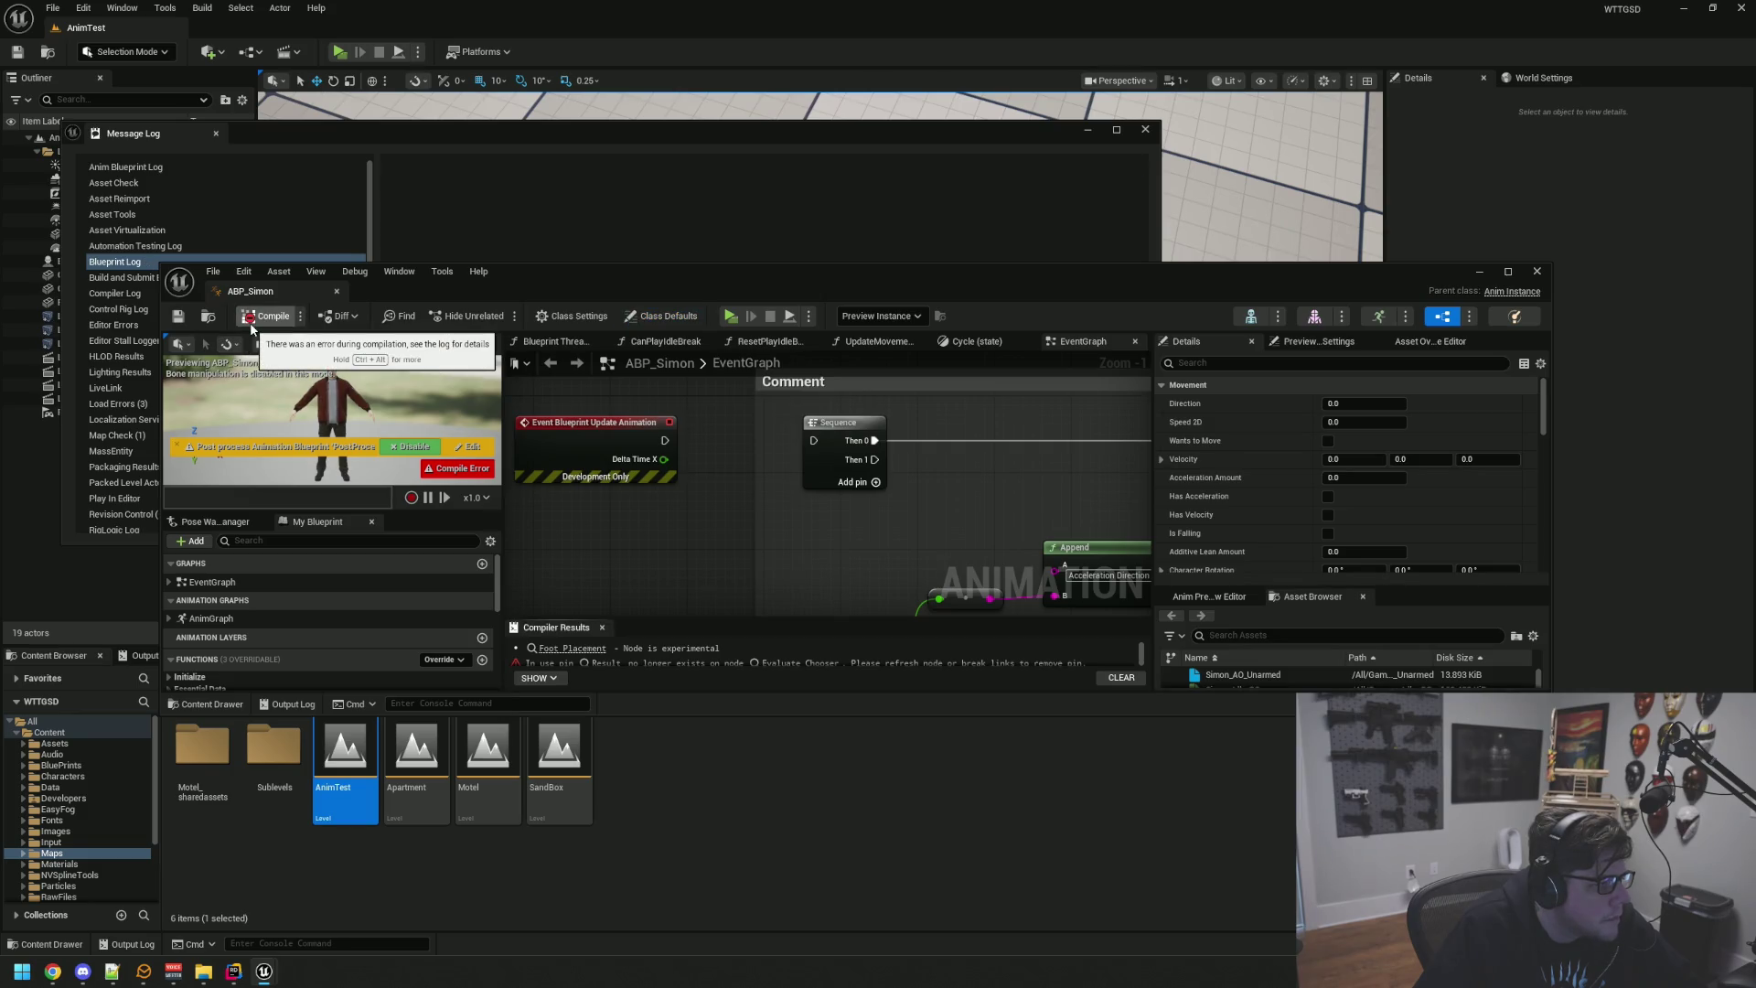
drag(693, 619, 695, 546)
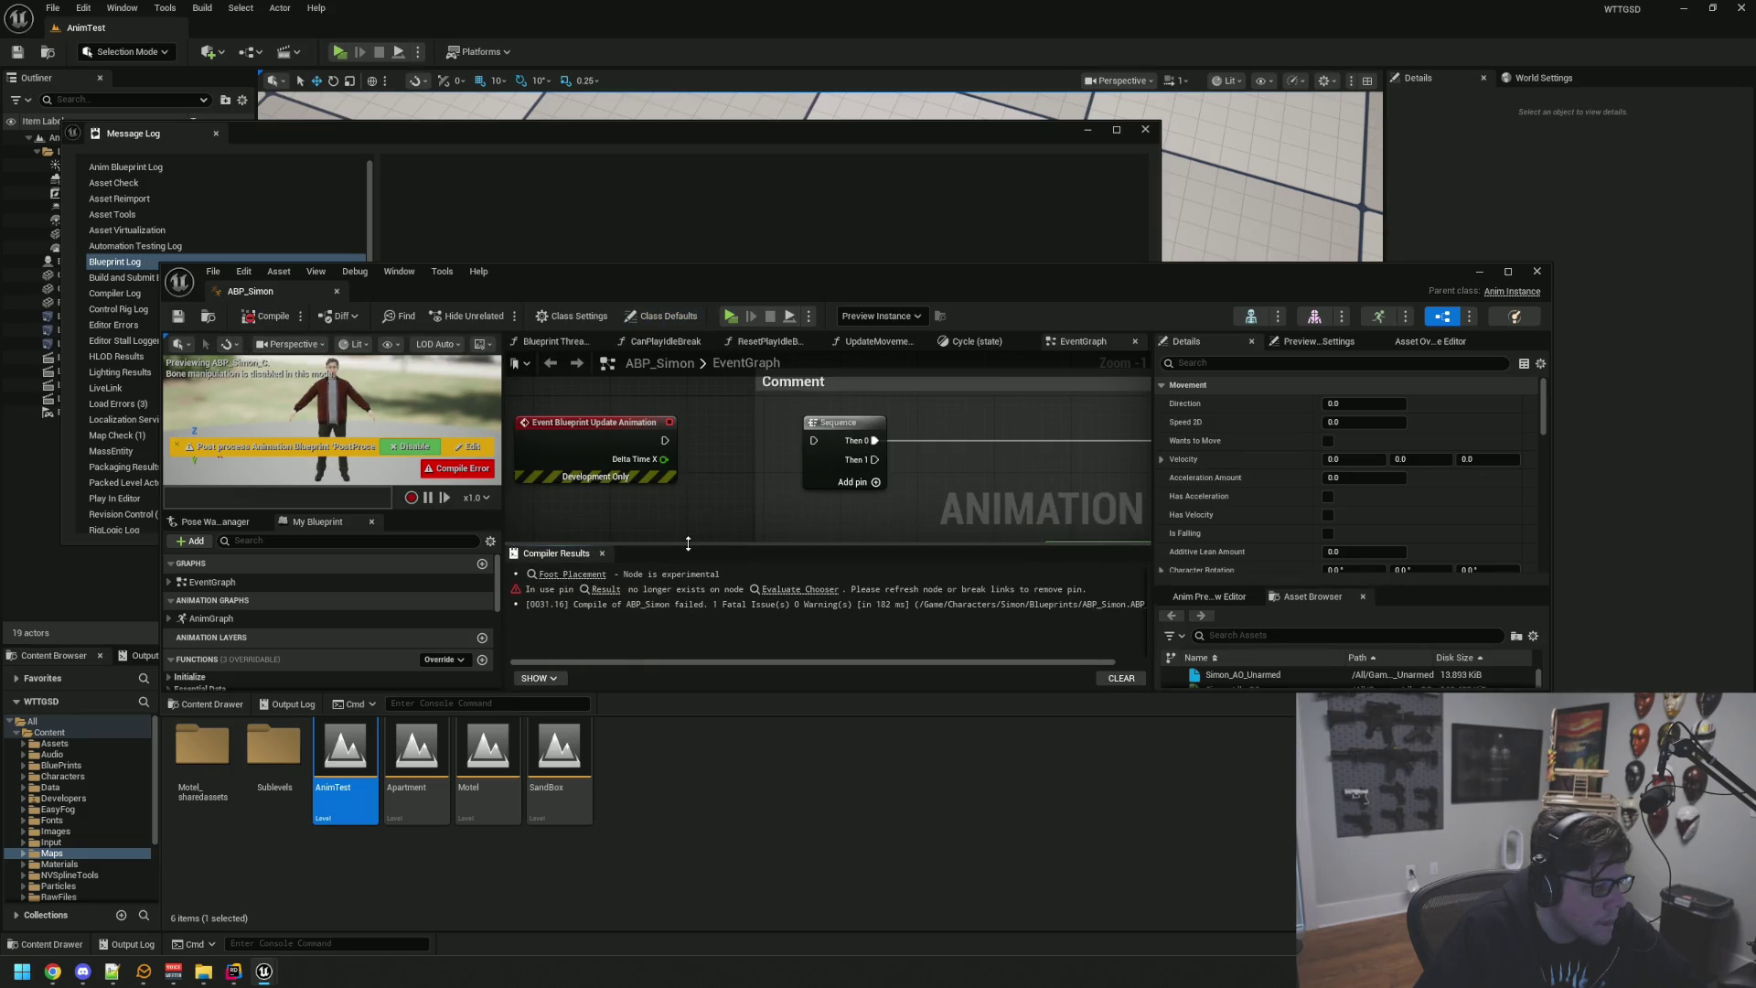
click(792, 590)
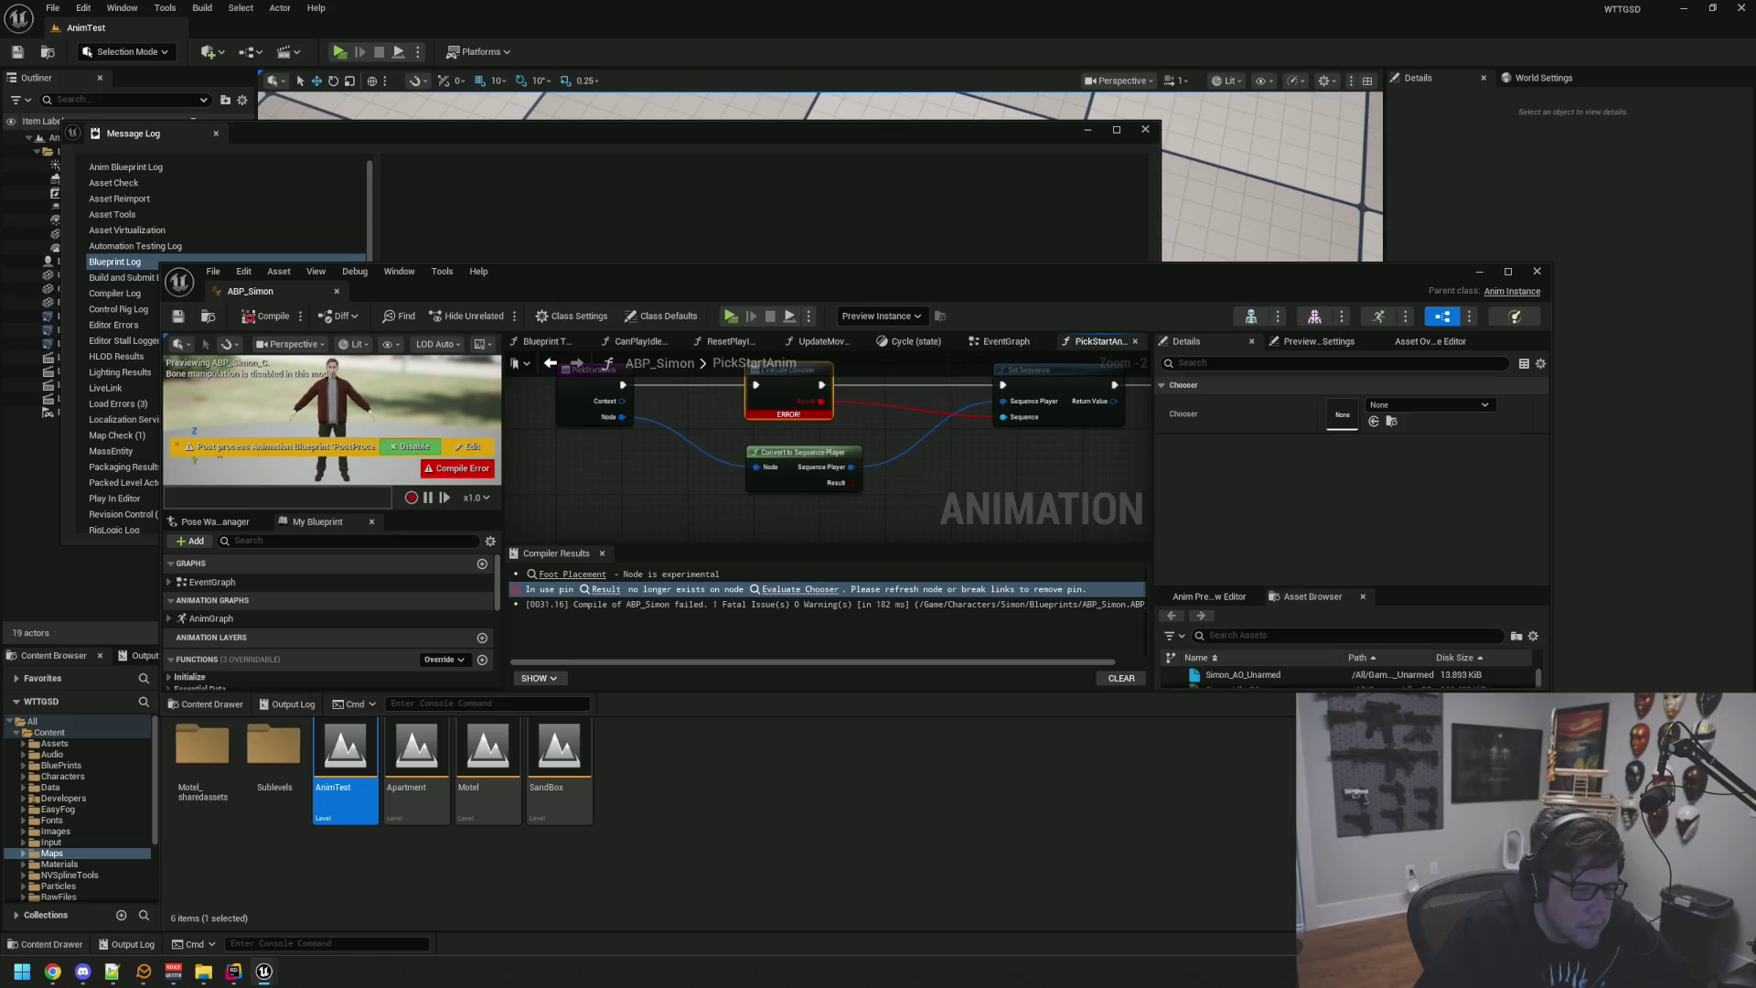
click(1395, 405)
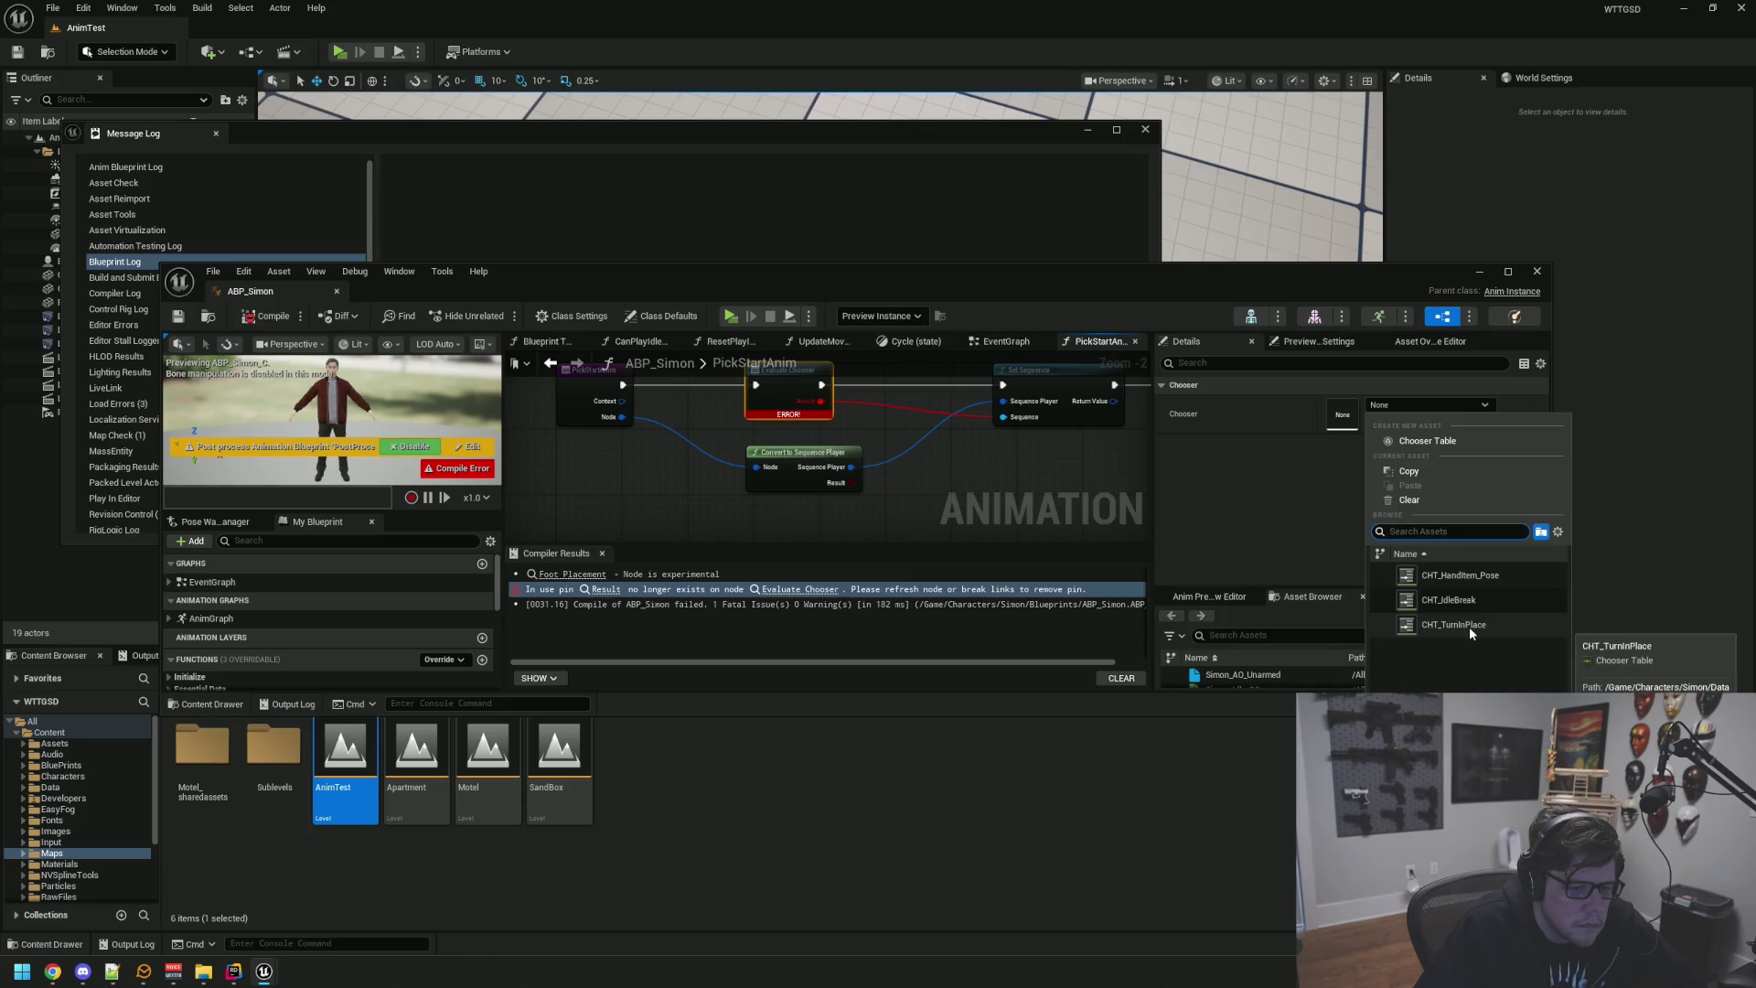
click(936, 480)
click(936, 480)
scroll(937, 481, down, 1)
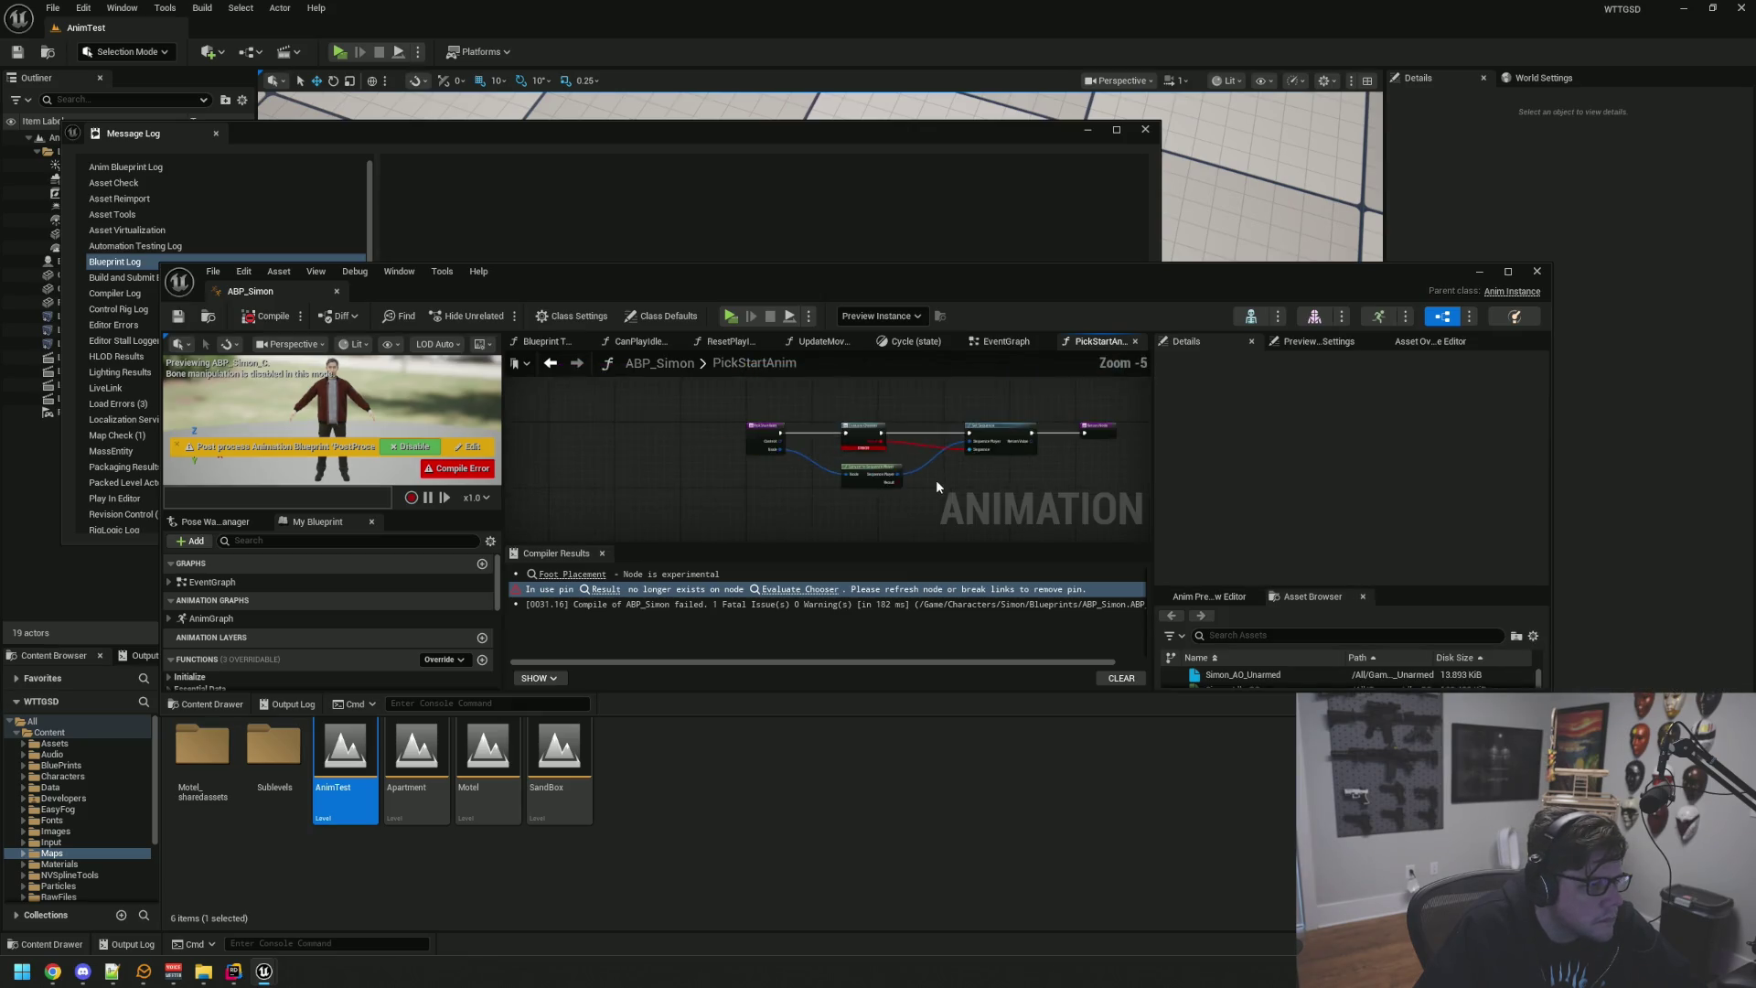
click(784, 395)
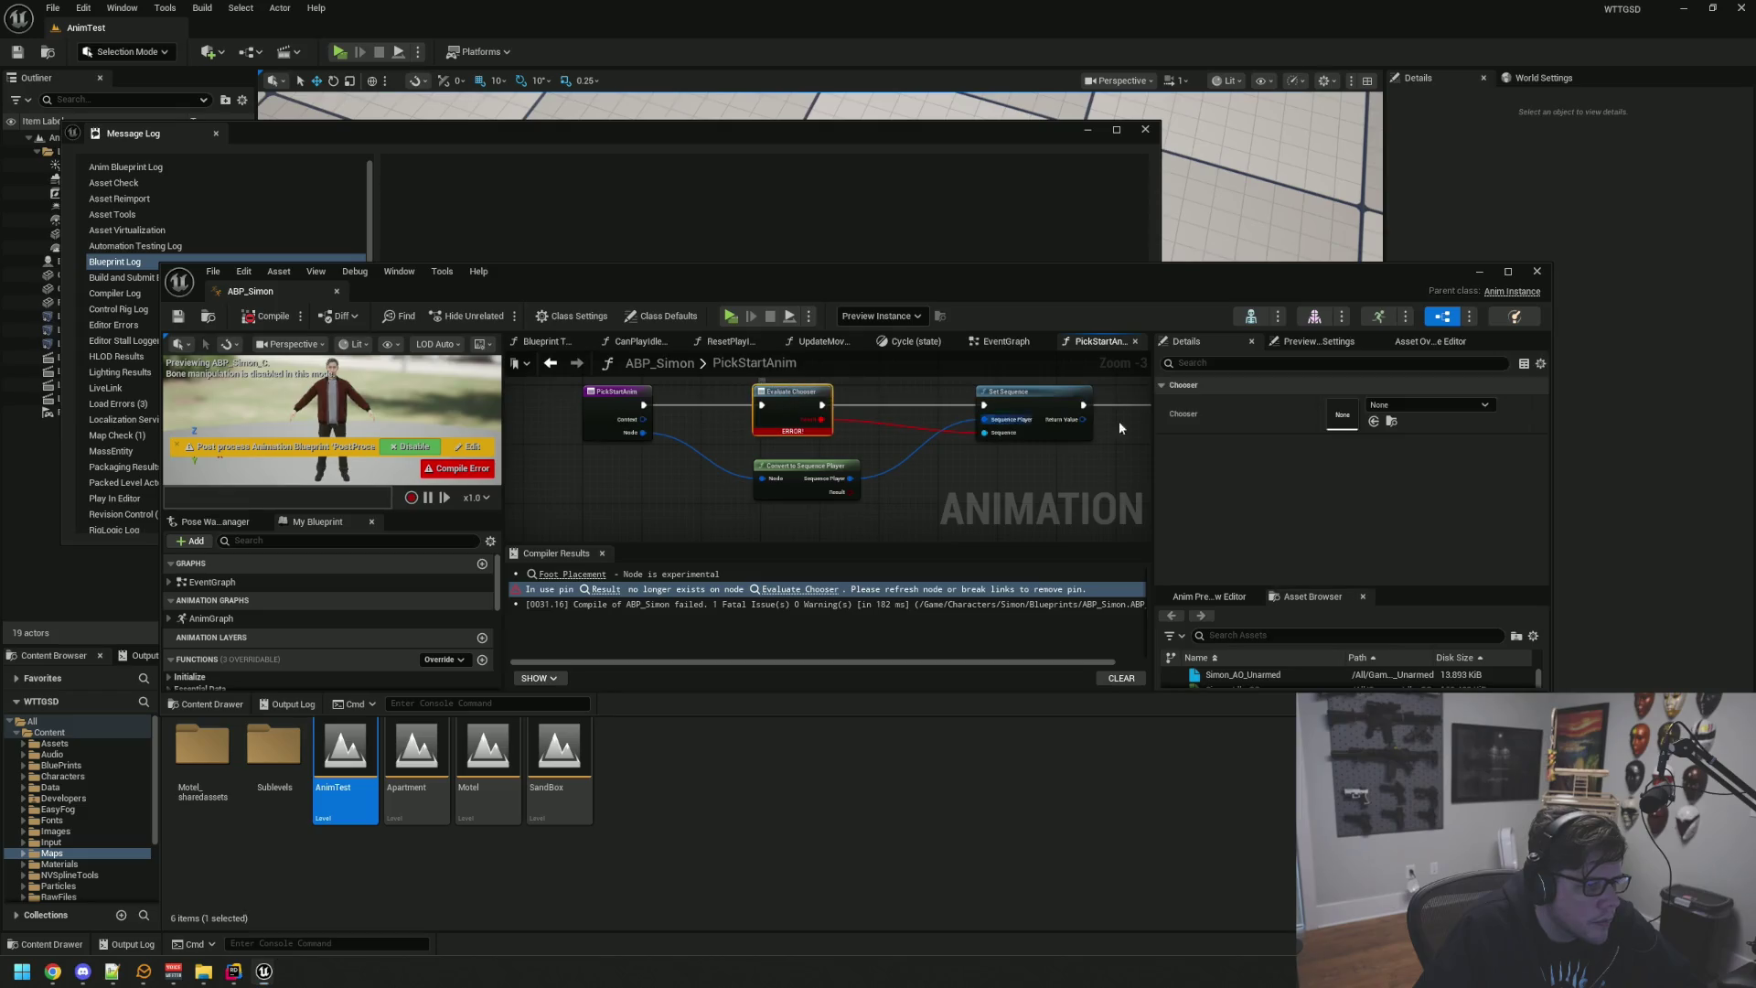
click(1425, 403)
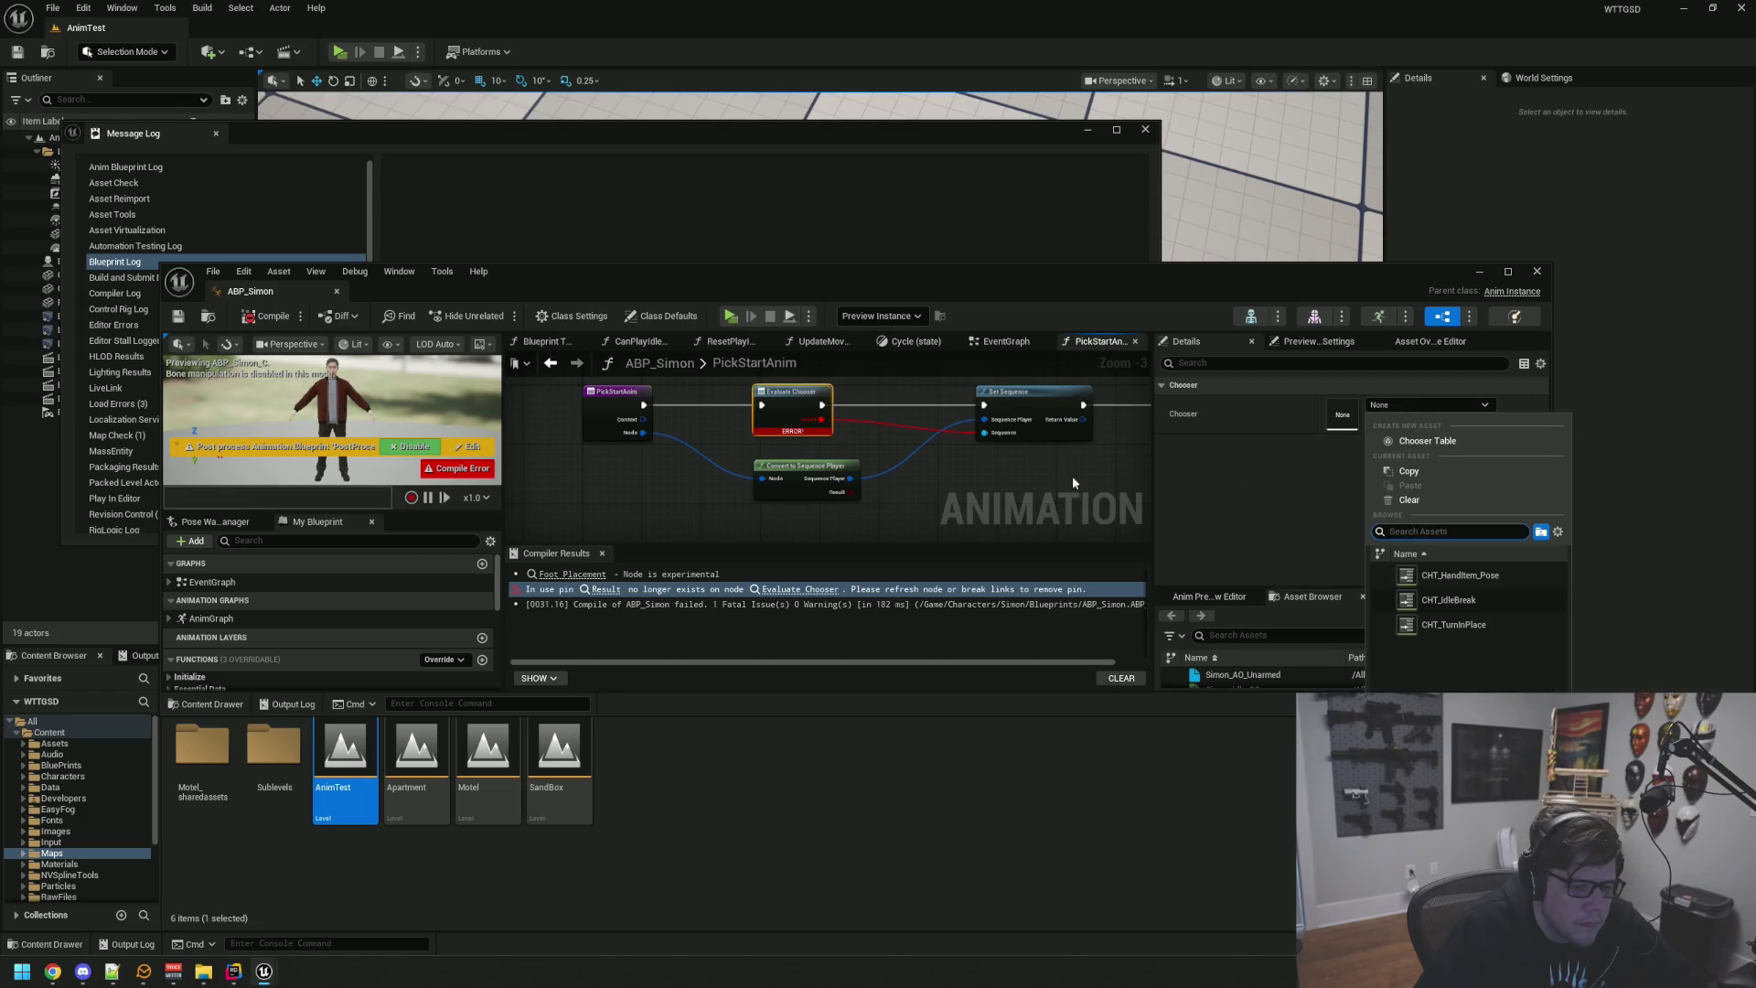
click(963, 498)
click(956, 512)
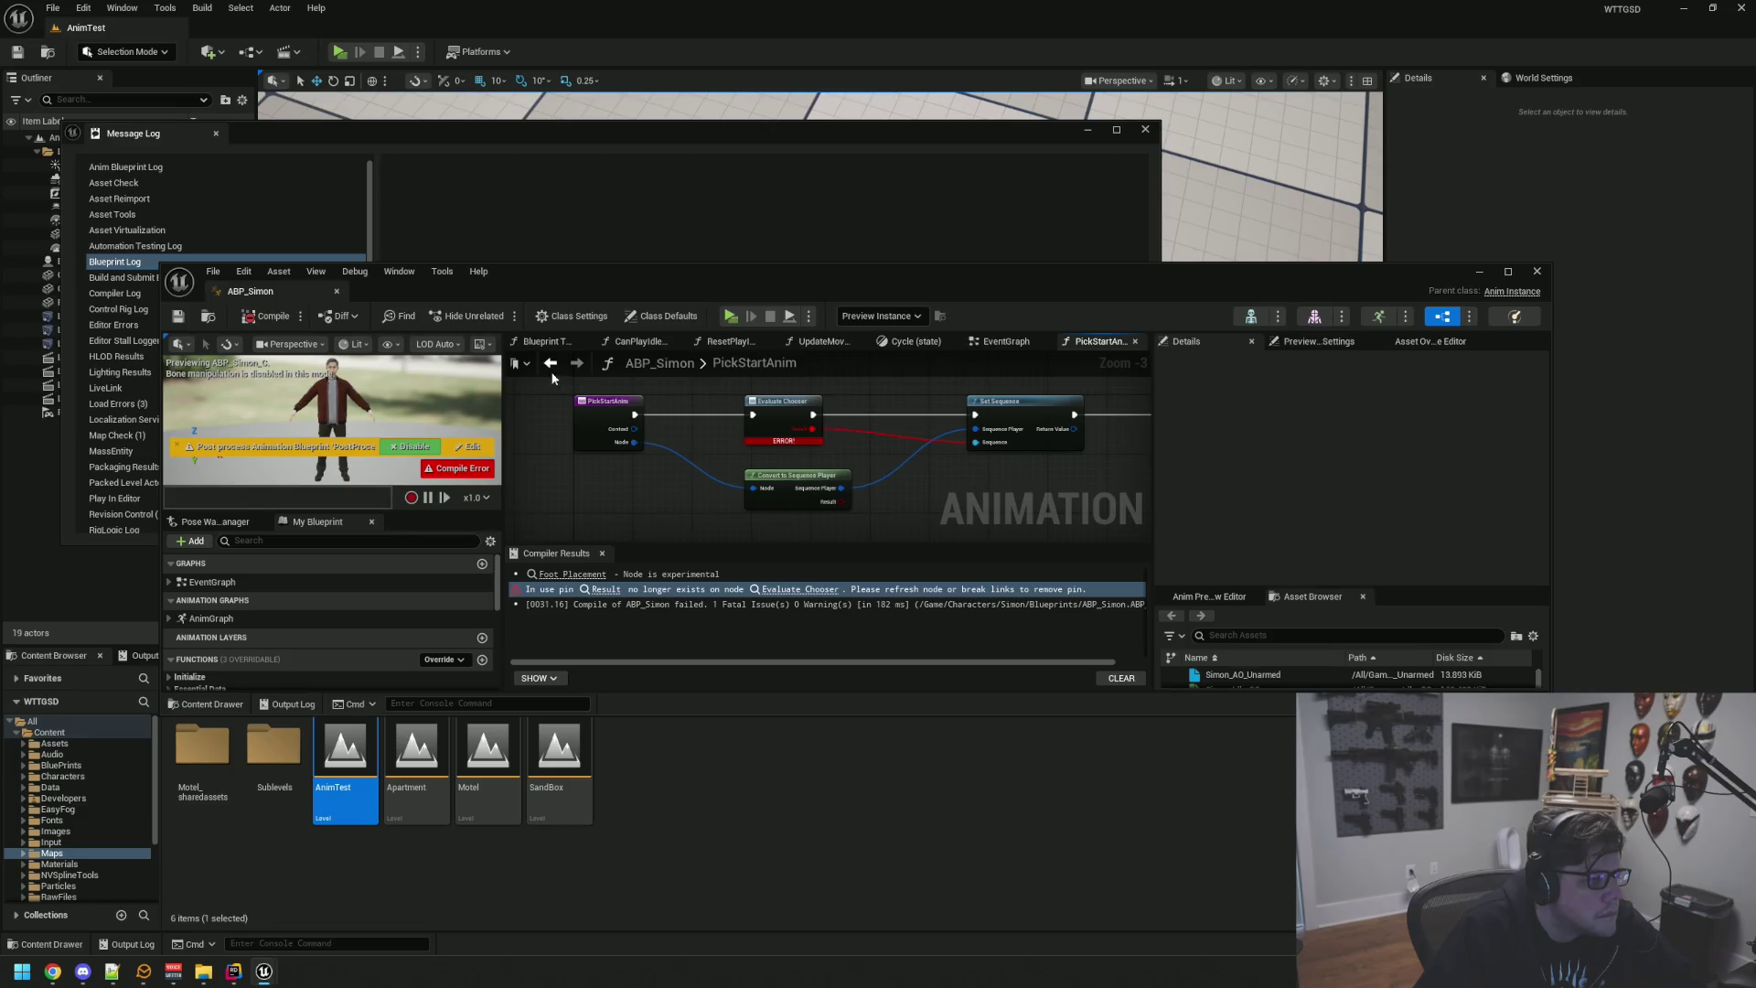
key(super)
key(super)
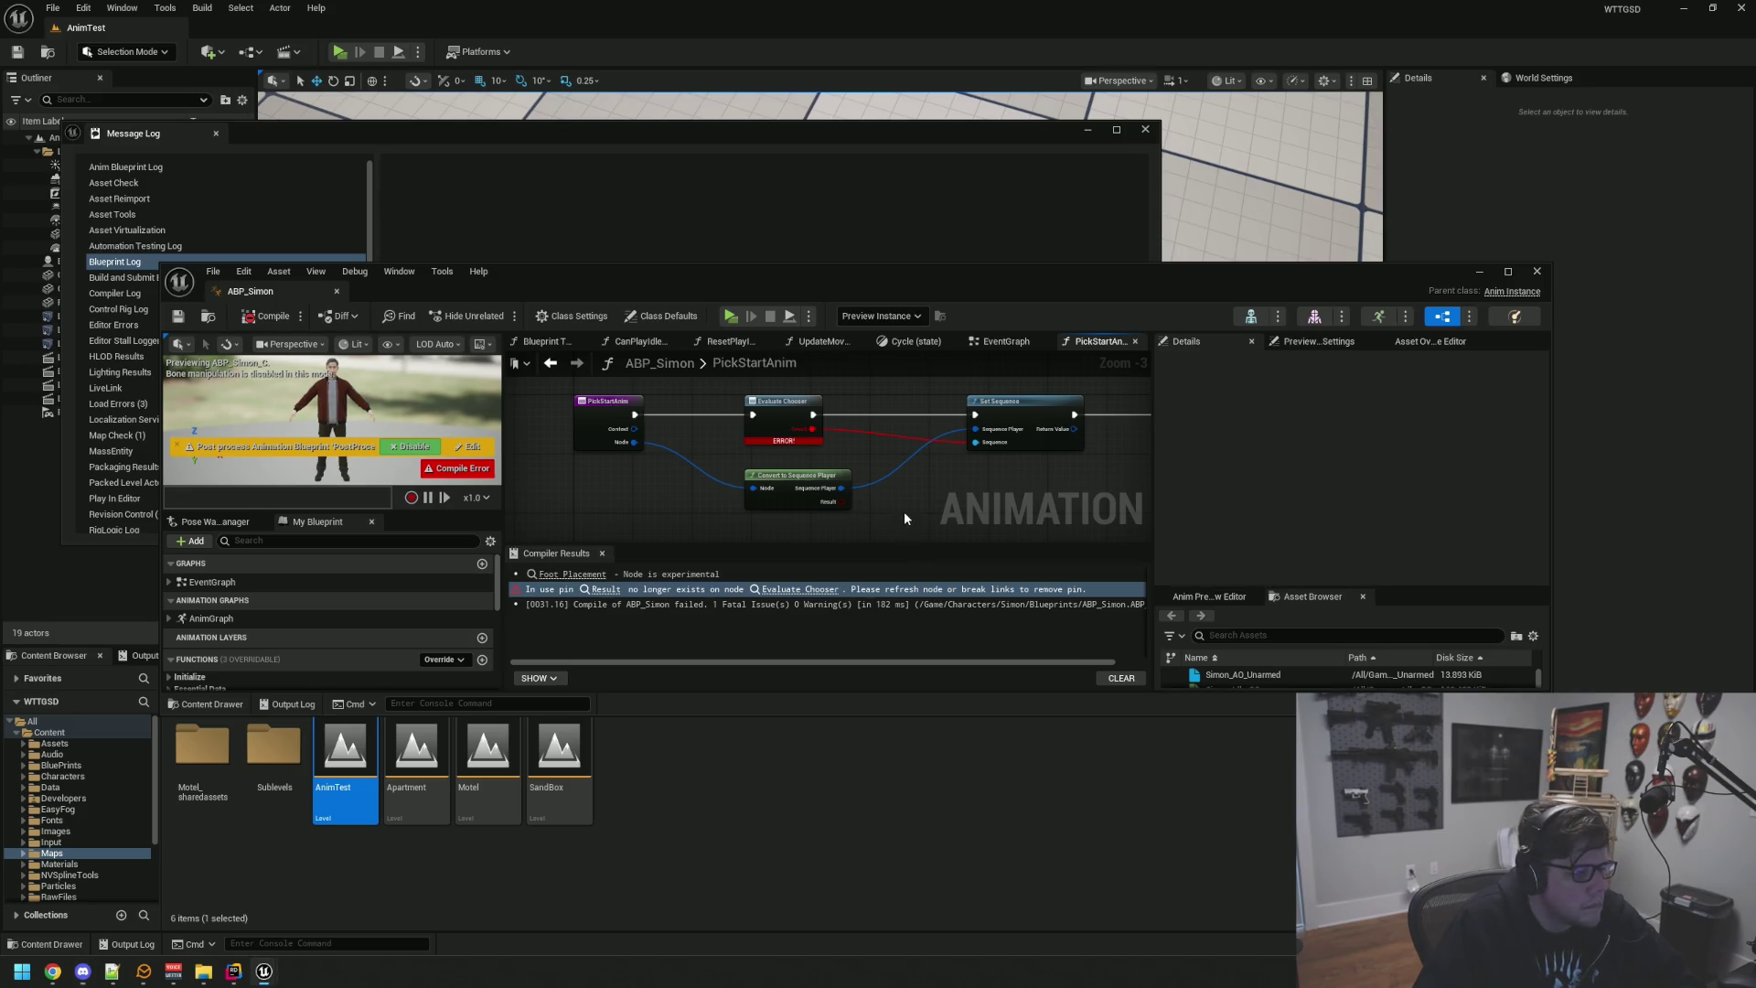
drag(930, 513, 918, 512)
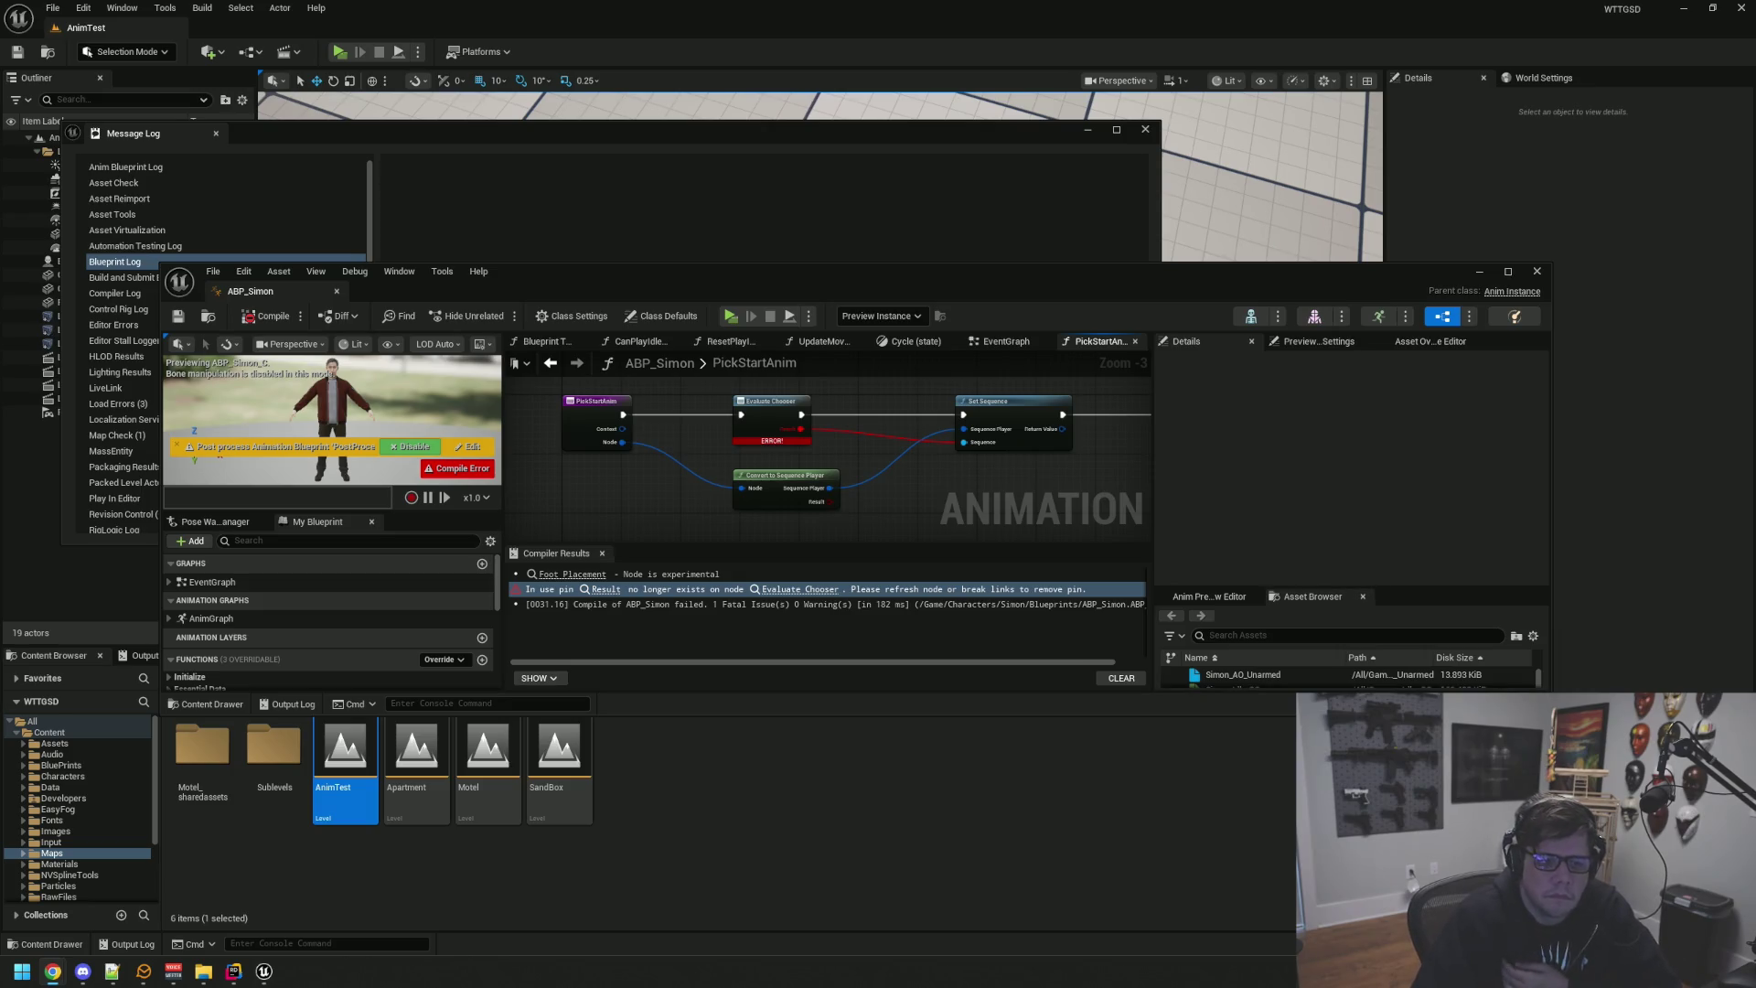
click(771, 407)
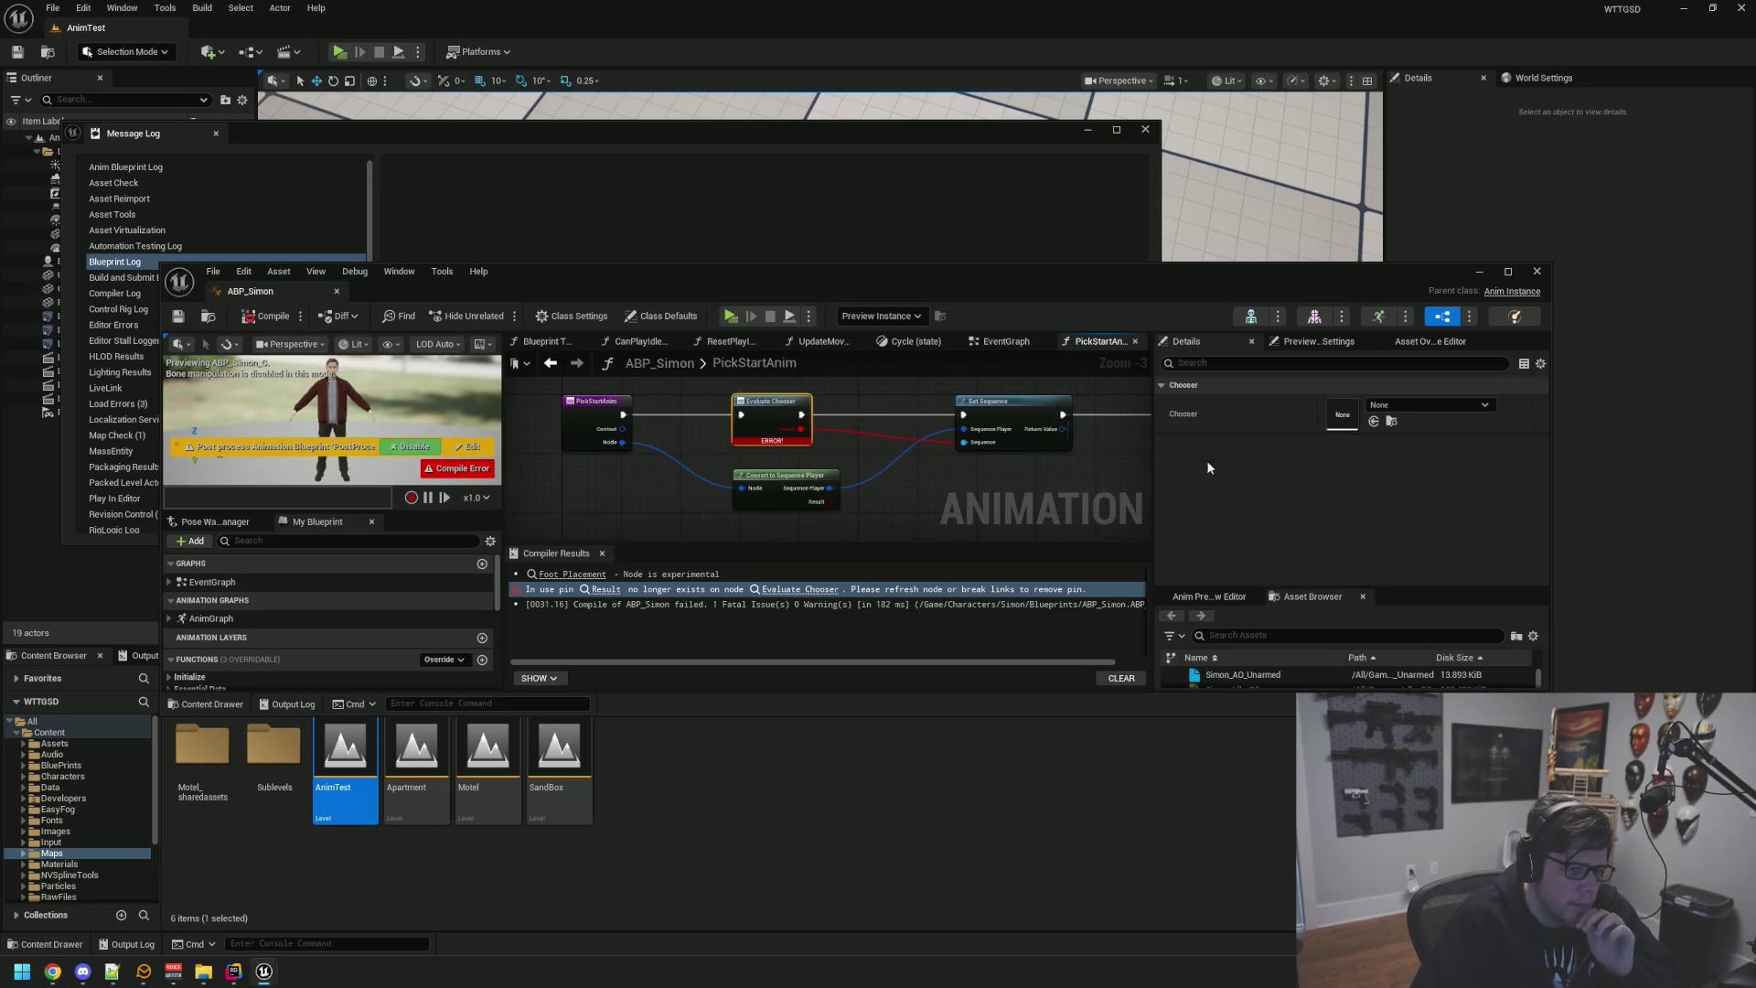
click(1418, 405)
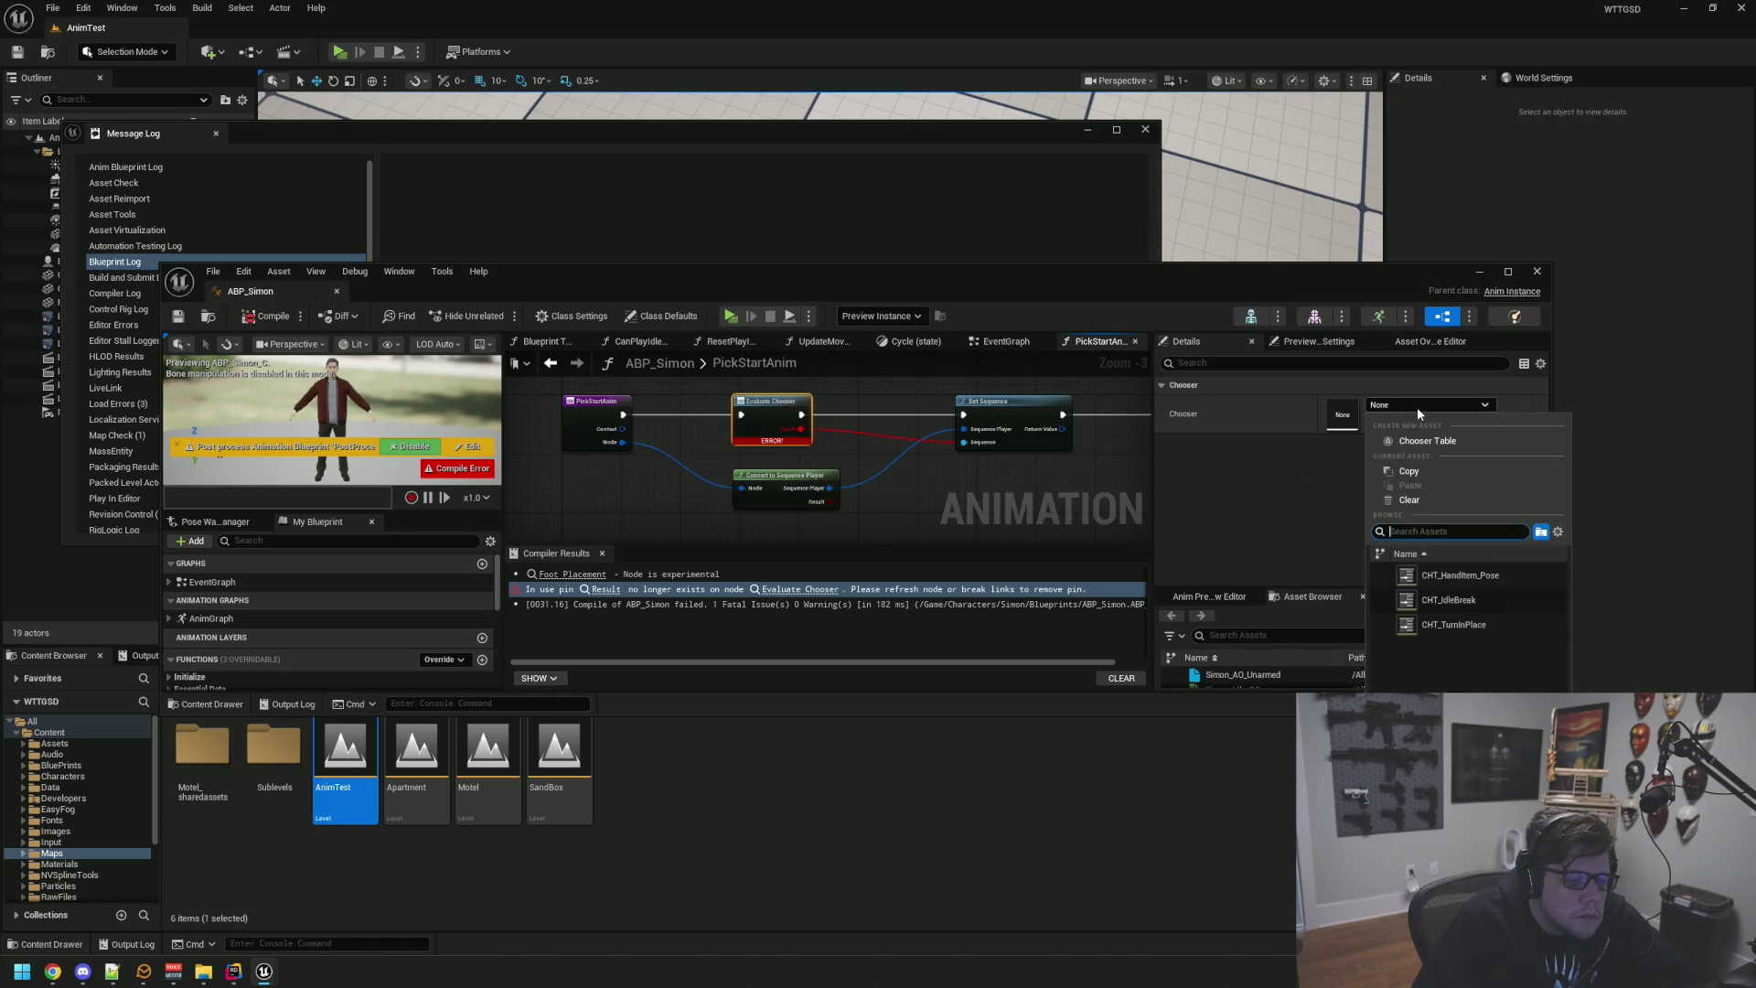
click(1297, 490)
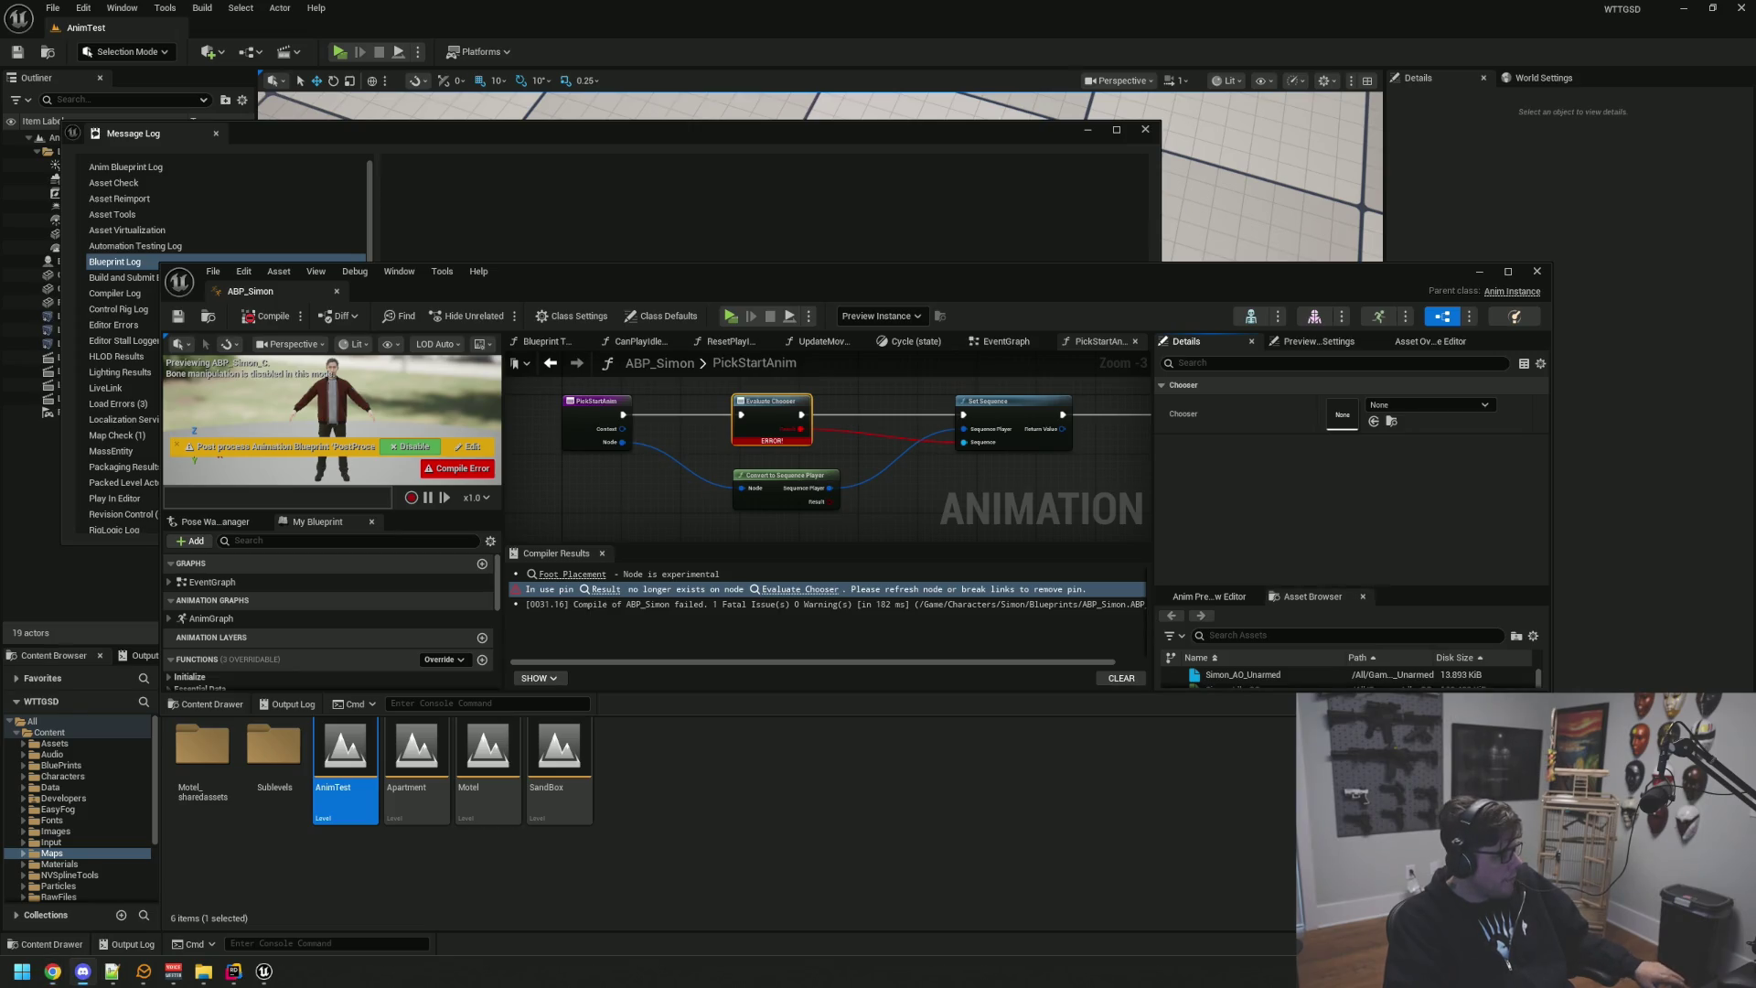
Step: Deselect the Evaluate Chooser node and close the ABP_Simon blueprint editor
click(622, 512)
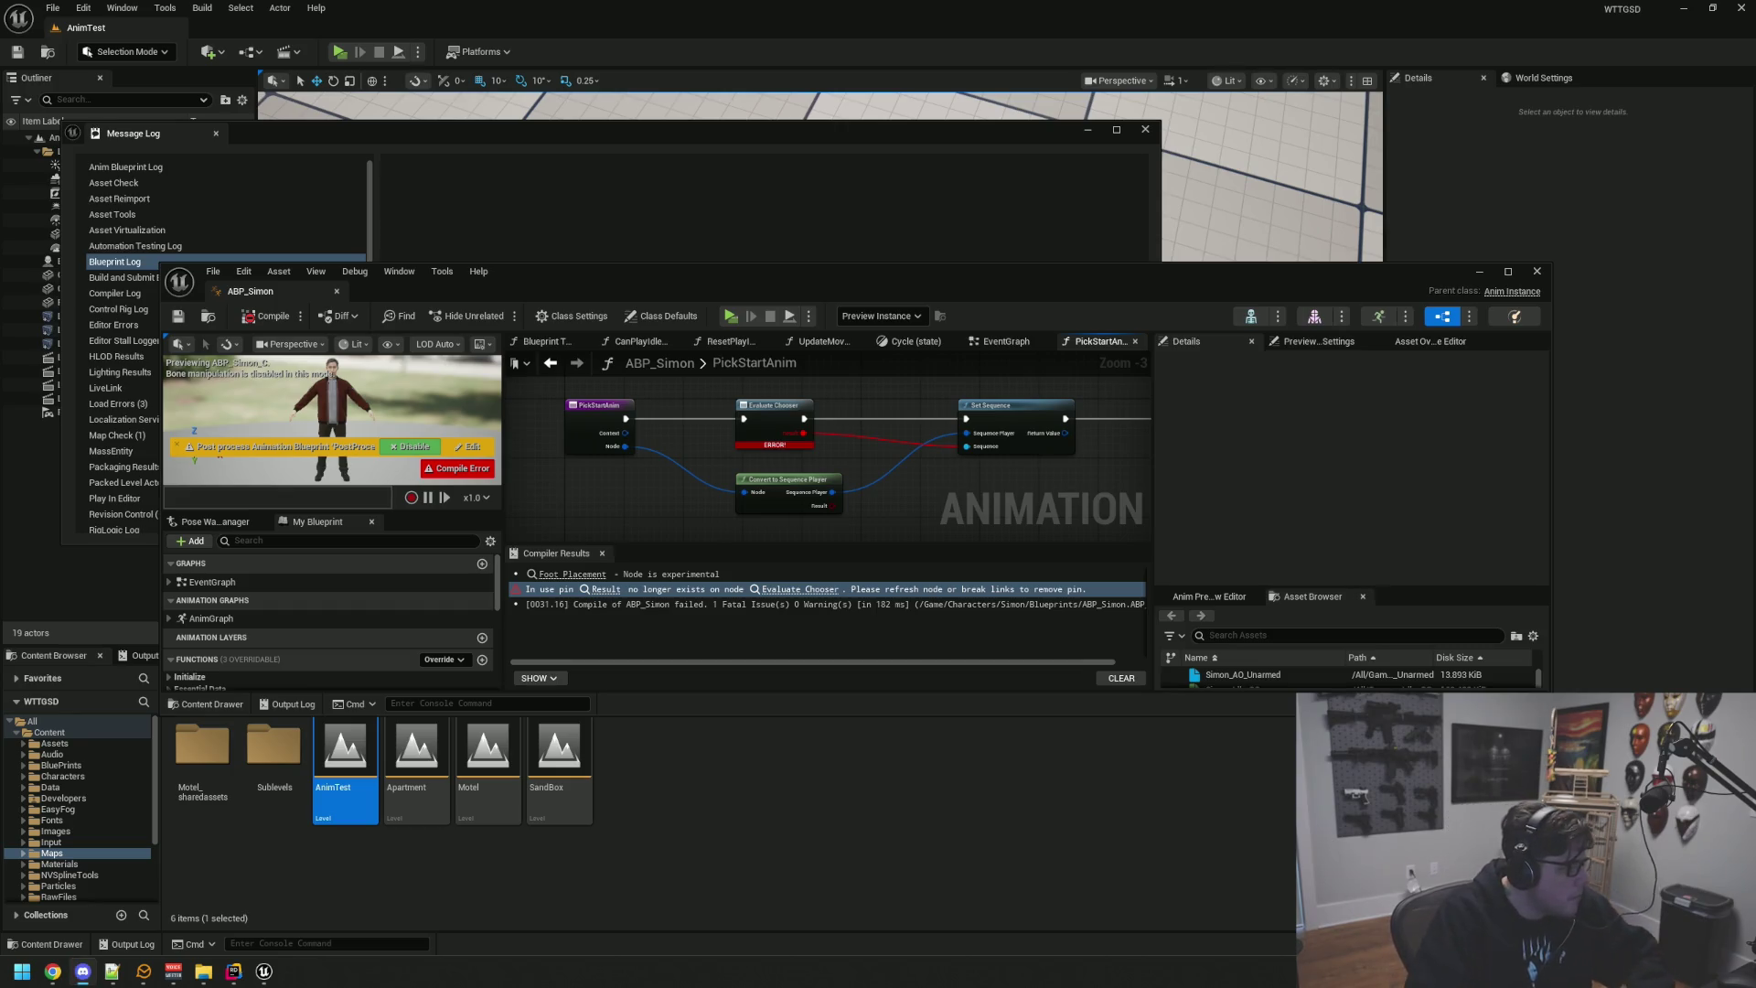
click(1537, 271)
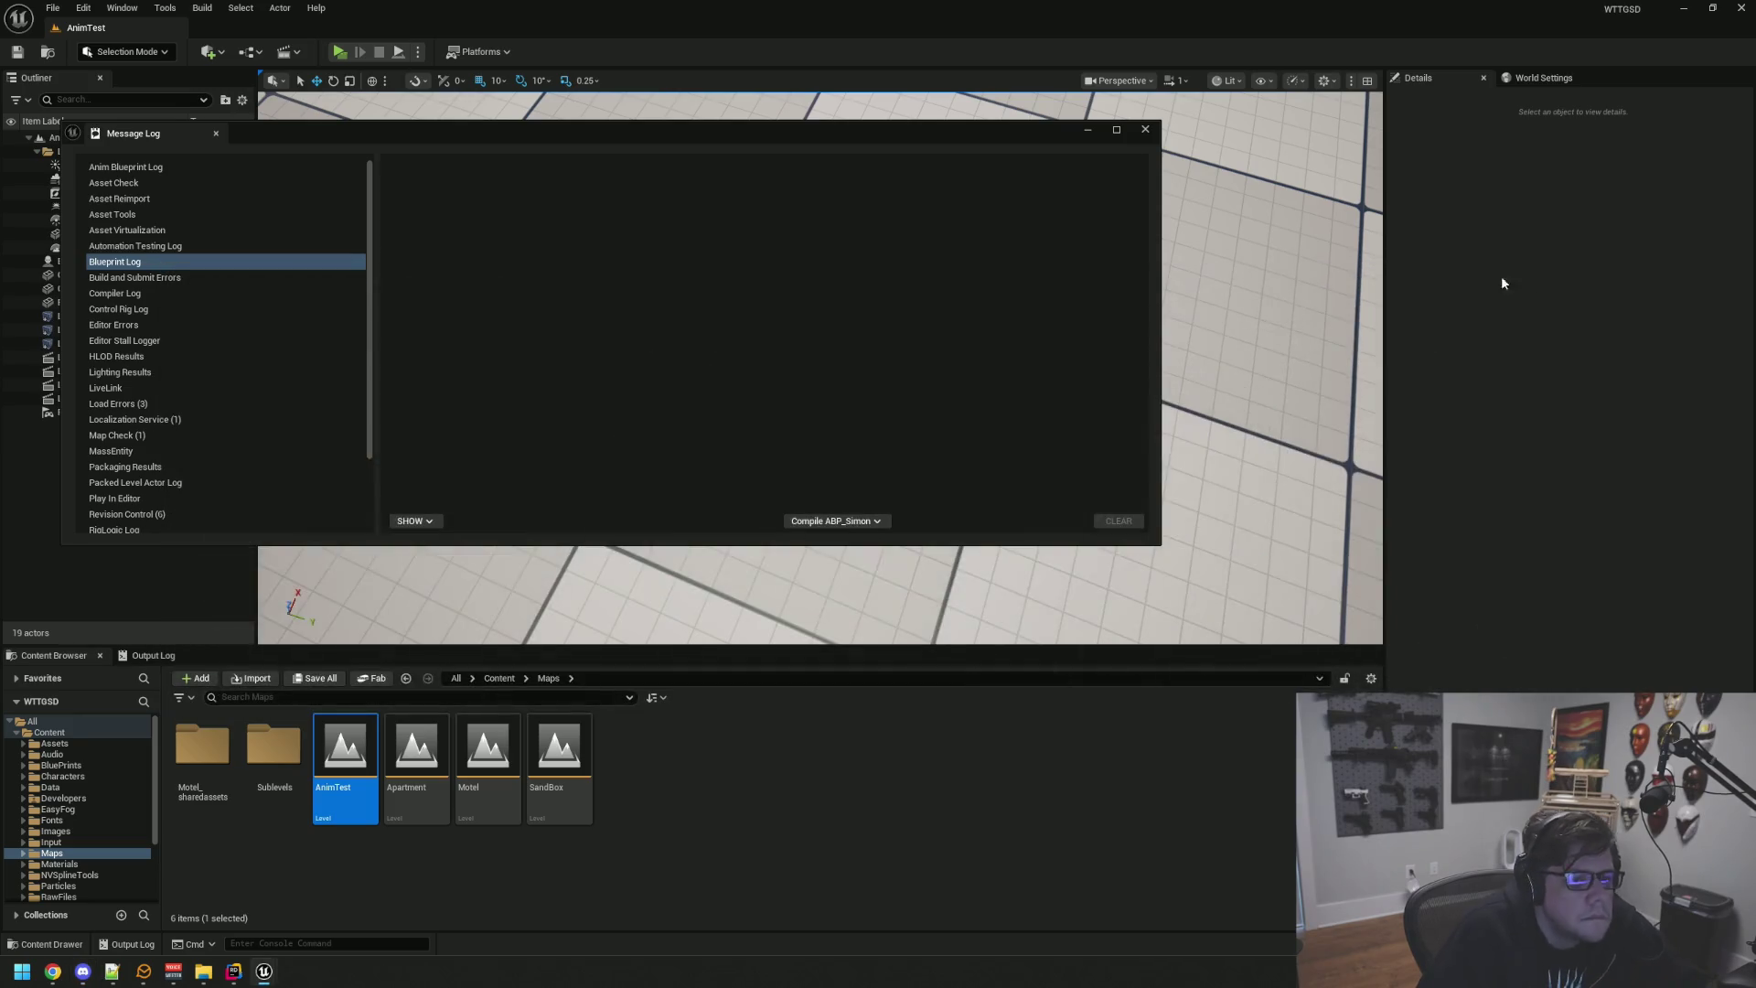
Step: Close the Message Log, Unreal Editor and Rider, then search 'git' to launch GitHub Desktop
click(1145, 129)
click(1742, 8)
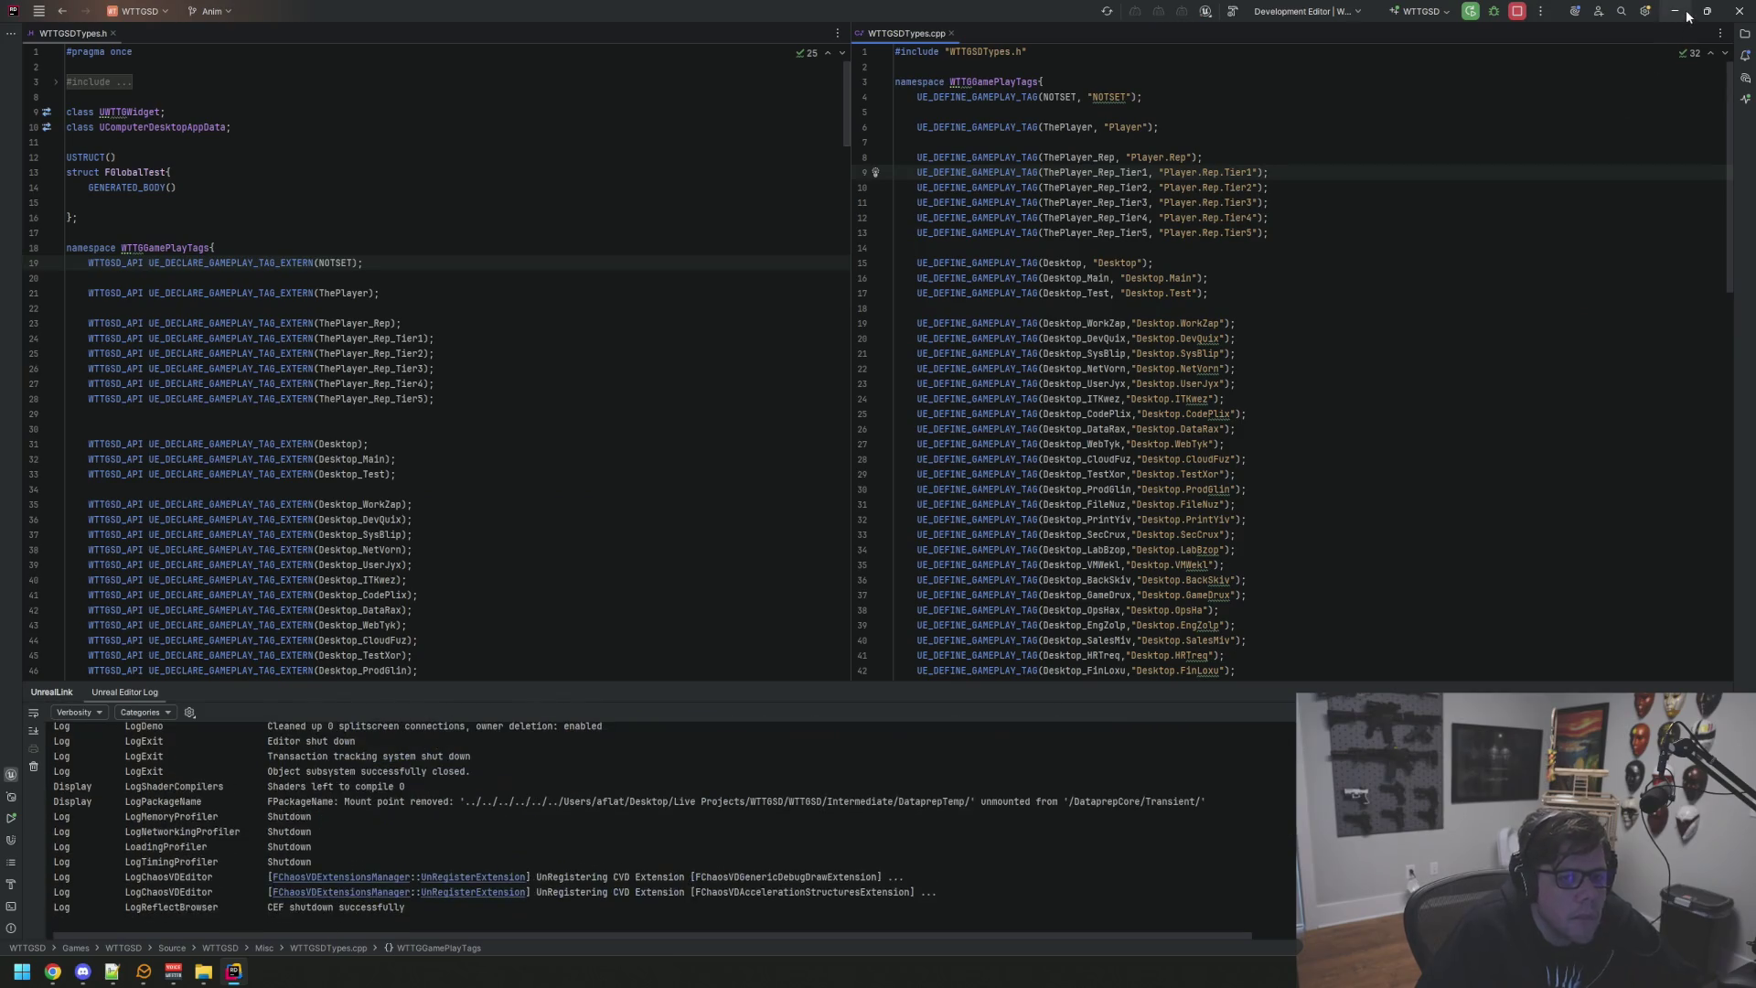
click(1740, 14)
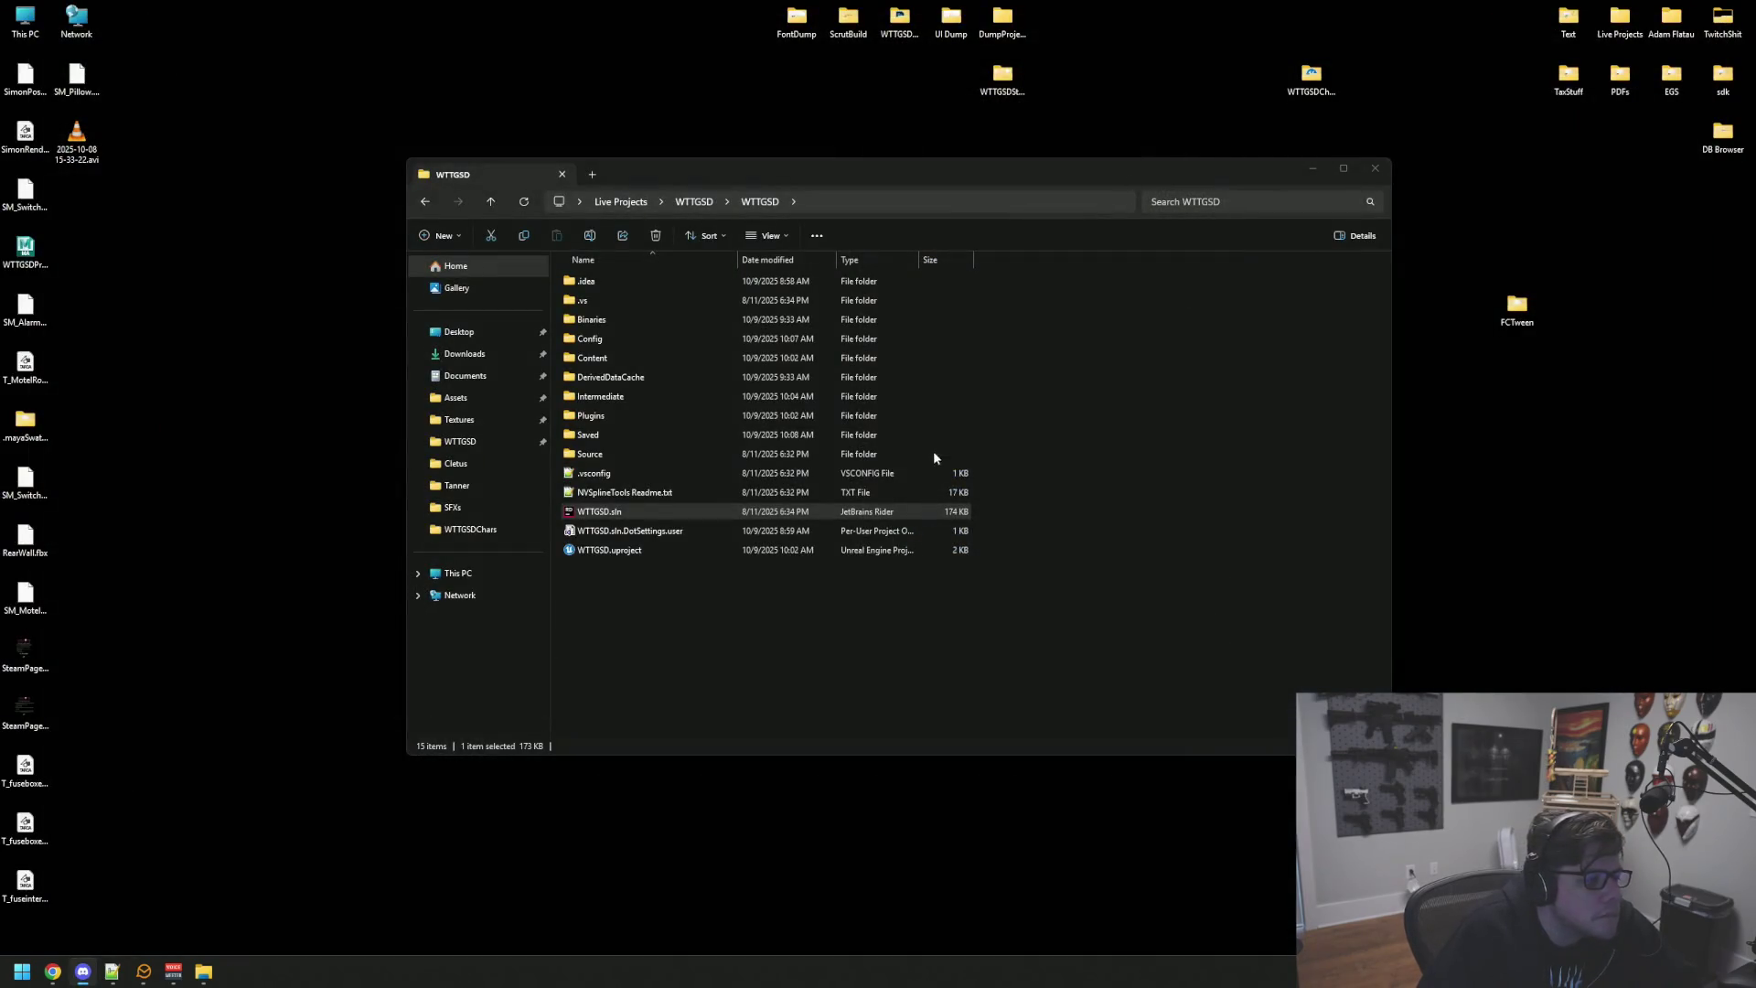
key(super)
text(git)
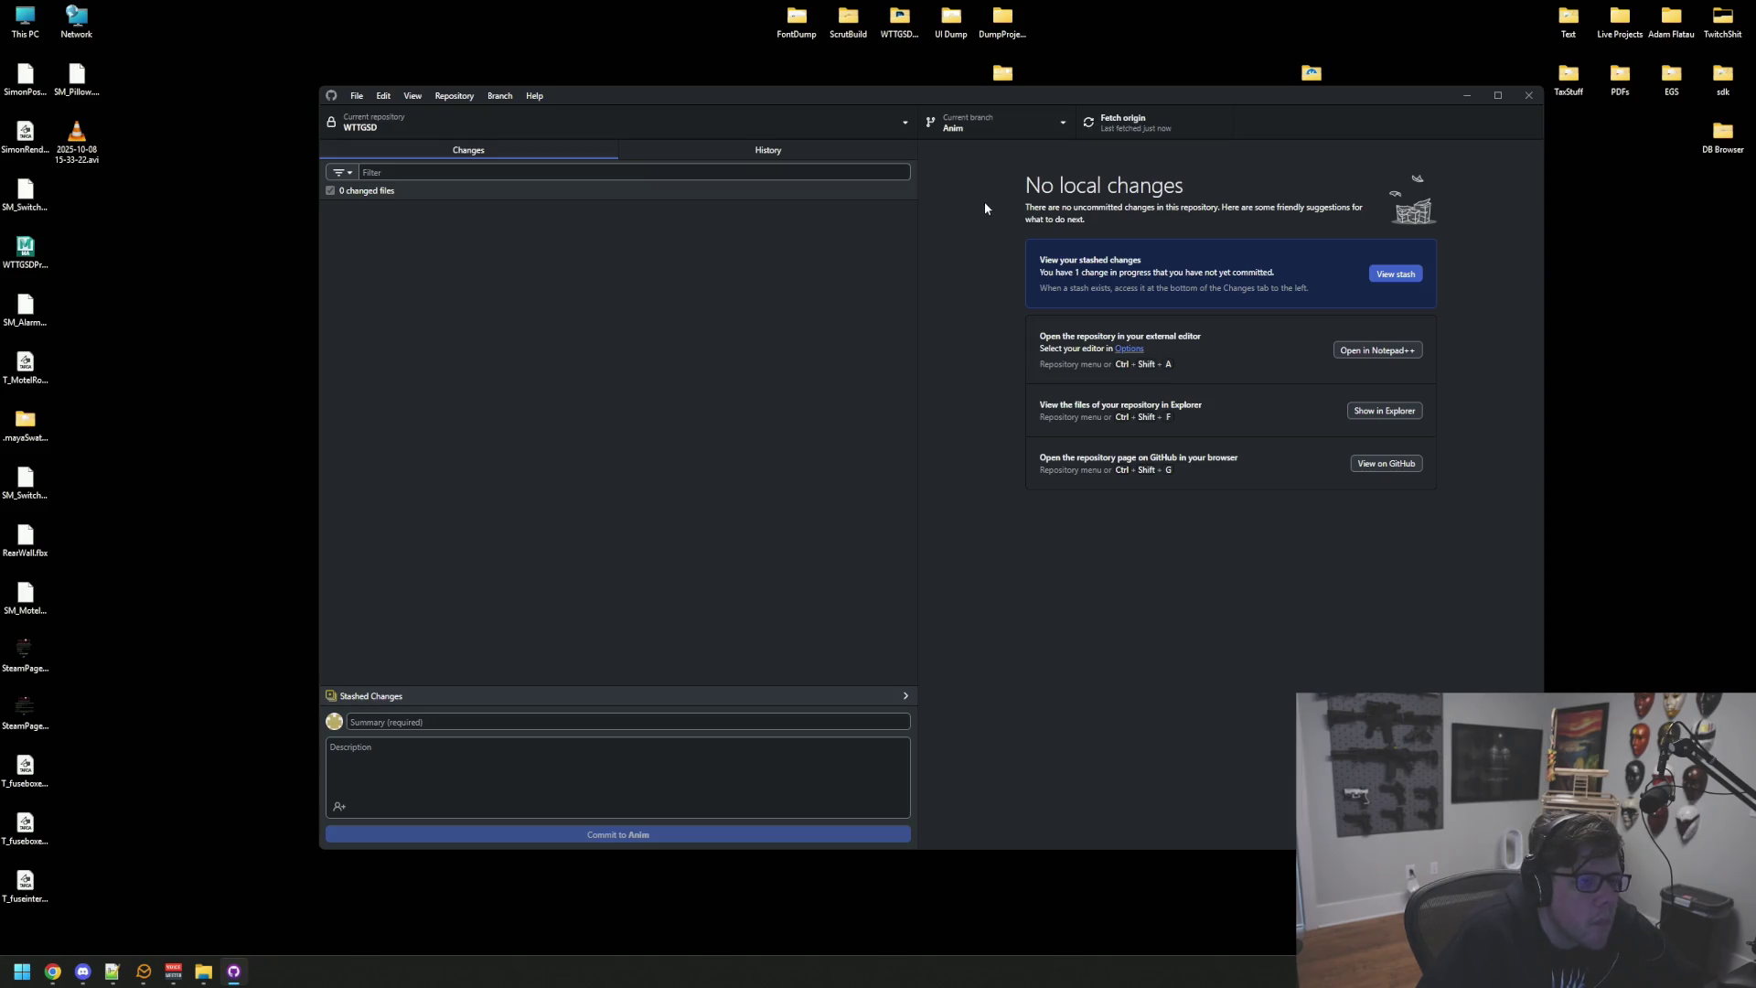
Step: Switch between the web browser and GitHub Desktop to confirm 0 changed files on Anim
click(52, 971)
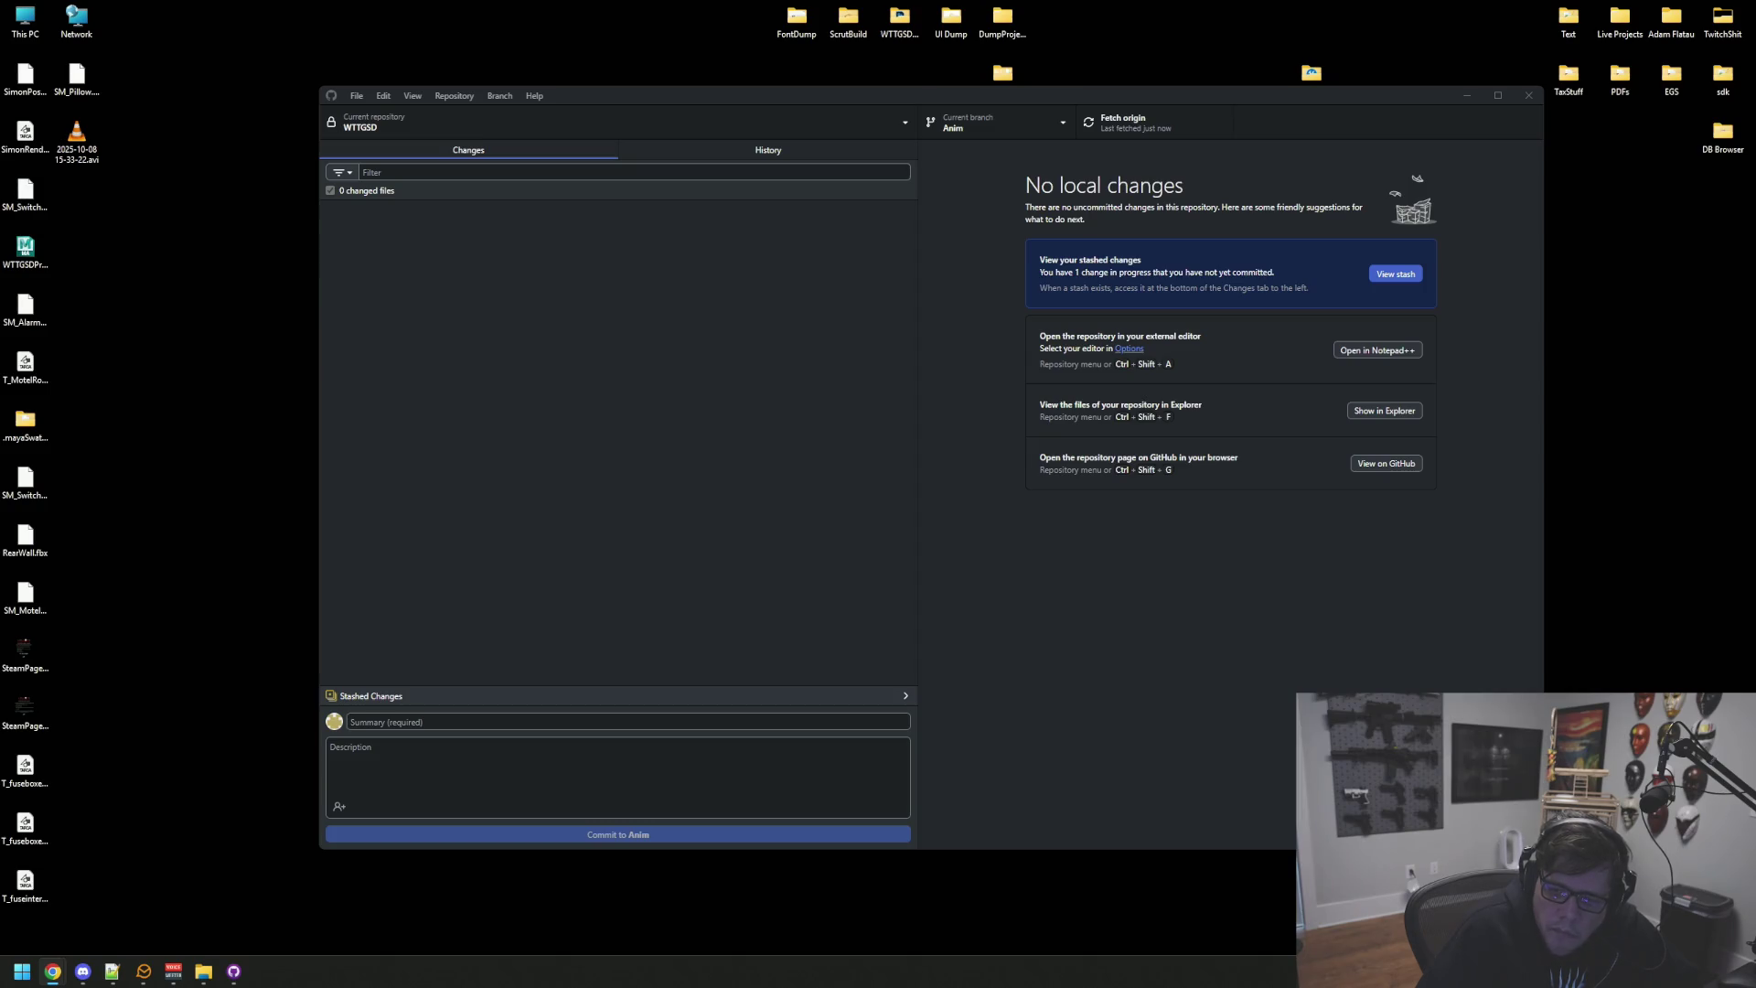
click(1309, 568)
key(alt+Tab)
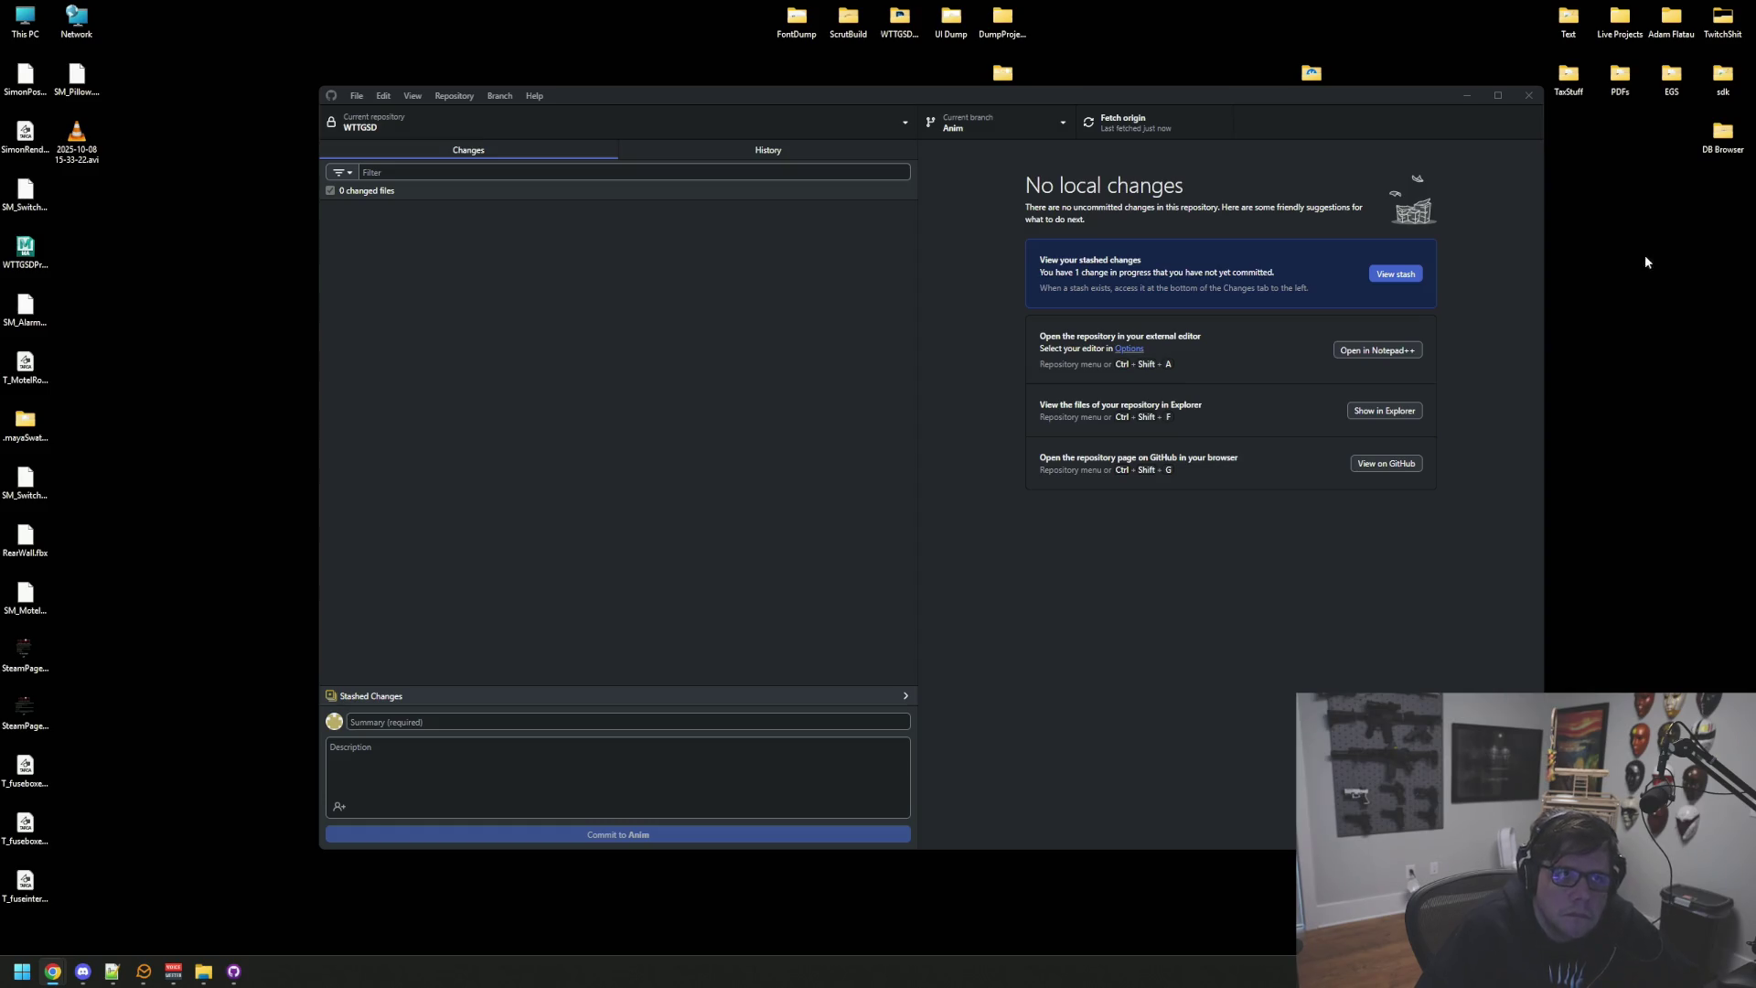
click(1015, 600)
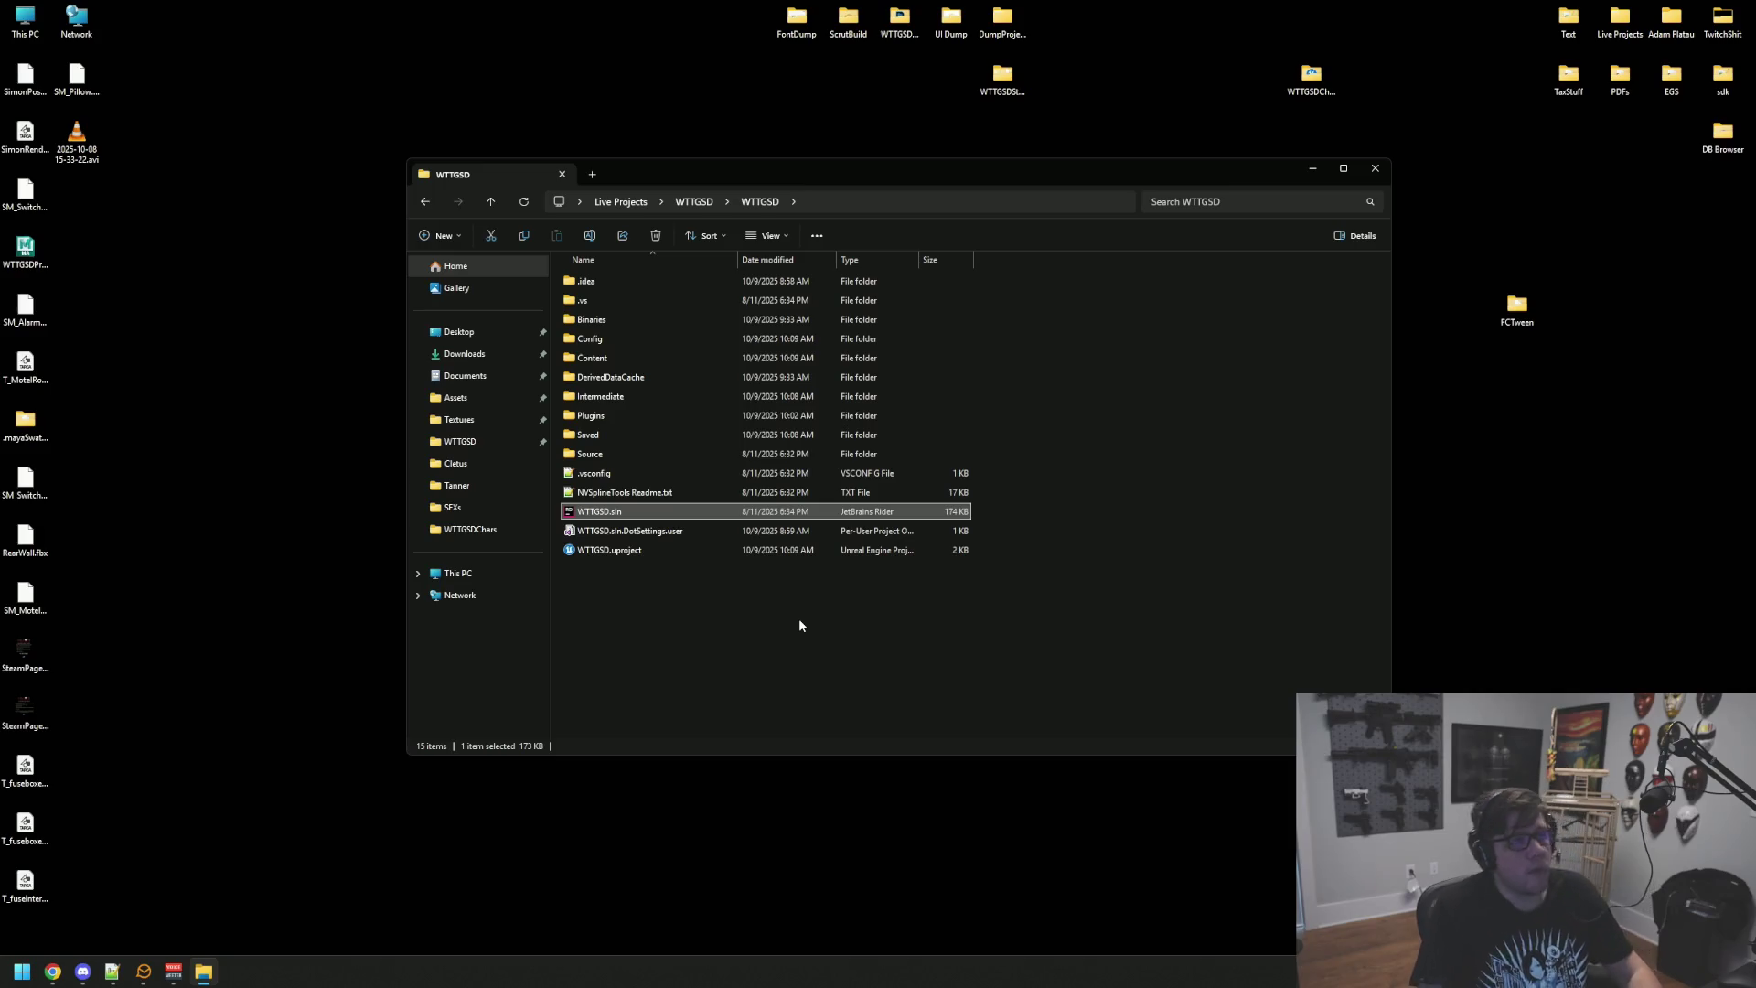
Step: Open the WTTGSD solution in Rider, look over WTTGSDTypes.cpp, then exit Rider
key(Return)
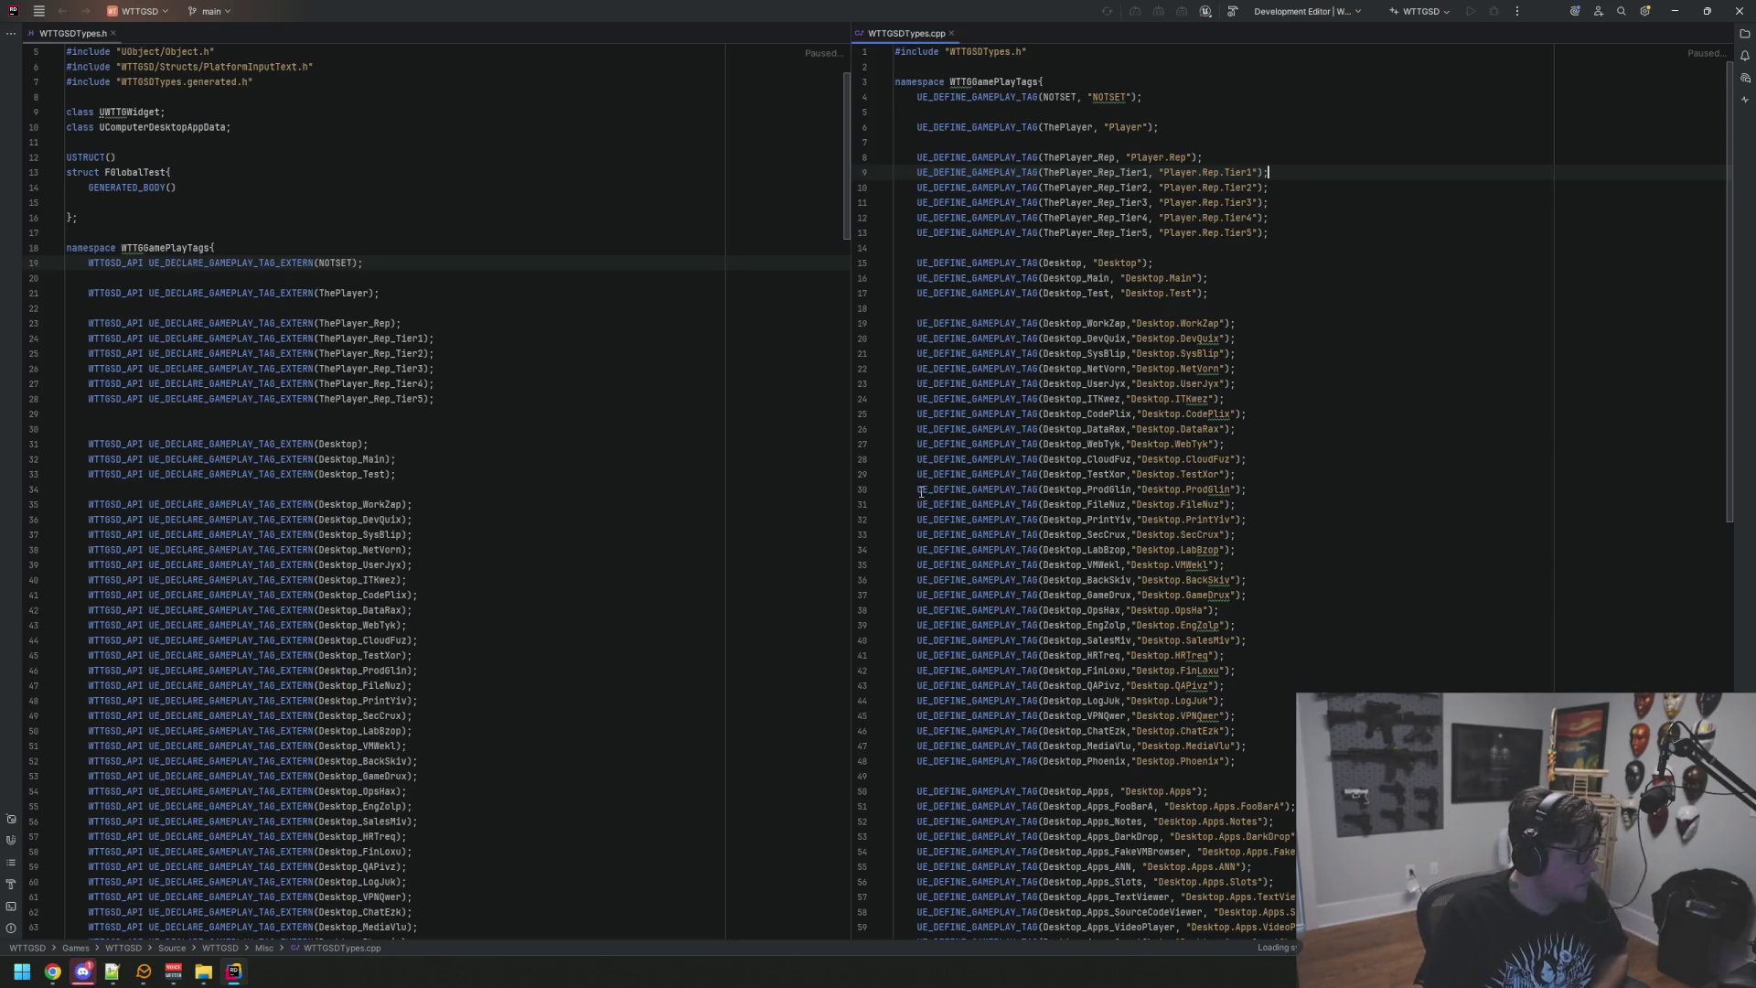
click(1302, 525)
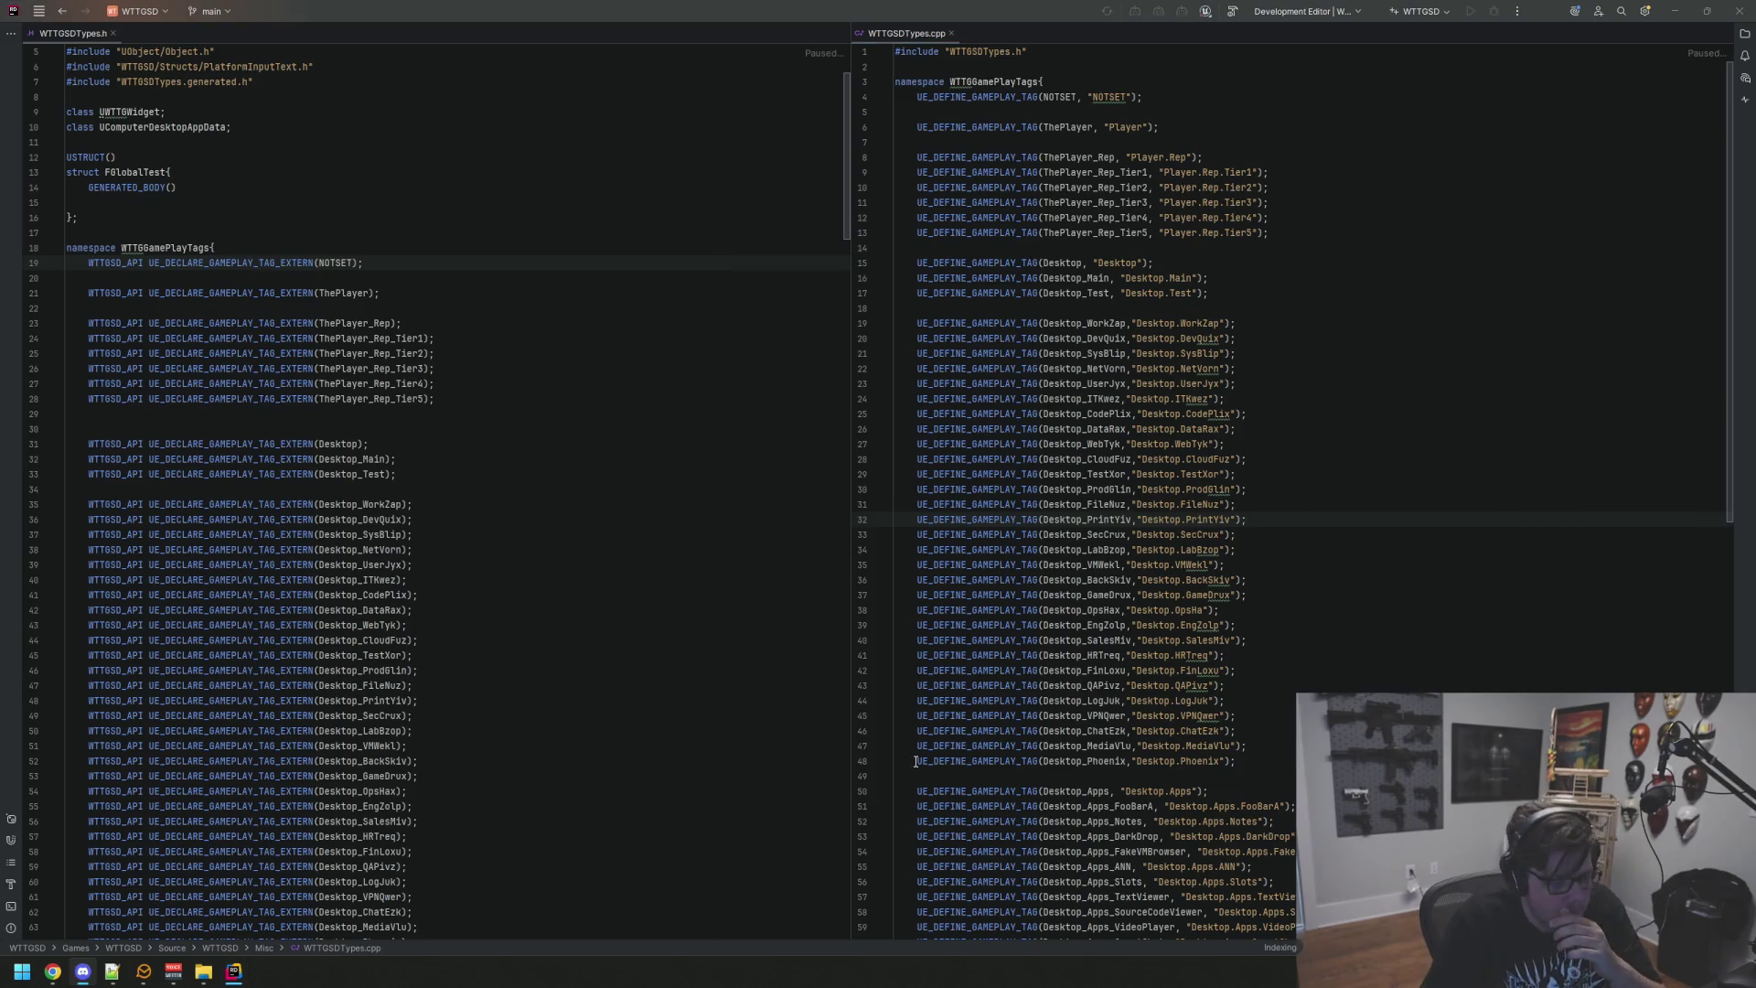
click(1376, 566)
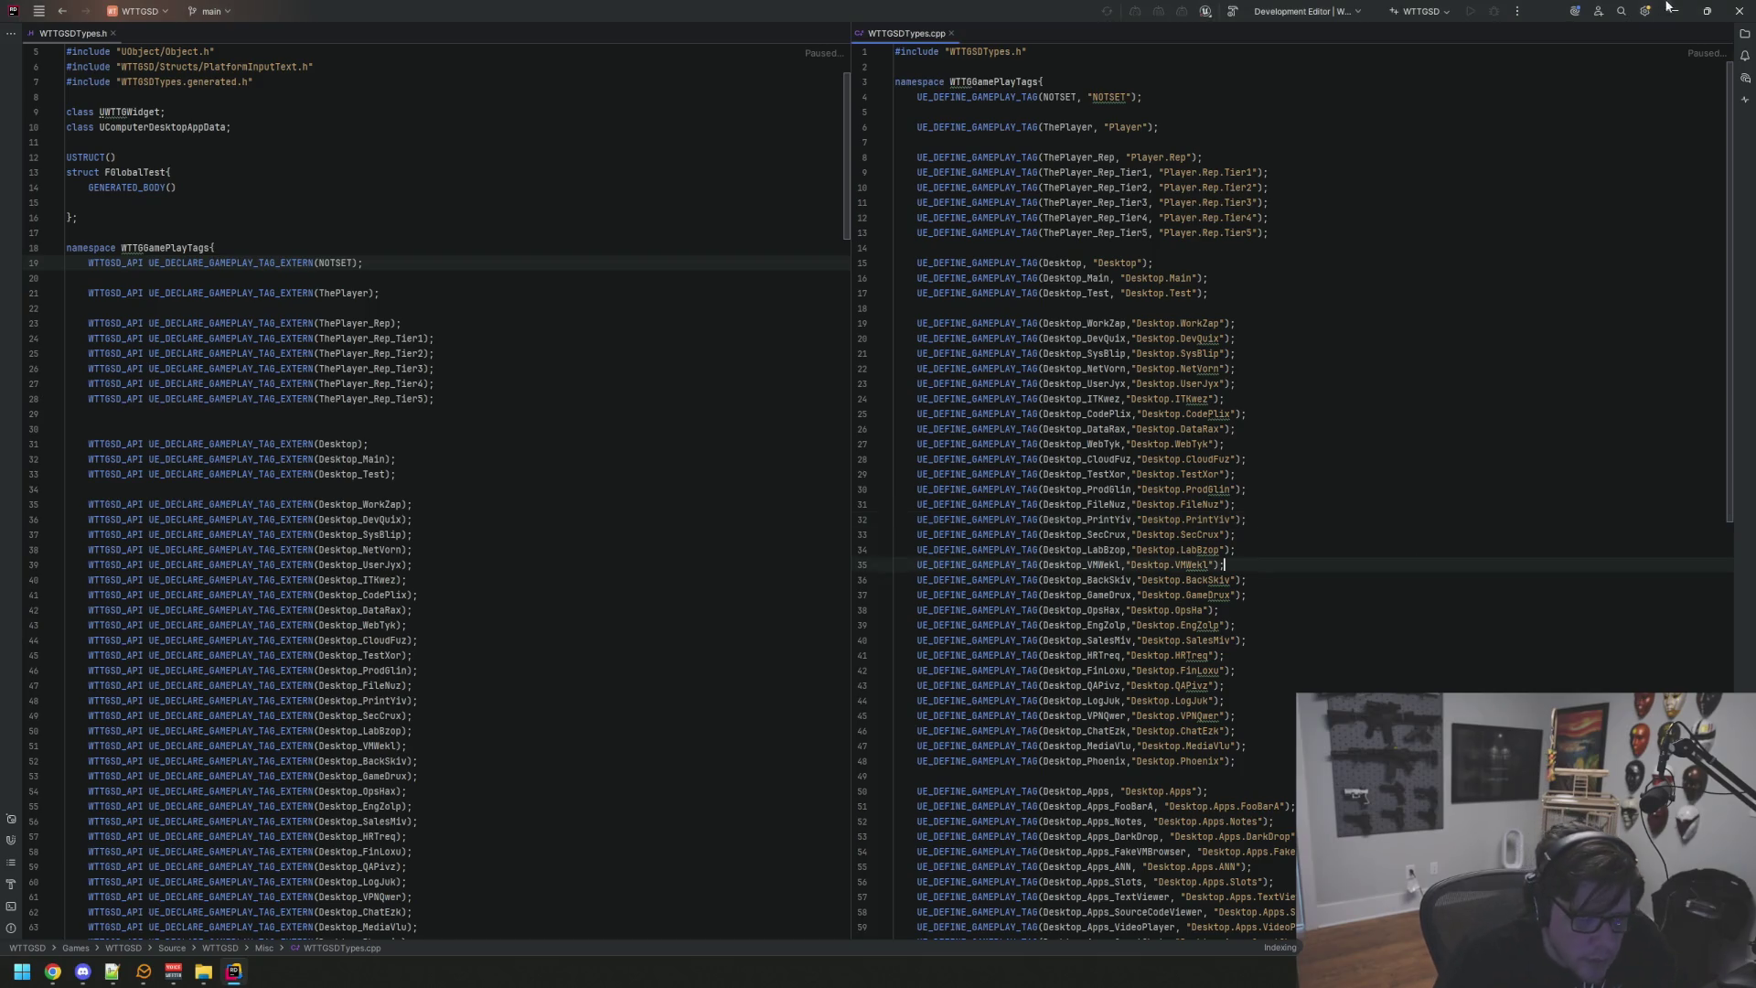
click(1742, 16)
key(Return)
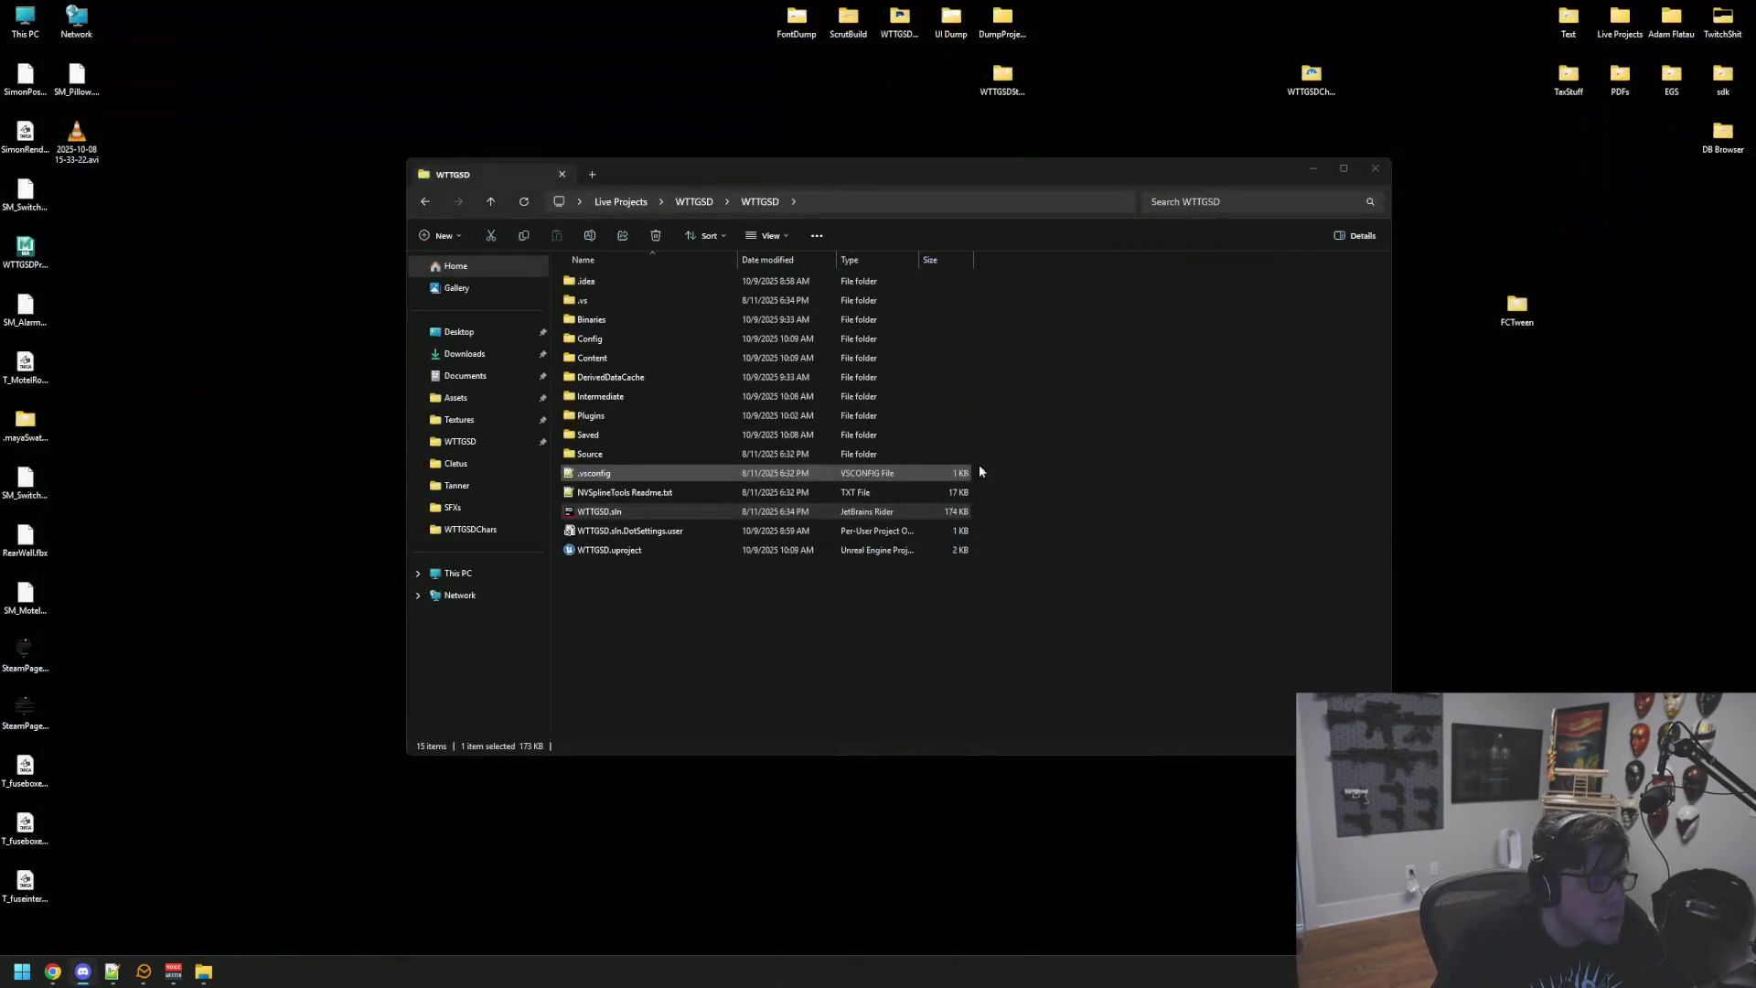
Step: Close the folder window and launch GitHub Desktop from system search
click(1361, 174)
key(super)
text(g)
key(Return)
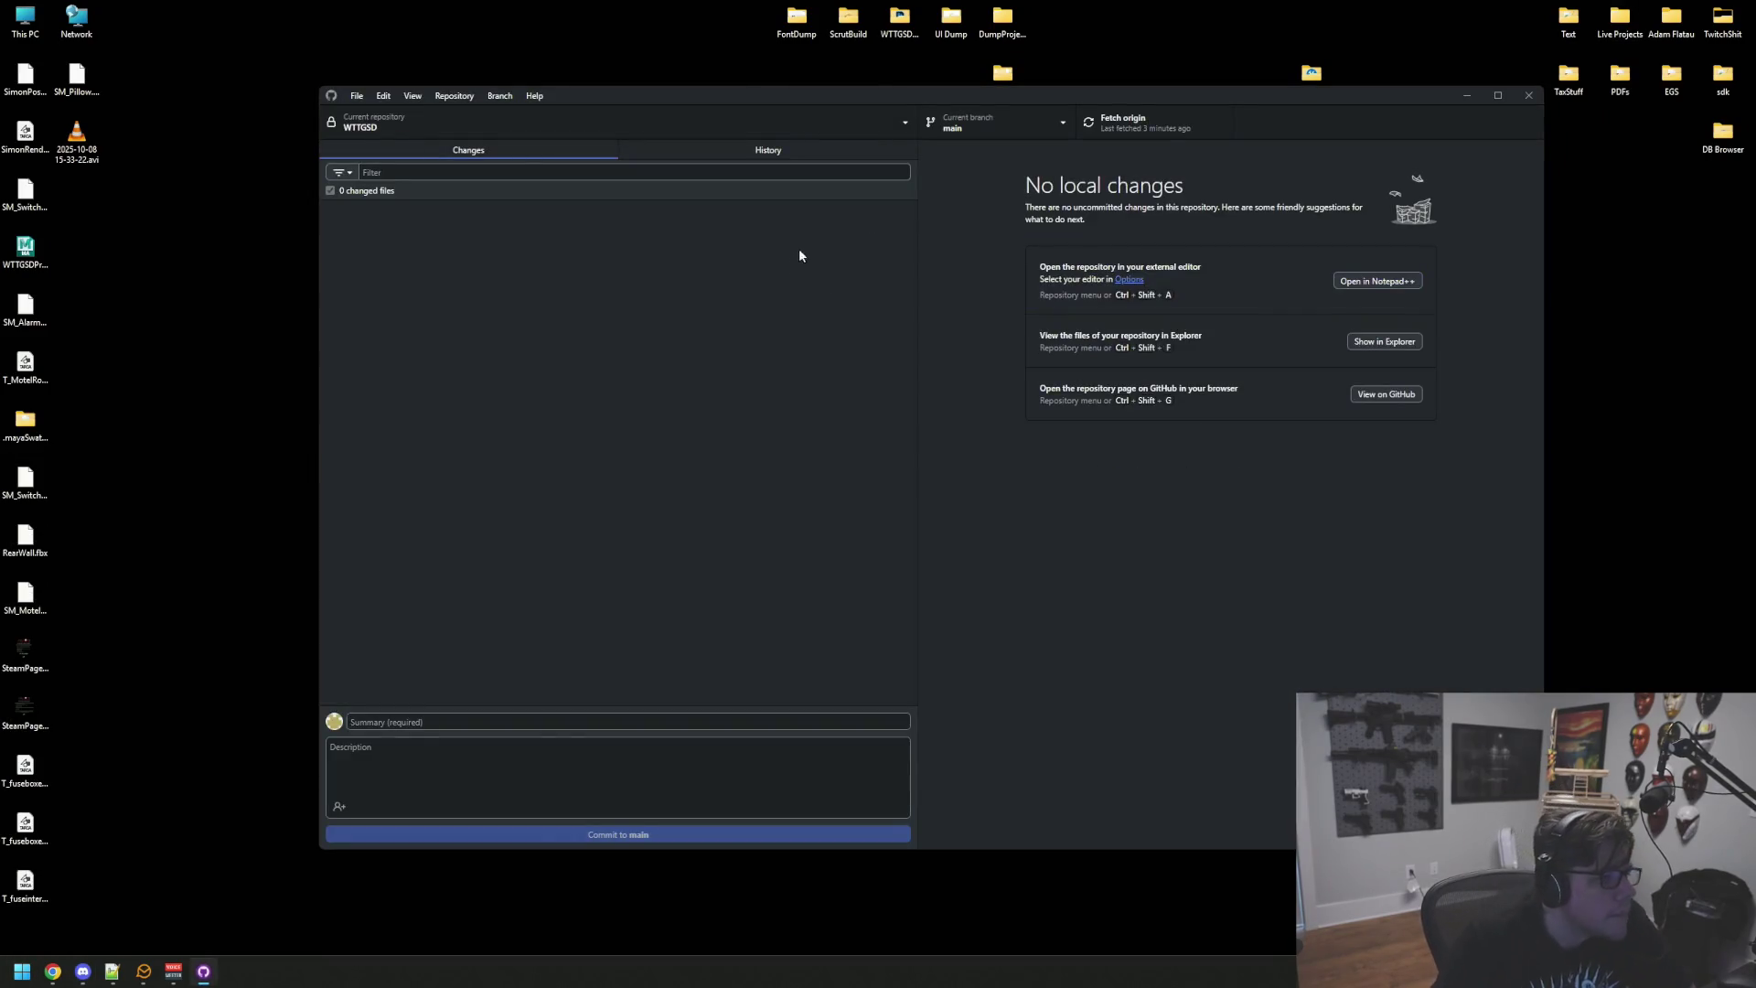
Step: Switch WTTGSD to the Anim branch, fetch and pull origin, then open Live Projects
click(1006, 122)
click(994, 264)
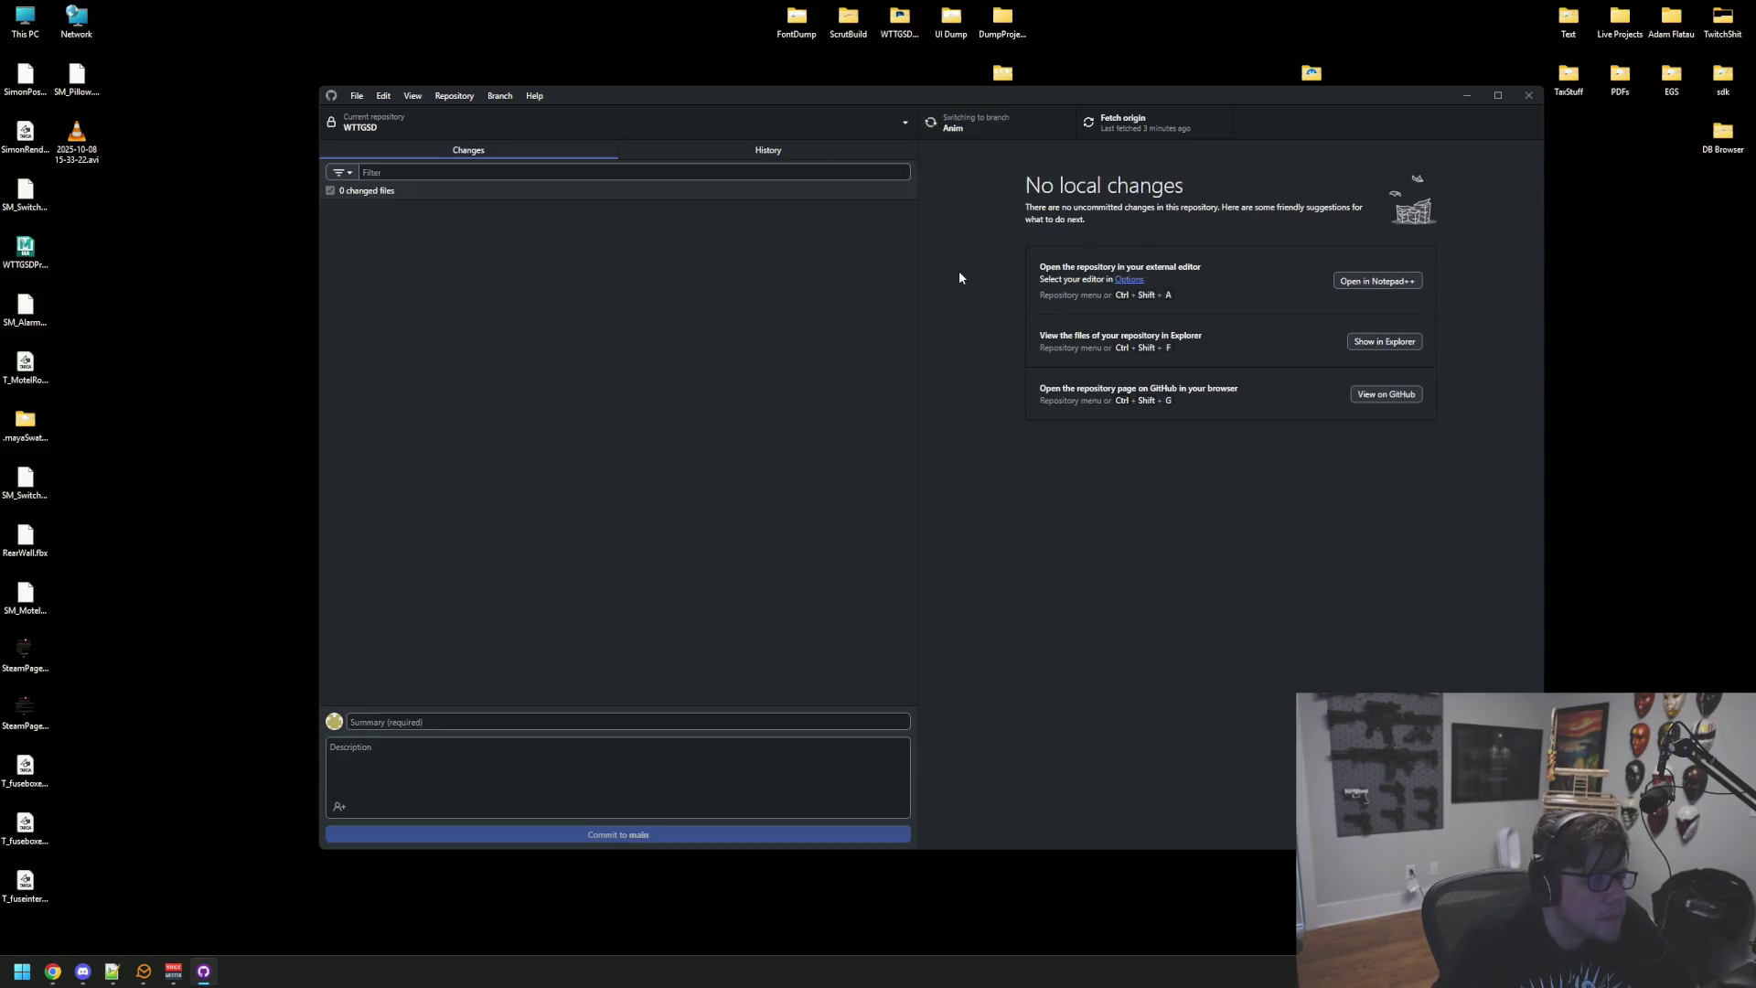
click(1125, 129)
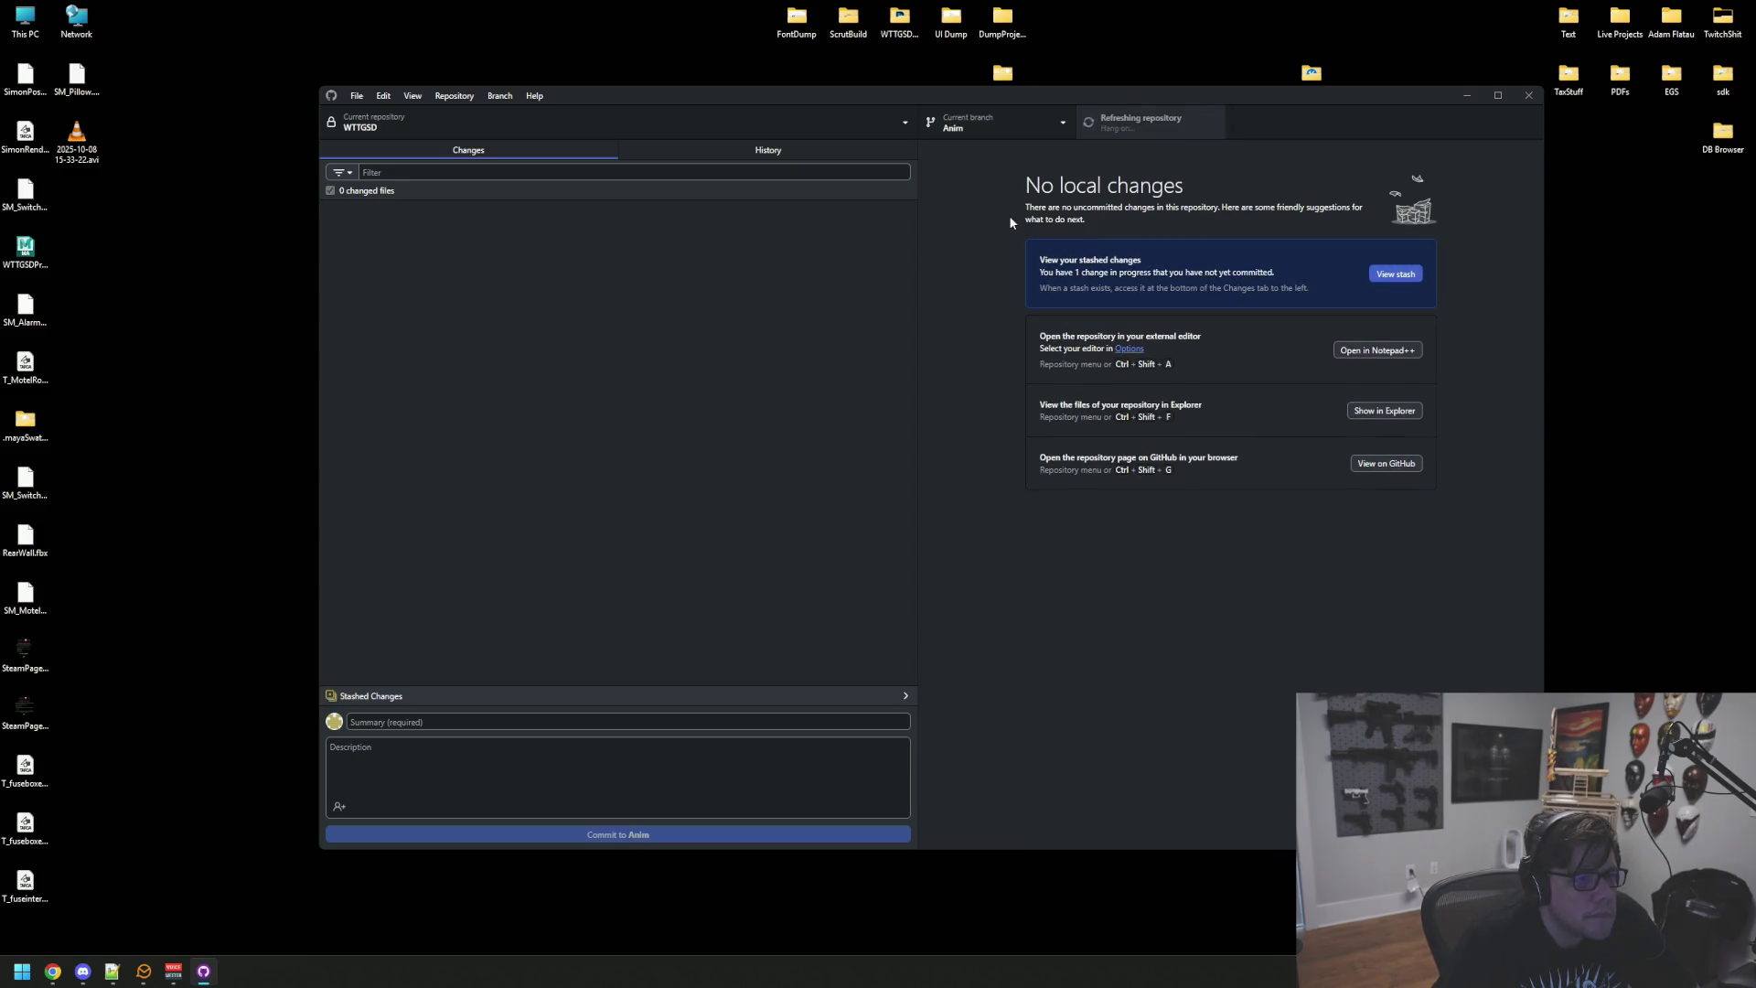
click(1166, 123)
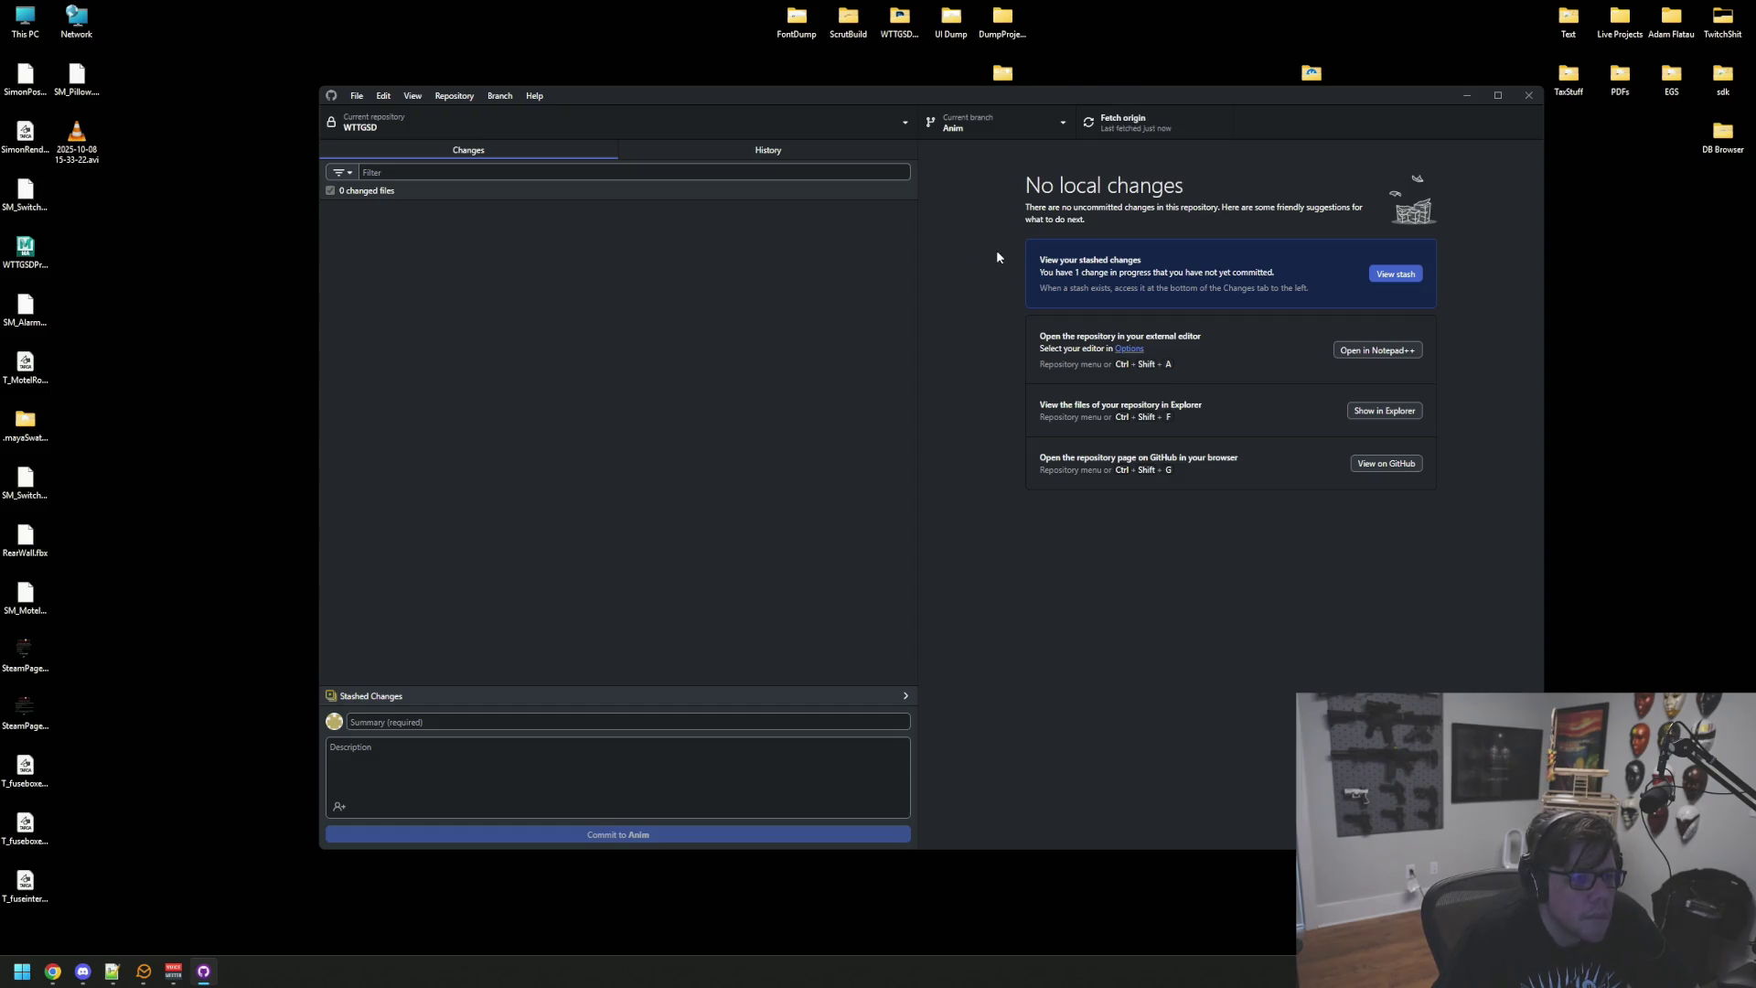
double_click(1620, 20)
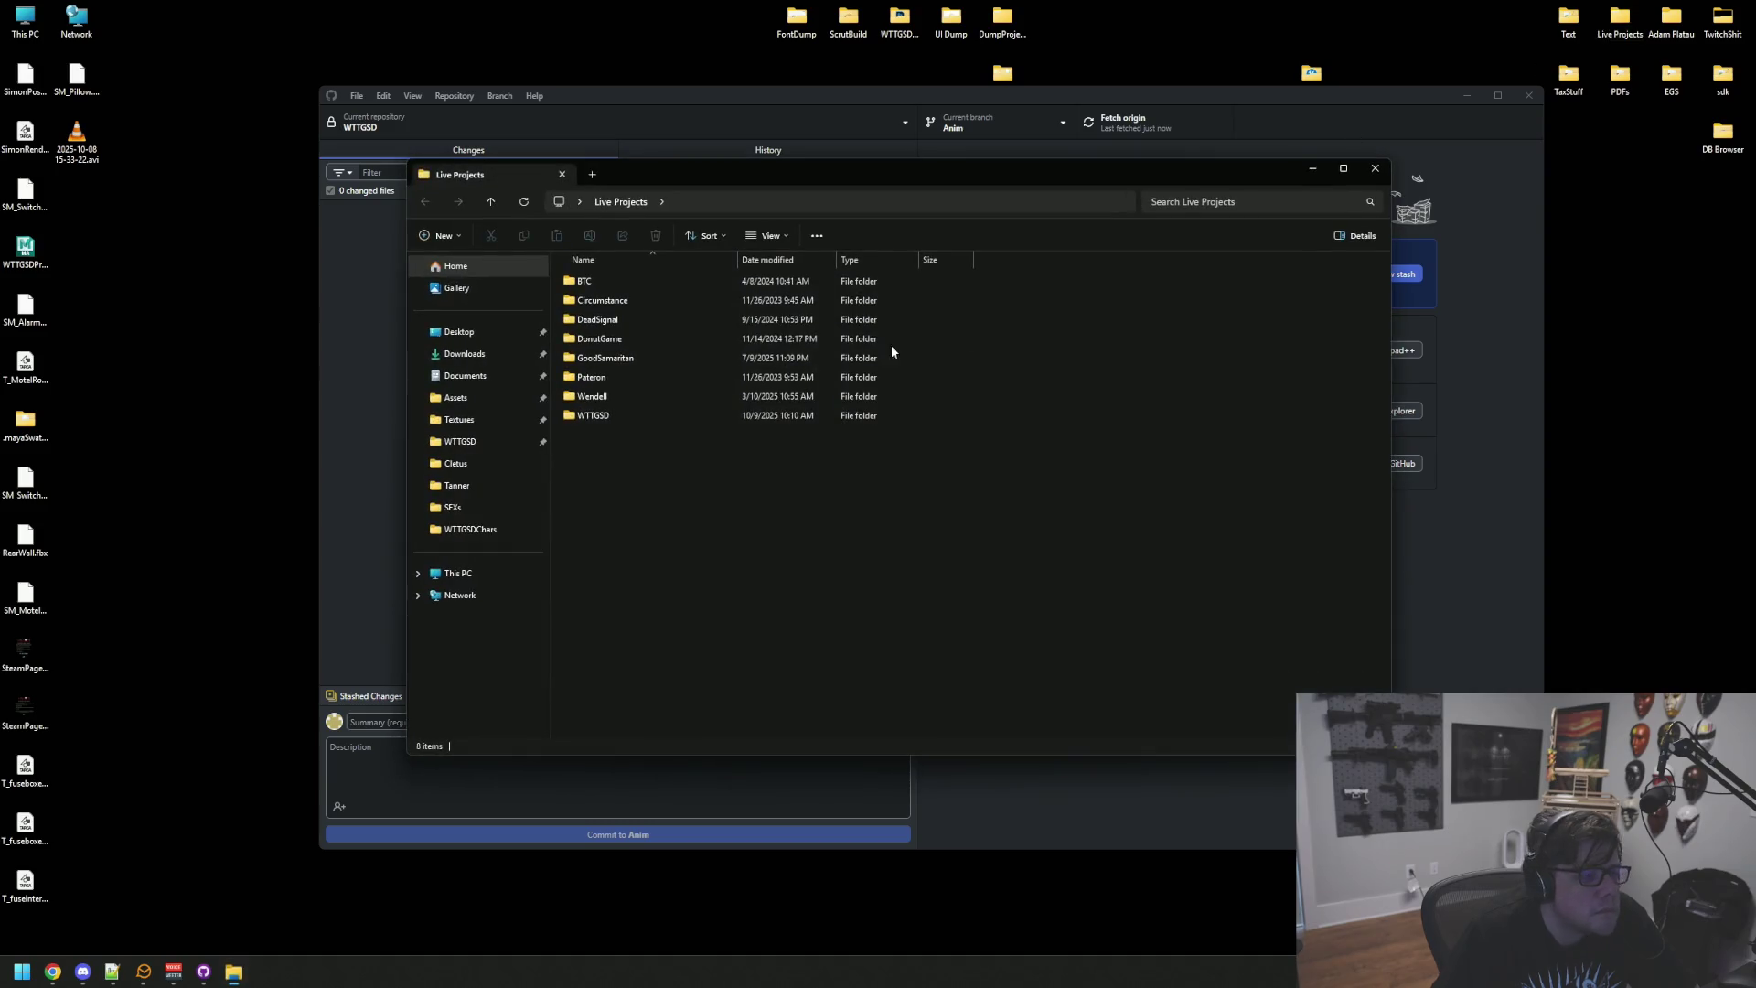
Step: Generate Visual Studio project files for WTTGSD.uproject in the WTTGSD > WTTGSD folder
double_click(666, 414)
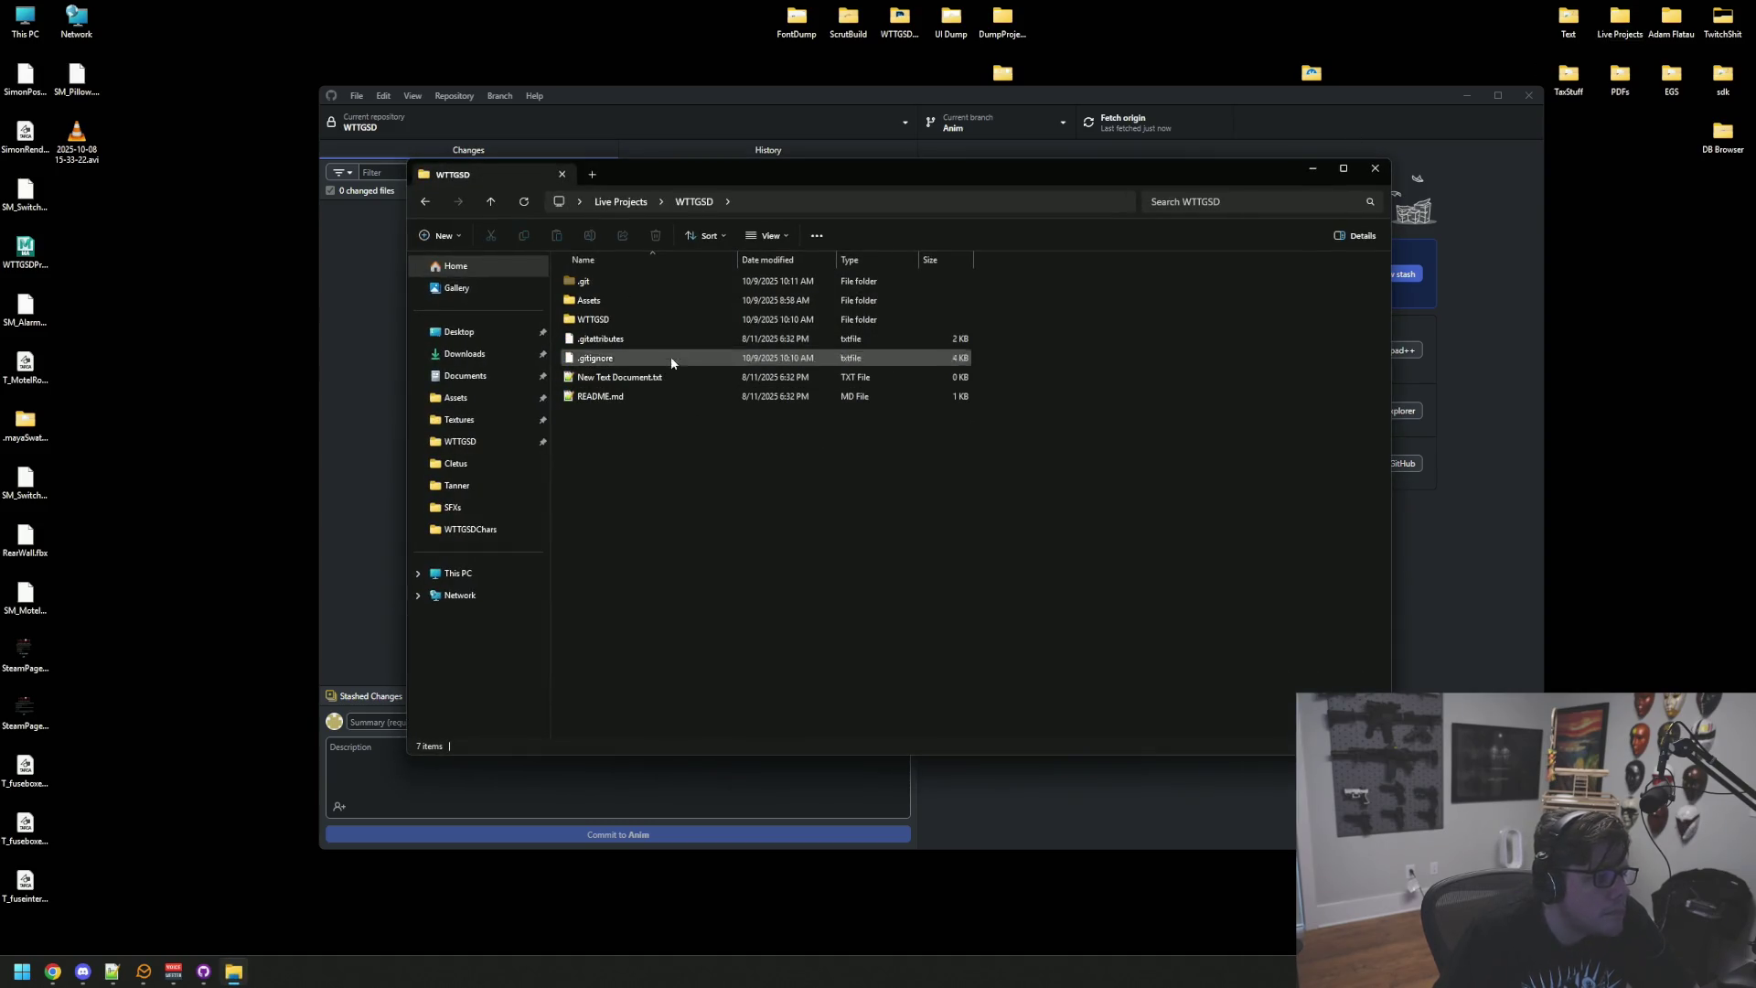
double_click(638, 318)
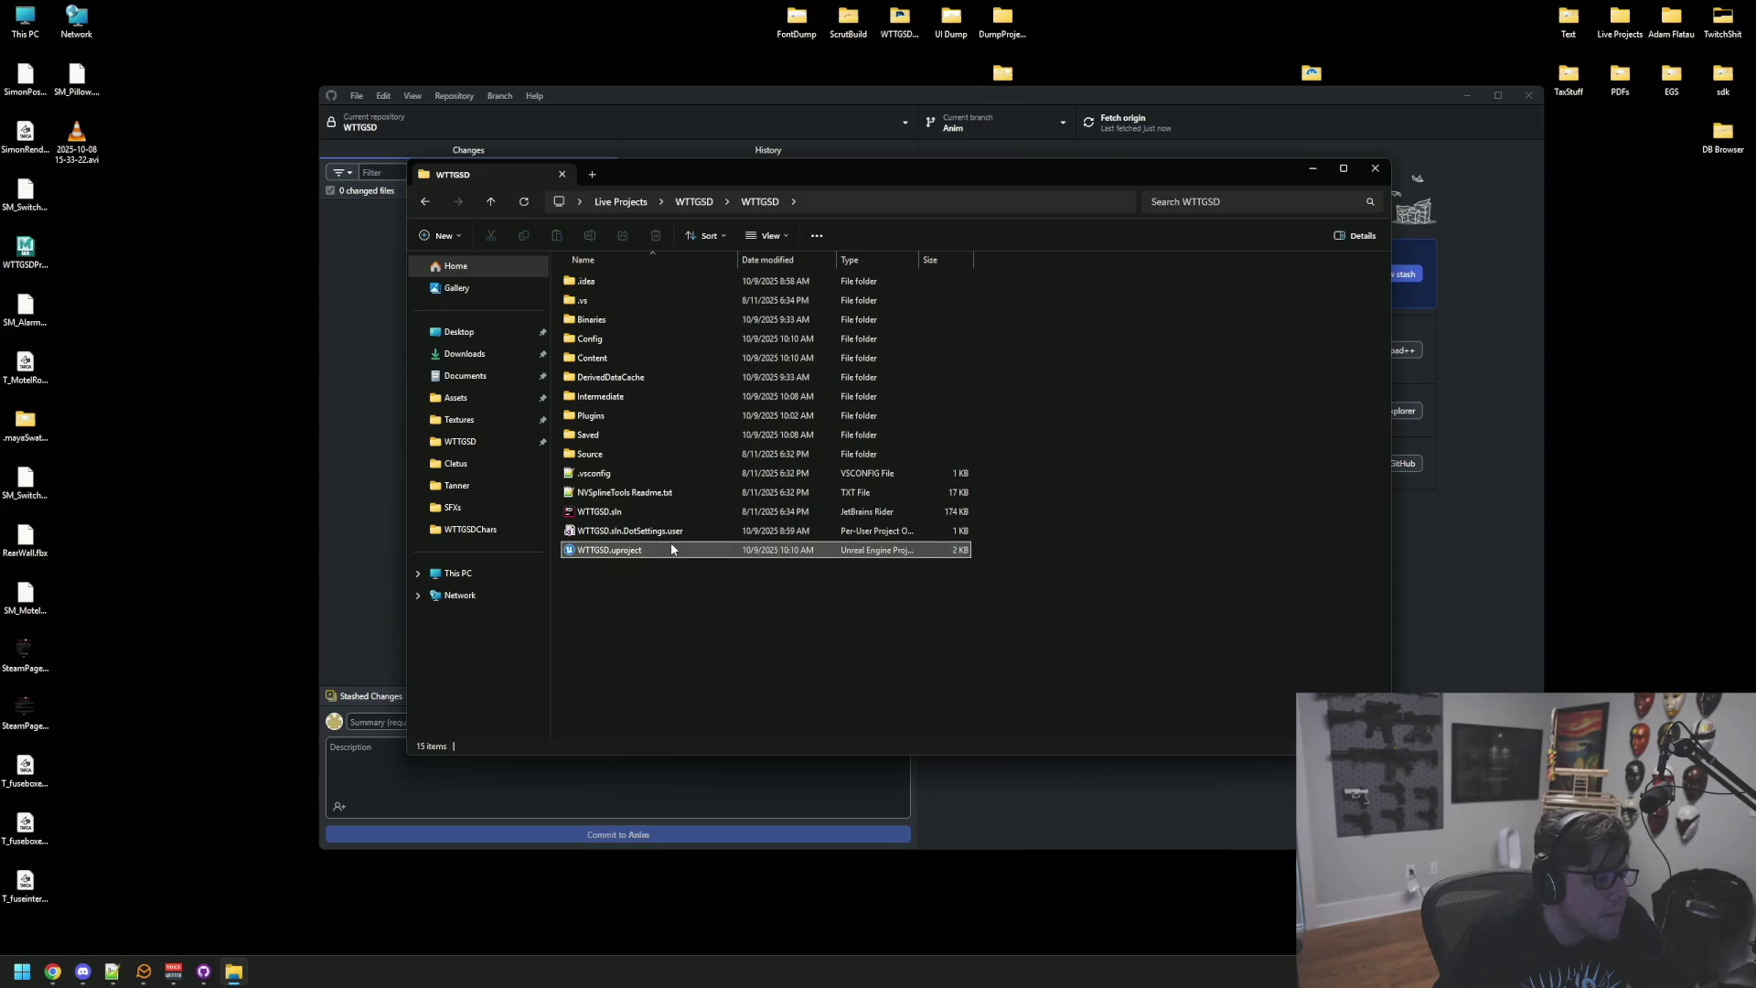
right_click(675, 550)
click(741, 851)
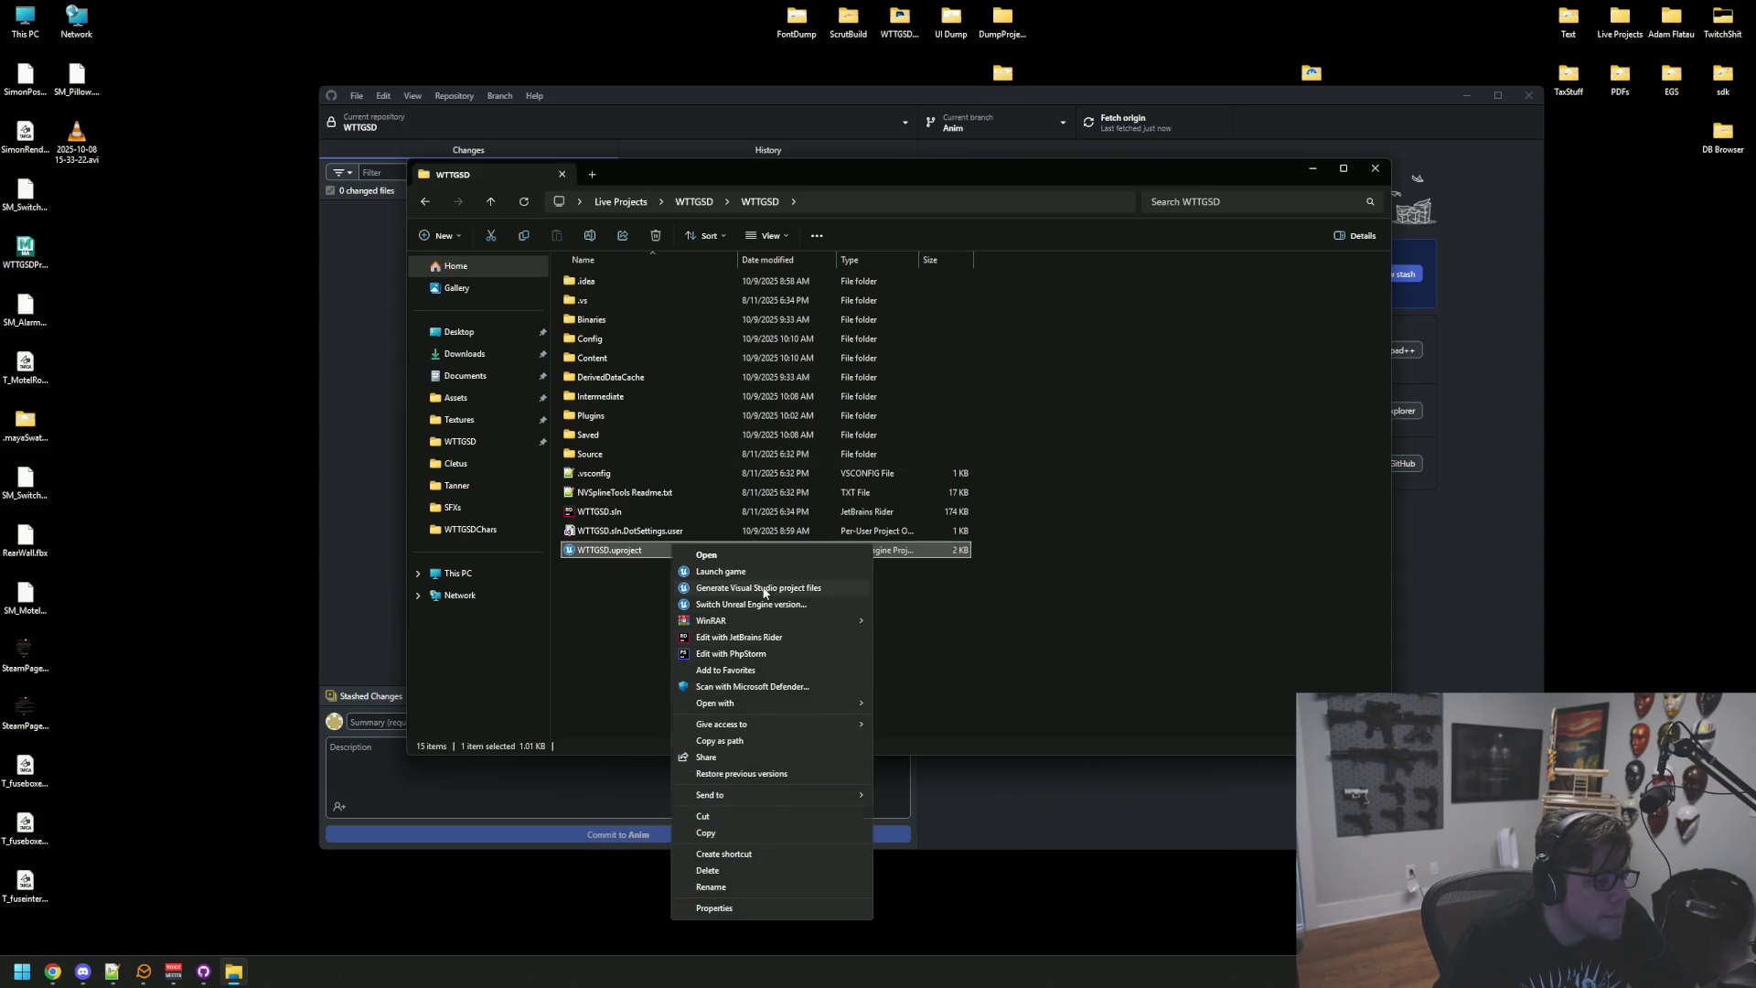
click(764, 595)
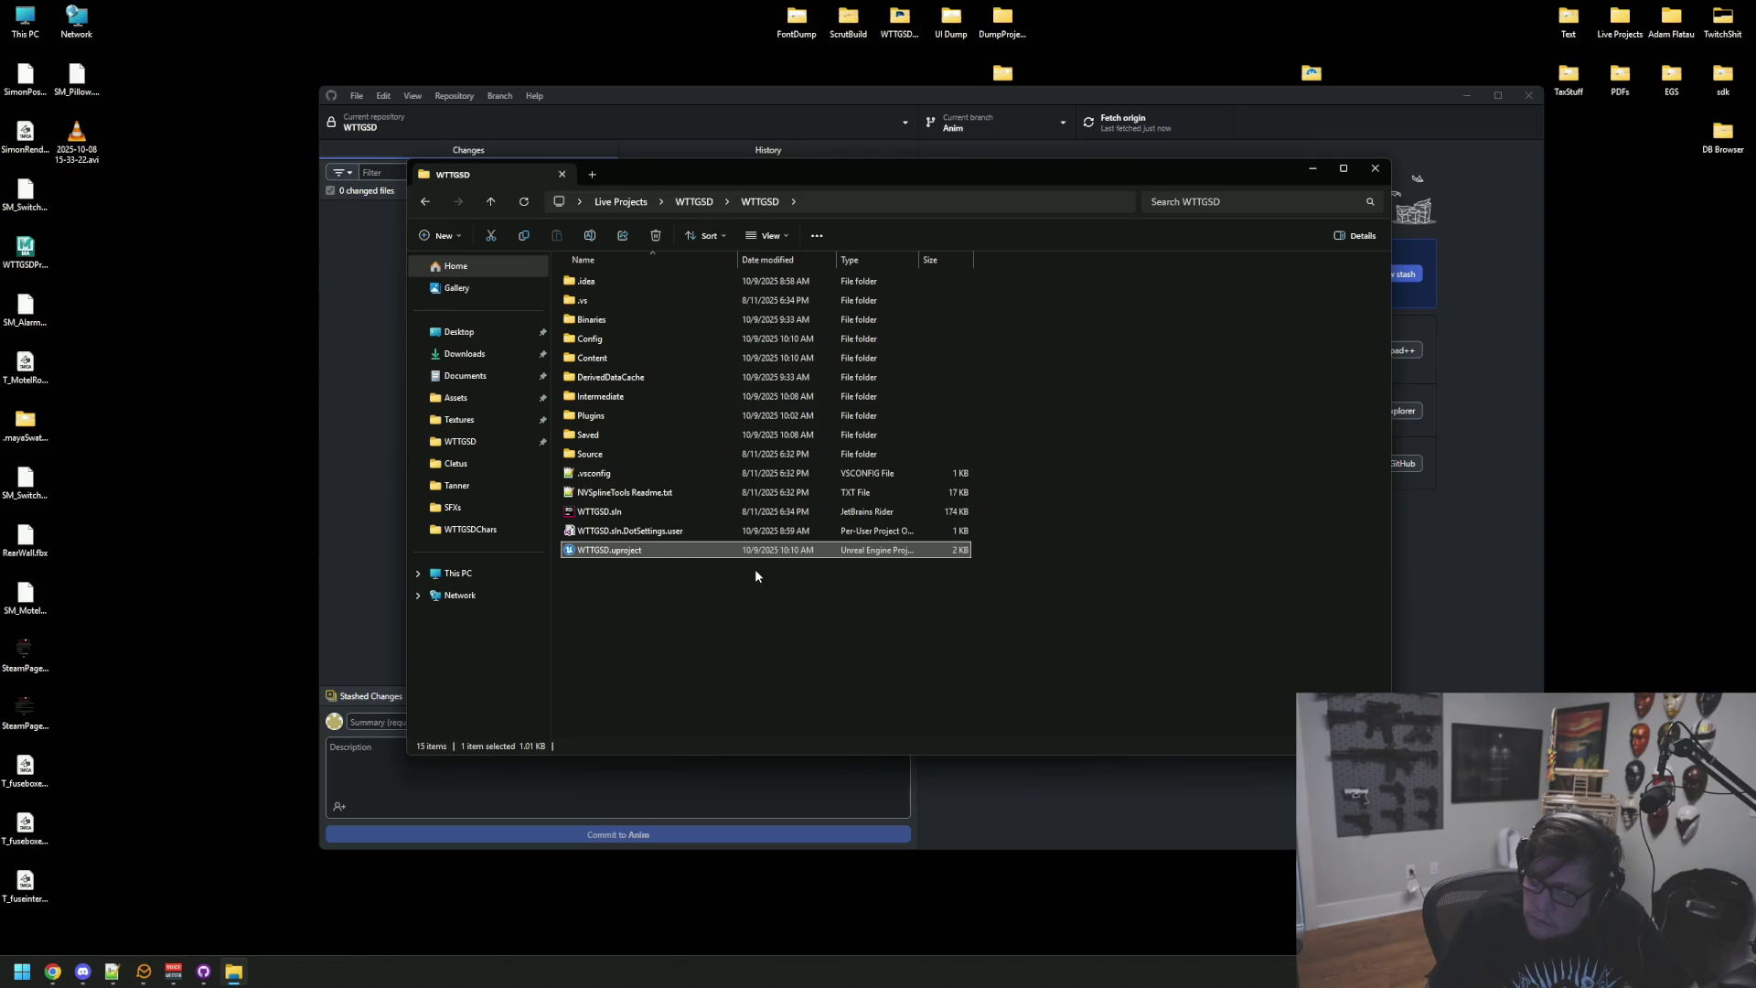
click(695, 512)
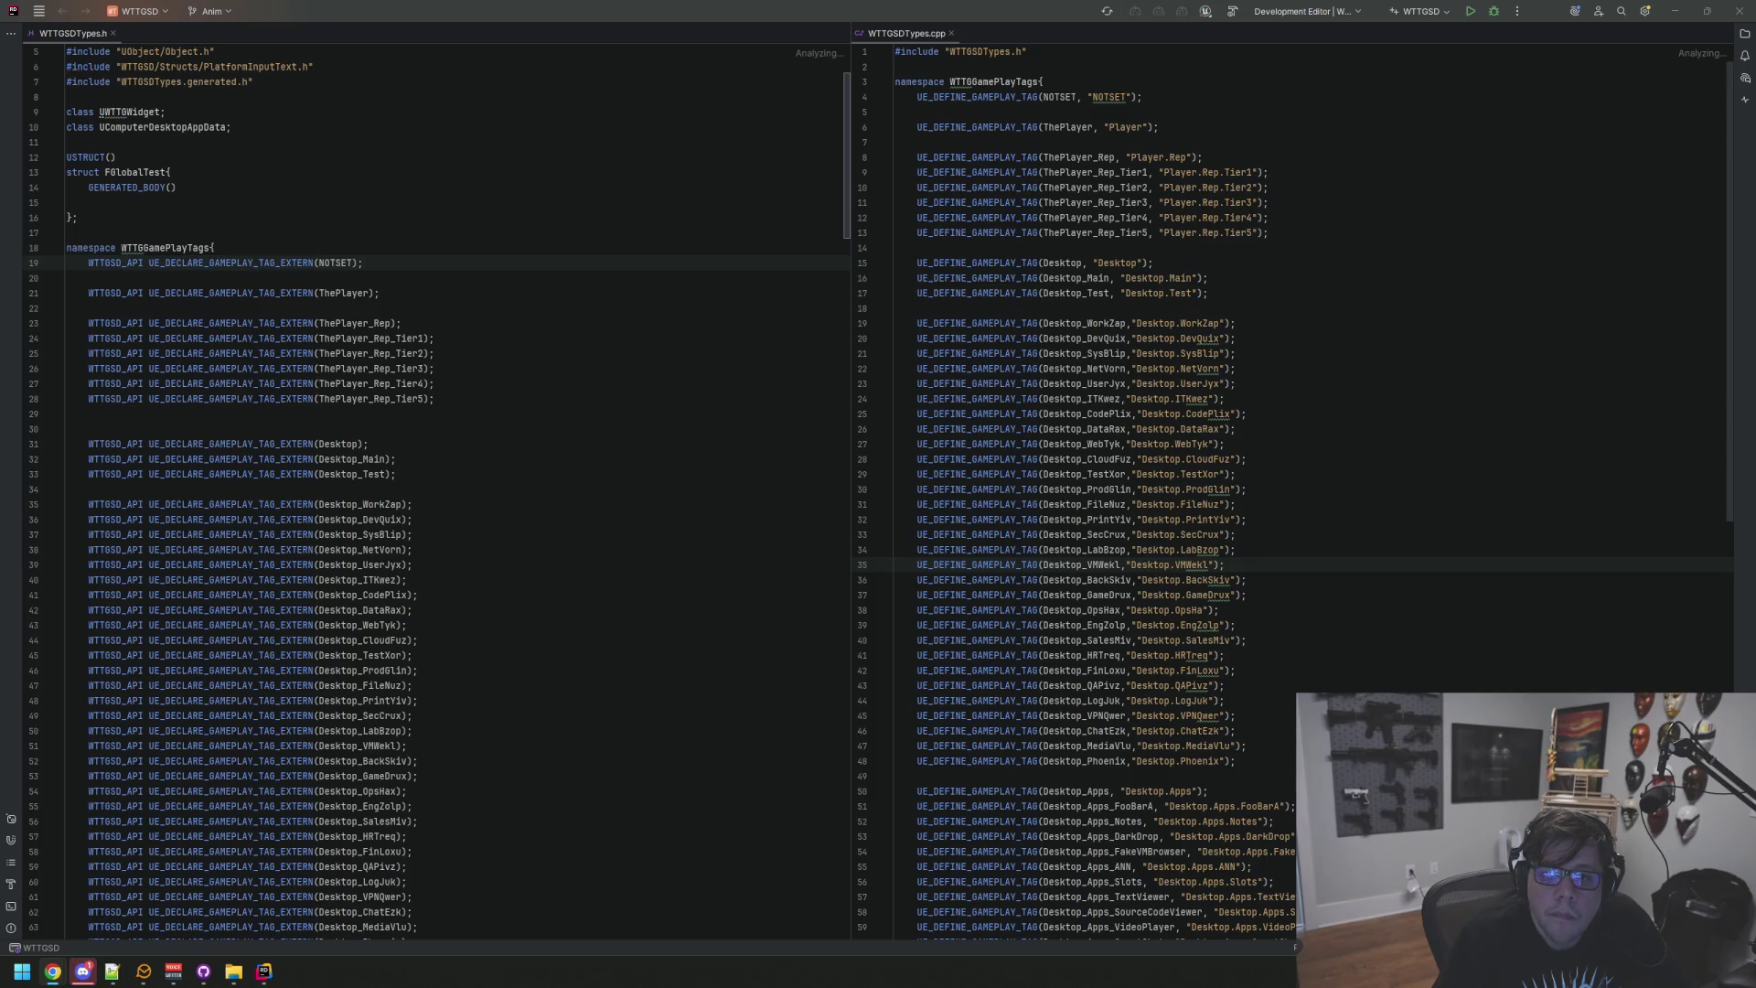
Step: Build WTTGSD in Rider with Development Editor and launch Unreal Editor
click(1471, 293)
click(1475, 11)
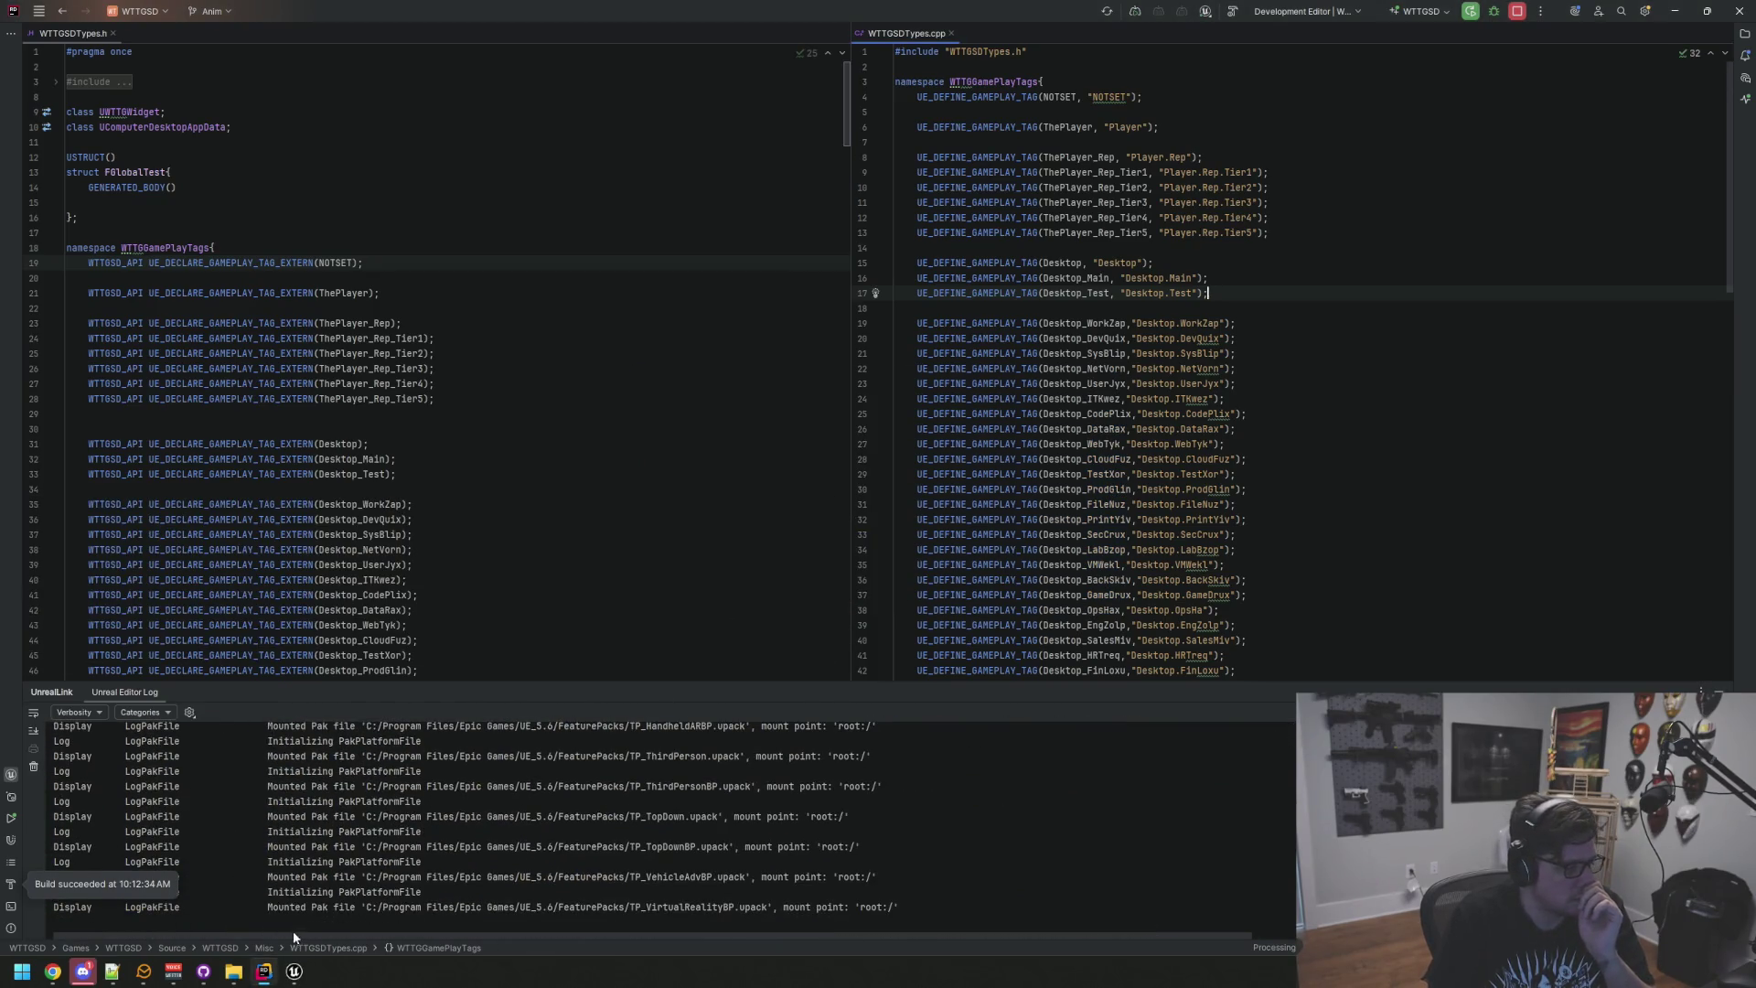
Step: Bring up the rebuilt editor on SandBox, collapse Lighting, and toggle the Output Log
click(294, 971)
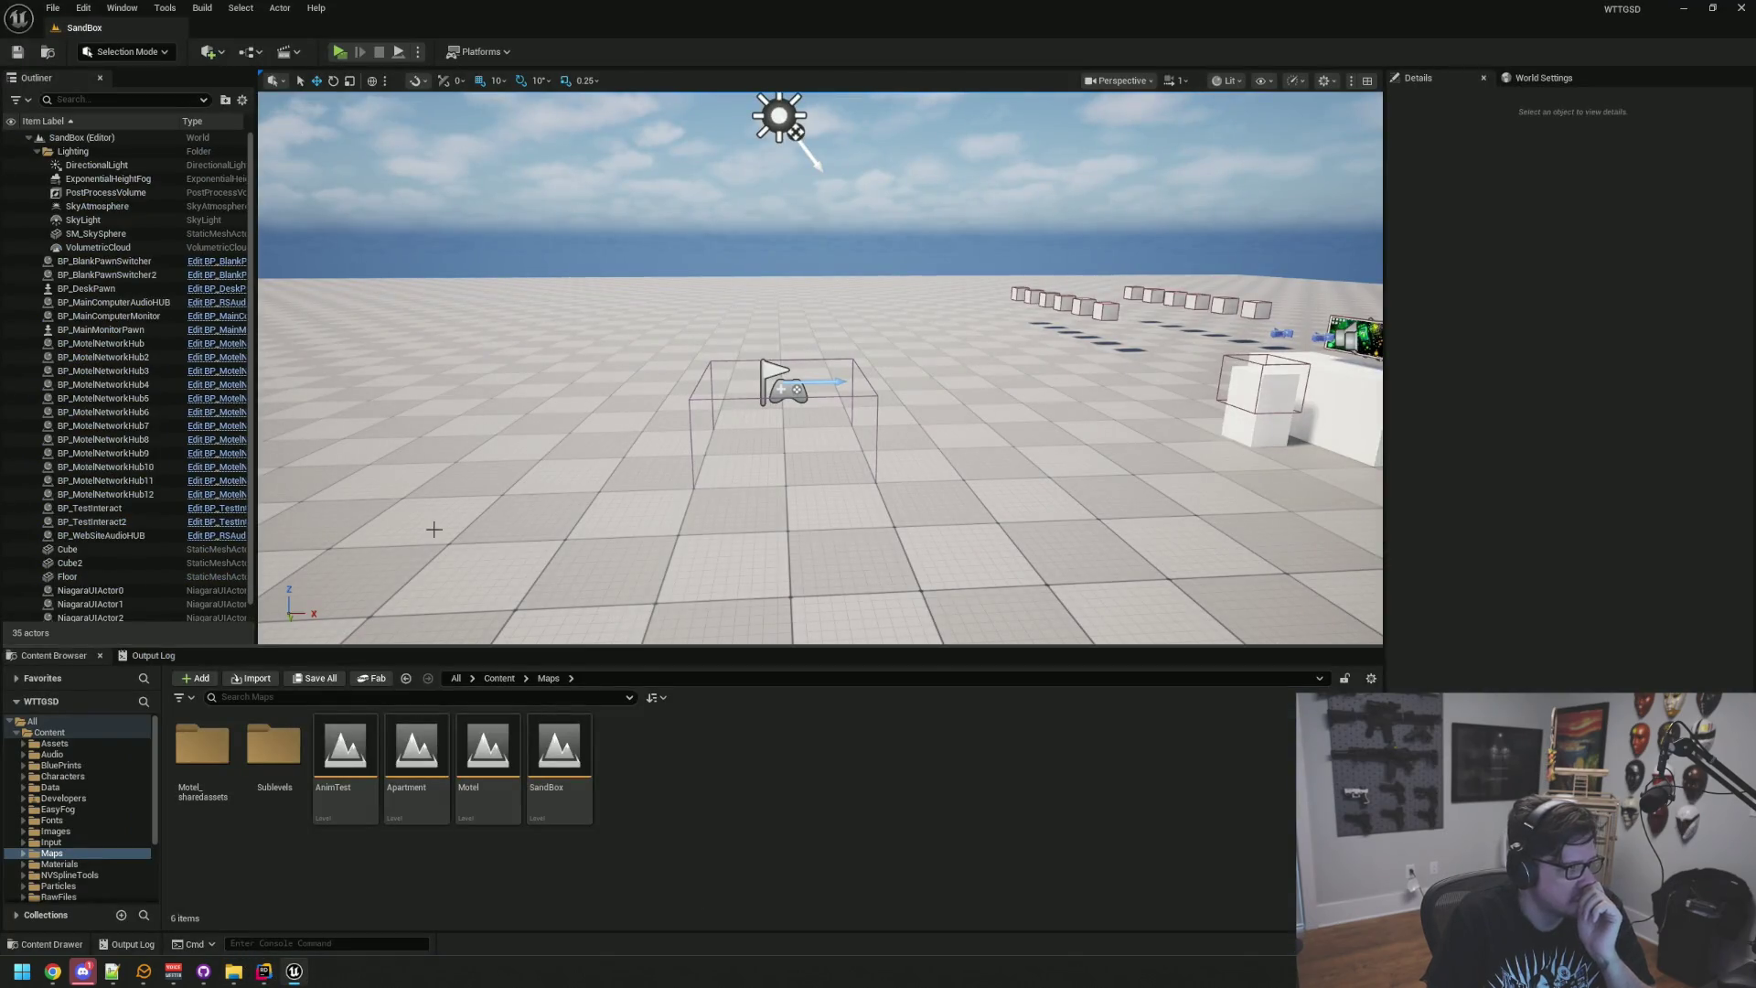
click(36, 151)
drag(567, 411, 512, 476)
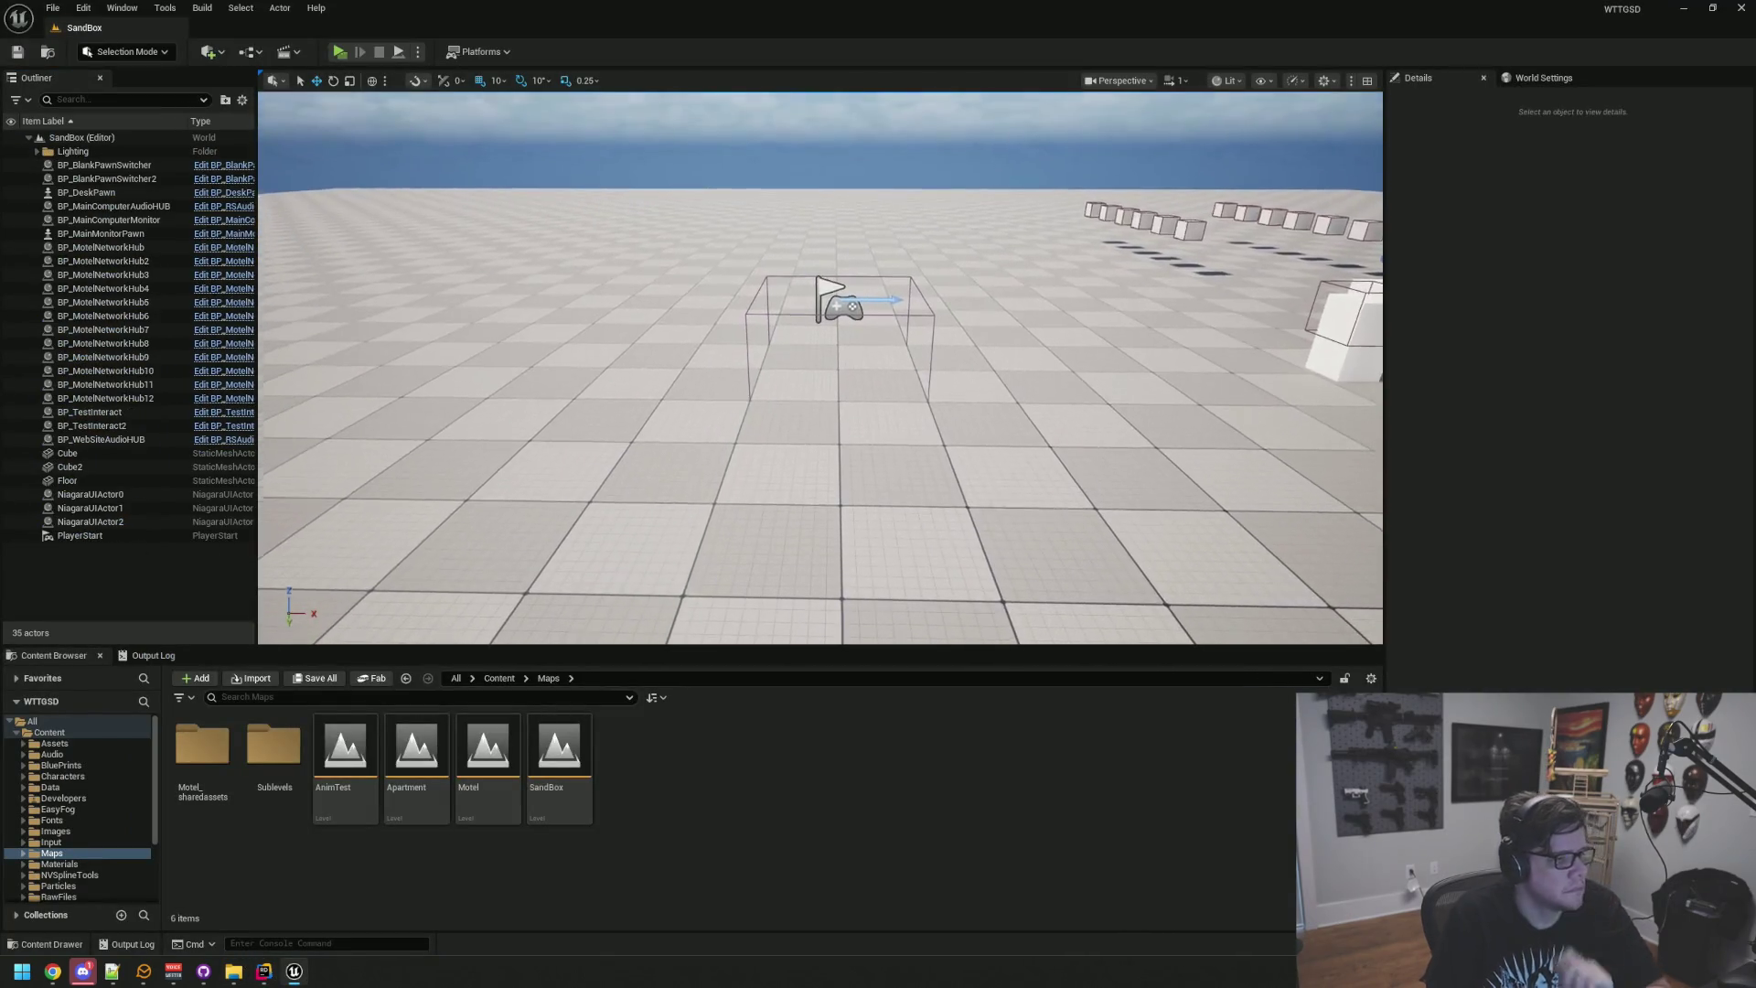
click(154, 655)
drag(311, 472, 517, 355)
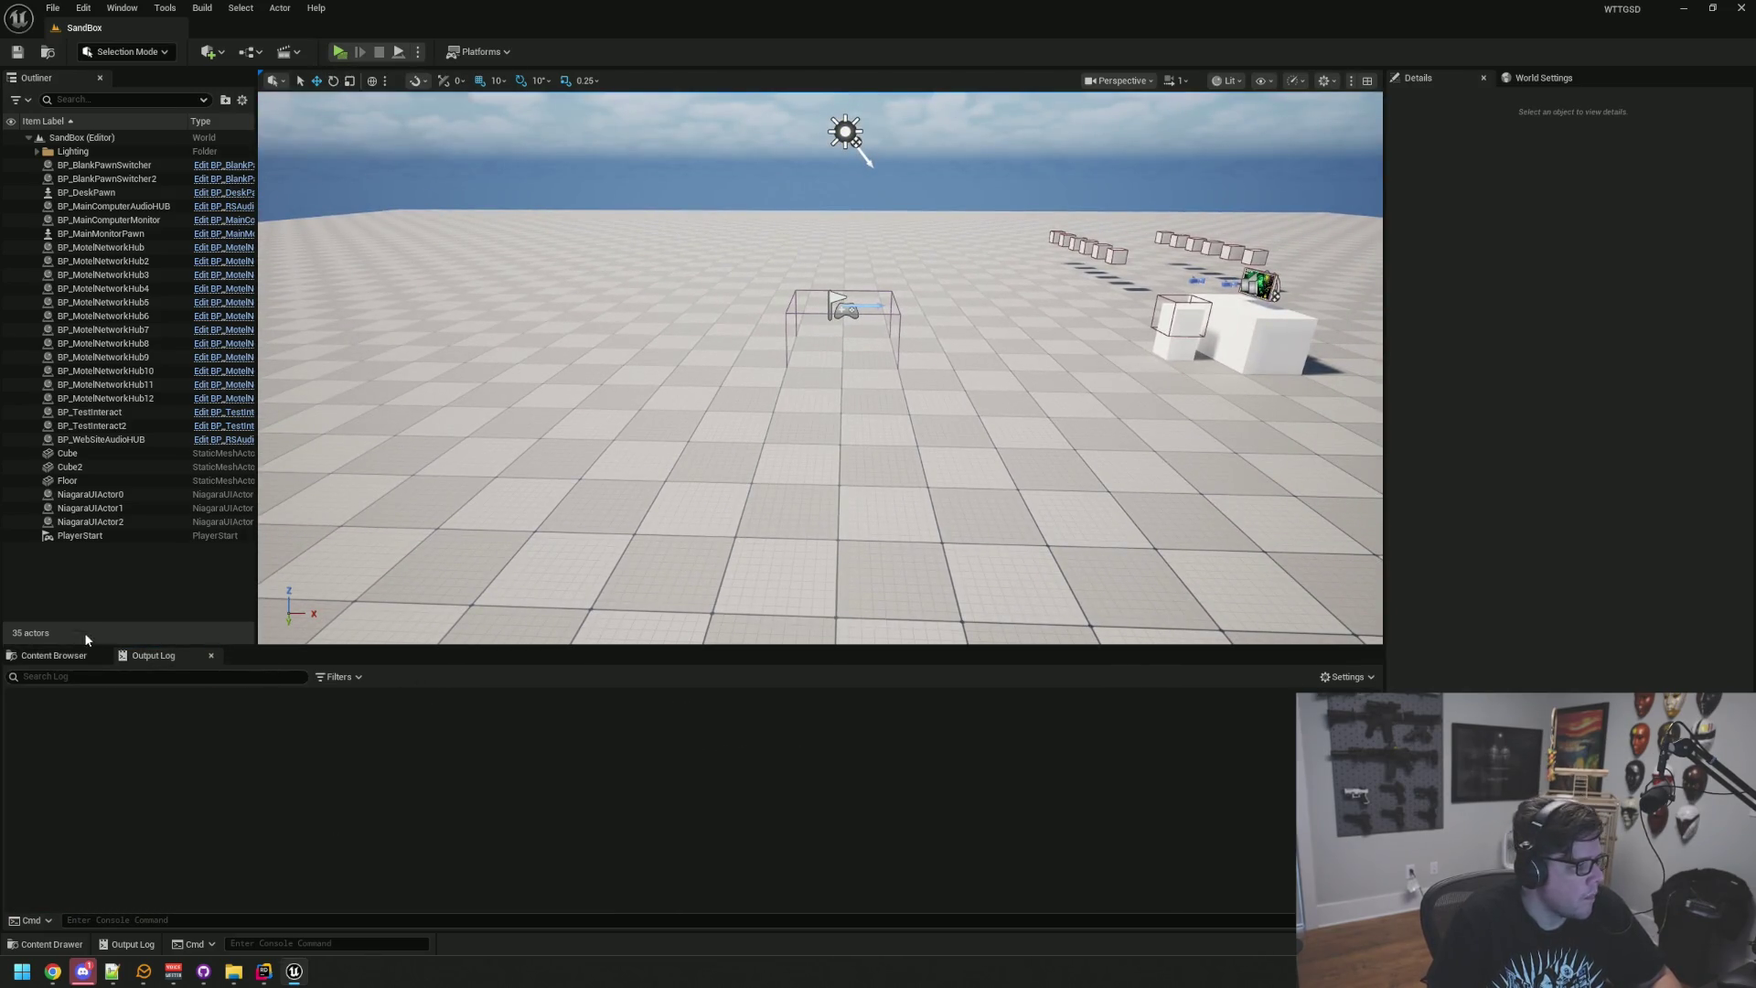
click(54, 655)
Step: Load the AnimTest map, show the Output Log, and start a Play preview
double_click(343, 745)
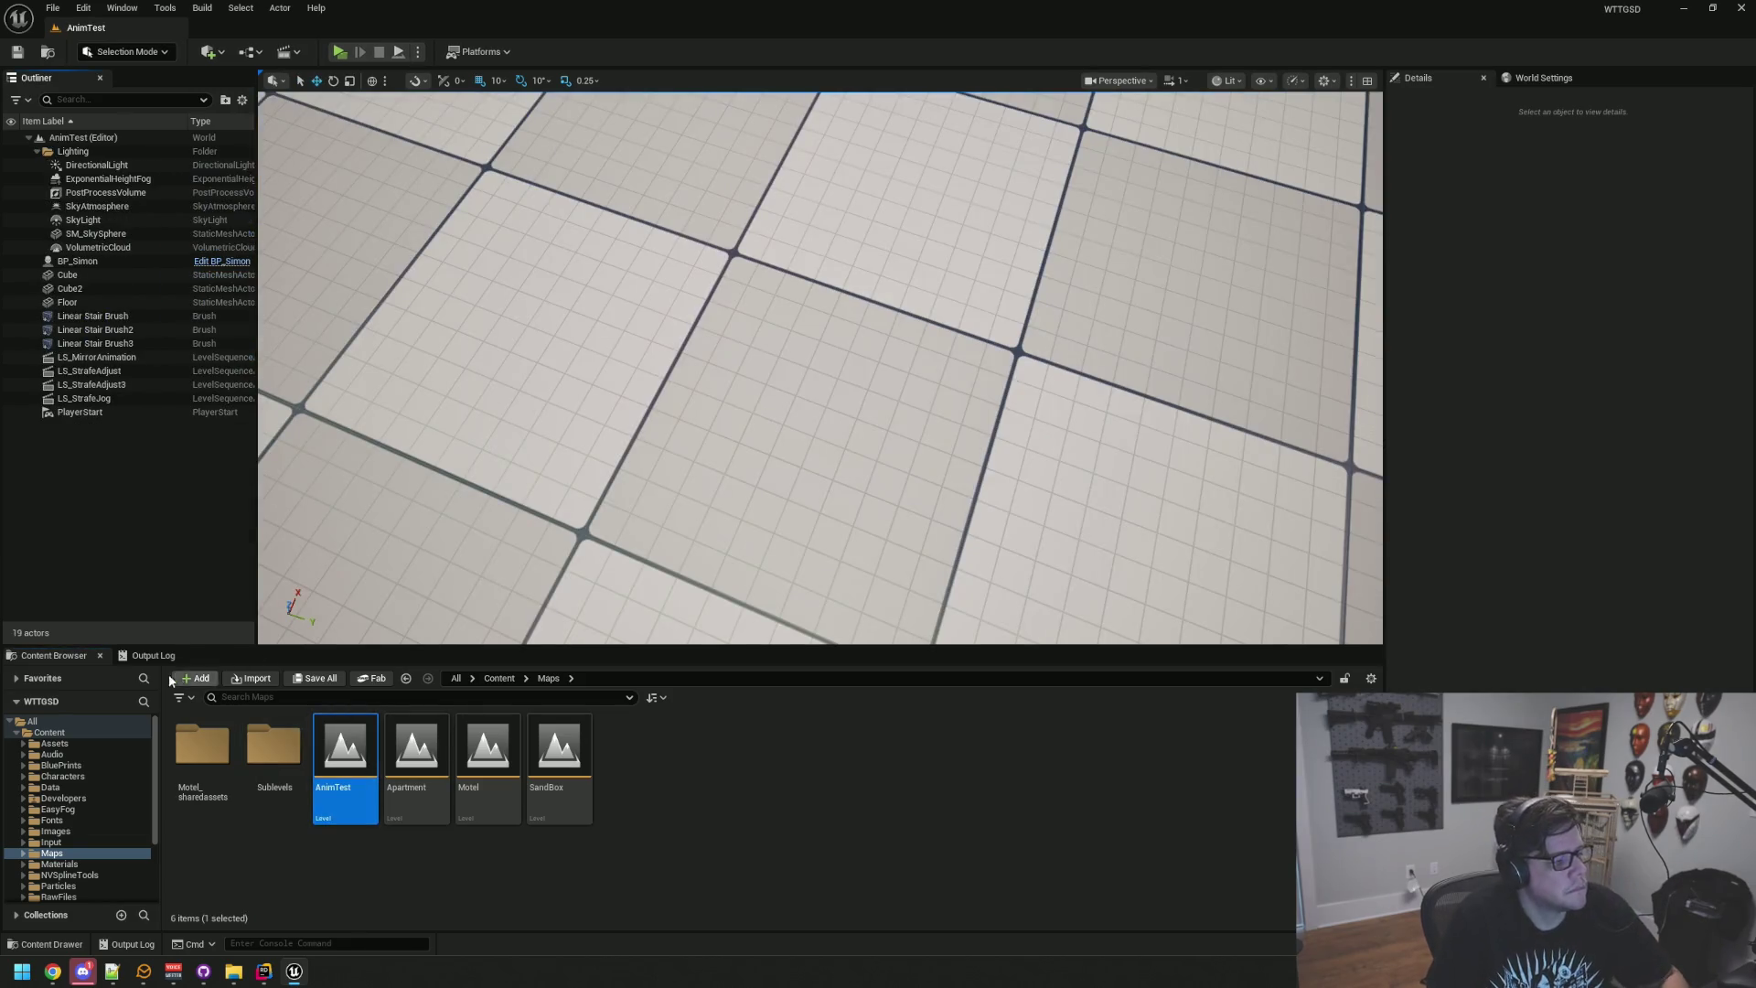
click(154, 655)
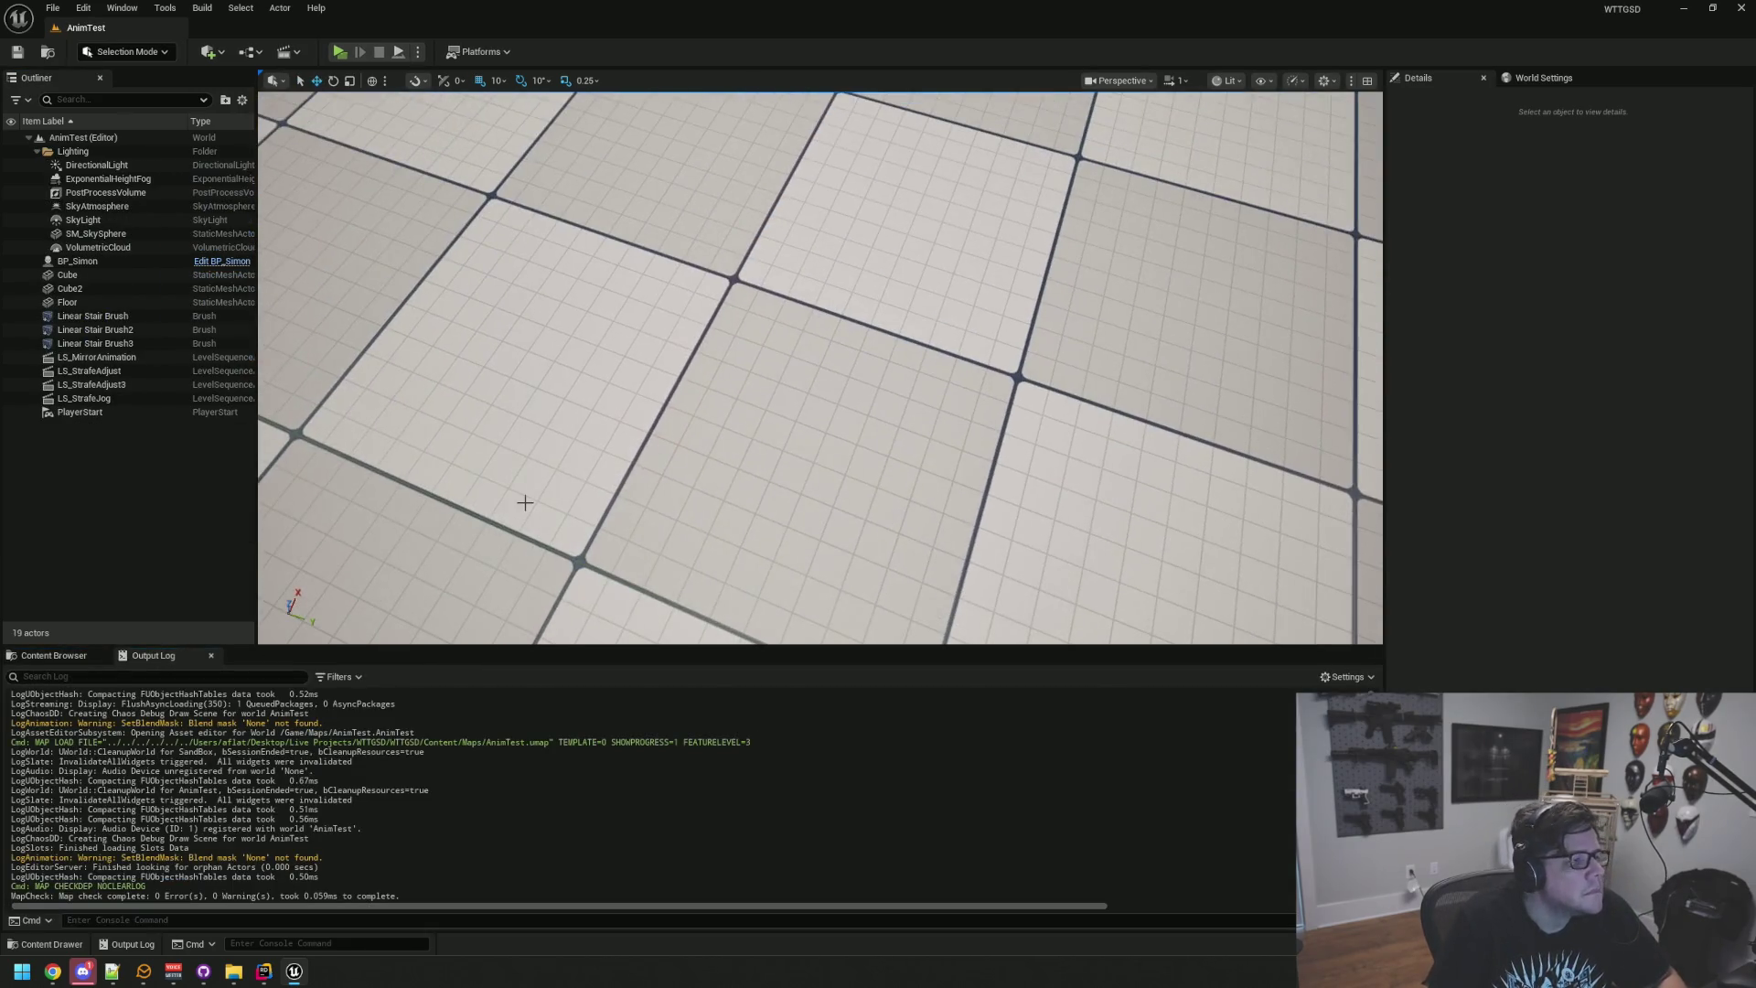
click(339, 53)
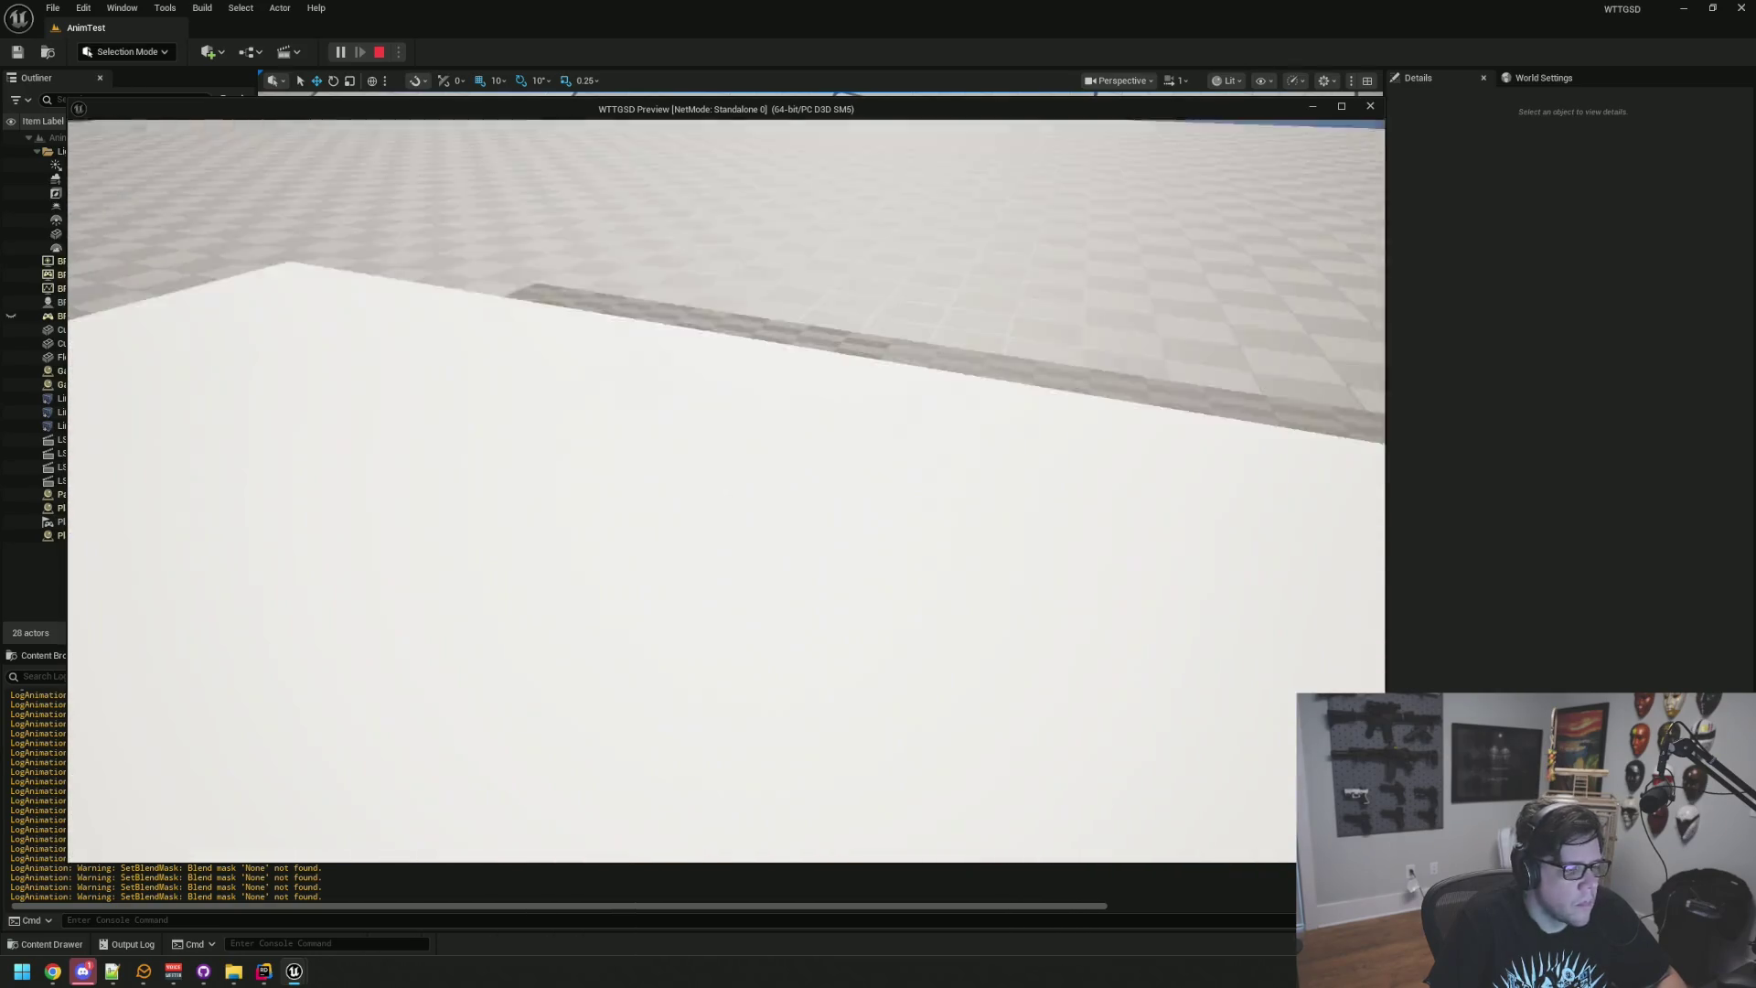
Step: Walk the first-person character around the tiled floor to test the walk animation
key(w)
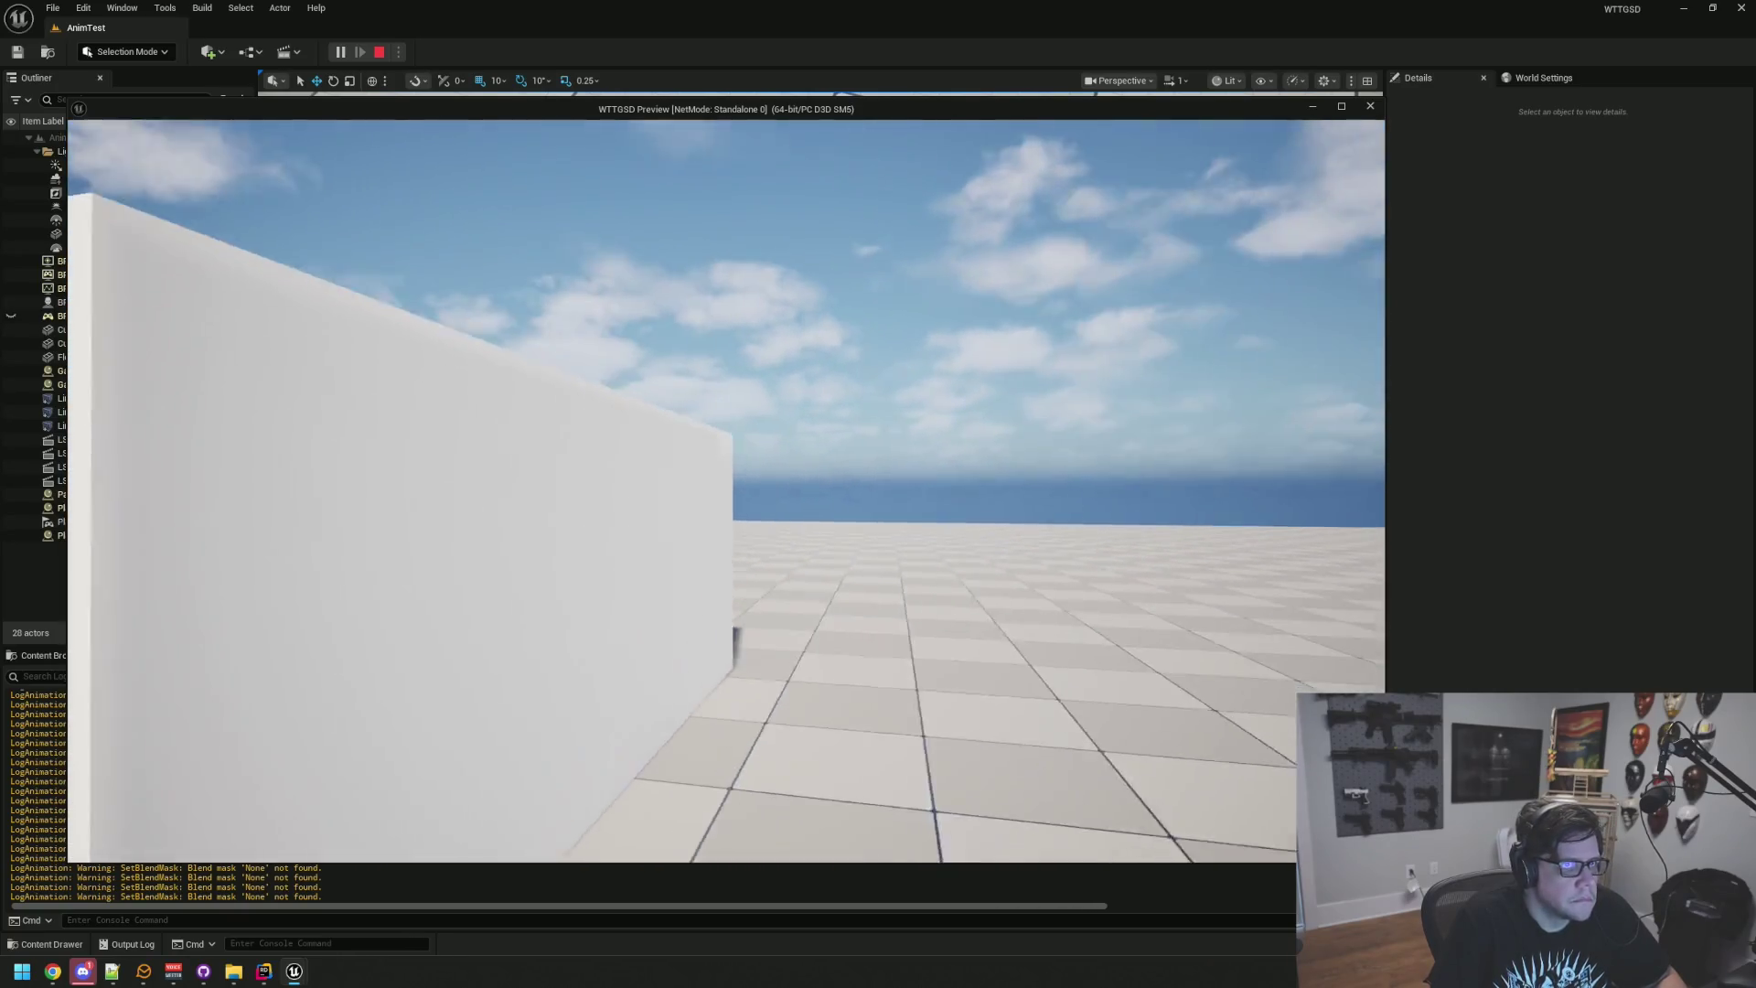
key(w)
key(w)
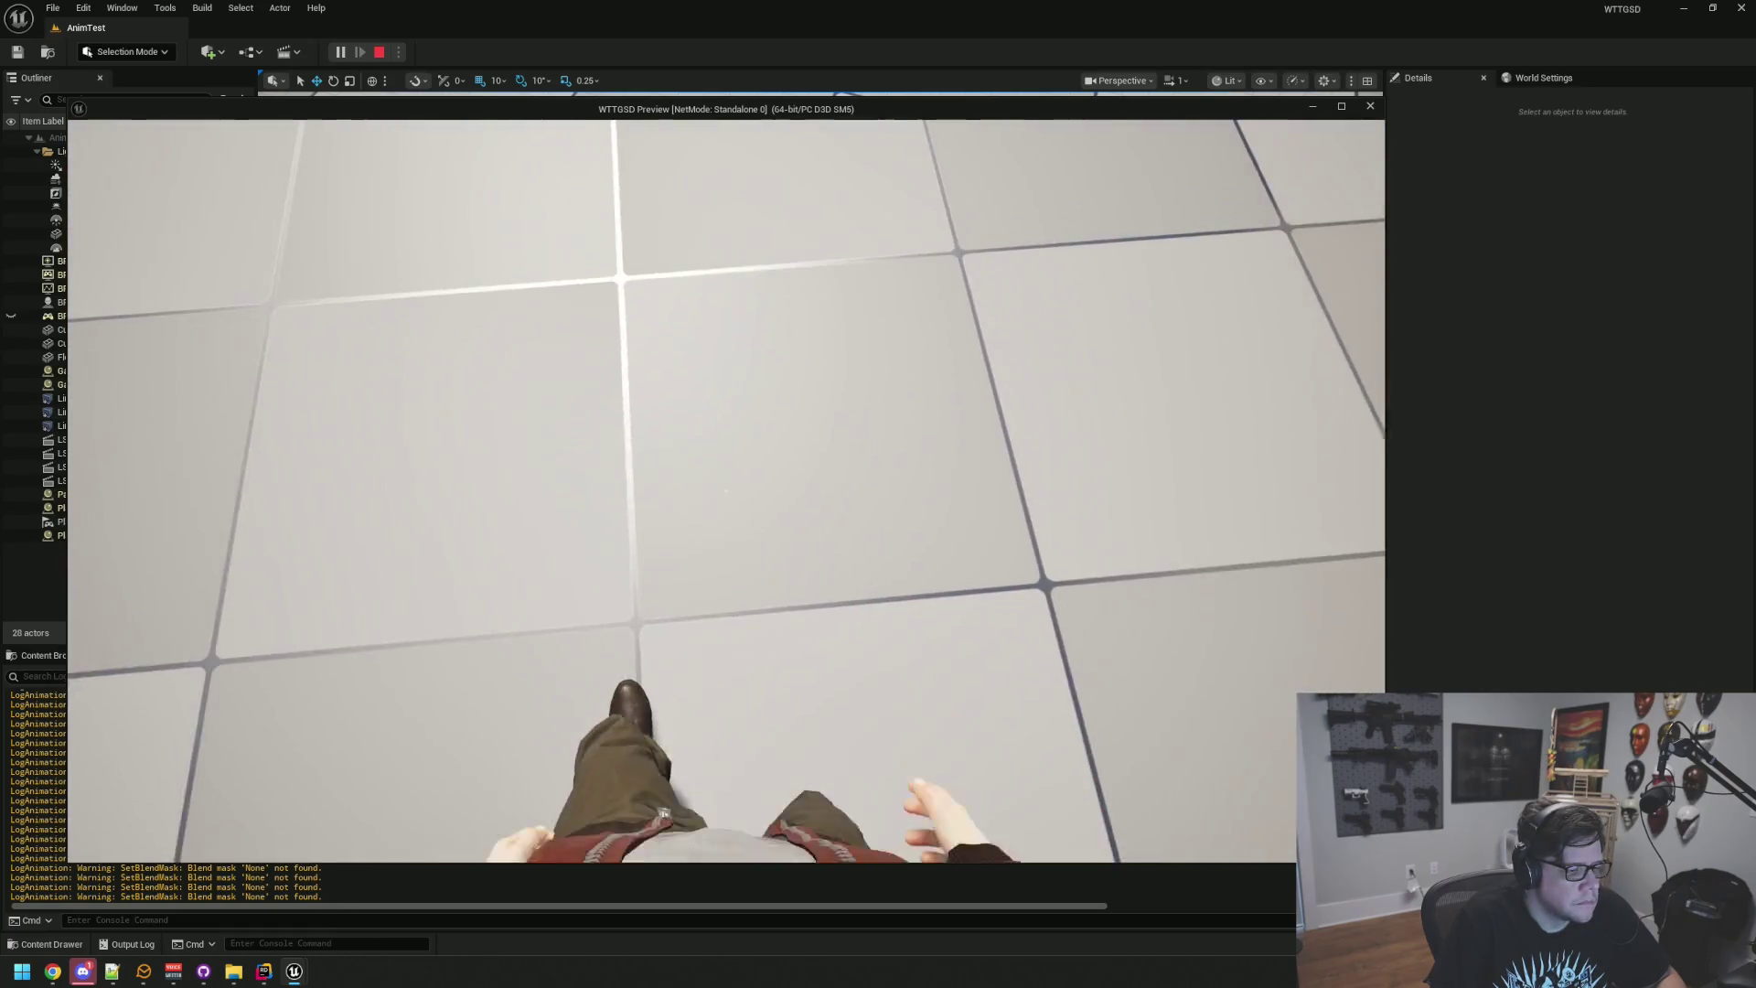
key(w)
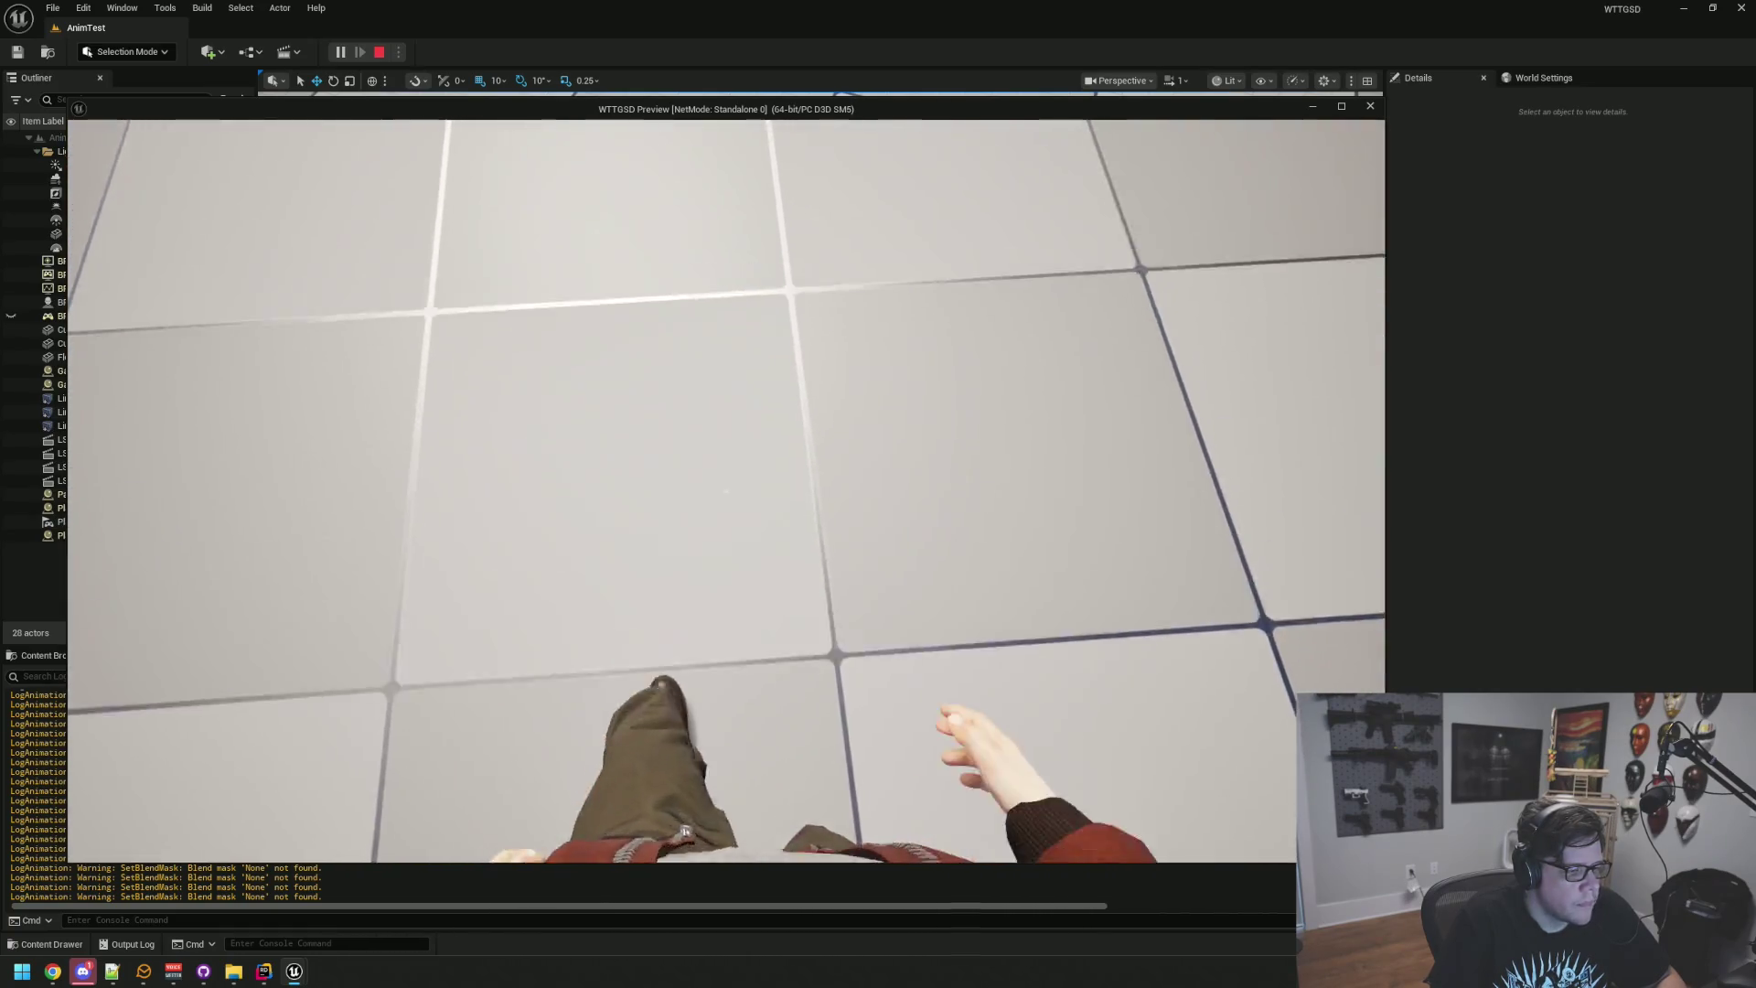
key(w)
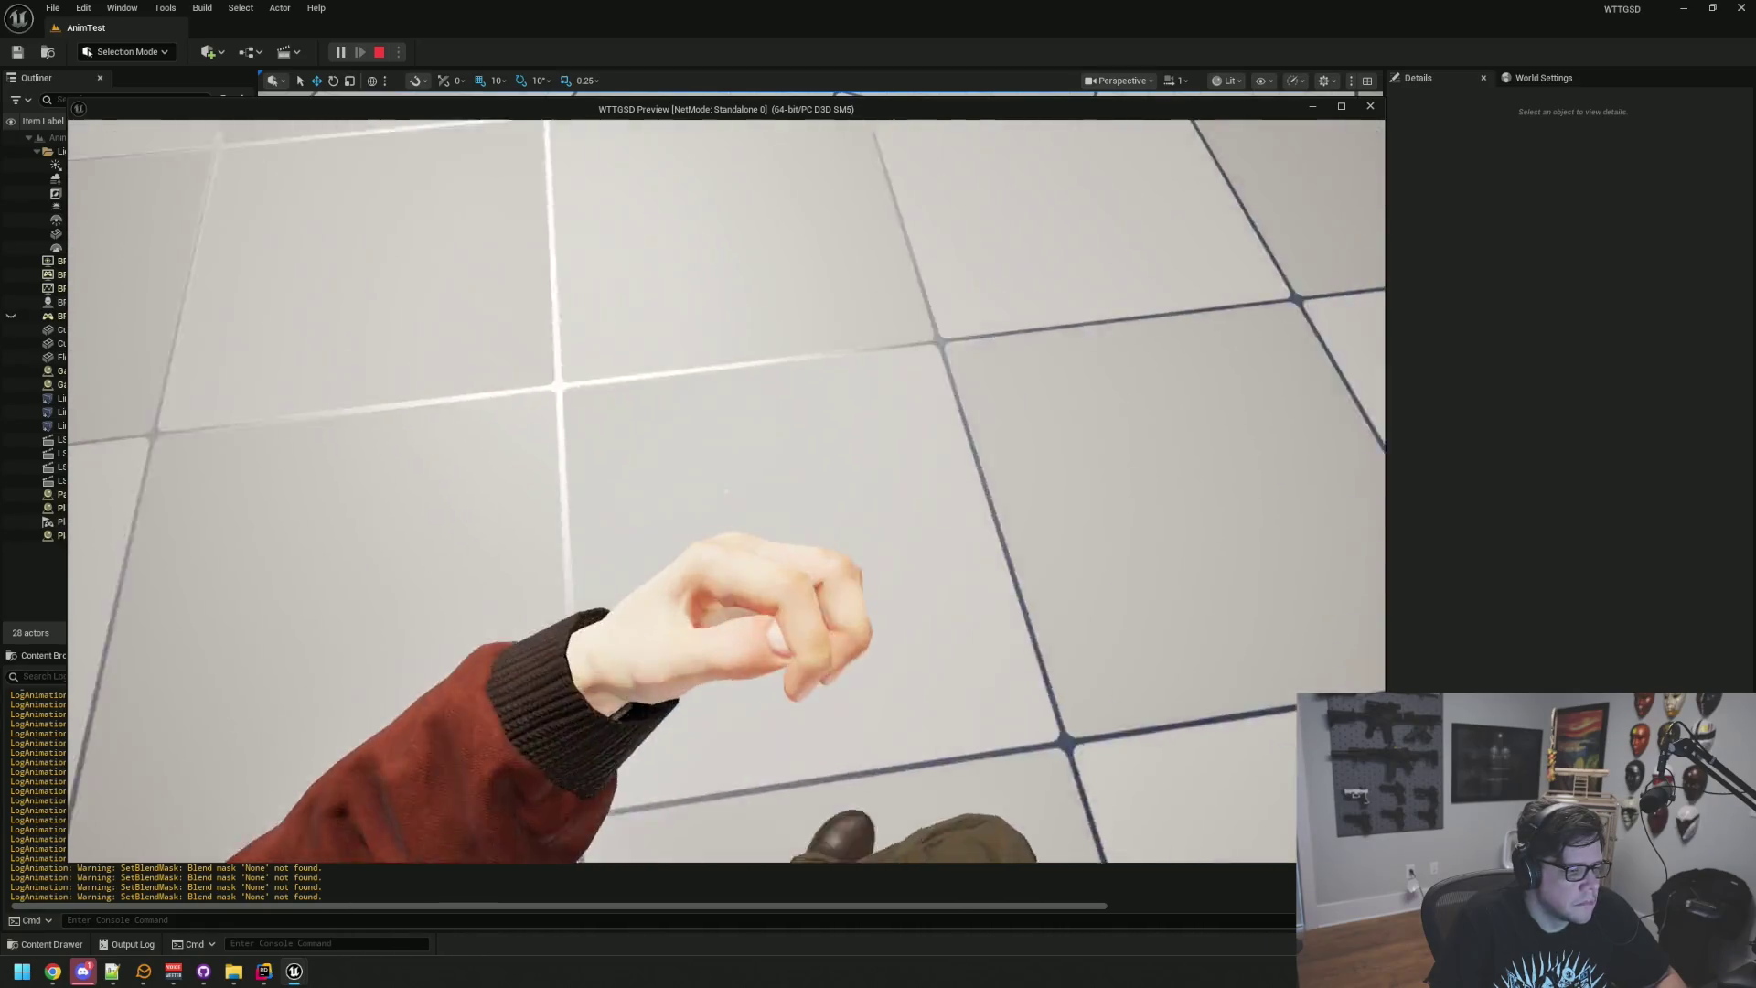
key(w)
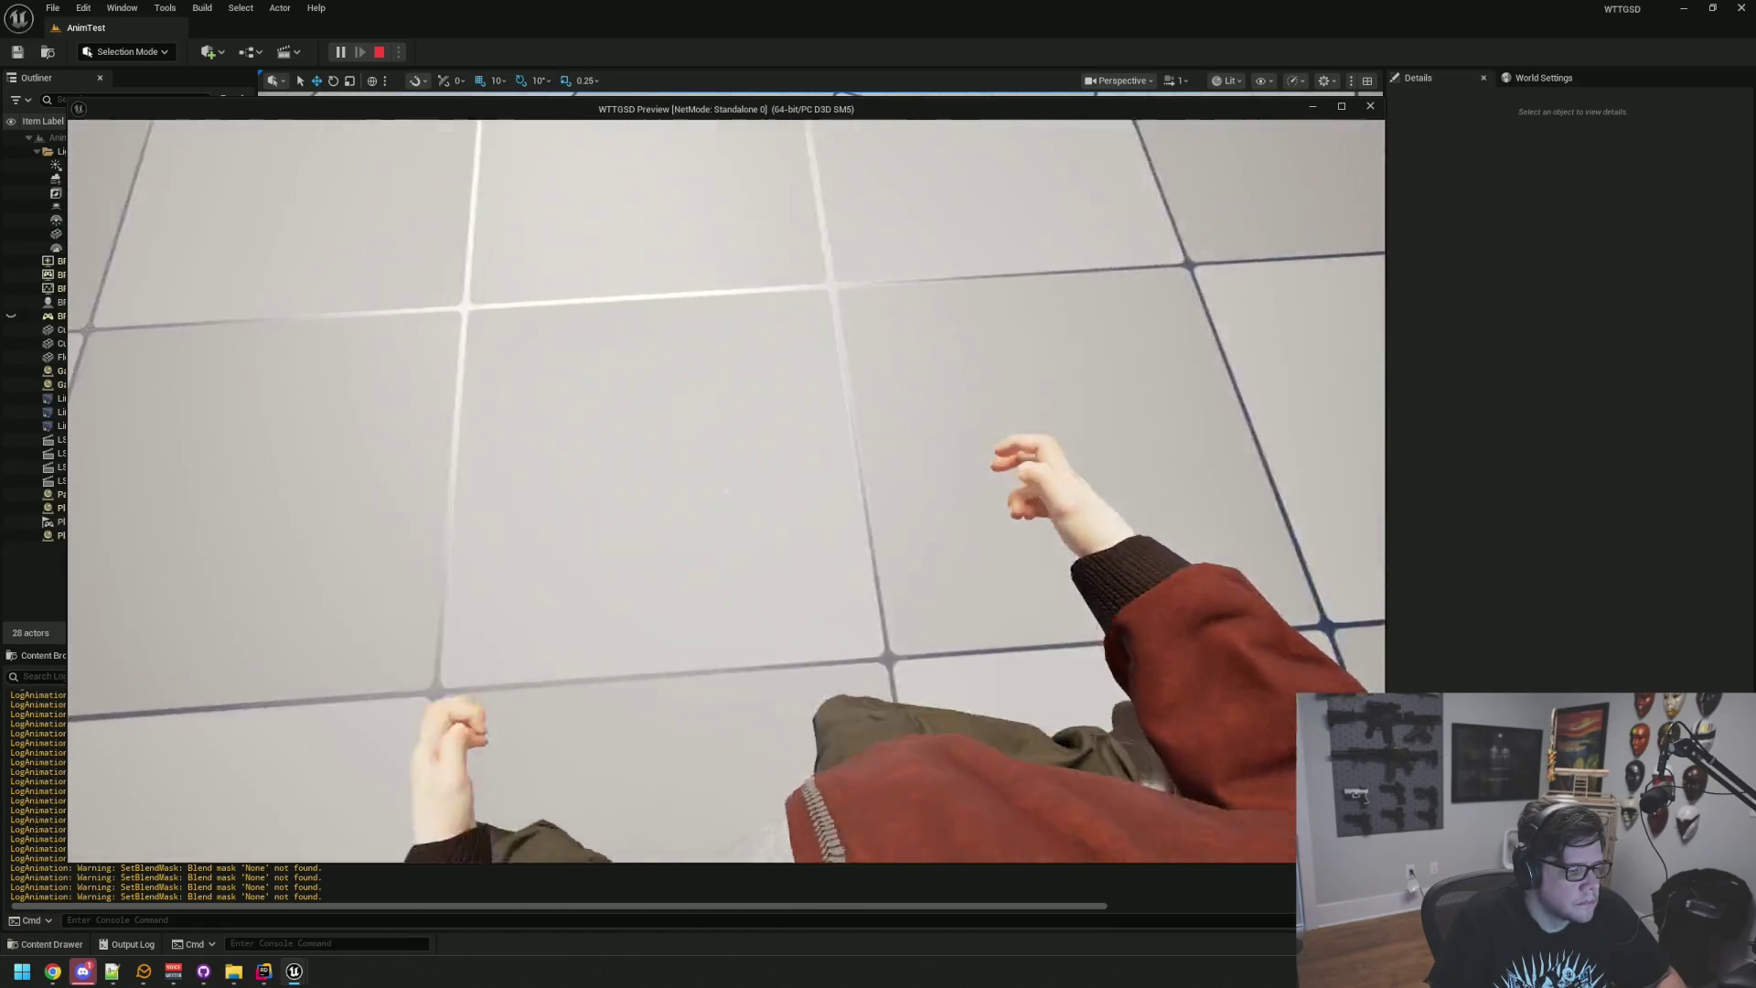
key(w)
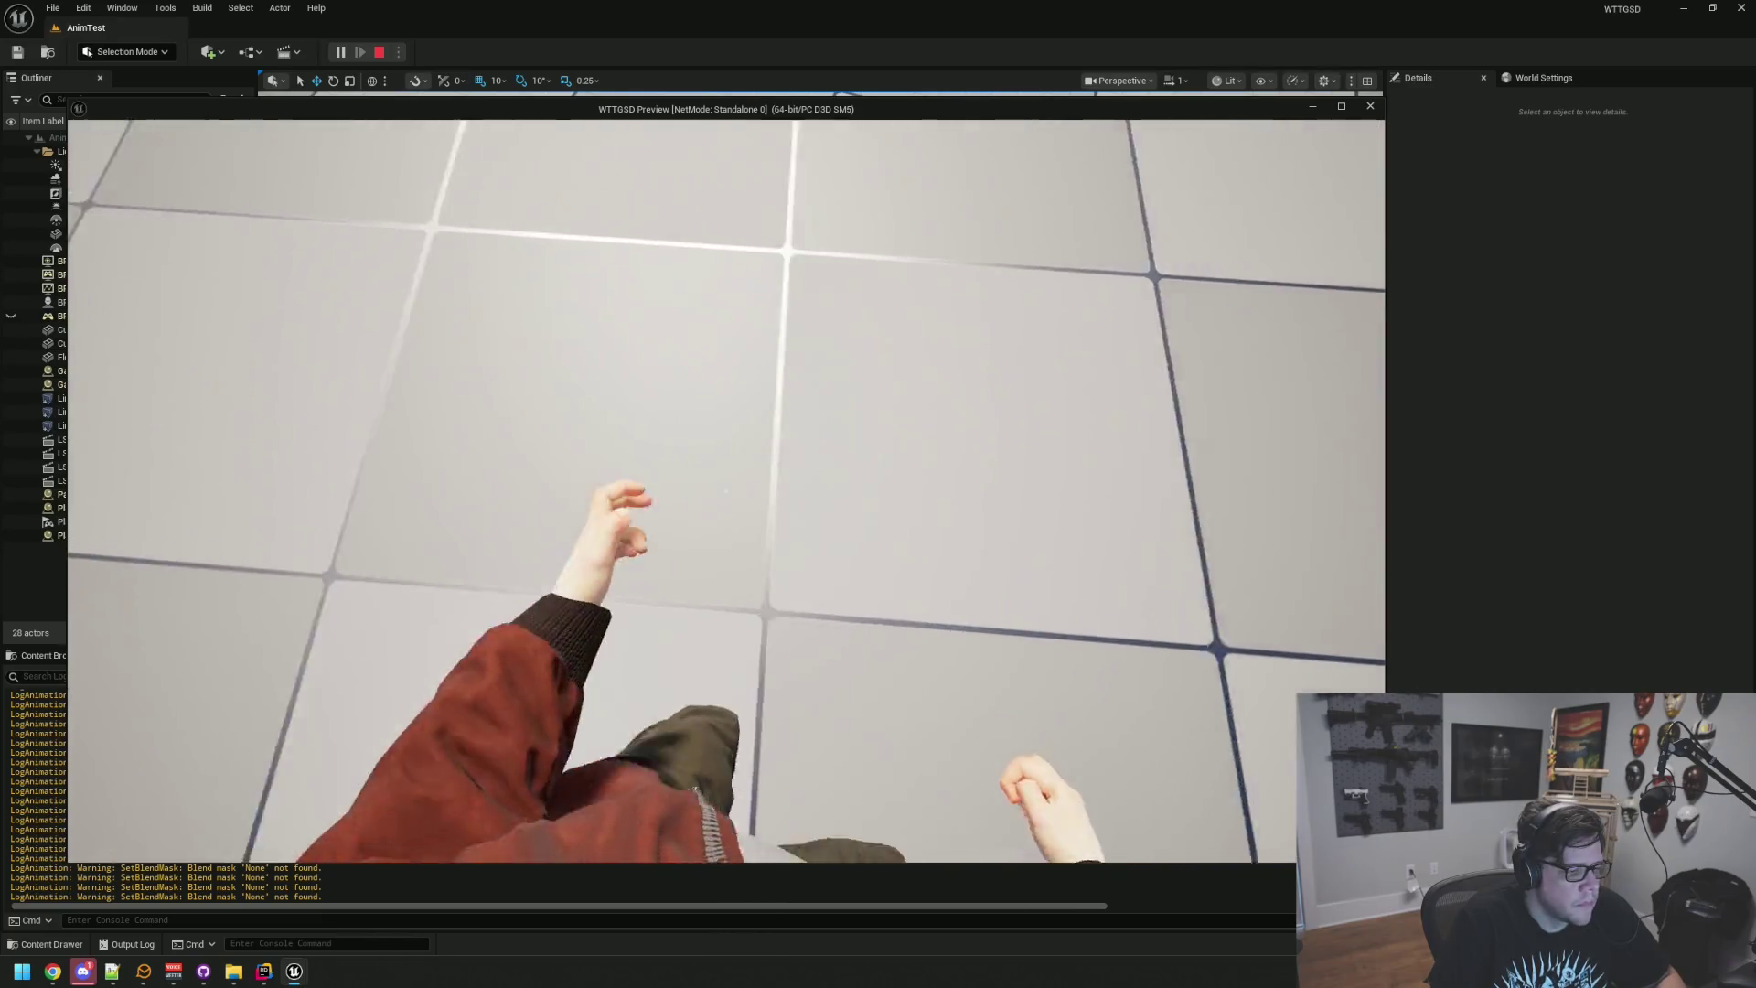
key(w)
key(w)
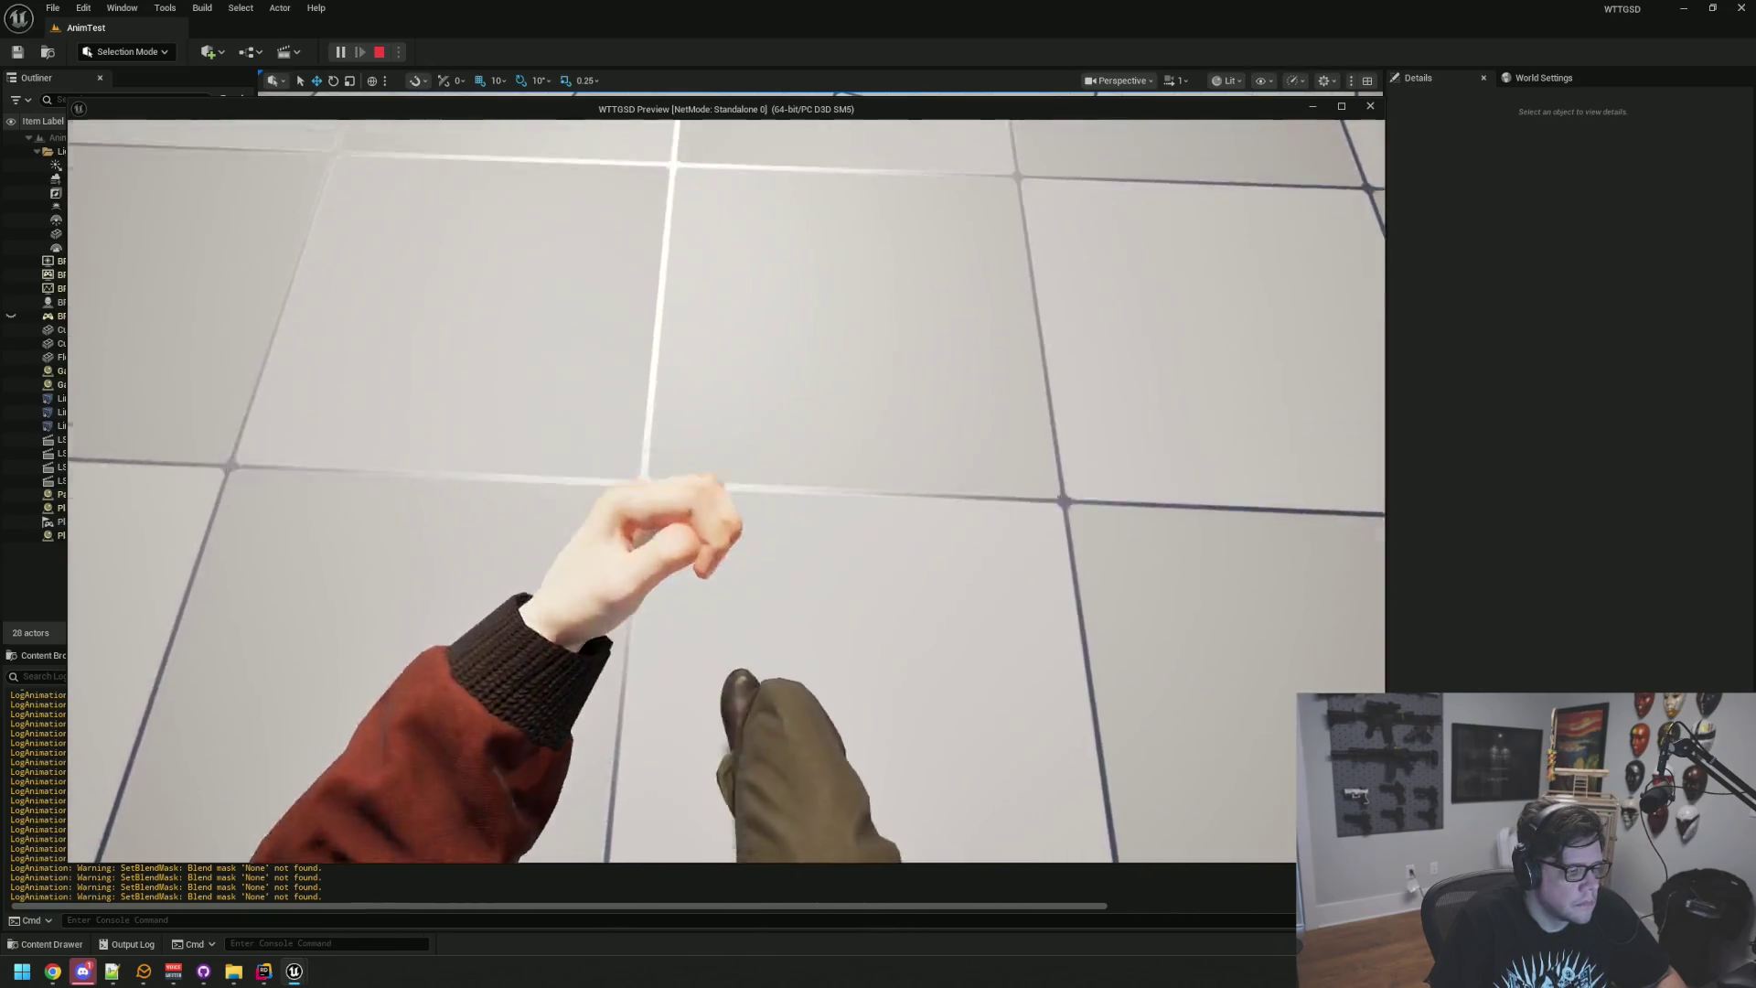
Step: Walk toward the staircase, then free the mouse with Shift+F1 and minimize the editor
key(w)
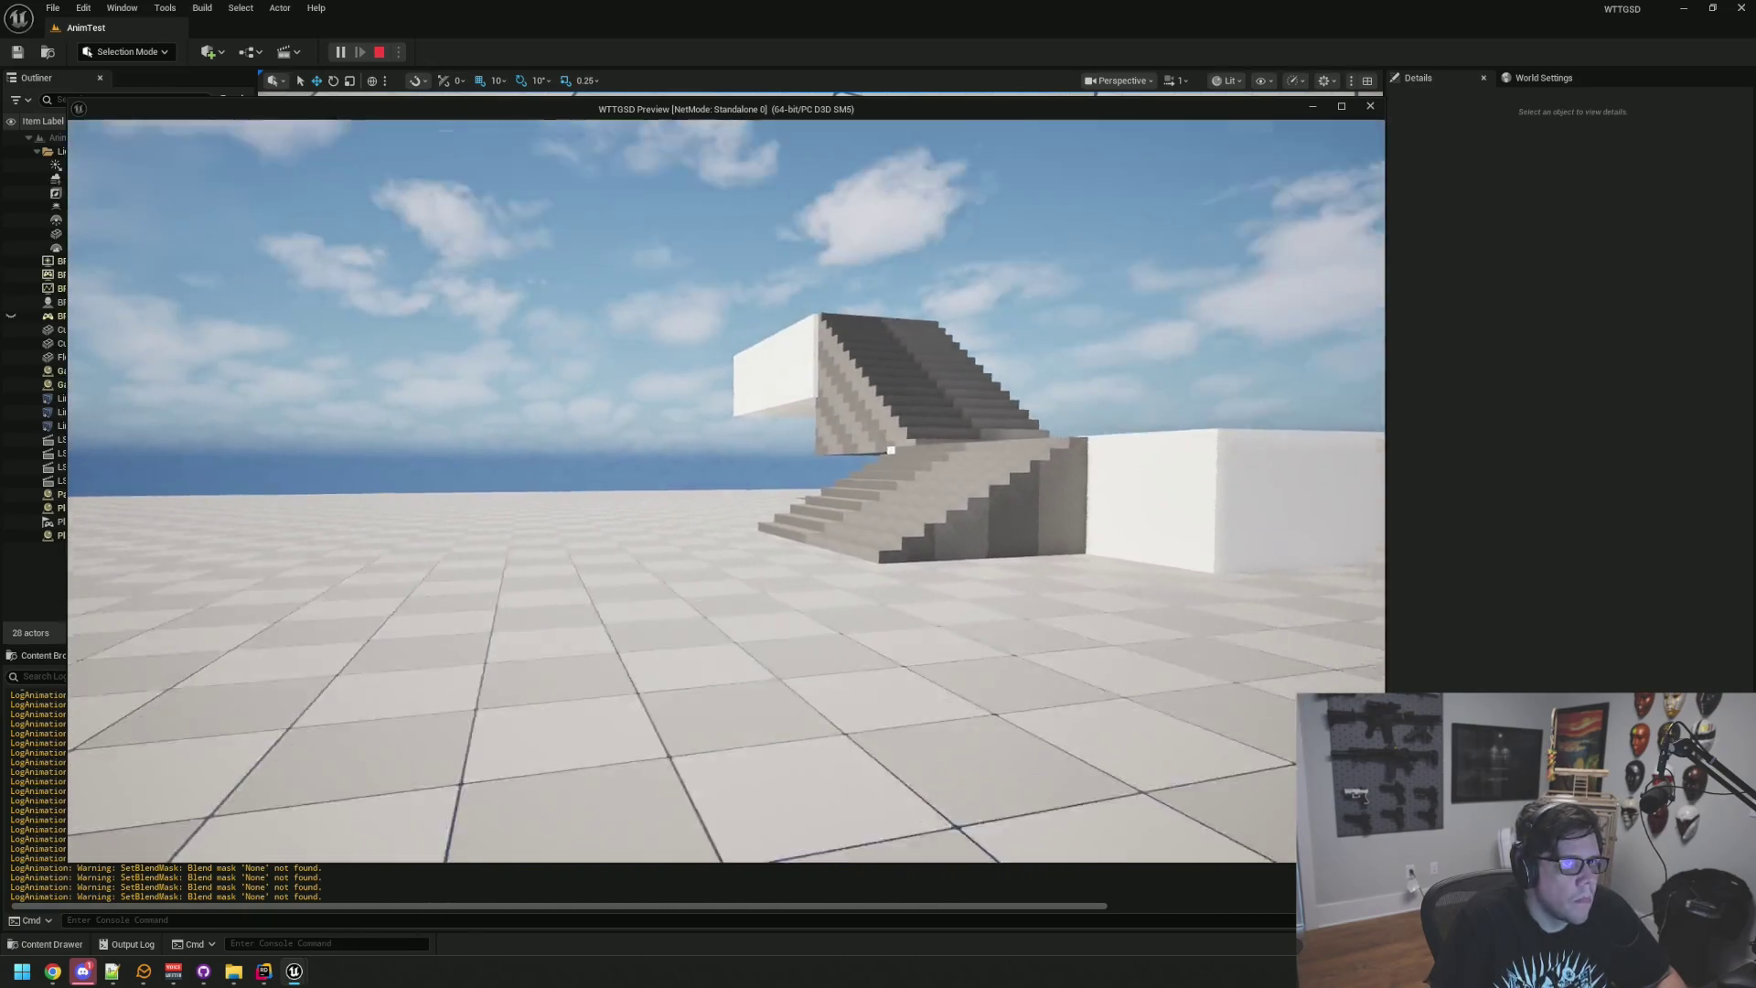
key(w)
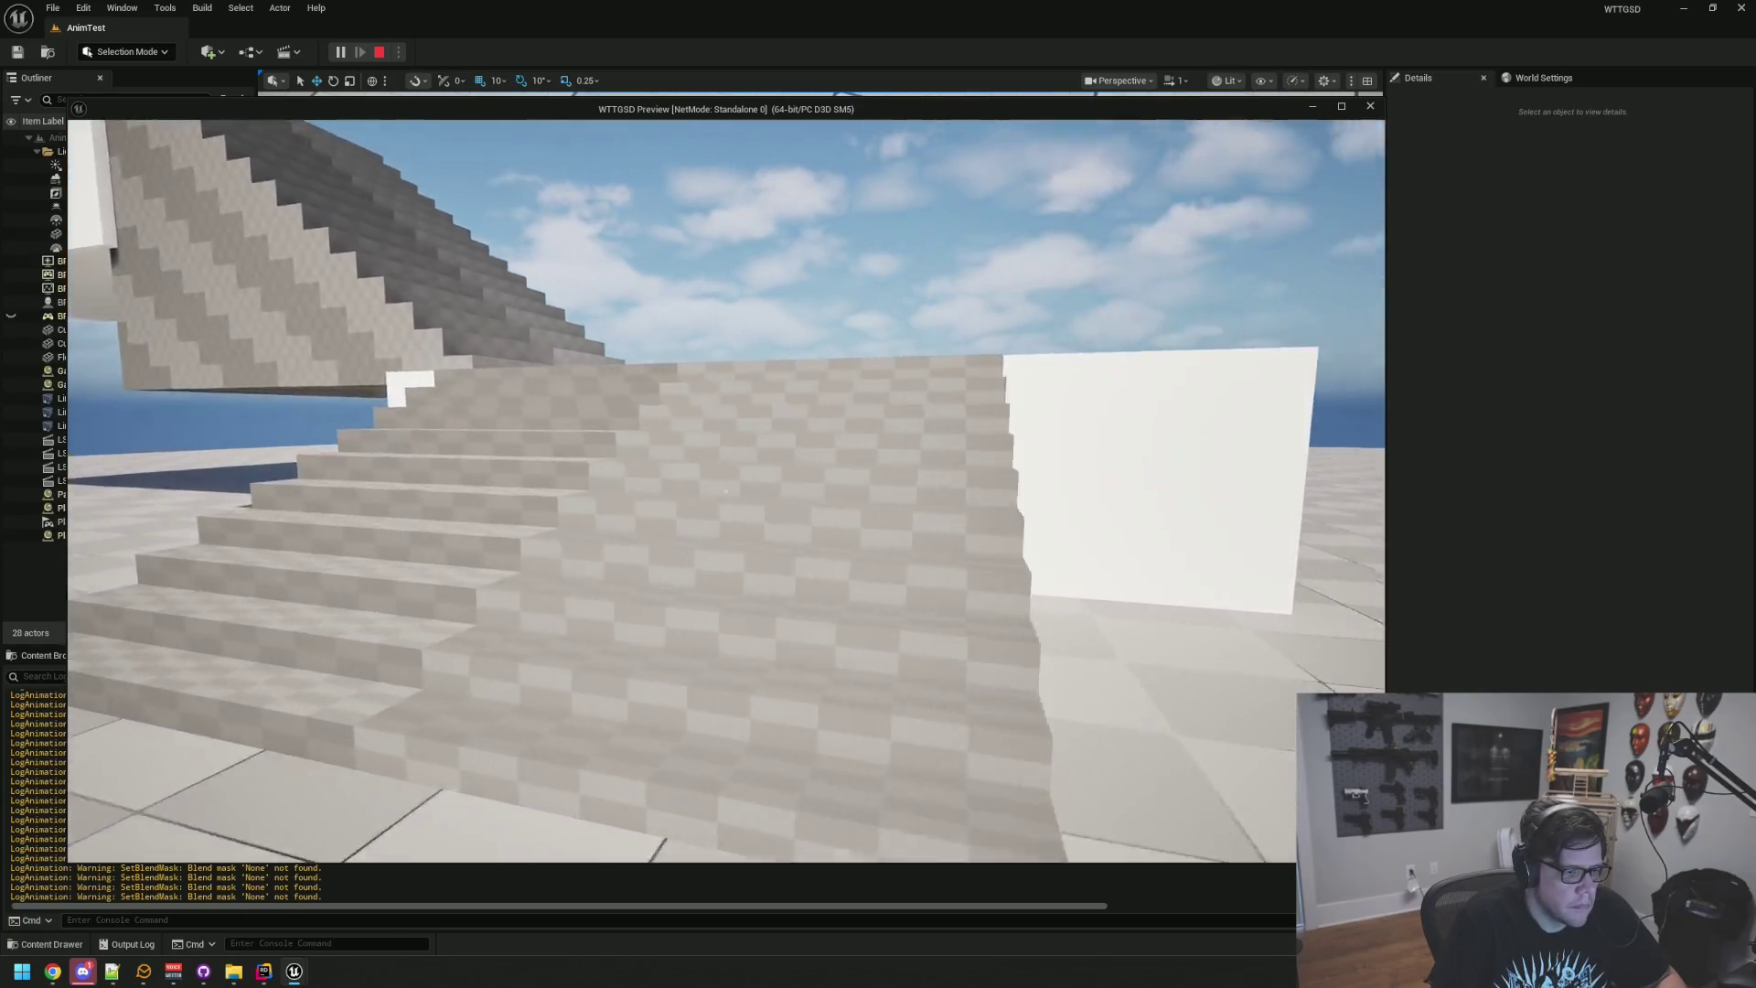
key(w)
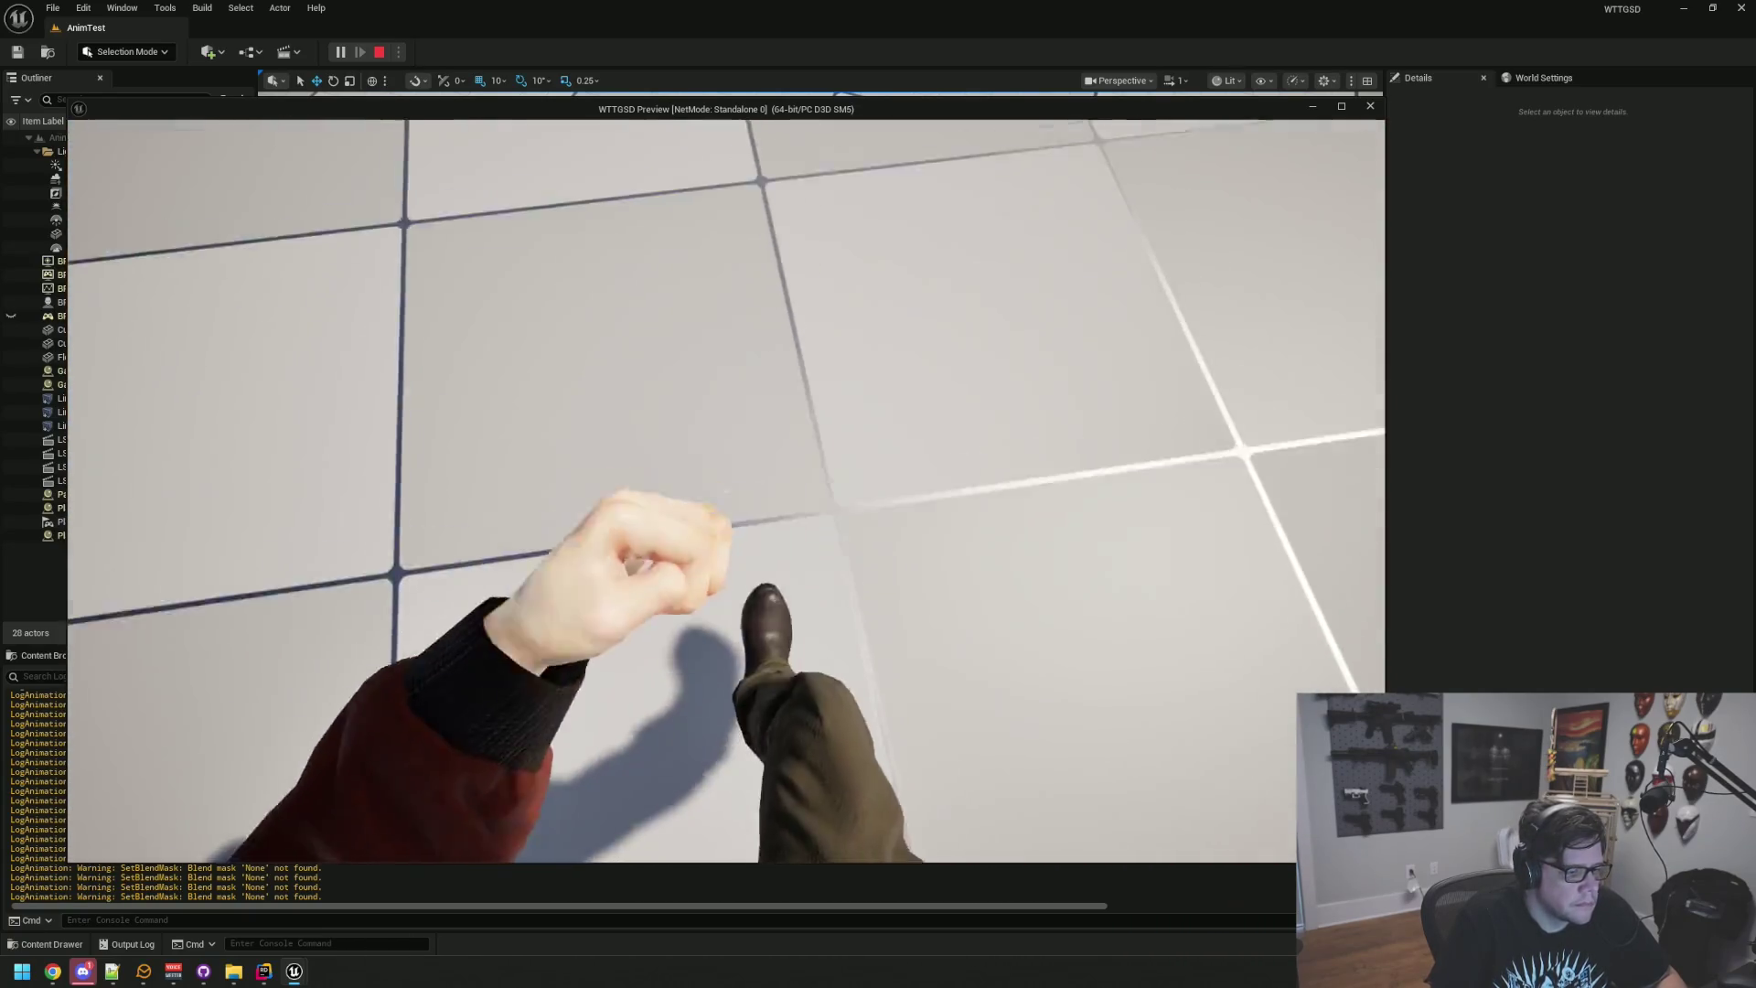
key(w)
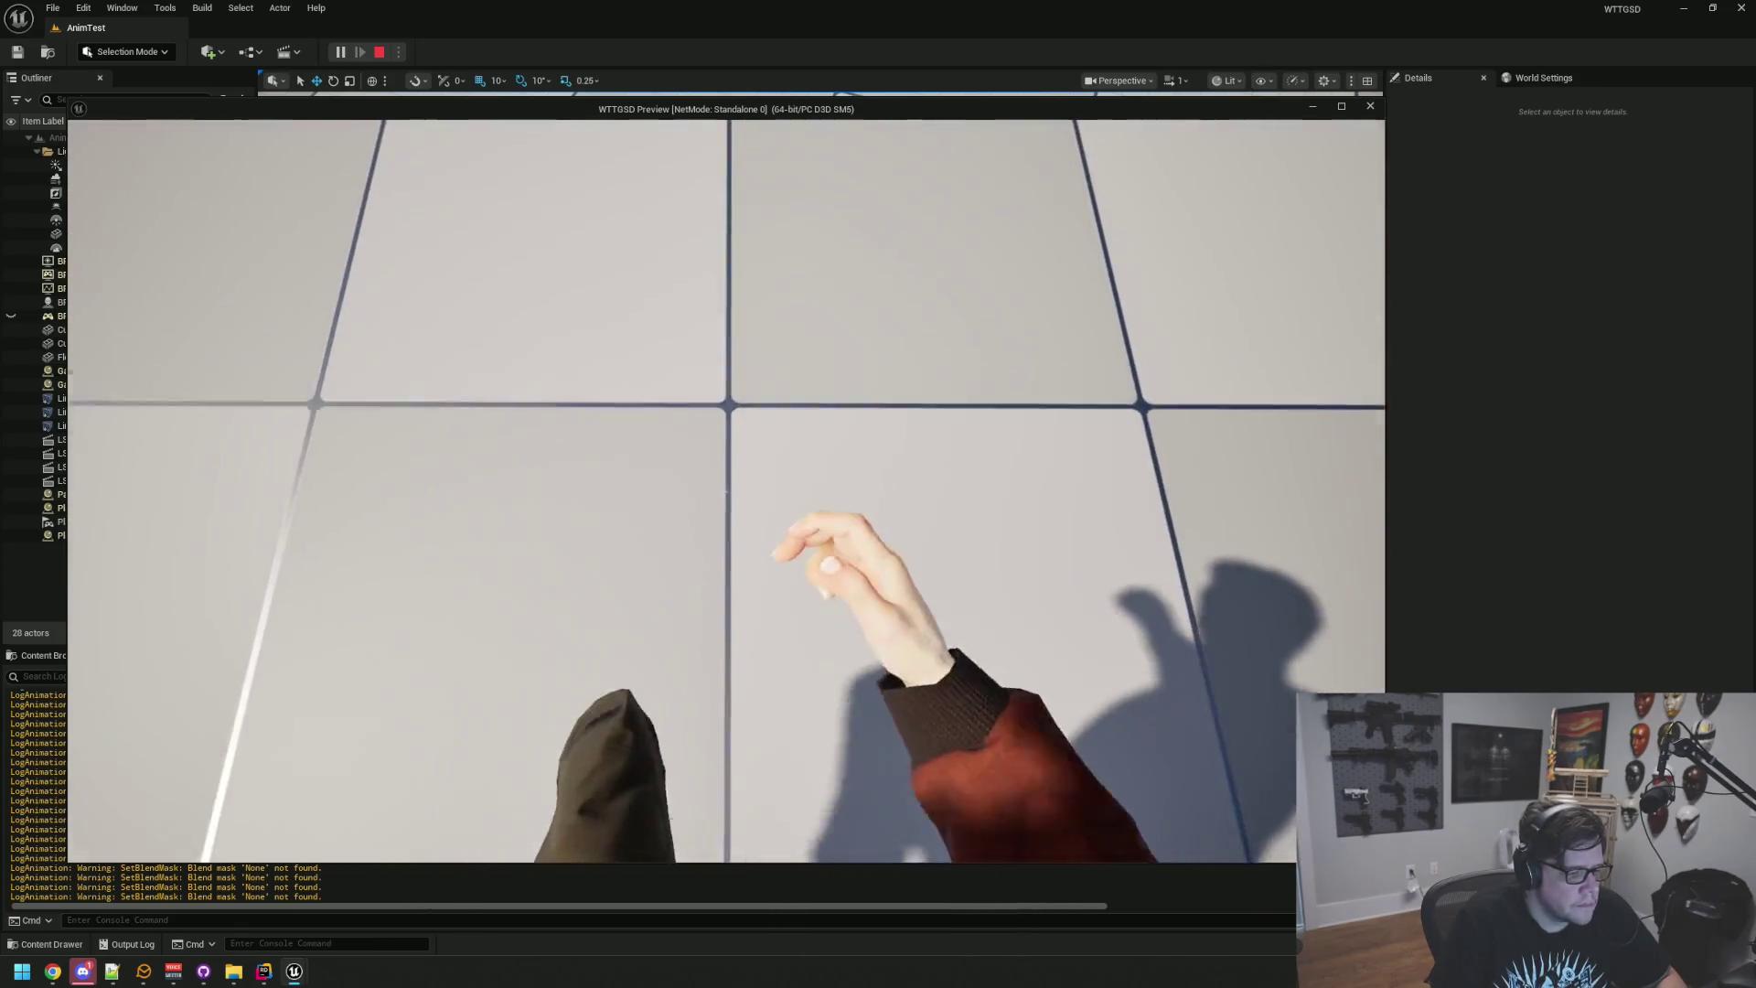
key(w)
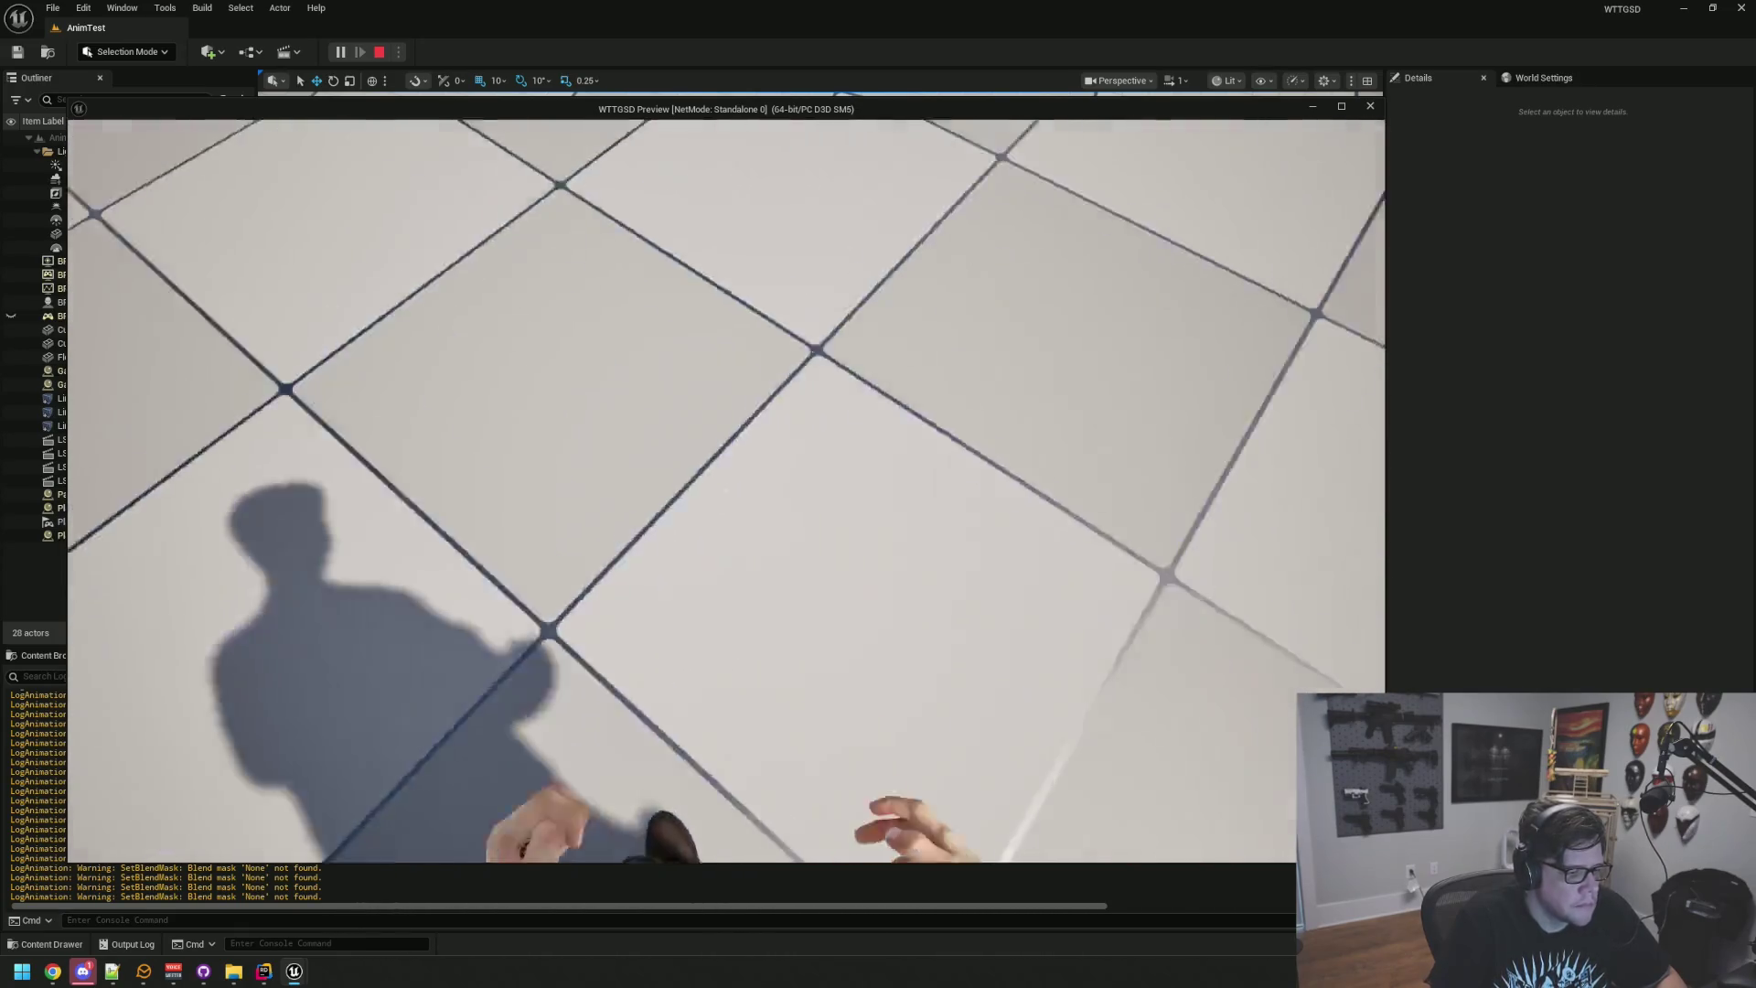
key(shift+F1)
click(1670, 9)
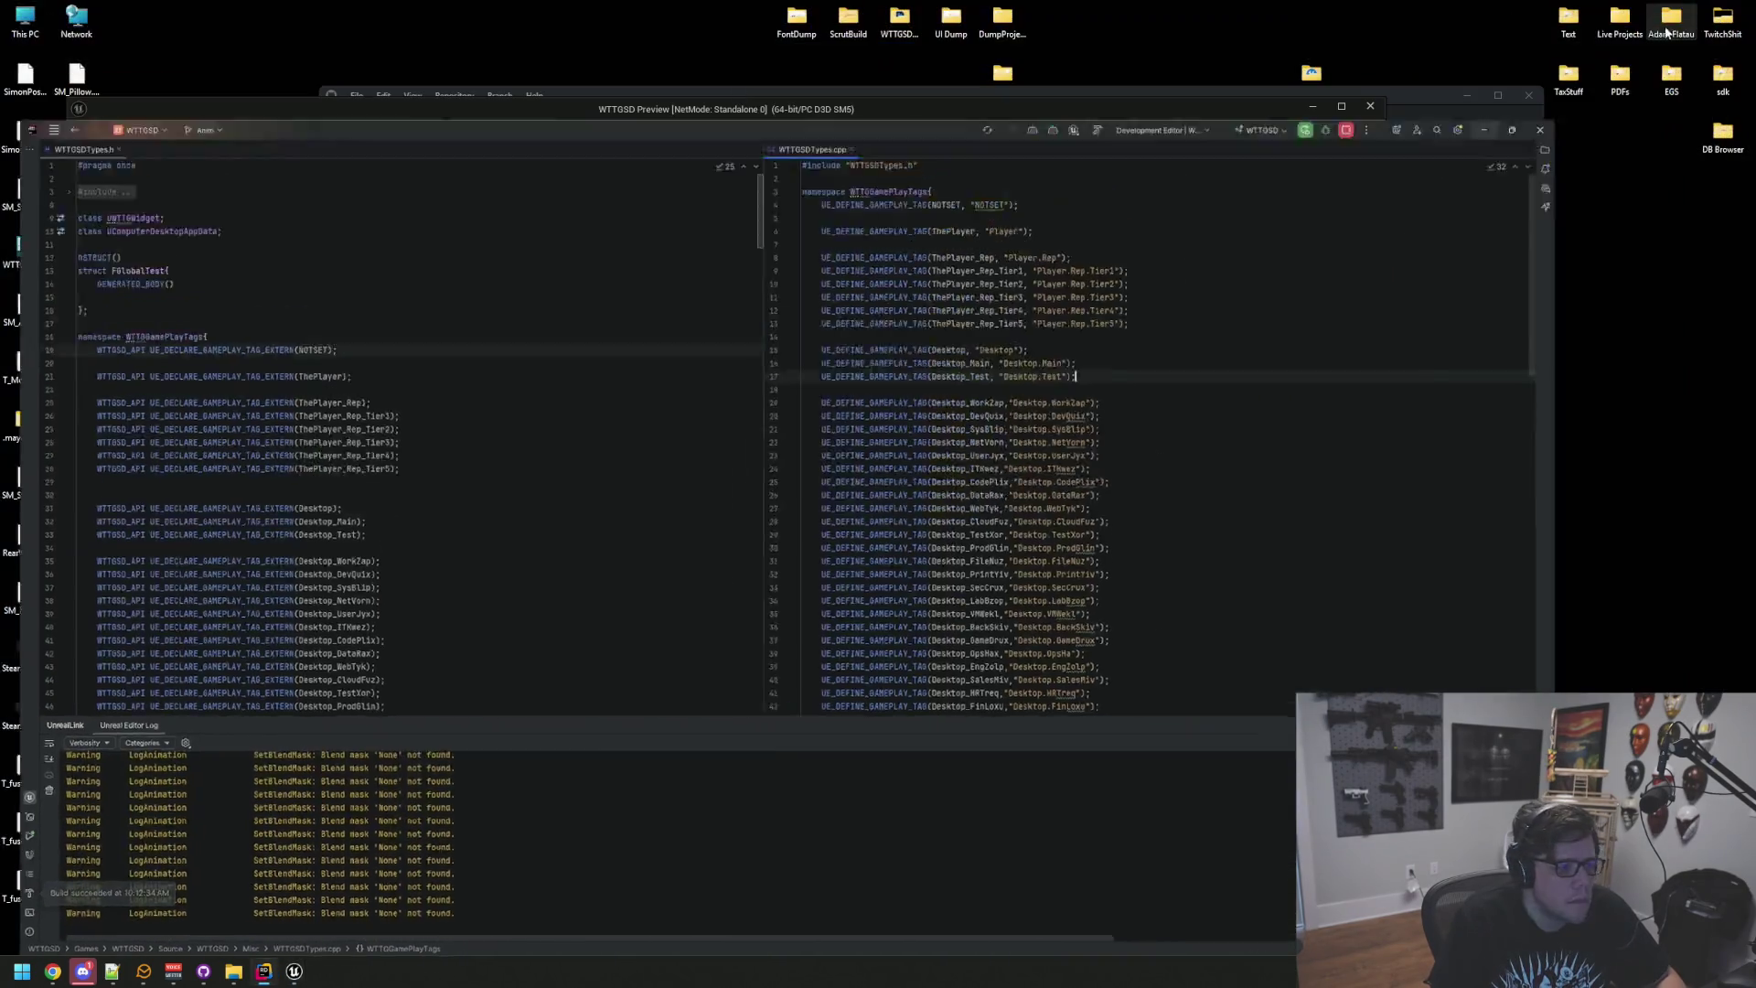
Step: Keep playtesting in the preview, toggling the in-game console, then end the session with Esc
click(1484, 129)
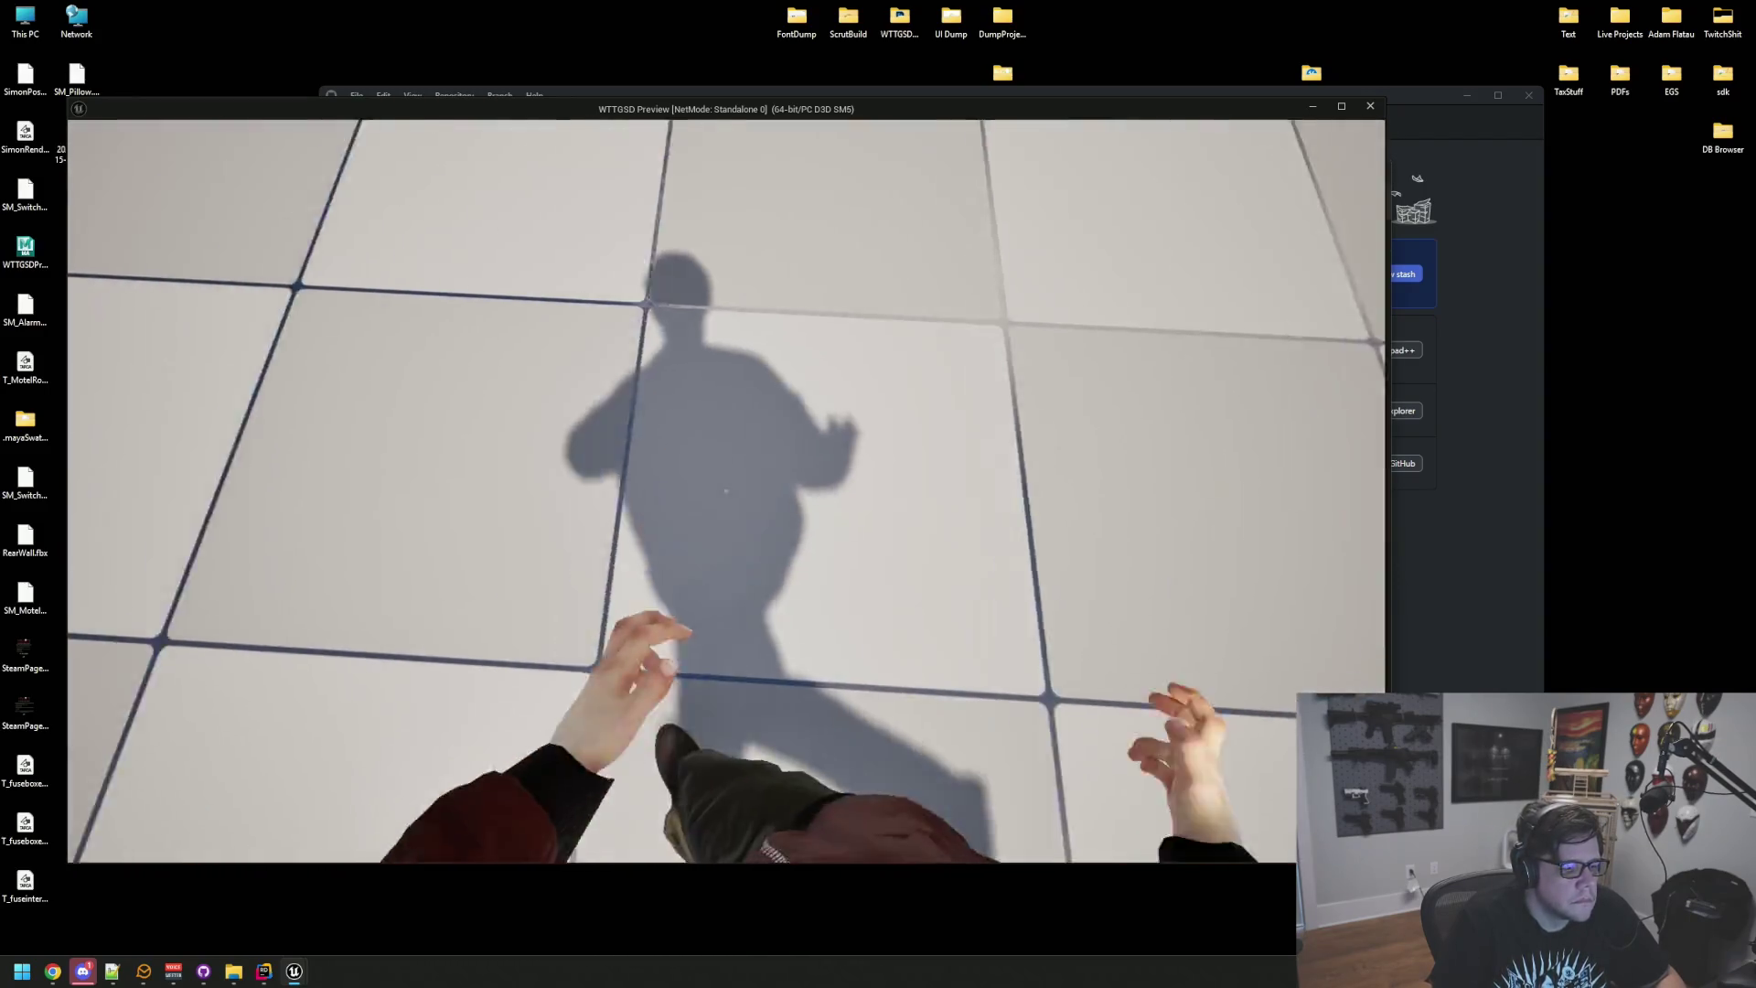
key(grave)
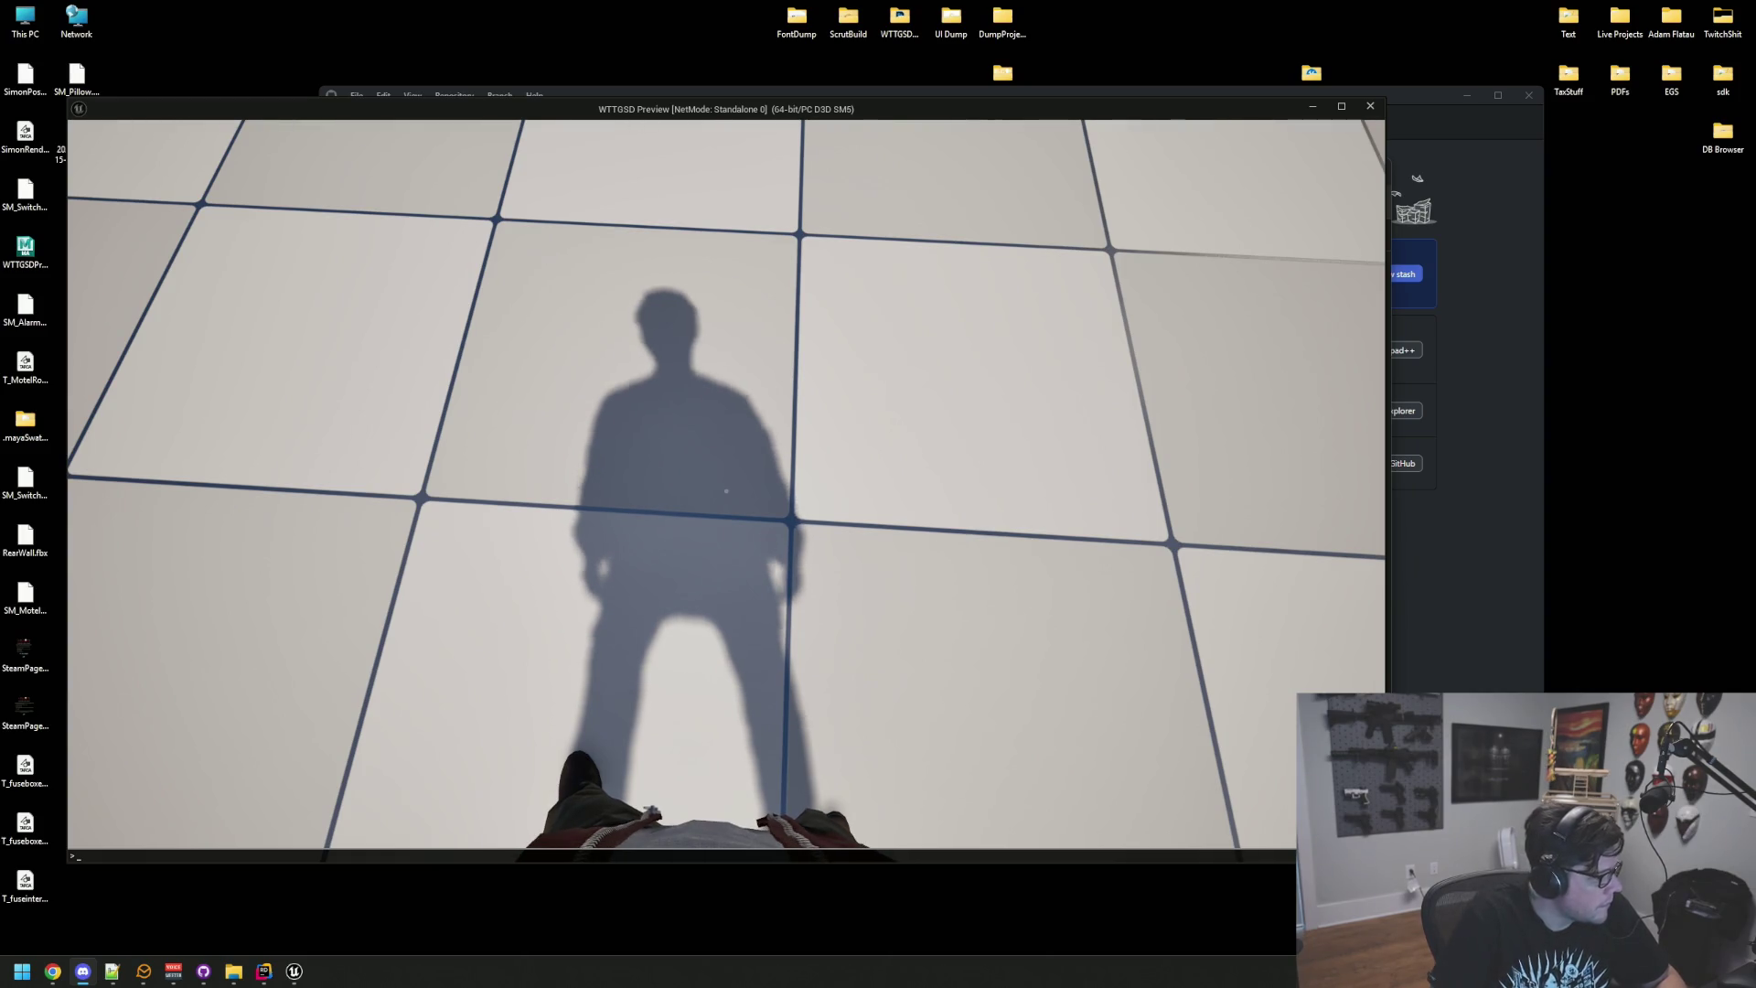
key(grave)
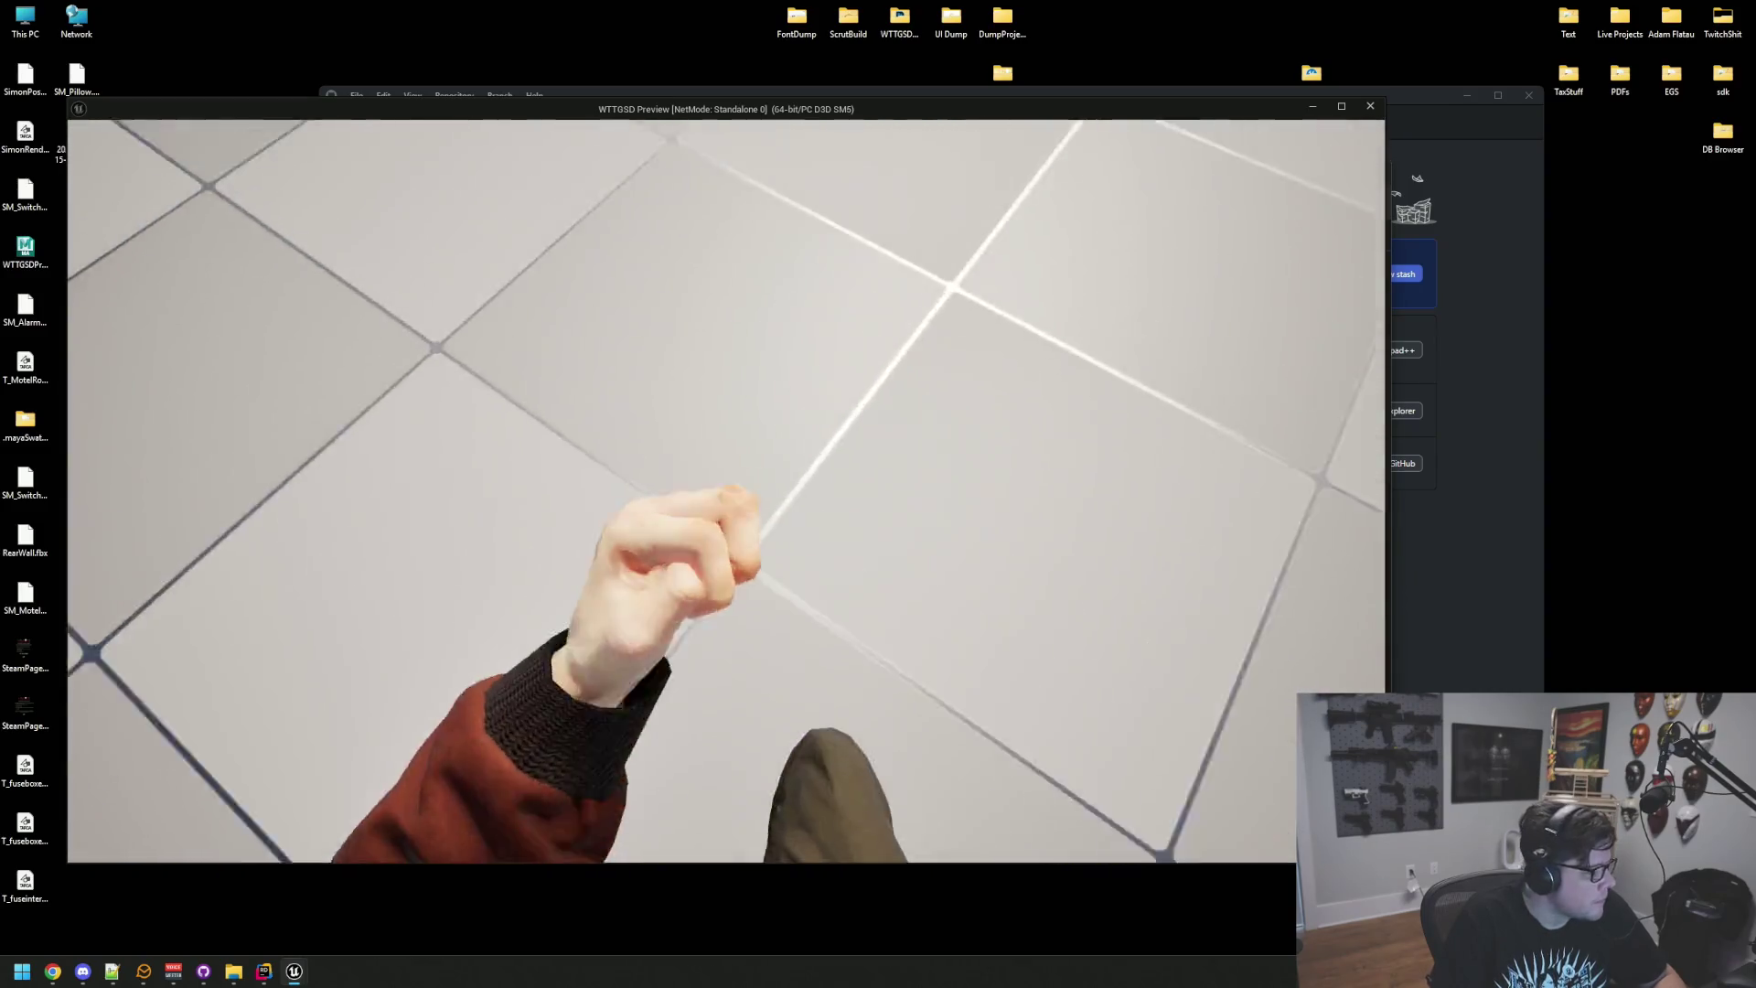
key(grave)
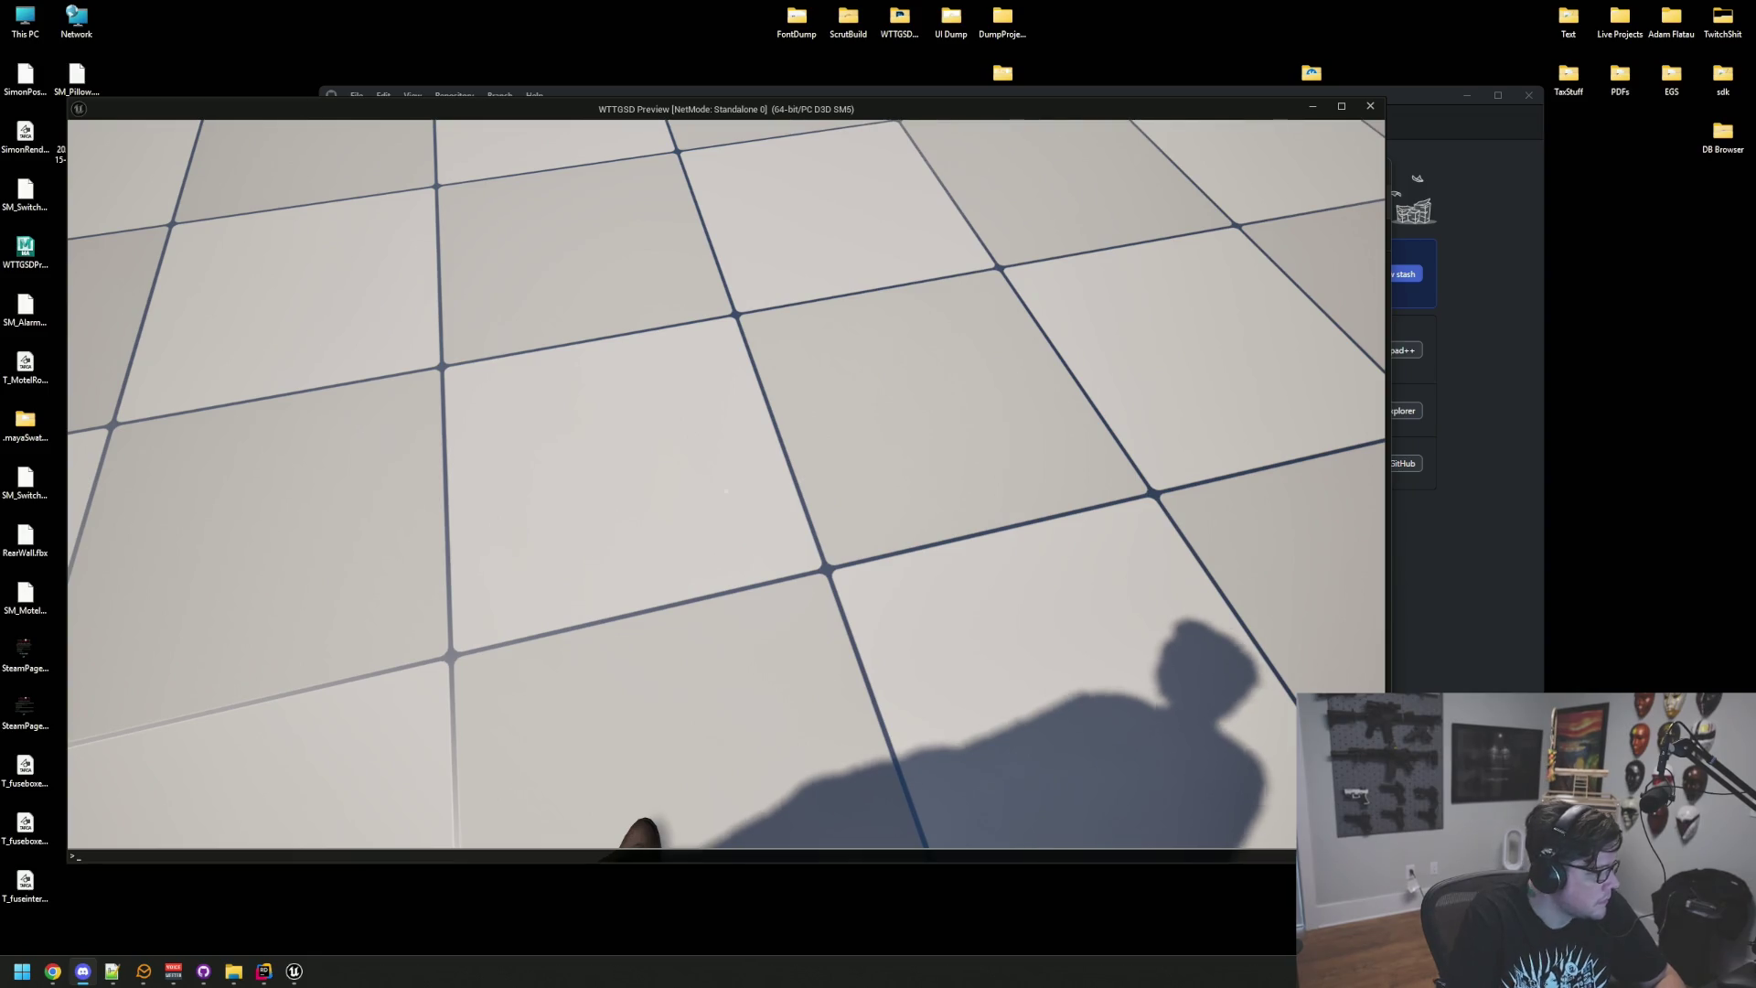
click(300, 618)
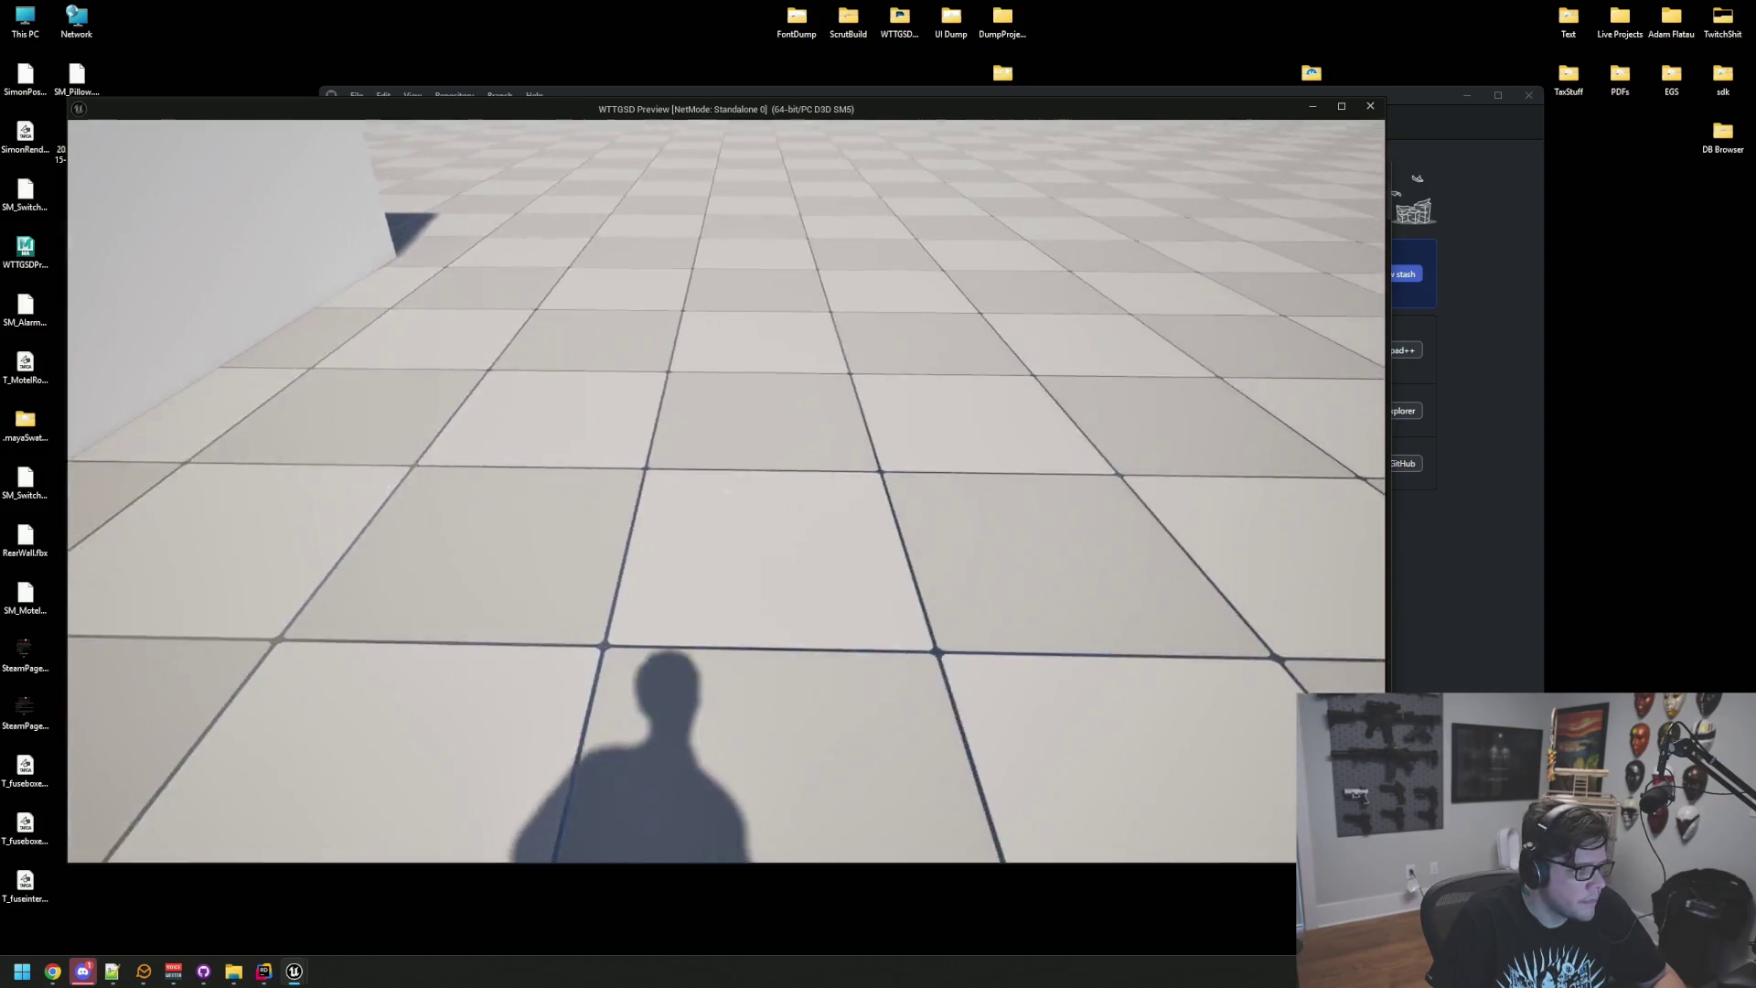
key(Escape)
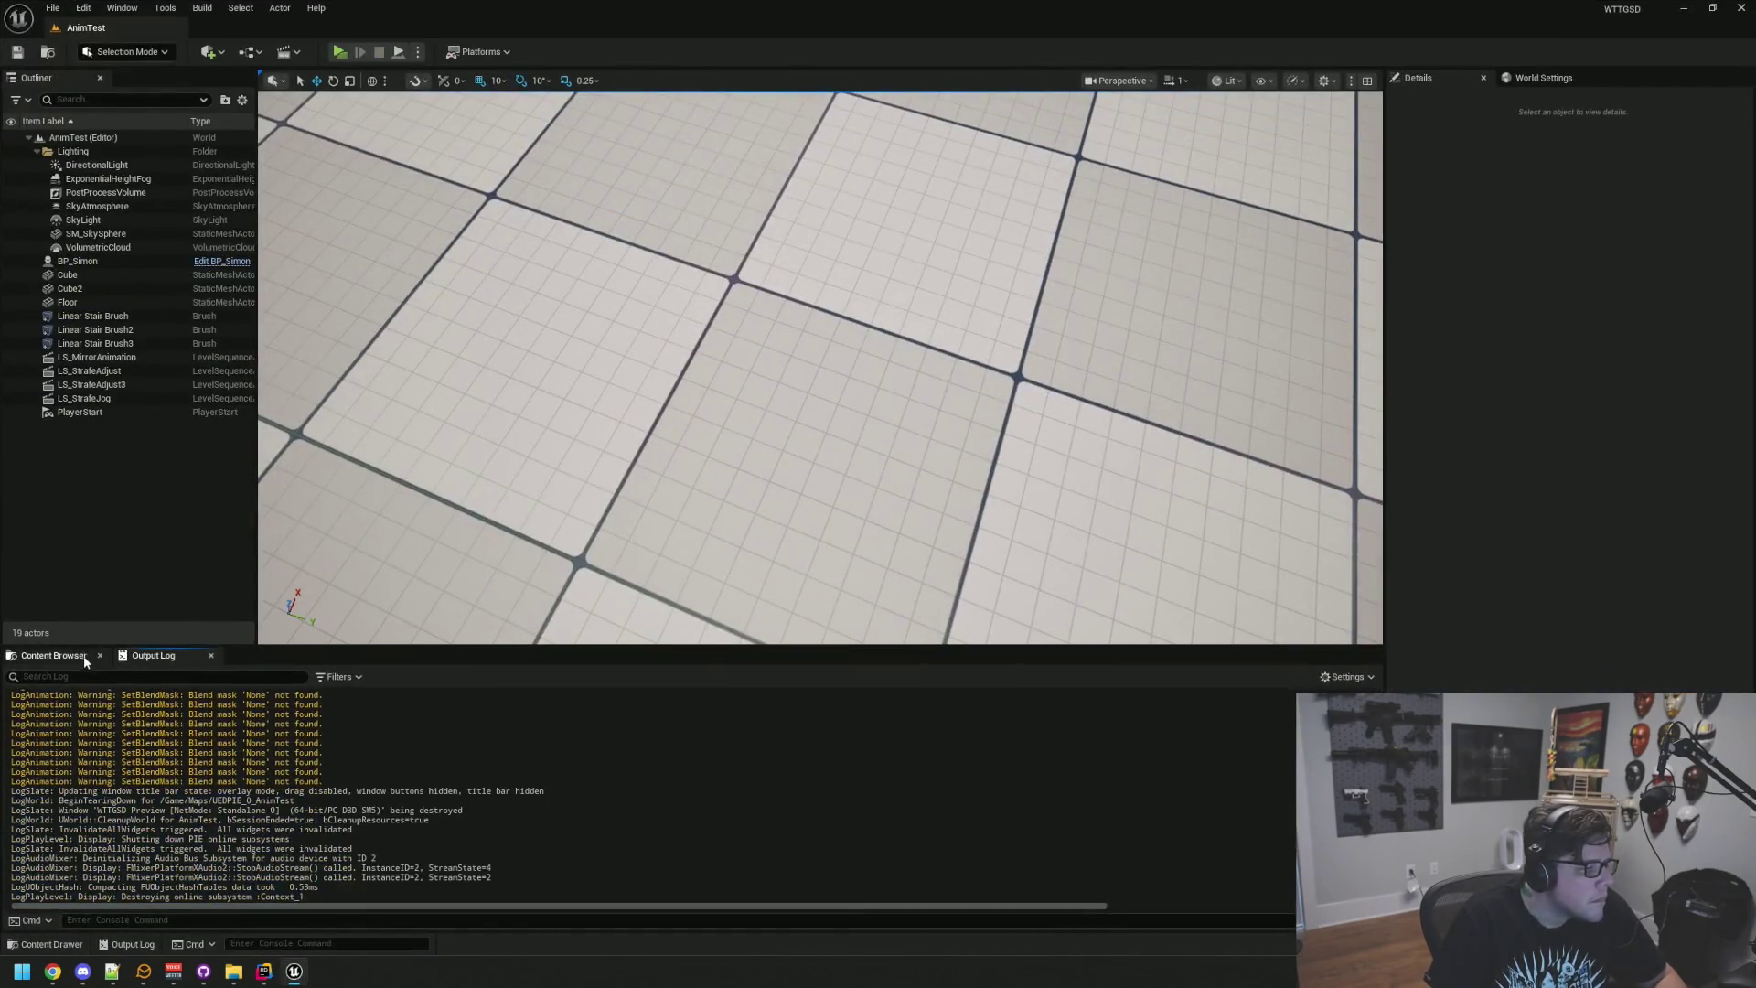
Step: Open the BluePrints folder and check the Selected GameMode's default pawn class in World Settings
click(85, 655)
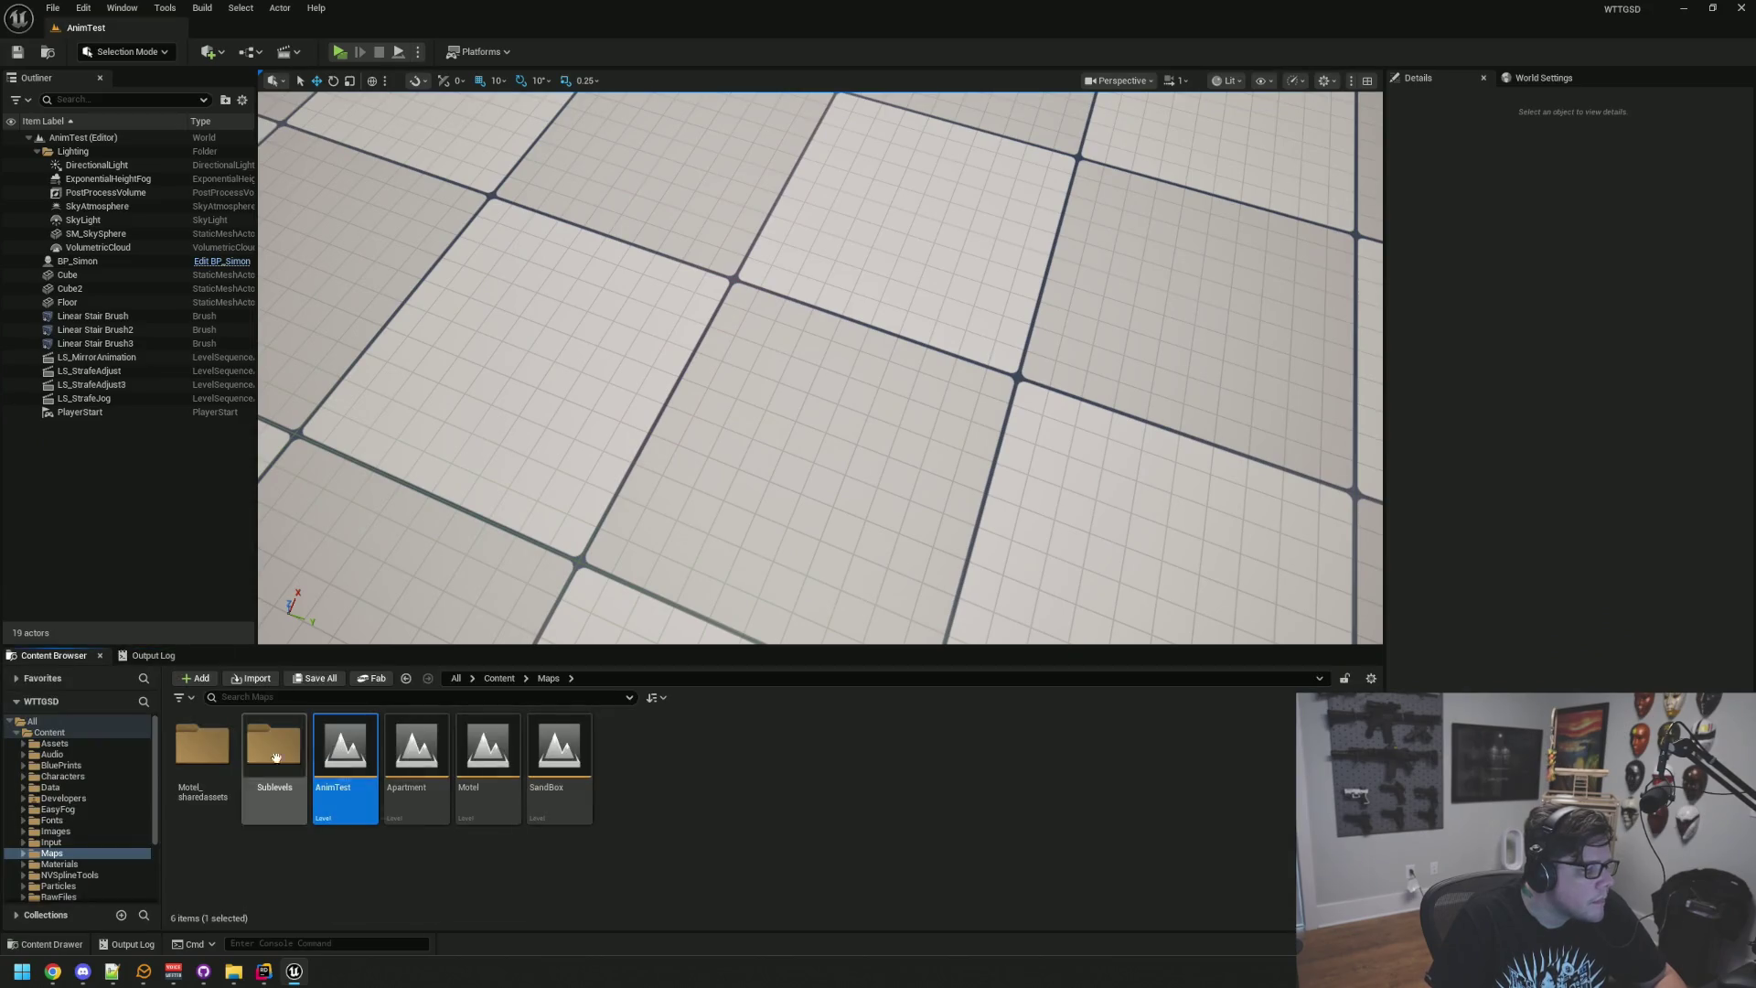
click(91, 767)
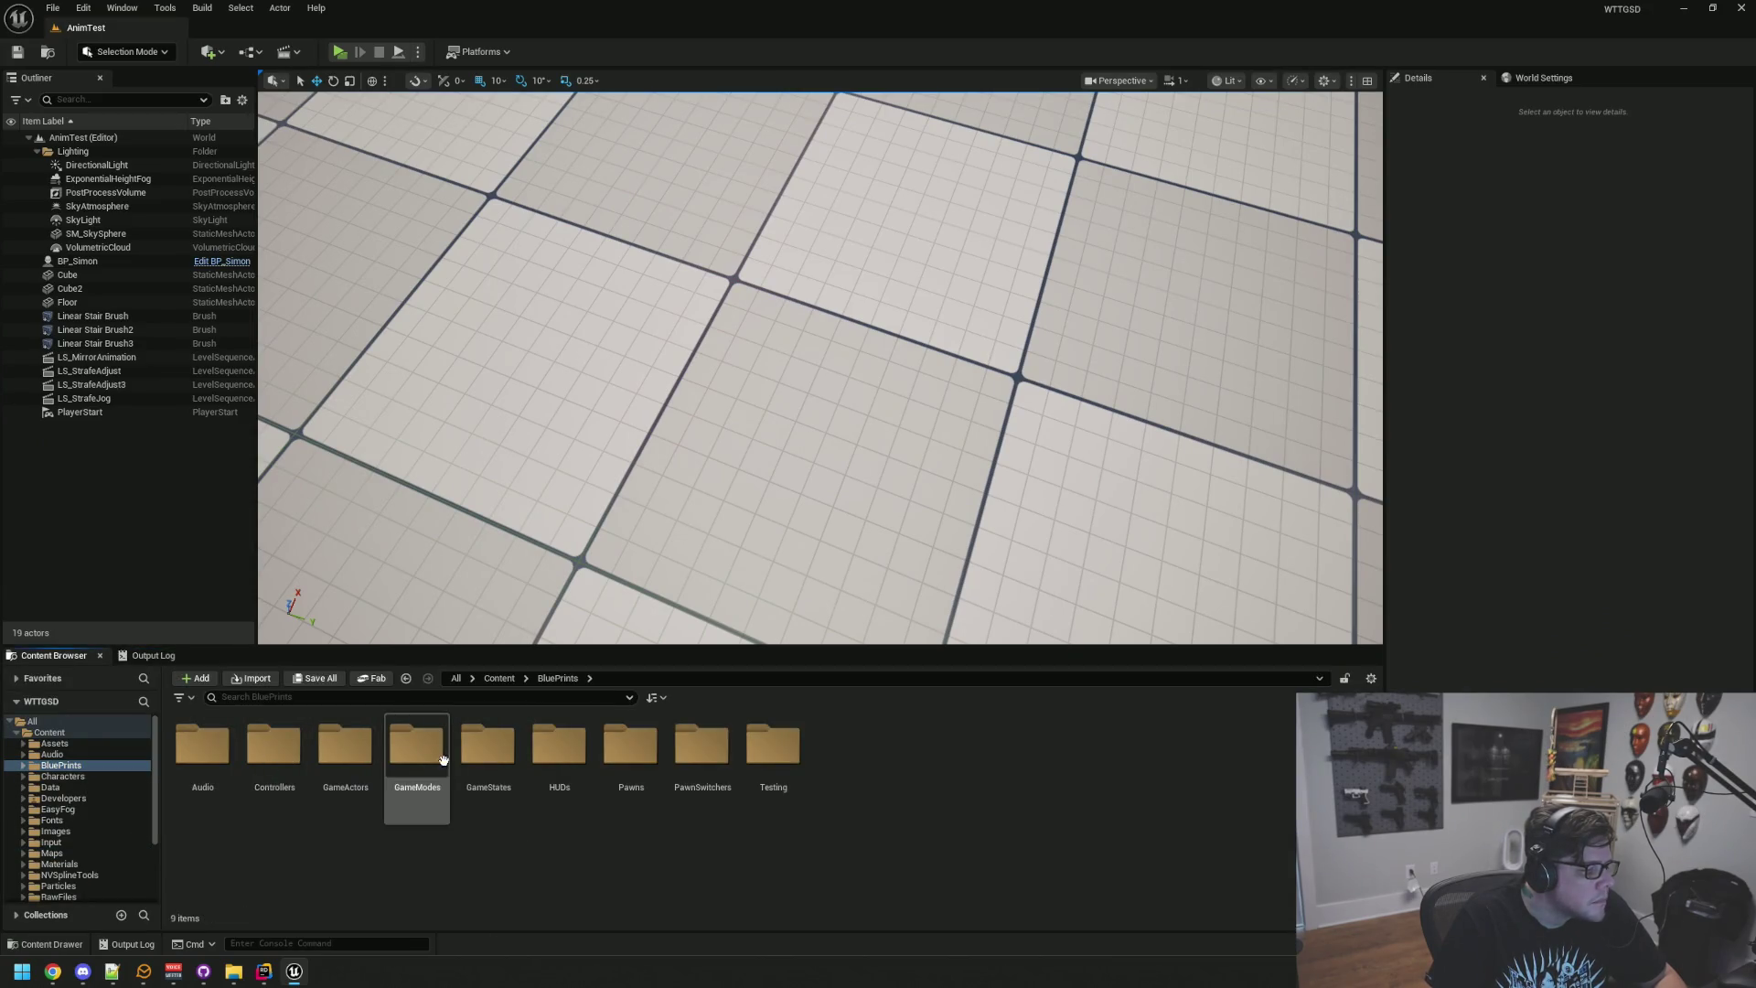
click(236, 569)
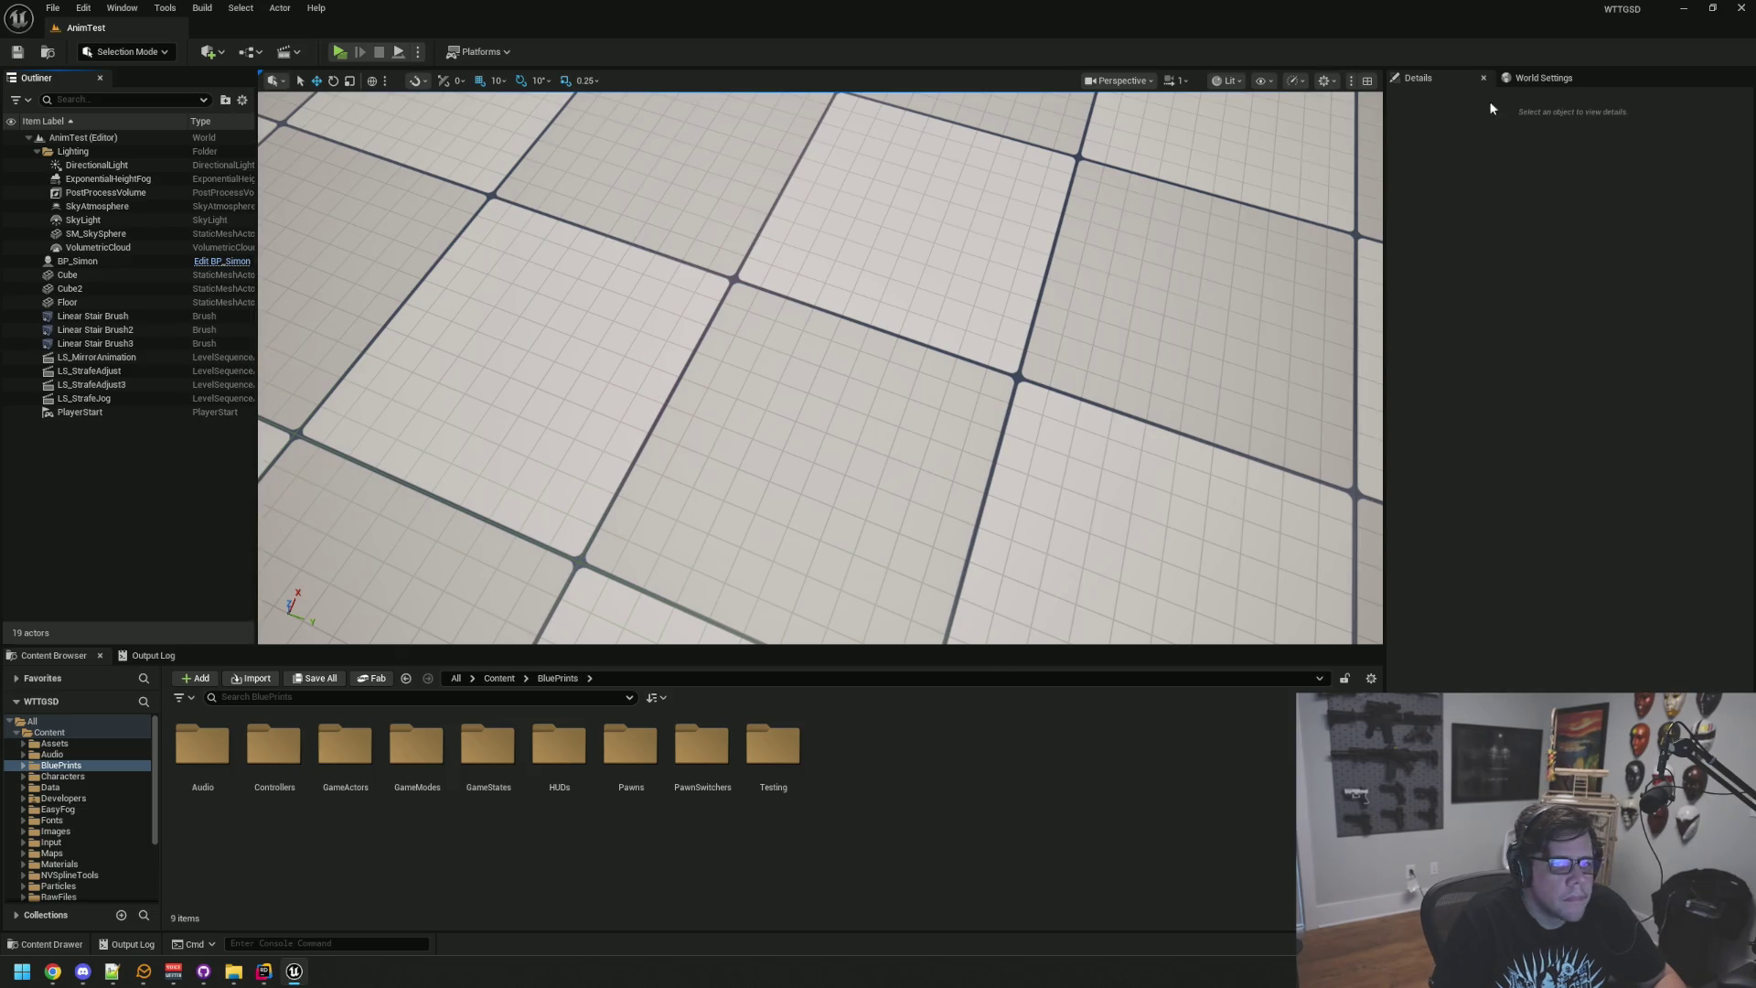
click(1544, 77)
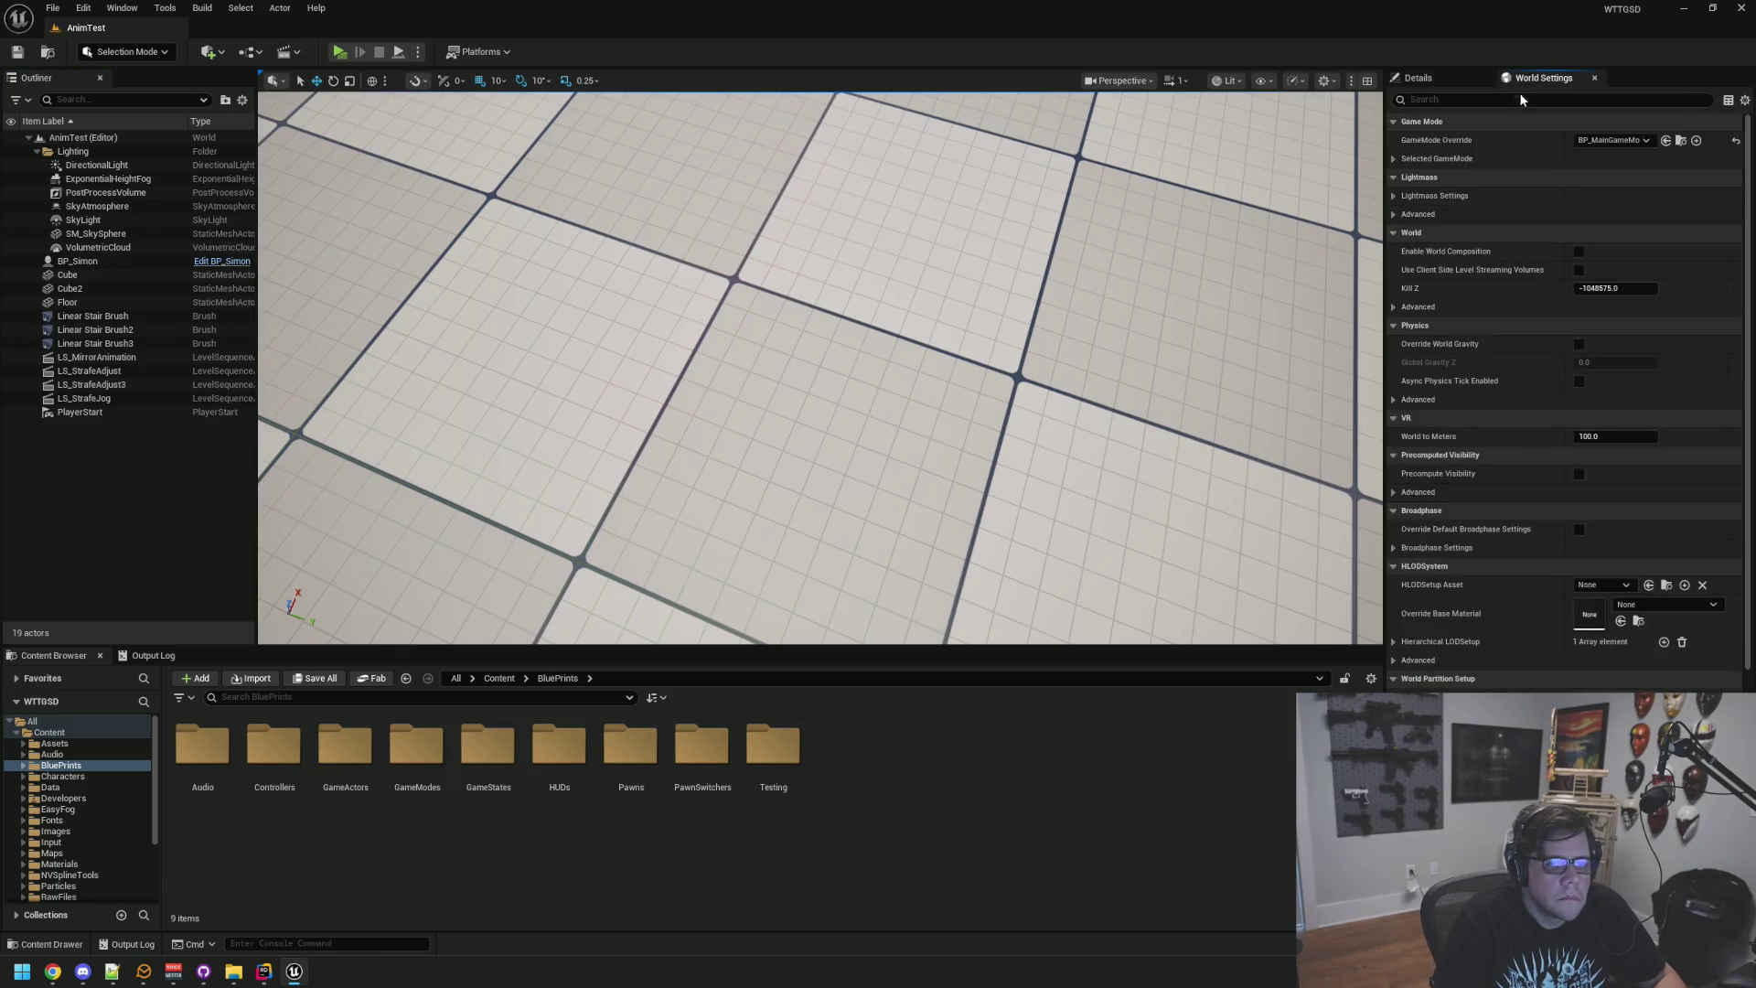
click(1395, 159)
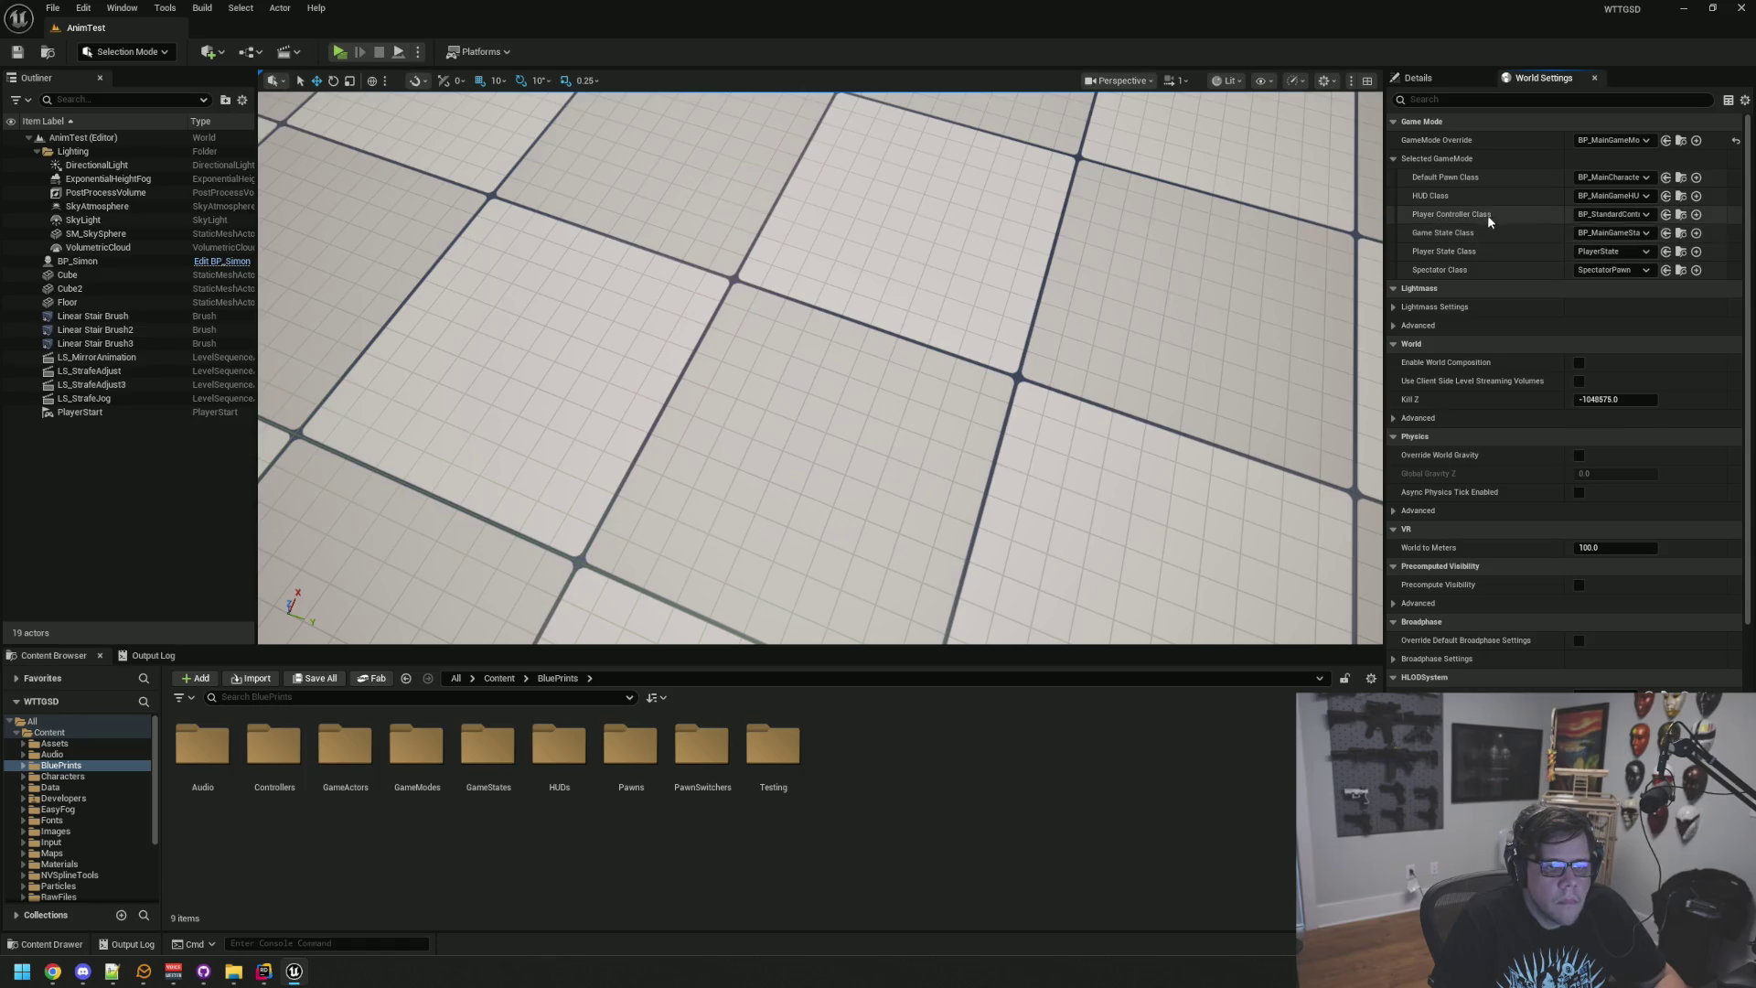
click(1682, 177)
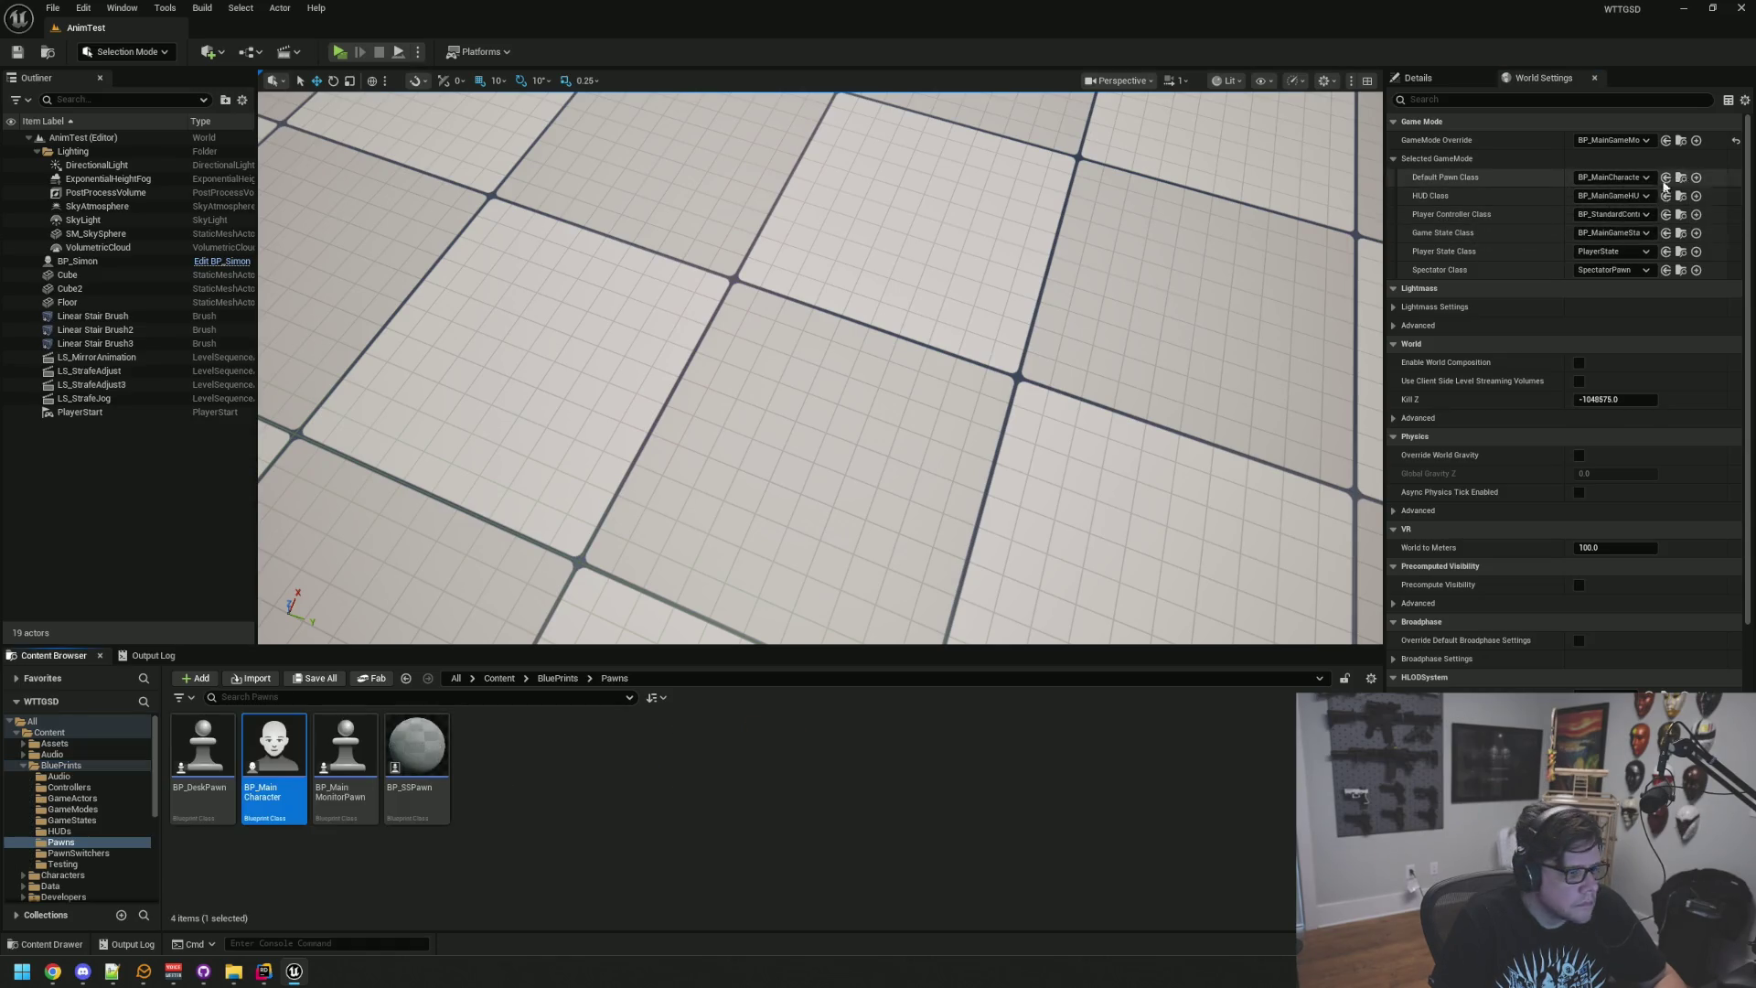
Step: Inspect BP_MainCharacter, close it, then open BP_Simon from the Outliner for editing
double_click(274, 751)
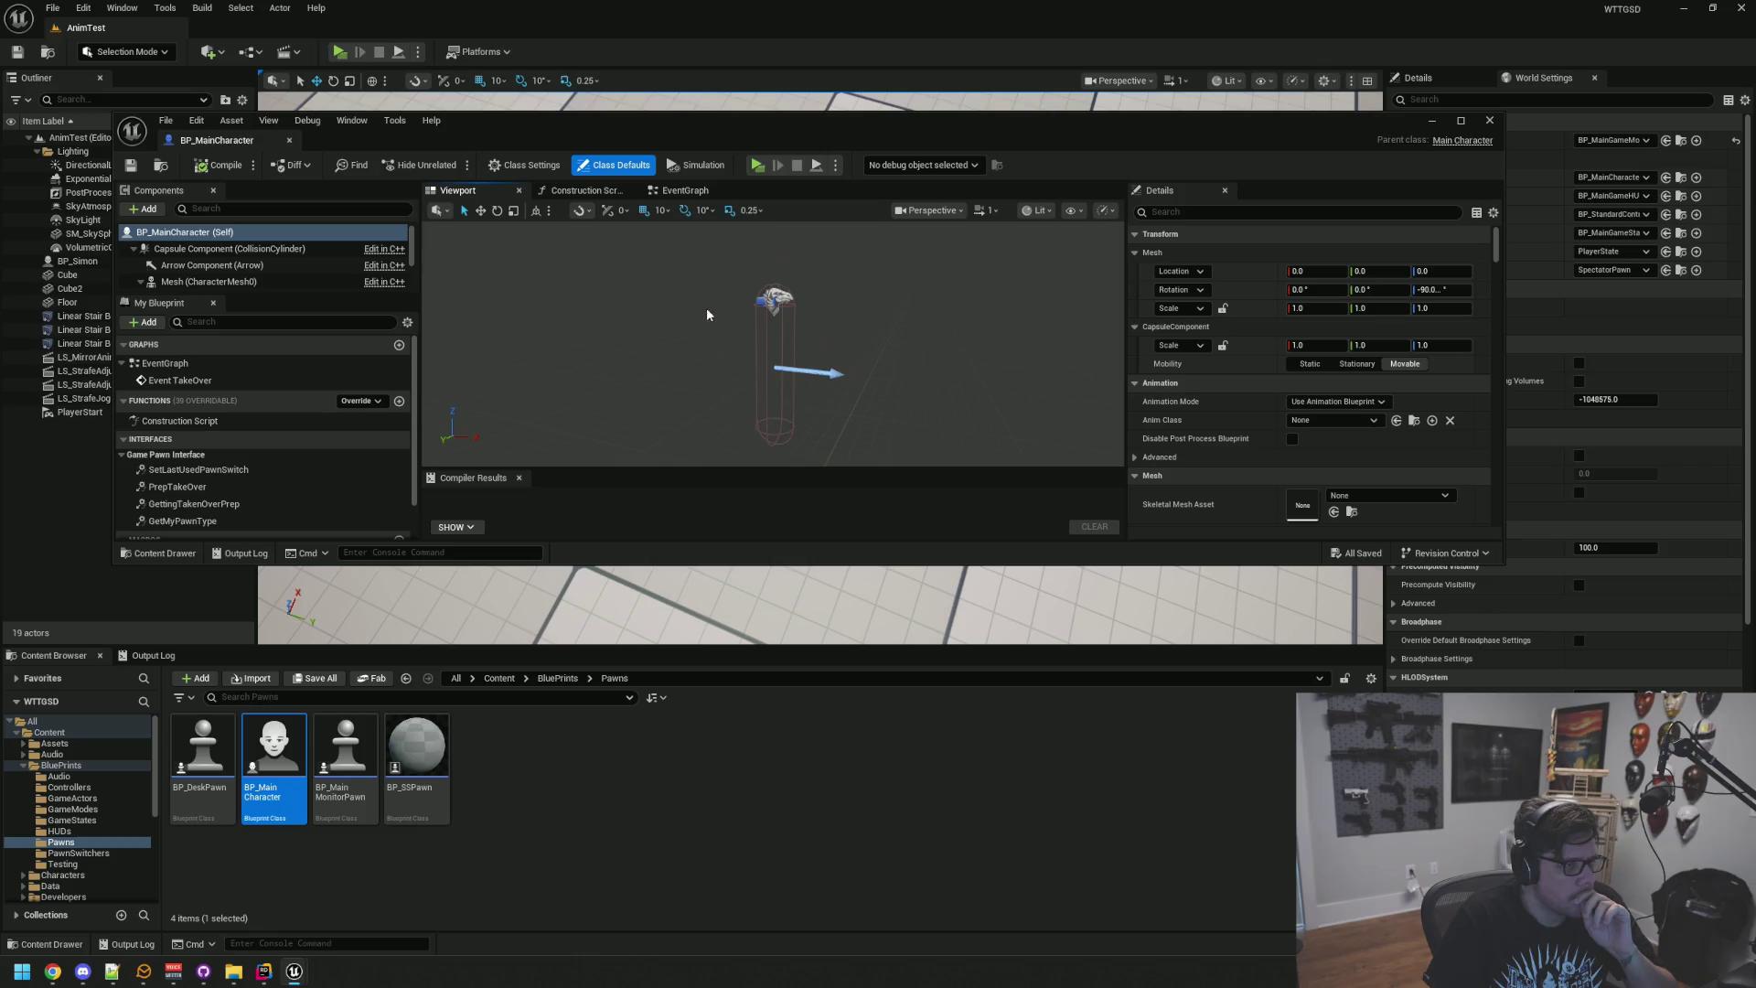
scroll(292, 271, down, 2)
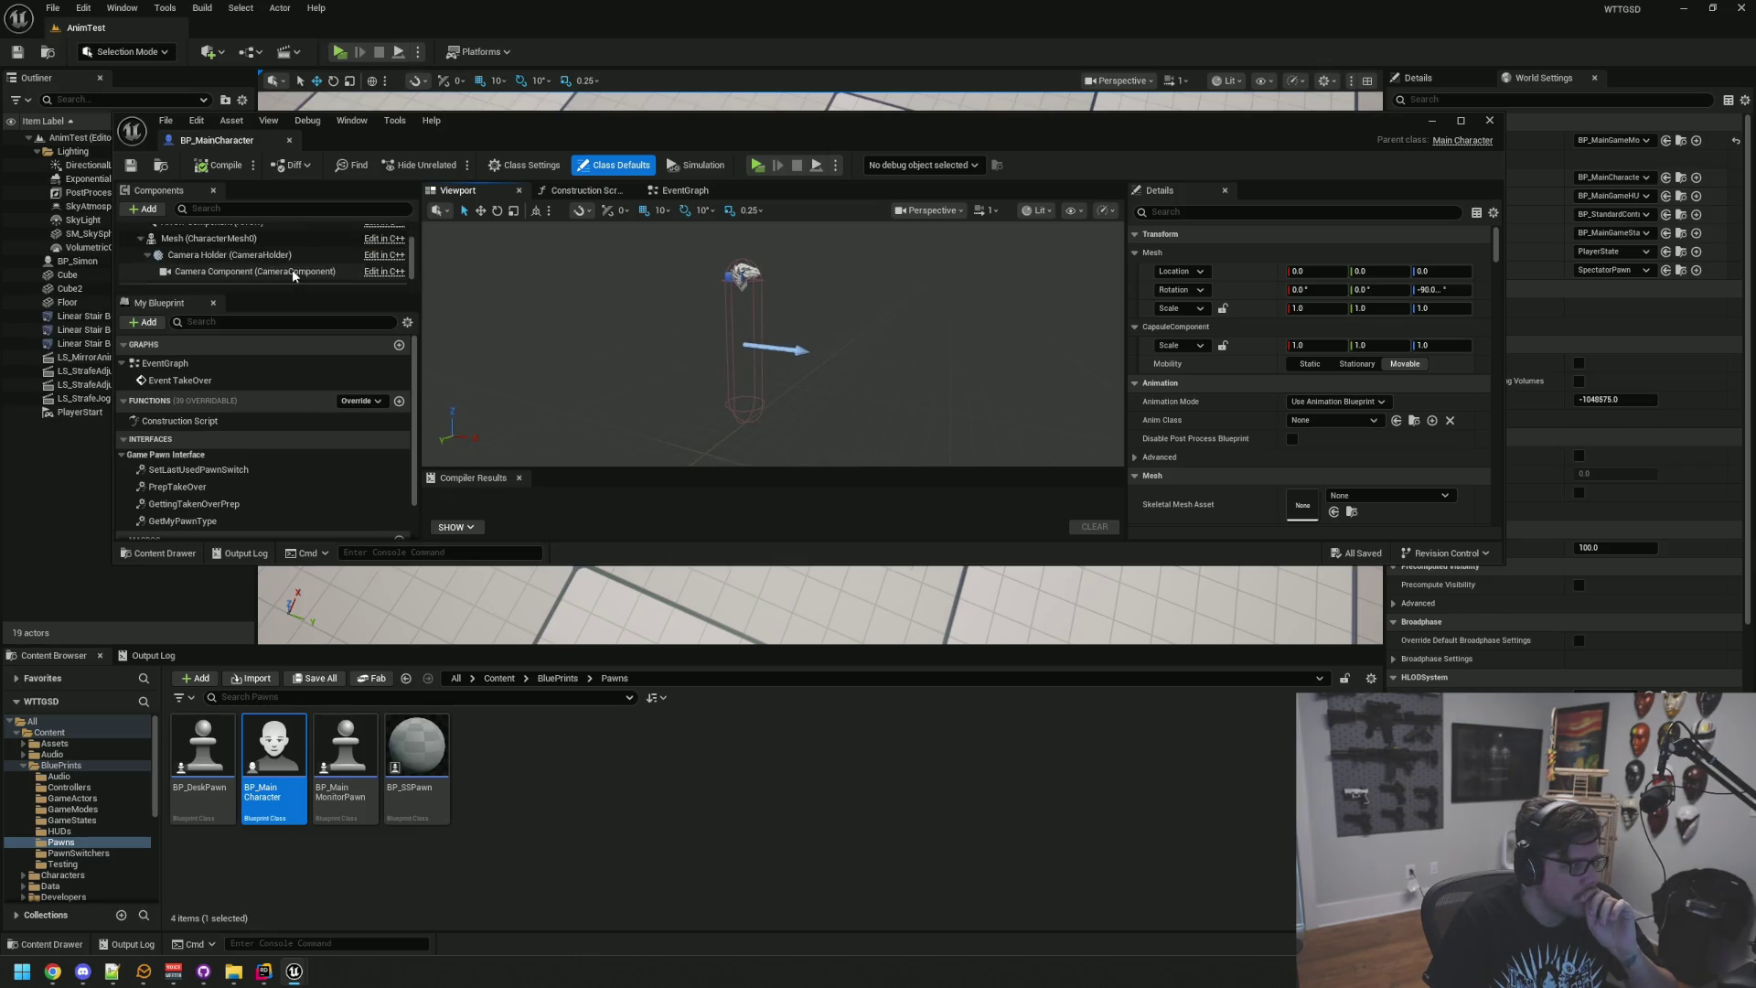
click(290, 139)
click(107, 263)
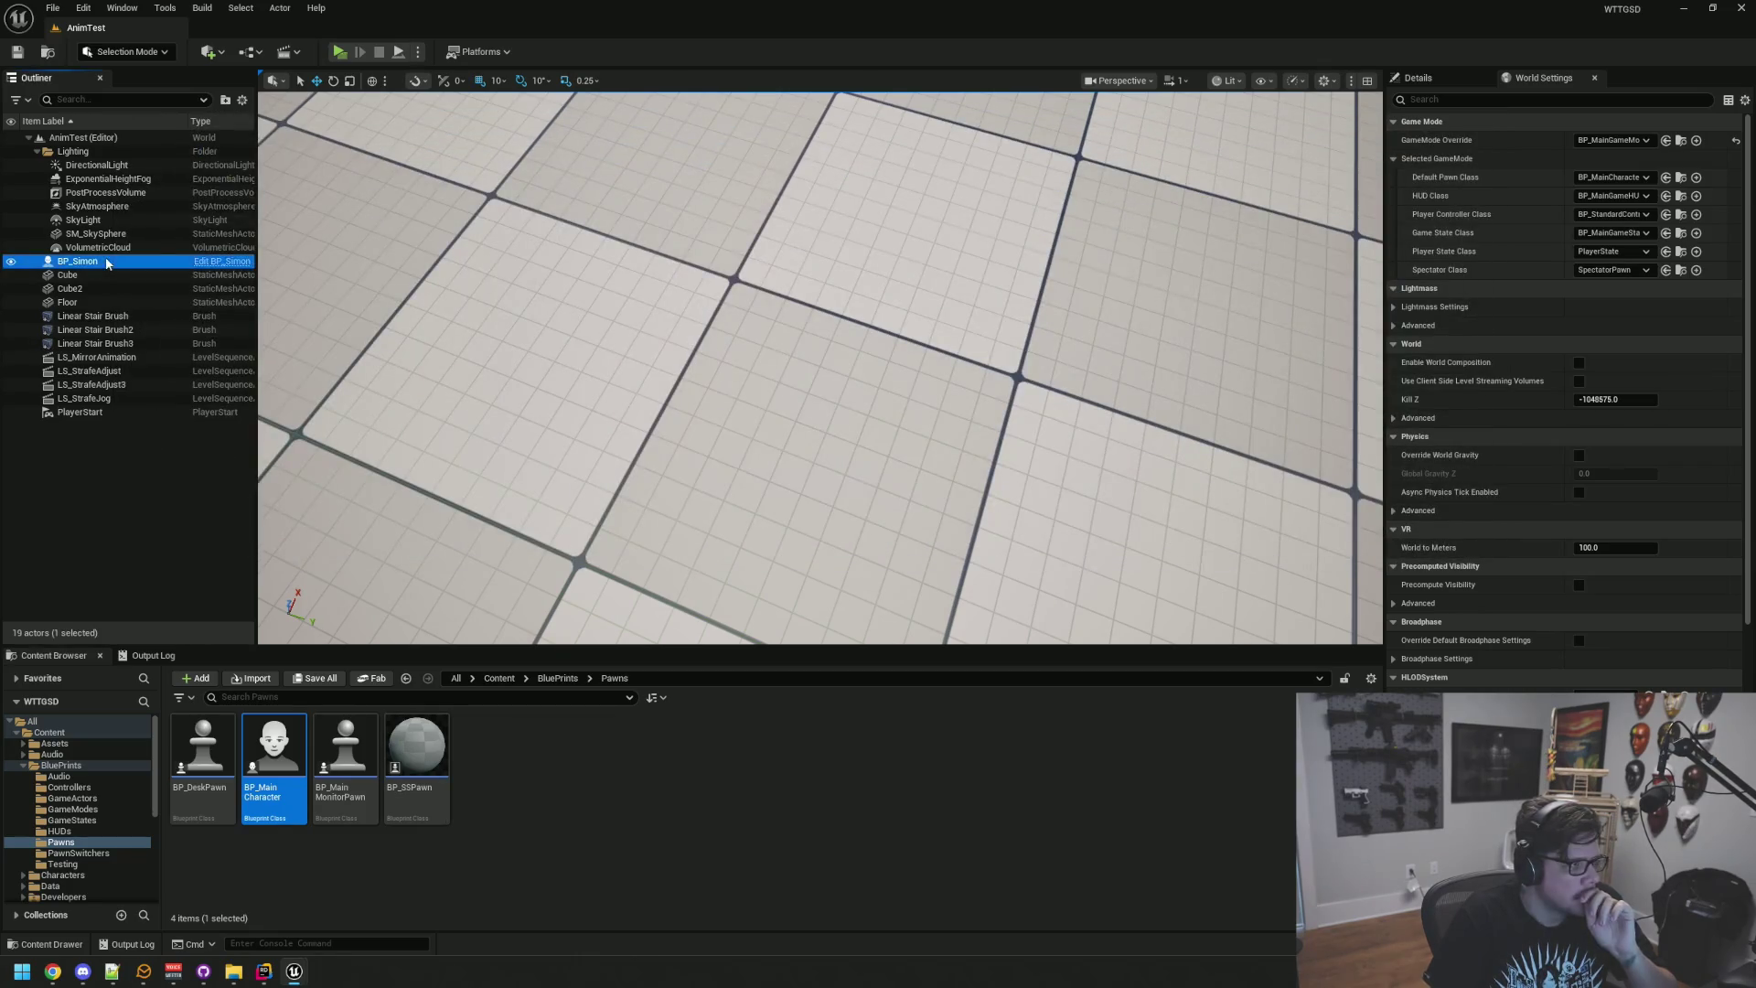
click(219, 261)
Step: Filter the Character Movement details for 'alk' and set Max Walk Speed to 500
click(457, 191)
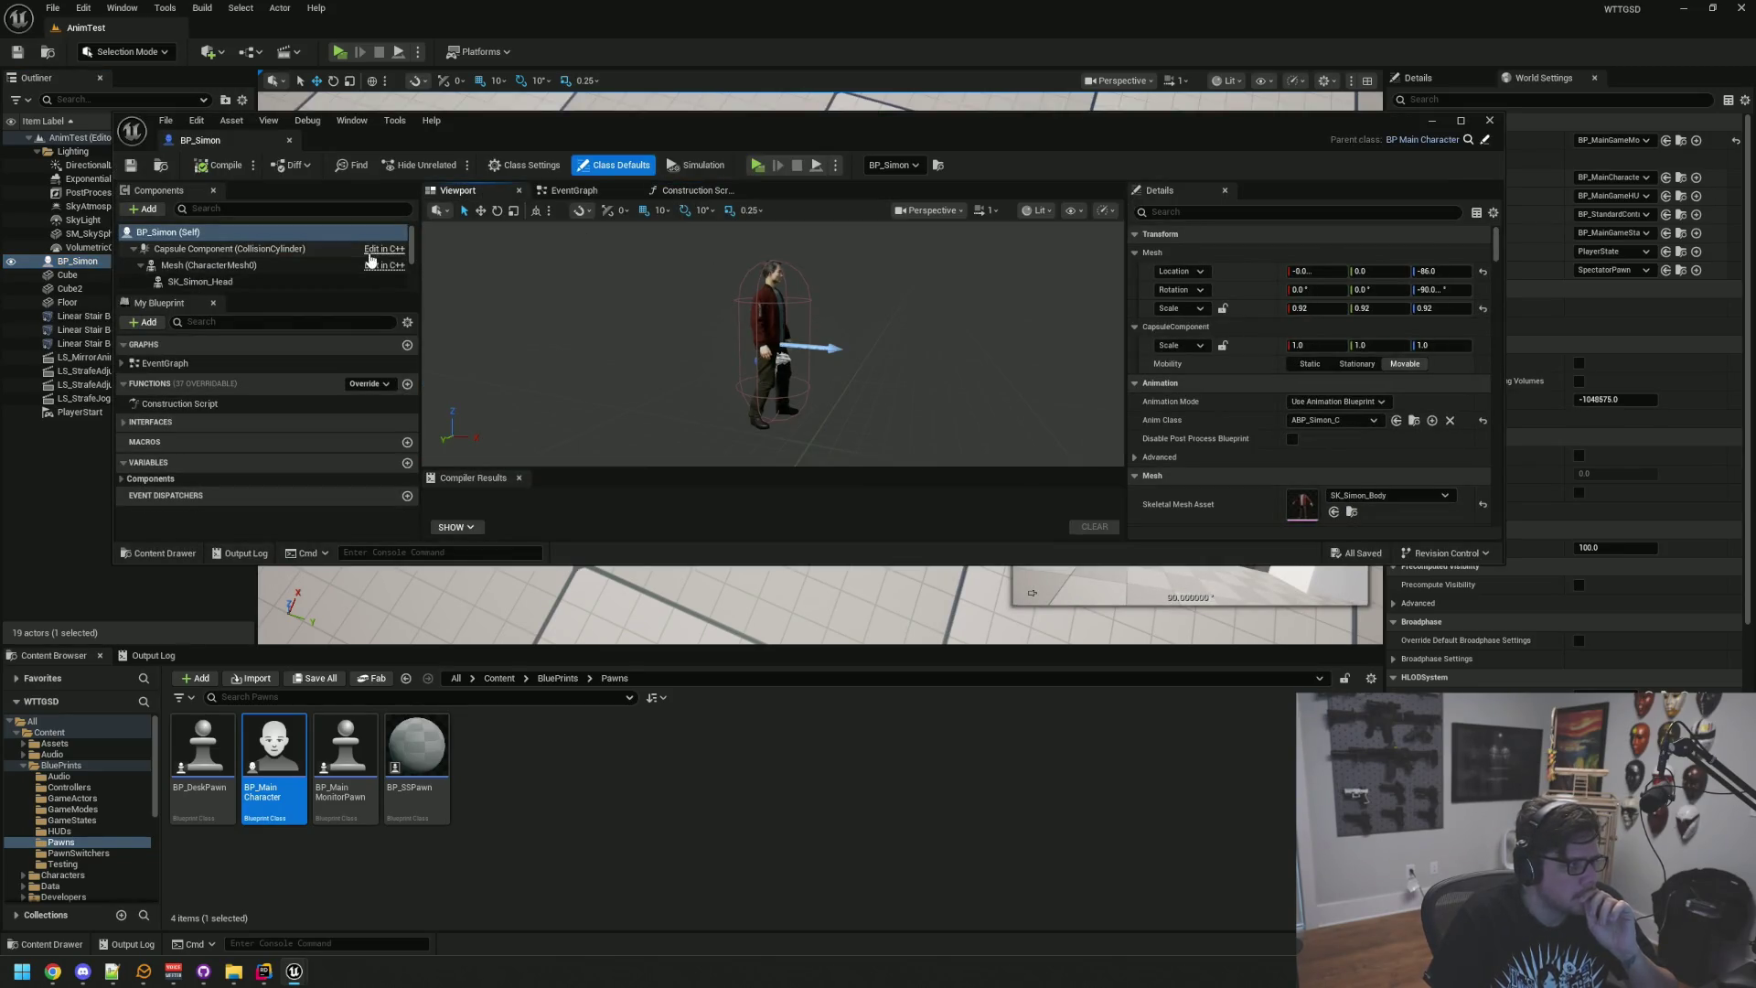
scroll(1308, 384, down, 3)
scroll(322, 265, down, 3)
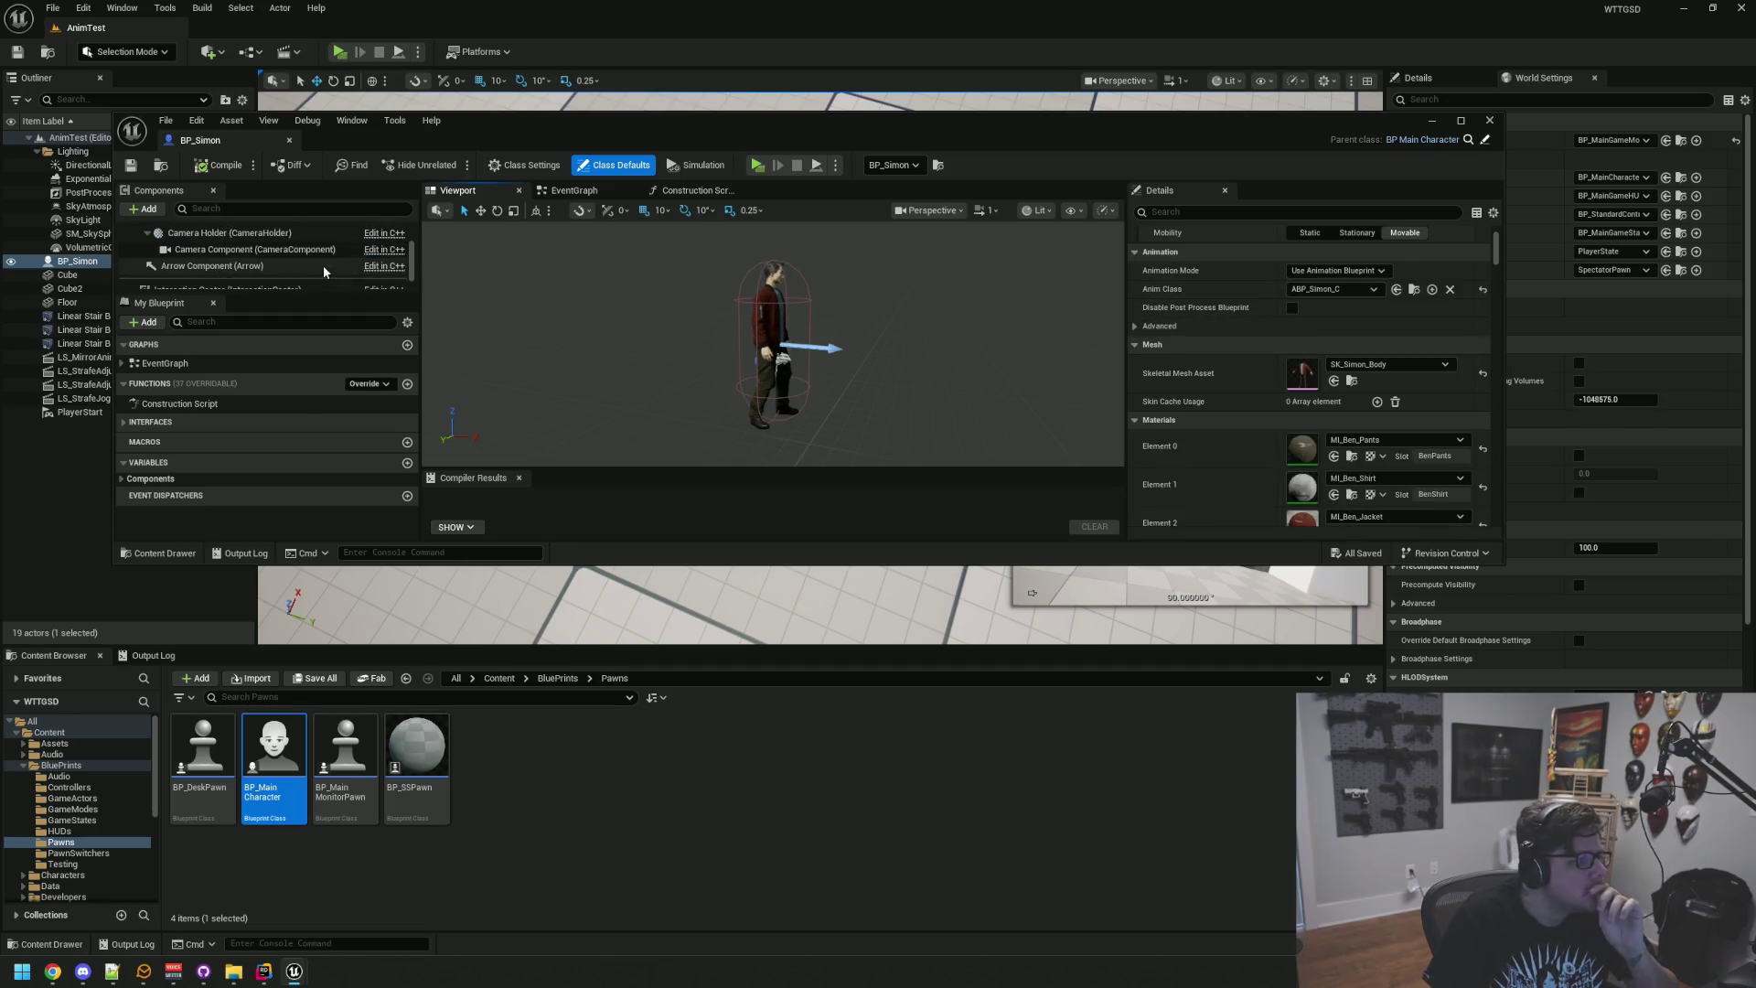
click(309, 282)
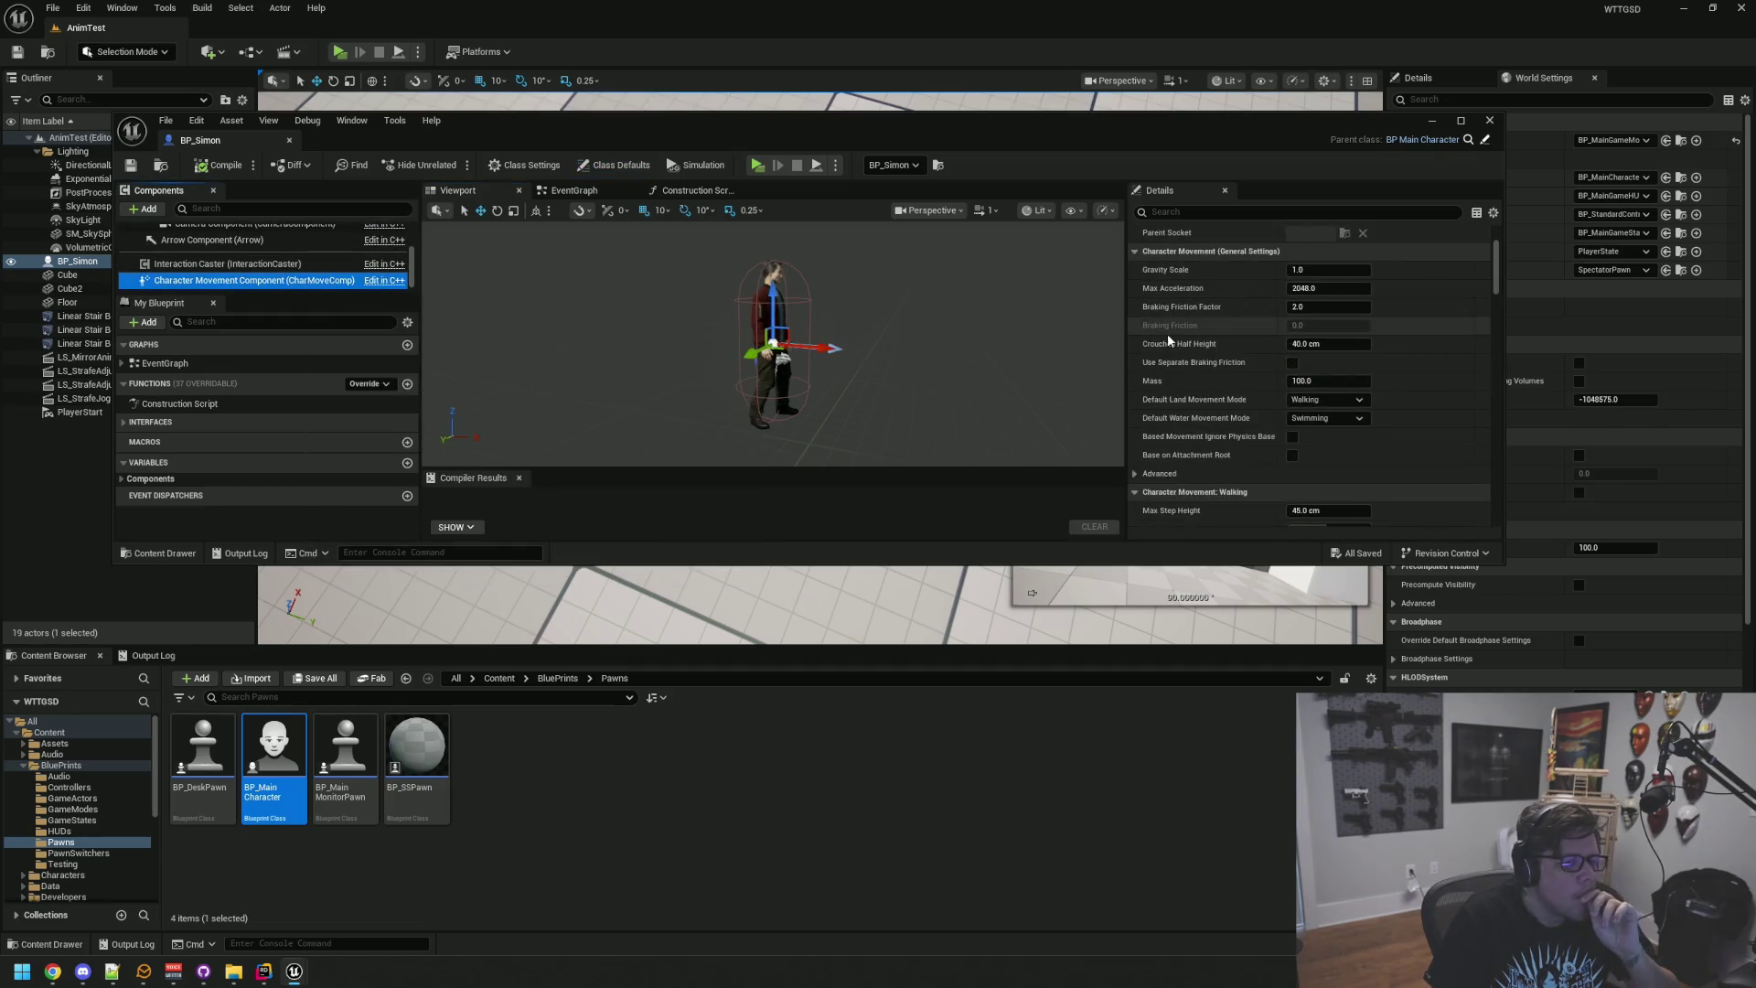
click(1194, 212)
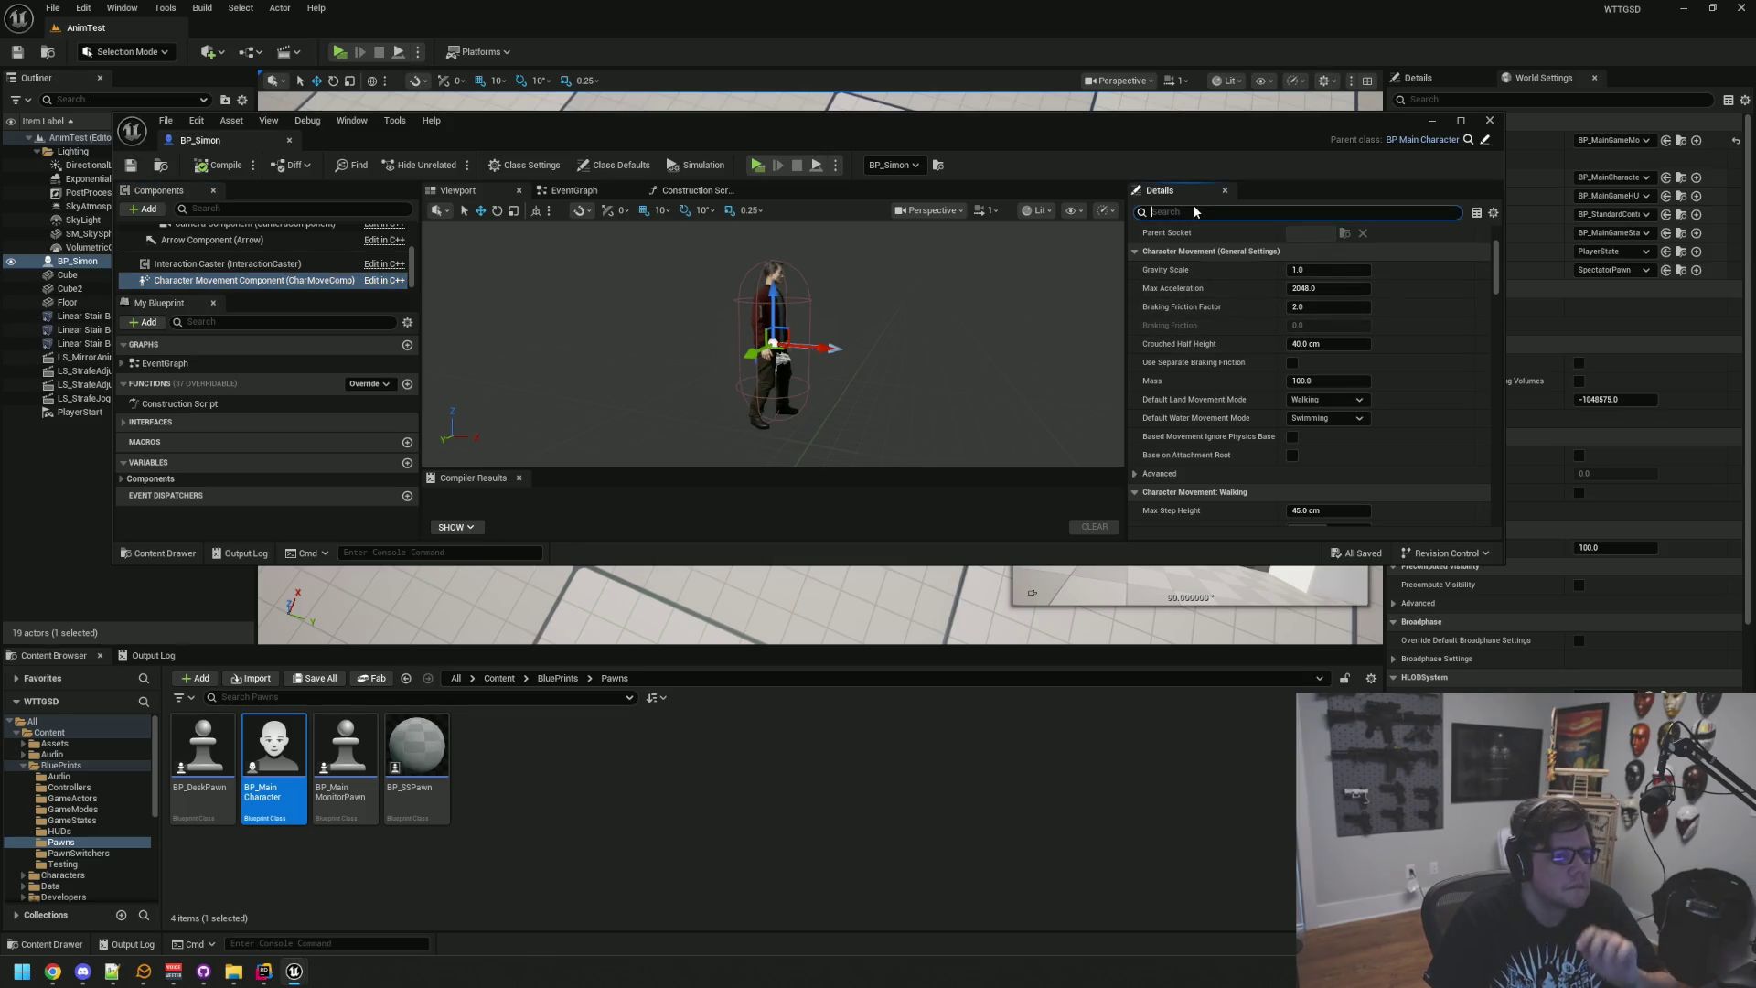
text(max walk)
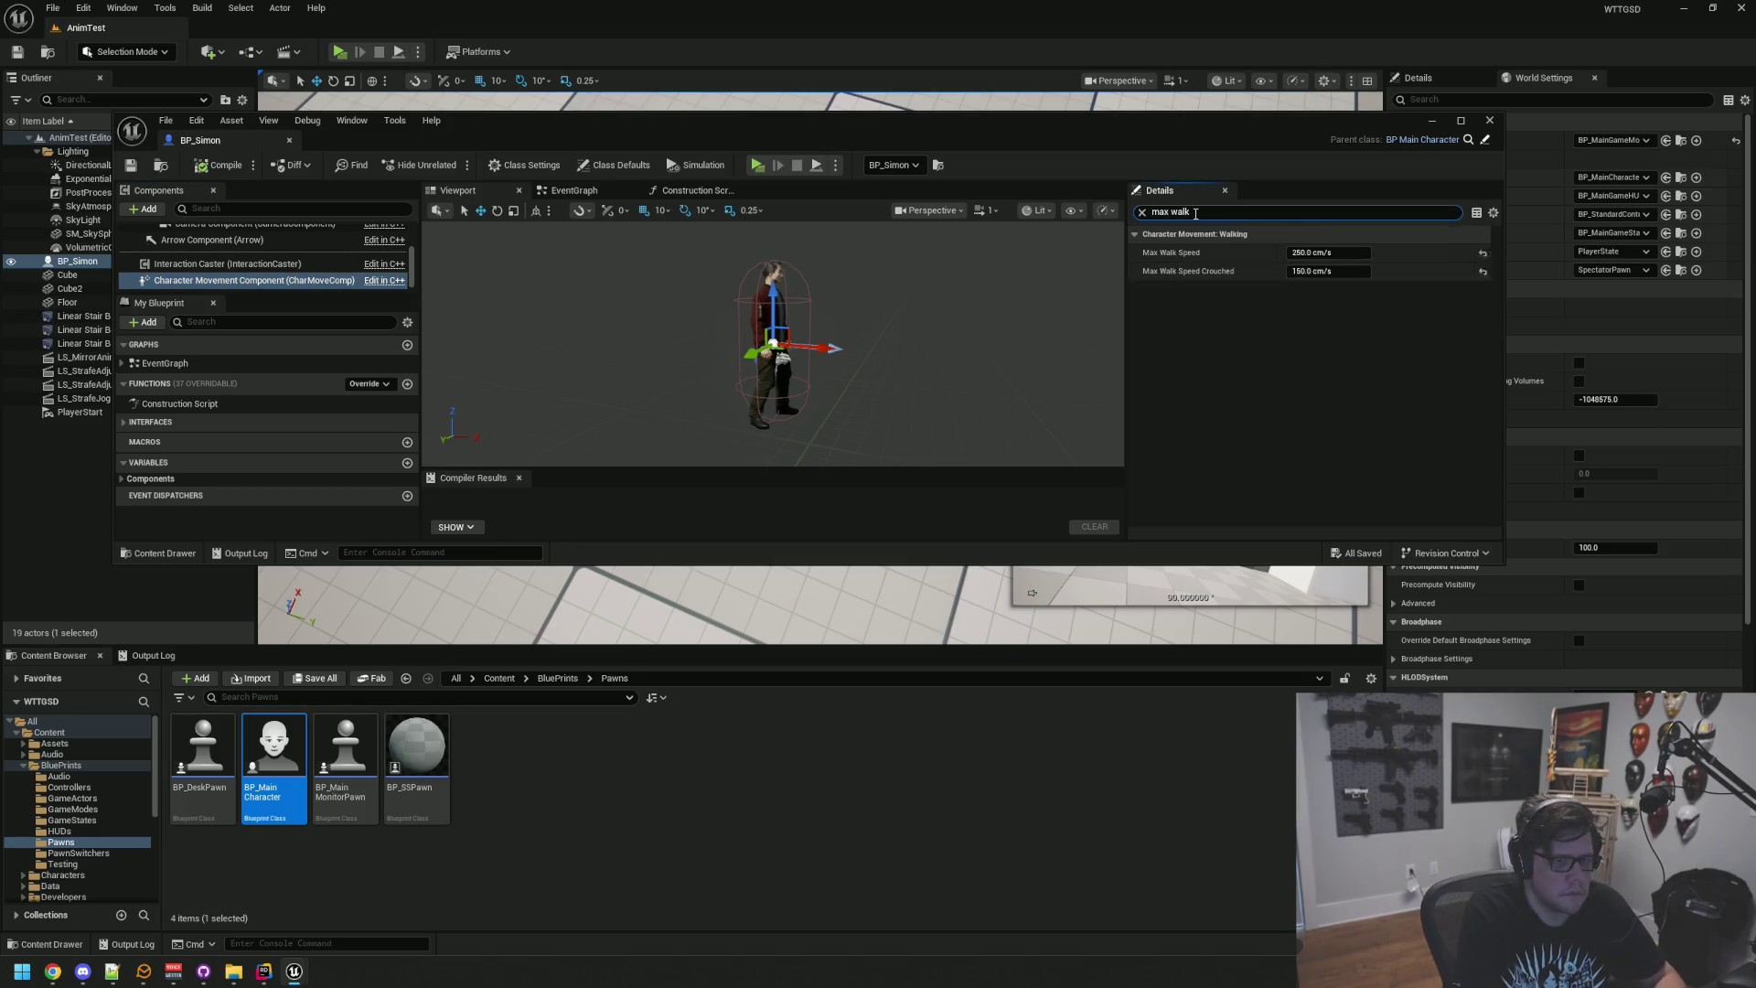
click(1311, 346)
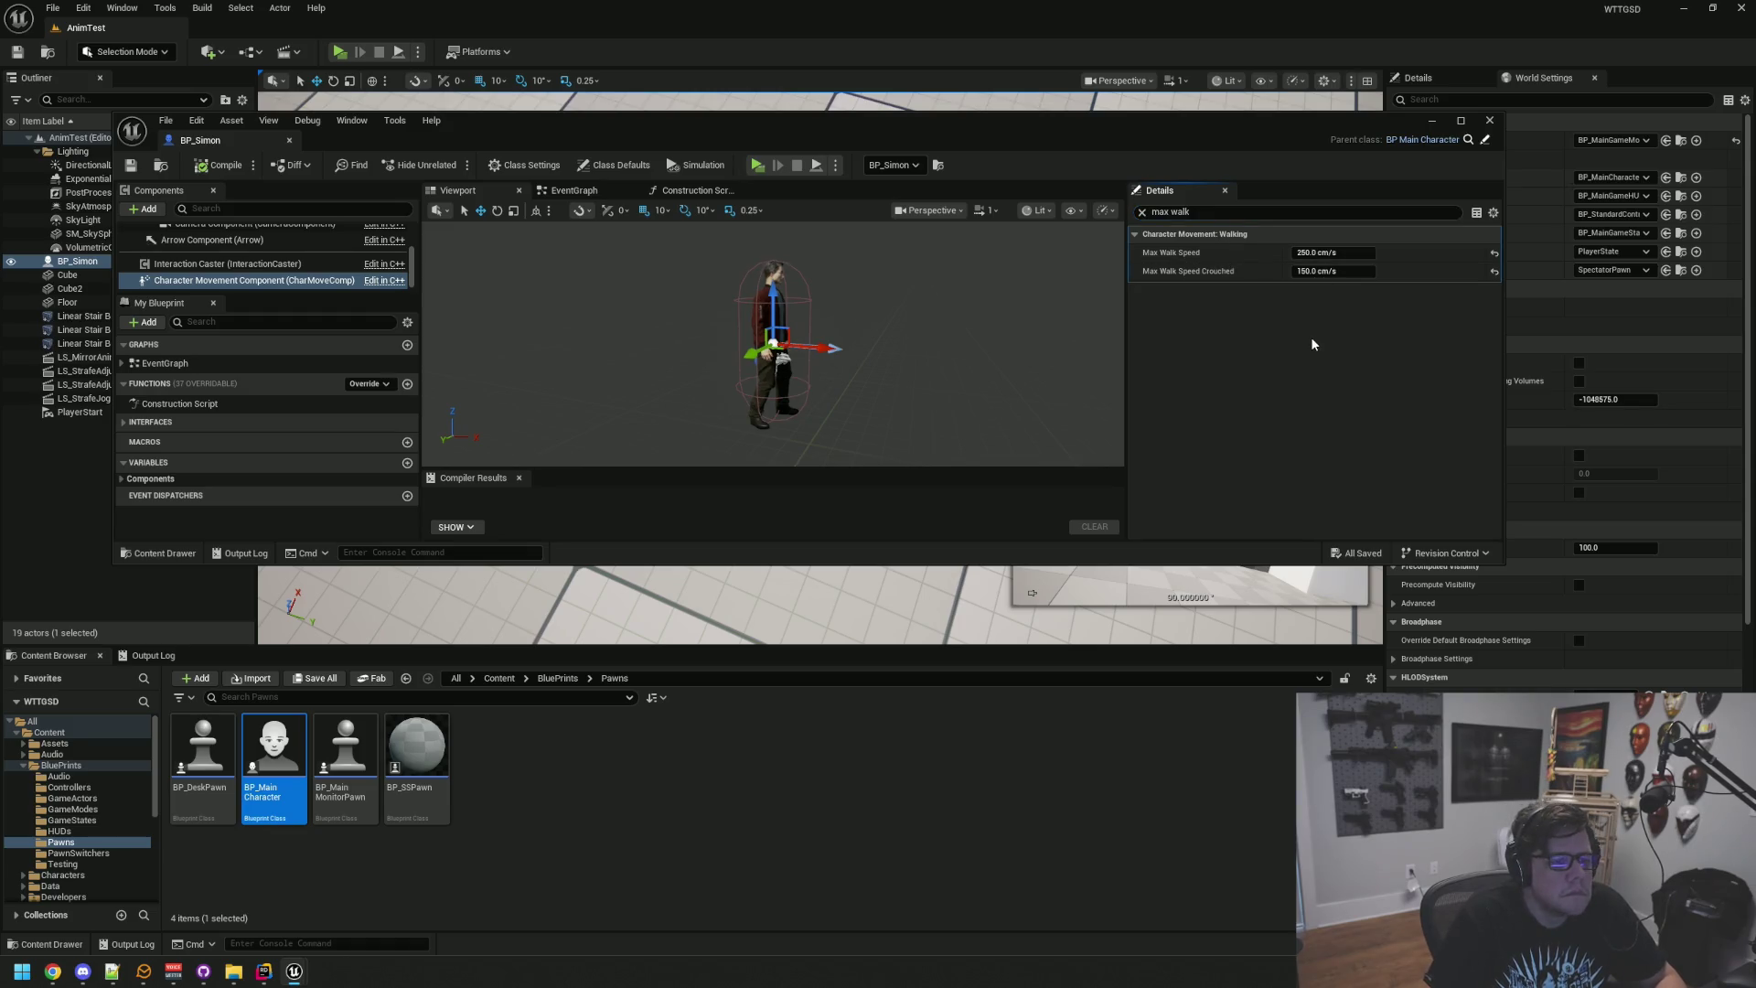
click(1351, 253)
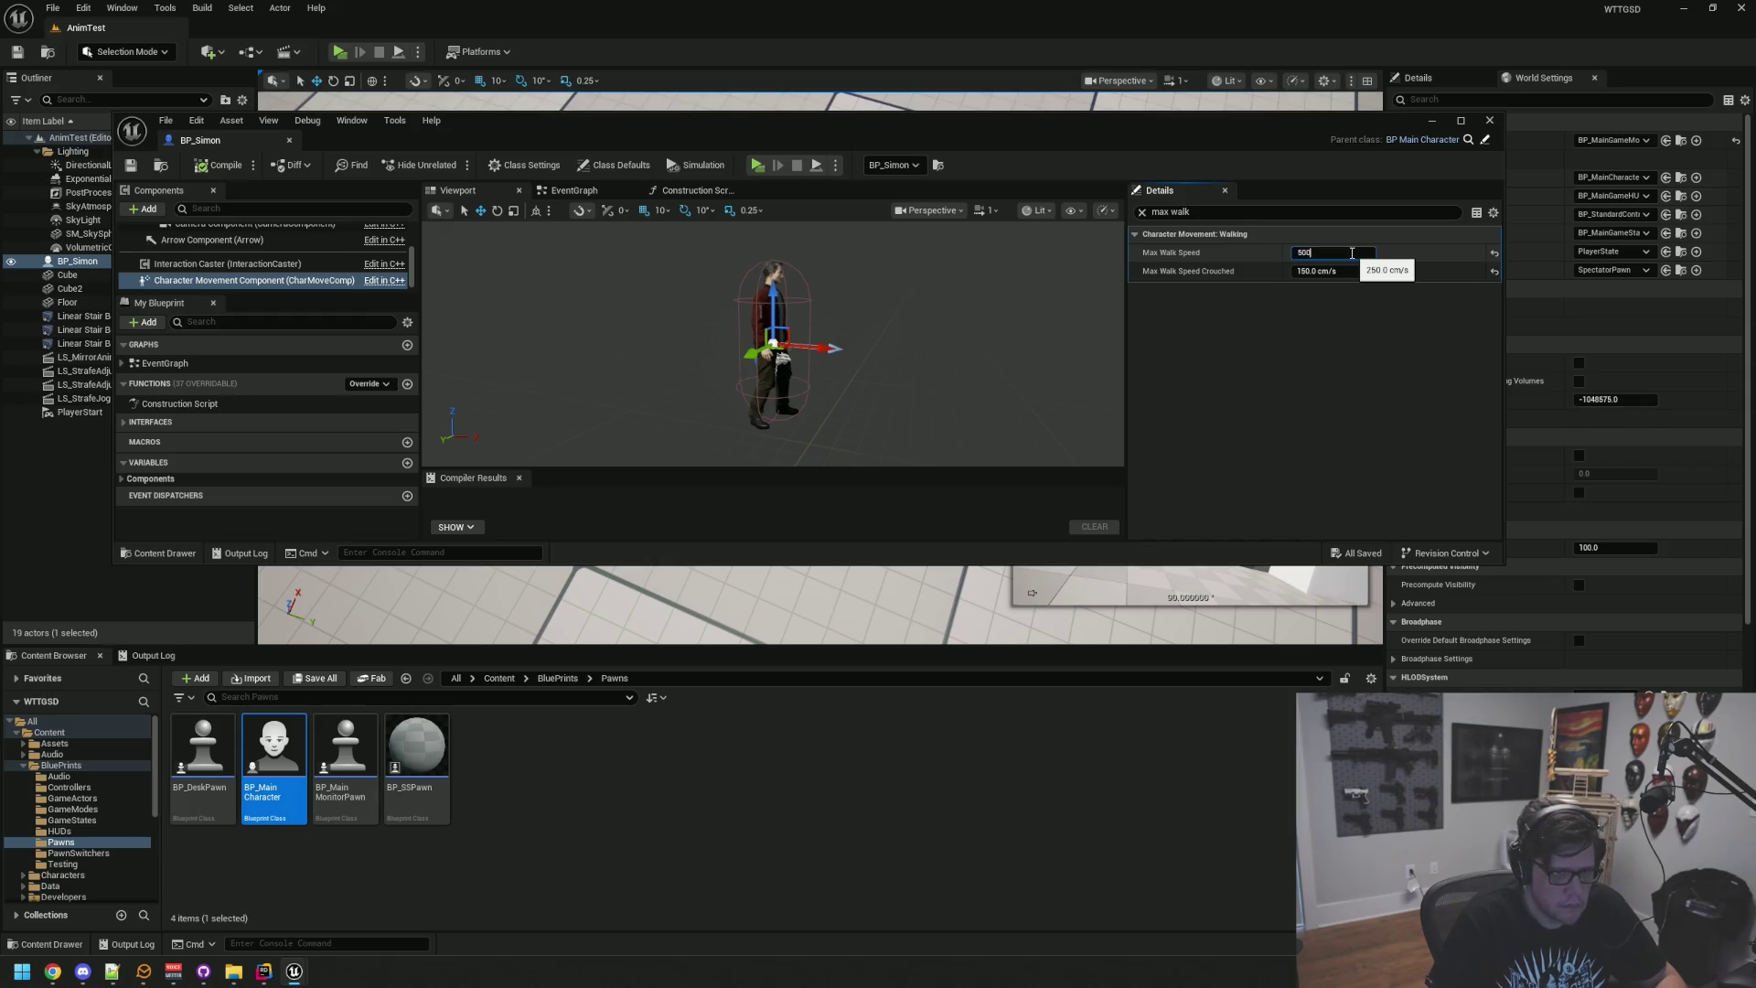
key(Return)
Step: Compile and save BP_Simon, then run a short playtest at the faster speed and stop it
click(146, 167)
click(393, 97)
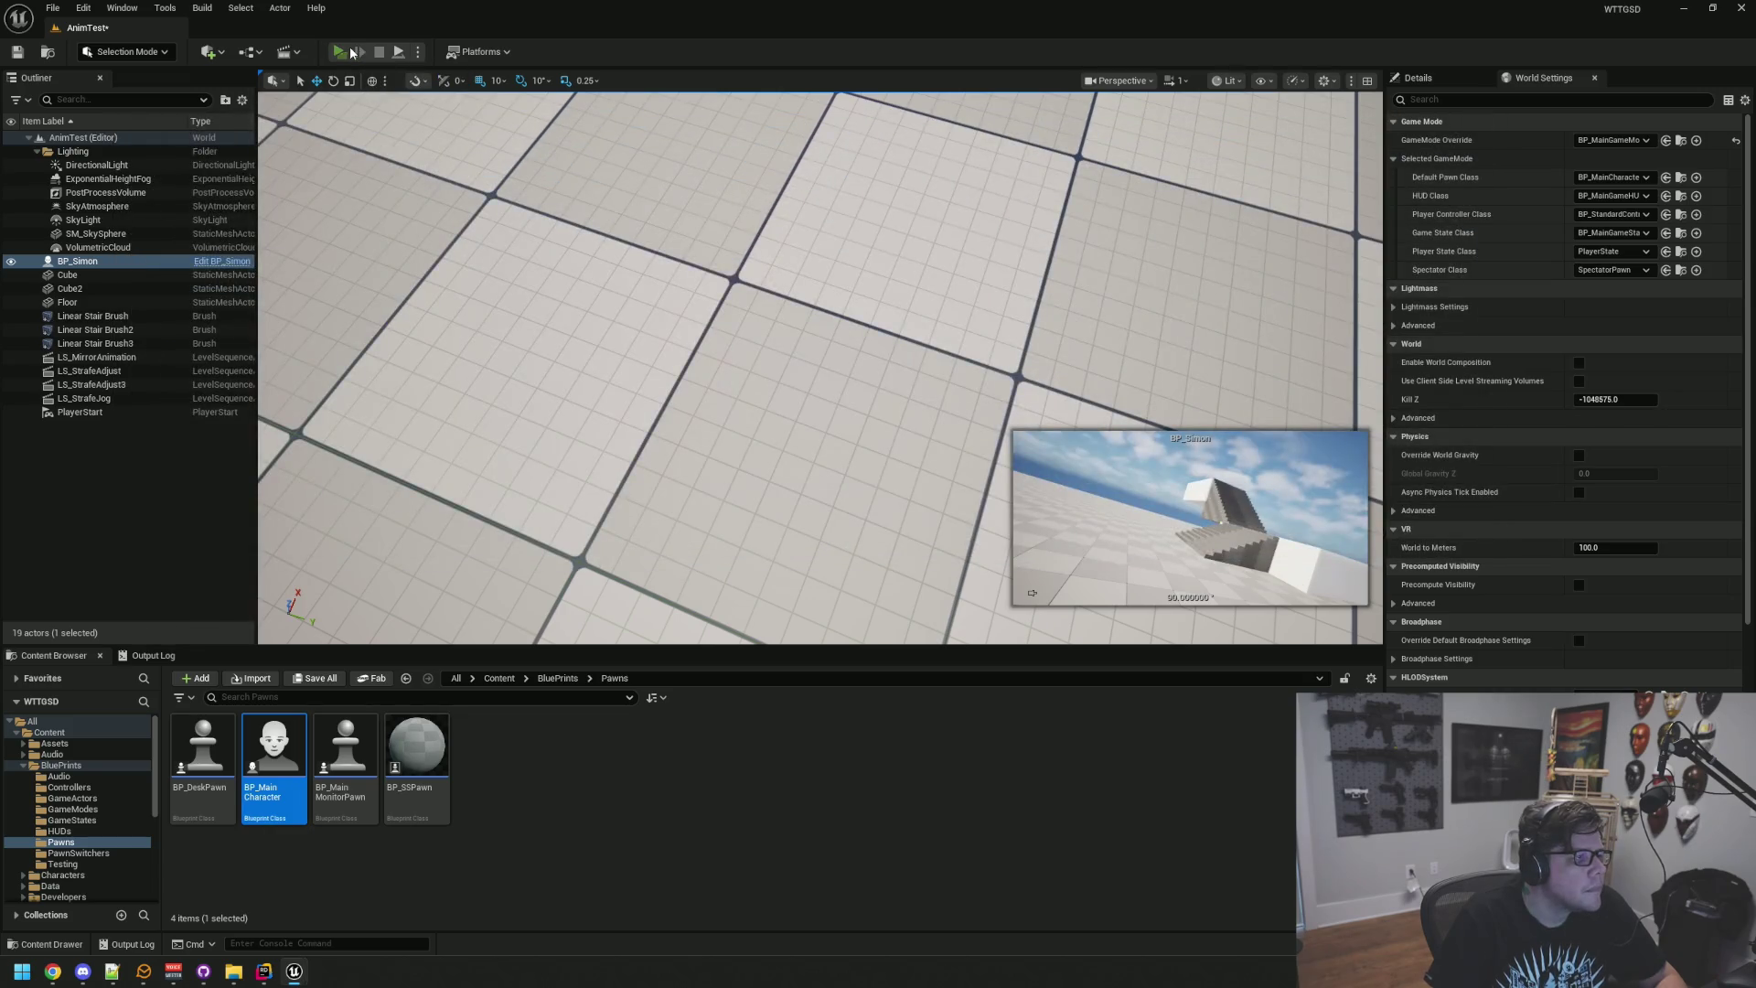
click(351, 52)
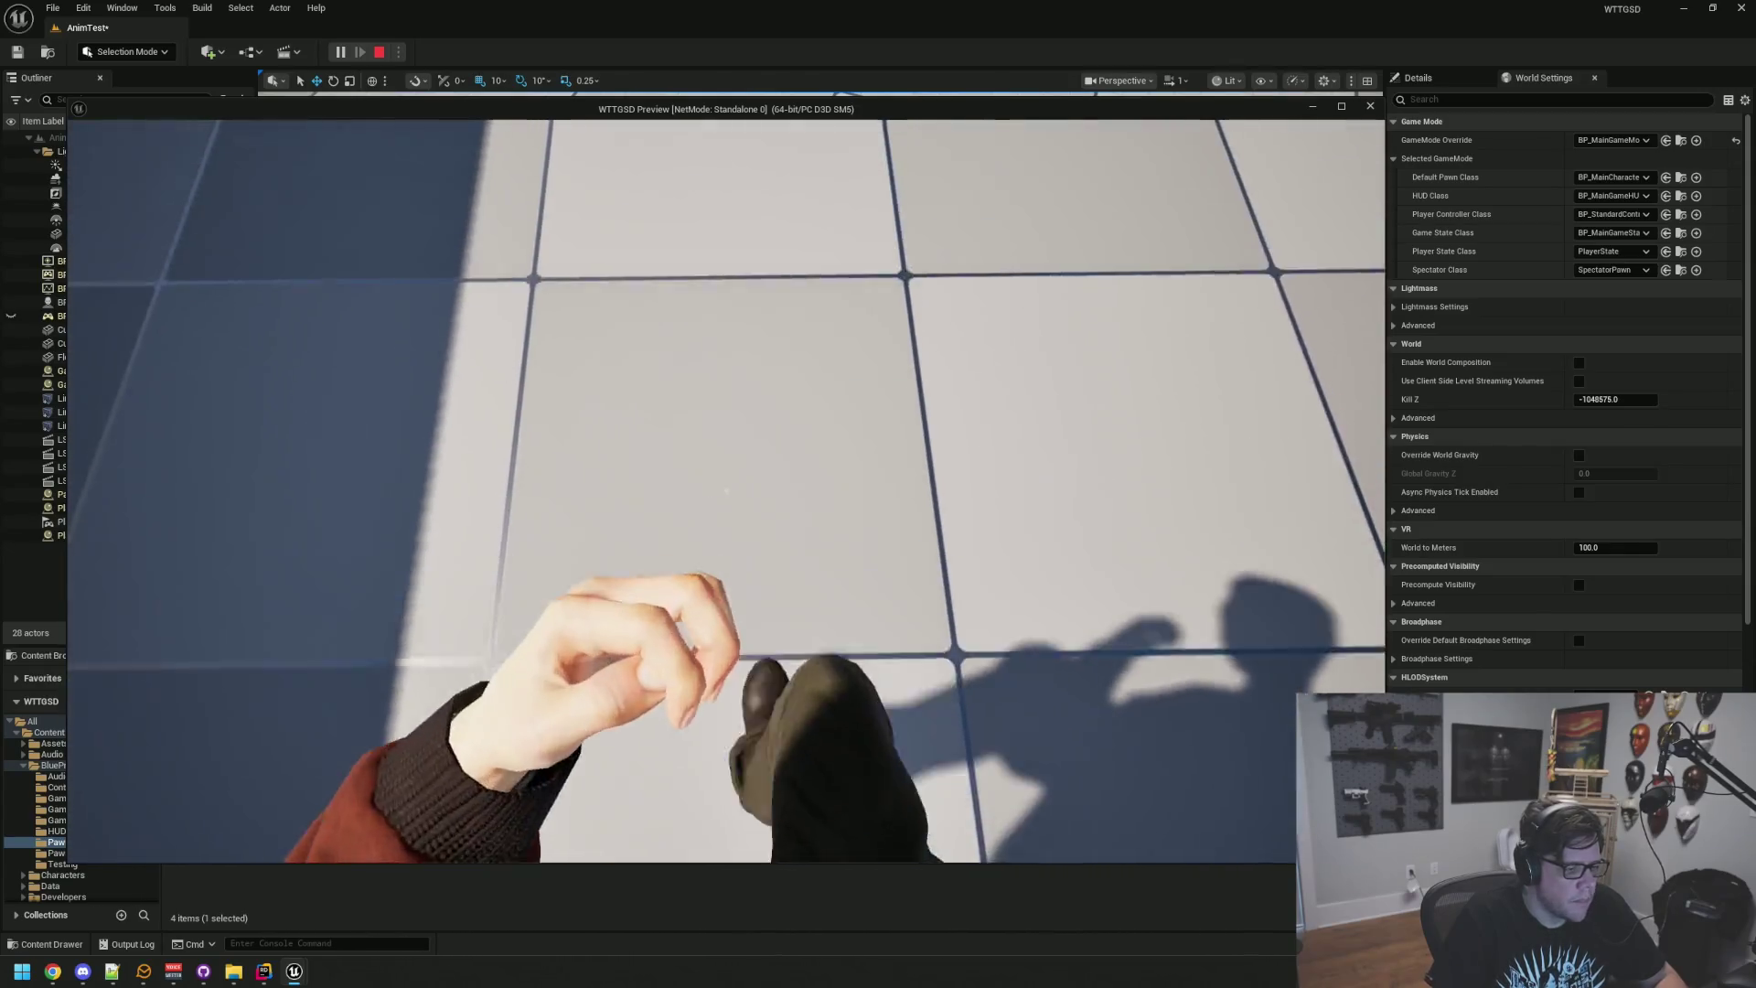
key(Escape)
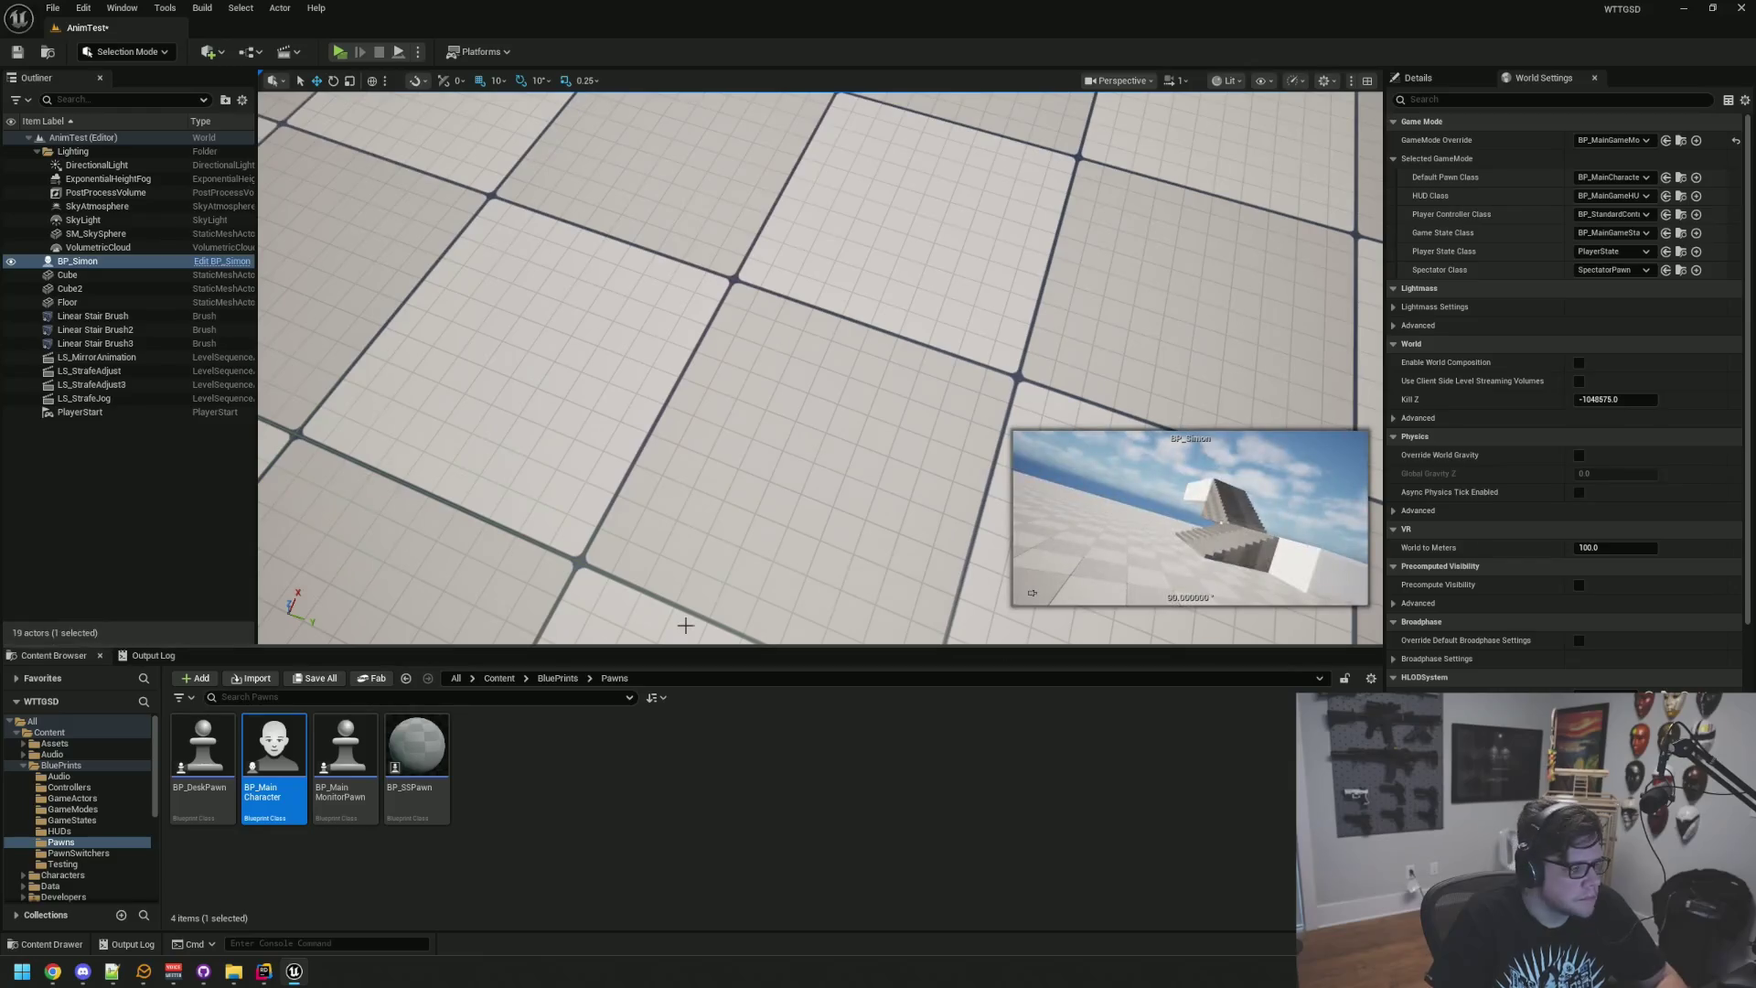
Step: Reopen BP_Simon, search Character Movement for 'max', set Max Walk Speed to 250, and compile
click(243, 263)
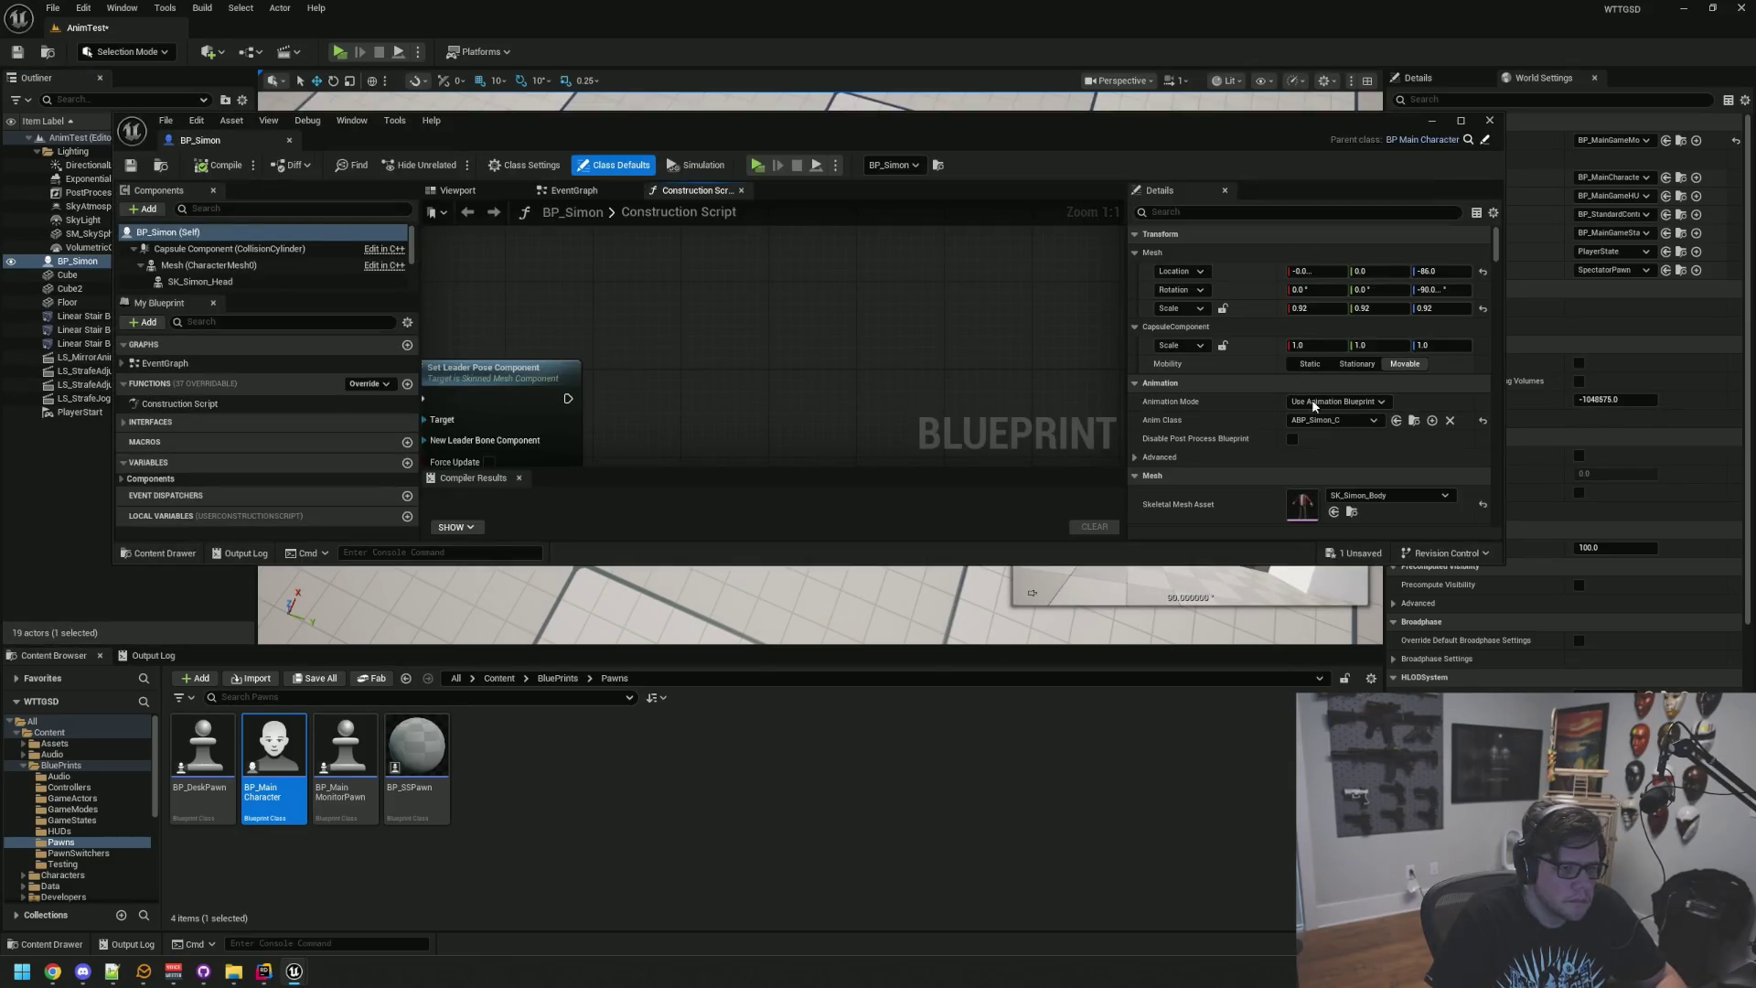
scroll(1333, 450, down, 3)
scroll(1333, 450, up, 2)
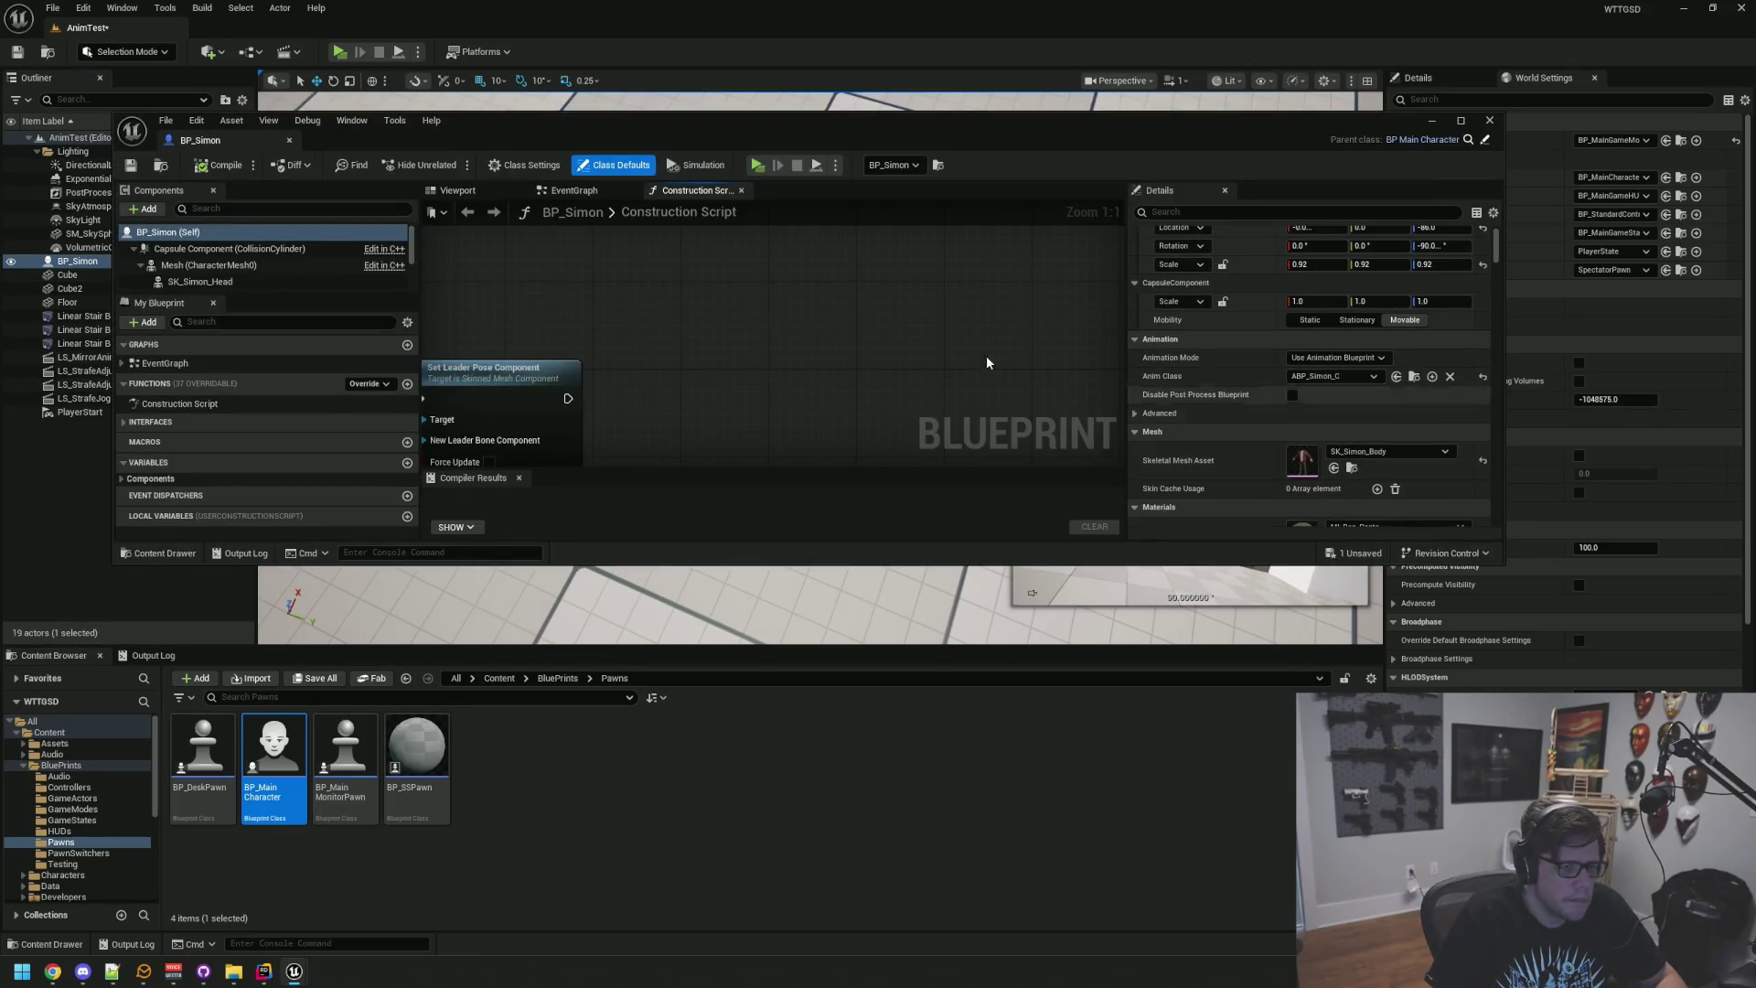
scroll(266, 265, down, 3)
click(254, 280)
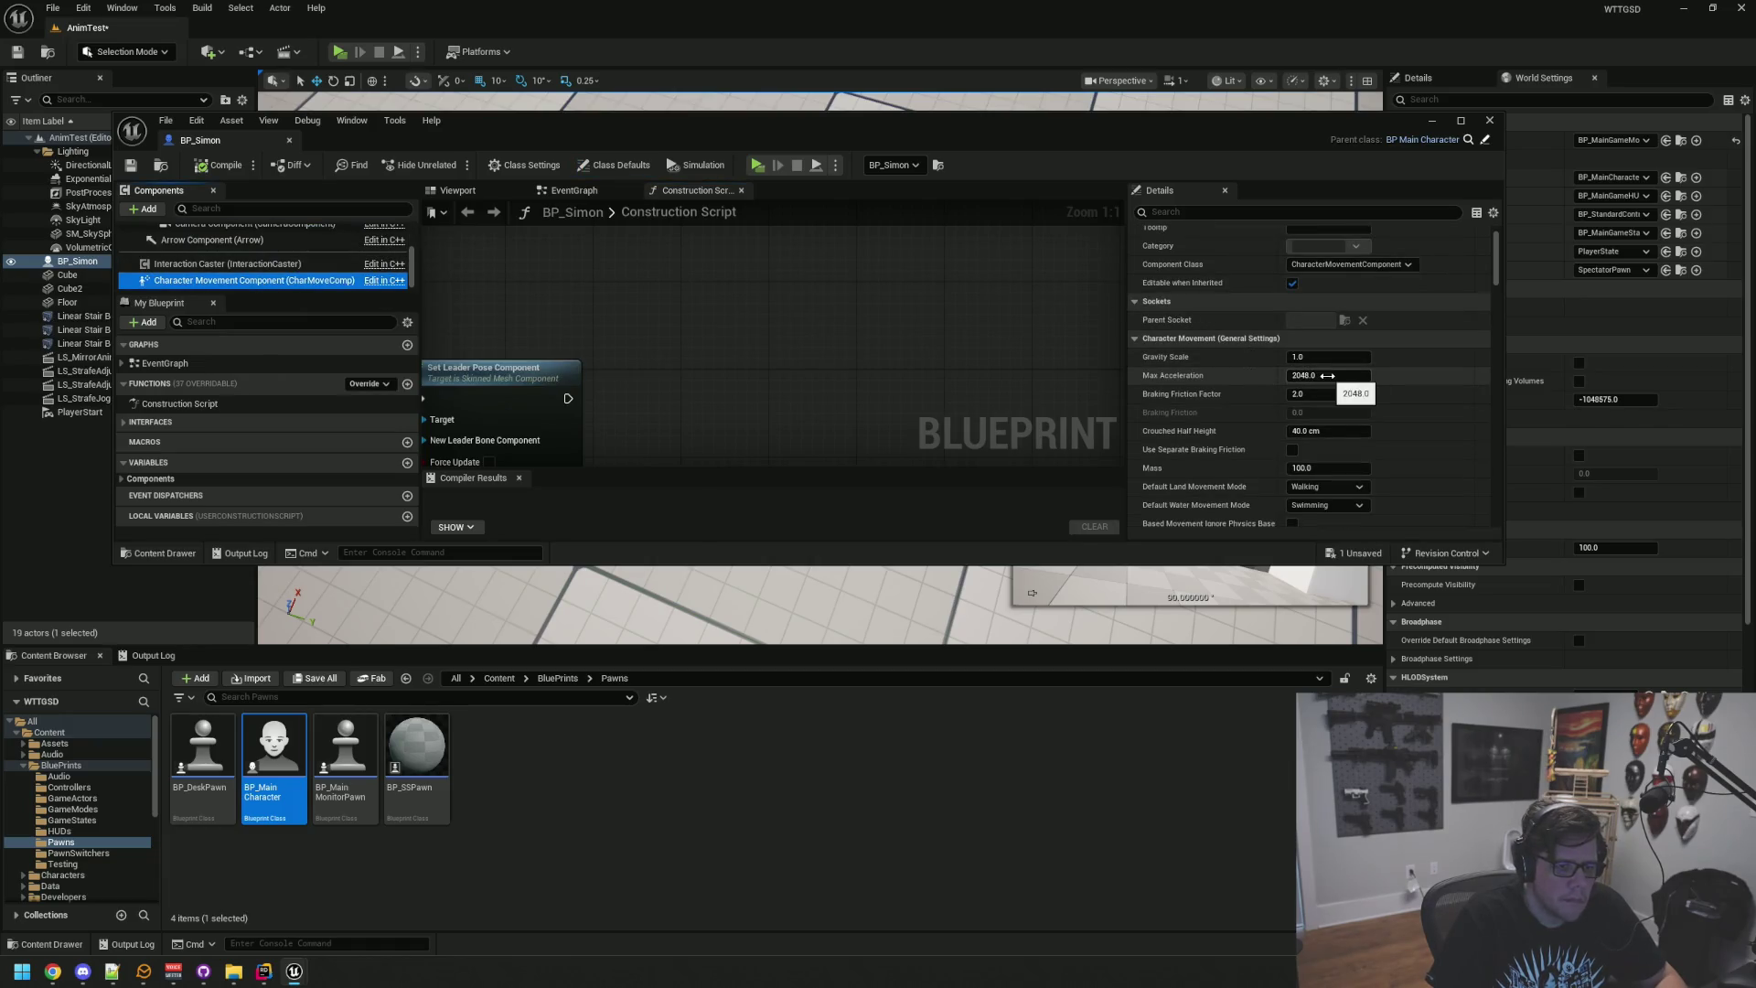
click(1193, 212)
text(max)
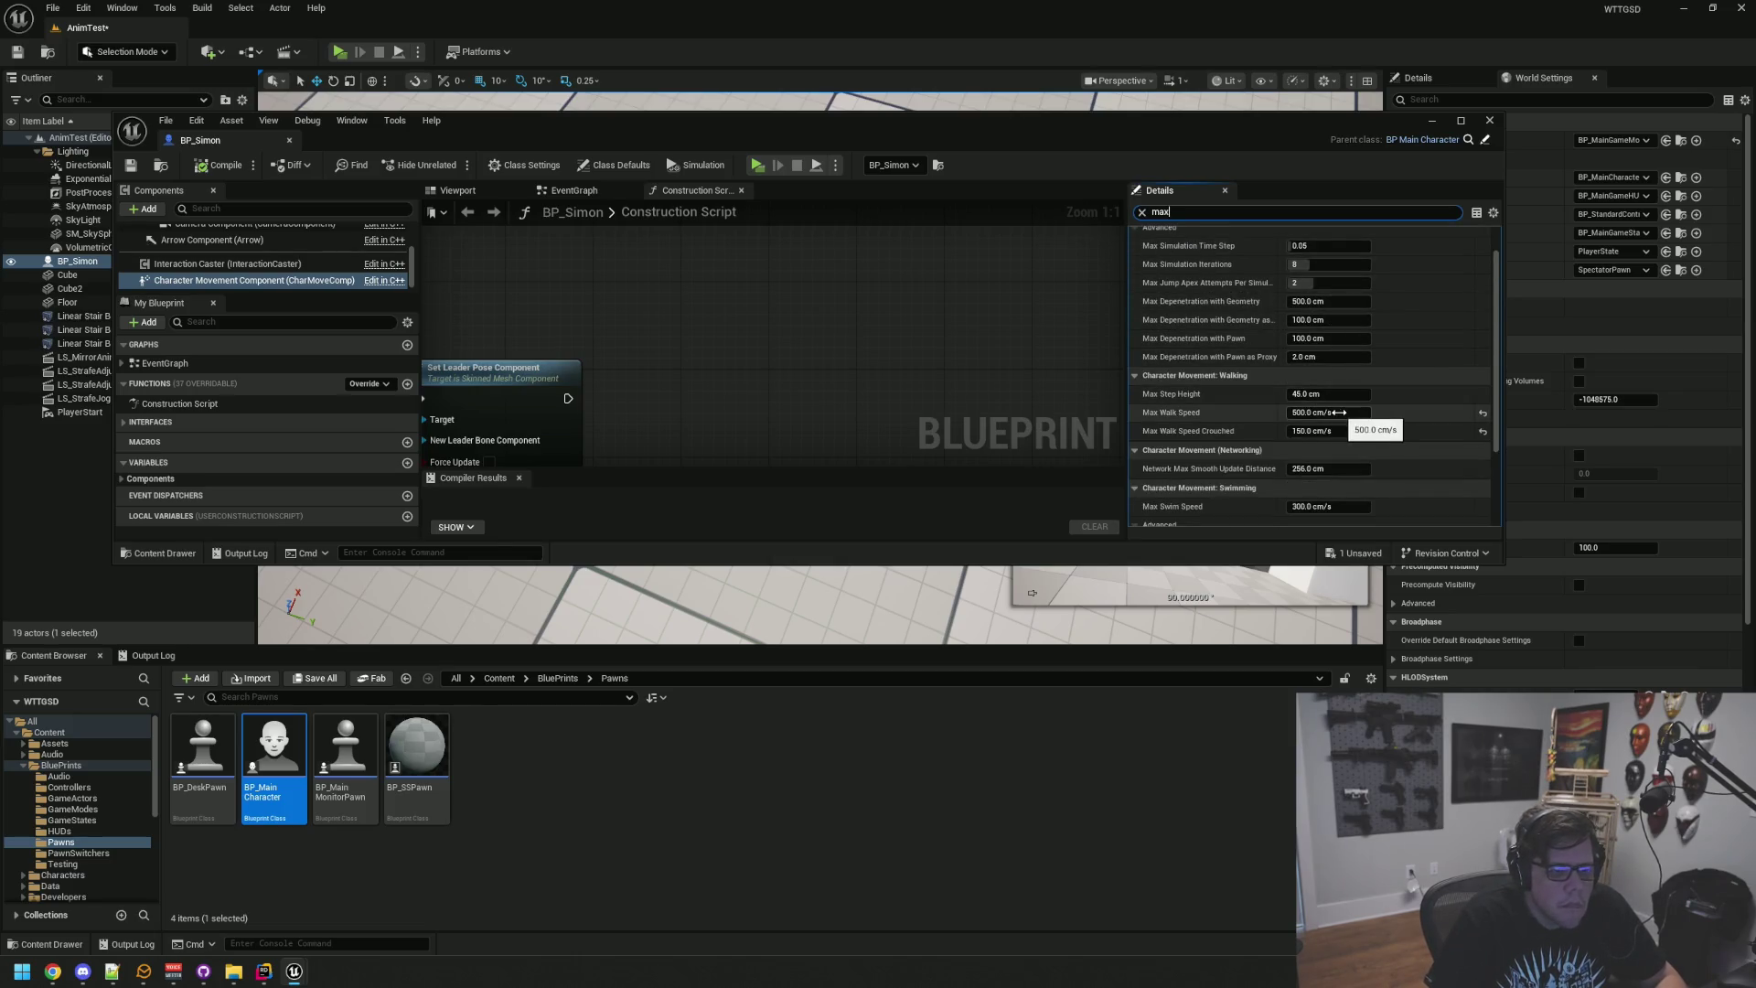
click(1337, 413)
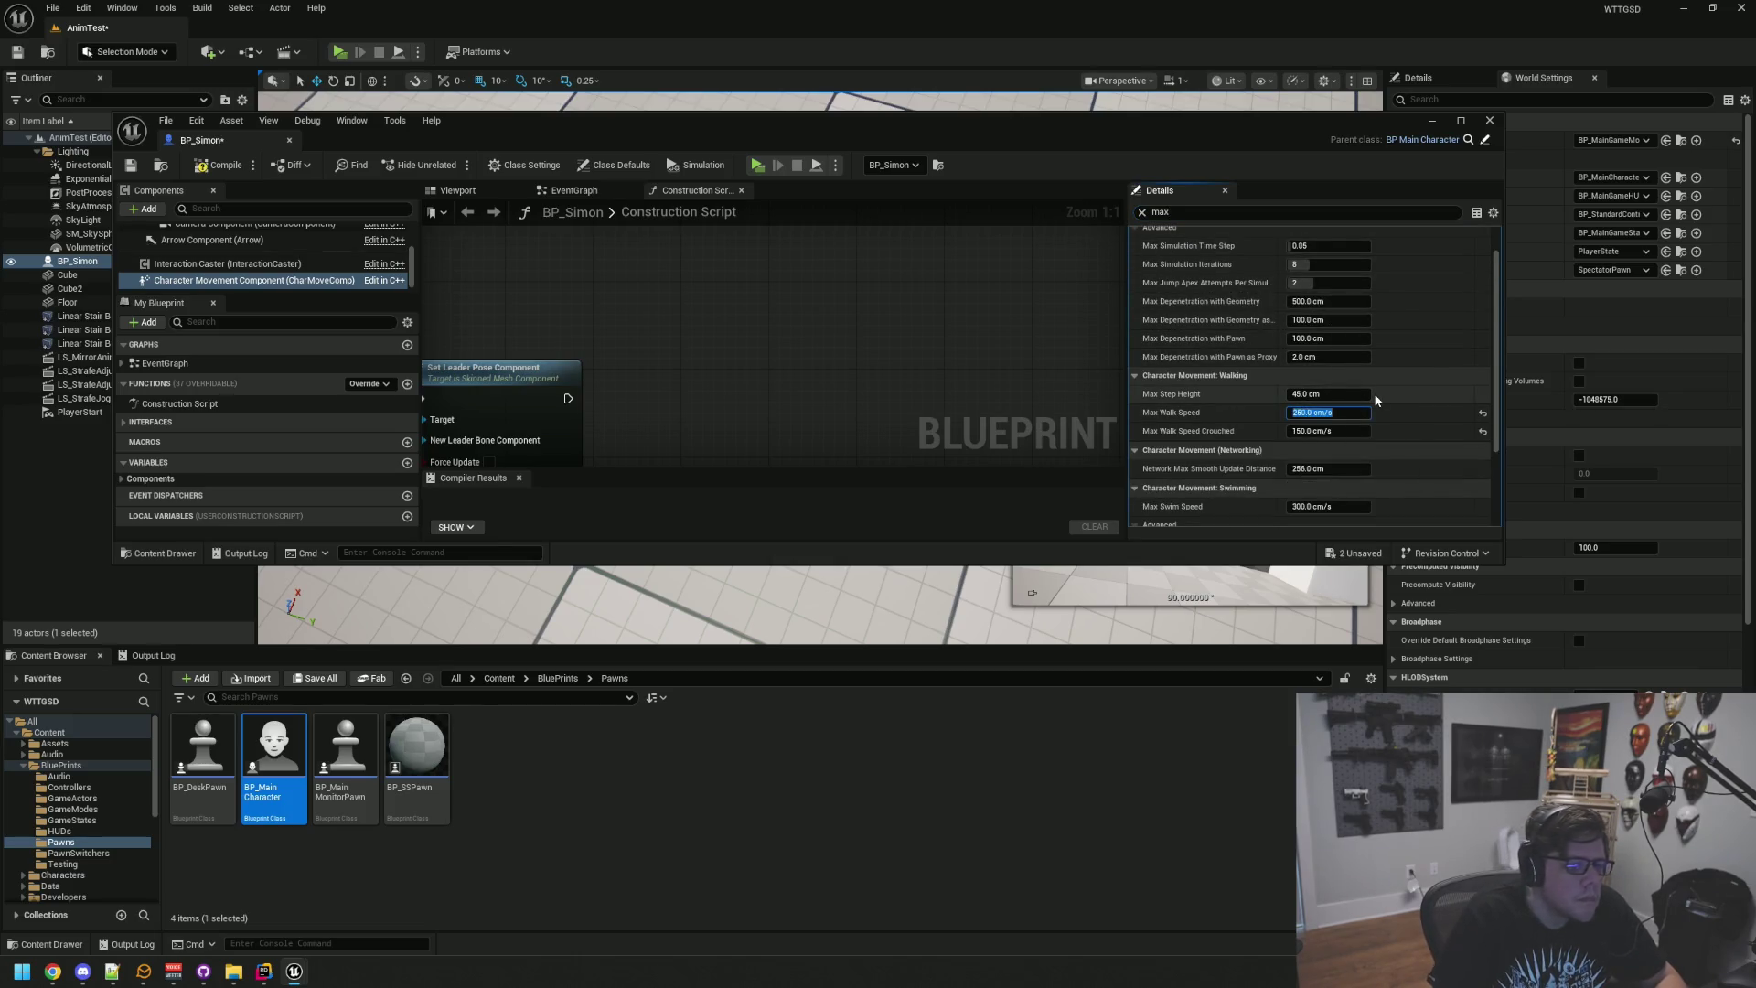
key(Return)
click(131, 165)
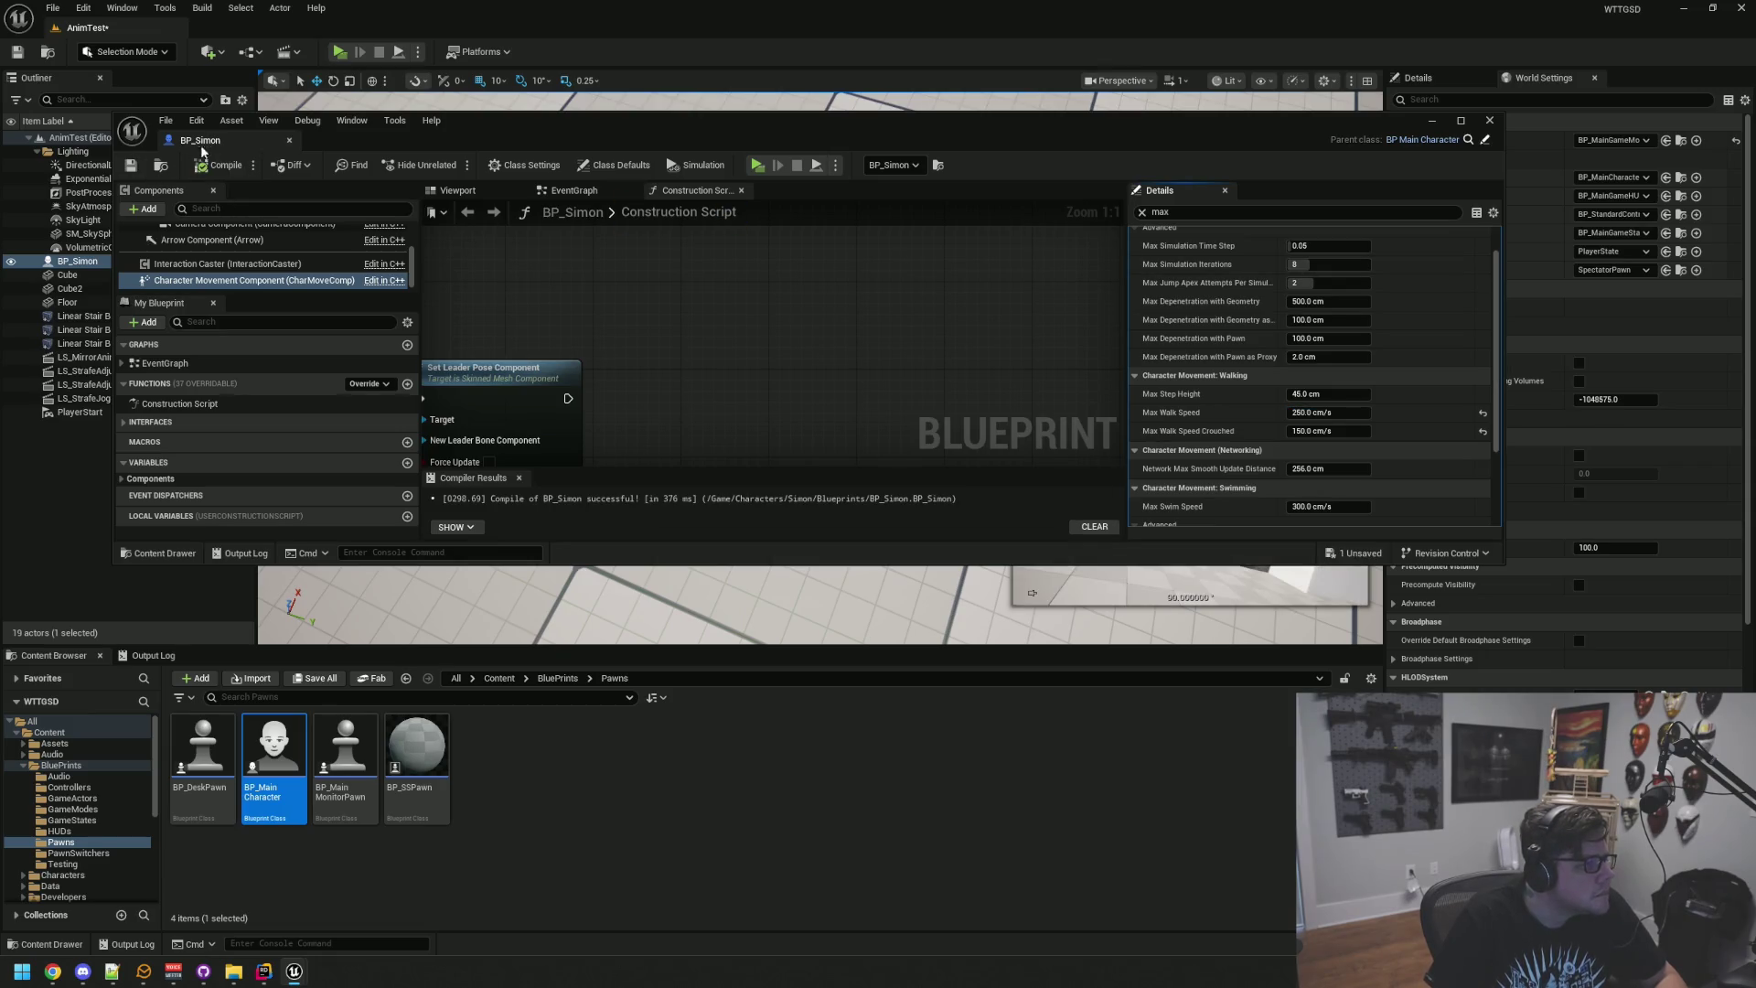
click(73, 596)
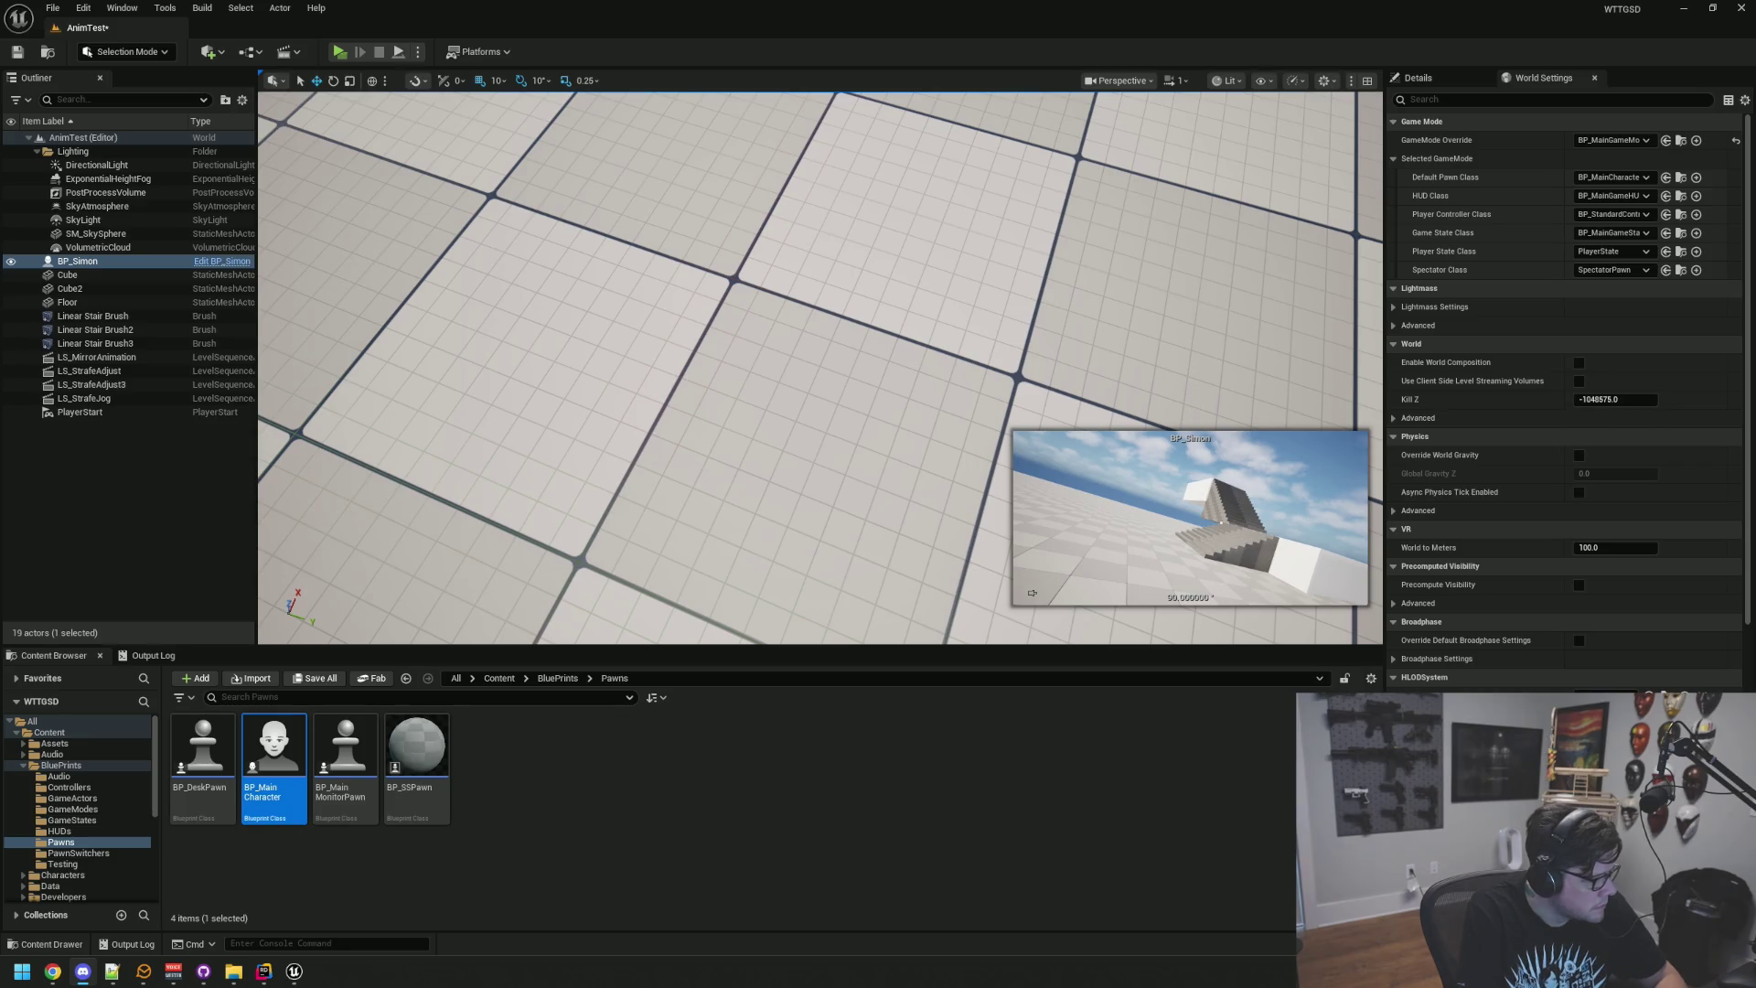
click(177, 552)
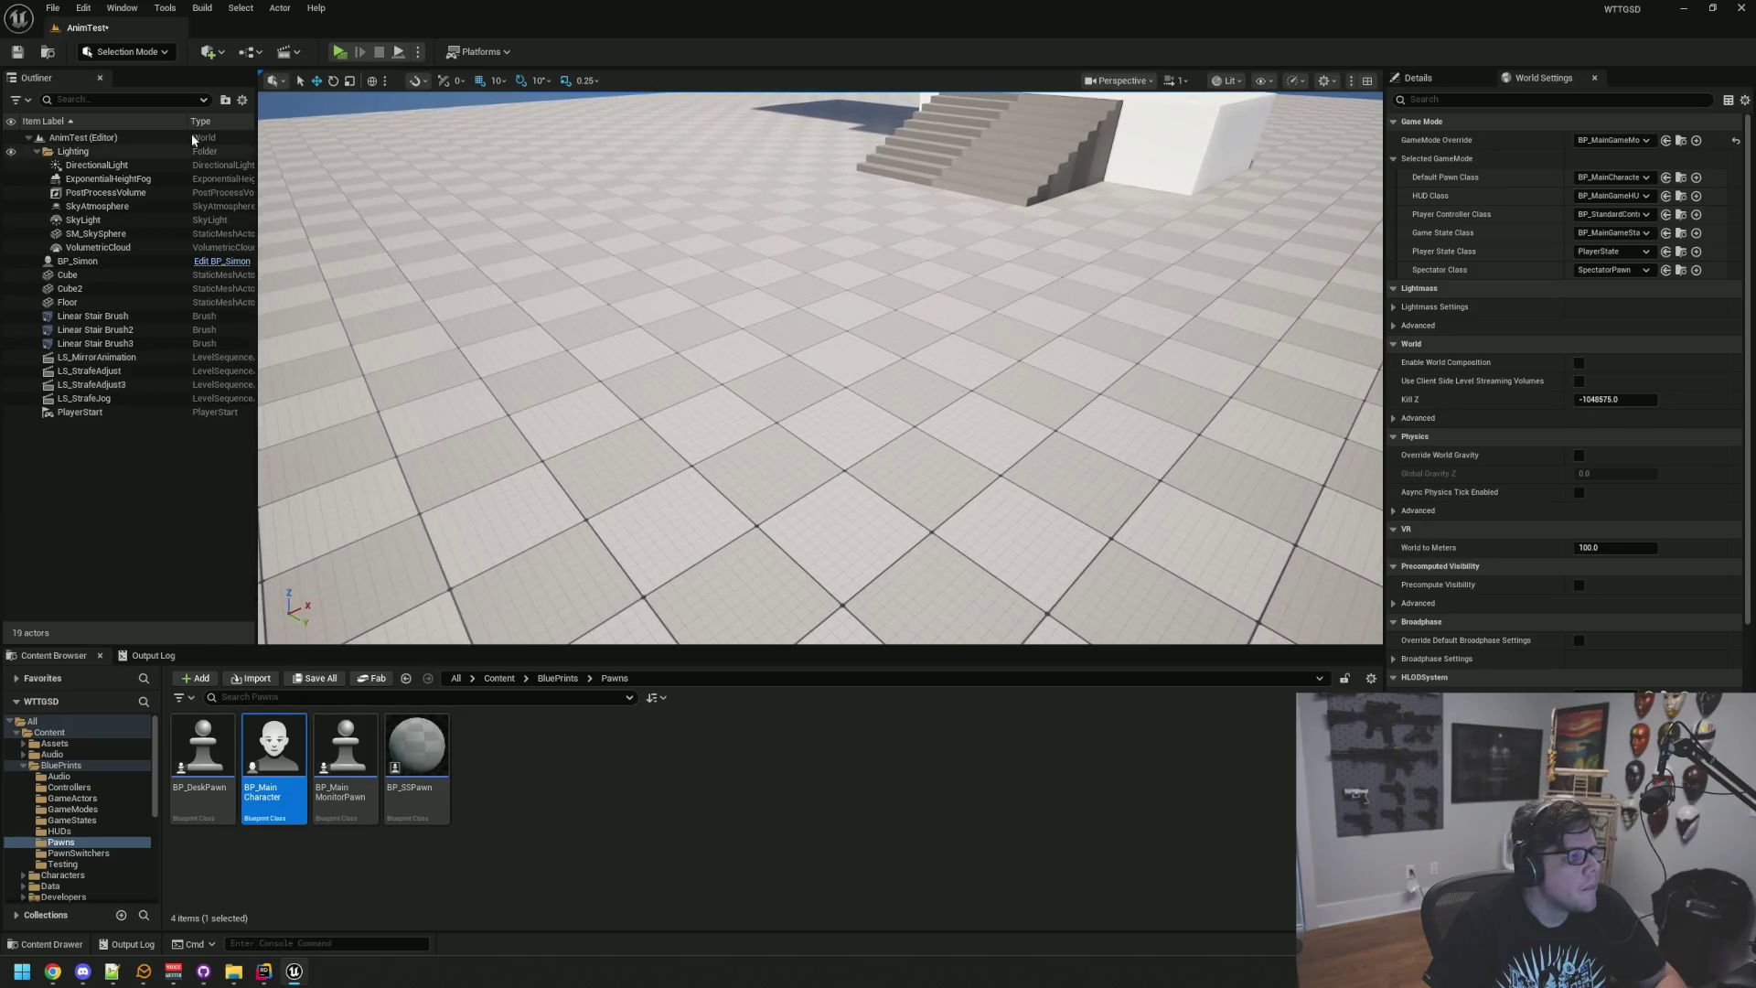
click(338, 52)
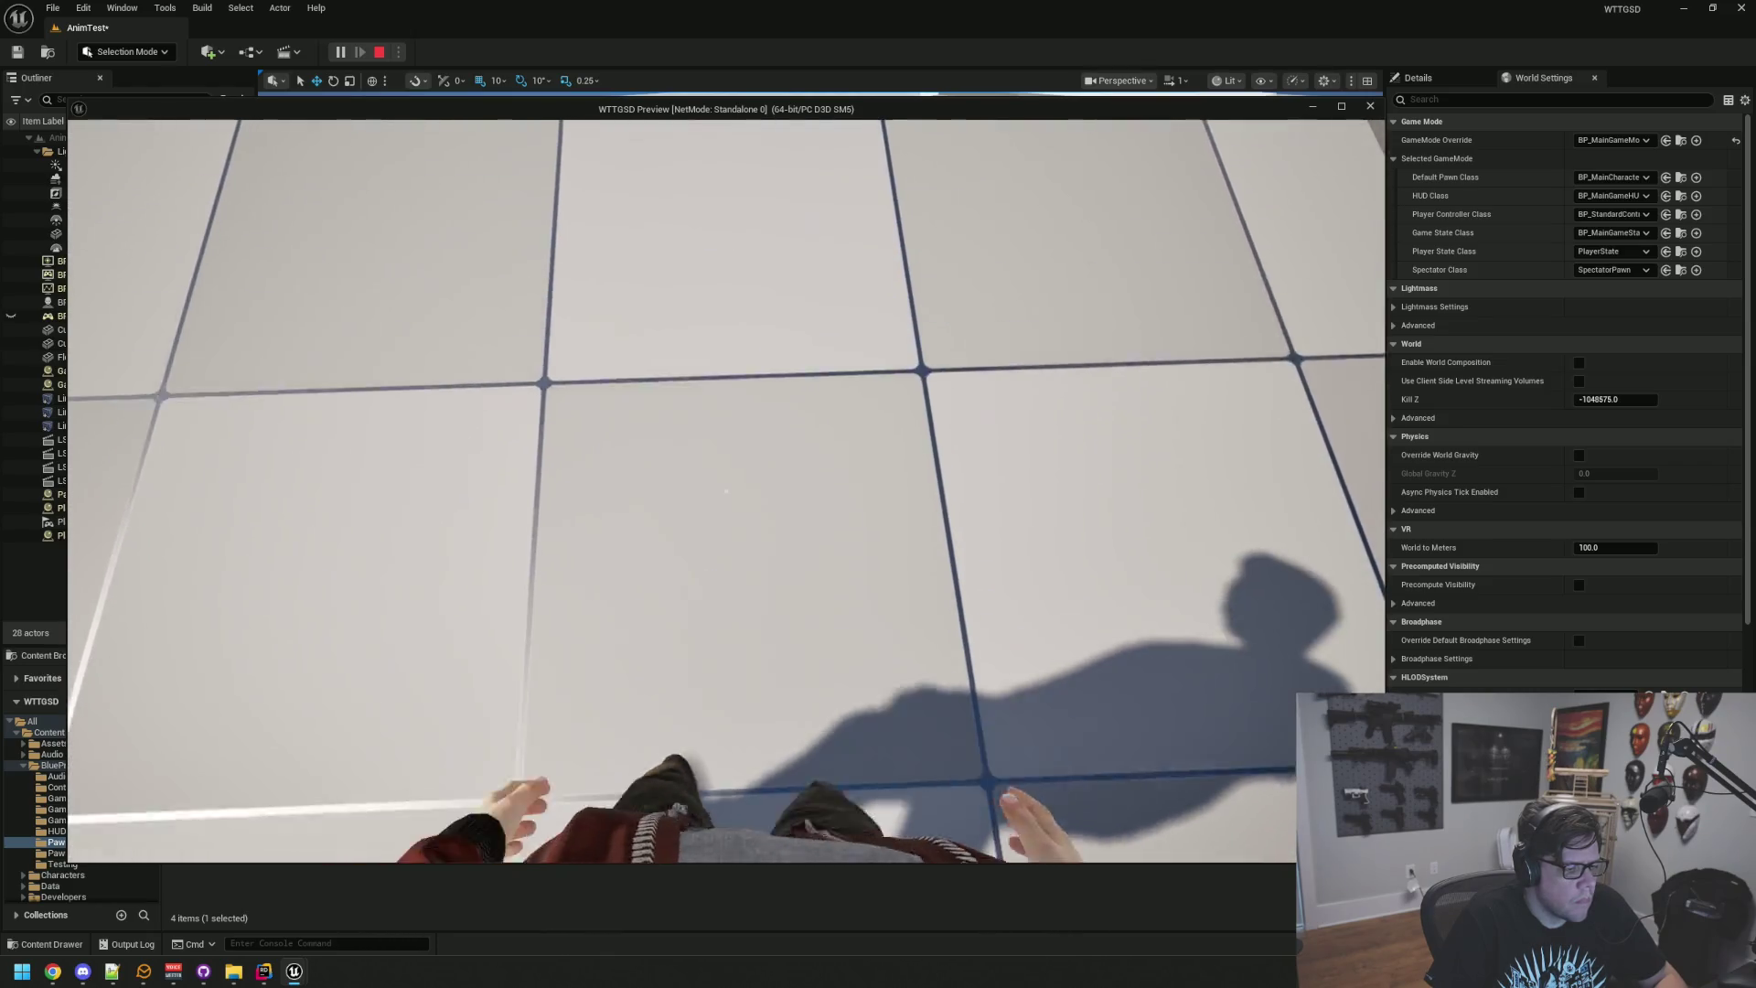
key(Escape)
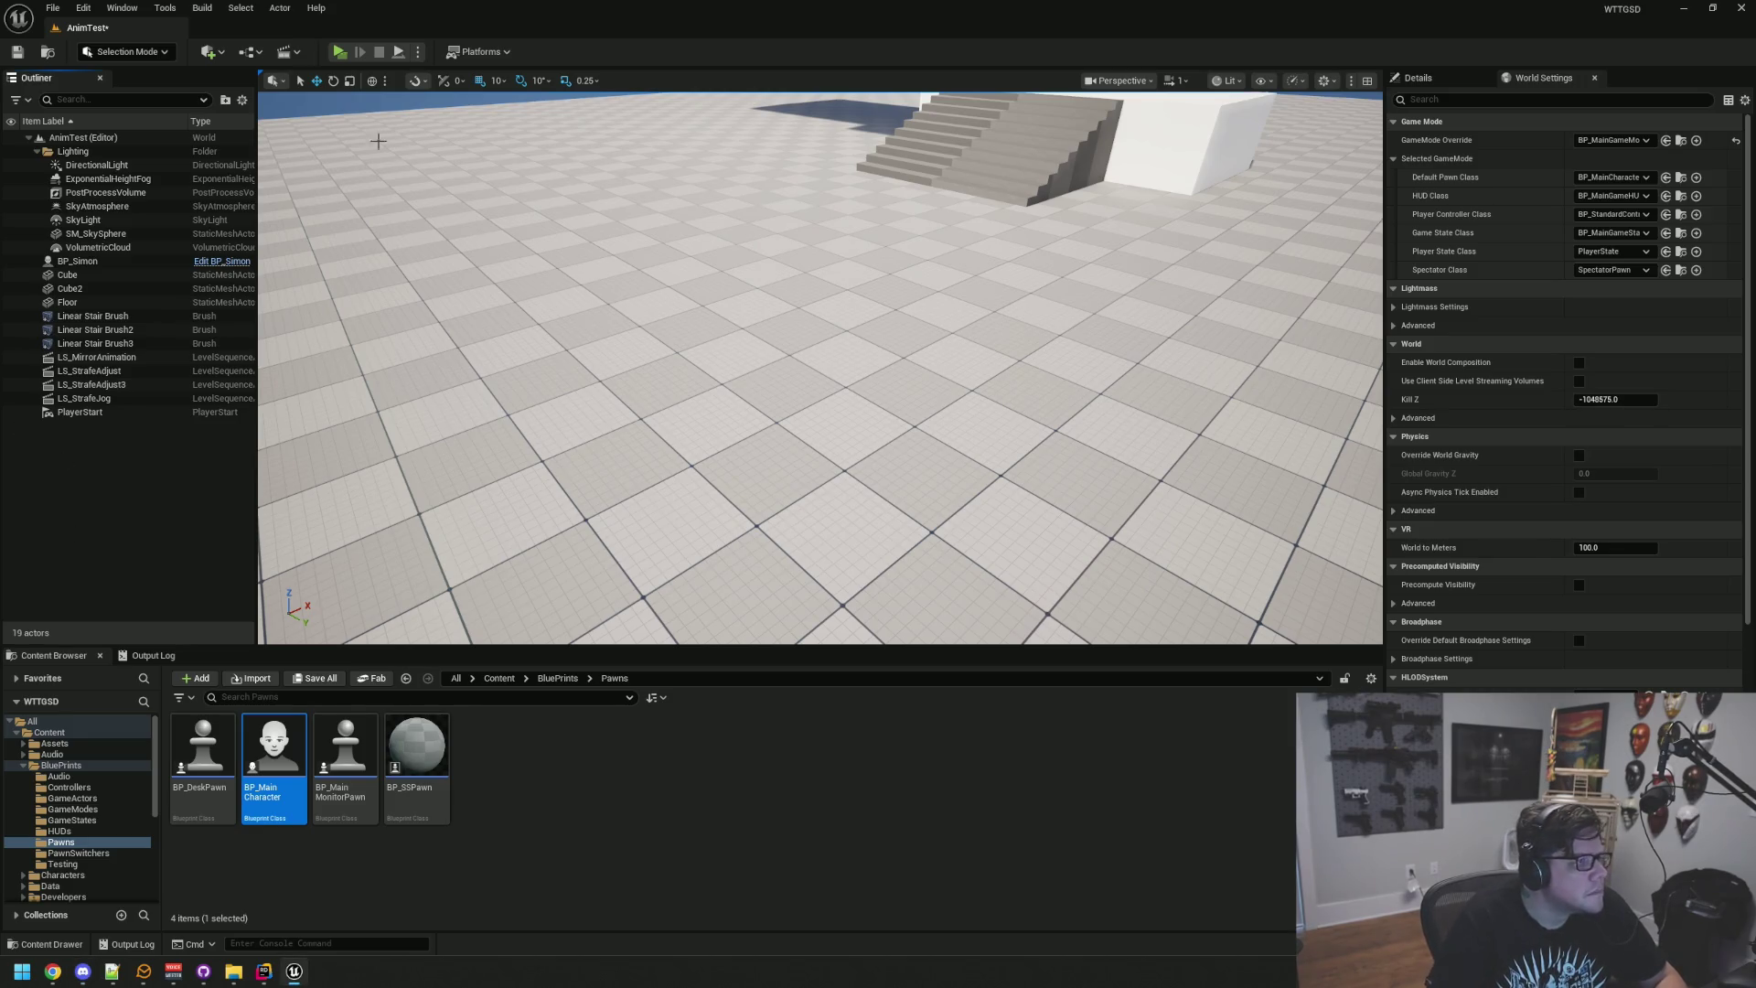
click(338, 51)
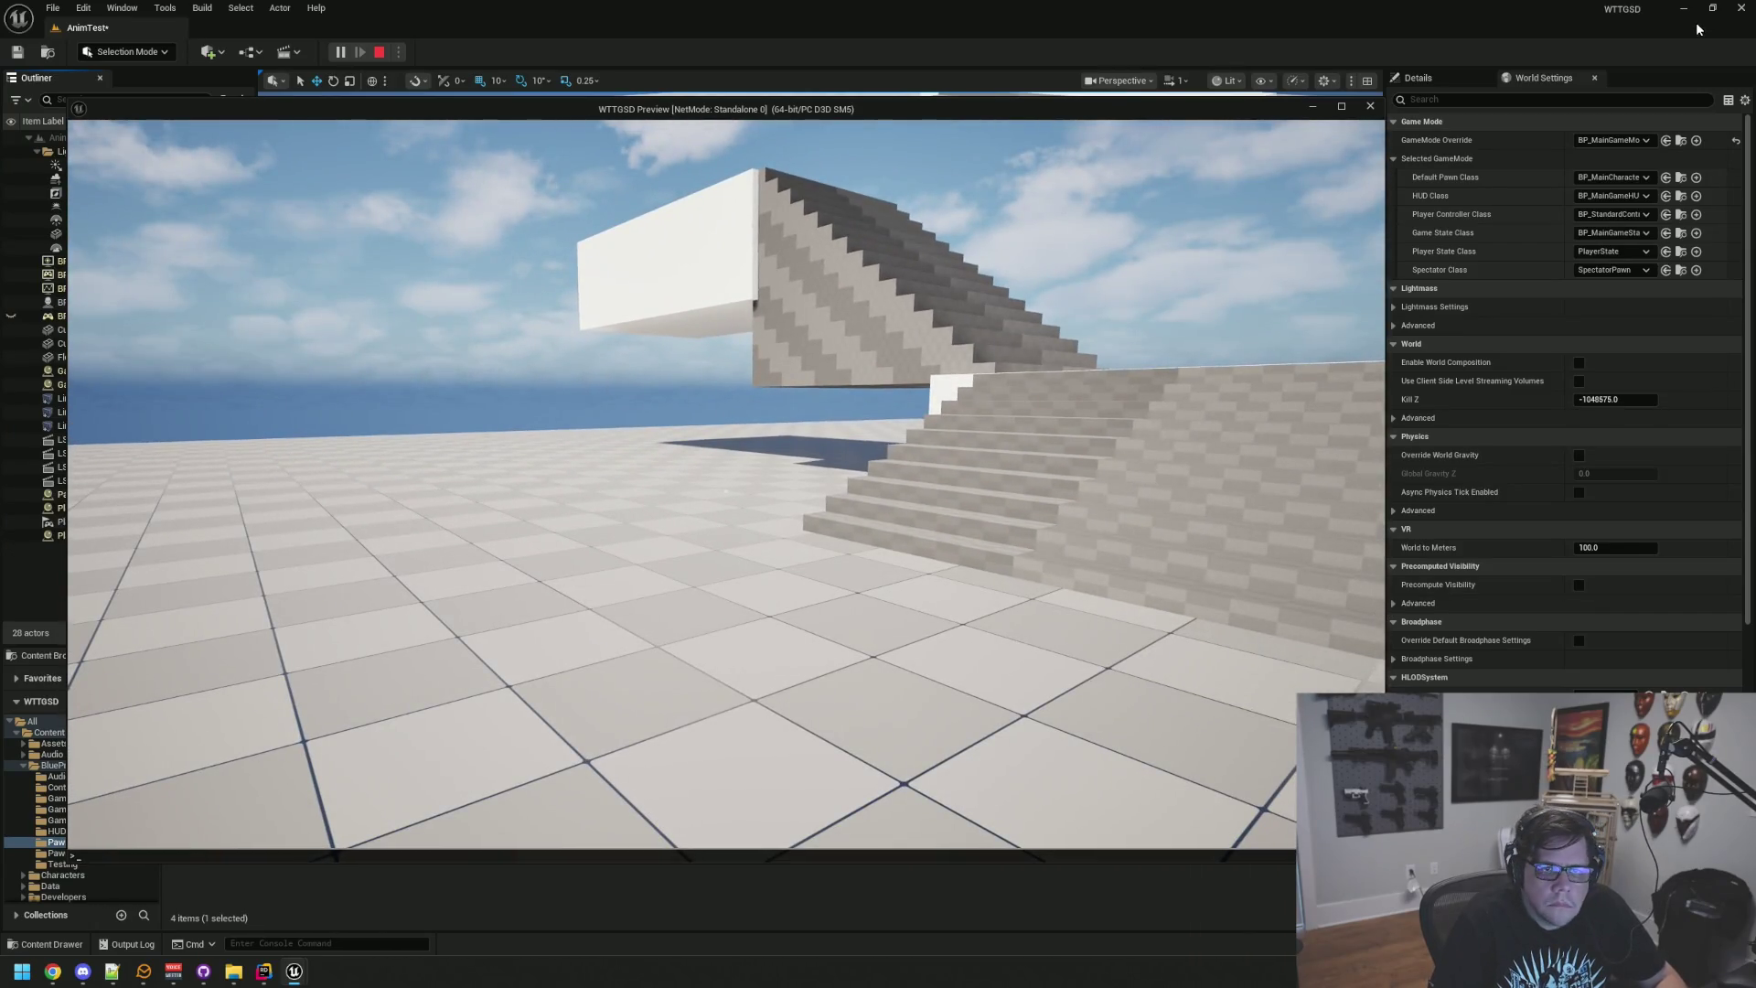
click(1696, 22)
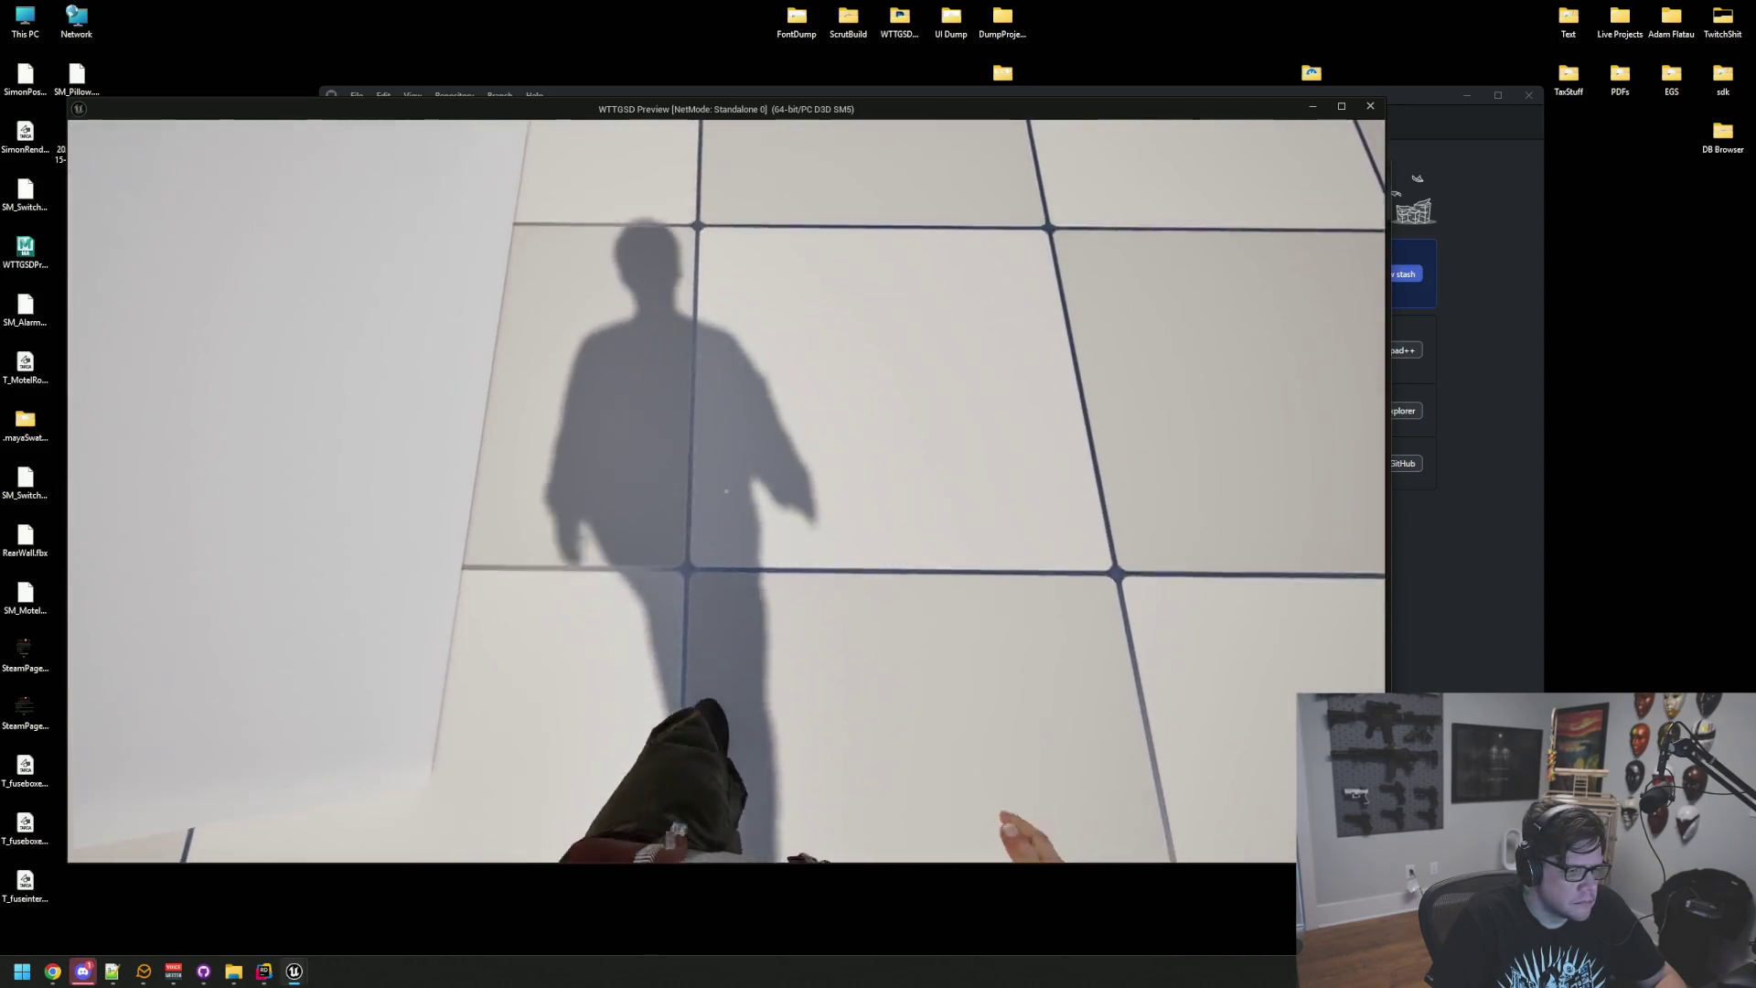
key(w)
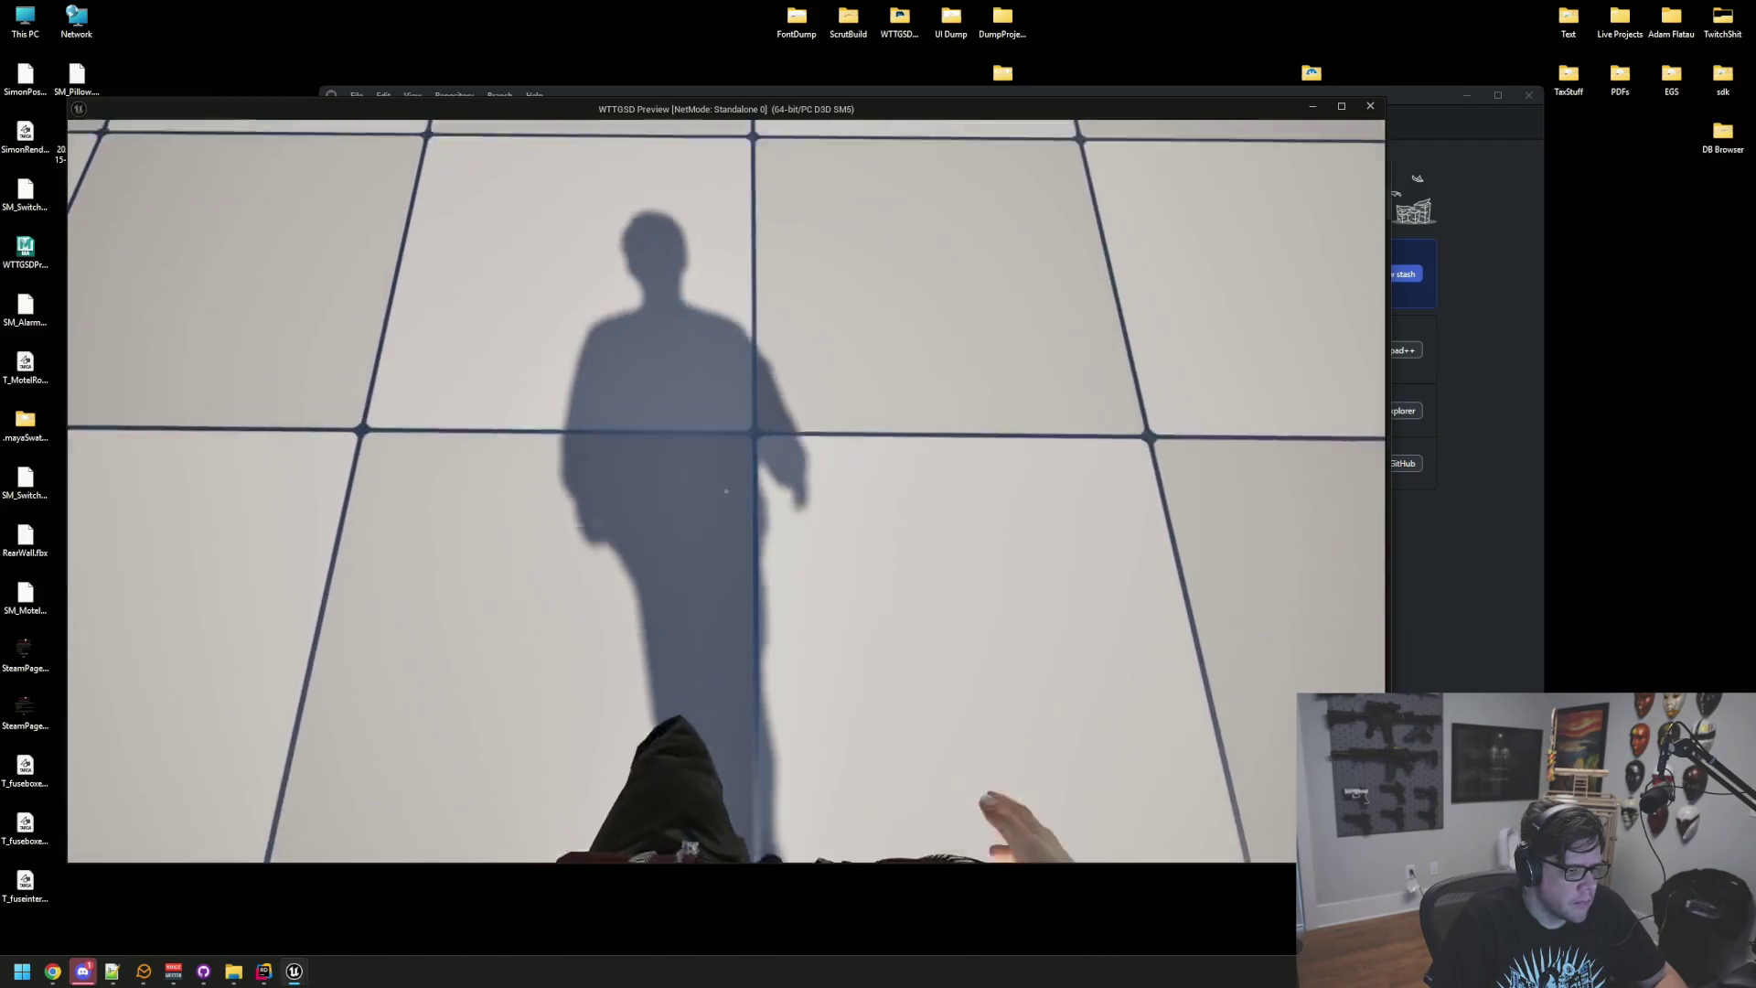
mouse_move(726, 491)
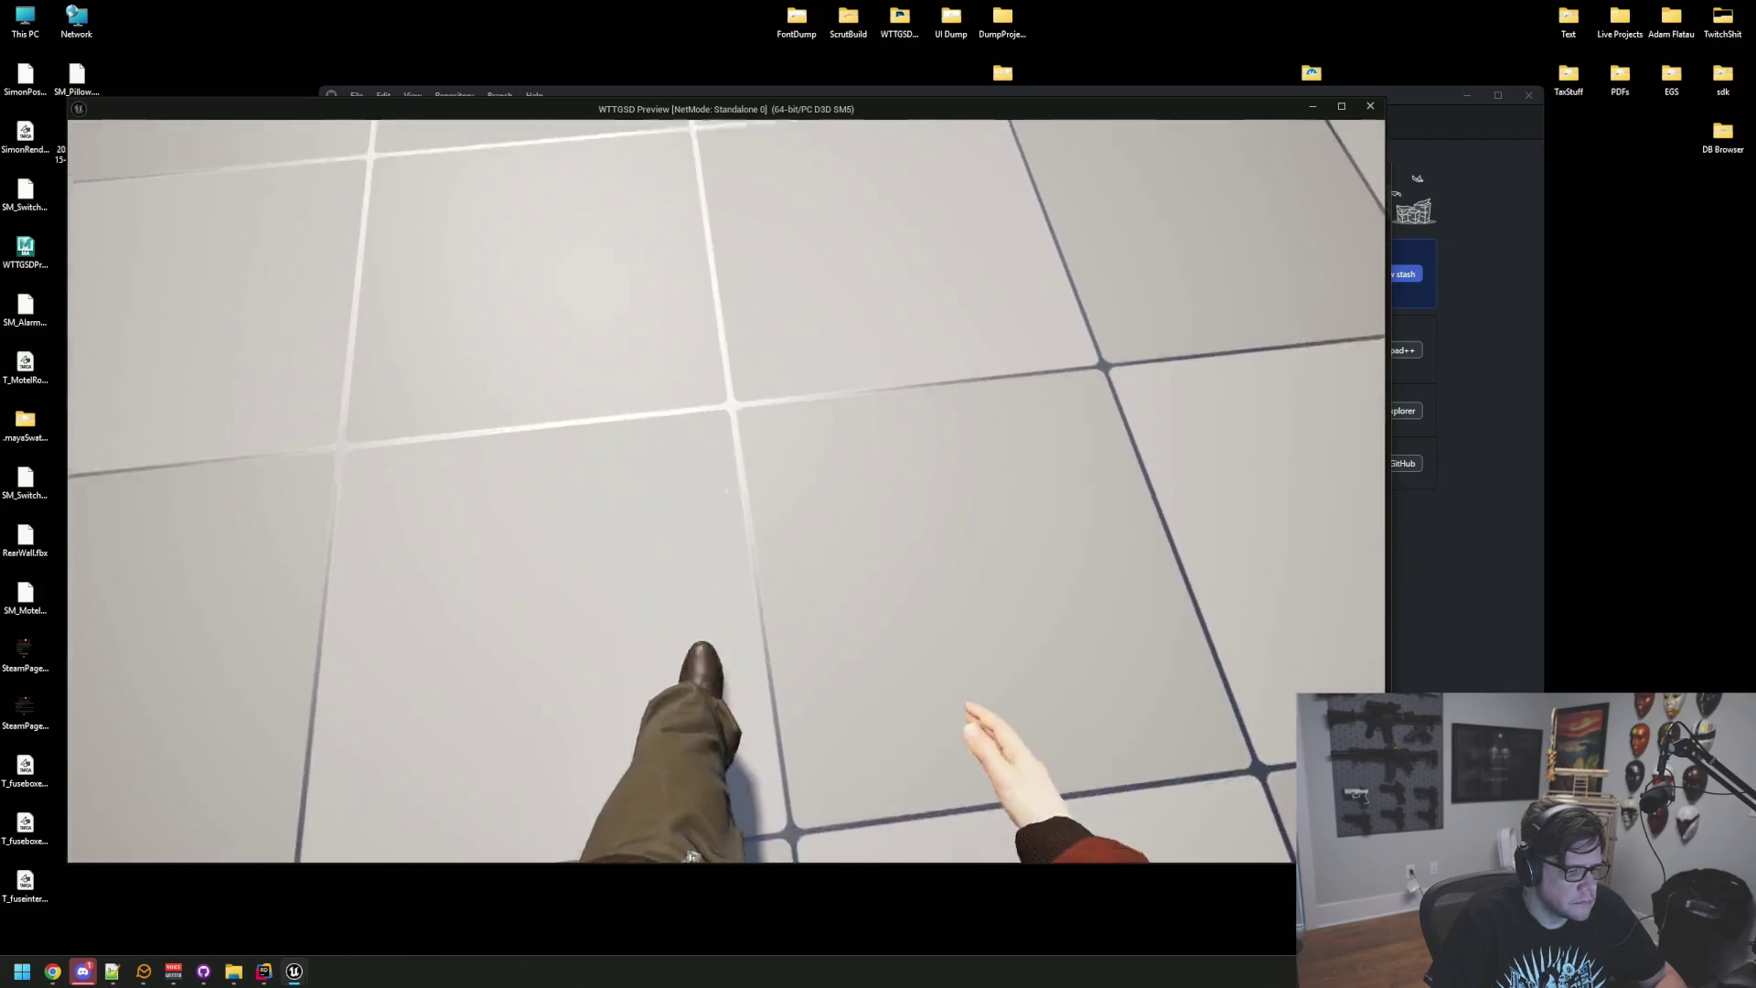
key(Escape)
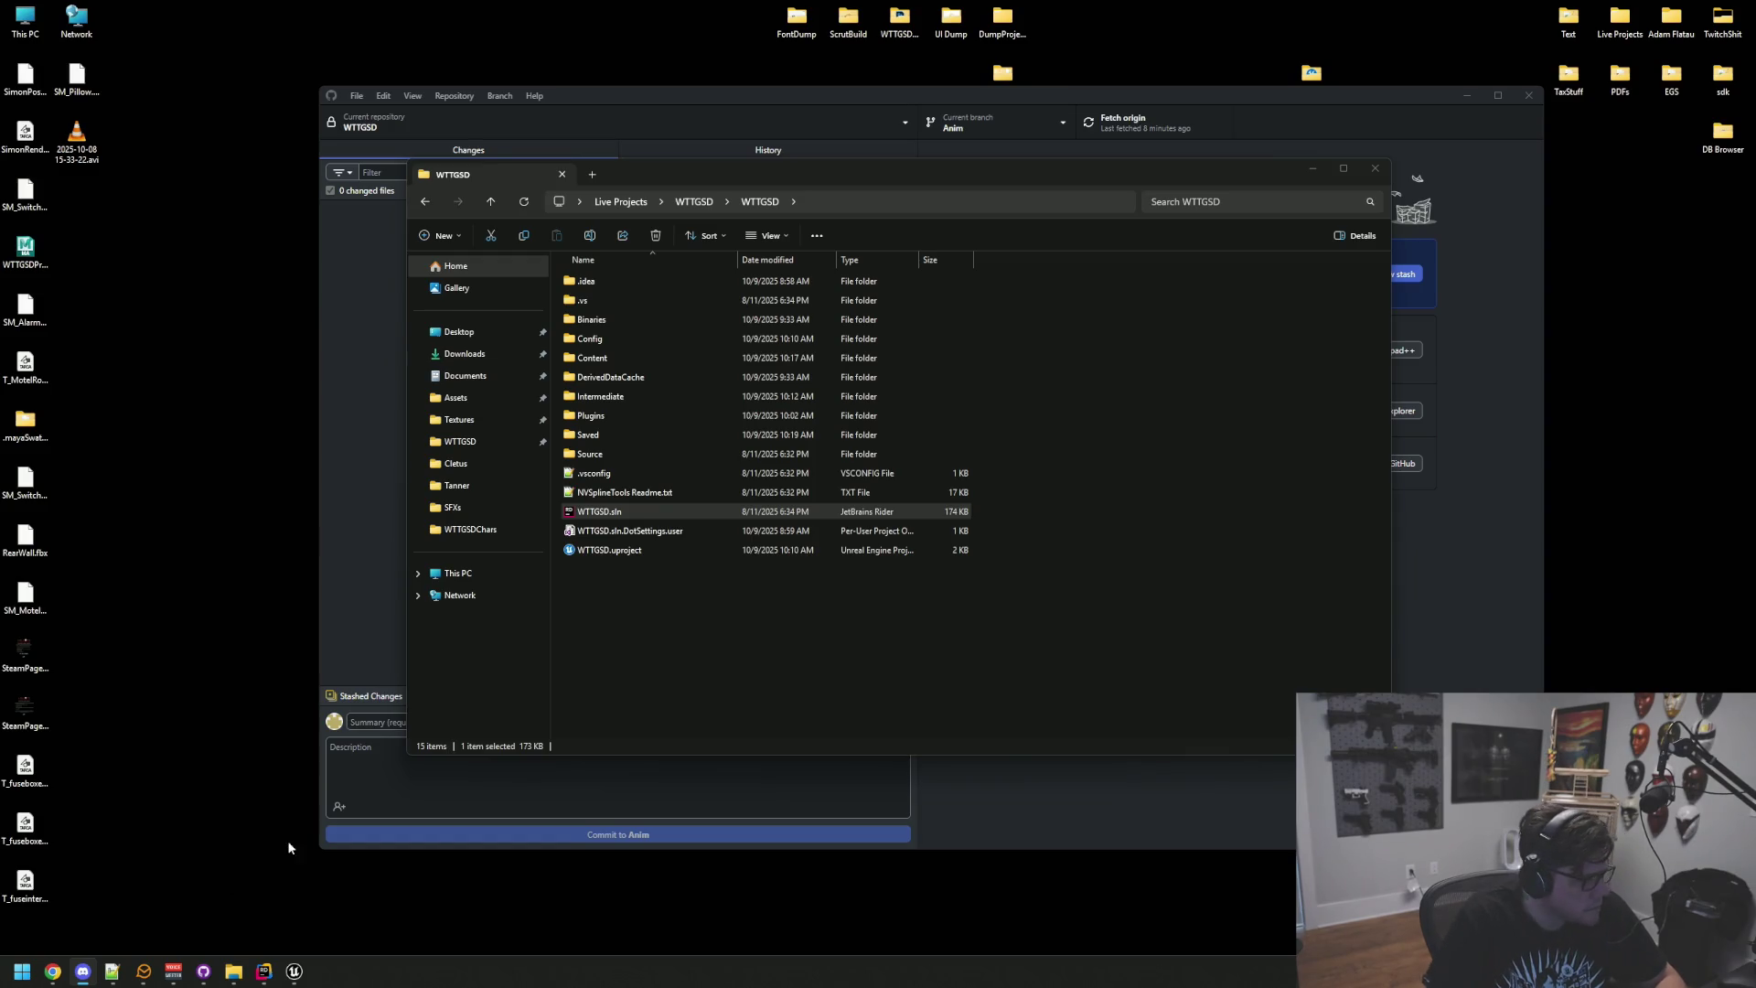
click(302, 976)
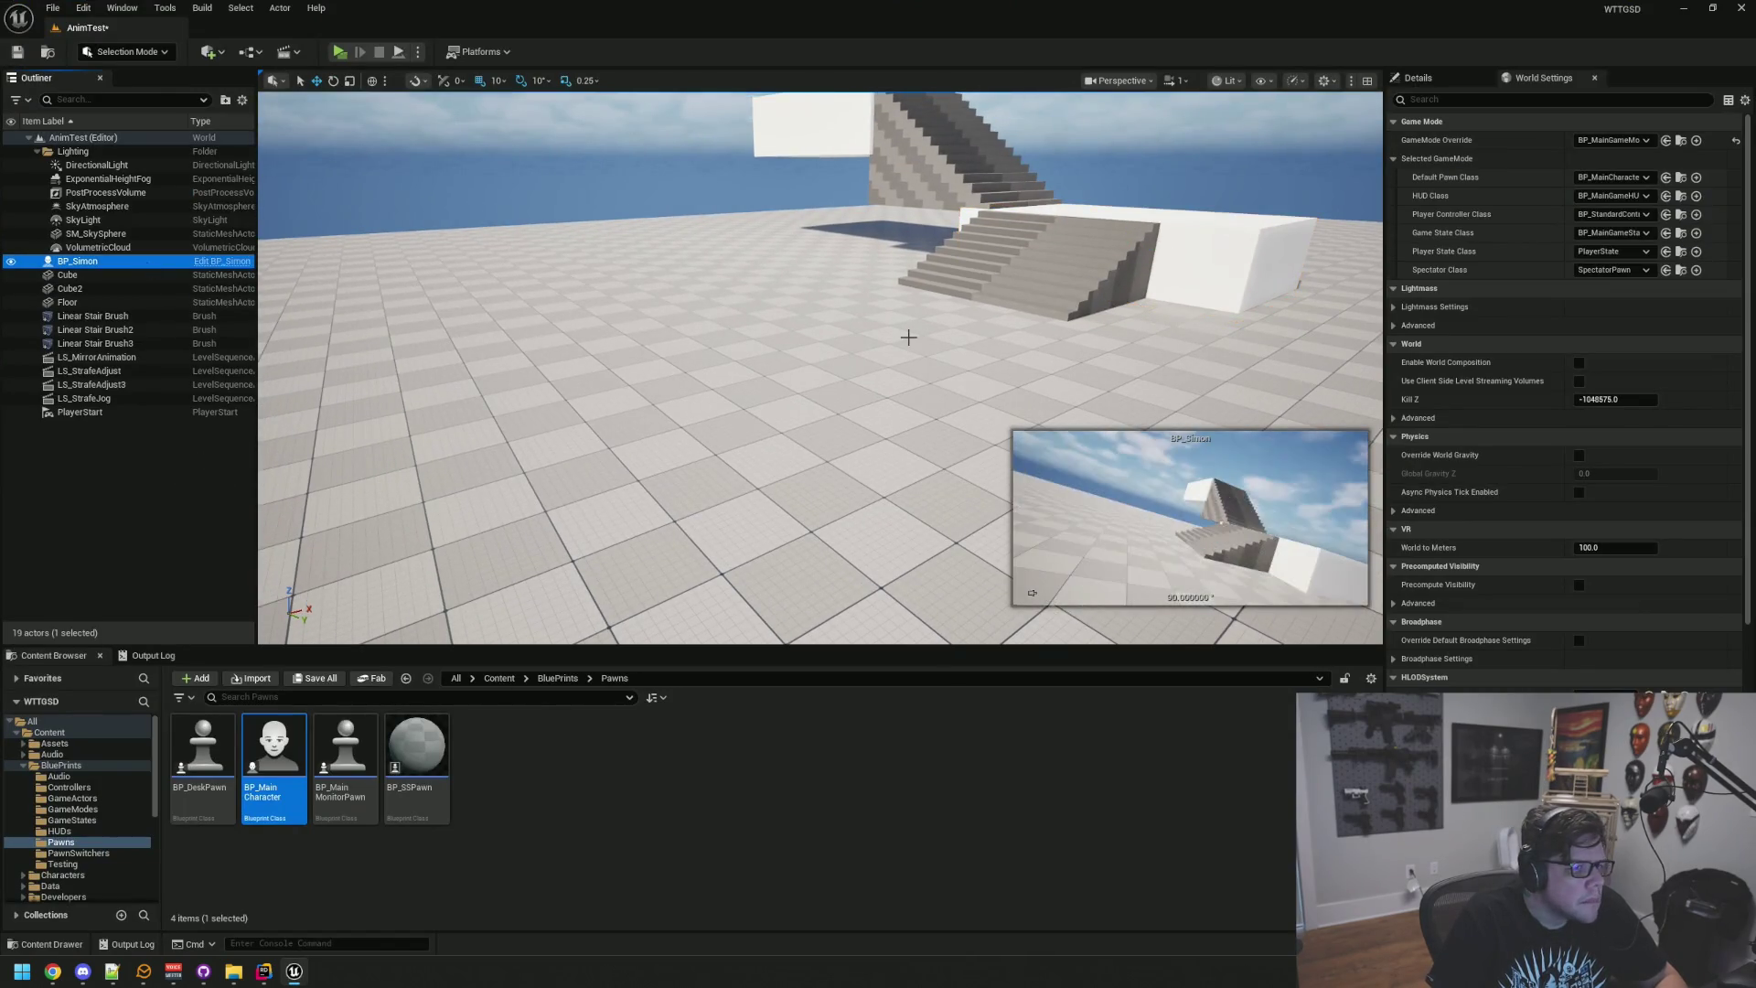
key(f)
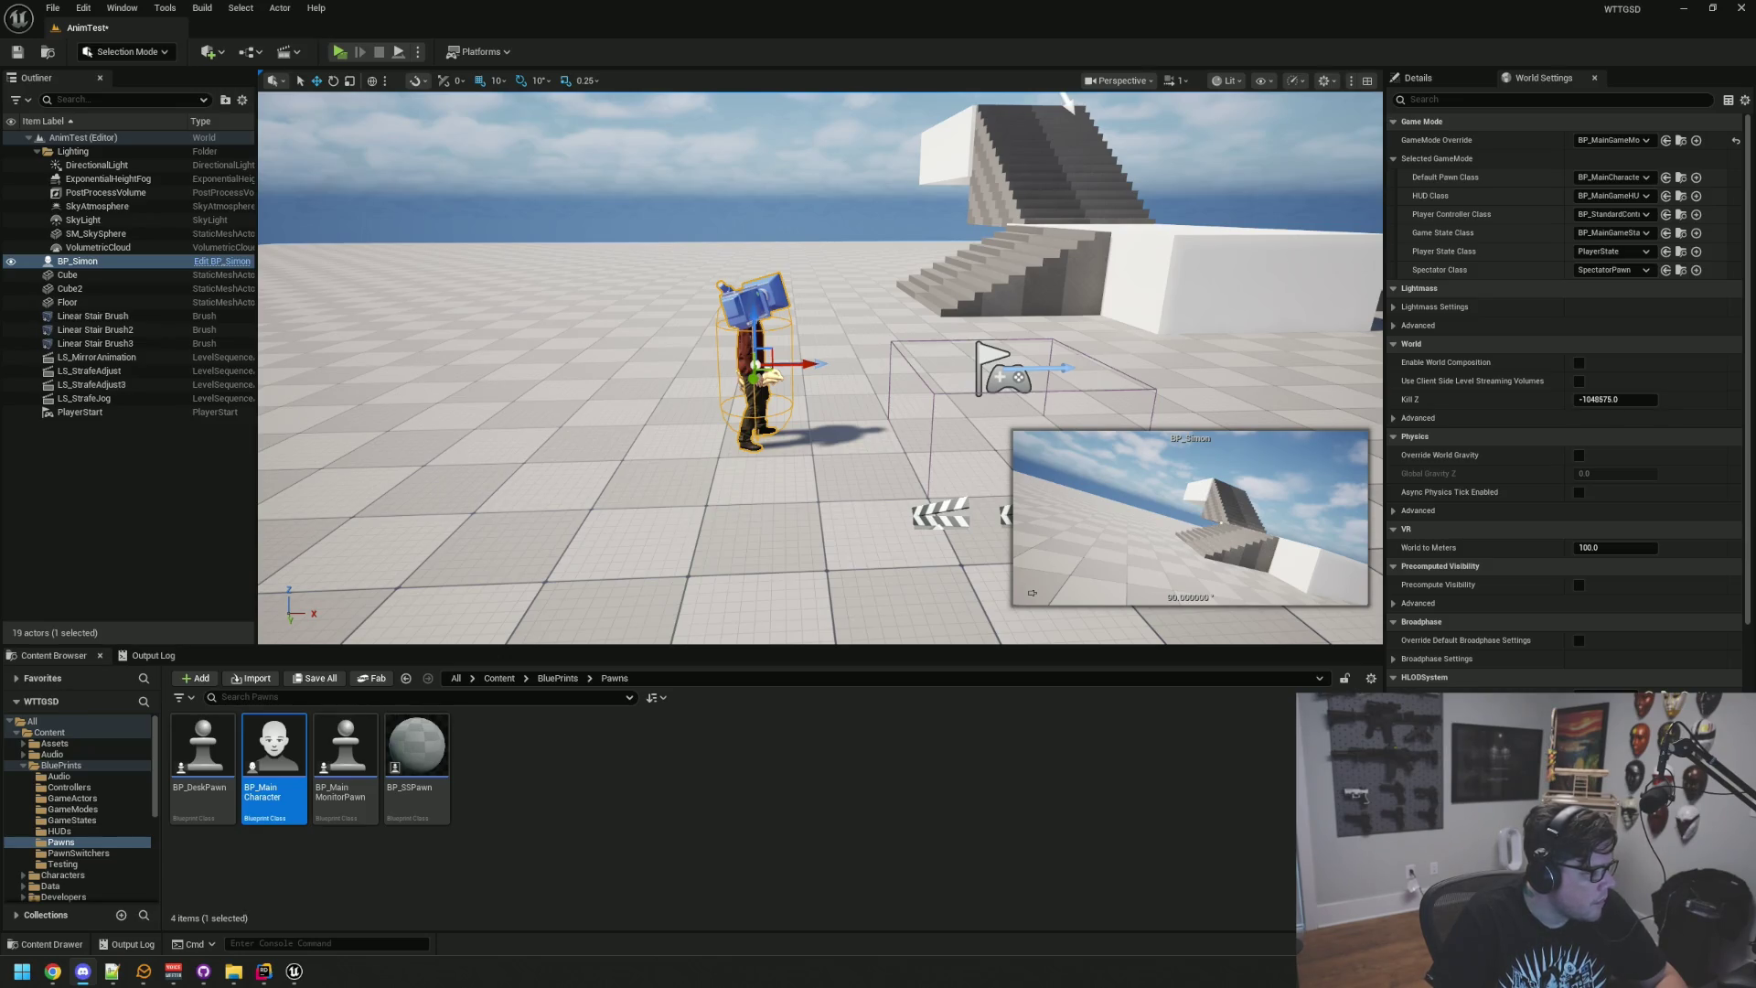
Step: Deselect BP_Simon, orbit the view toward the stairs, and start a Play session
click(140, 514)
drag(482, 420, 604, 411)
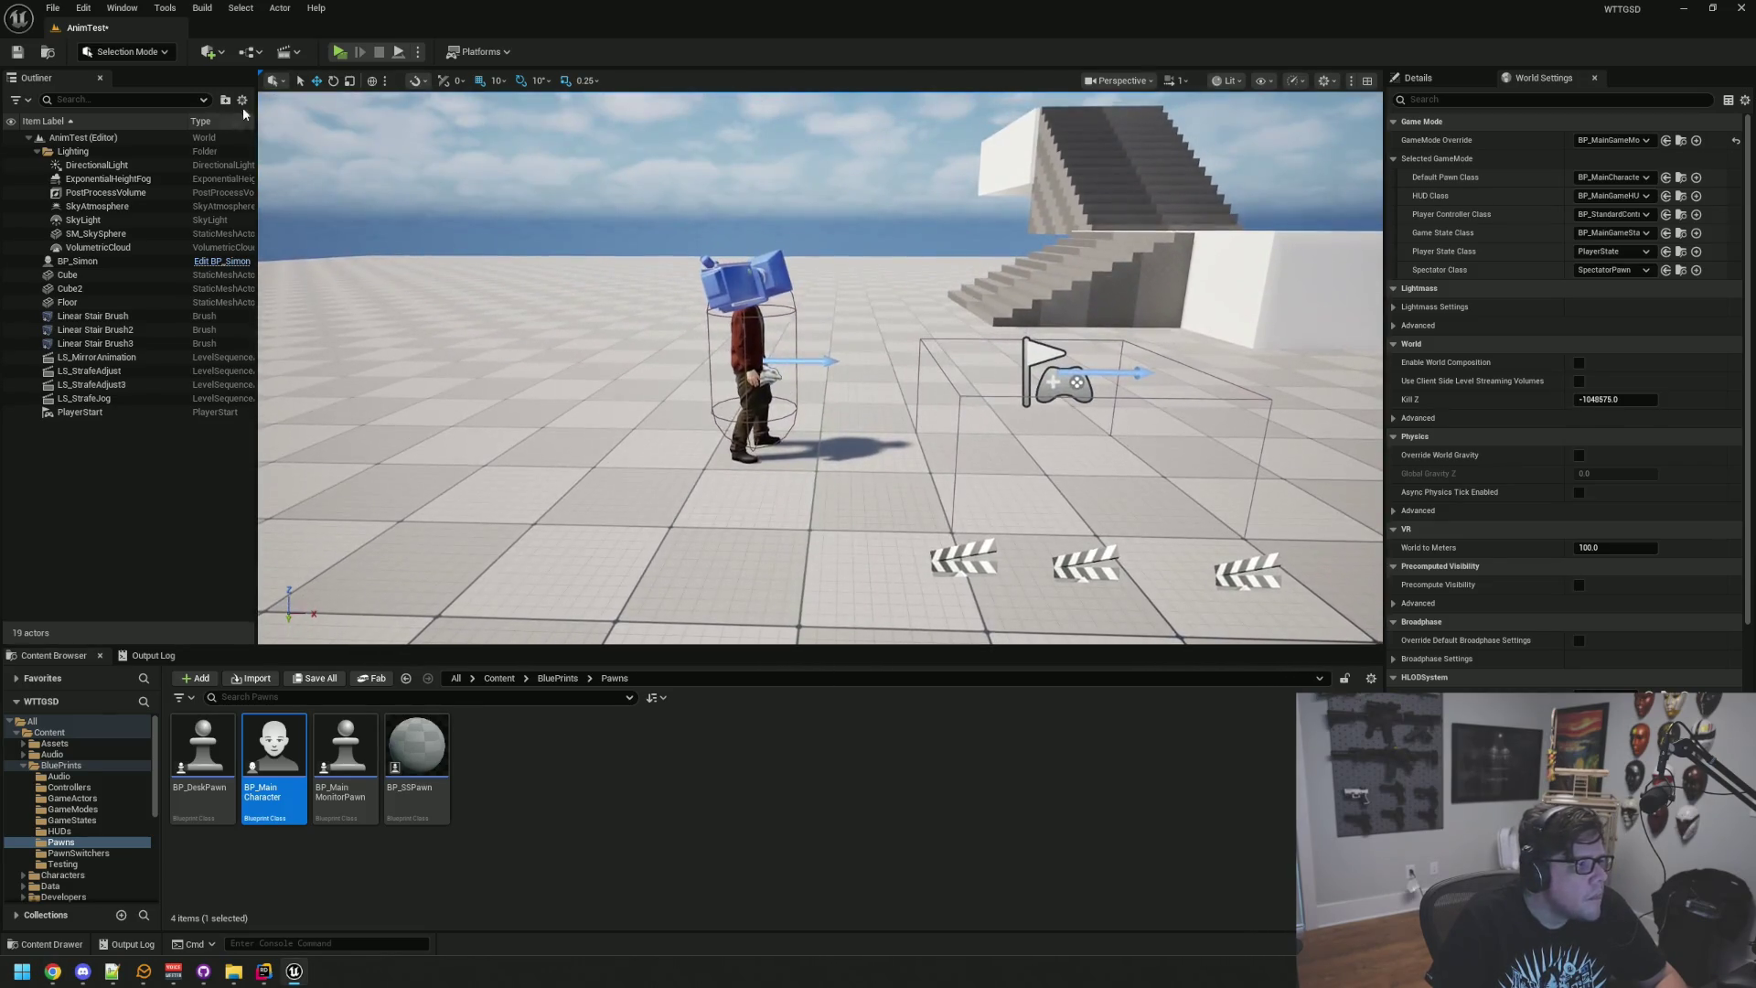
click(337, 53)
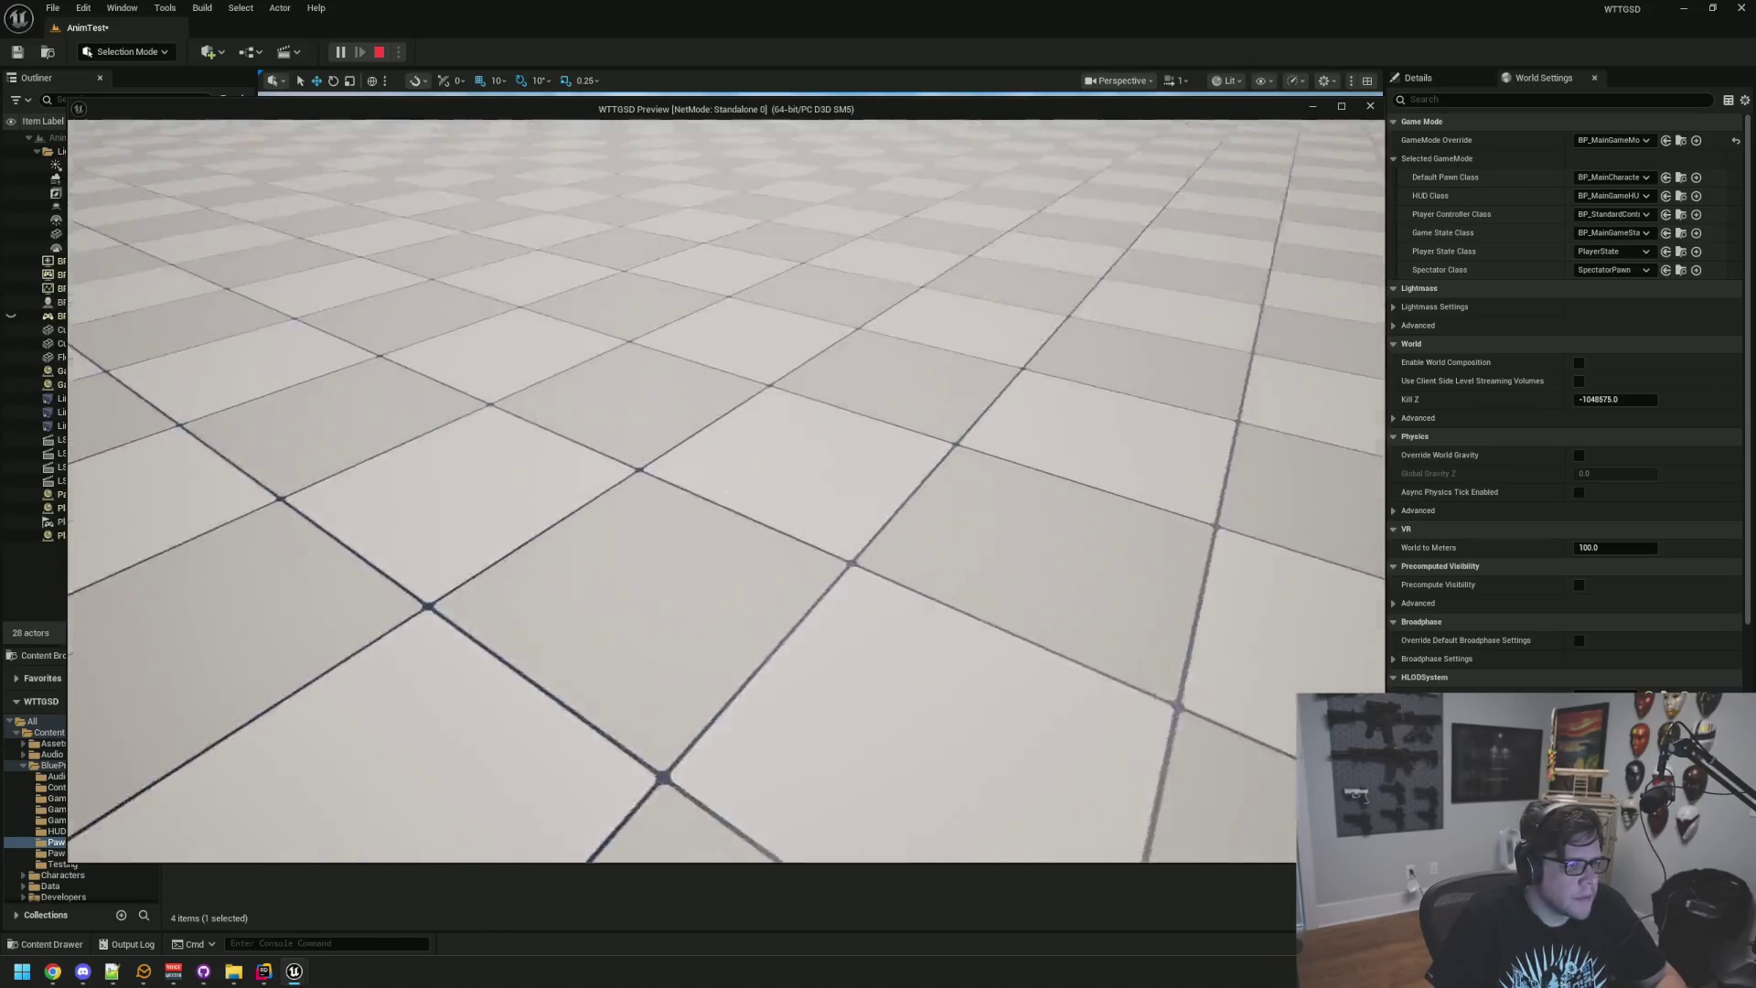
Step: Walk around in the game window, stop it with Escape, and reselect BP_Simon in the editor
key(alt+Tab)
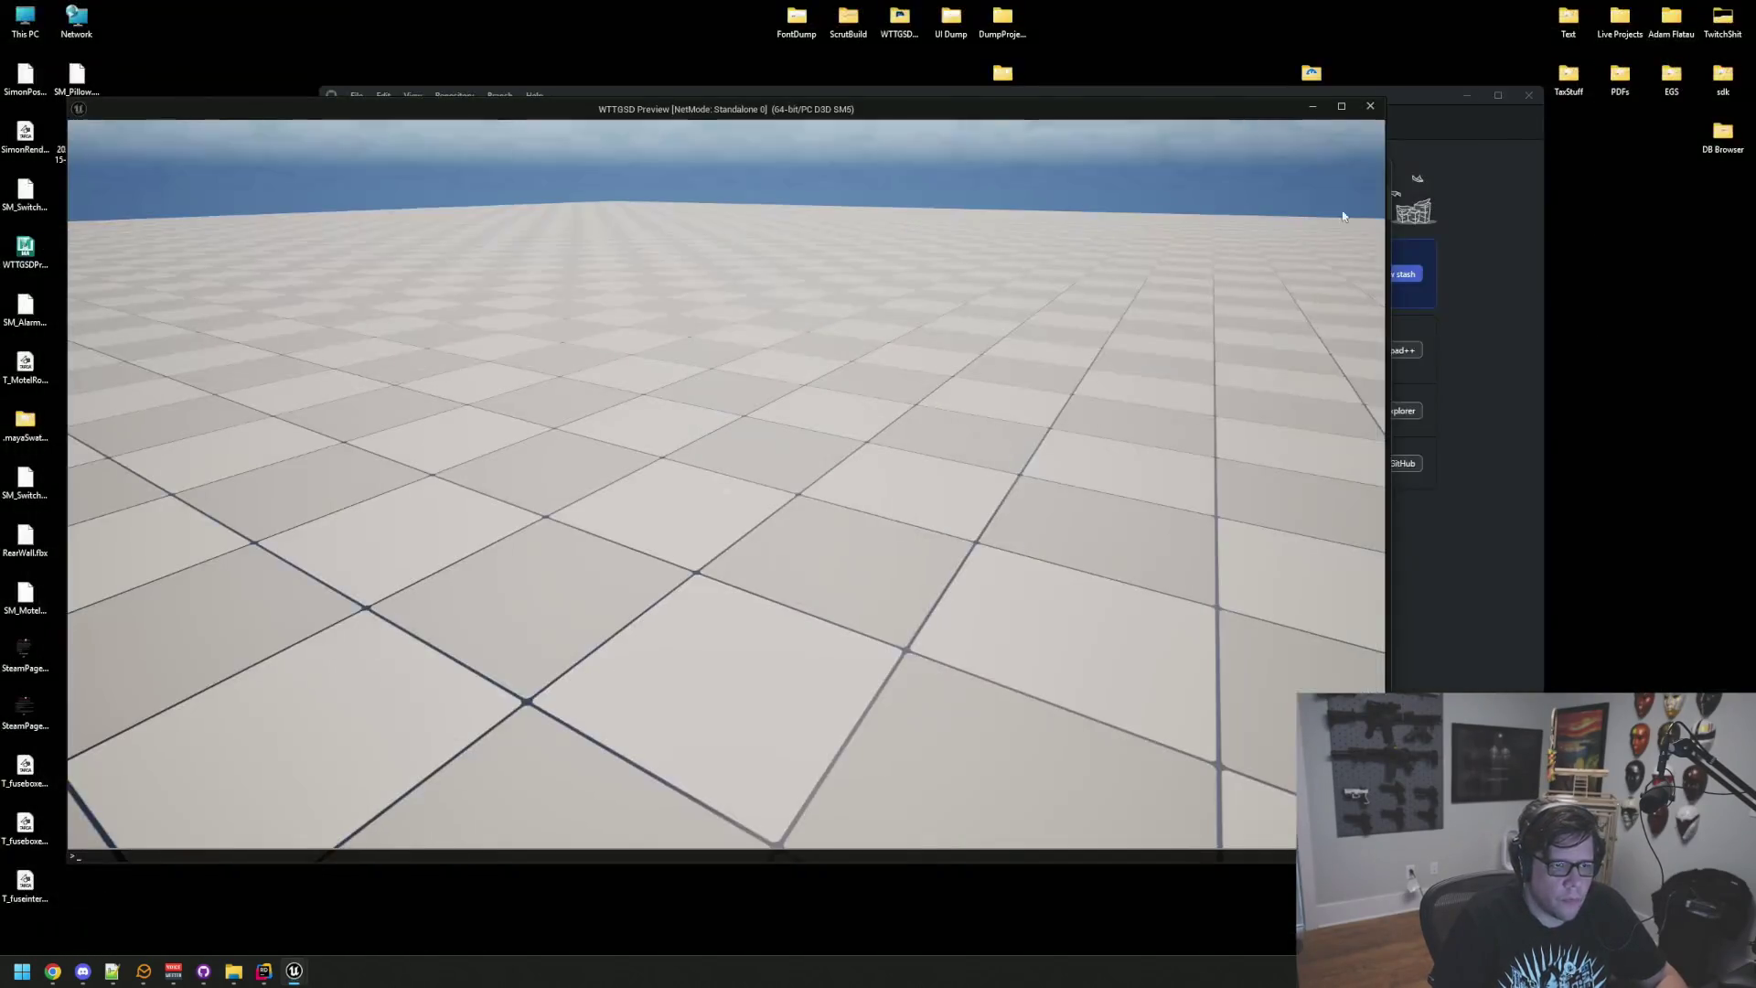
click(1042, 390)
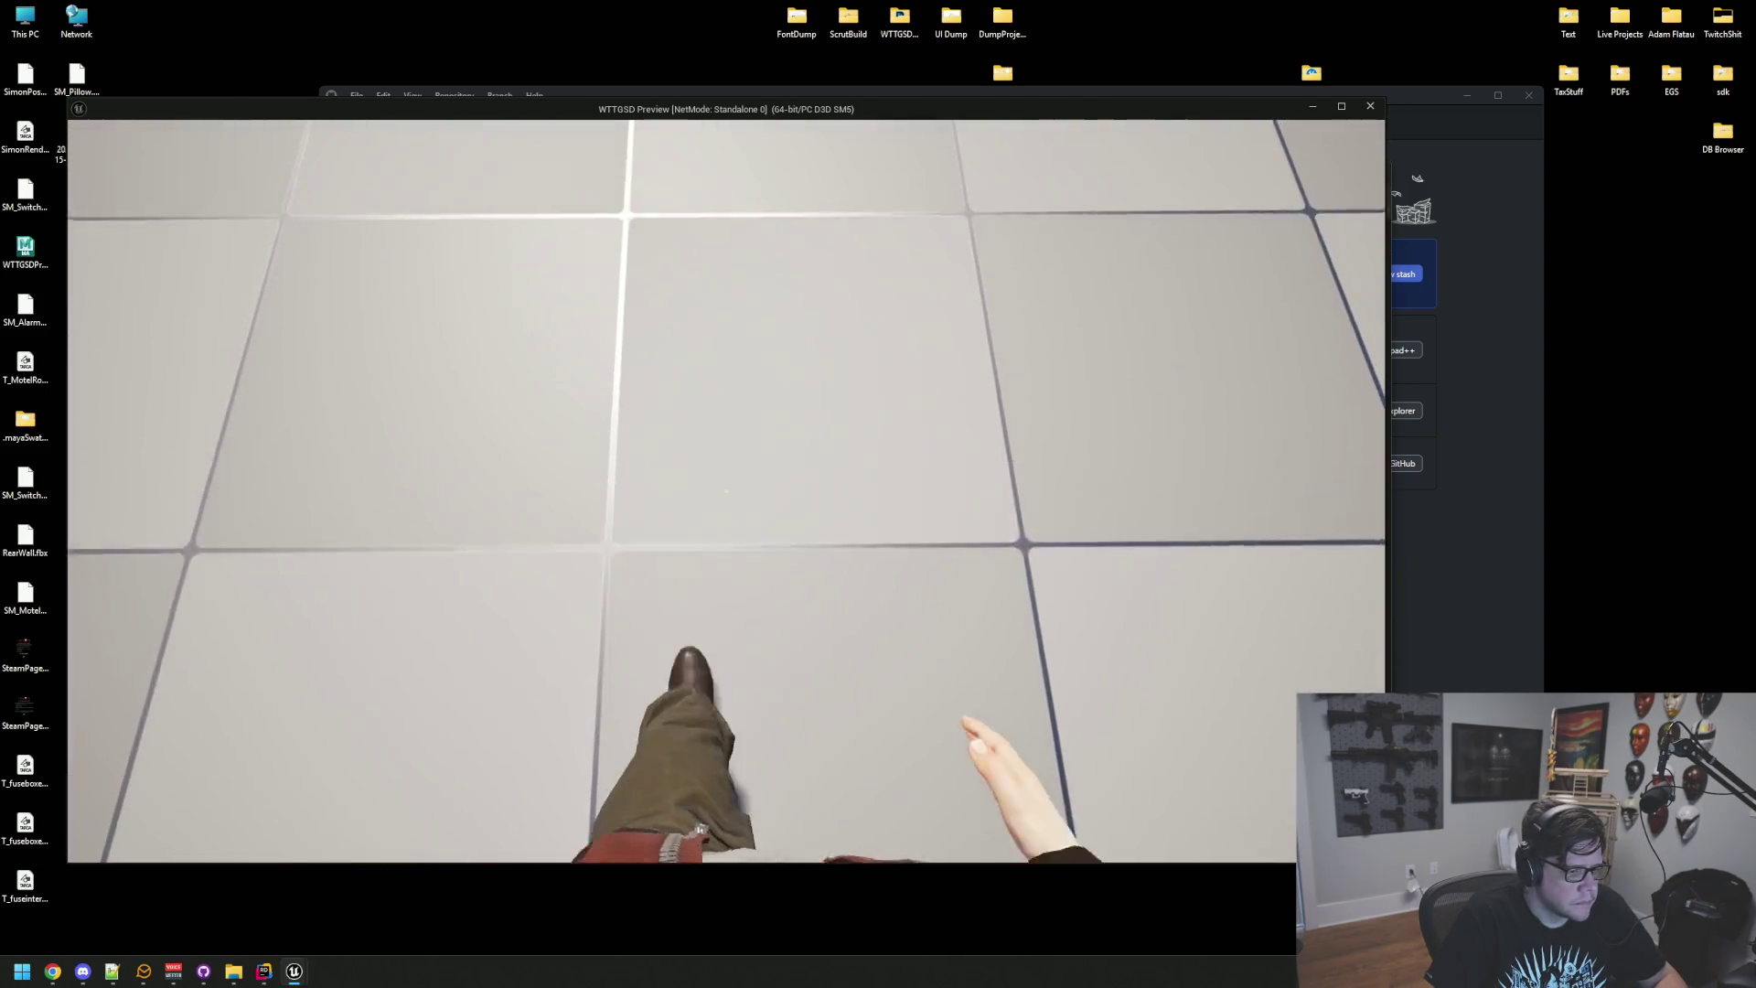
key(Escape)
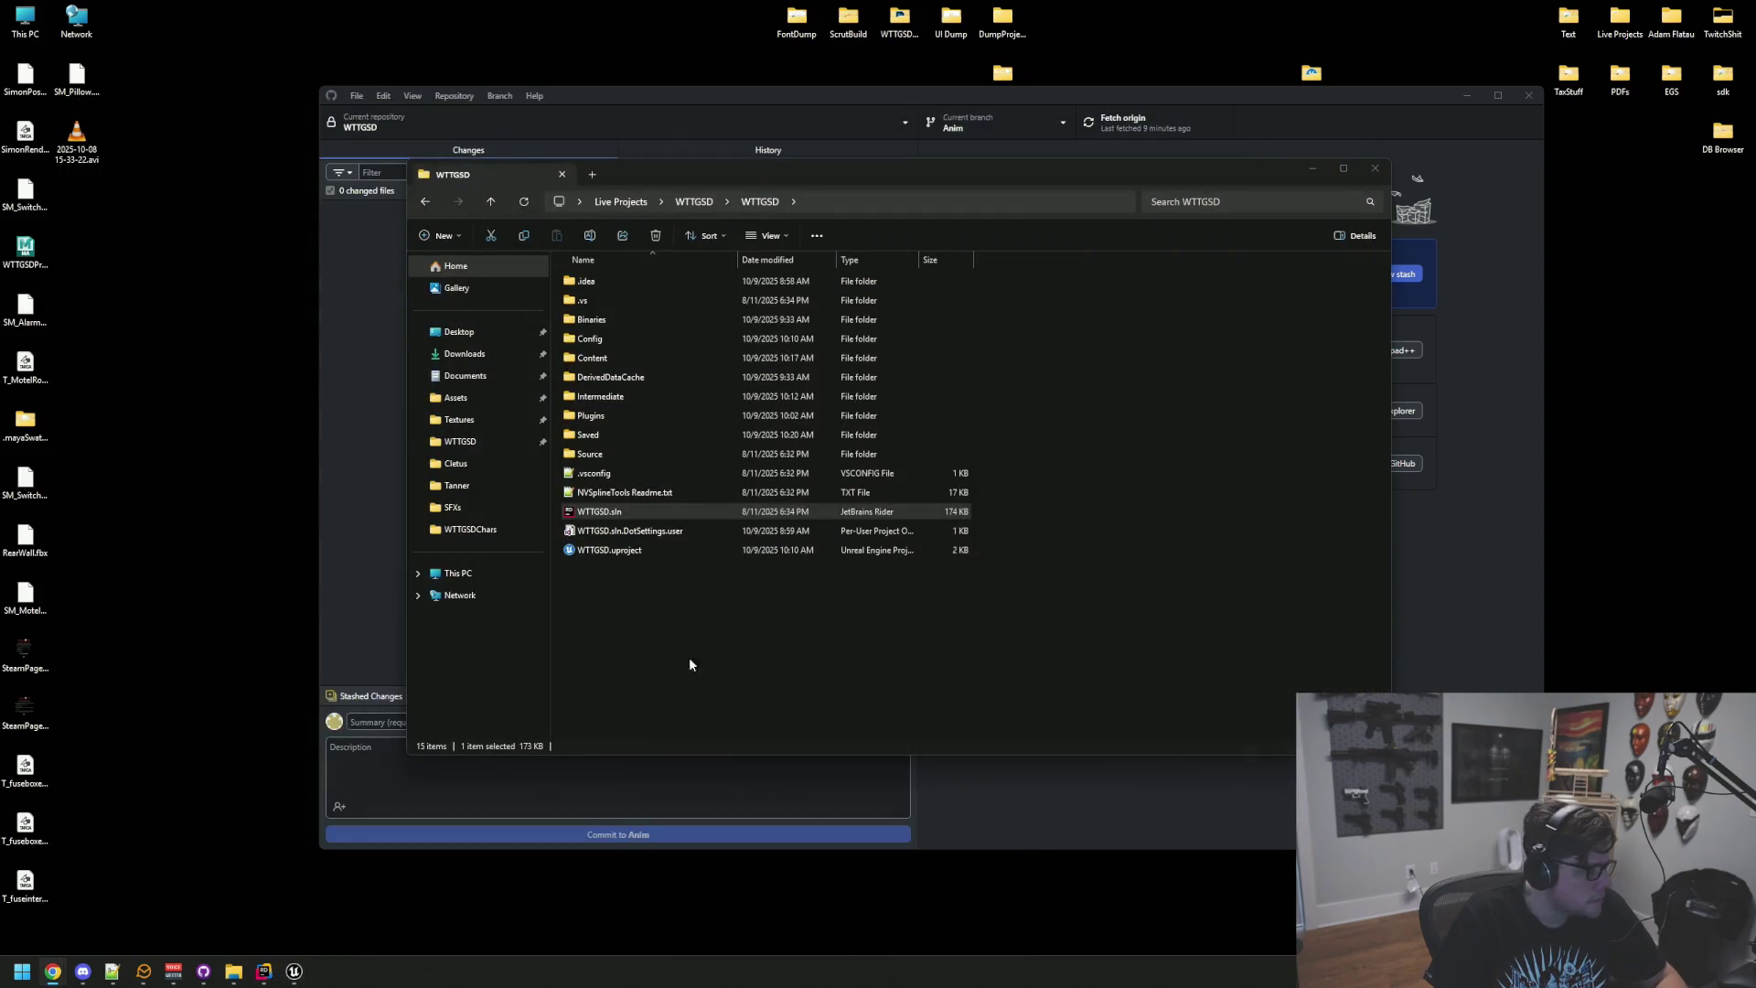
click(264, 971)
click(293, 972)
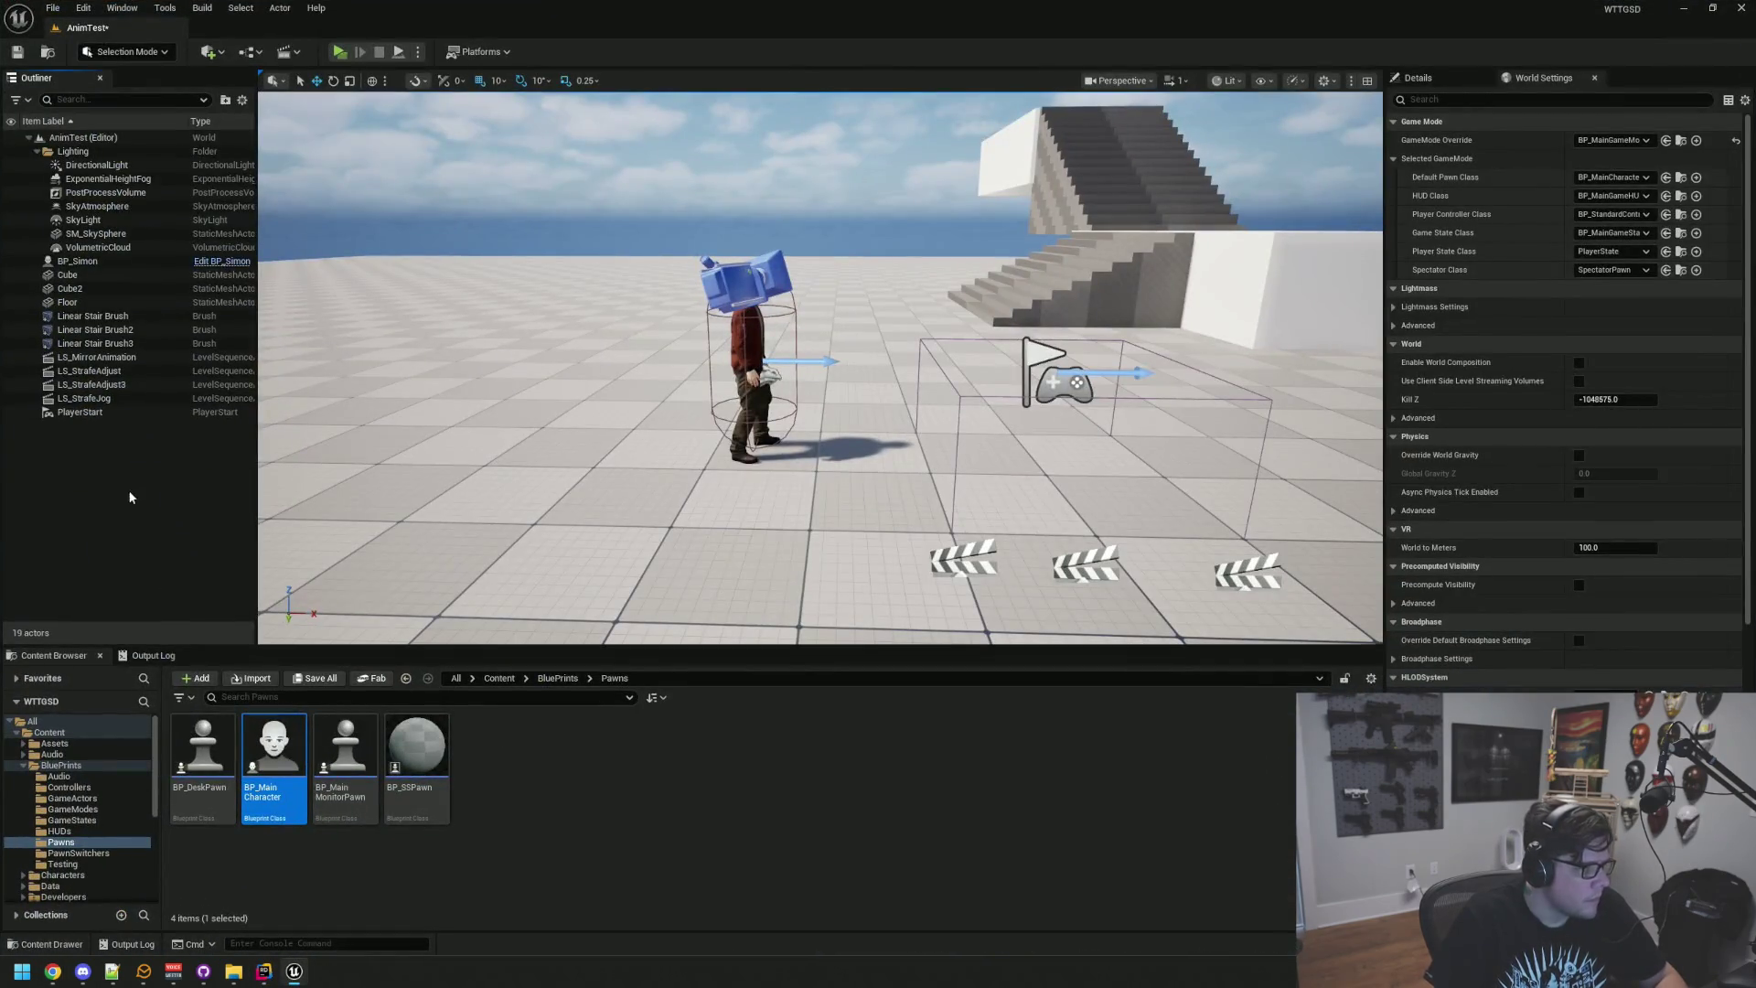
click(103, 261)
Step: Open BP_Simon in the Blueprint editor using Edit BP_Simon in the Outliner
click(220, 261)
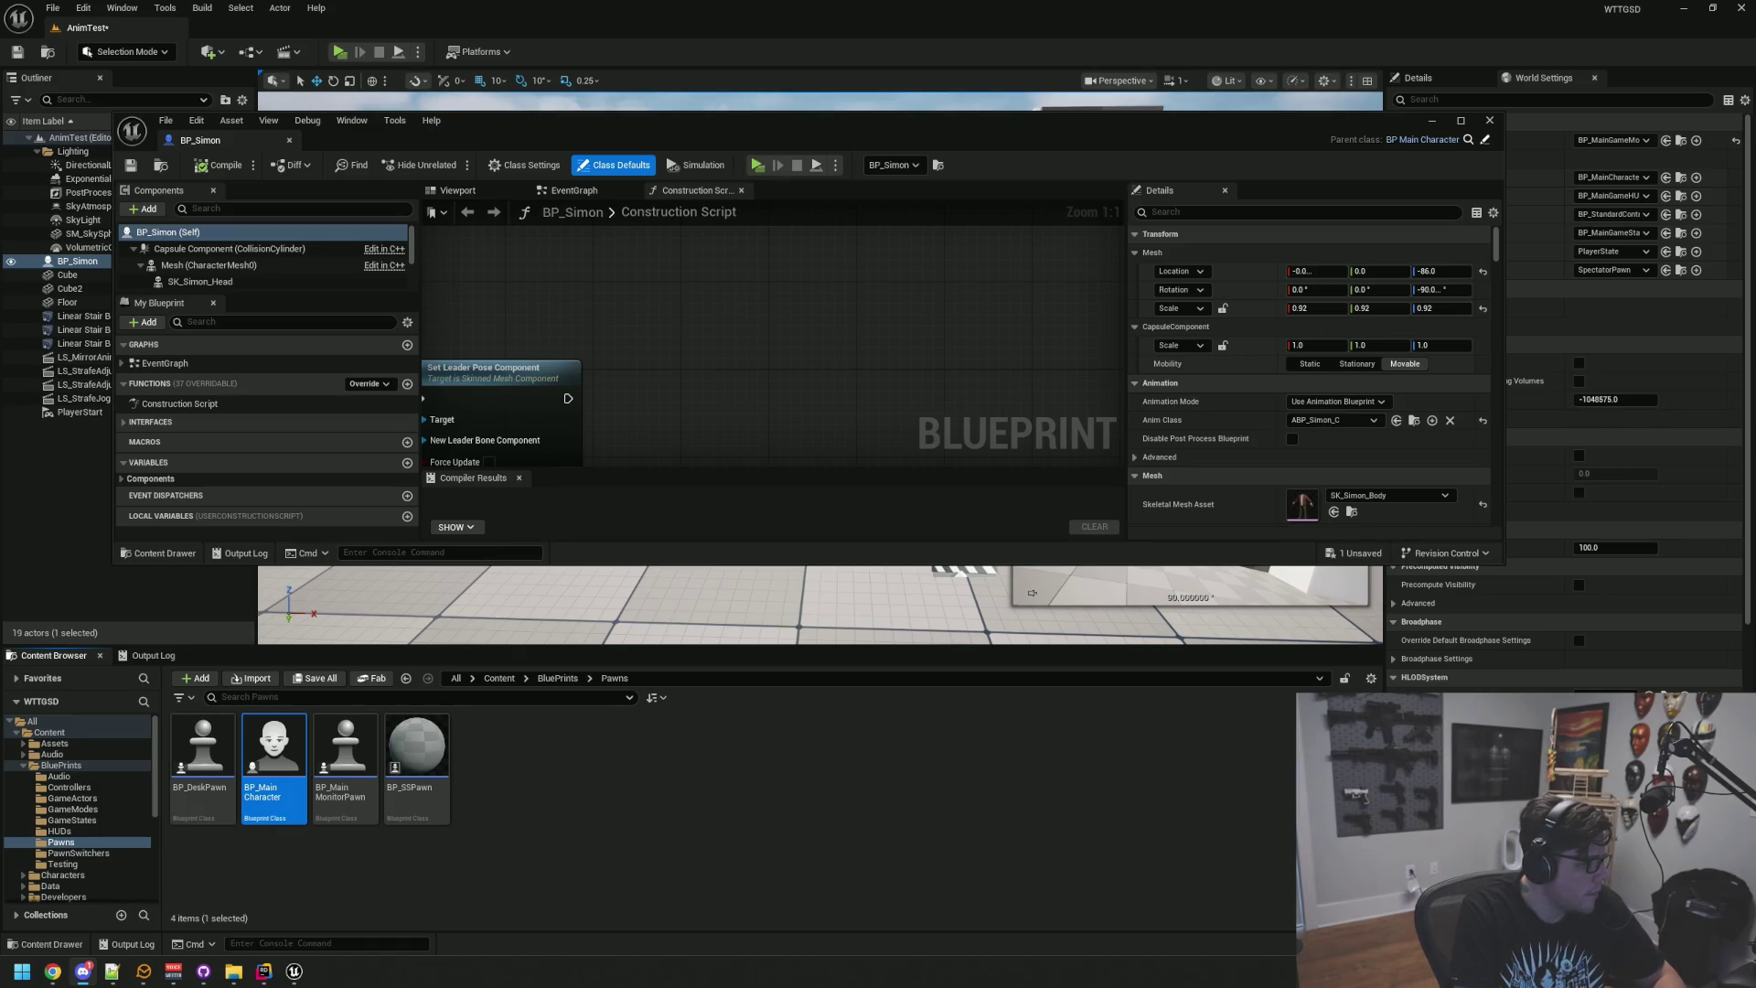
Step: Reopen the BP_Simon Blueprint, then open its parent class BP_MainCharacter from the Parent class link
click(138, 576)
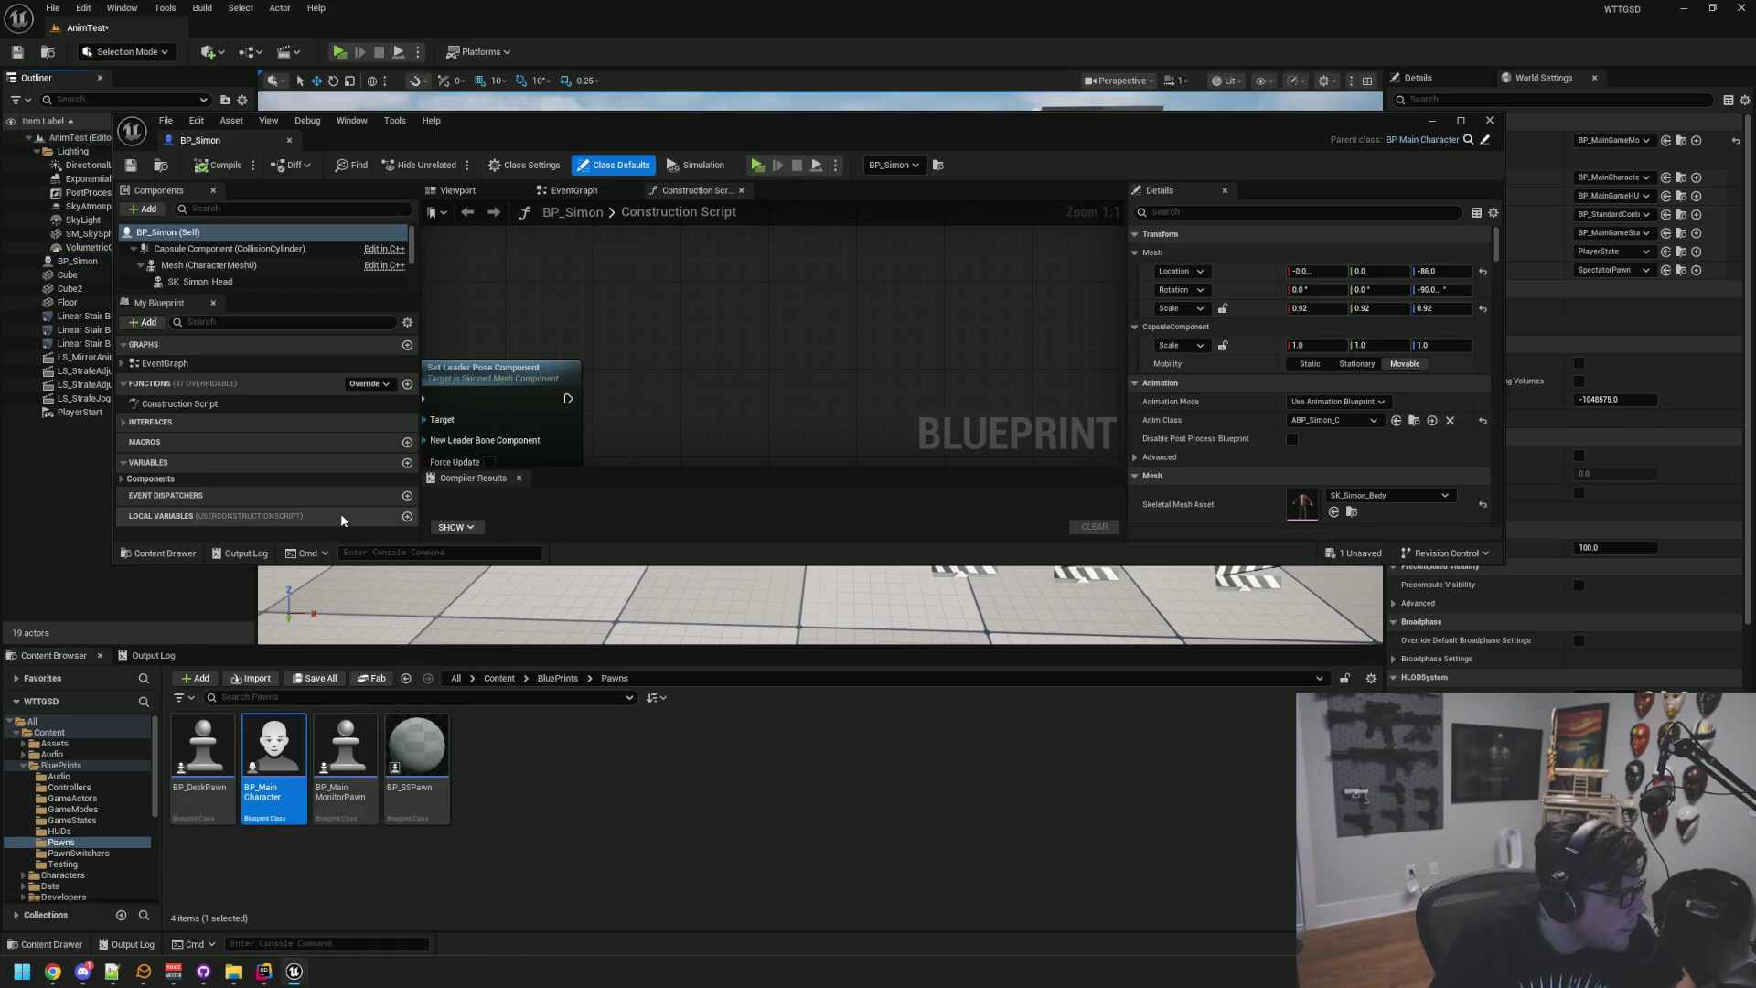
click(1490, 120)
click(222, 261)
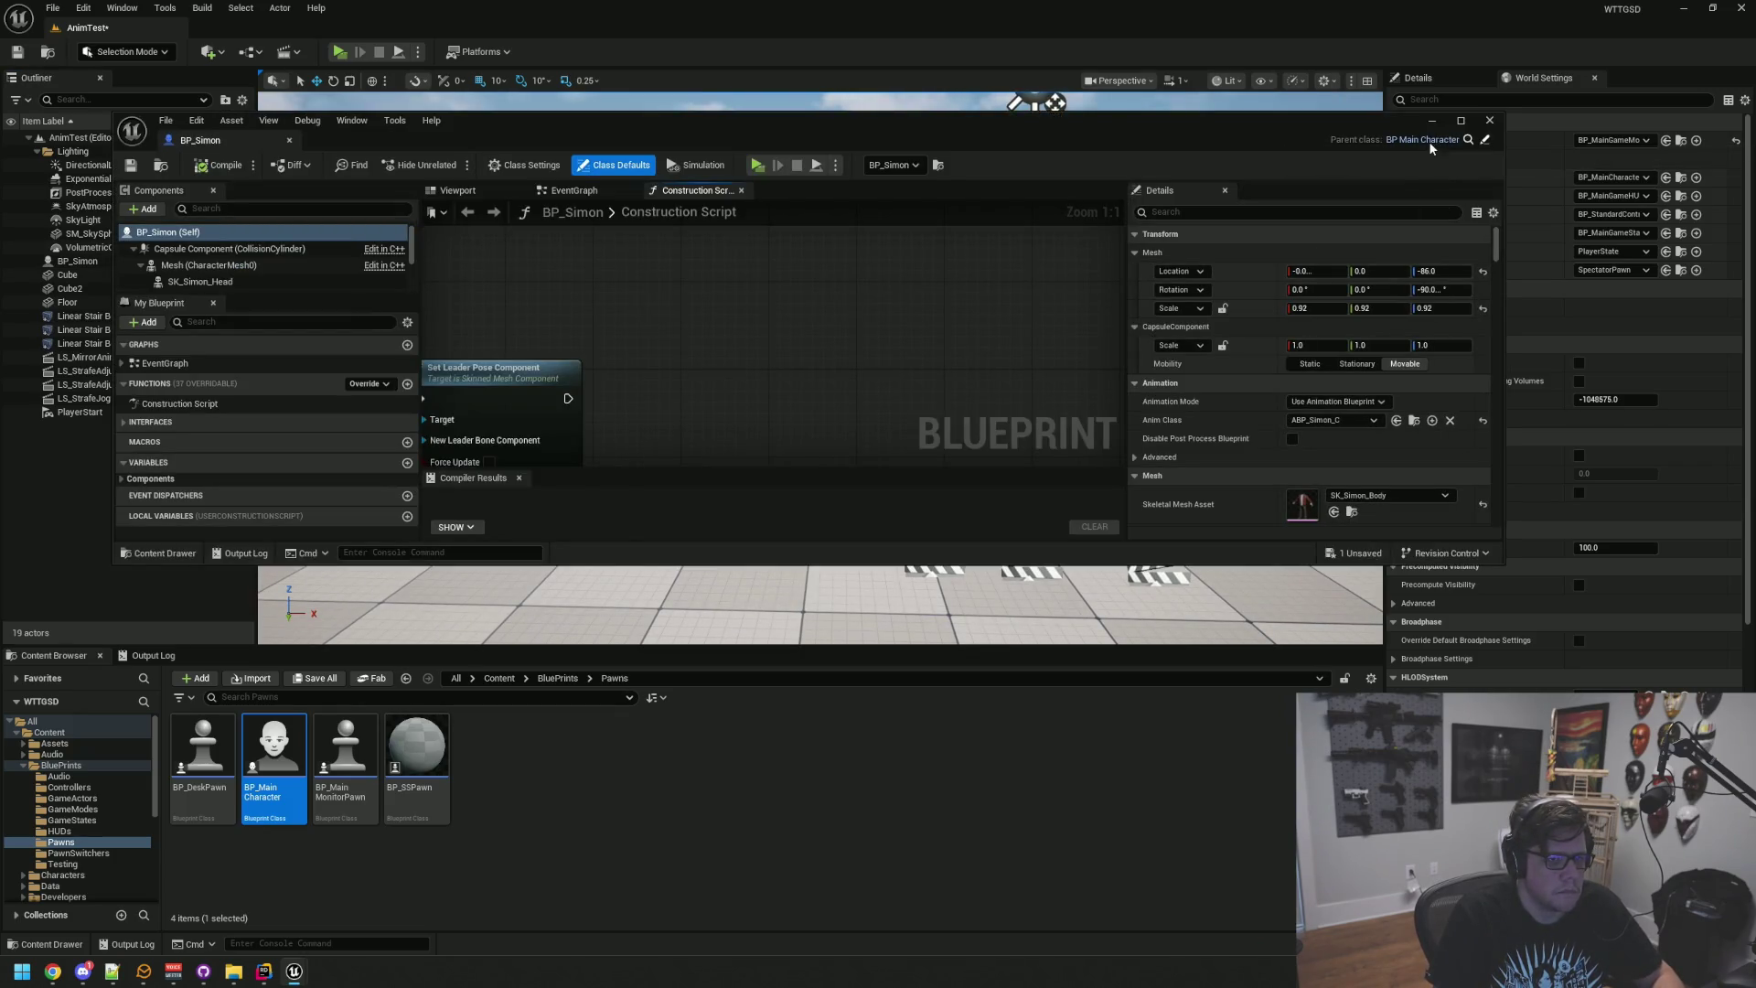
click(1467, 140)
click(1486, 140)
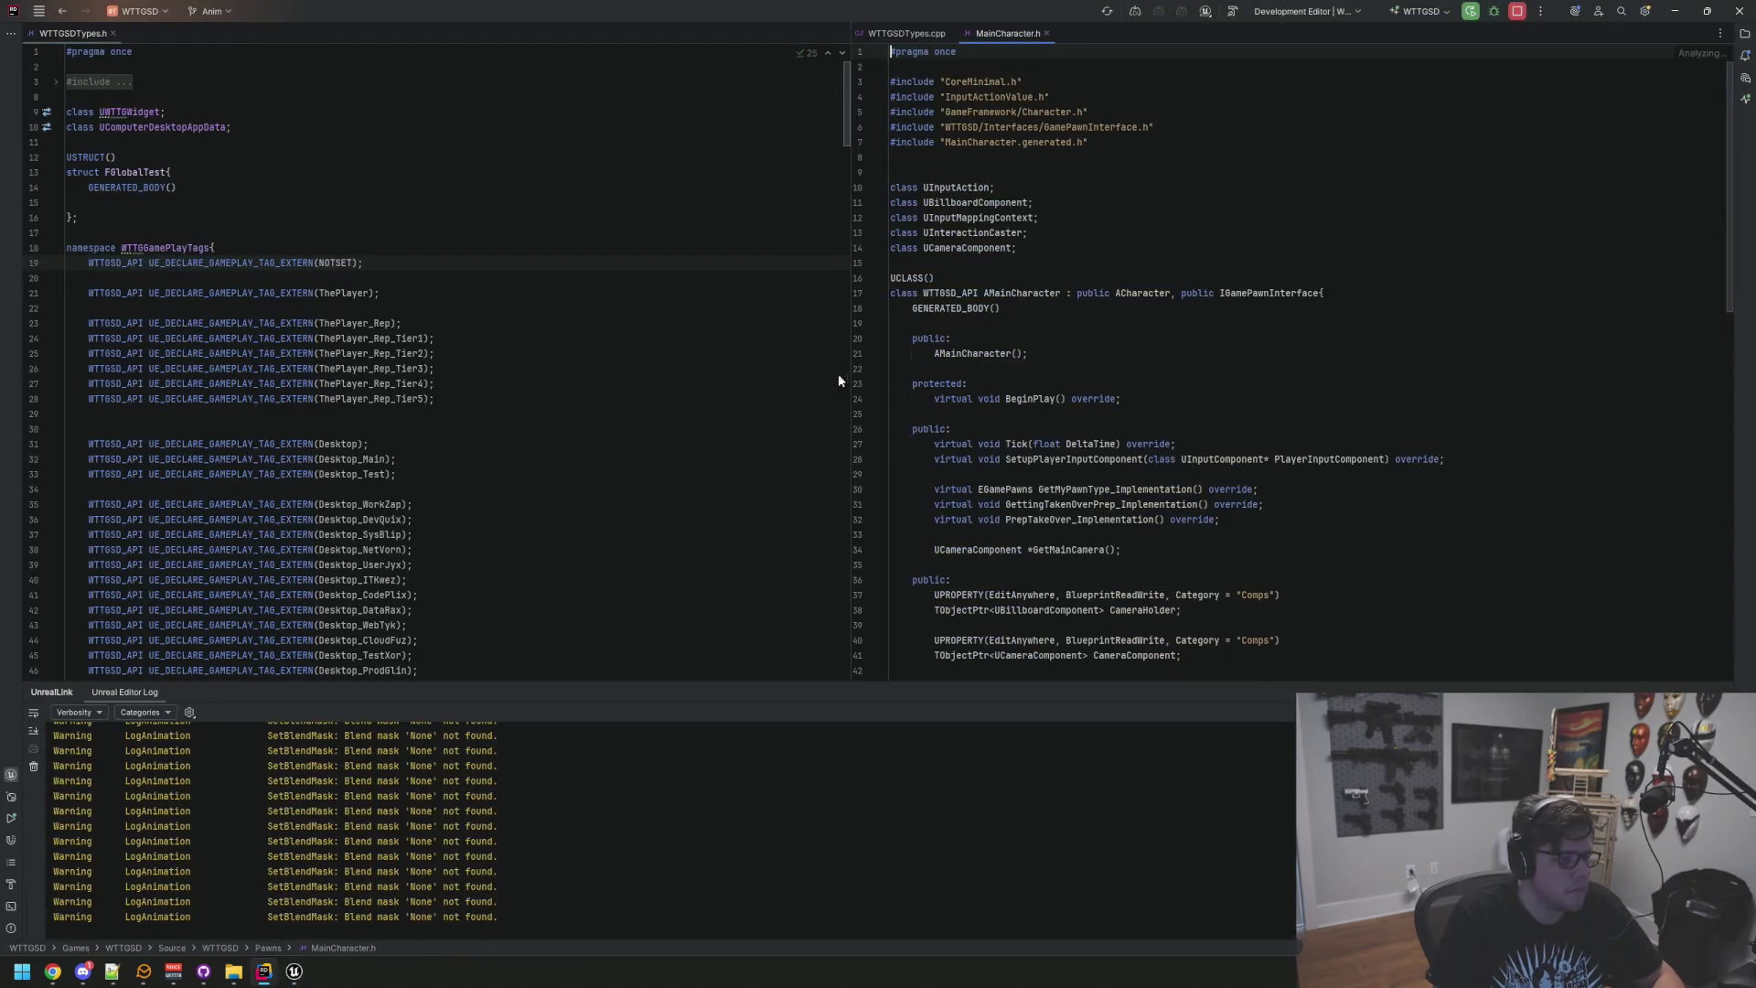
scroll(1169, 416, down, 15)
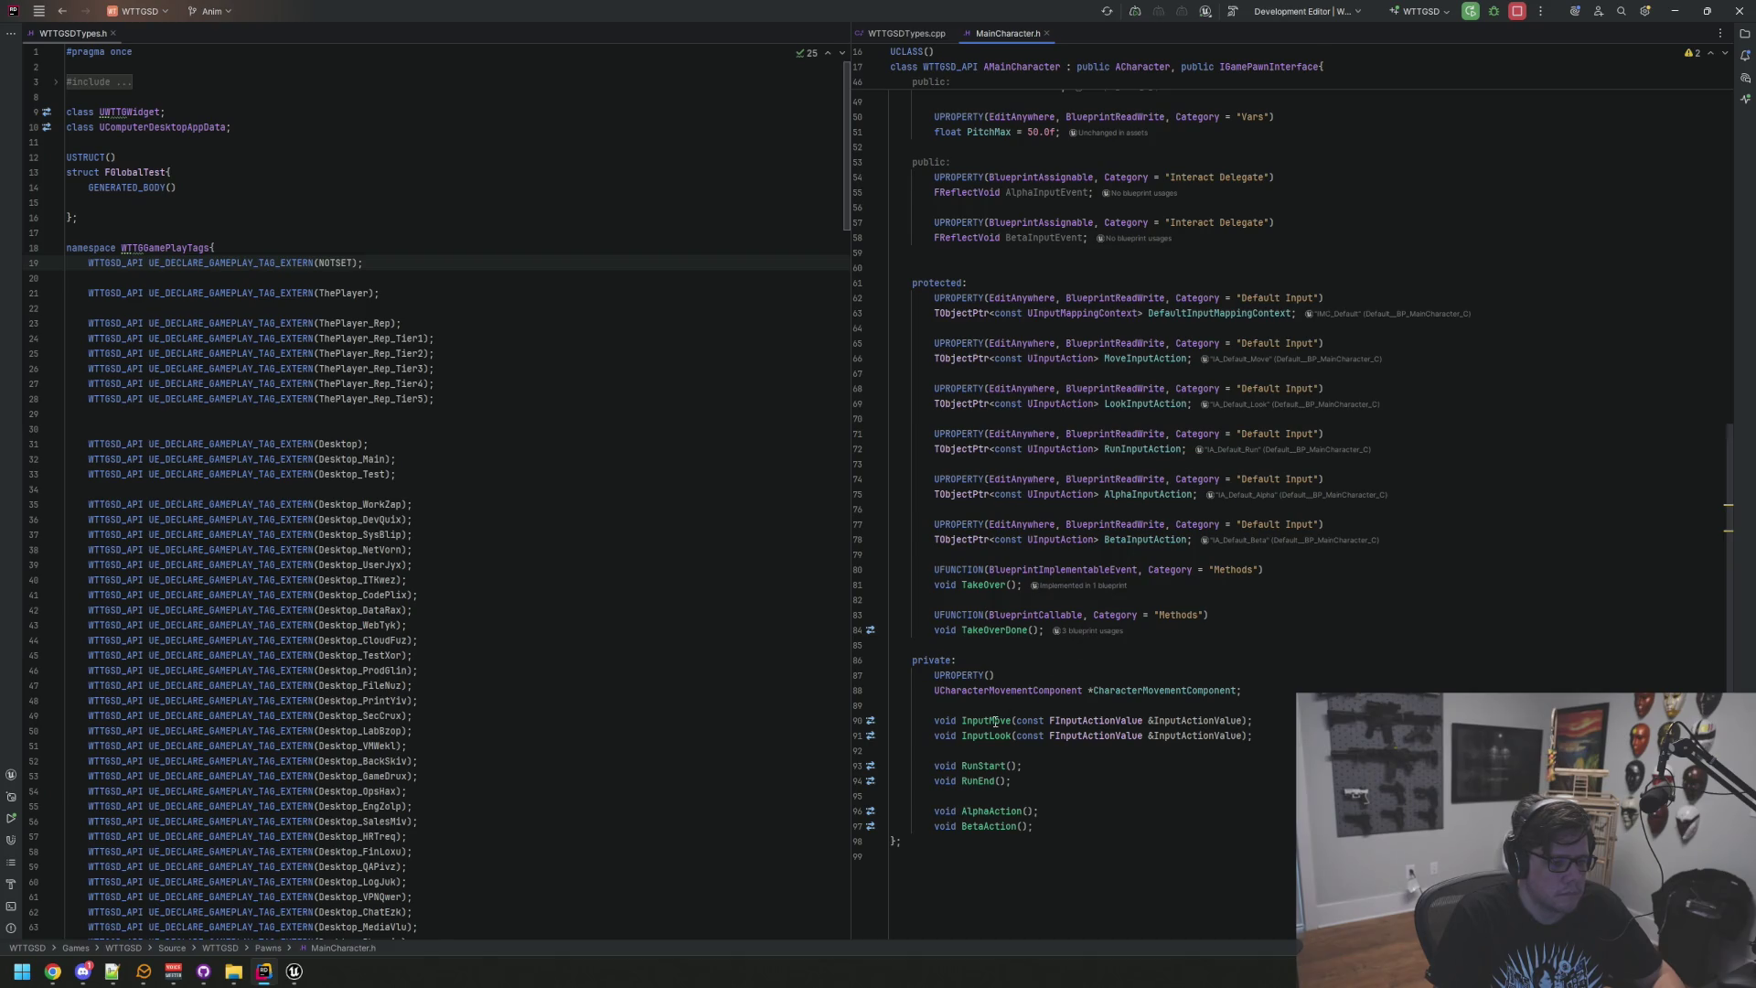
ctrl+click(984, 765)
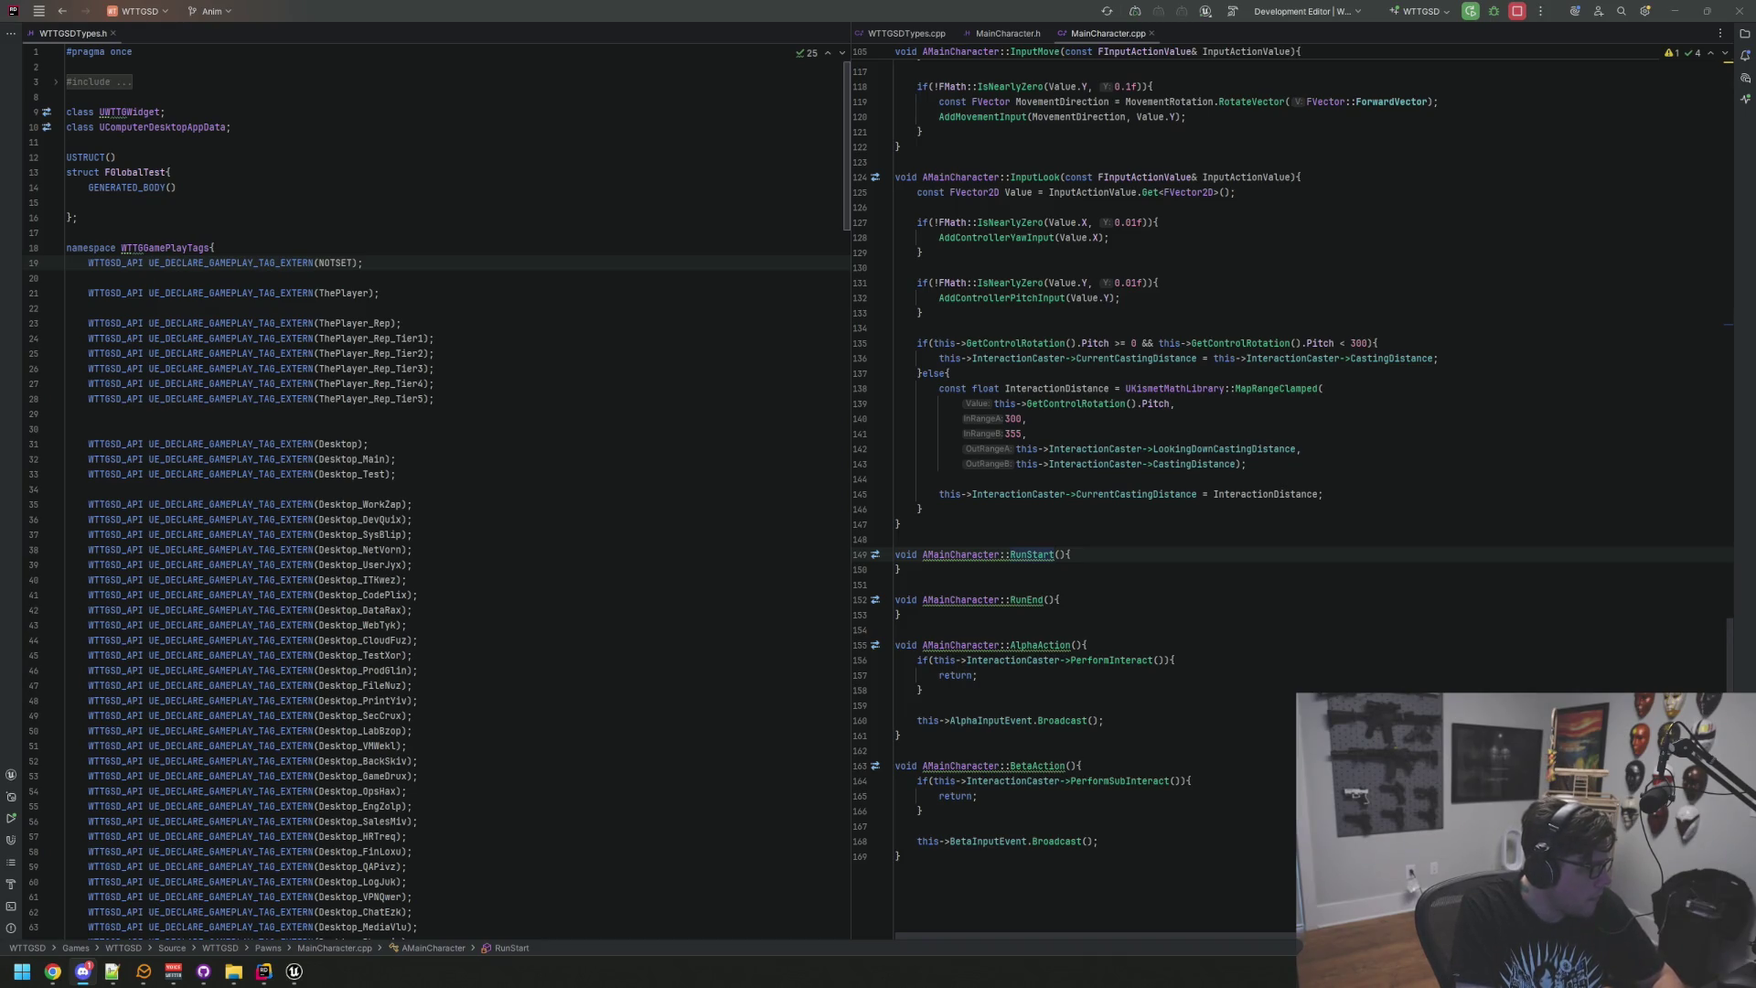
click(1097, 570)
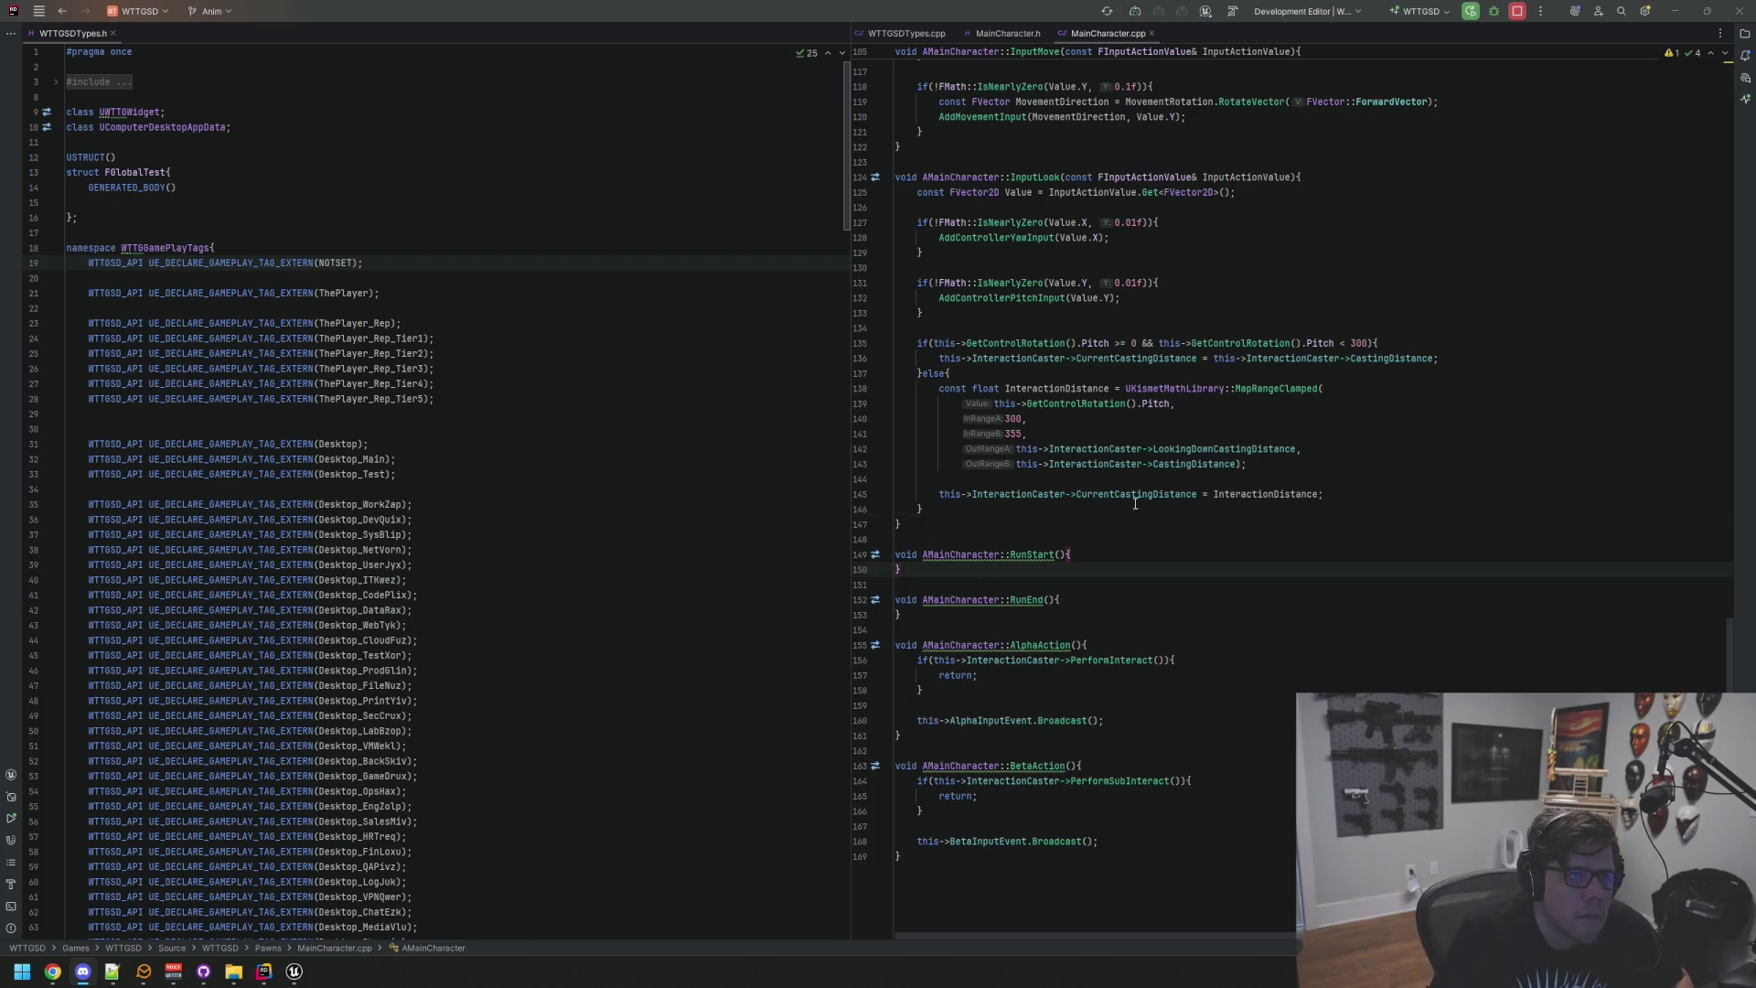
click(1188, 513)
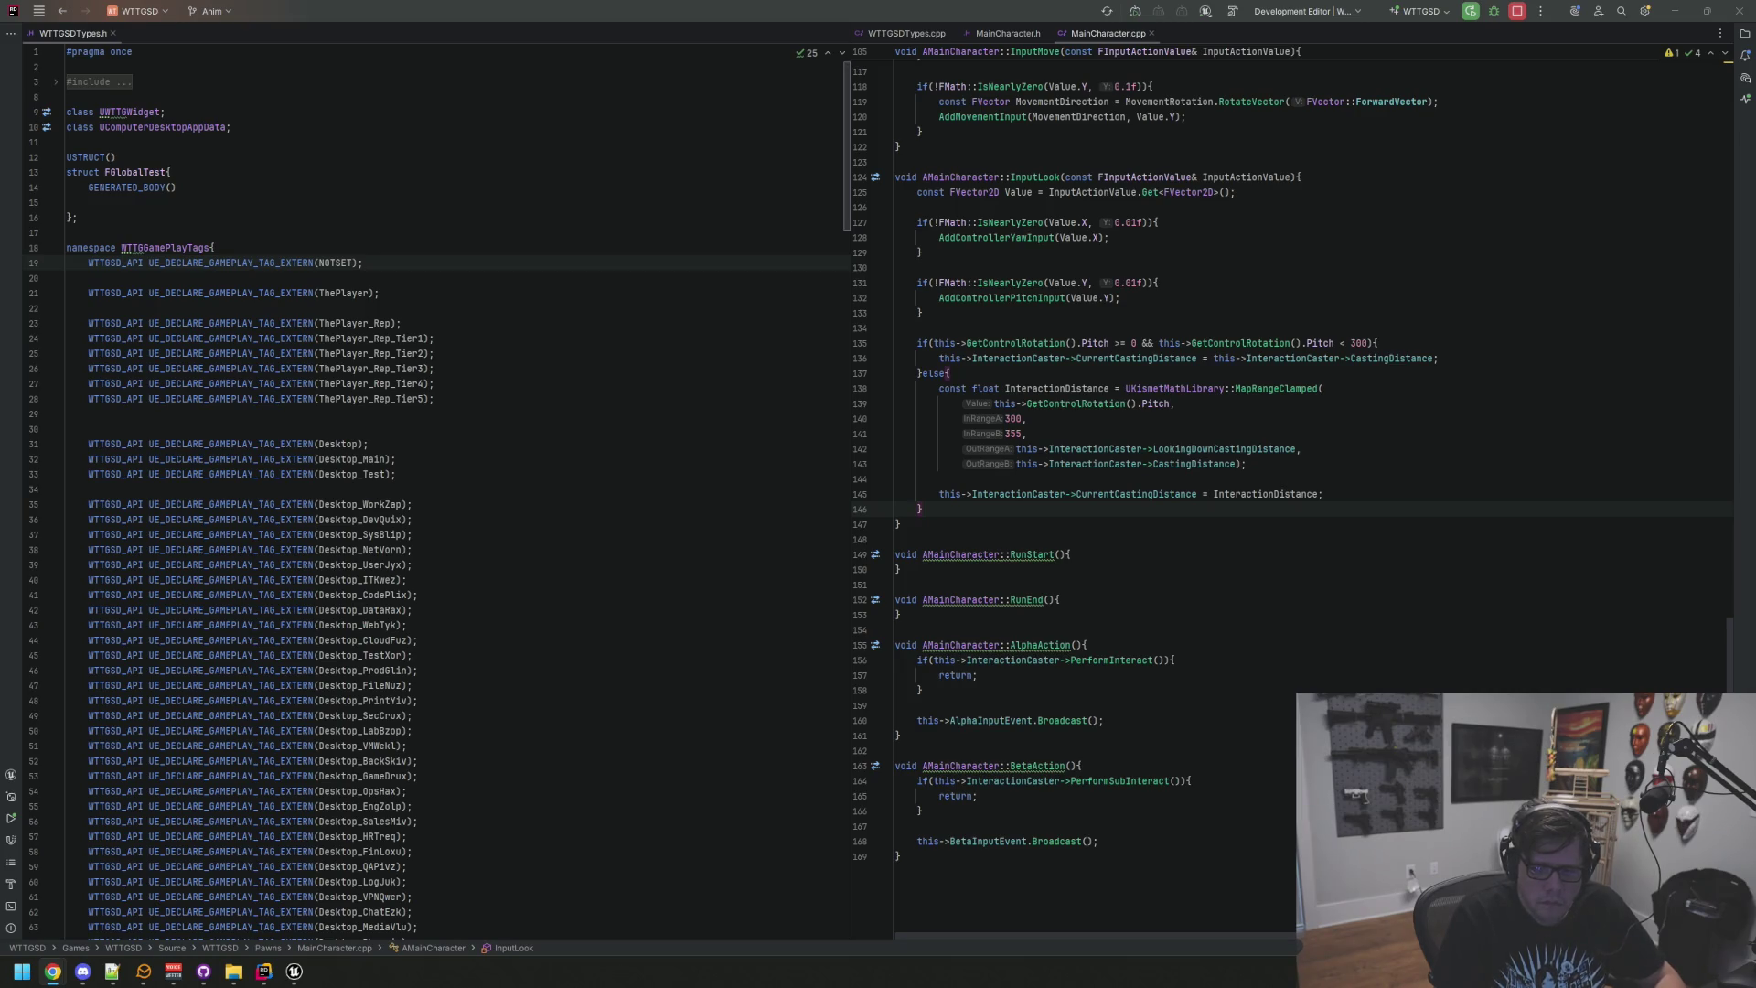
click(1105, 563)
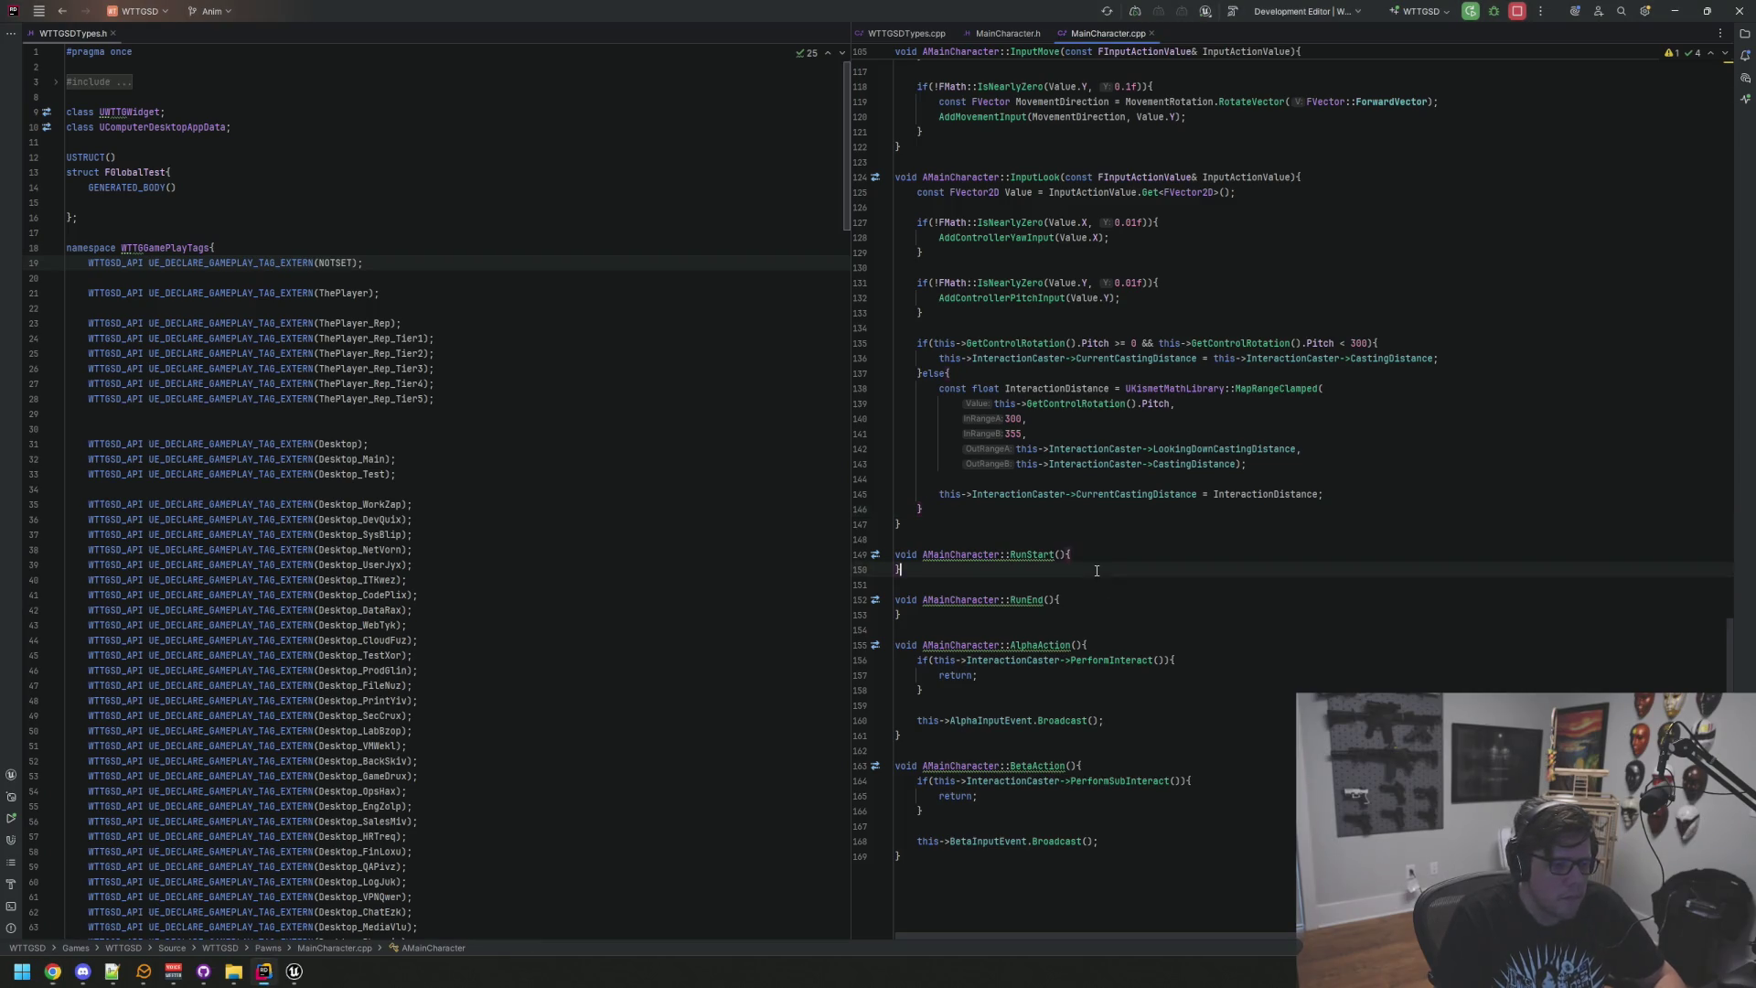
Step: In RunStart, add GetCharacterMovement()->MaxWalkSpeed = 500.0f;
click(1106, 555)
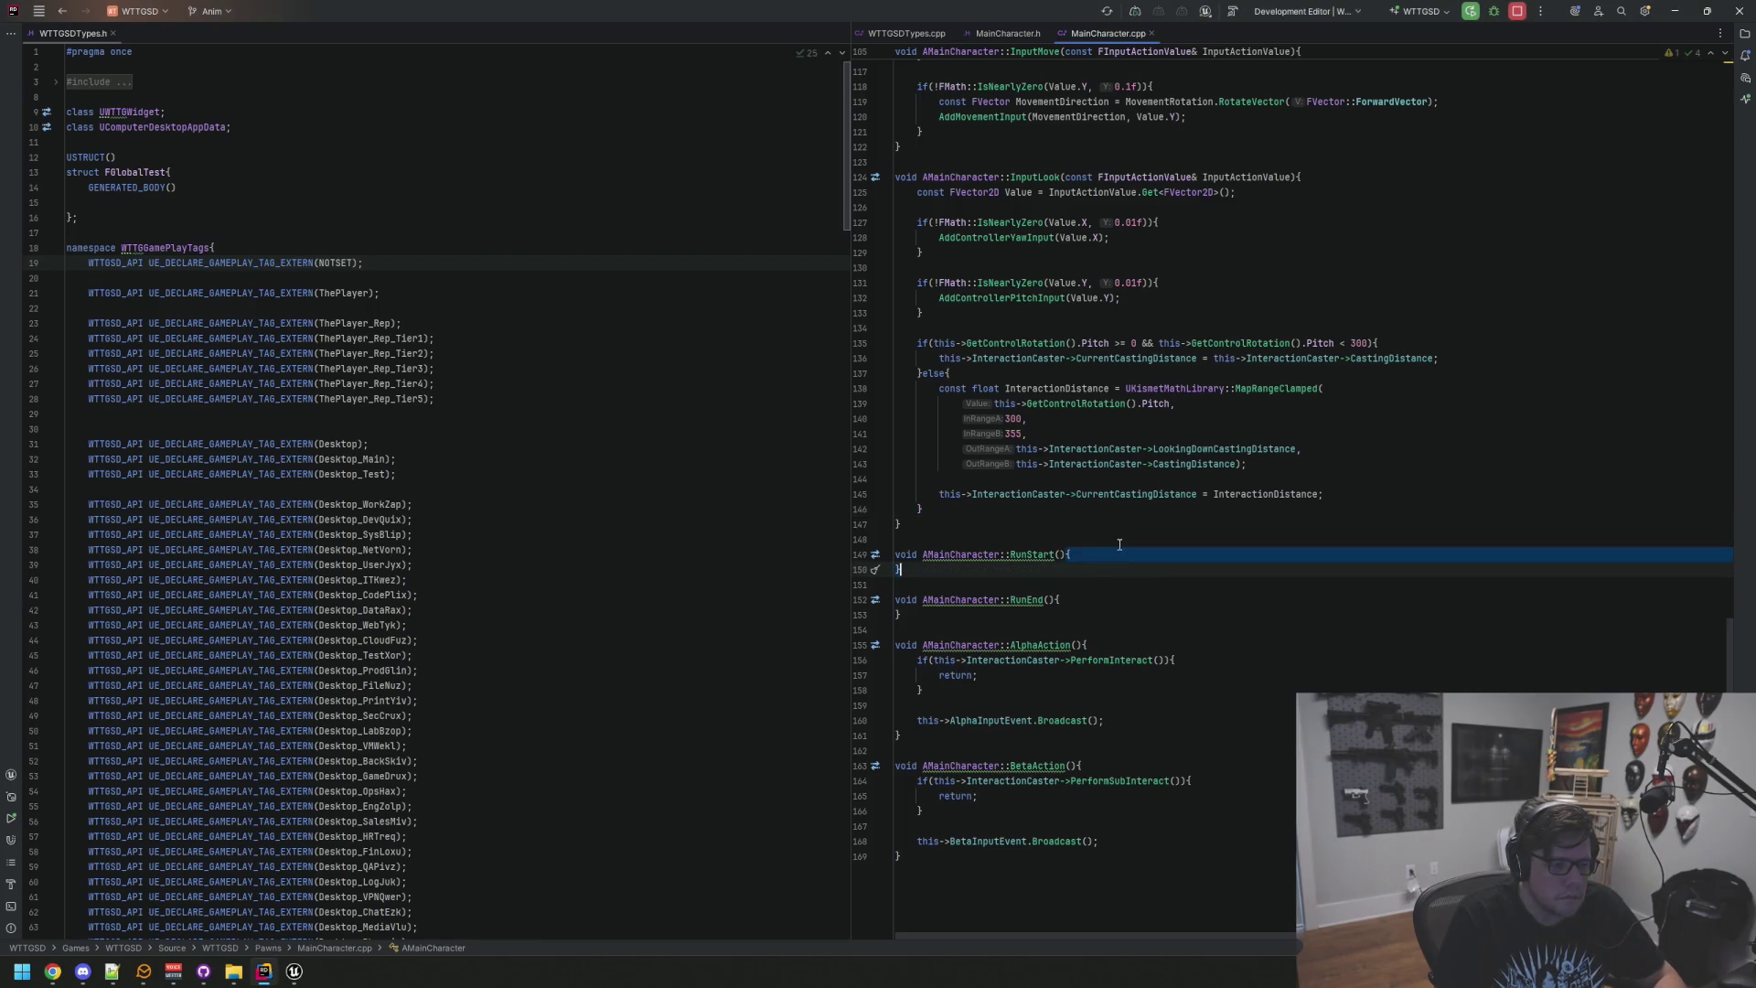
key(Return)
text(GetCharacterMovement()->MaxWalkSpeed = 500.0f;)
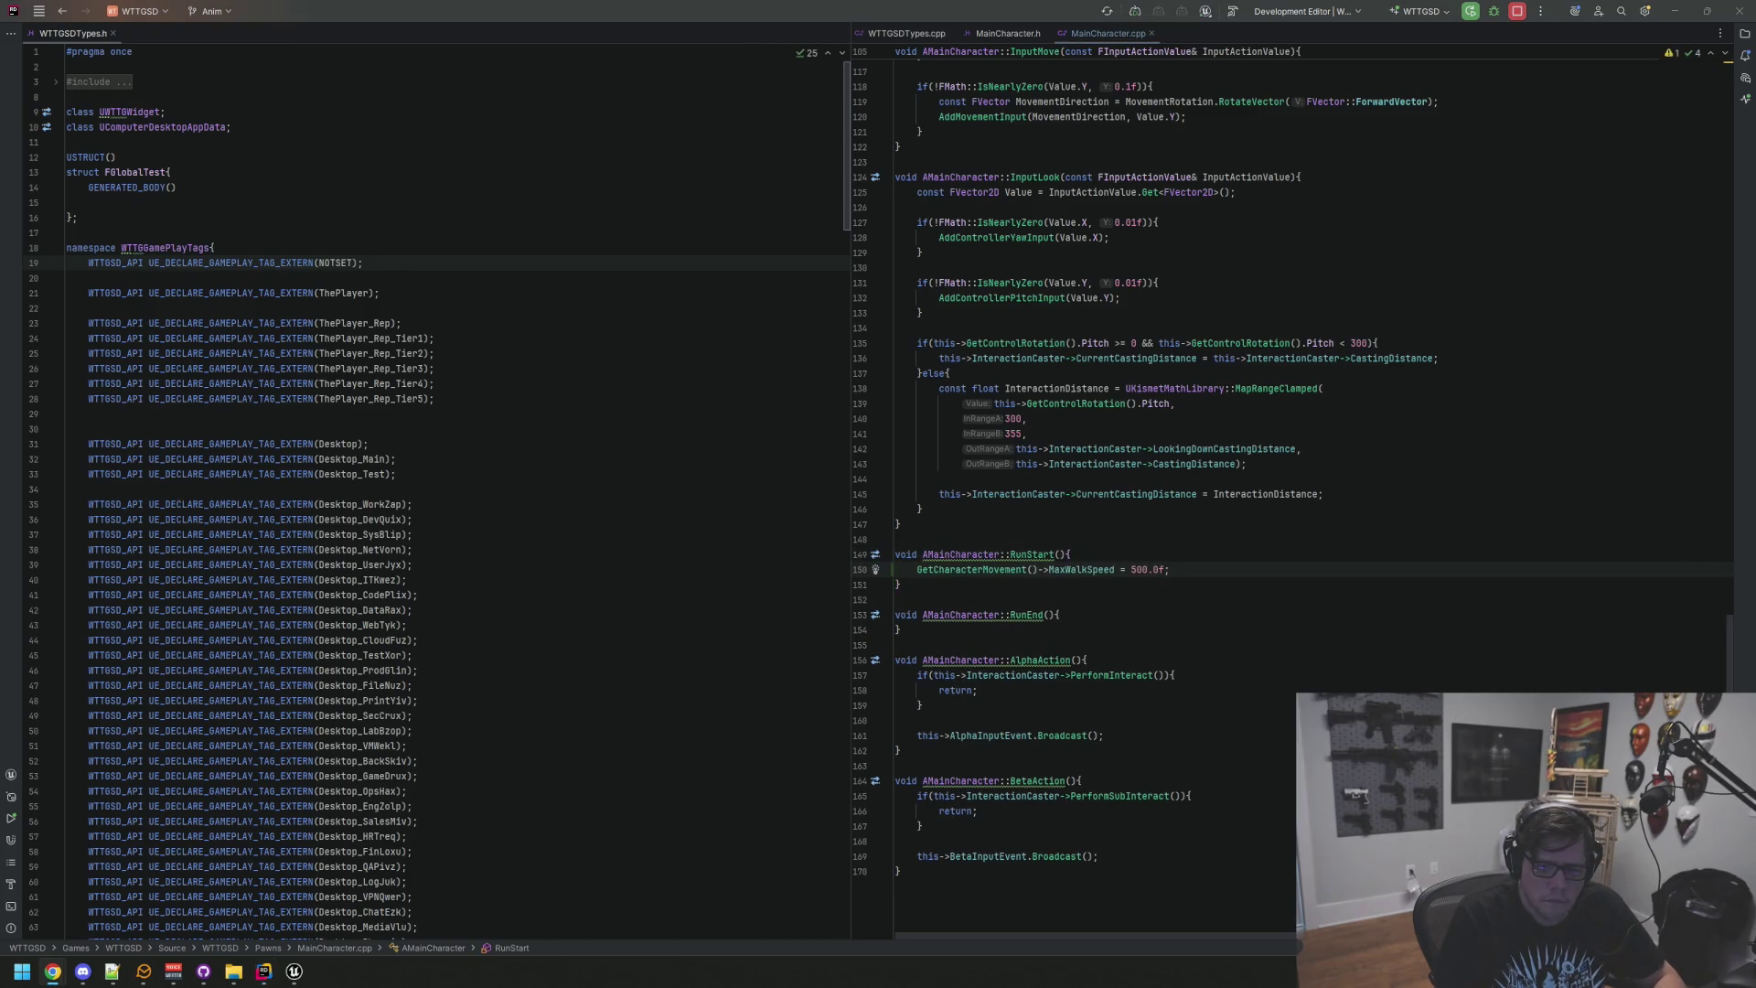
Step: Add GetCharacterMovement()->MaxWalkSpeed = 250.0f; to RunEnd, then review MaxWalkSpeed and CastingDistance usage
click(1096, 627)
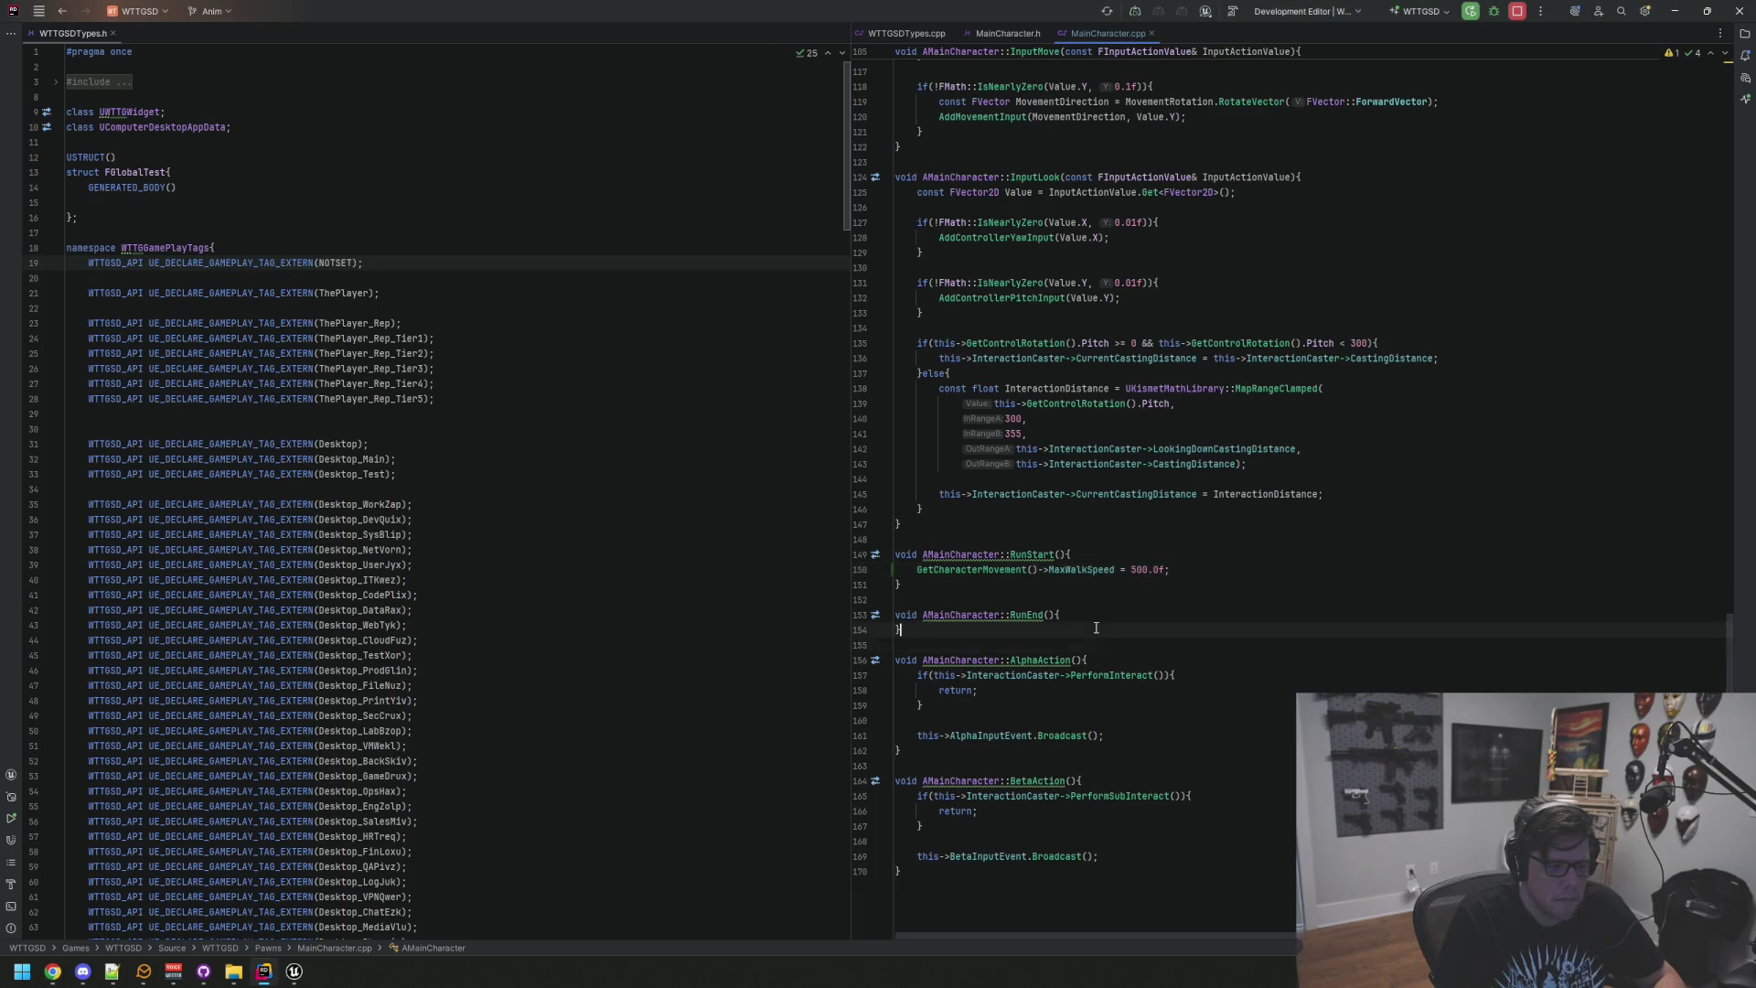
key(Return)
text(GetCharacterMovement()->MaxWalkSpeed = 250.0f;)
click(1111, 567)
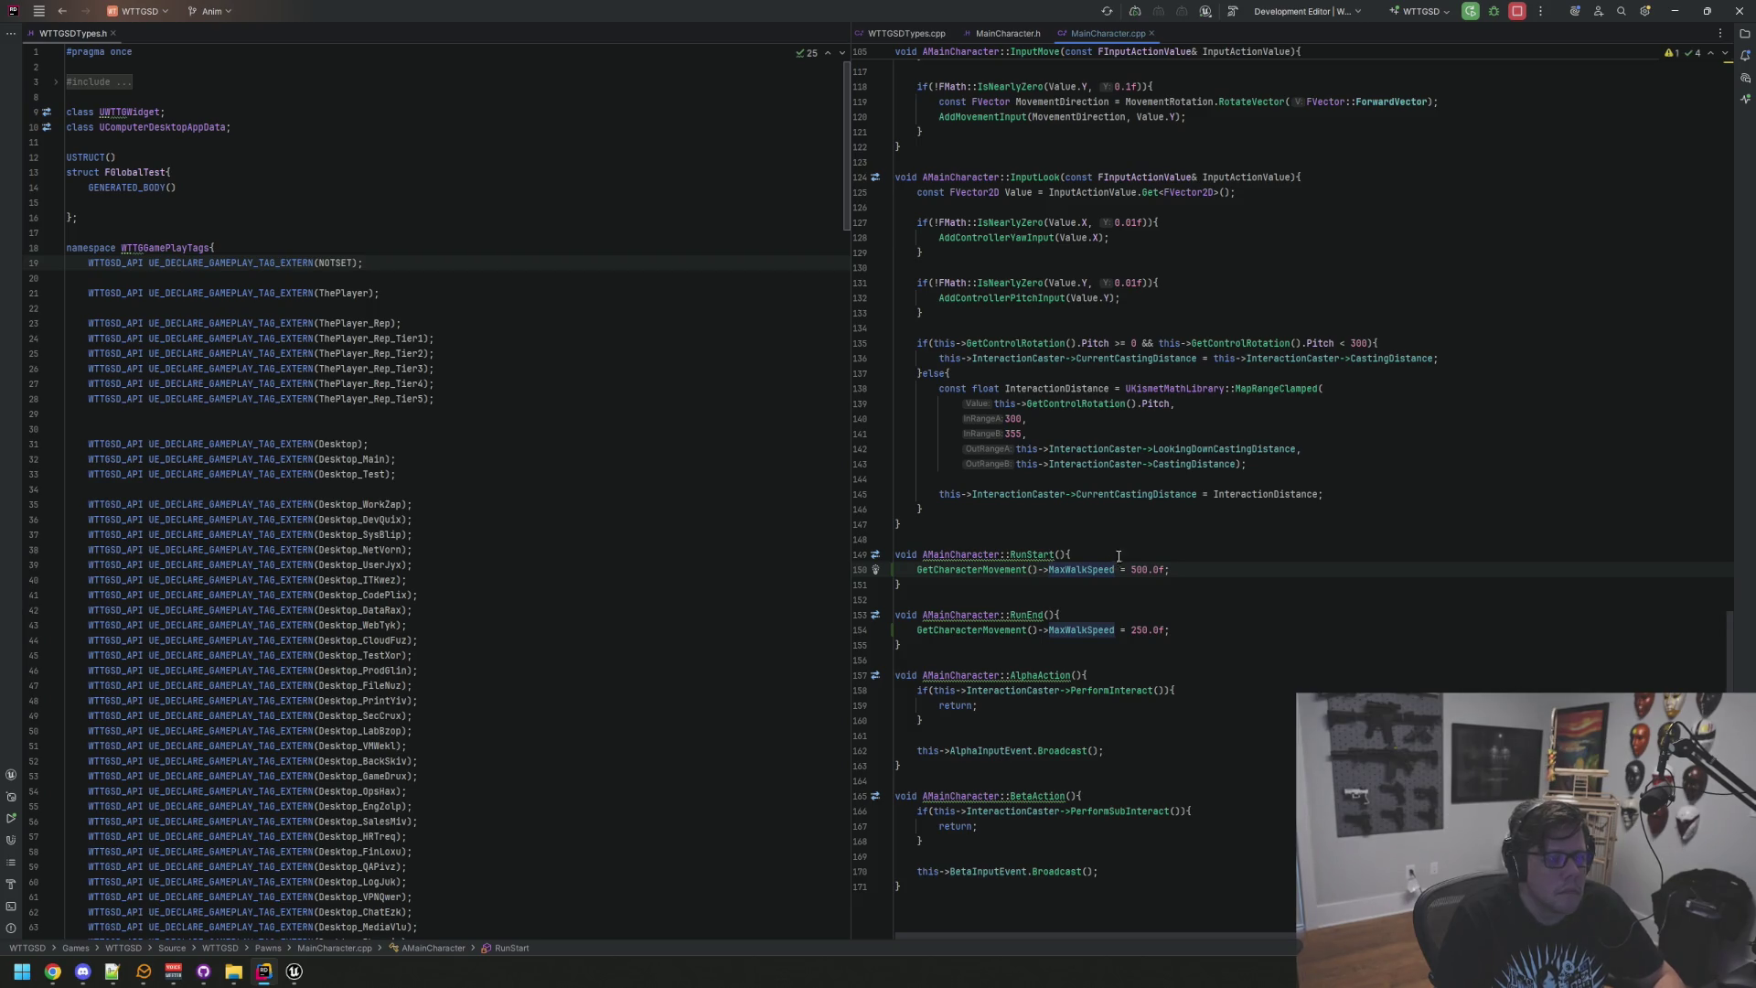
click(1214, 627)
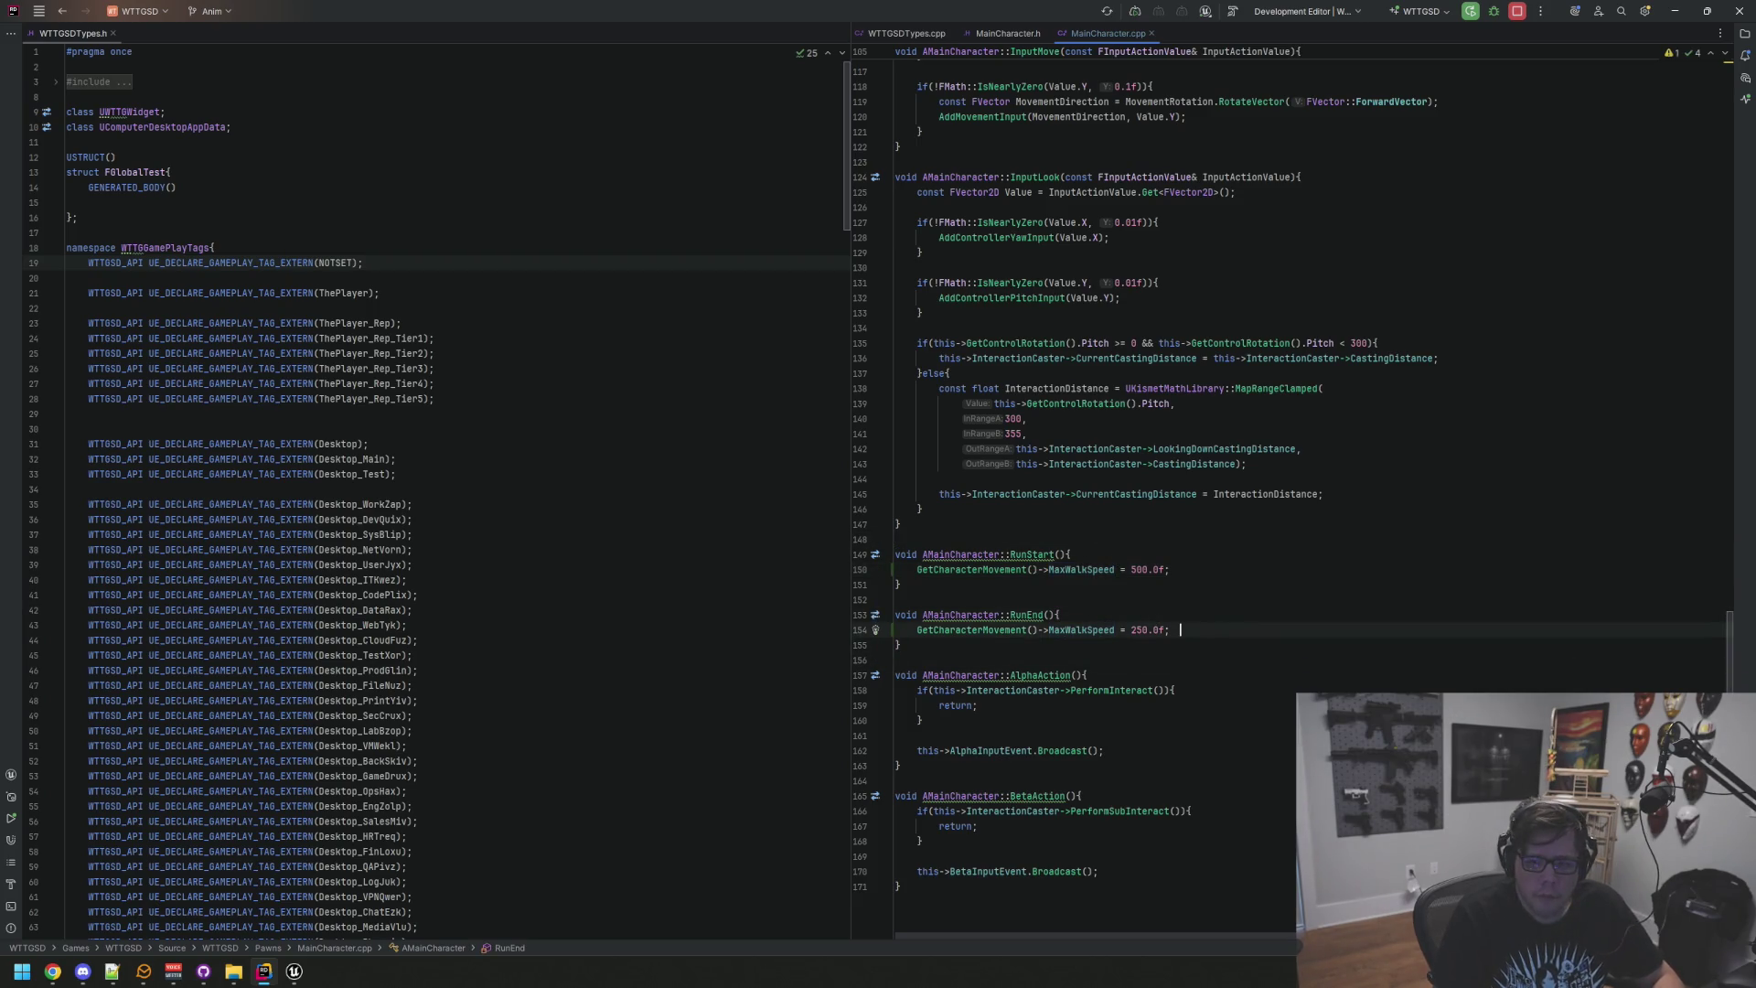
click(1232, 464)
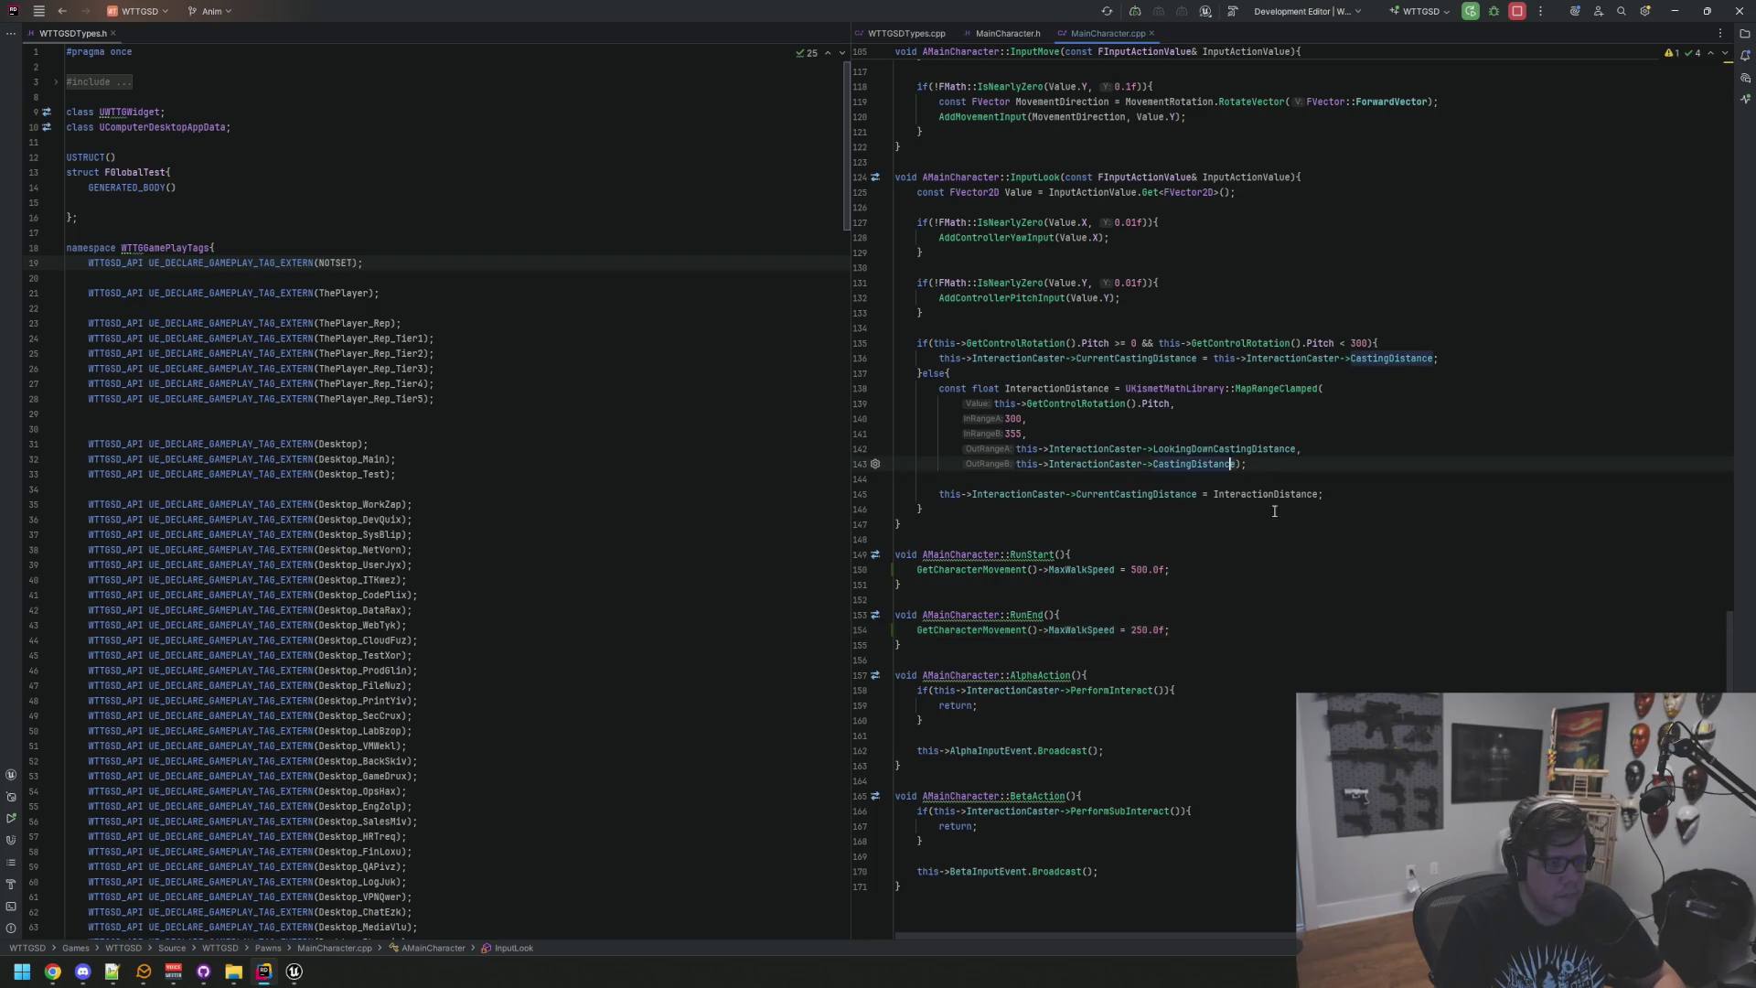
scroll(1292, 530, up, 10)
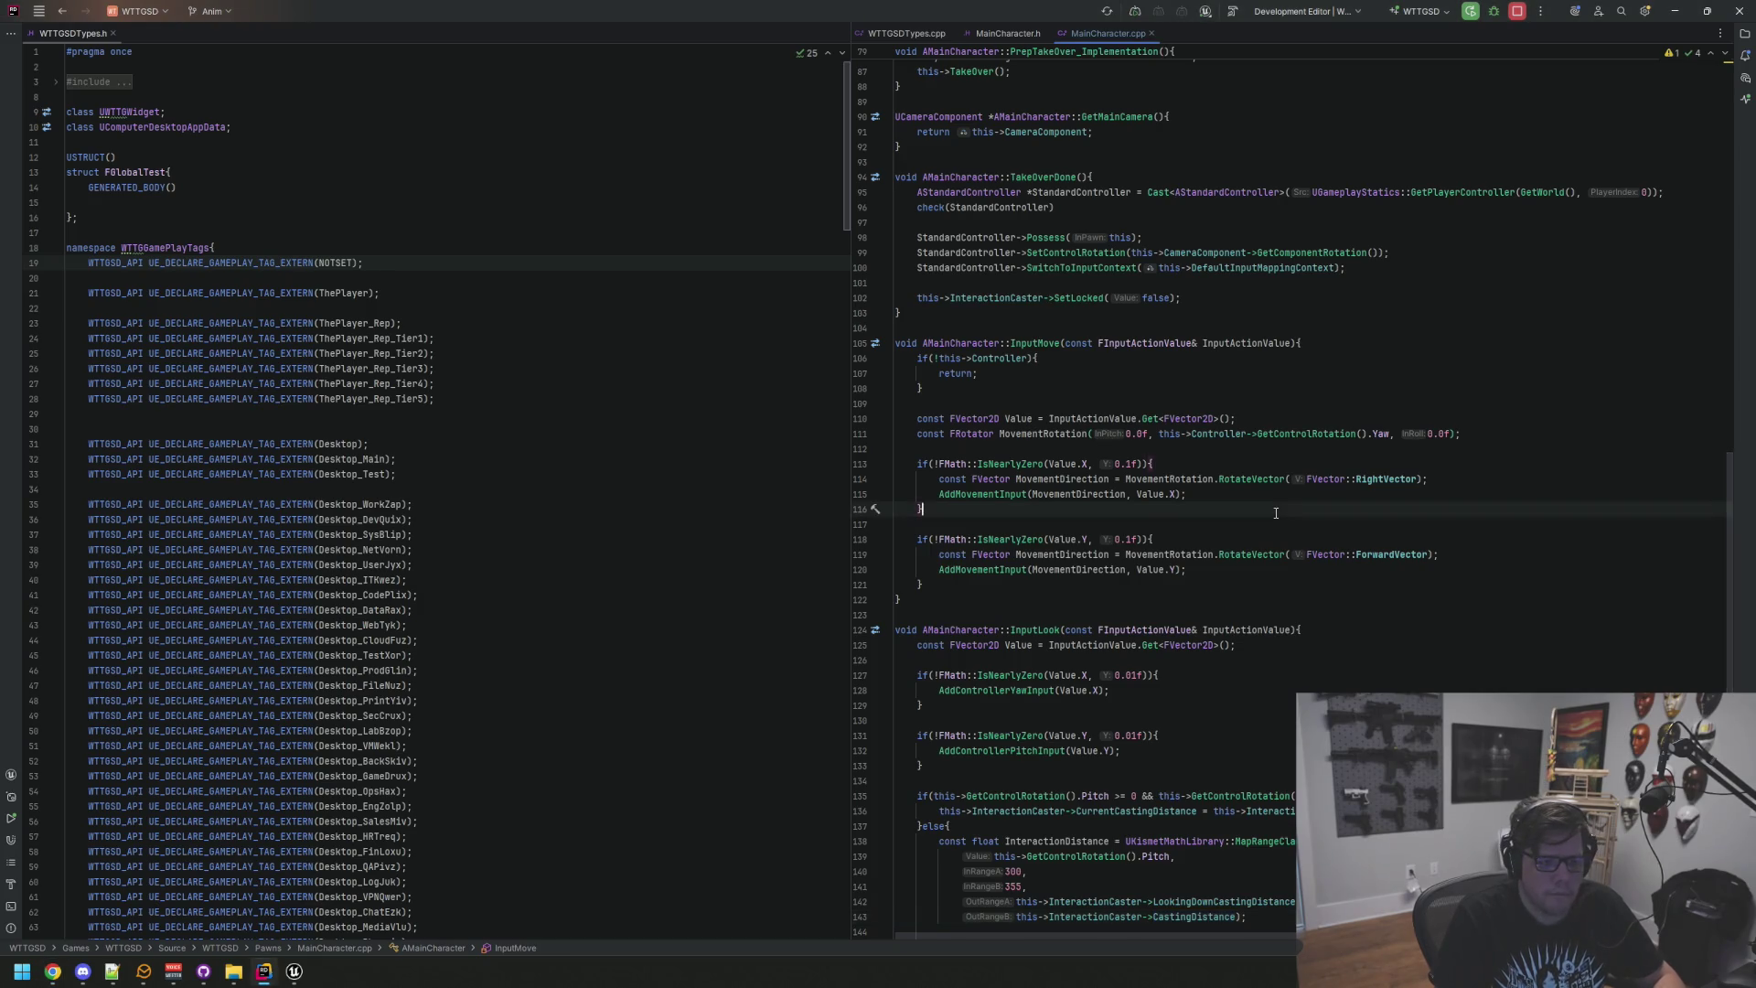
scroll(1279, 518, up, 8)
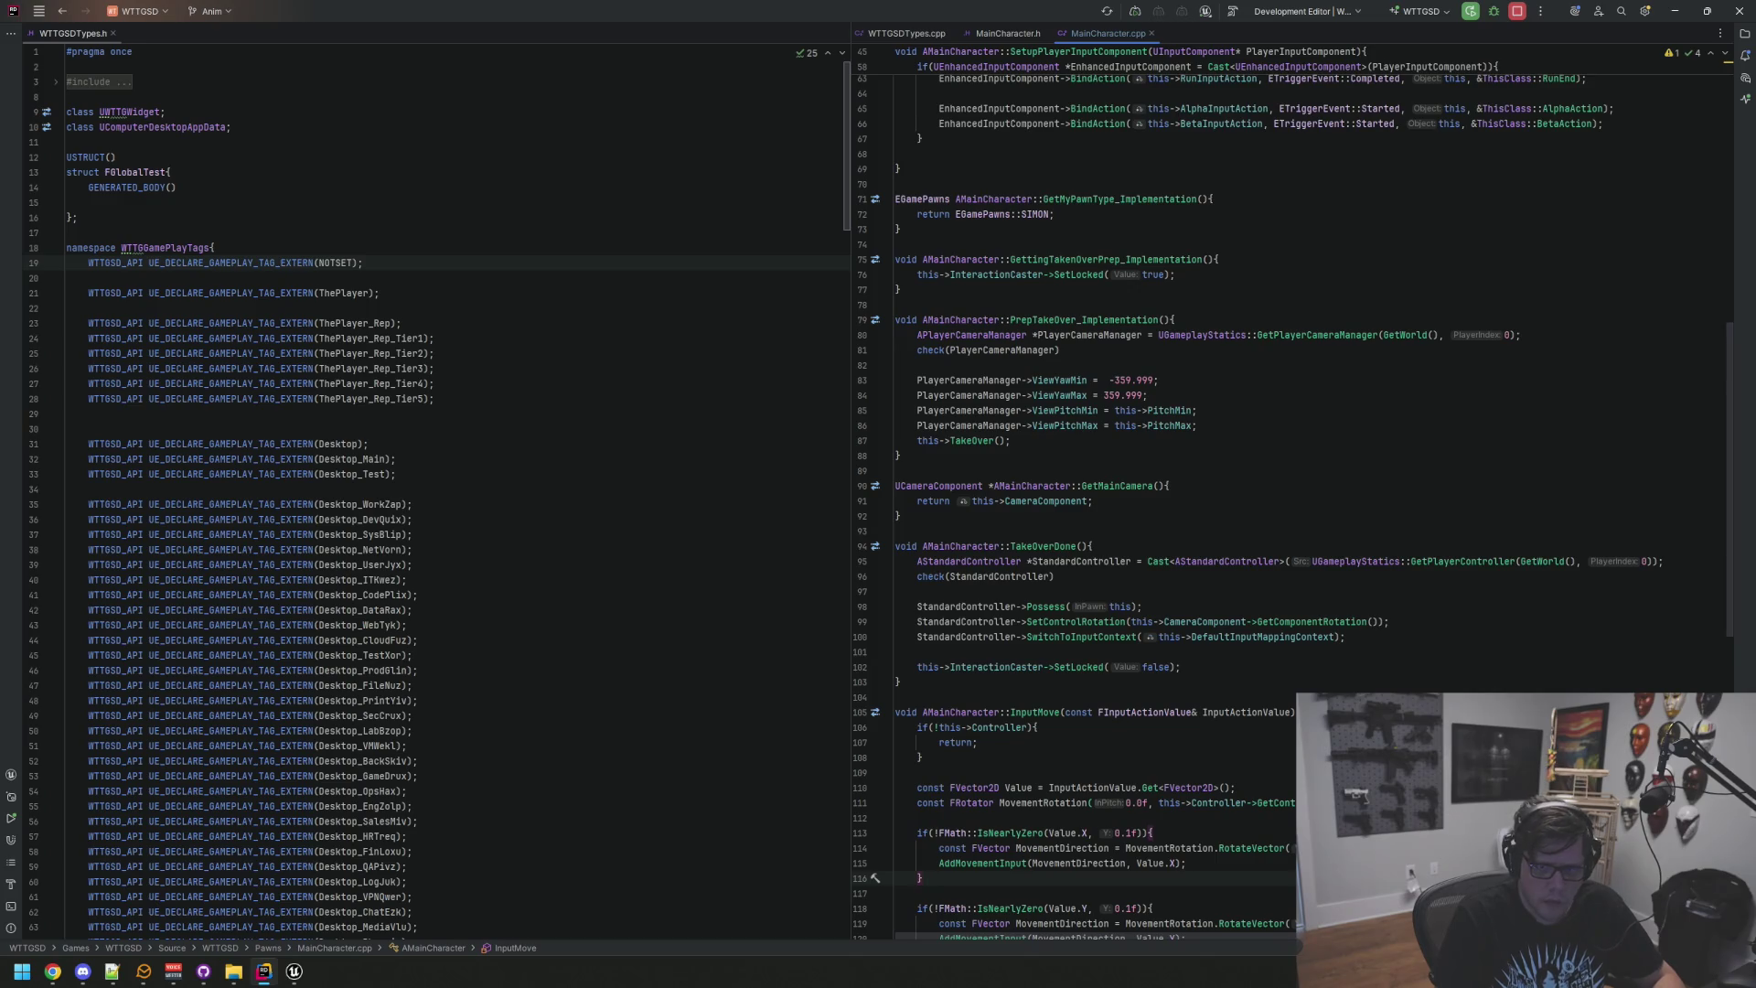
scroll(1276, 432, up, 8)
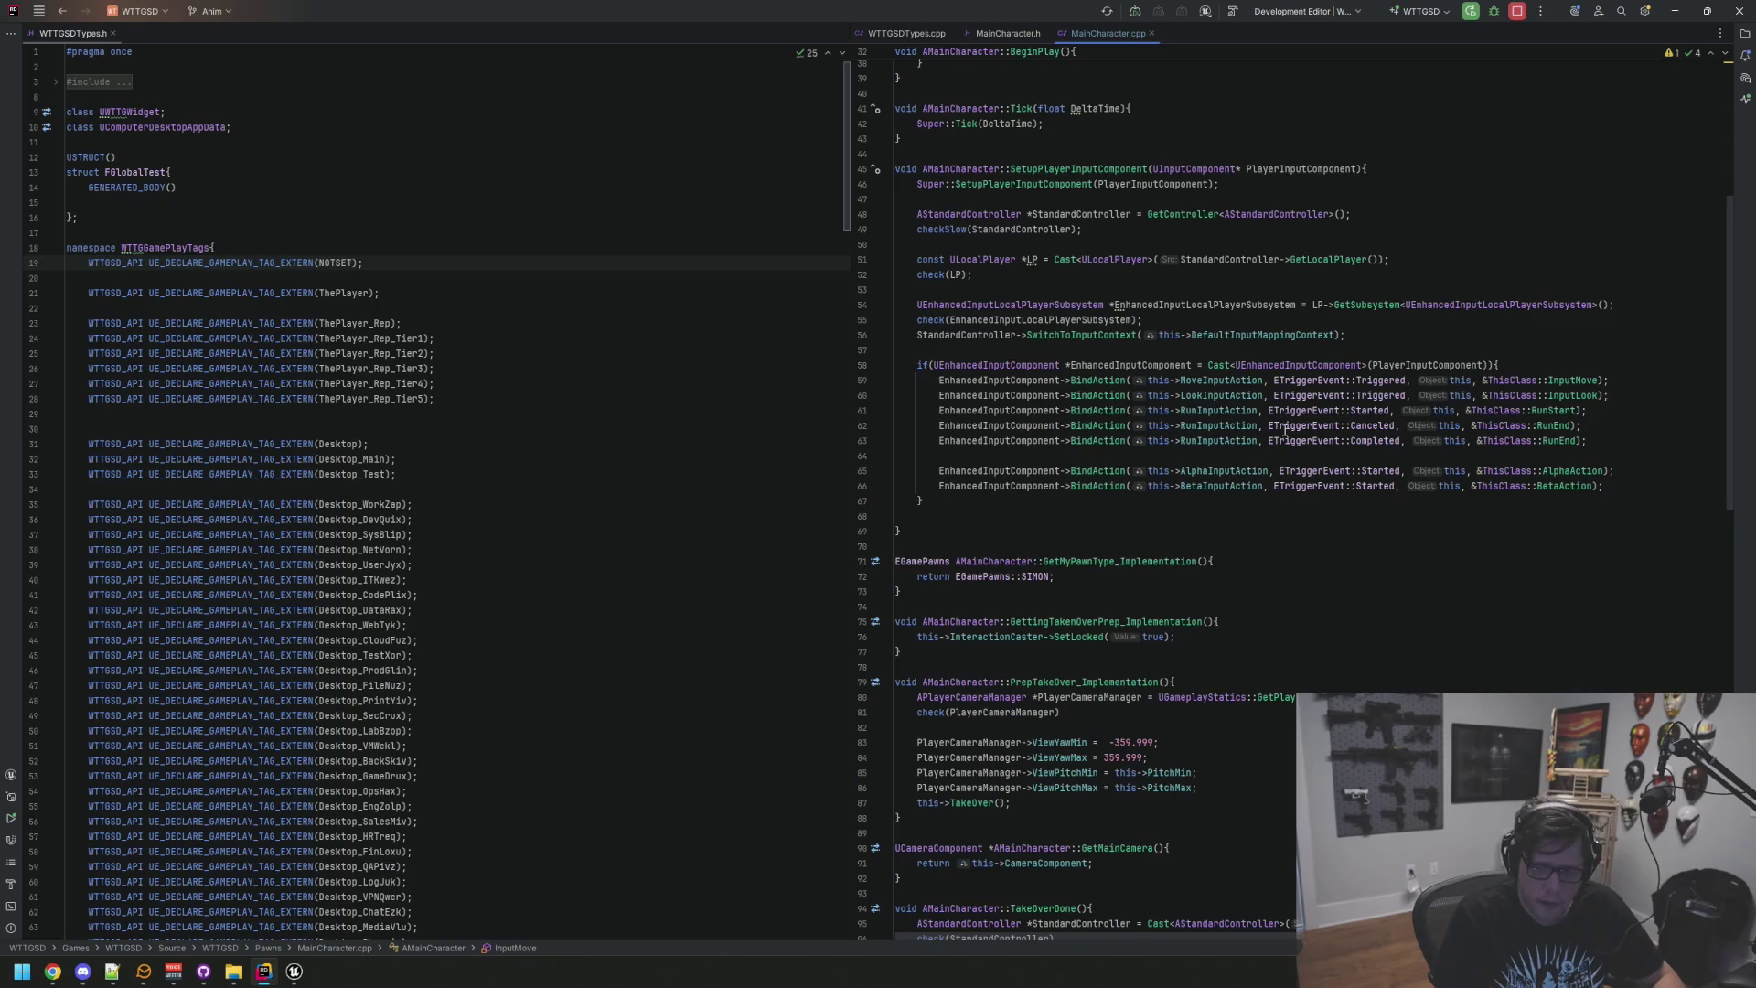
scroll(1279, 430, down, 2)
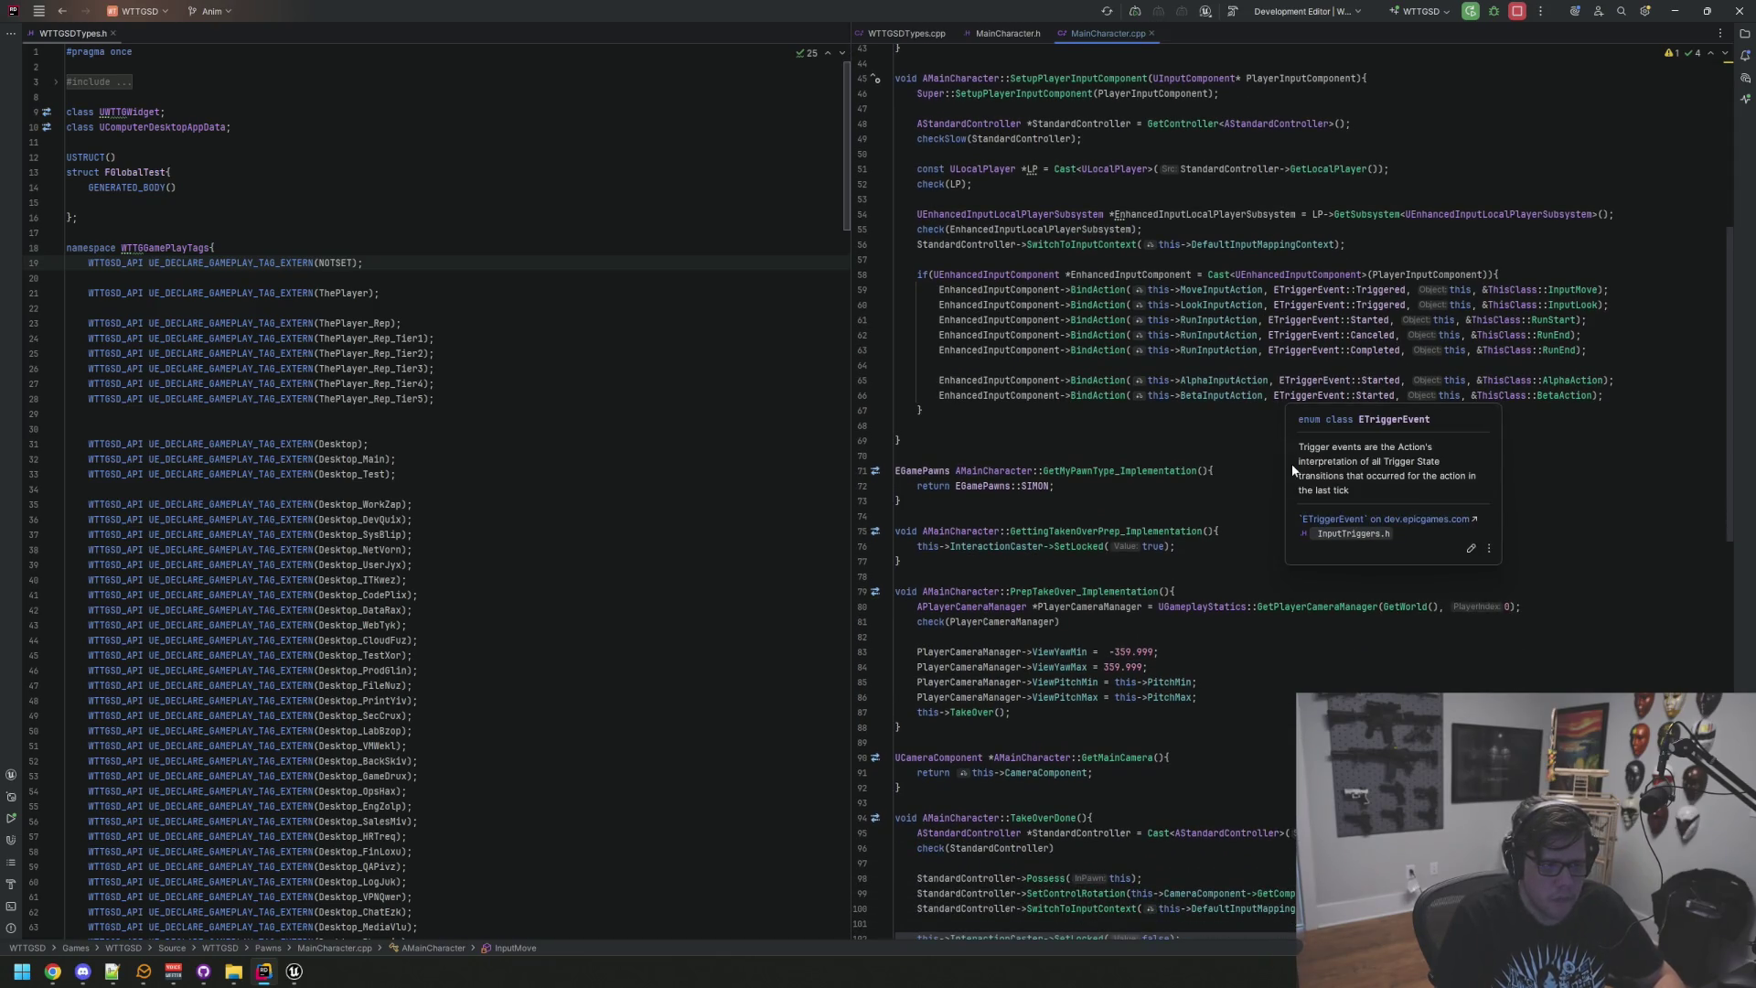
scroll(1280, 462, up, 14)
scroll(1244, 448, down, 20)
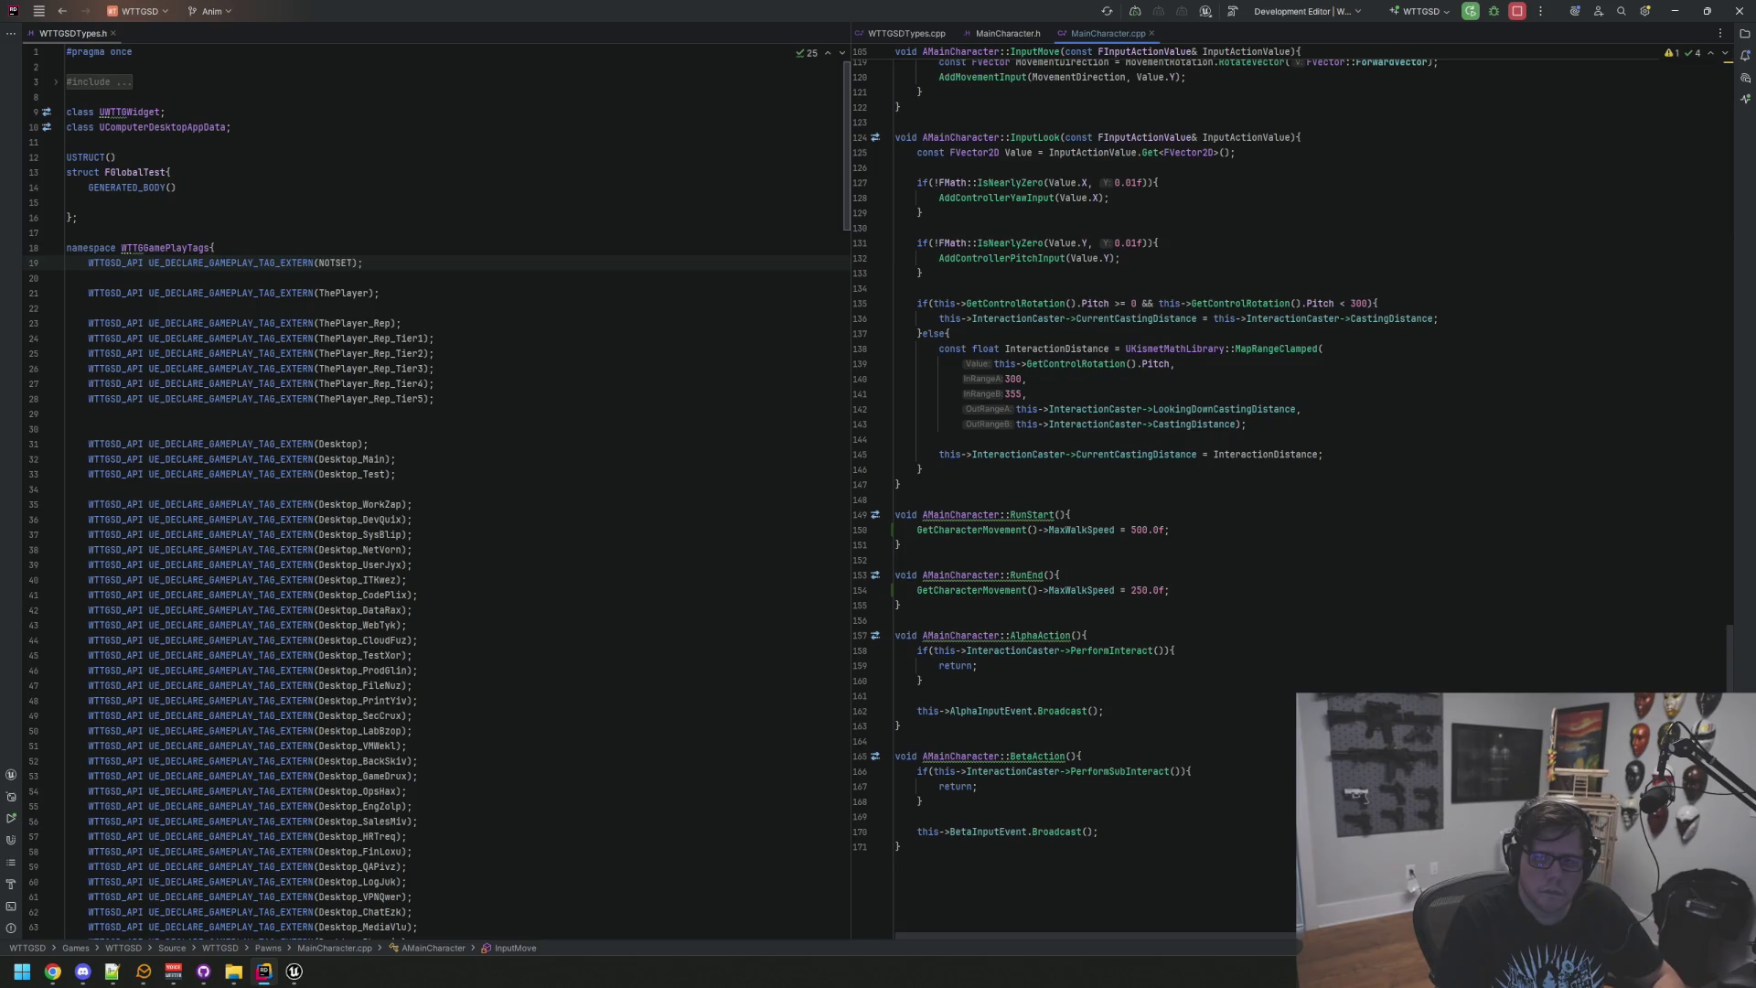
click(1316, 331)
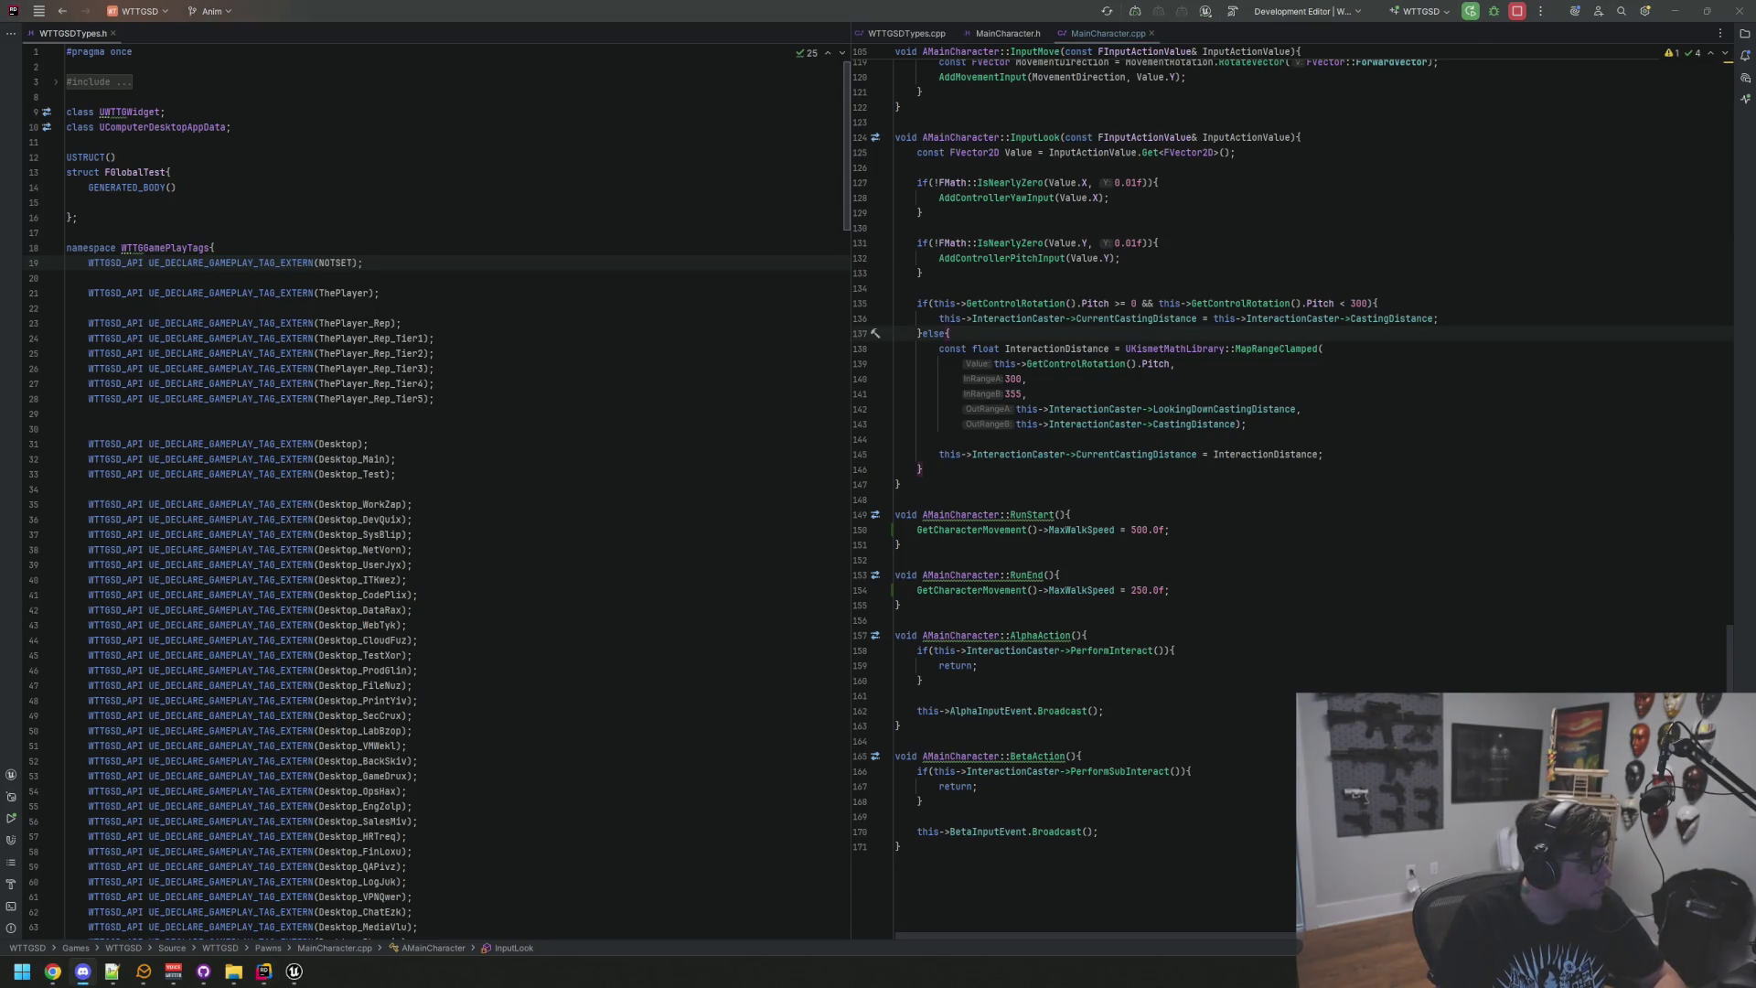
mouse_move(294, 971)
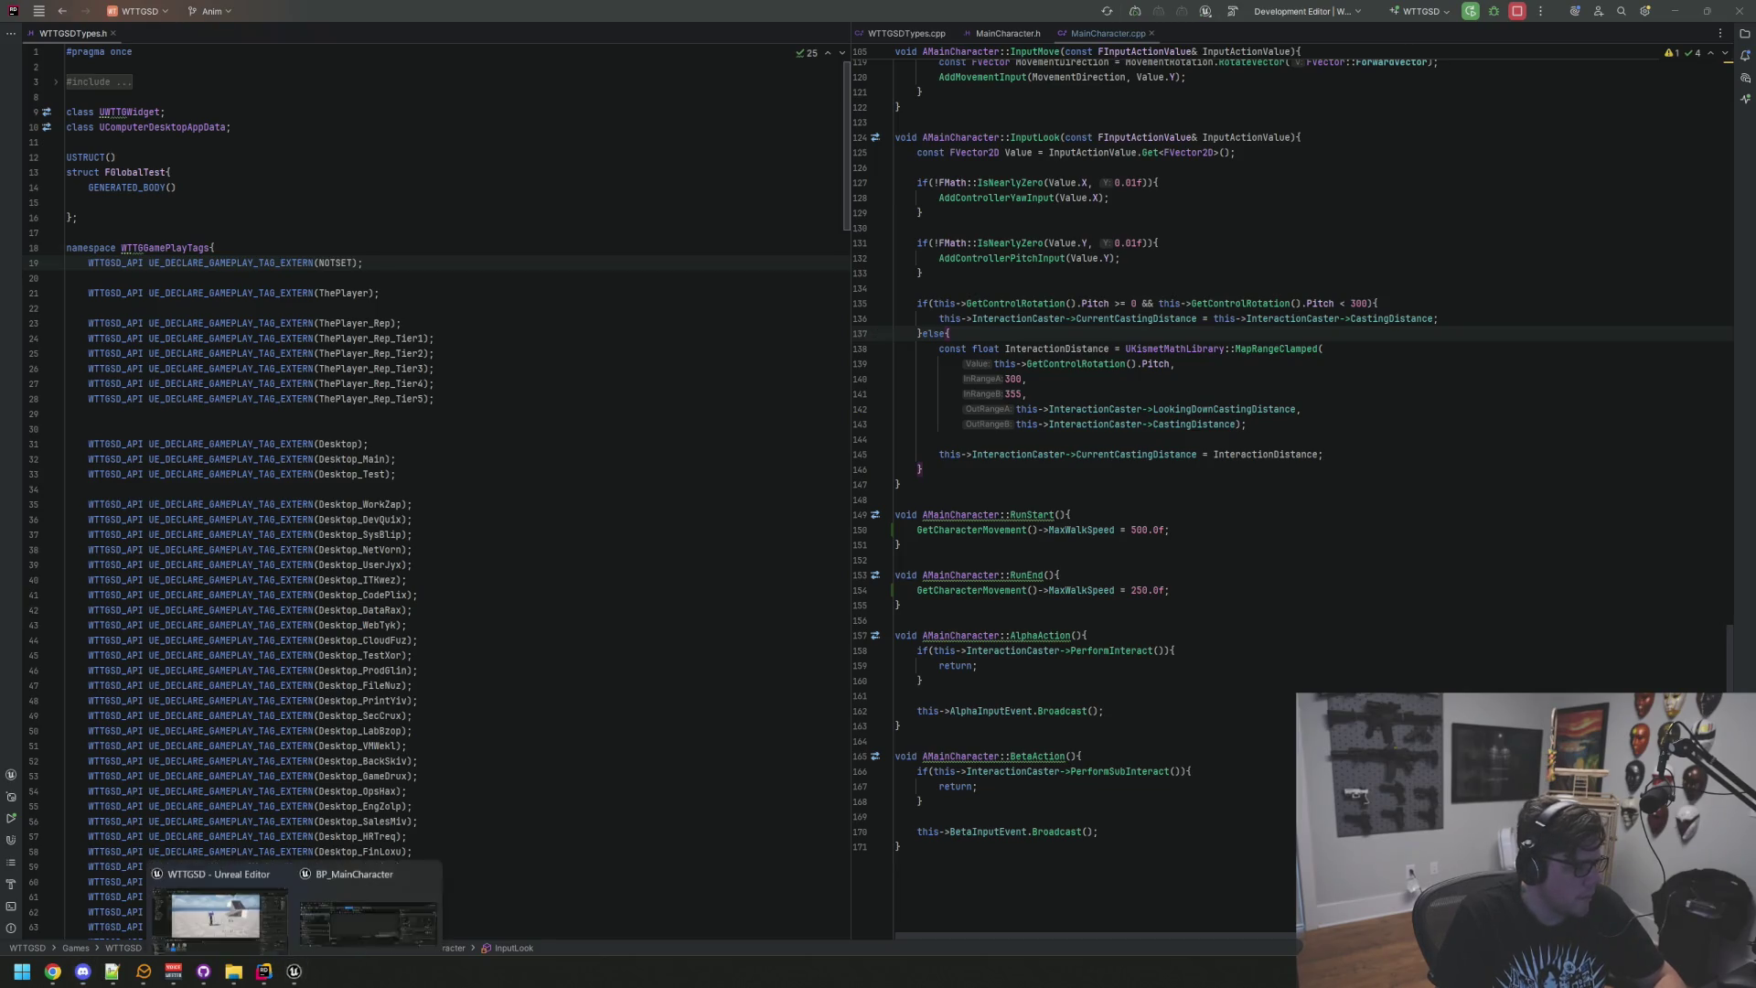
click(430, 860)
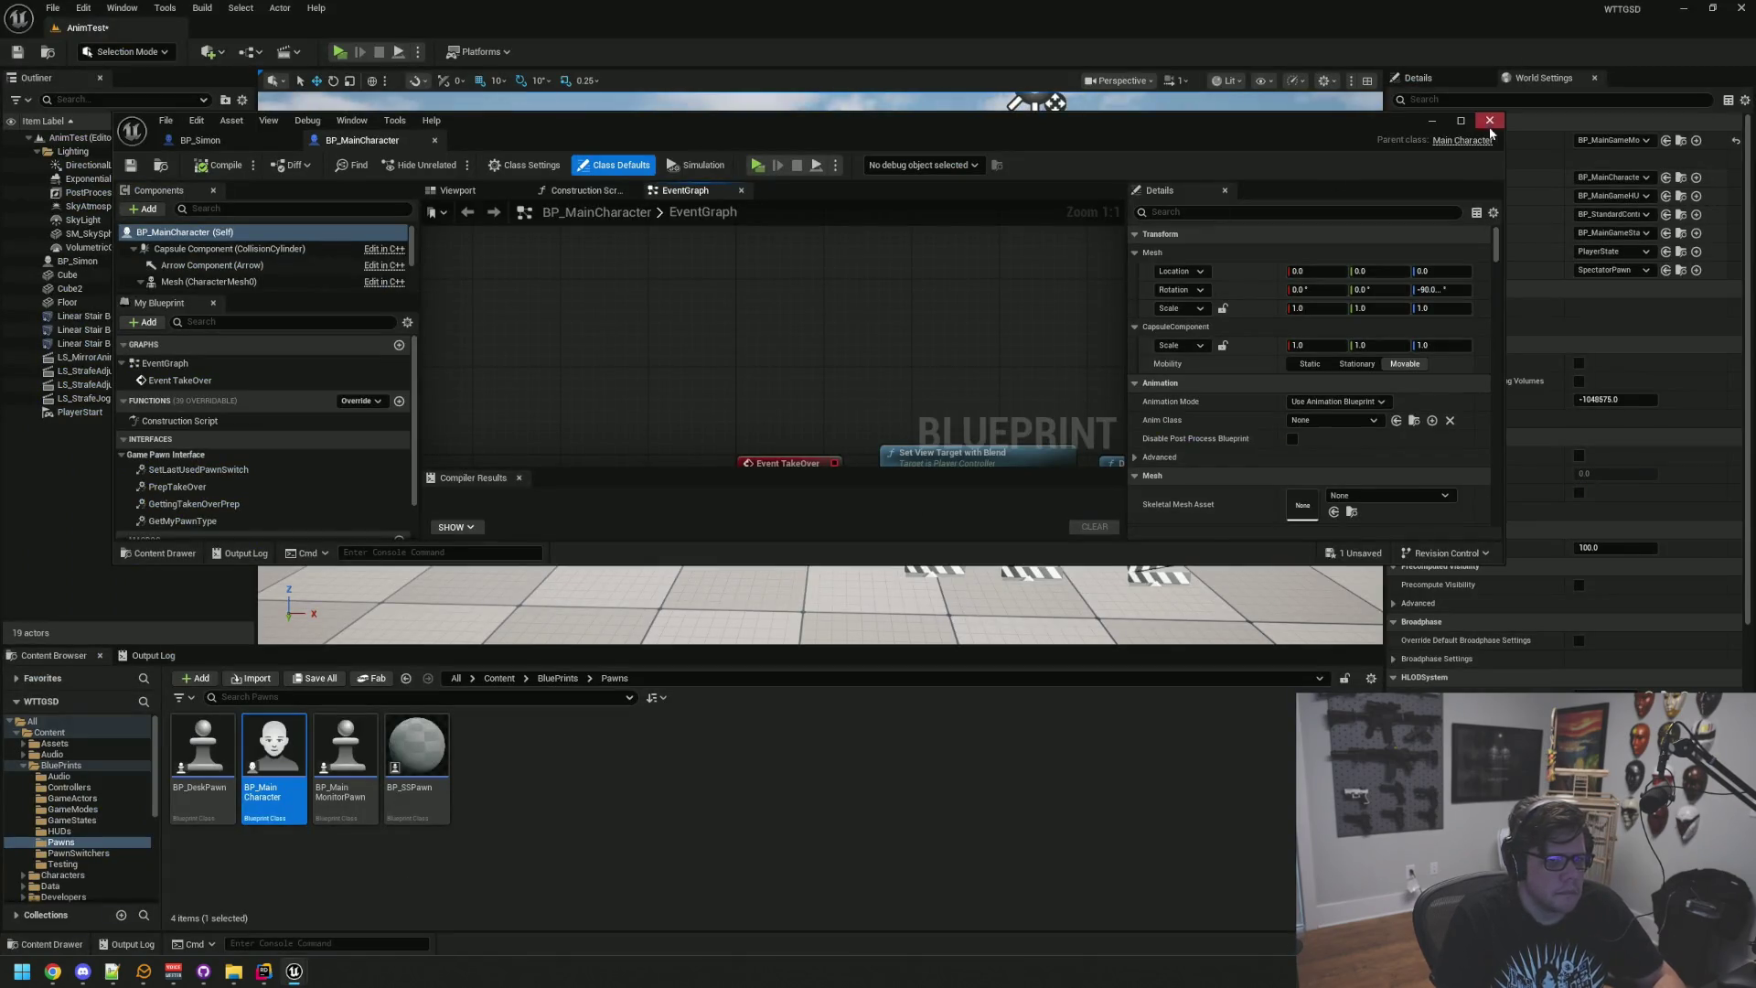
Step: Close BP_MainCharacter, show the Output Log, save AnimTest, and Live Coding-recompile the run-speed code
click(1490, 121)
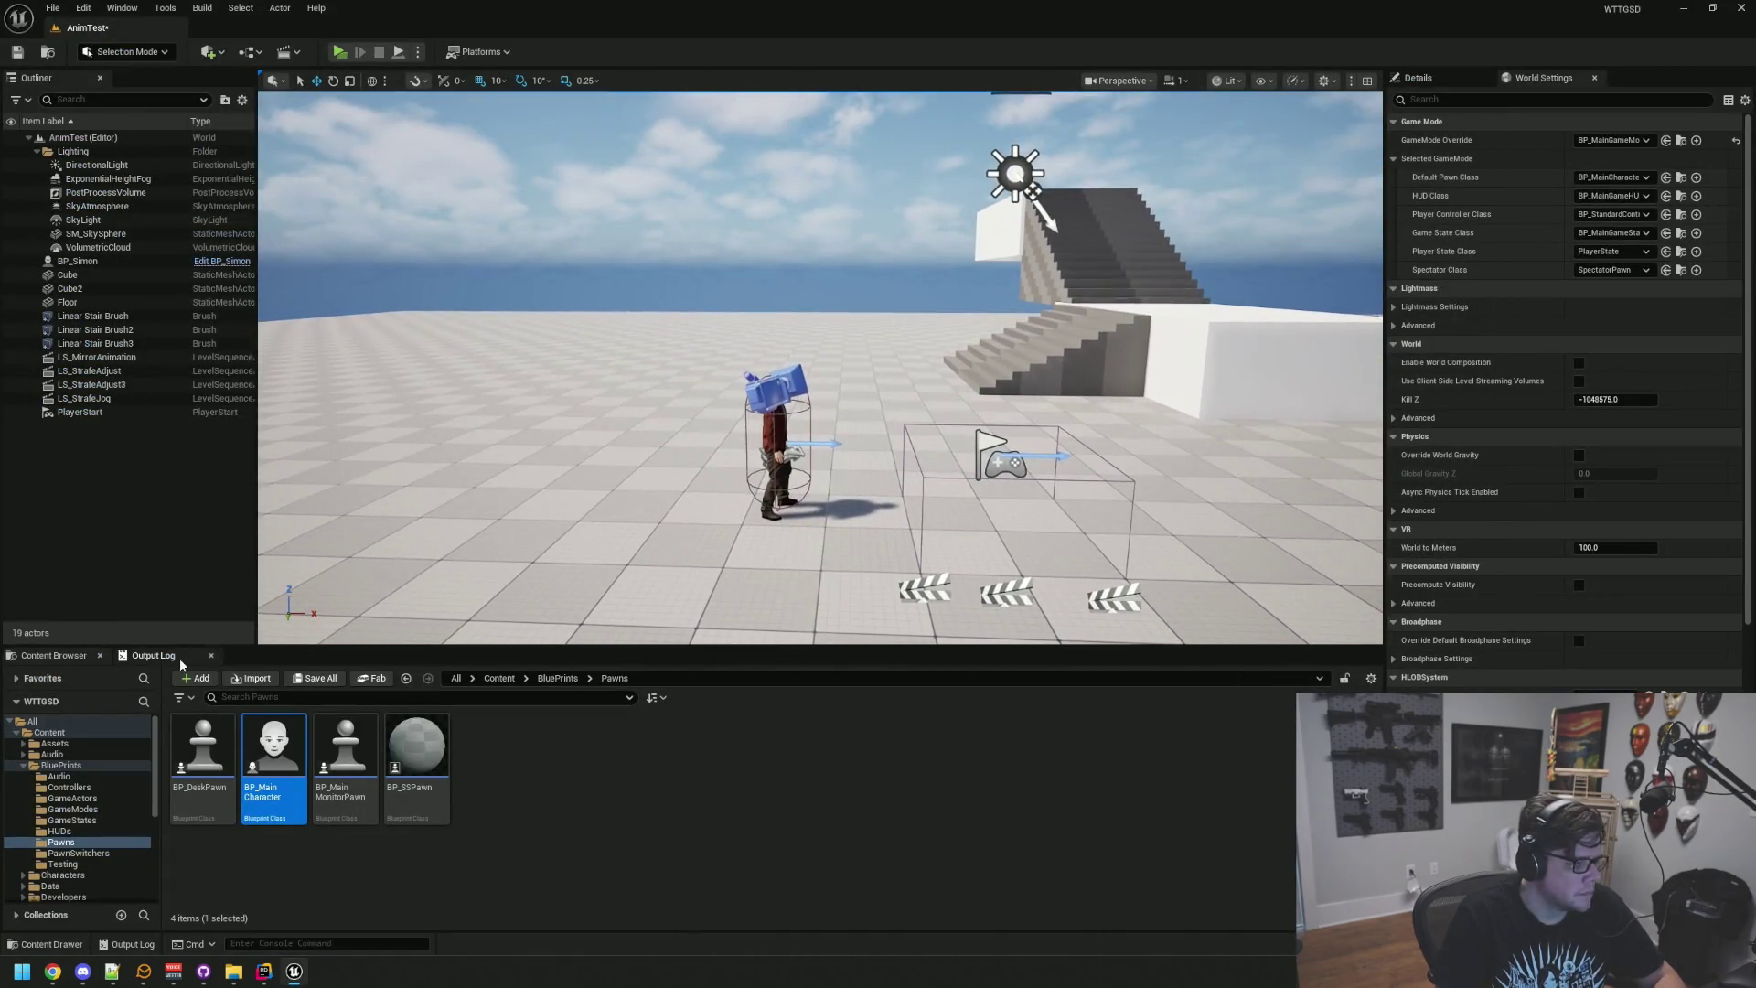
click(175, 661)
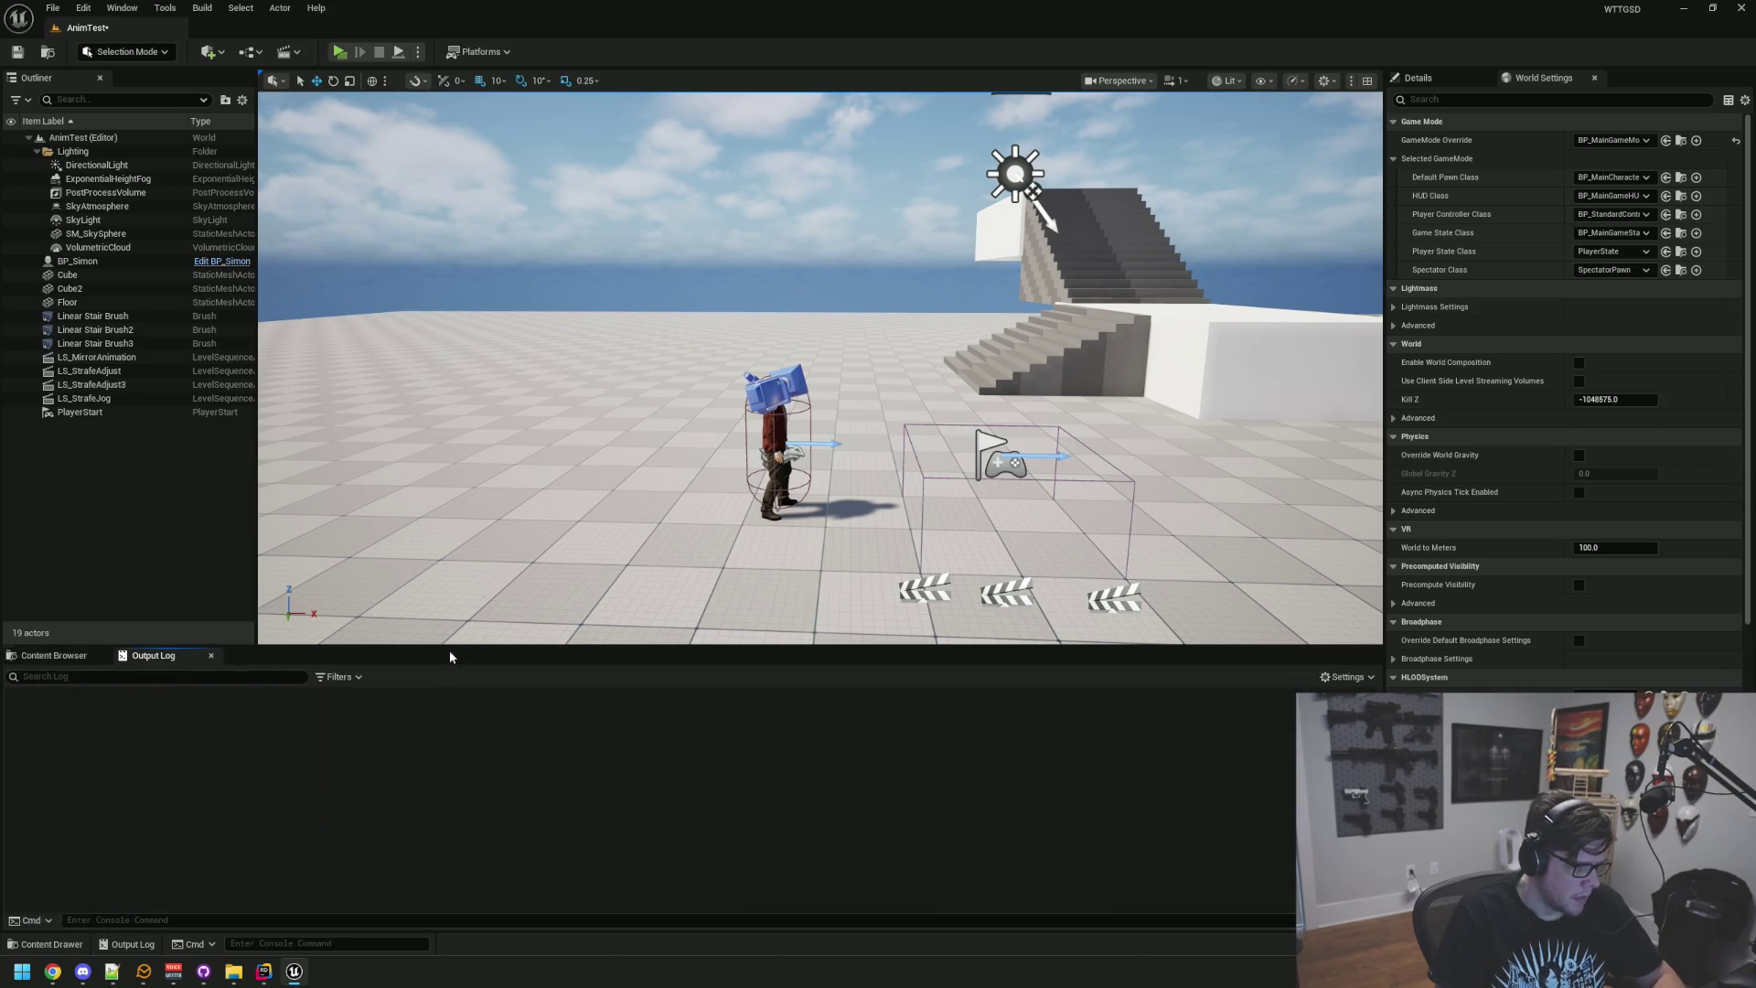
key(ctrl+s)
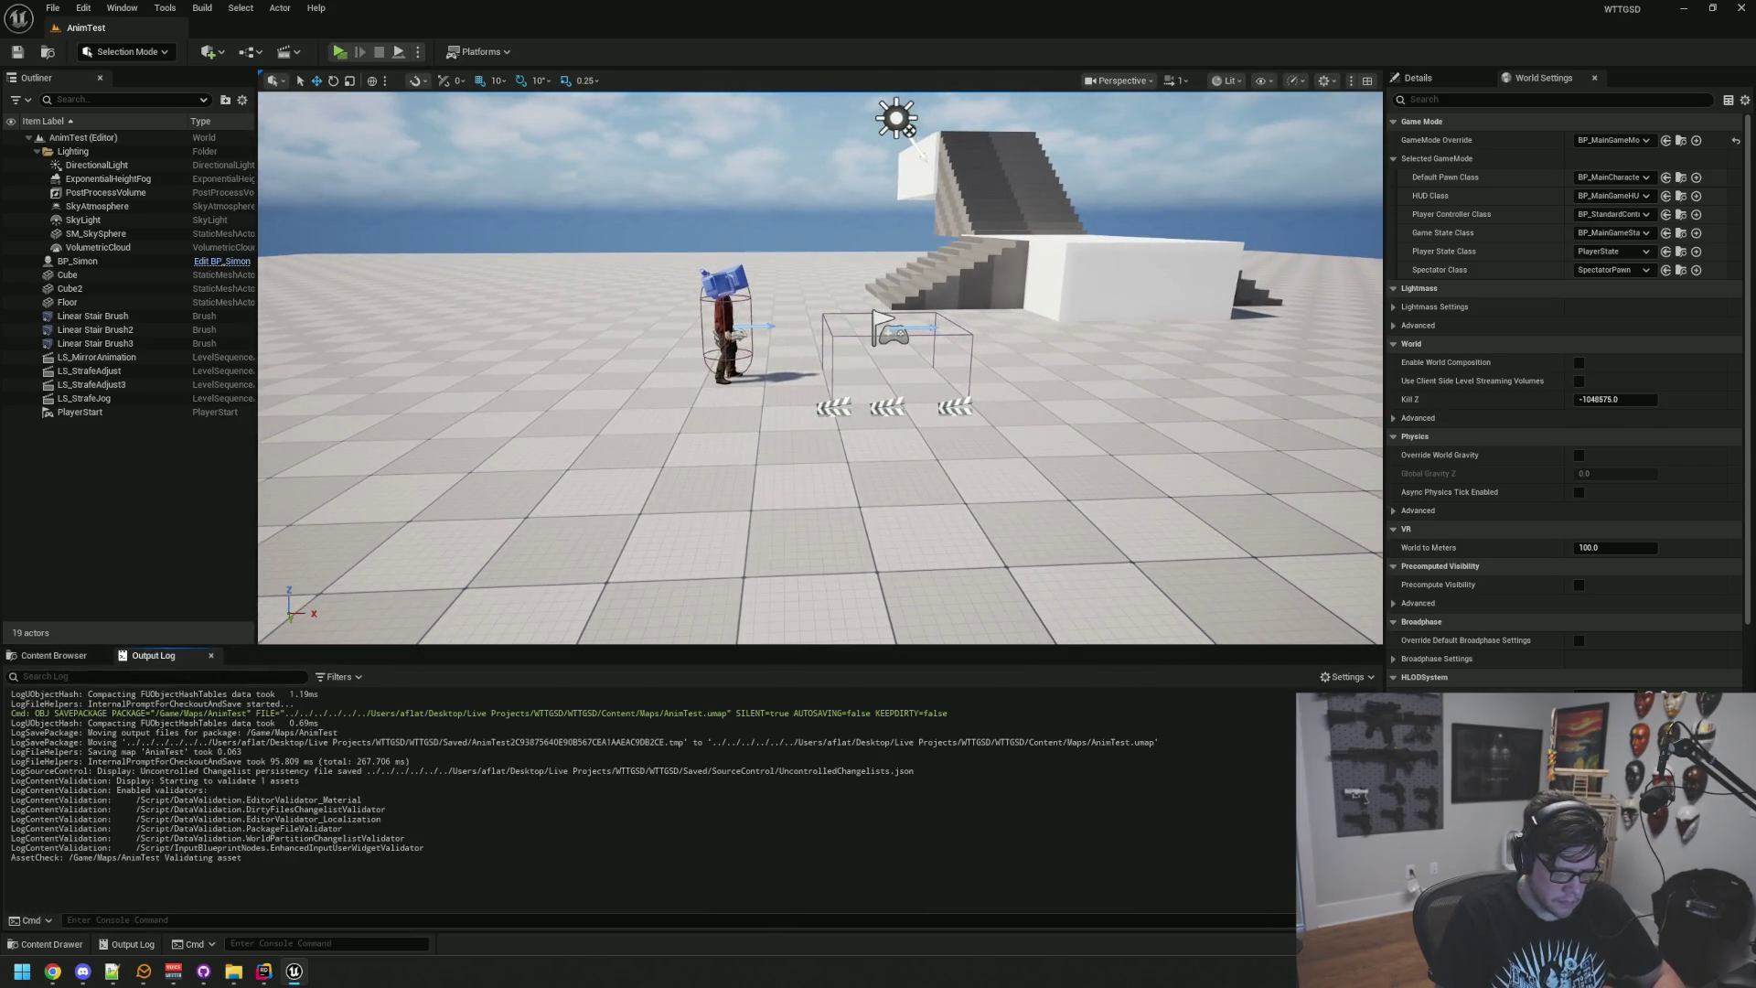
key(ctrl+alt+F11)
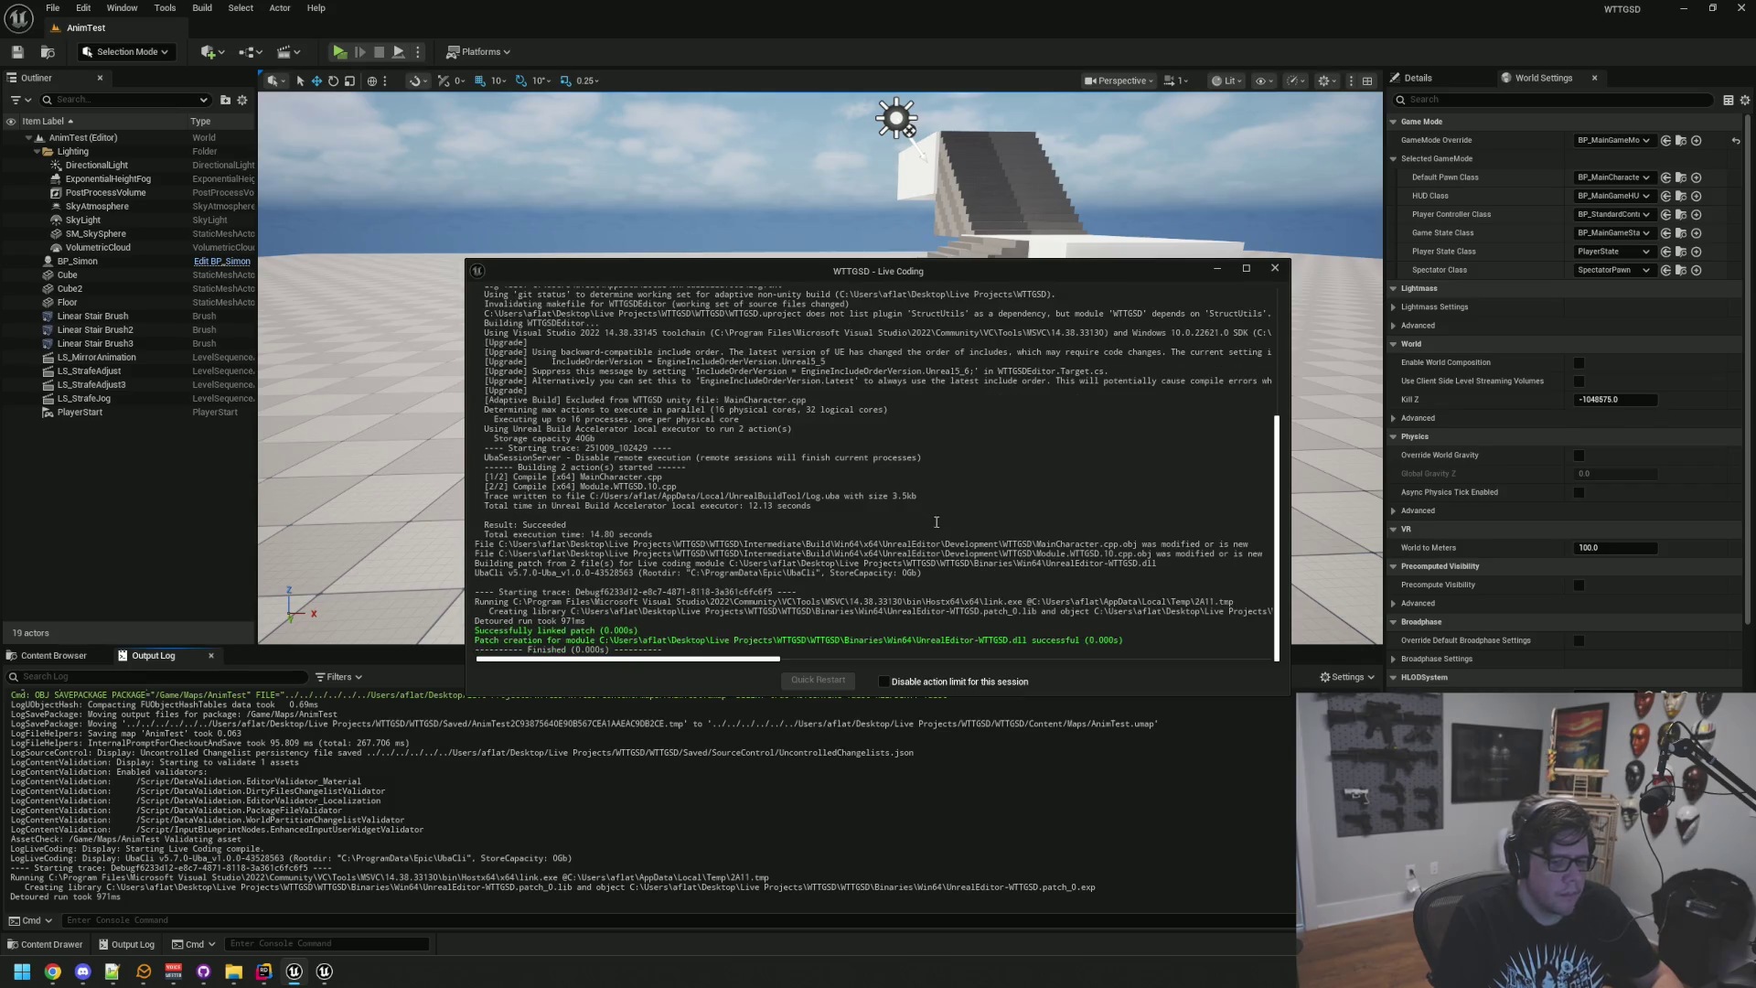
click(1276, 268)
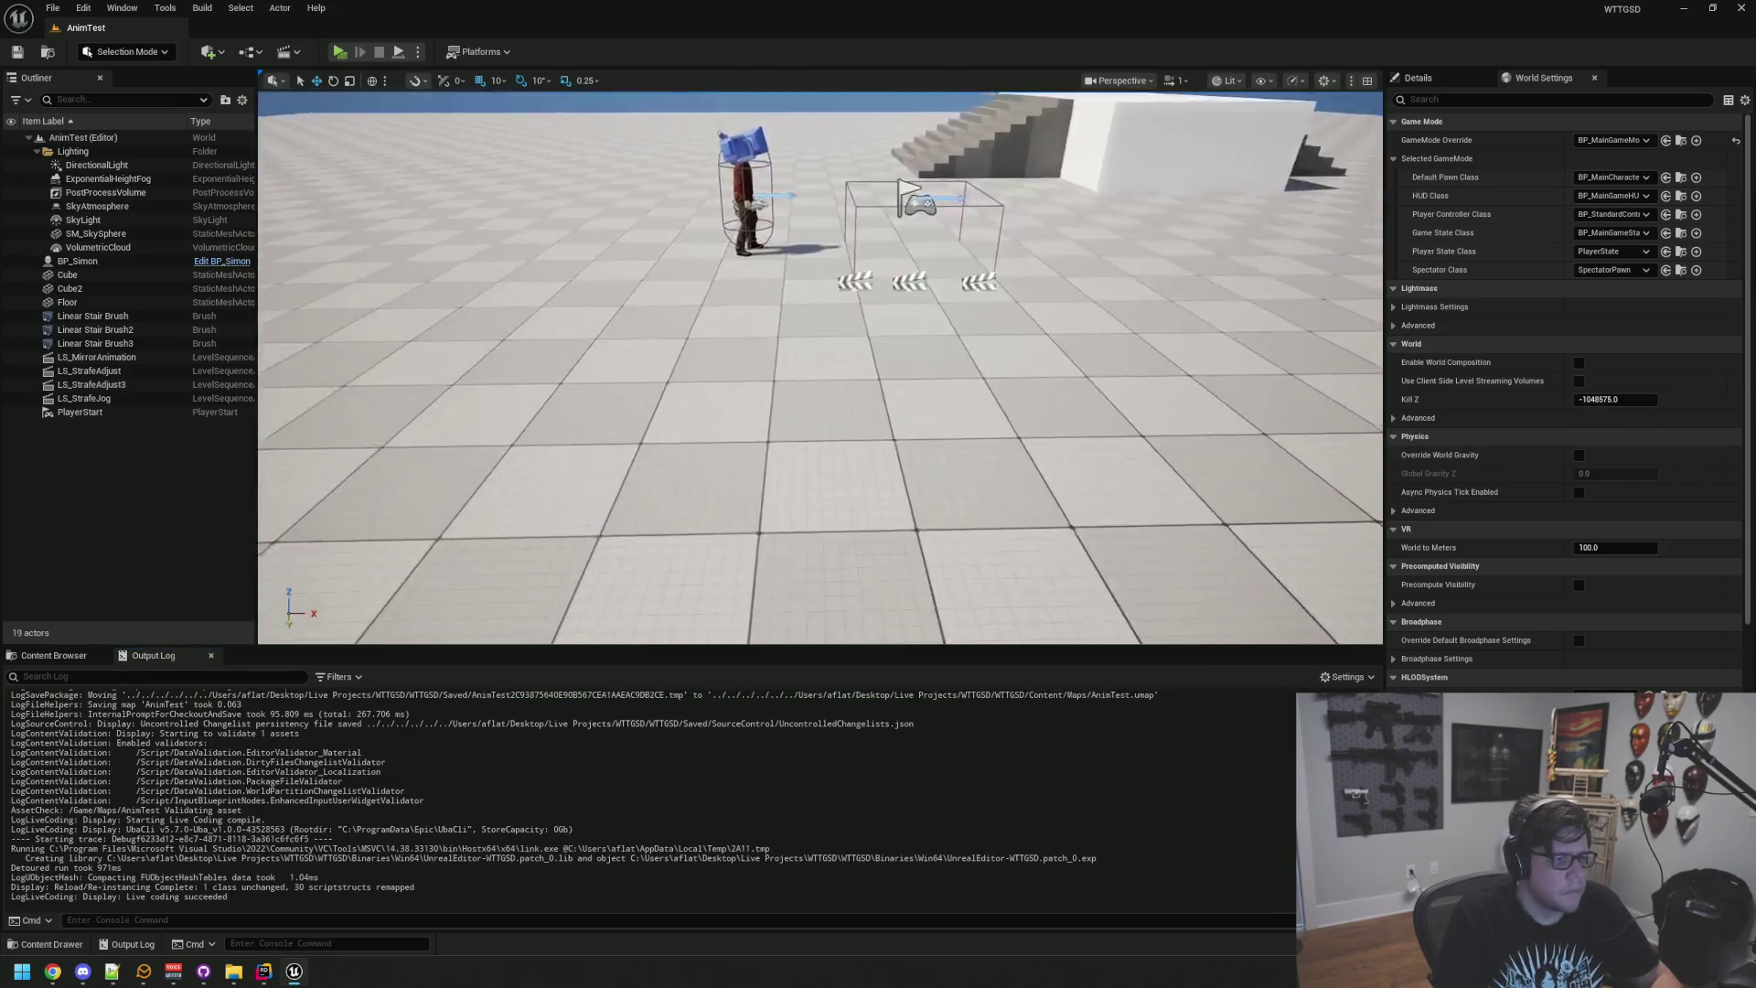
click(340, 51)
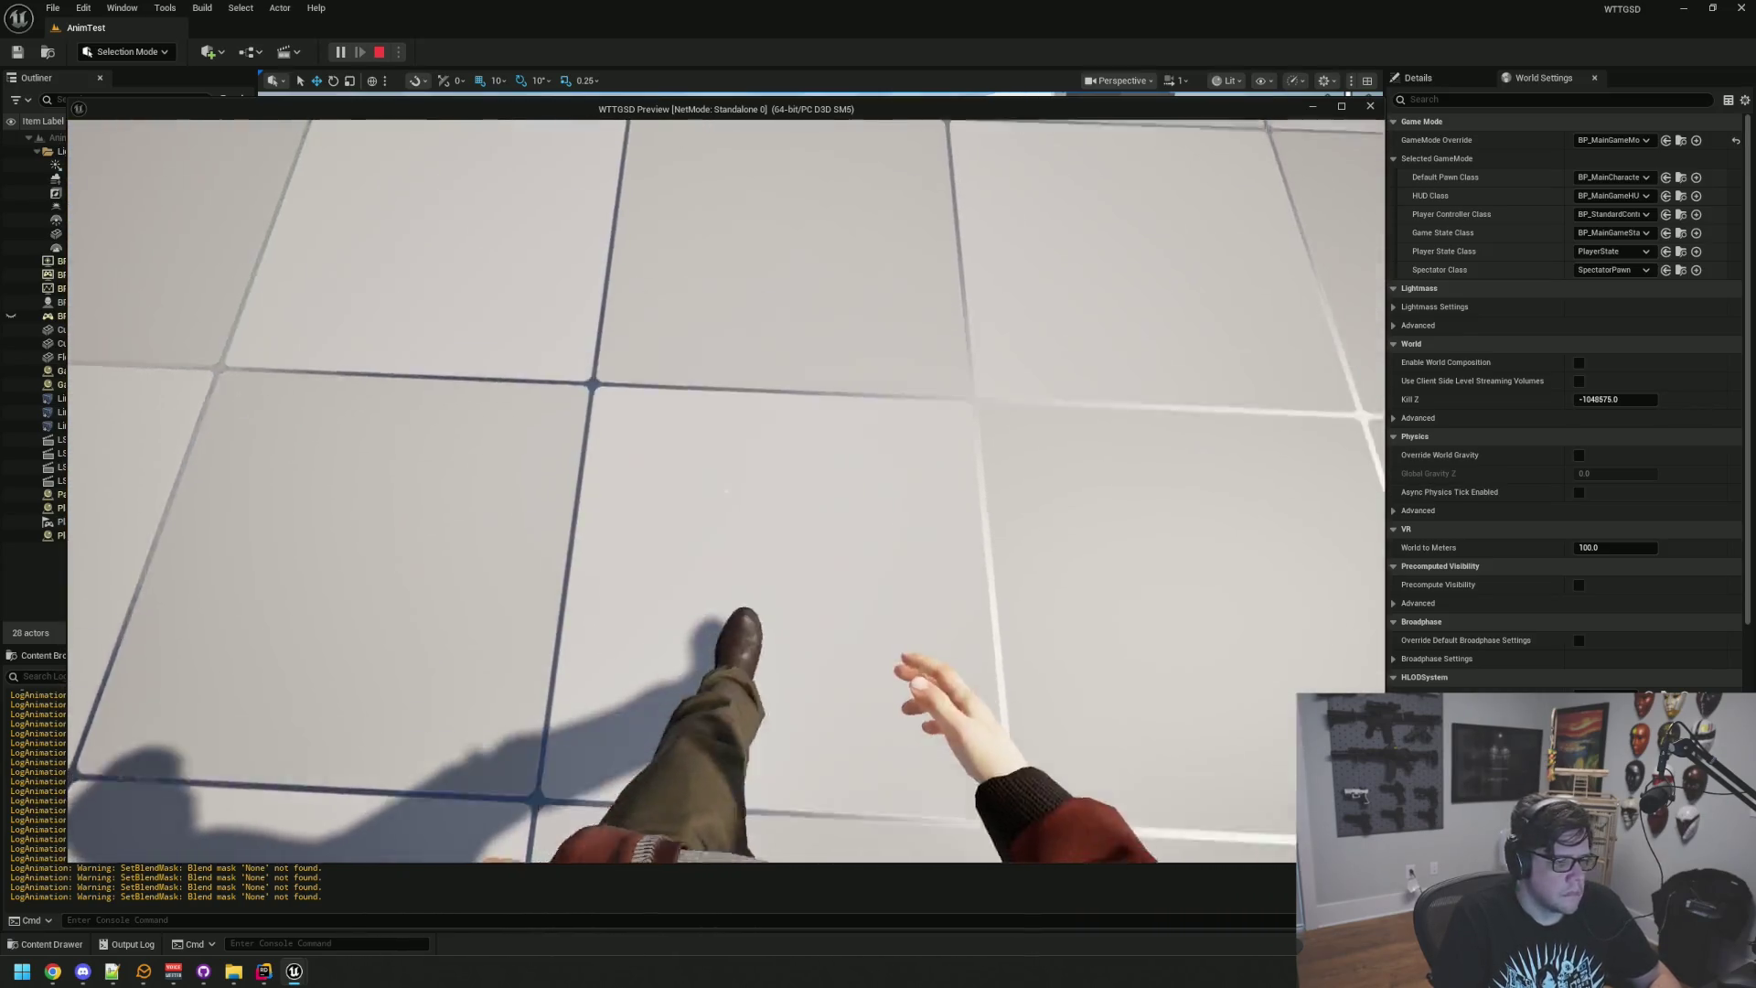
key(Escape)
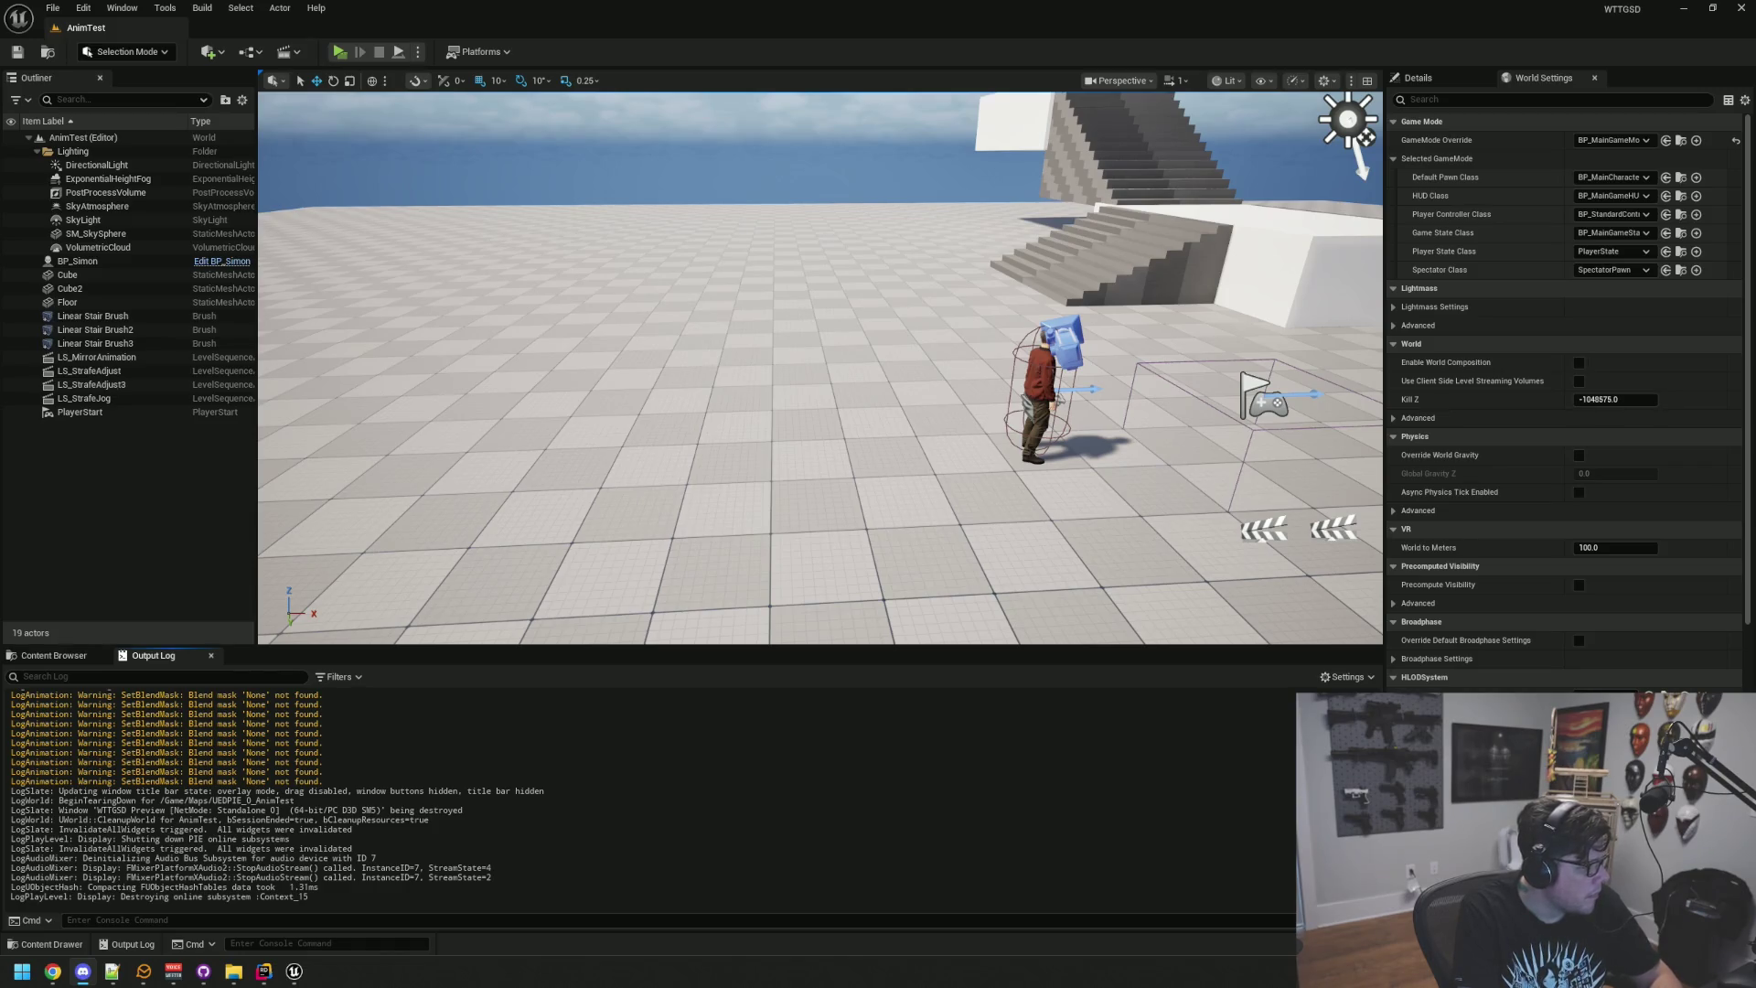
key(alt+Tab)
Step: Commit to Anim, push to origin, switch to main and fetch, then close GitHub Desktop
click(600, 833)
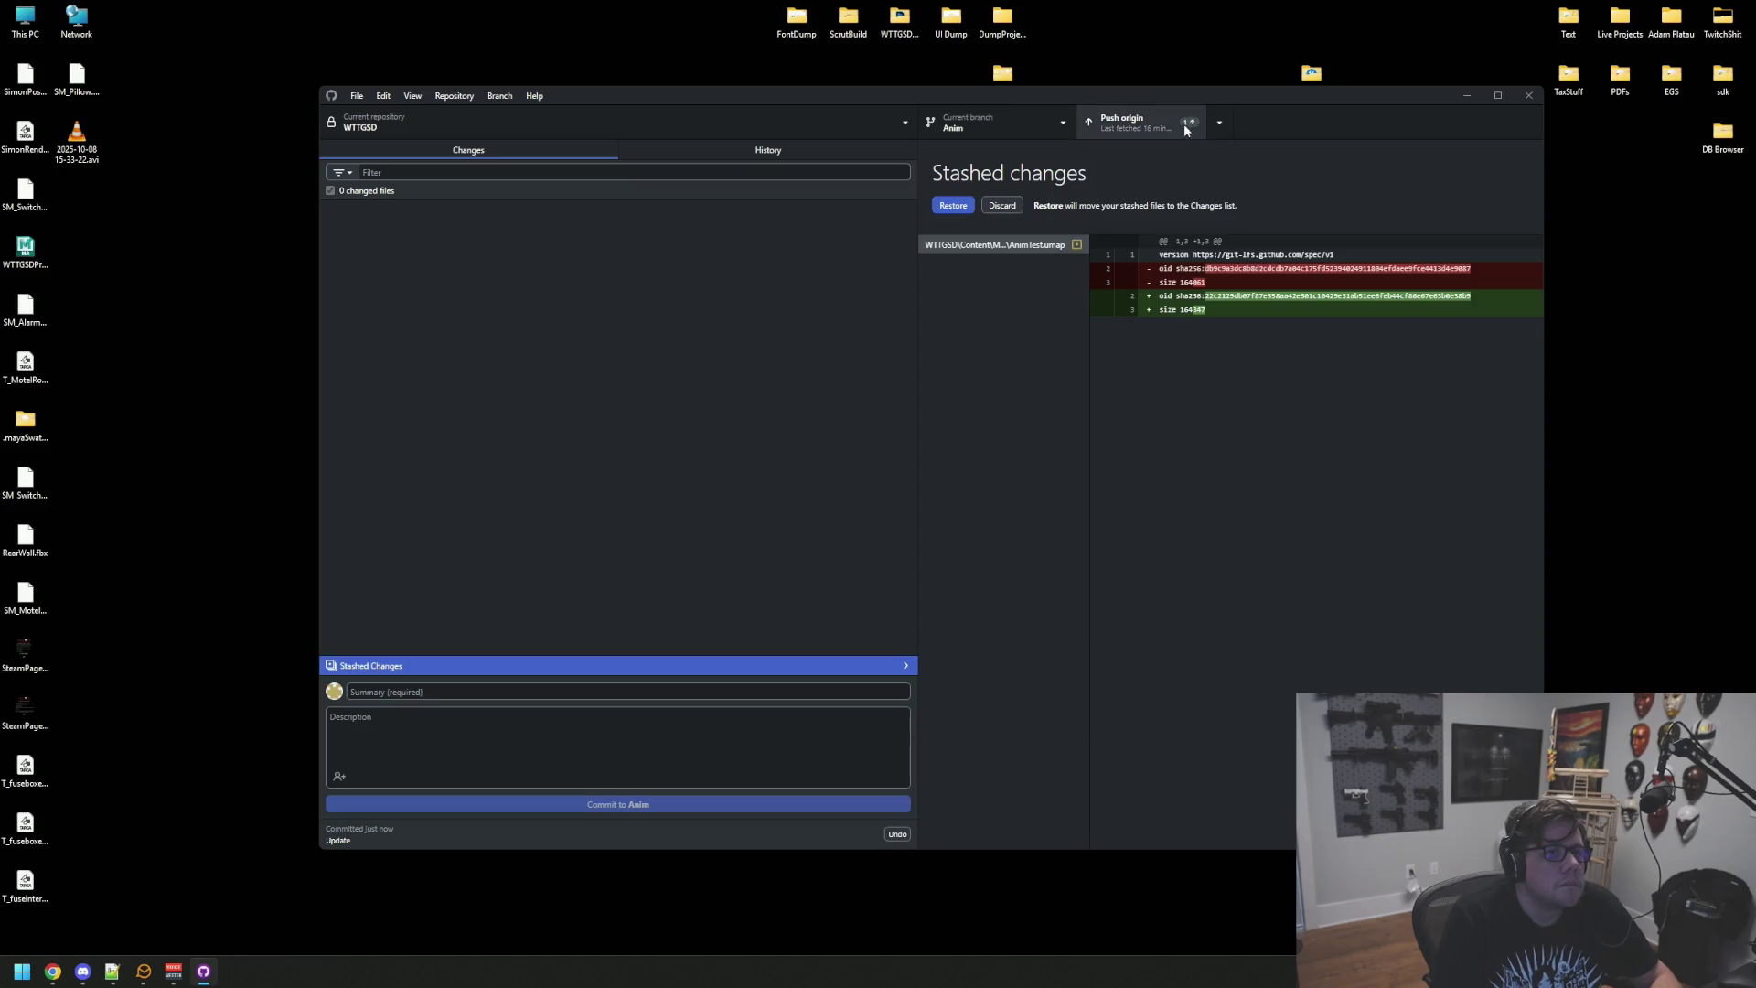
click(1155, 133)
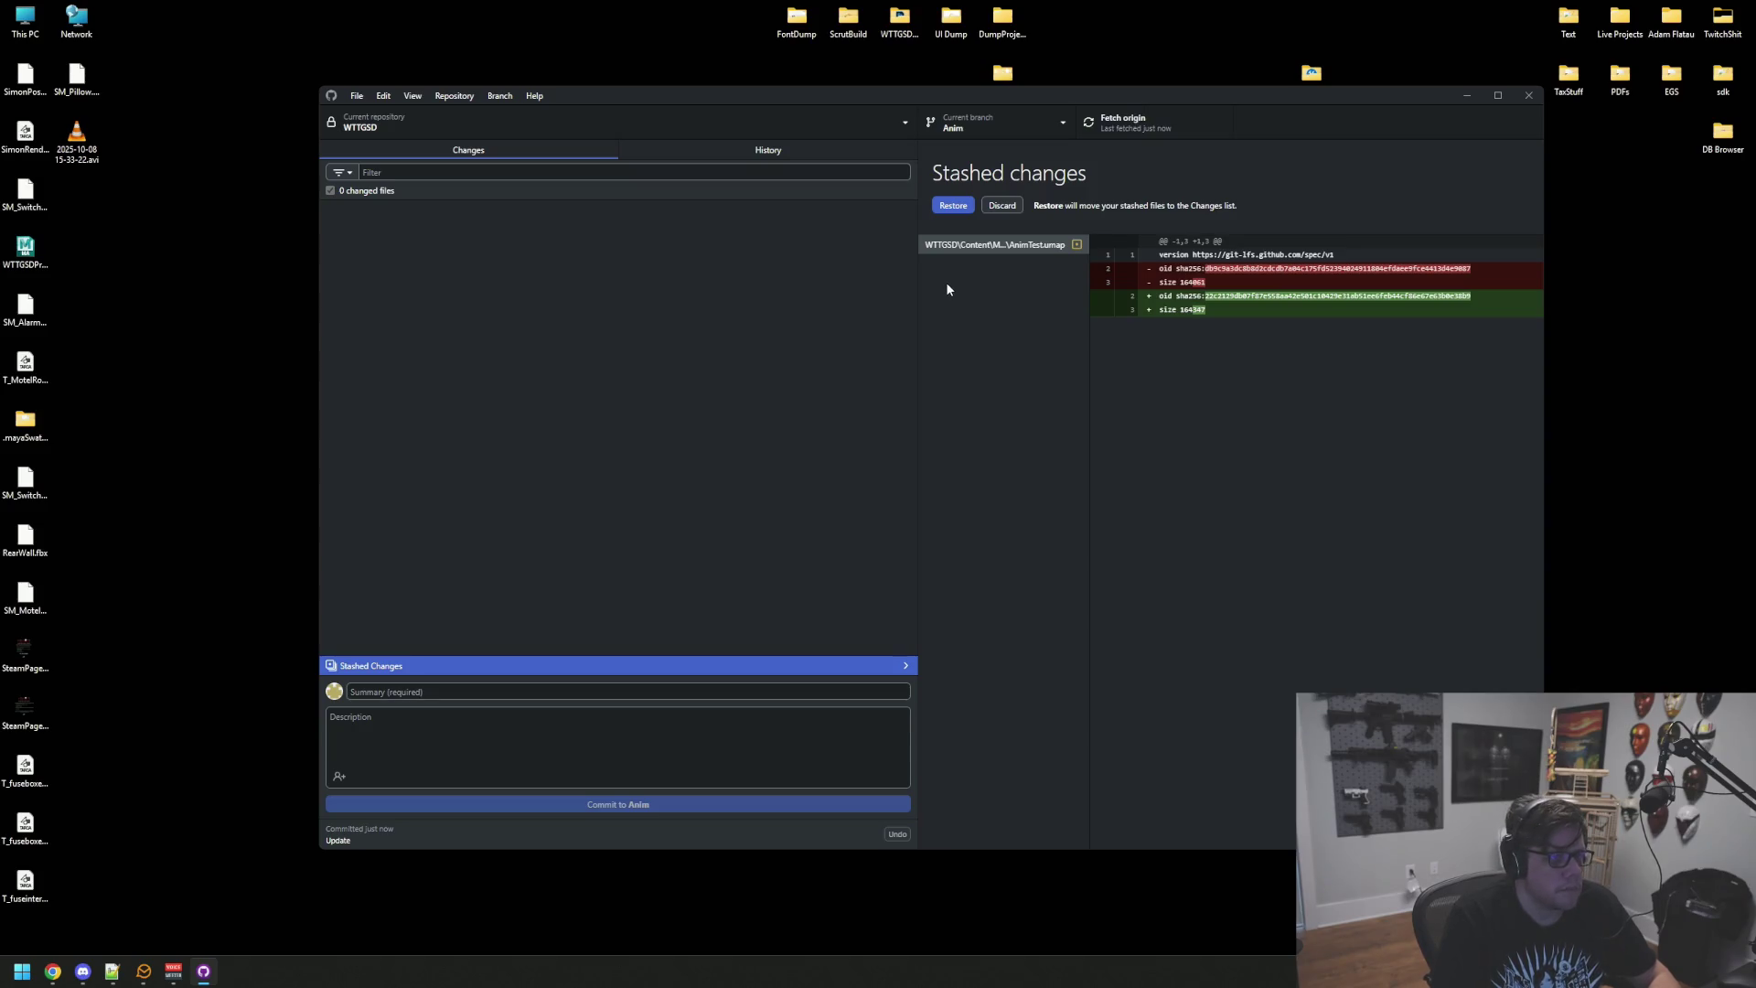
click(984, 124)
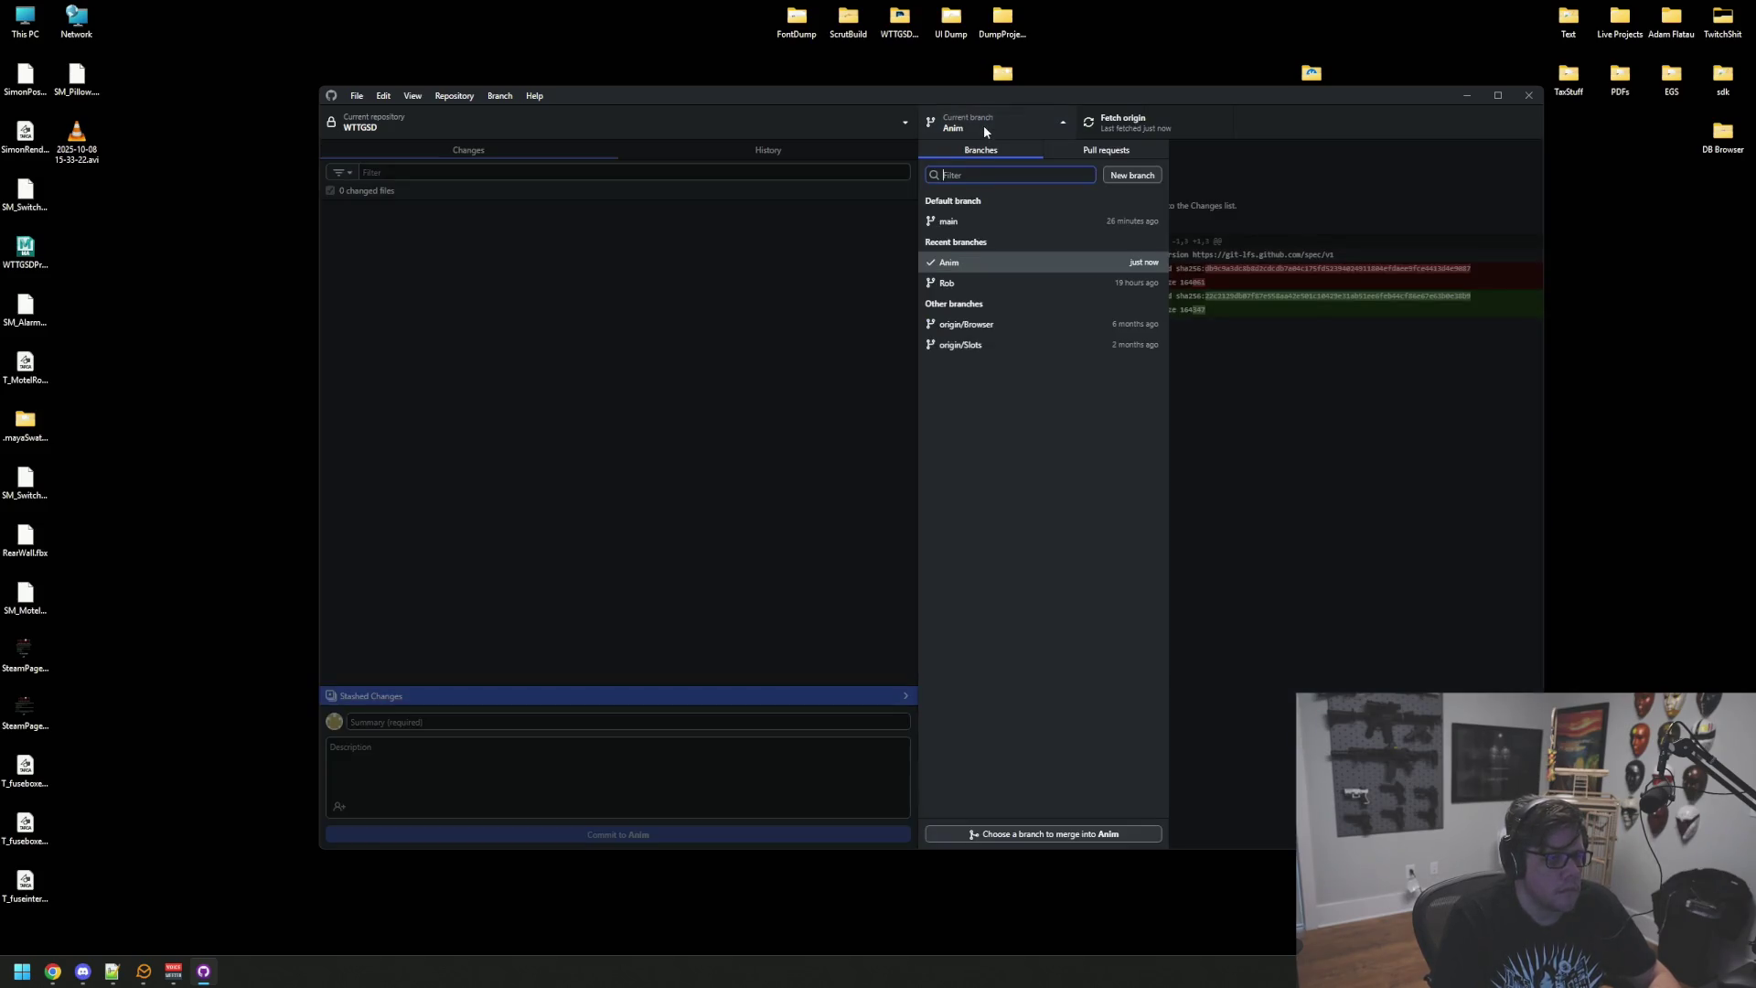
click(966, 216)
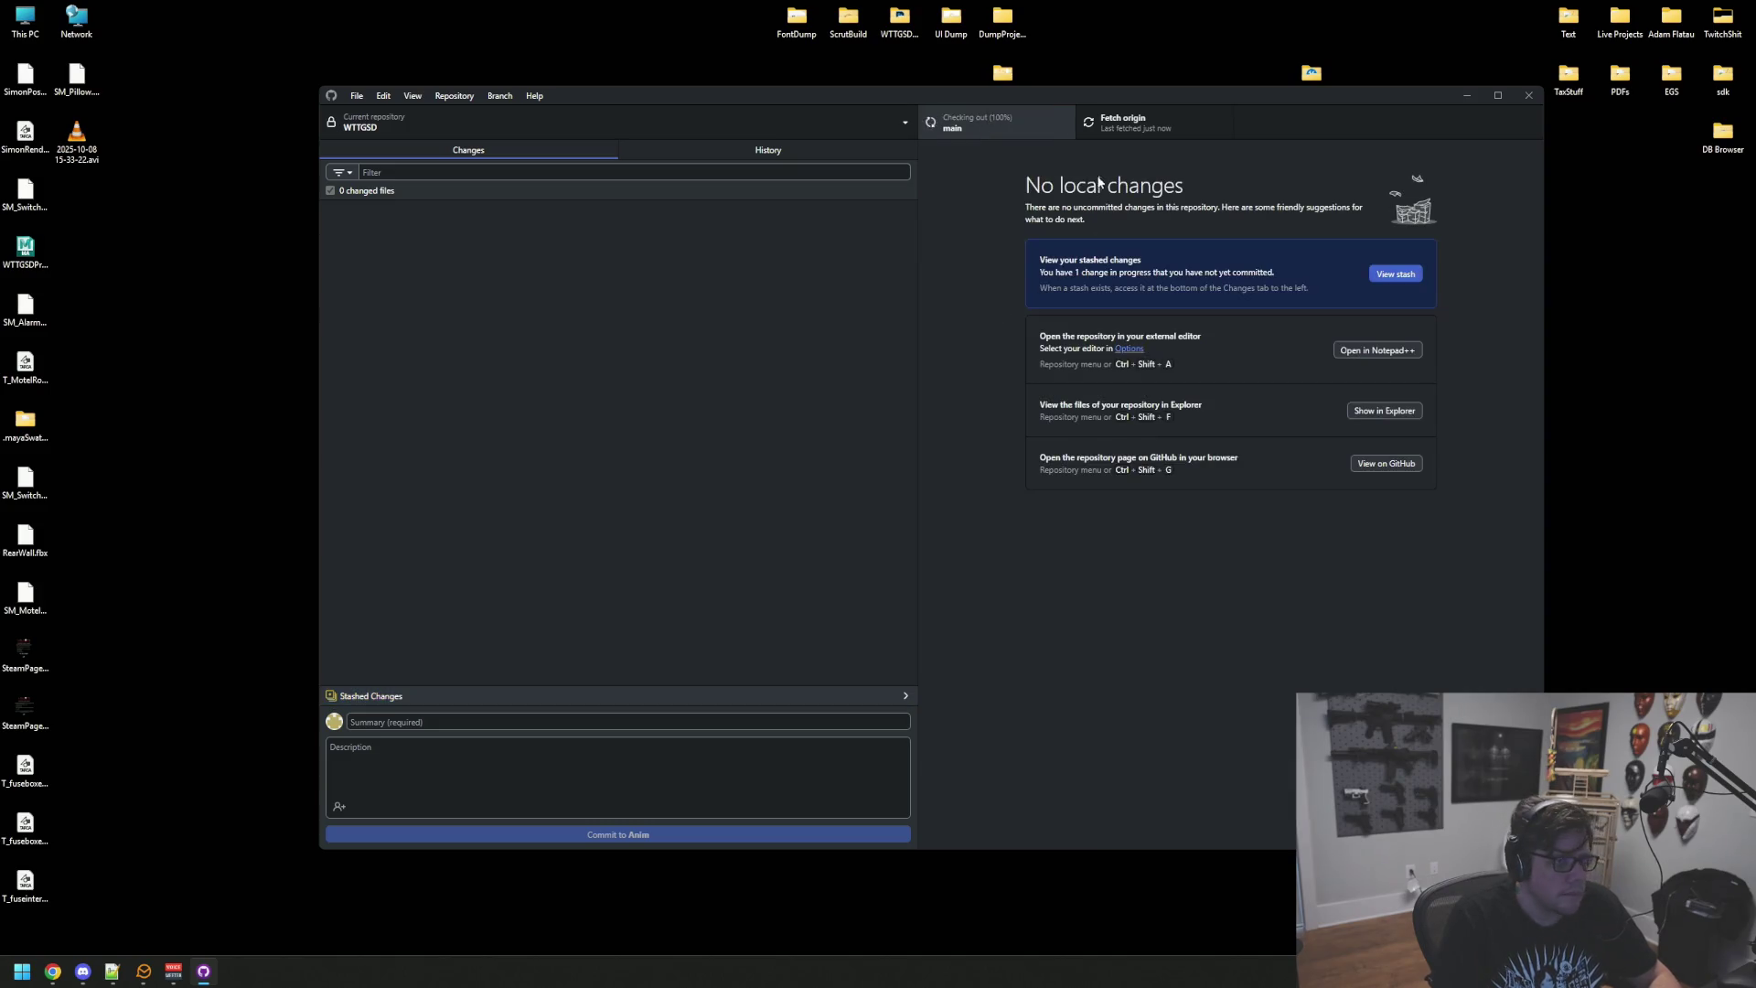
click(1115, 138)
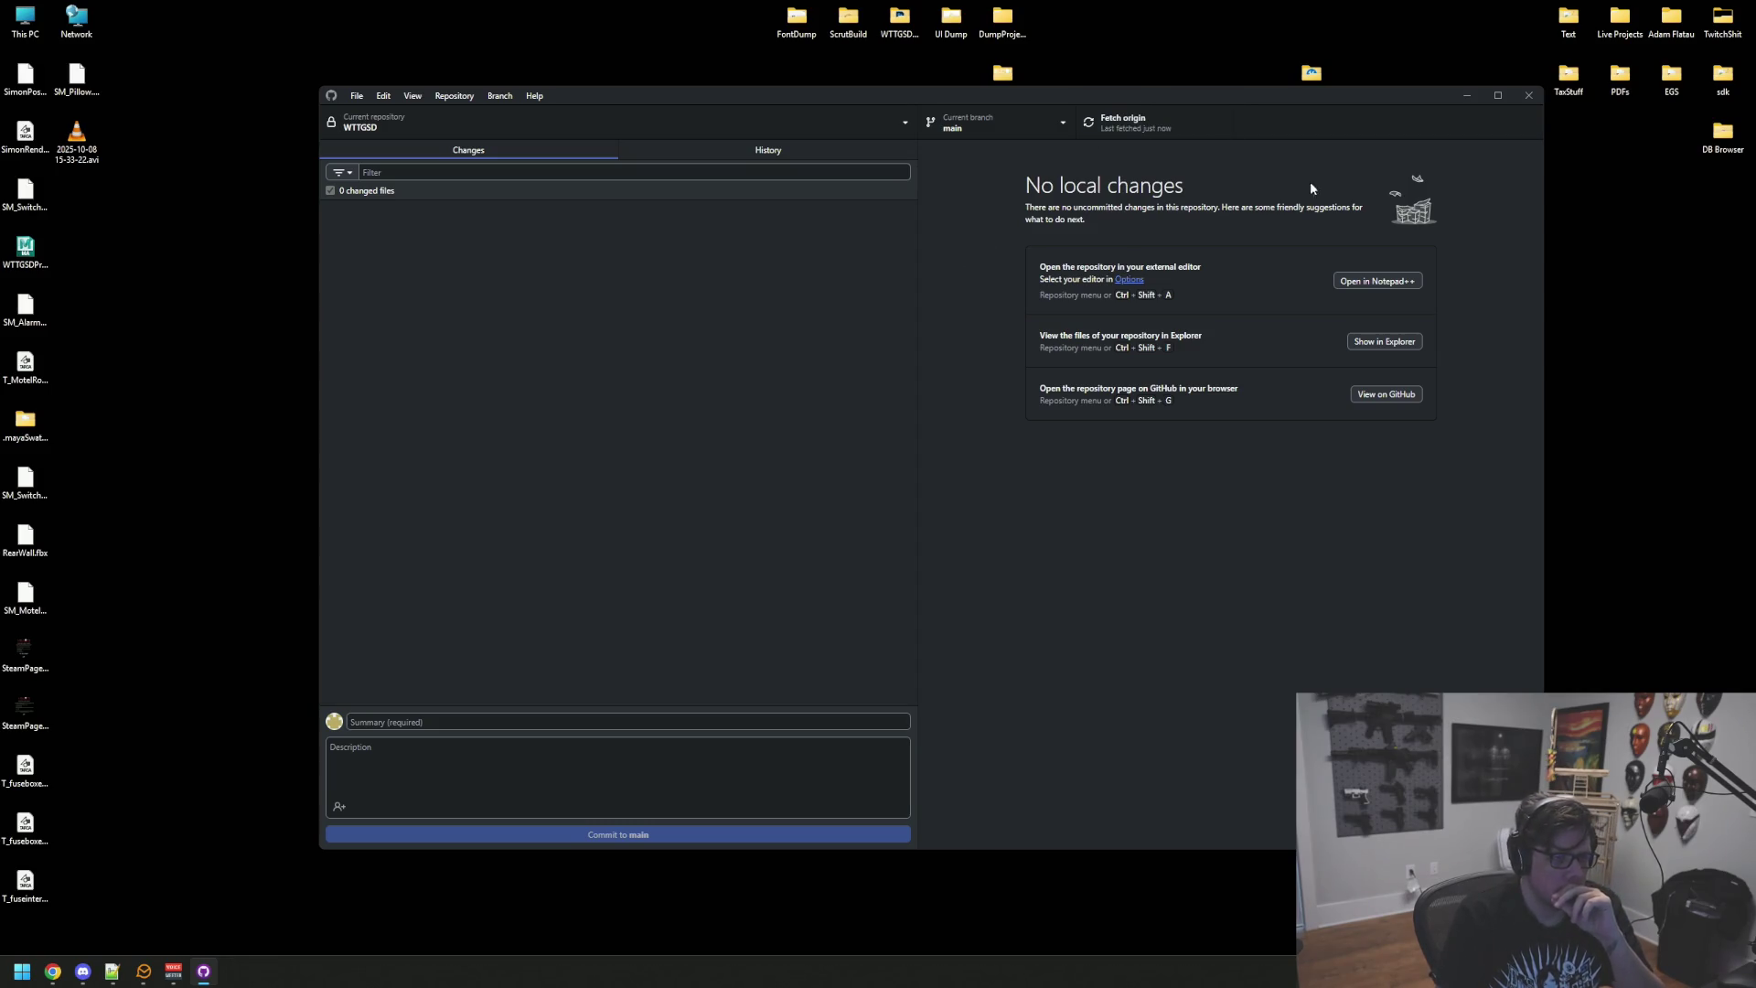
click(1529, 95)
Step: Generate Visual Studio project files for WTTGSD.uproject in its folder, then launch it in Unreal
double_click(1620, 18)
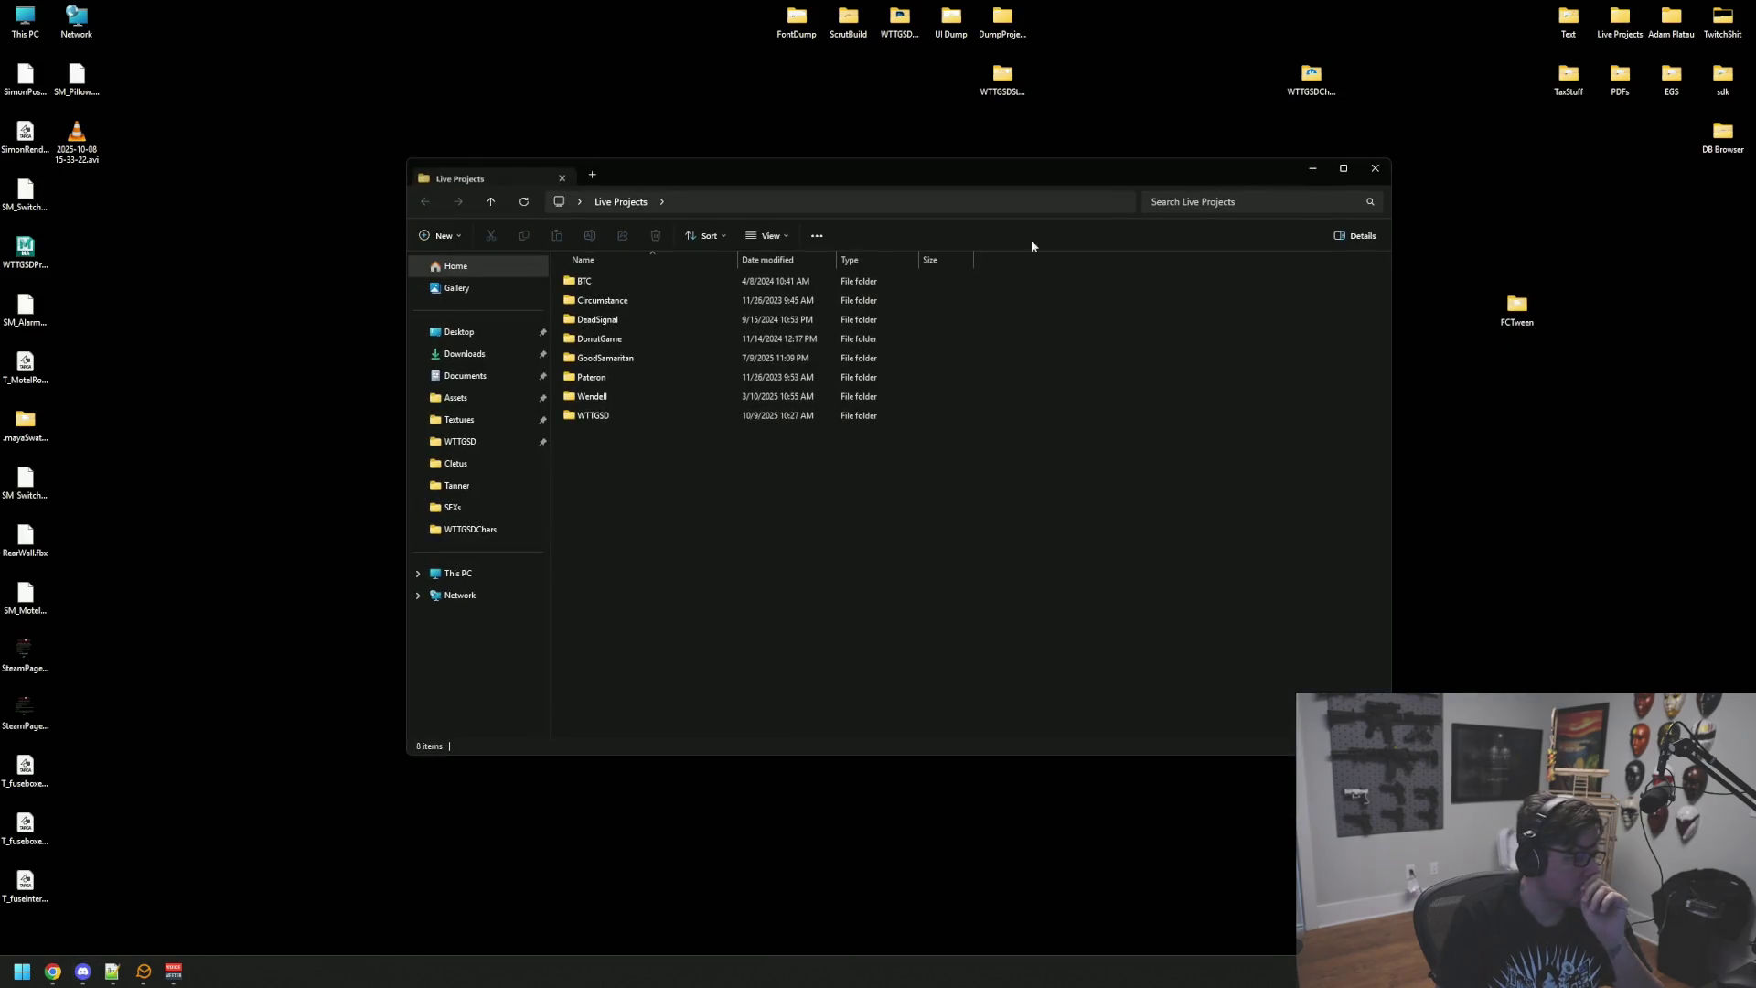
double_click(648, 413)
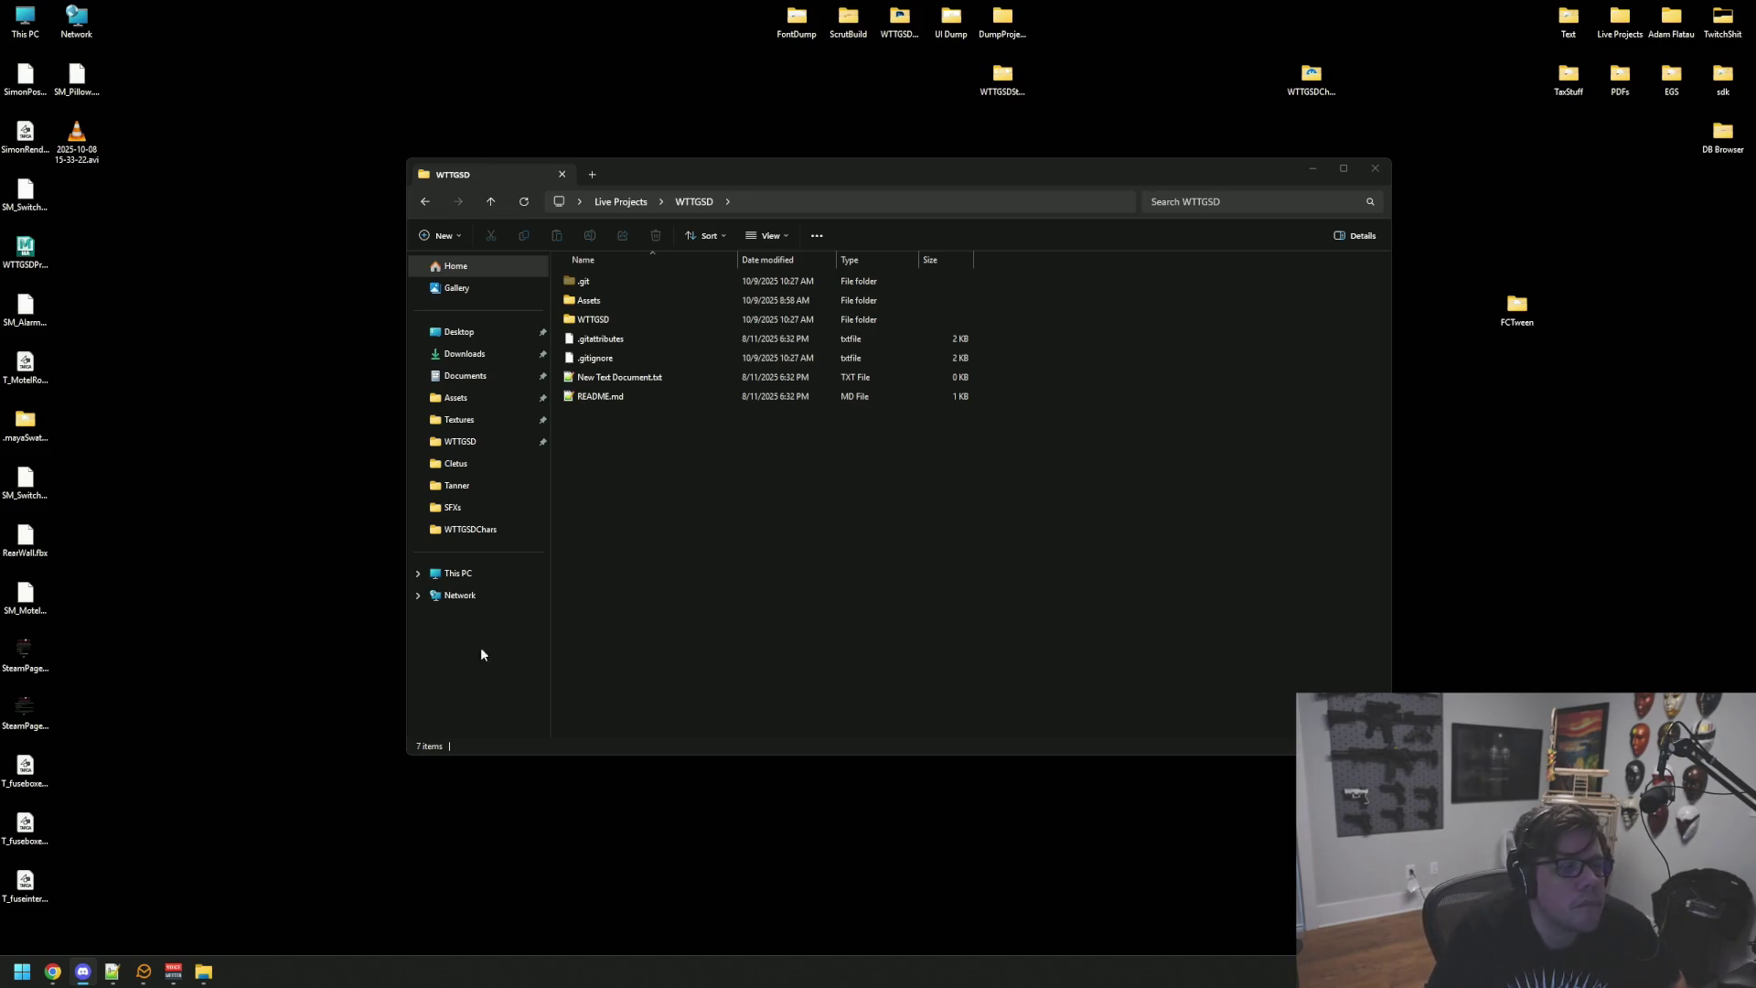
click(699, 600)
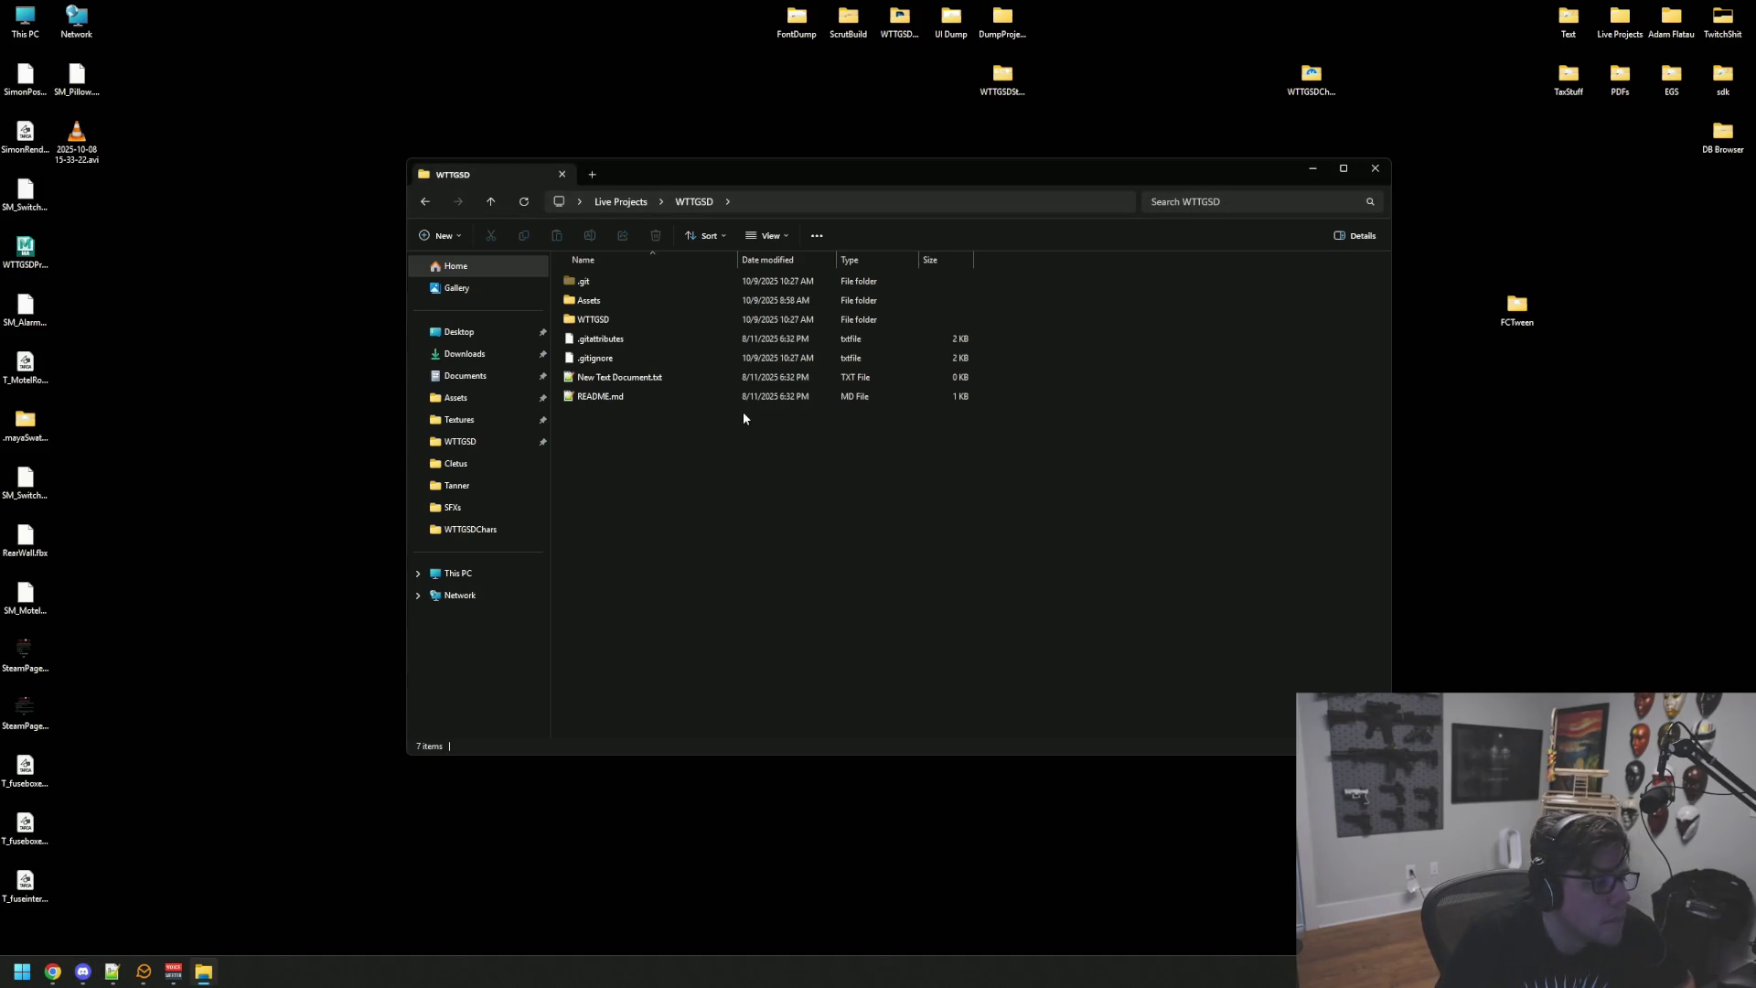
mouse_move(711, 174)
mouse_down()
mouse_move(781, 173)
mouse_move(752, 188)
mouse_move(771, 171)
mouse_move(767, 194)
mouse_up()
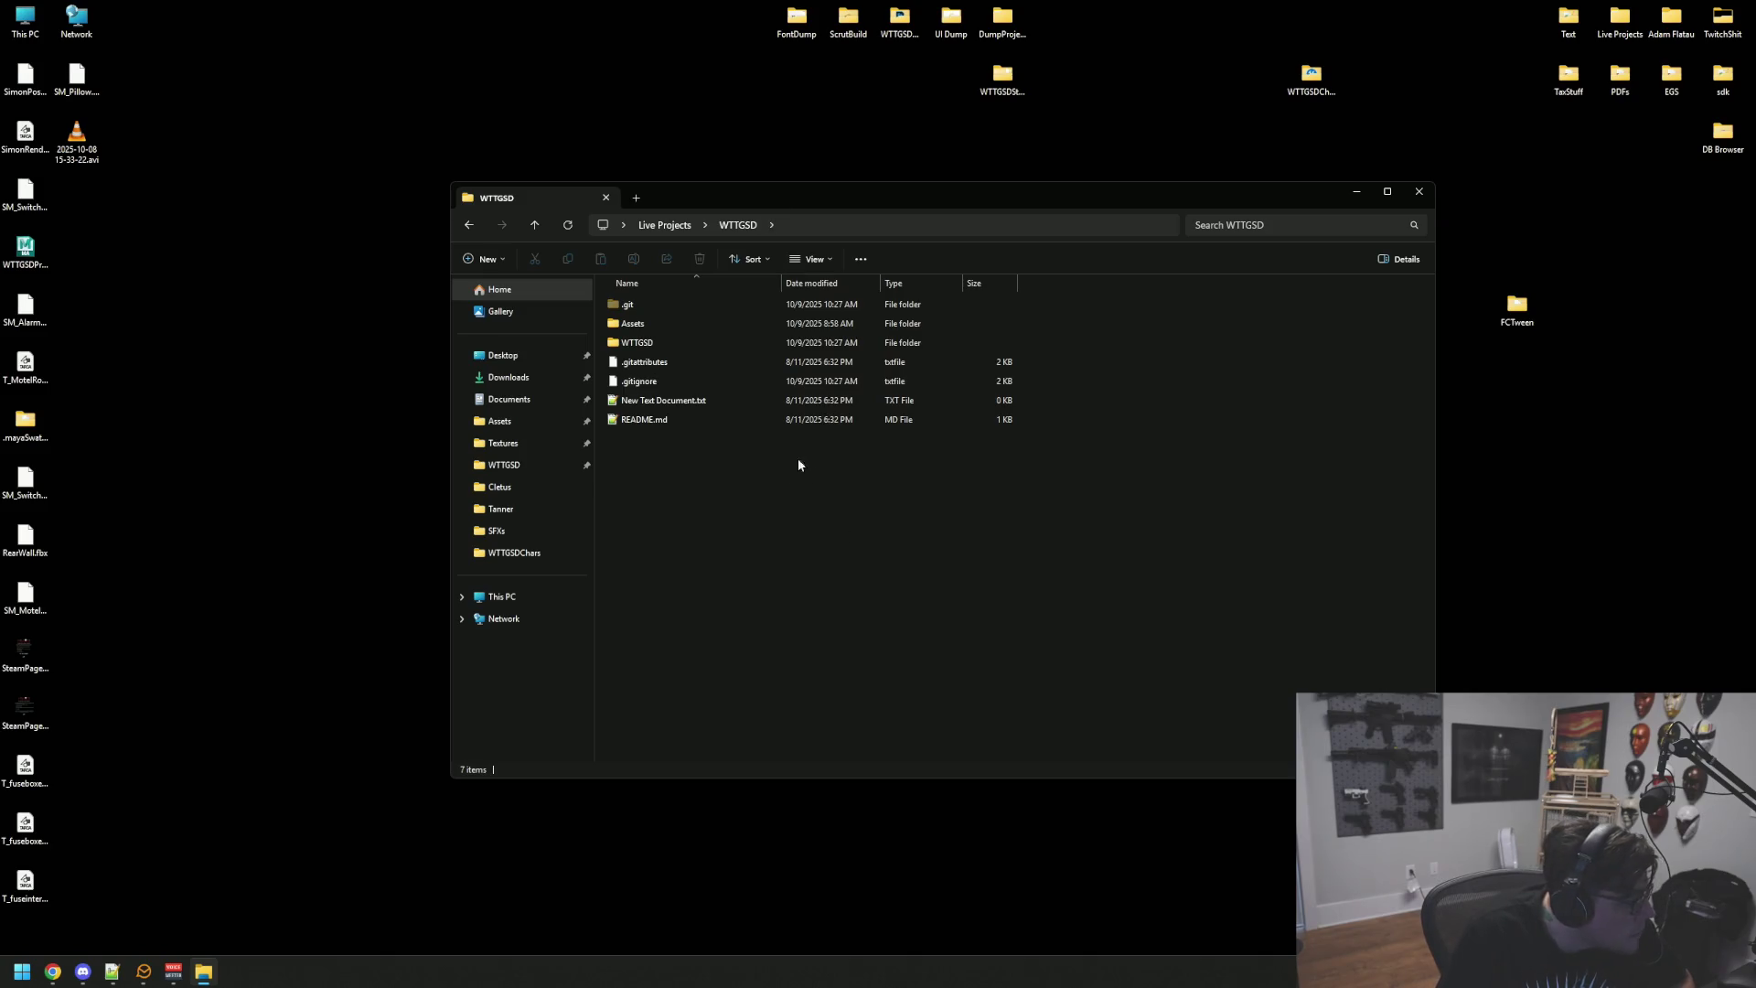
double_click(715, 342)
click(677, 573)
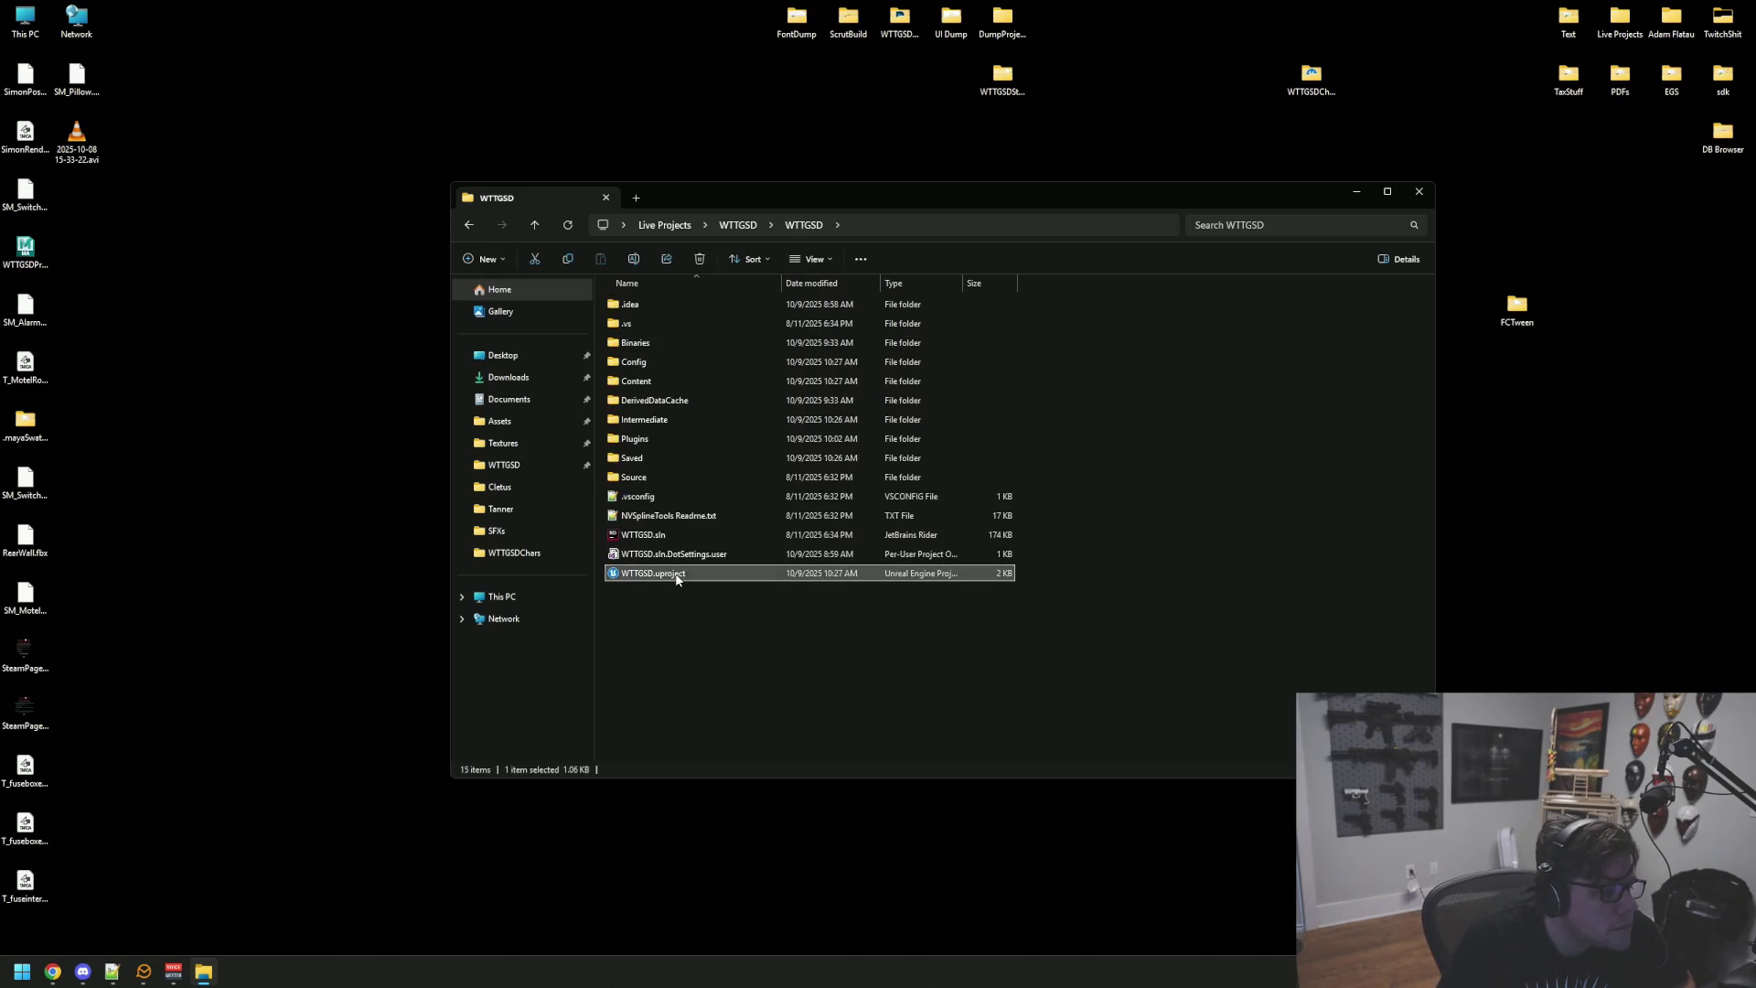
right_click(676, 578)
click(768, 552)
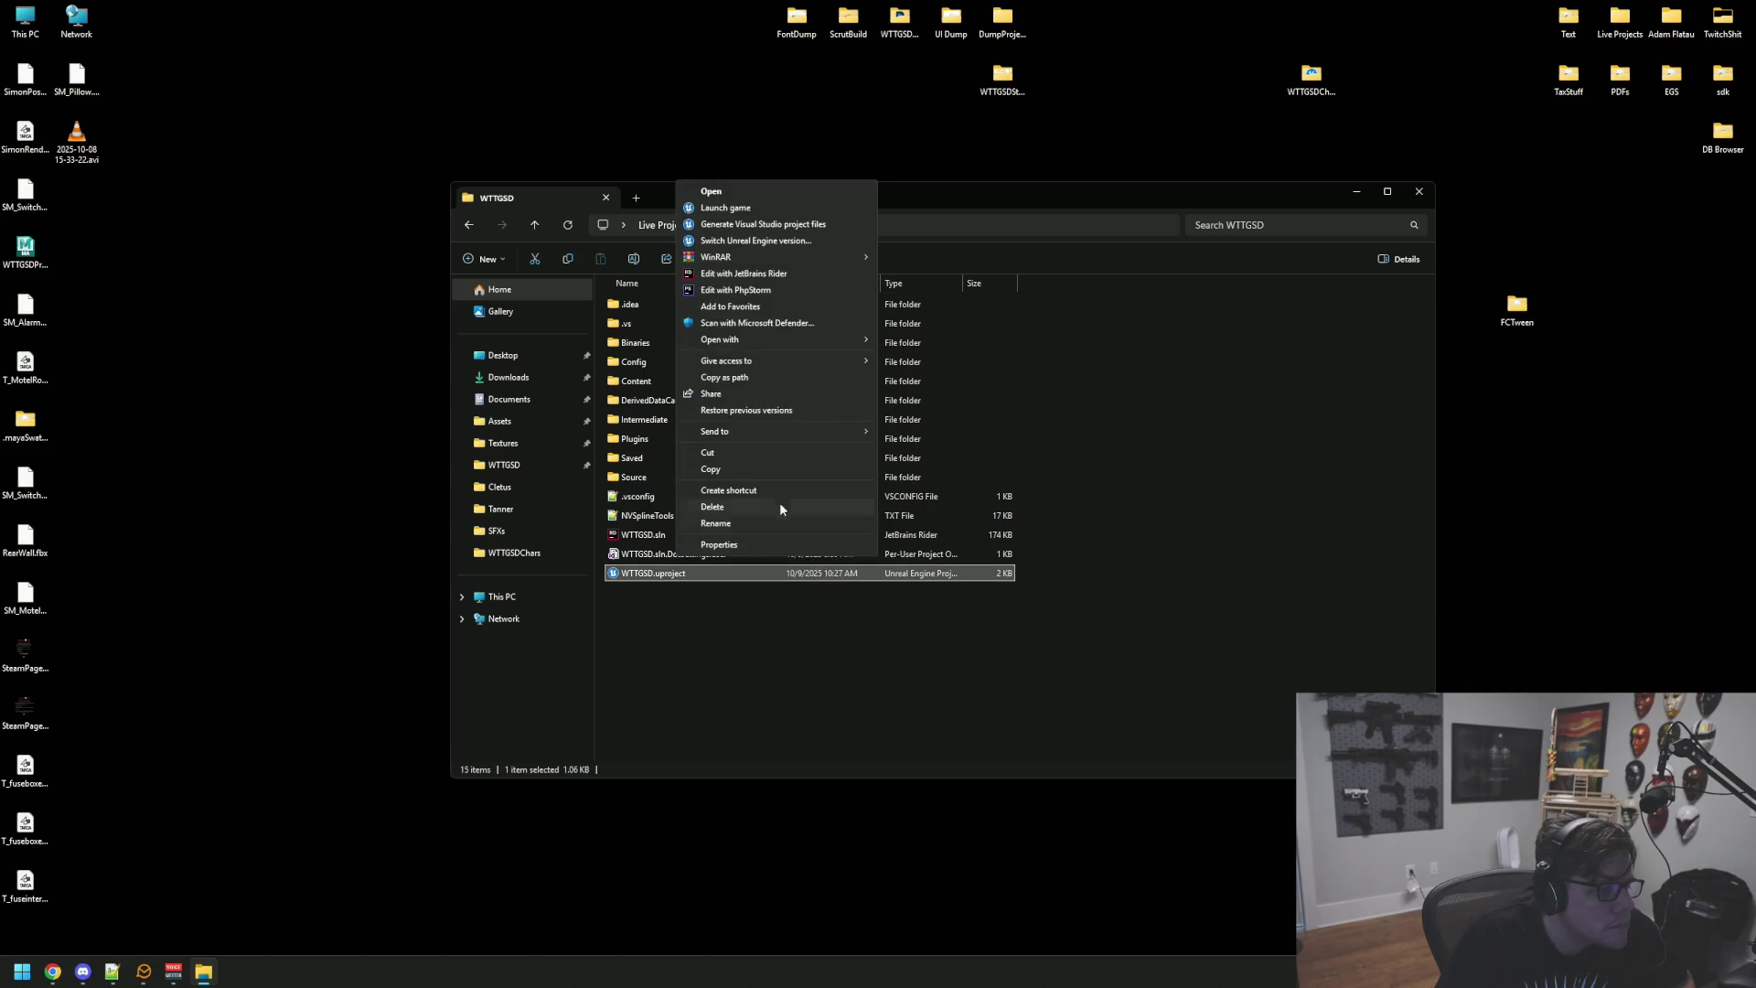
click(766, 225)
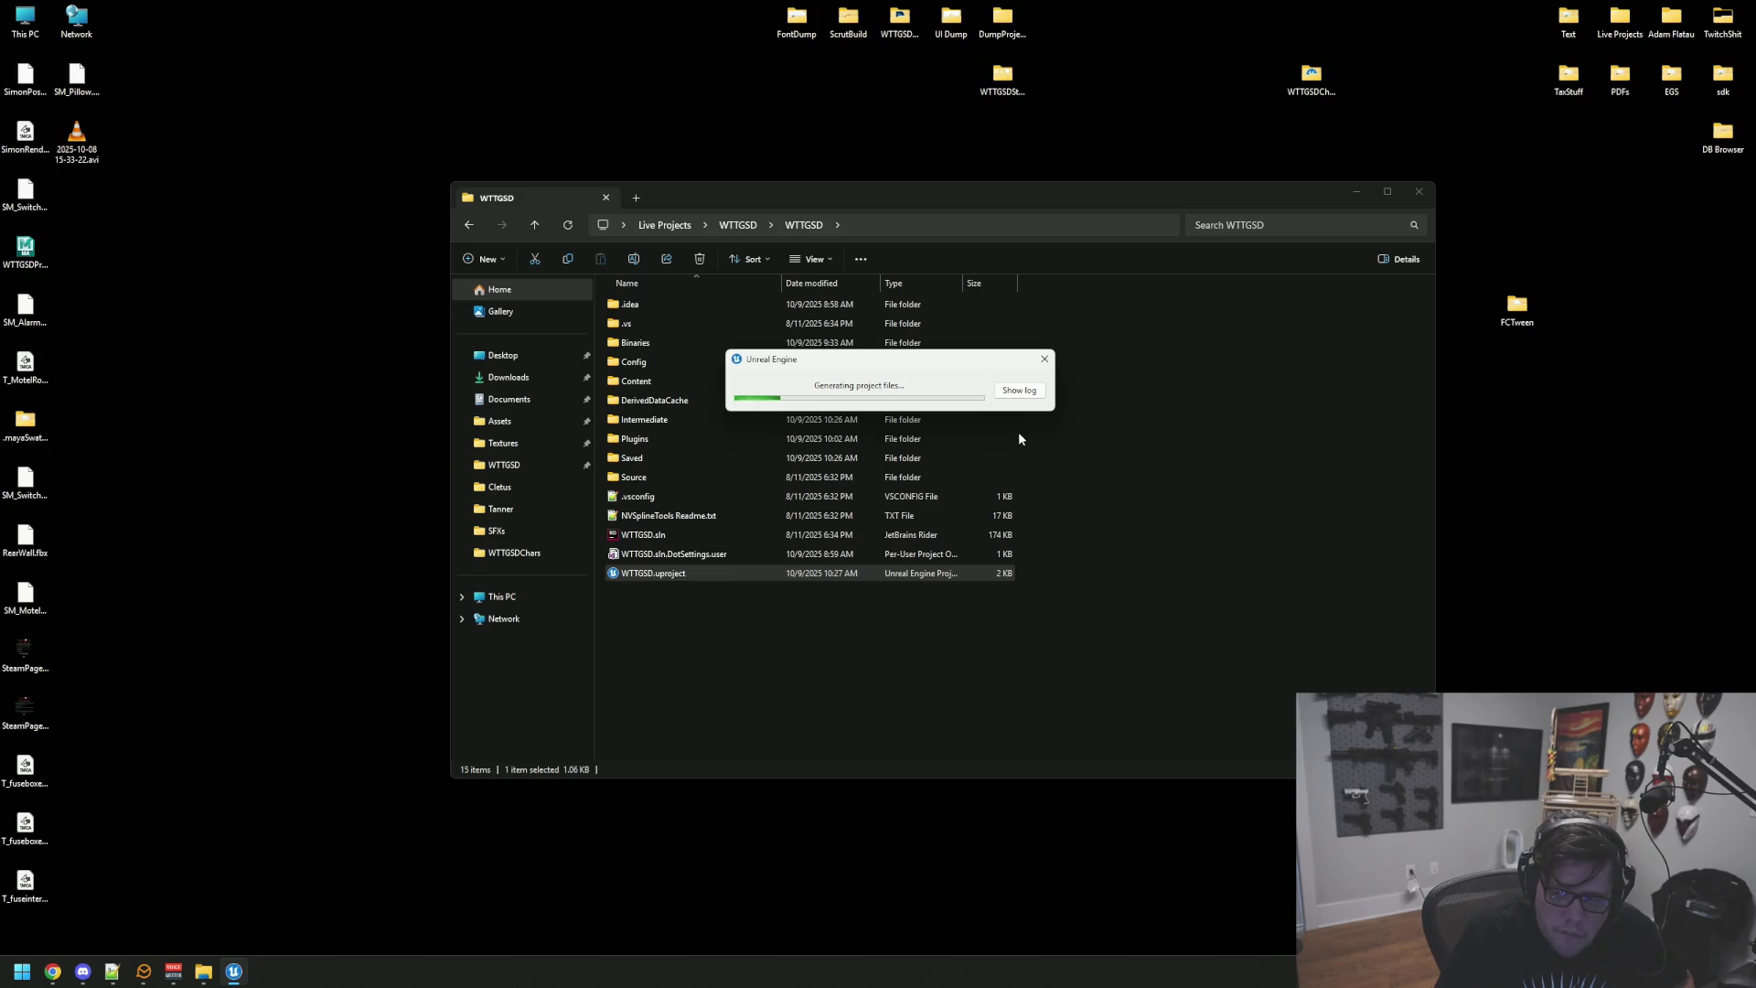
double_click(701, 575)
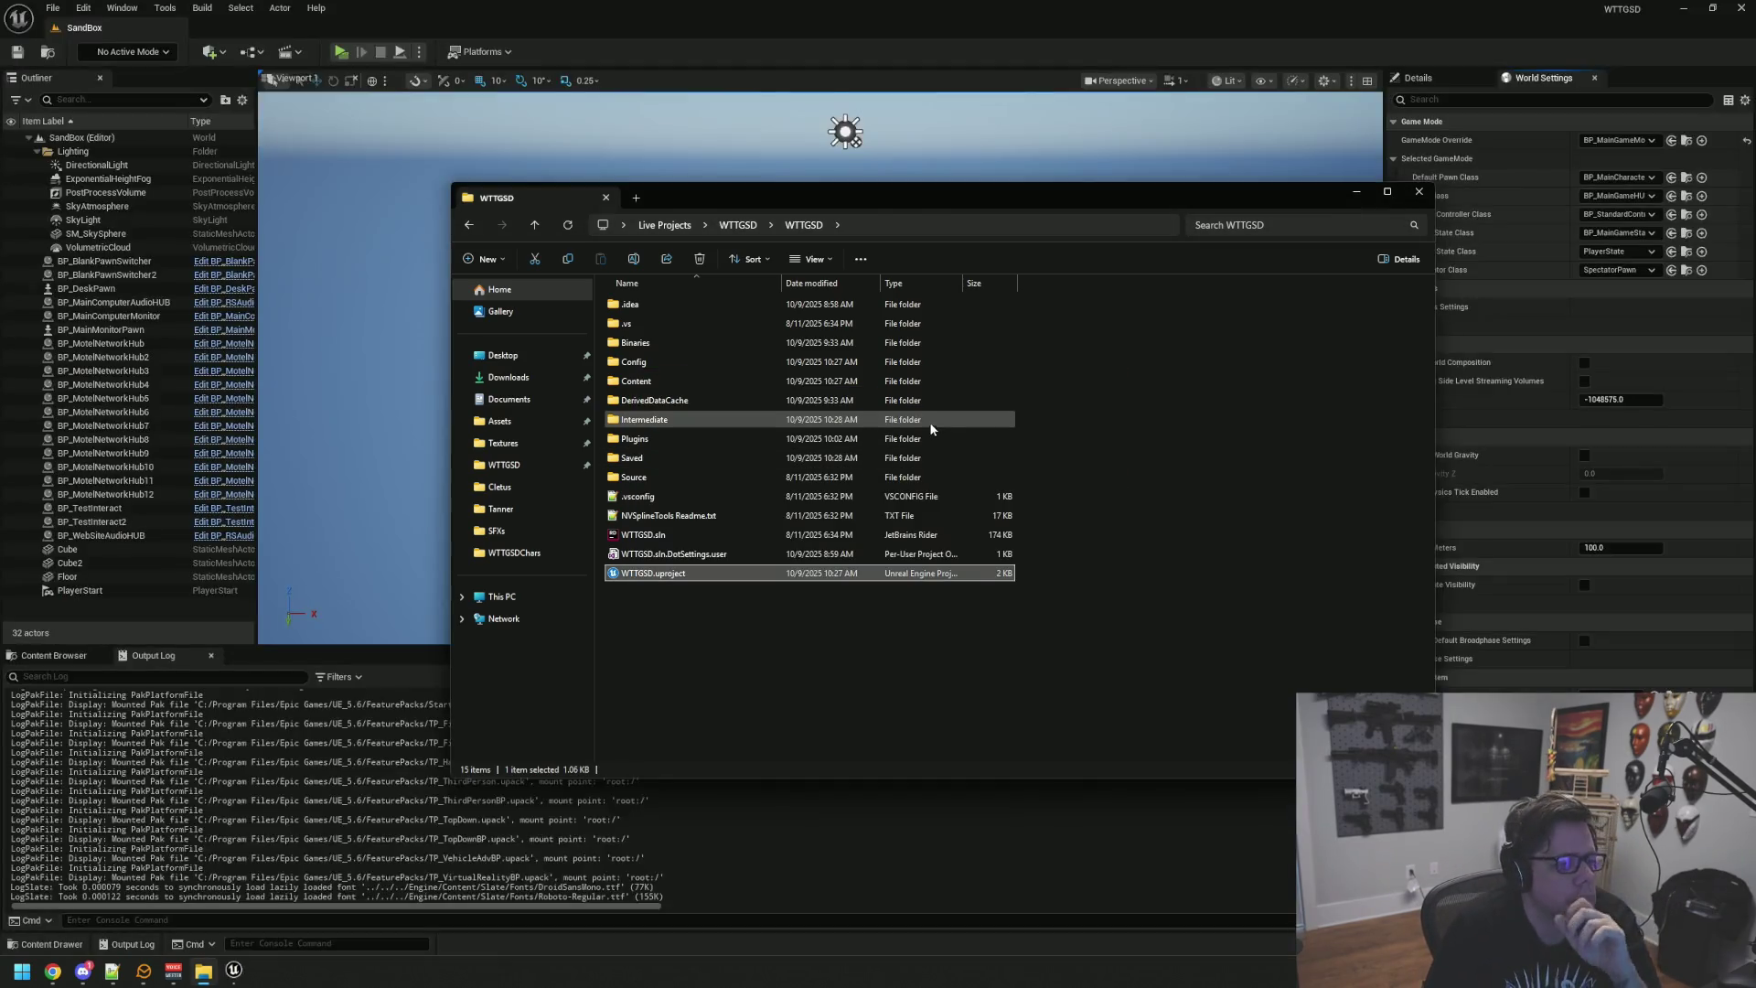
Step: Close Unreal Editor and open WTTGSD.sln in Rider, viewing the interaction distance code
click(1741, 8)
double_click(732, 538)
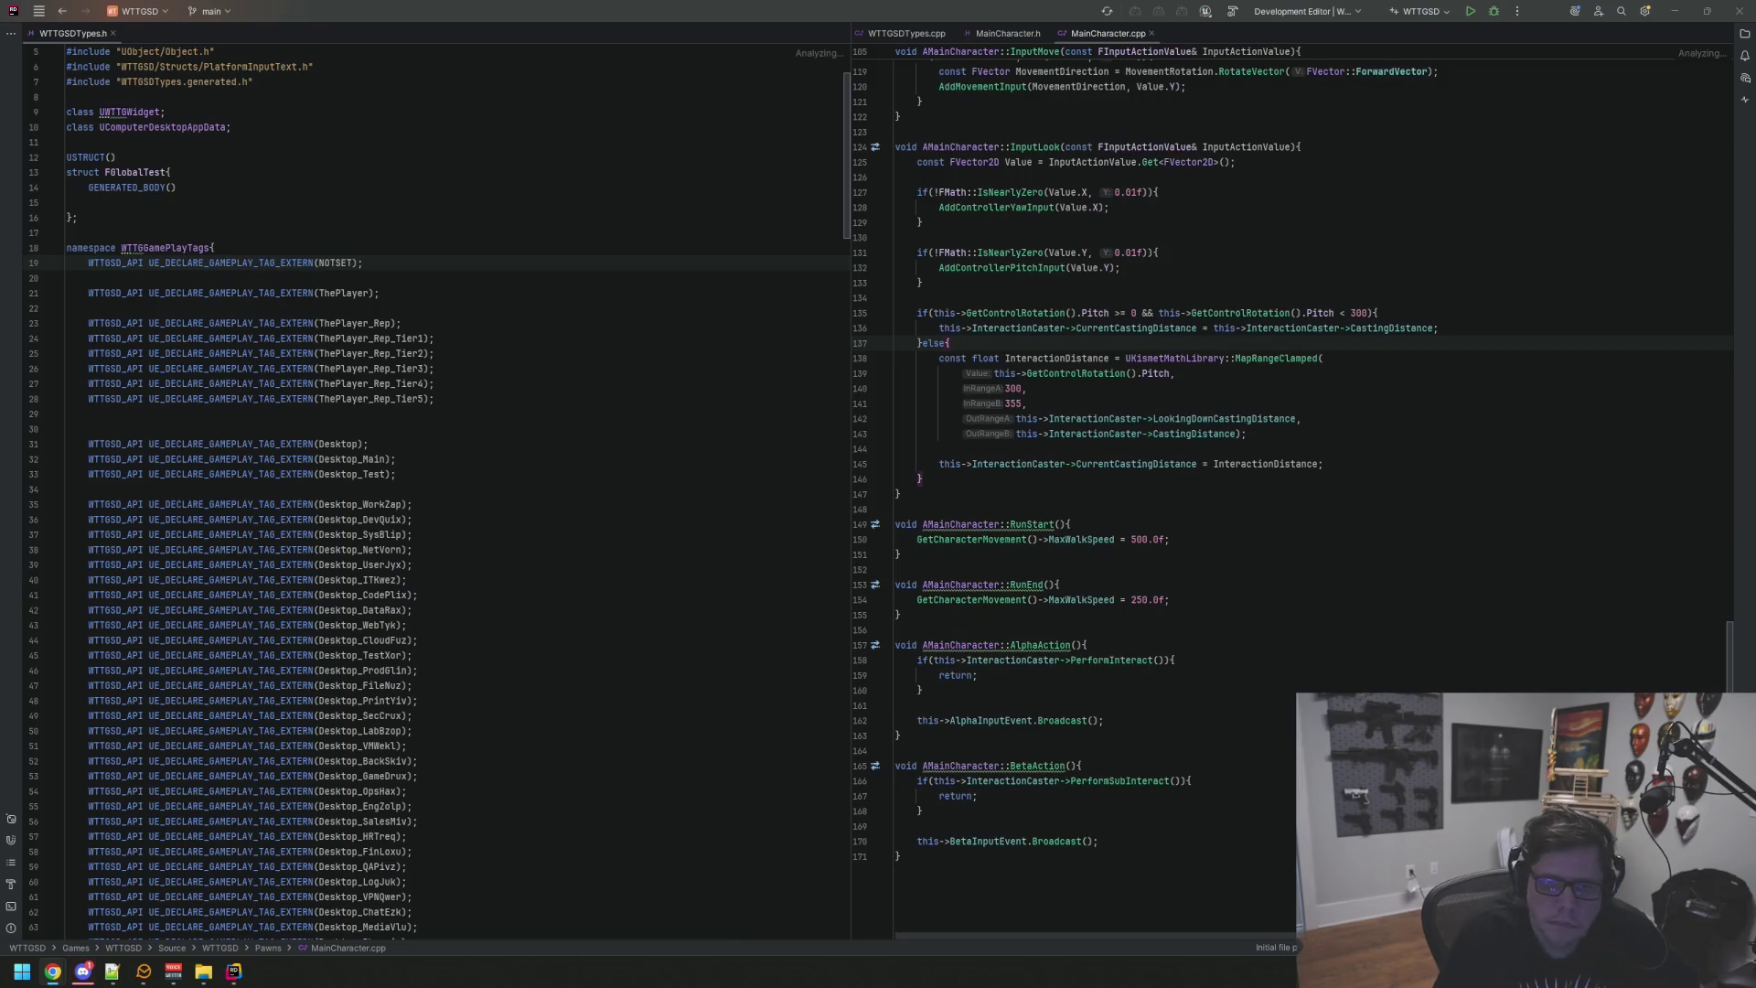
click(1238, 358)
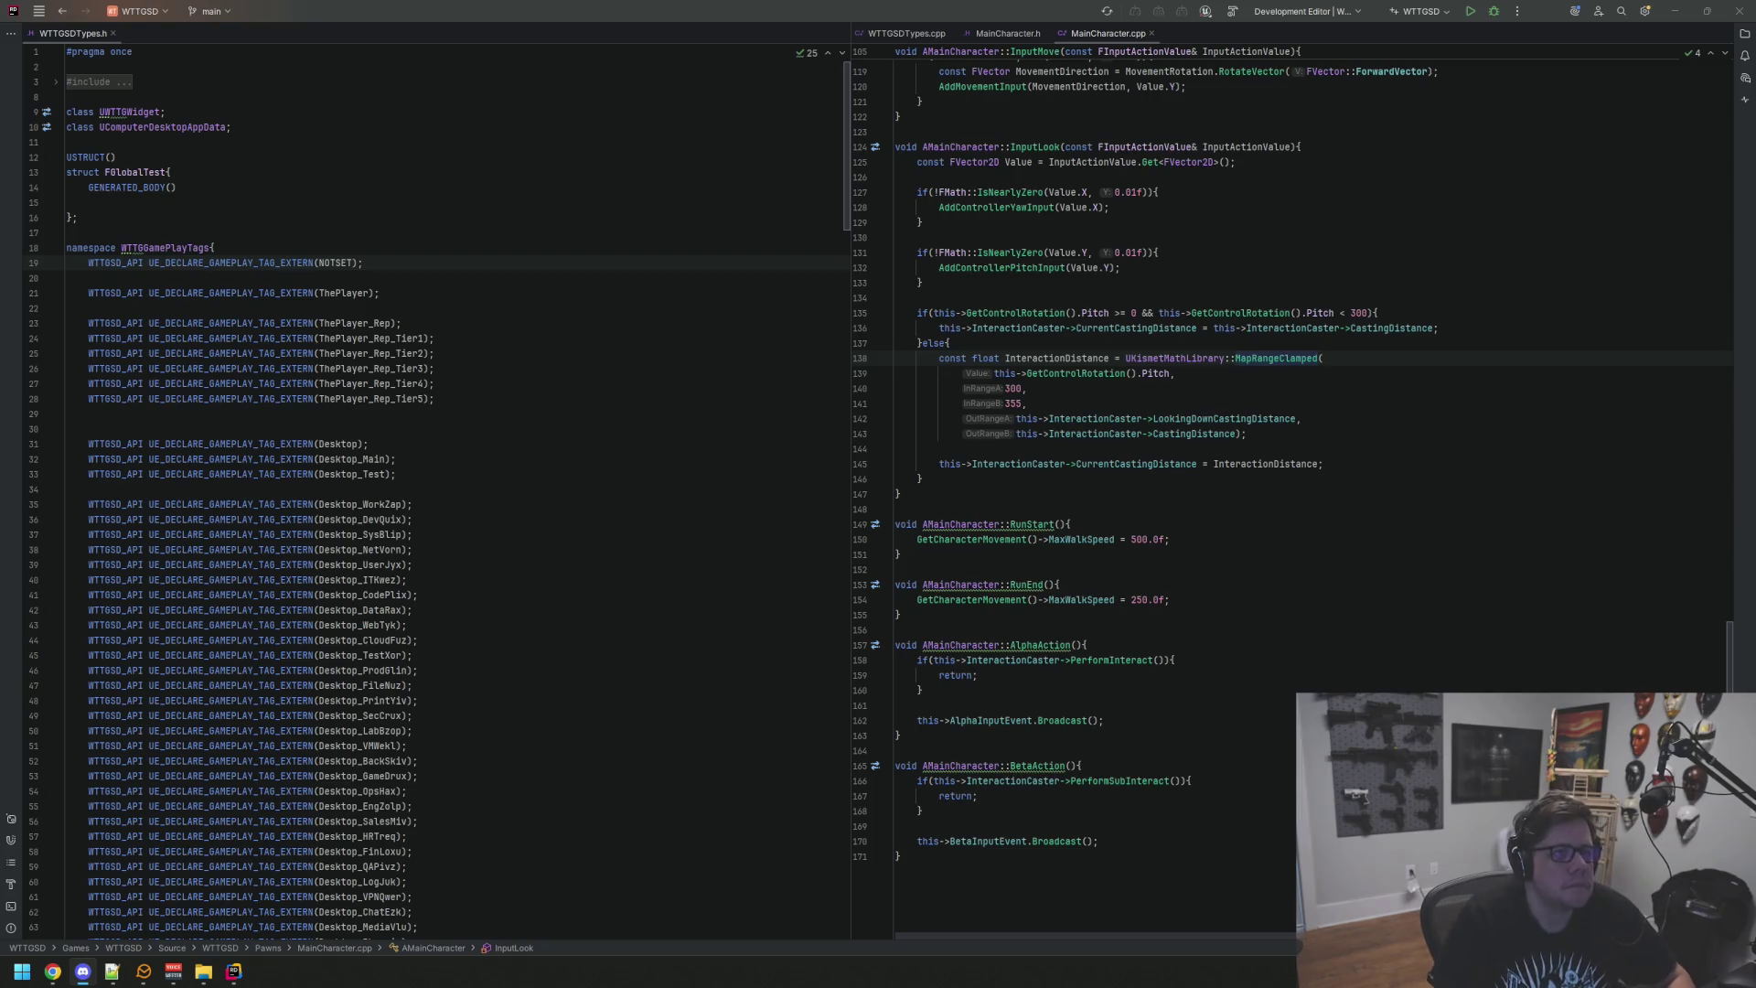
Step: Review the RunStart function and scroll through the gameplay tag header file
click(1137, 571)
click(1125, 509)
click(693, 489)
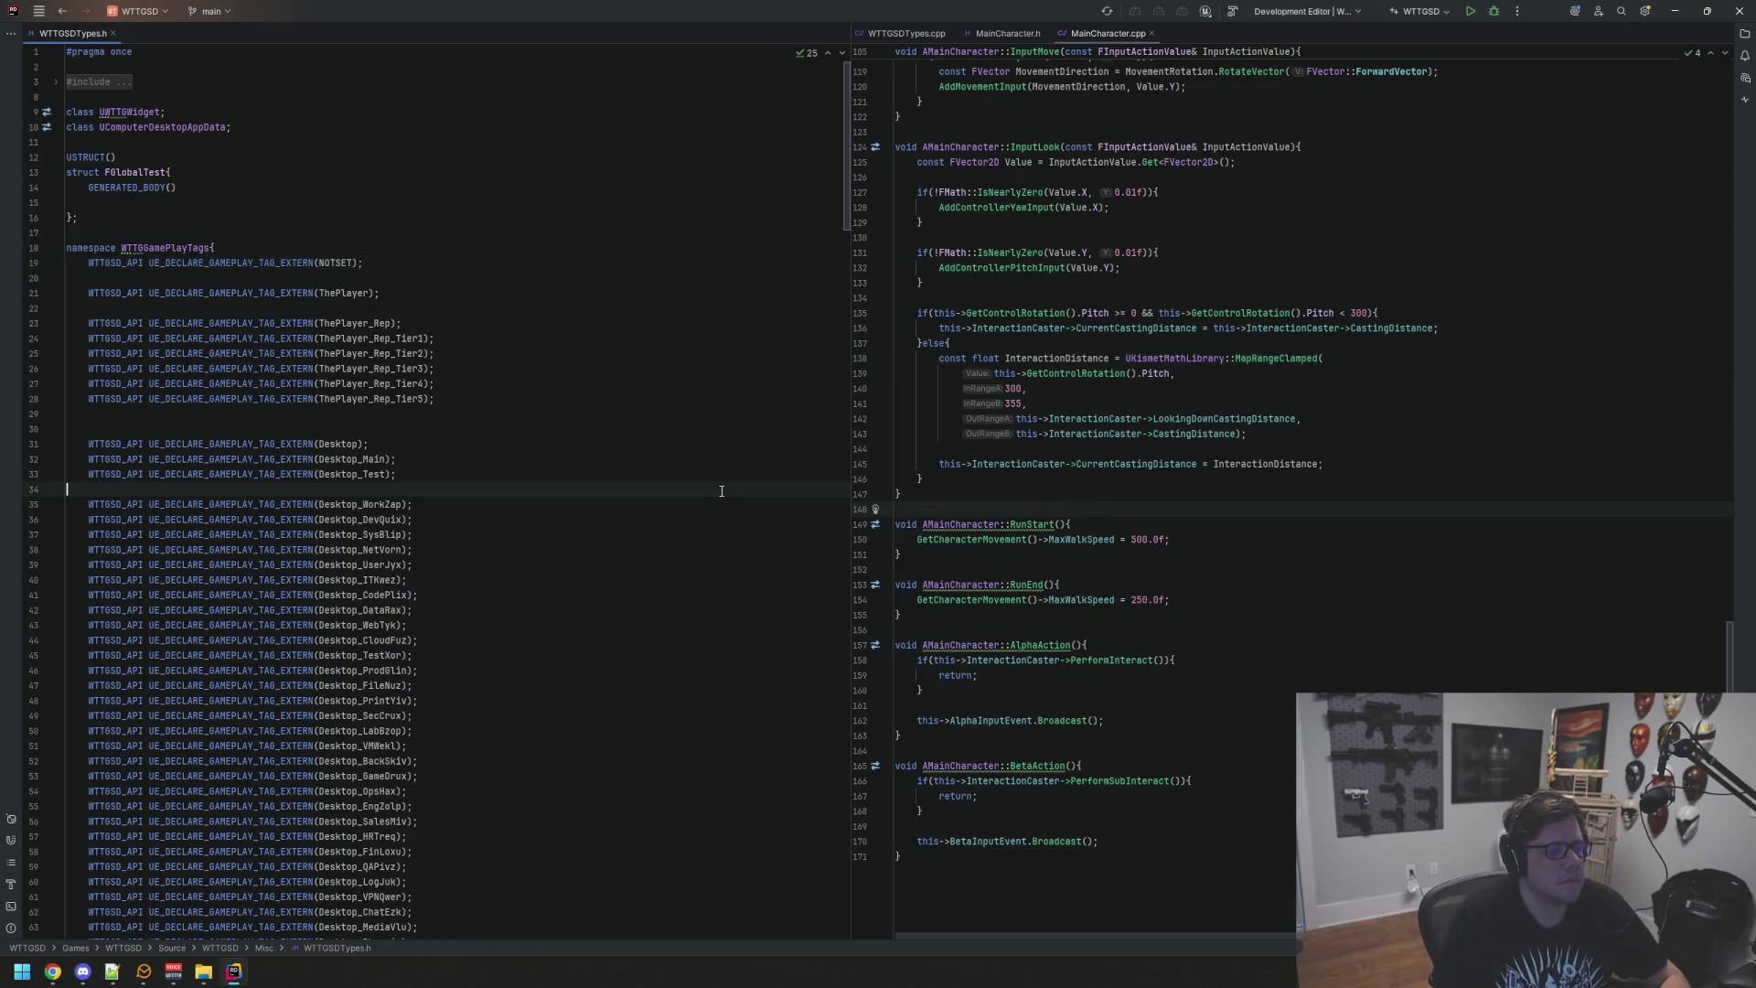
scroll(641, 393, down, 10)
scroll(635, 379, up, 4)
scroll(631, 367, up, 7)
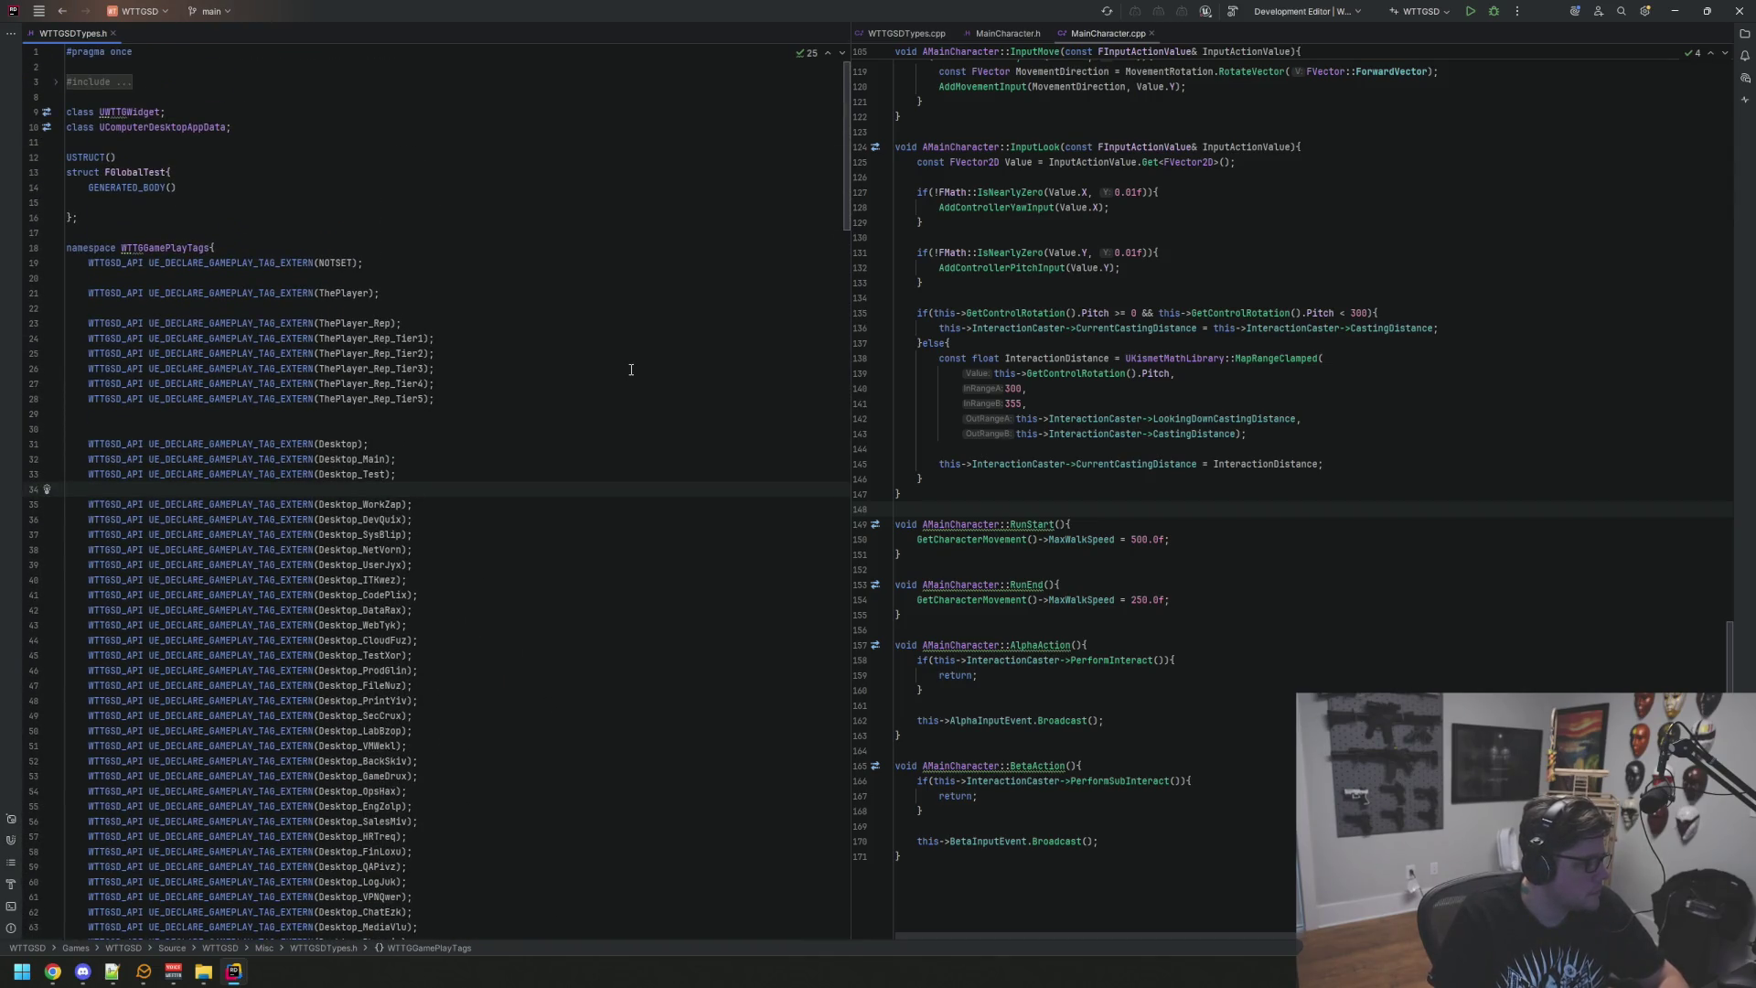
scroll(607, 436, down, 20)
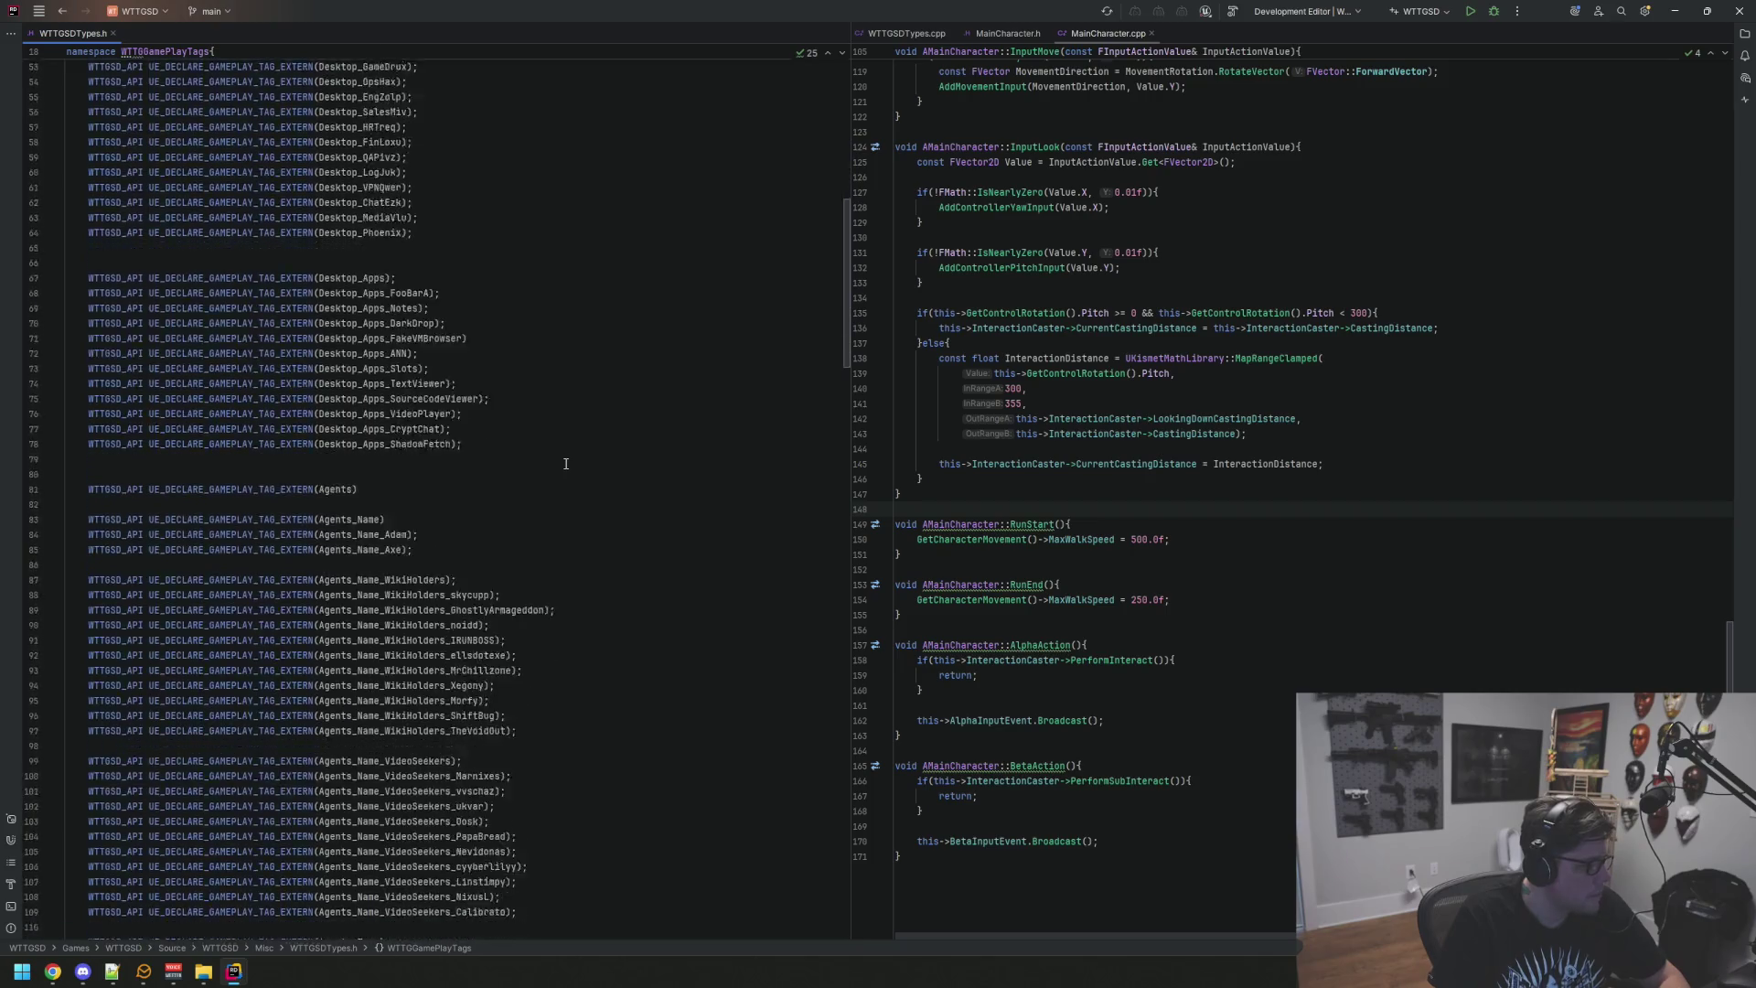
scroll(572, 458, down, 10)
scroll(640, 466, up, 9)
scroll(1045, 609, up, 10)
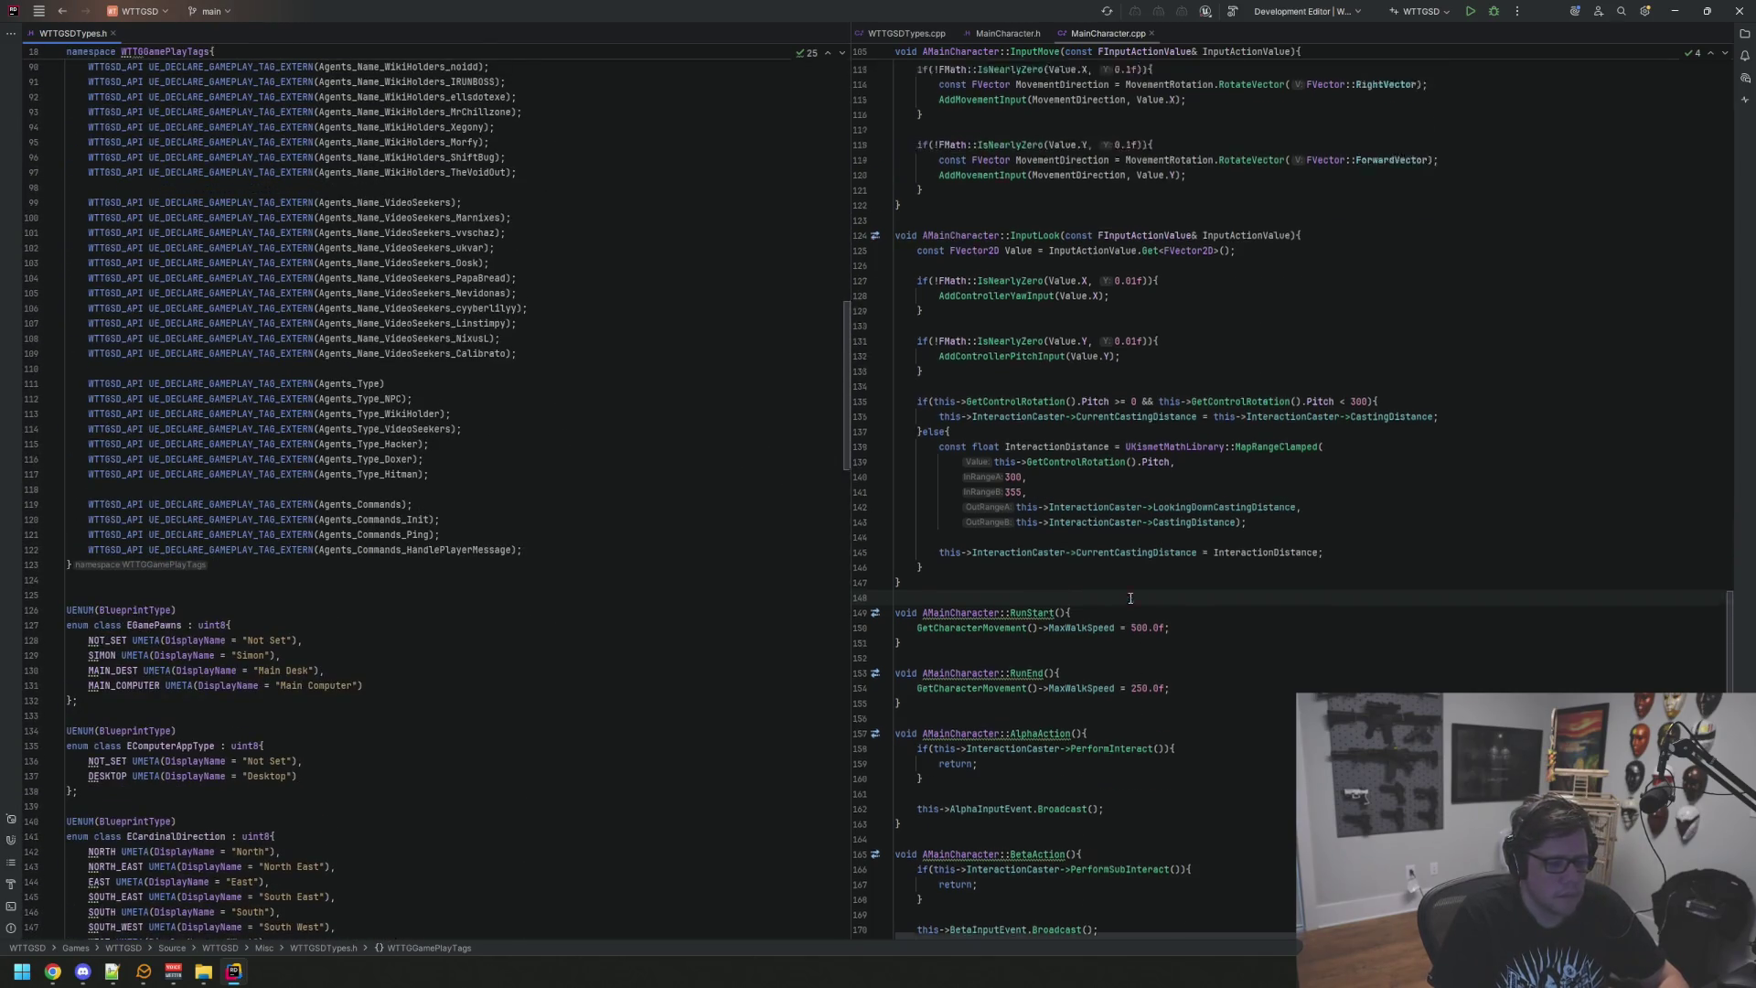
scroll(1046, 609, up, 20)
scroll(686, 458, up, 19)
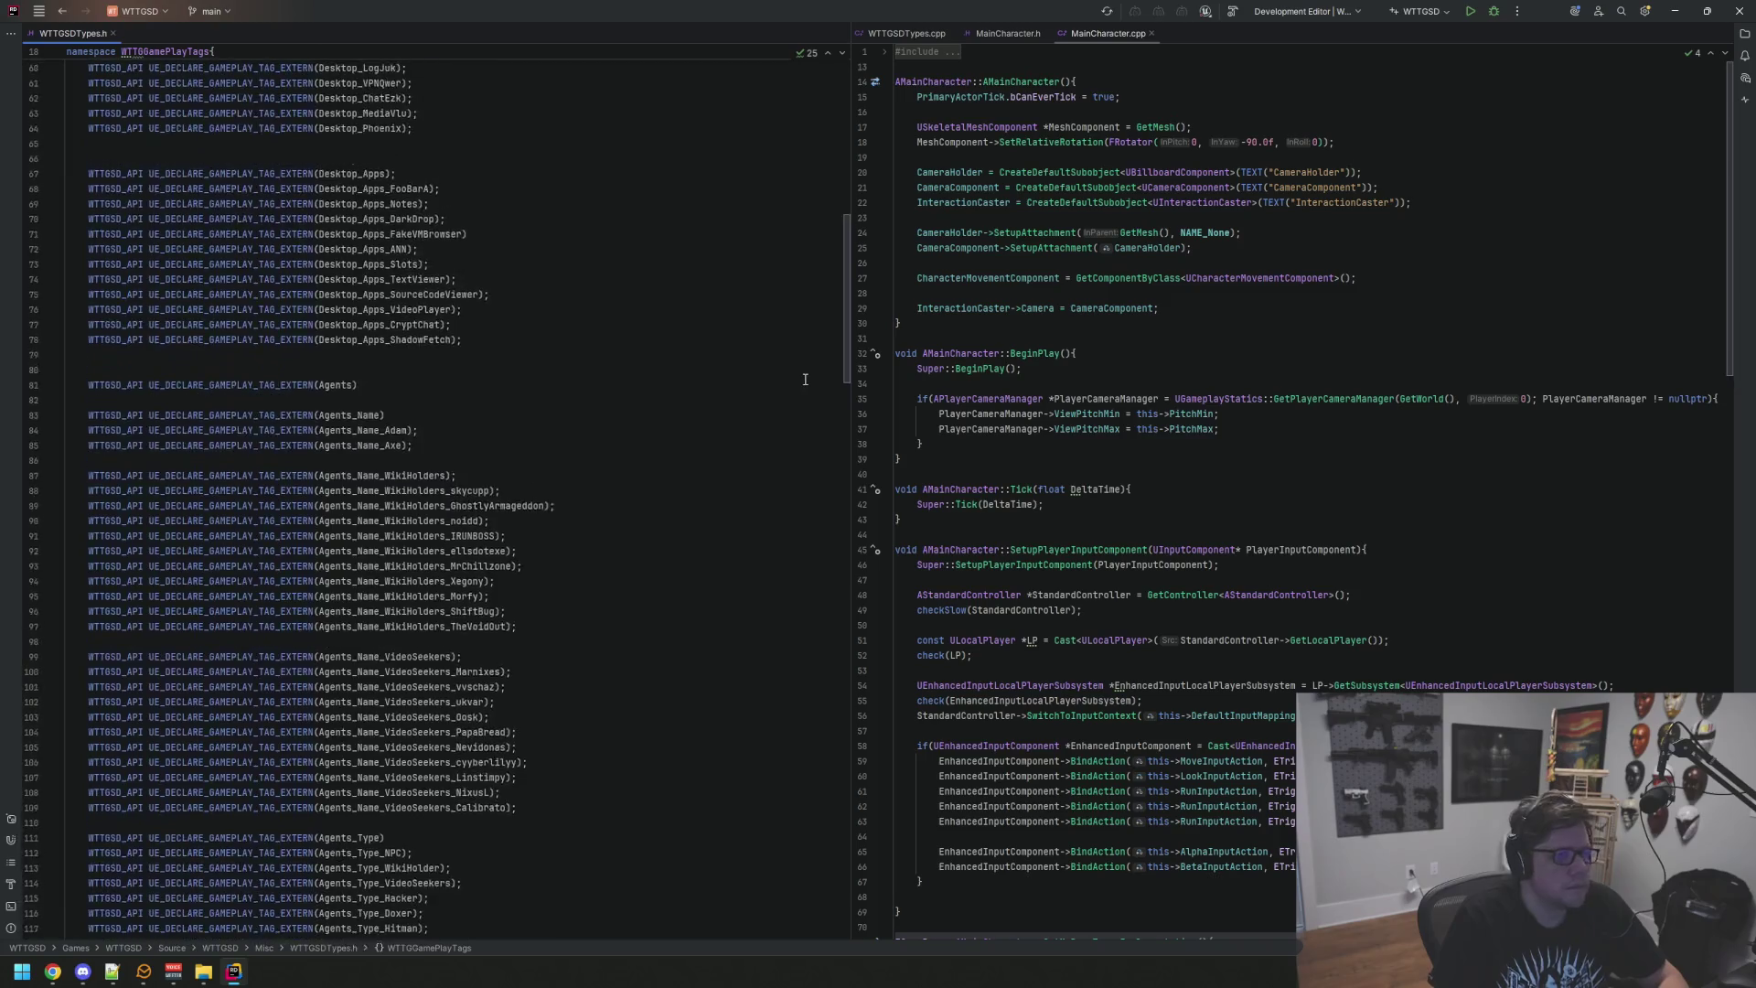
Step: Close the MainCharacter.cpp and MainCharacter.h tabs
middle_click(1111, 35)
middle_click(1016, 41)
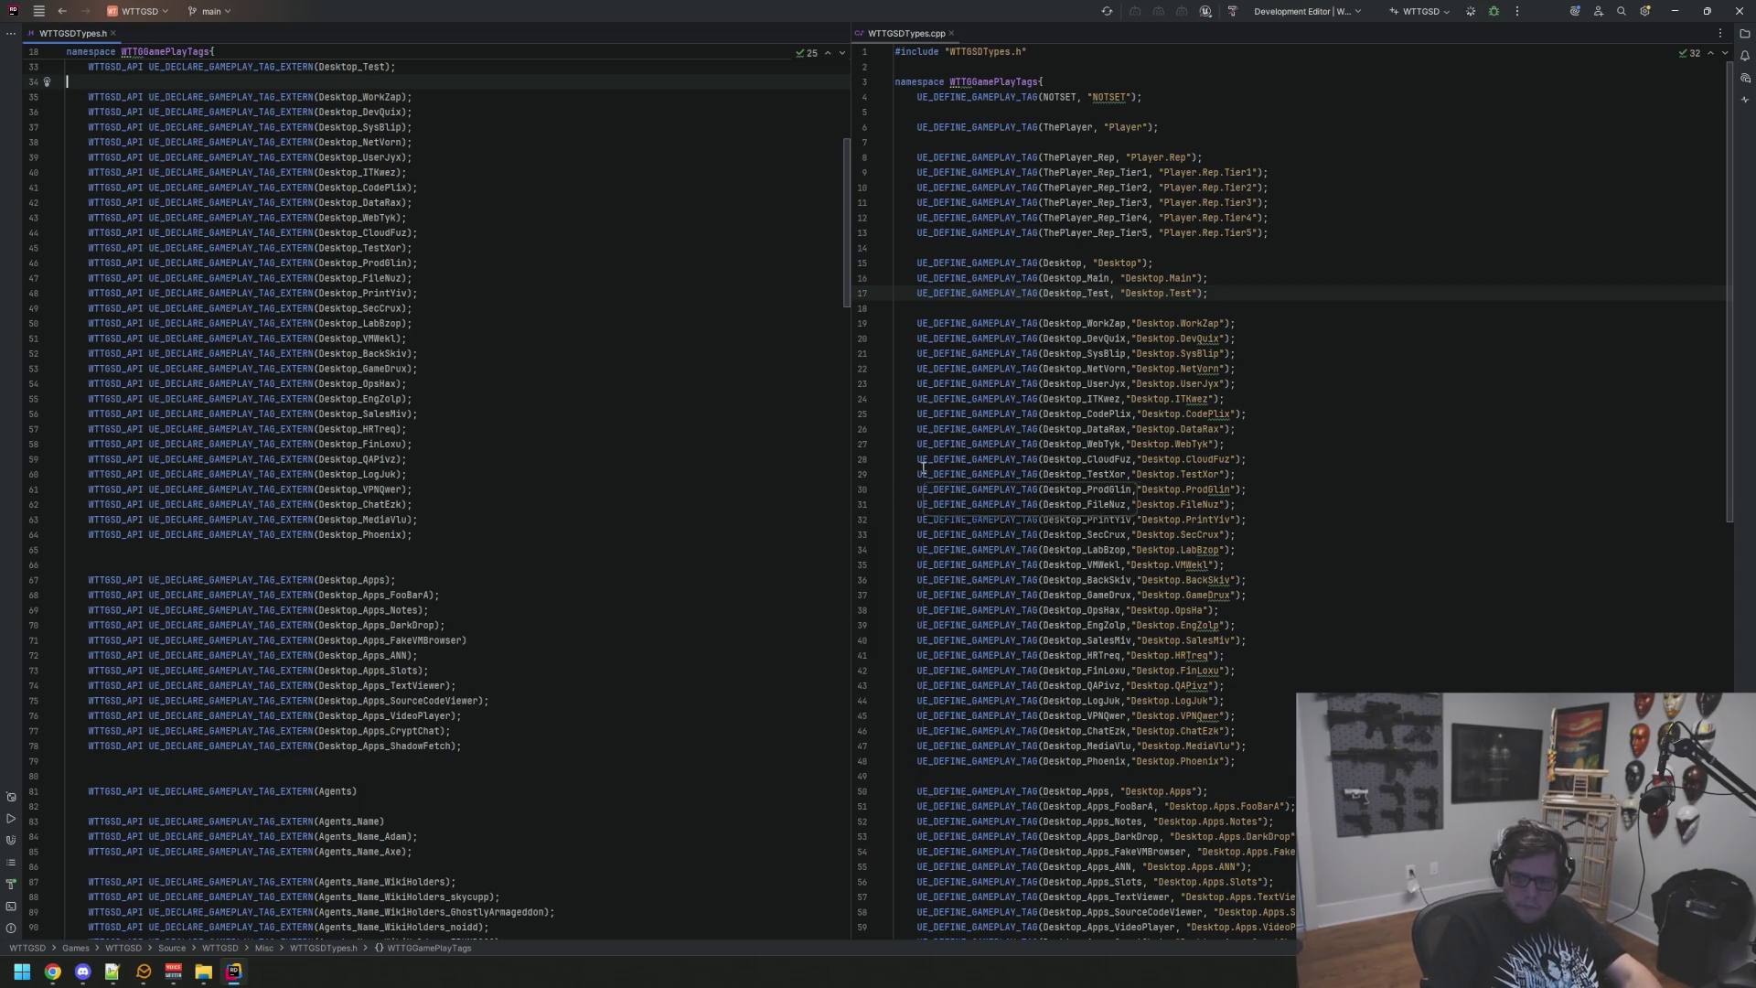
mouse_move(923, 468)
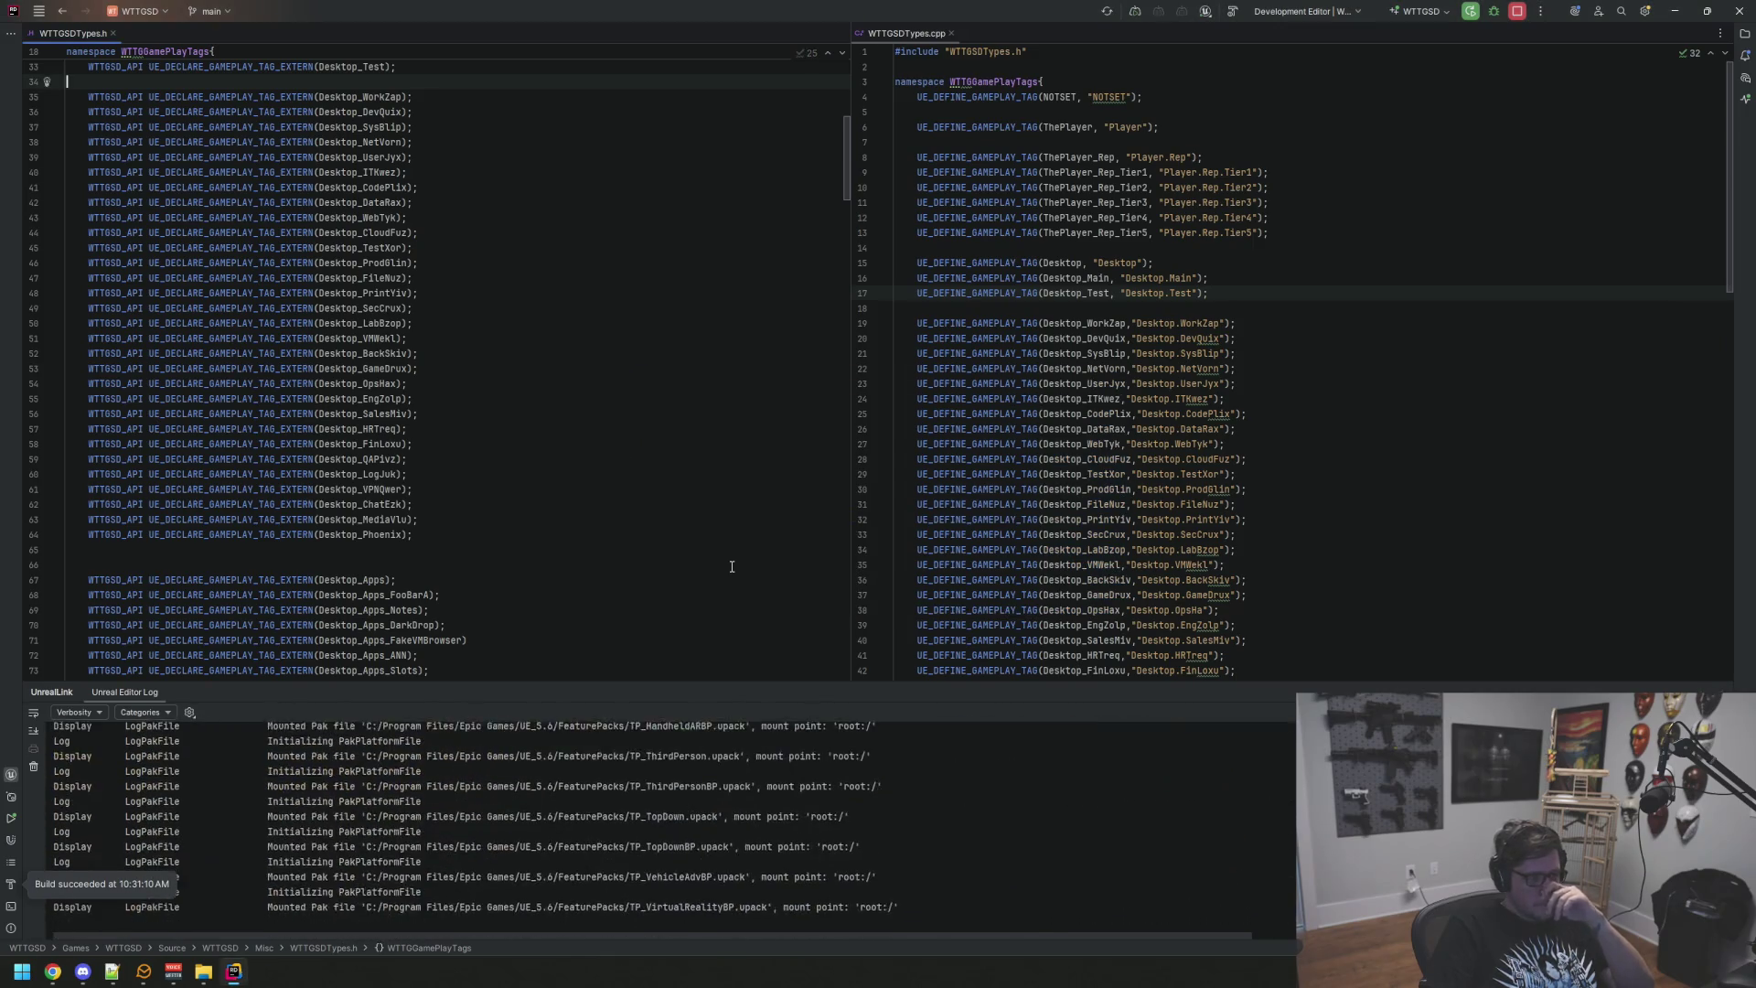
Step: Back in Unreal, collapse the Lighting outliner folder and reposition the SandBox viewport camera
click(262, 971)
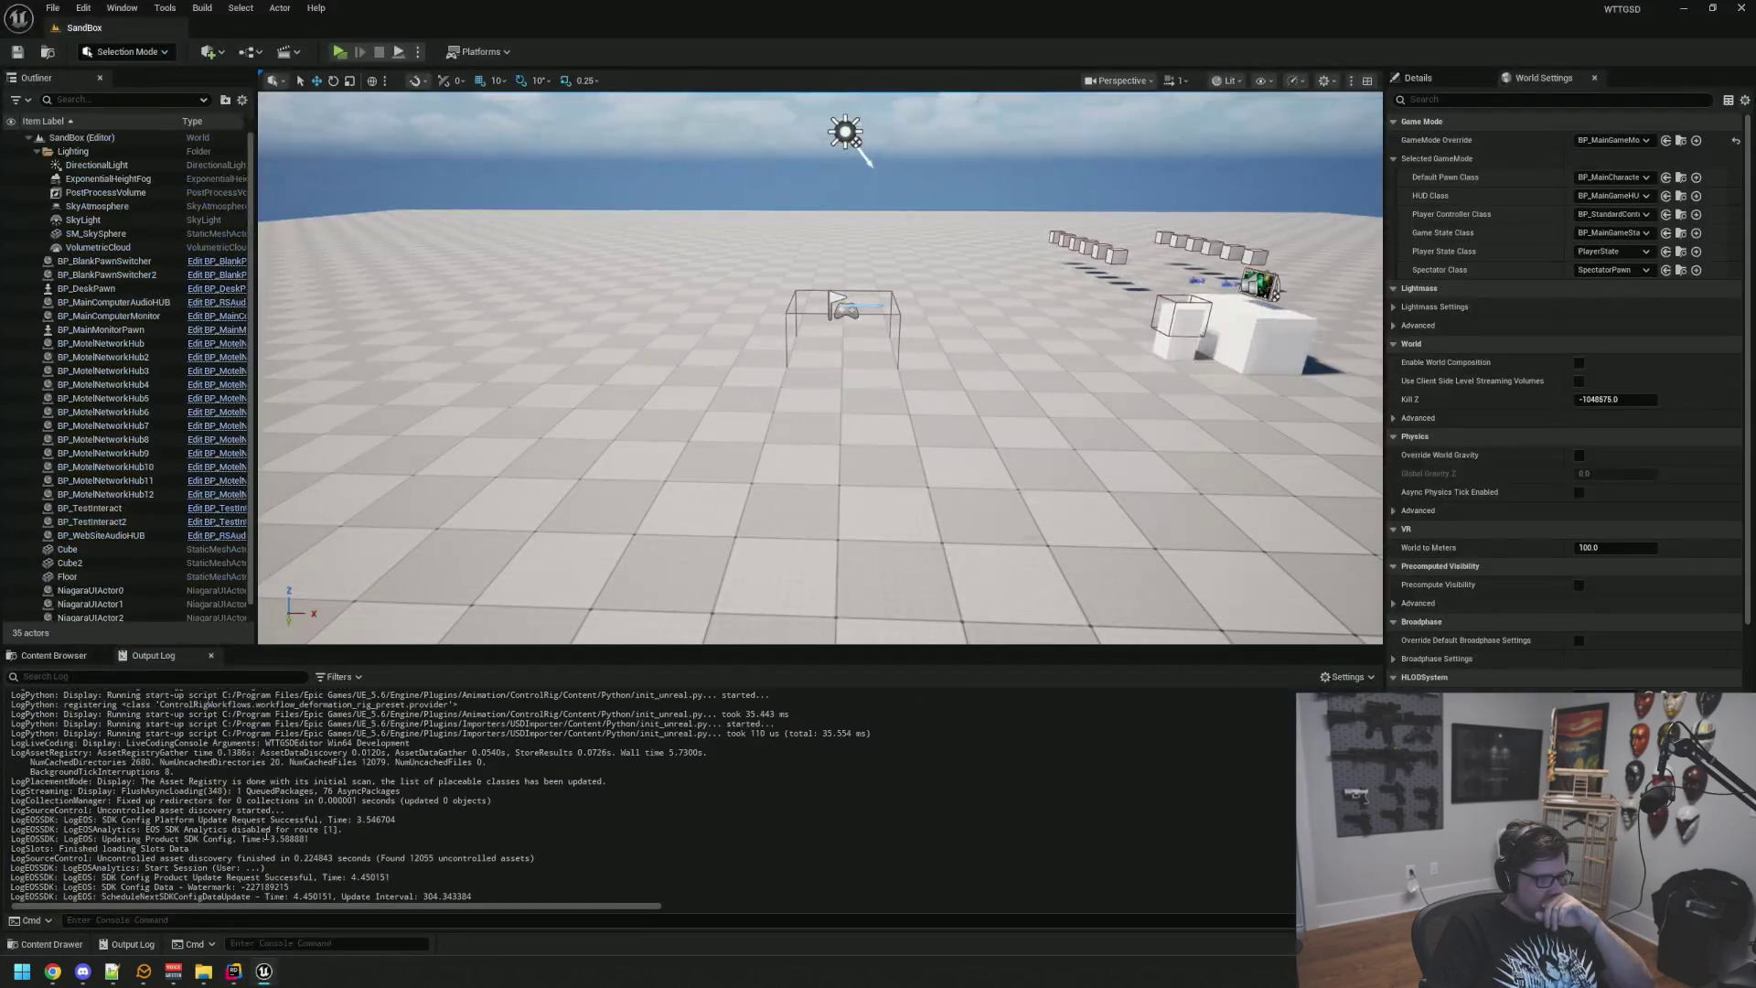
click(41, 153)
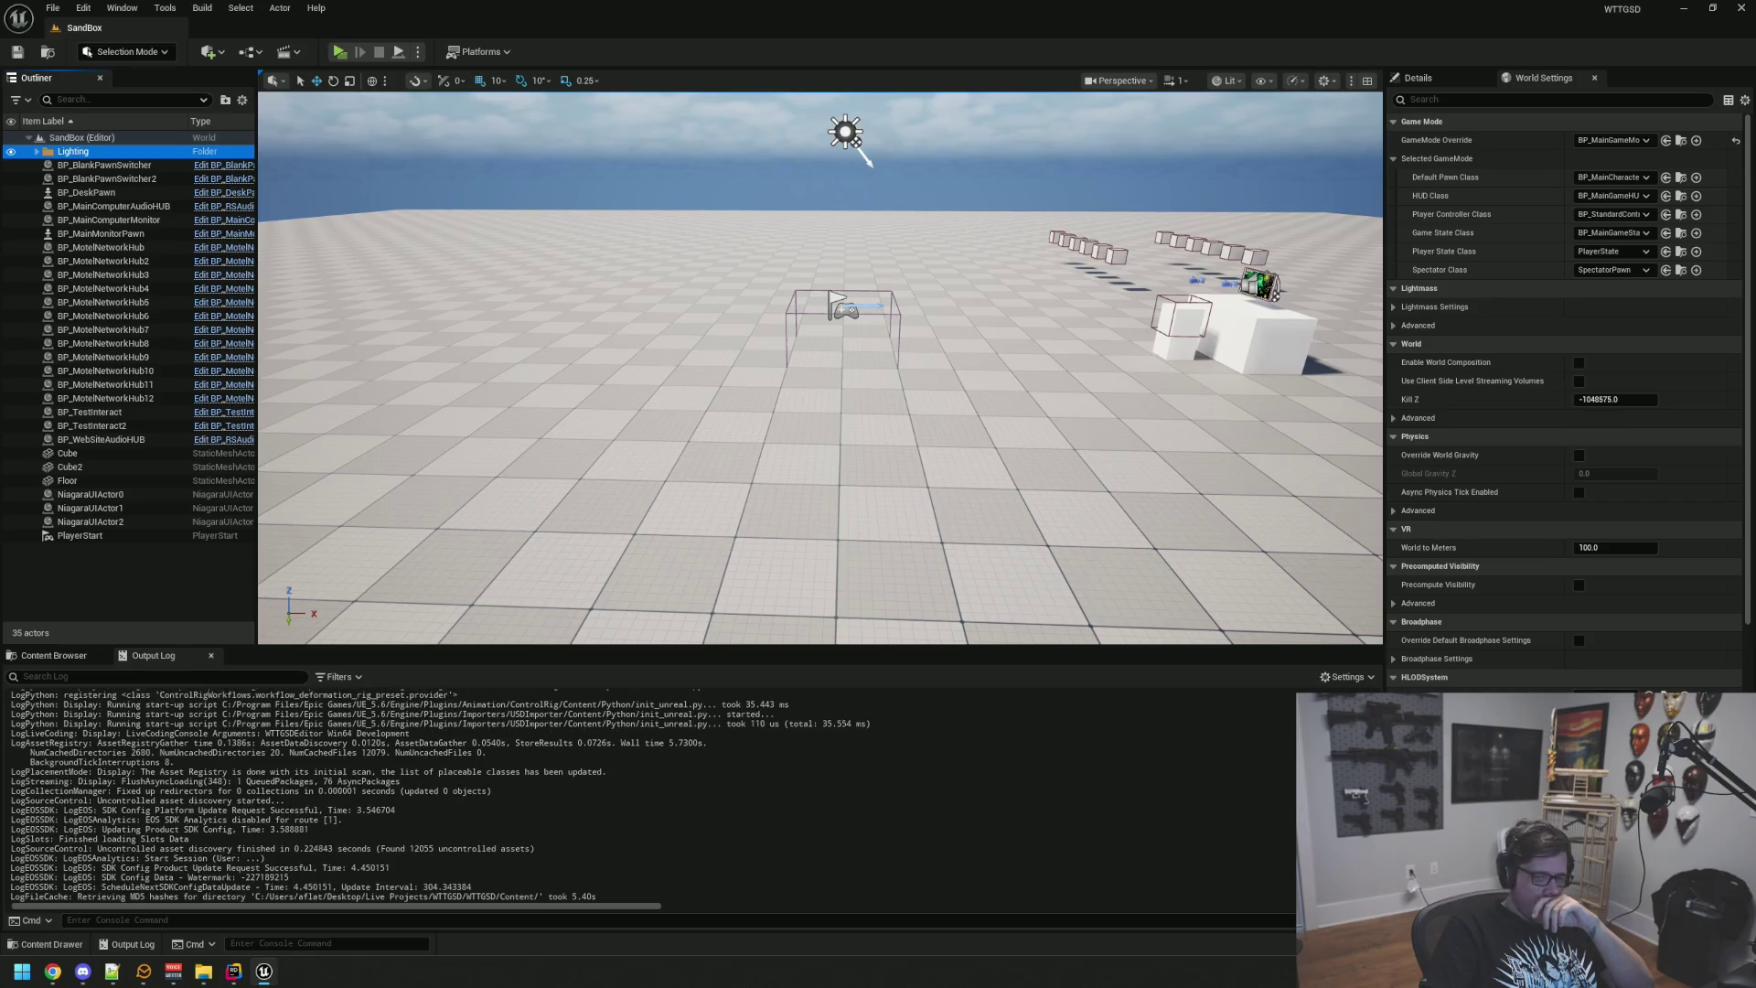
drag(1070, 559, 1153, 490)
mouse_move(695, 547)
mouse_down()
mouse_move(697, 526)
mouse_move(695, 547)
mouse_up()
Step: Browse the Content Browser to Content/Maps and open the Motel level
click(55, 655)
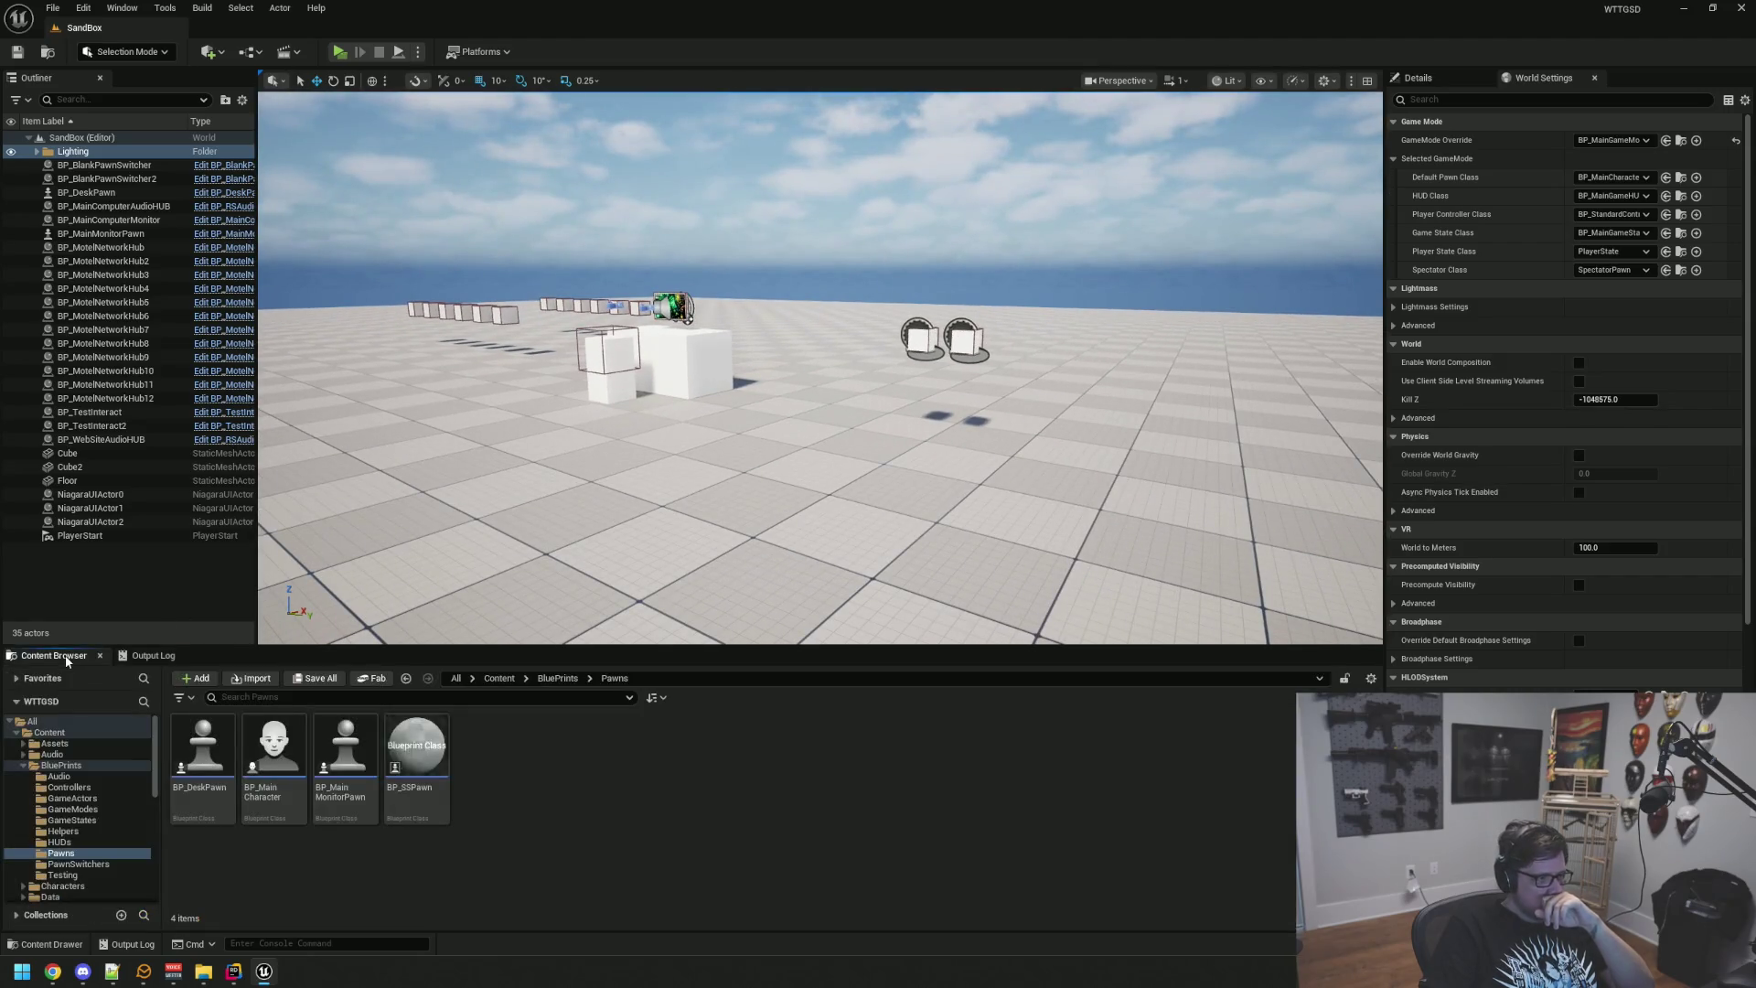
click(81, 787)
click(61, 765)
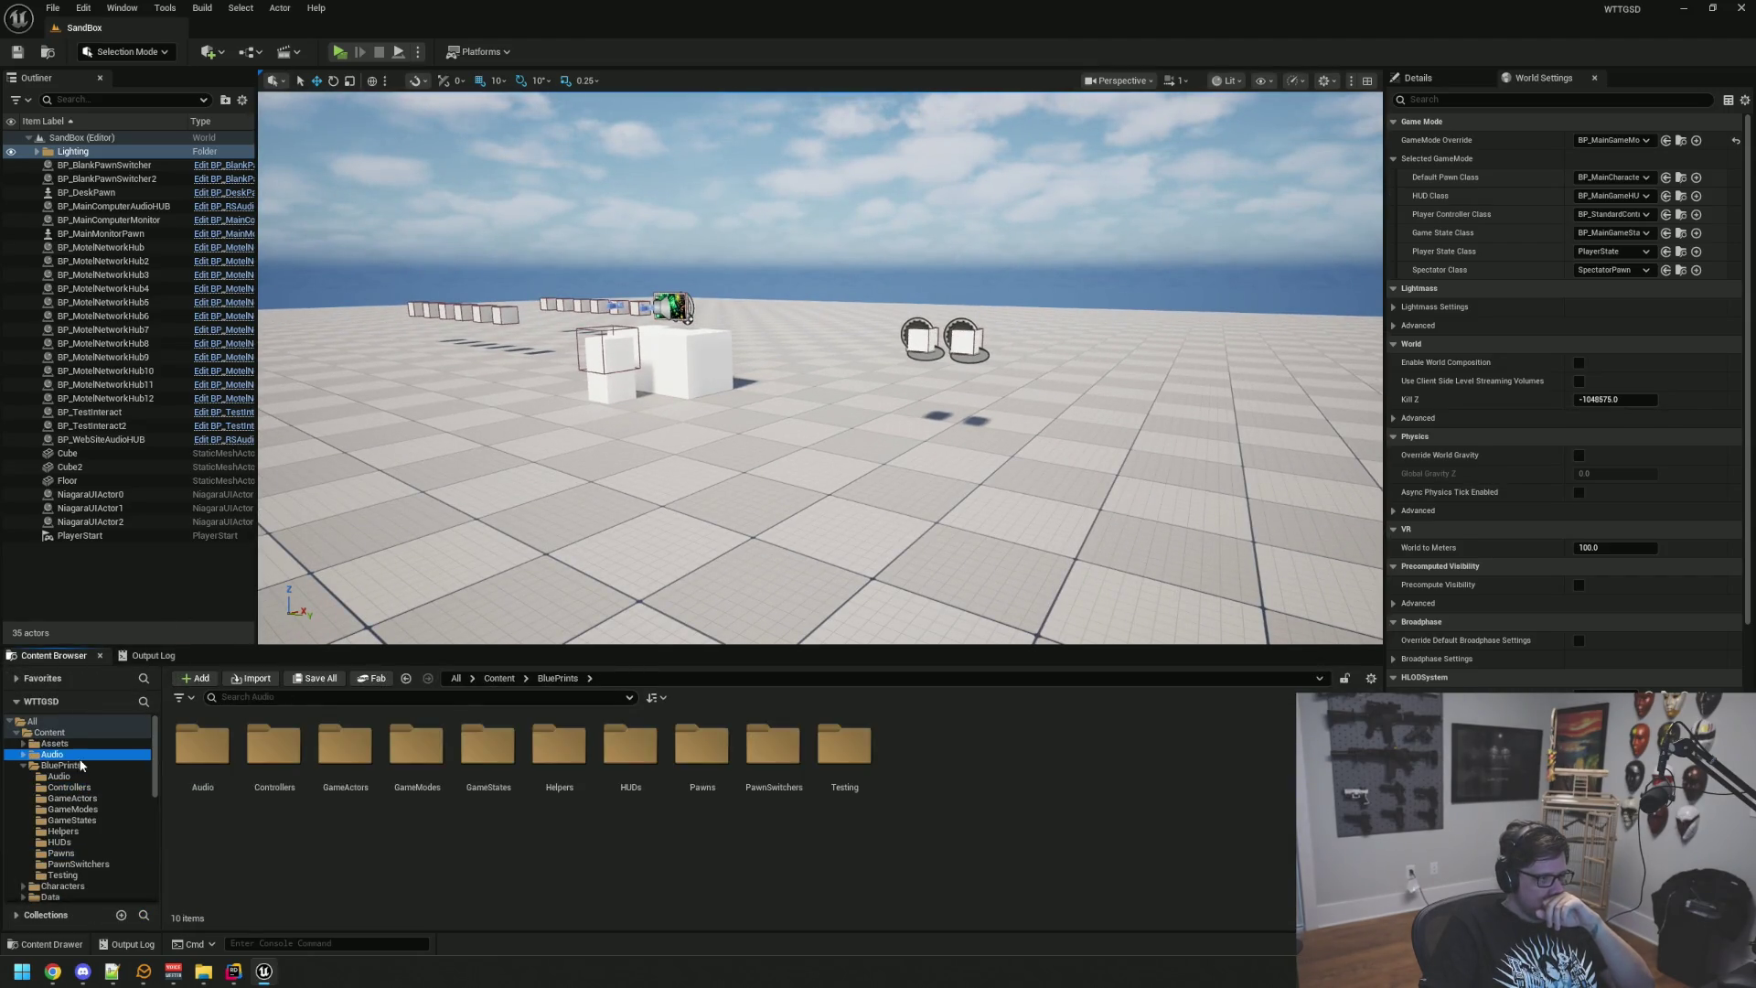
scroll(84, 742, down, 5)
click(83, 796)
scroll(90, 760, down, 3)
click(79, 789)
double_click(440, 737)
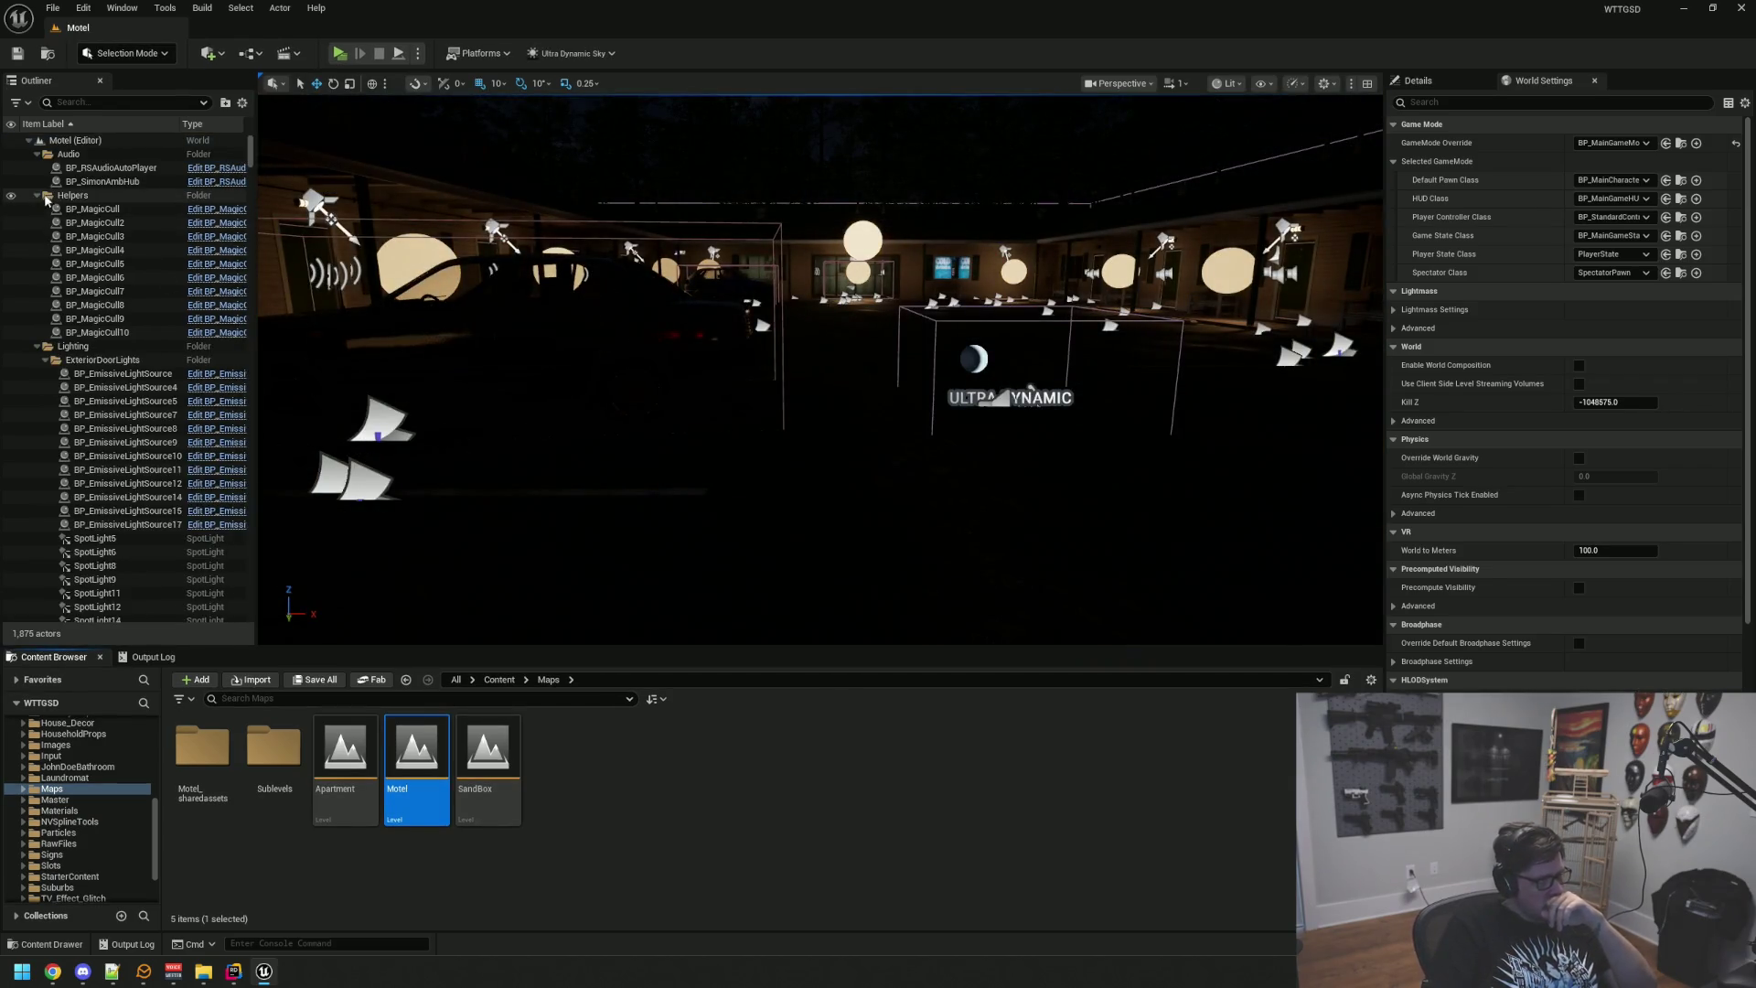
Step: Collapse the Helpers, Audio and Lighting folders and the whole Motel outliner tree
click(37, 195)
click(37, 154)
click(37, 181)
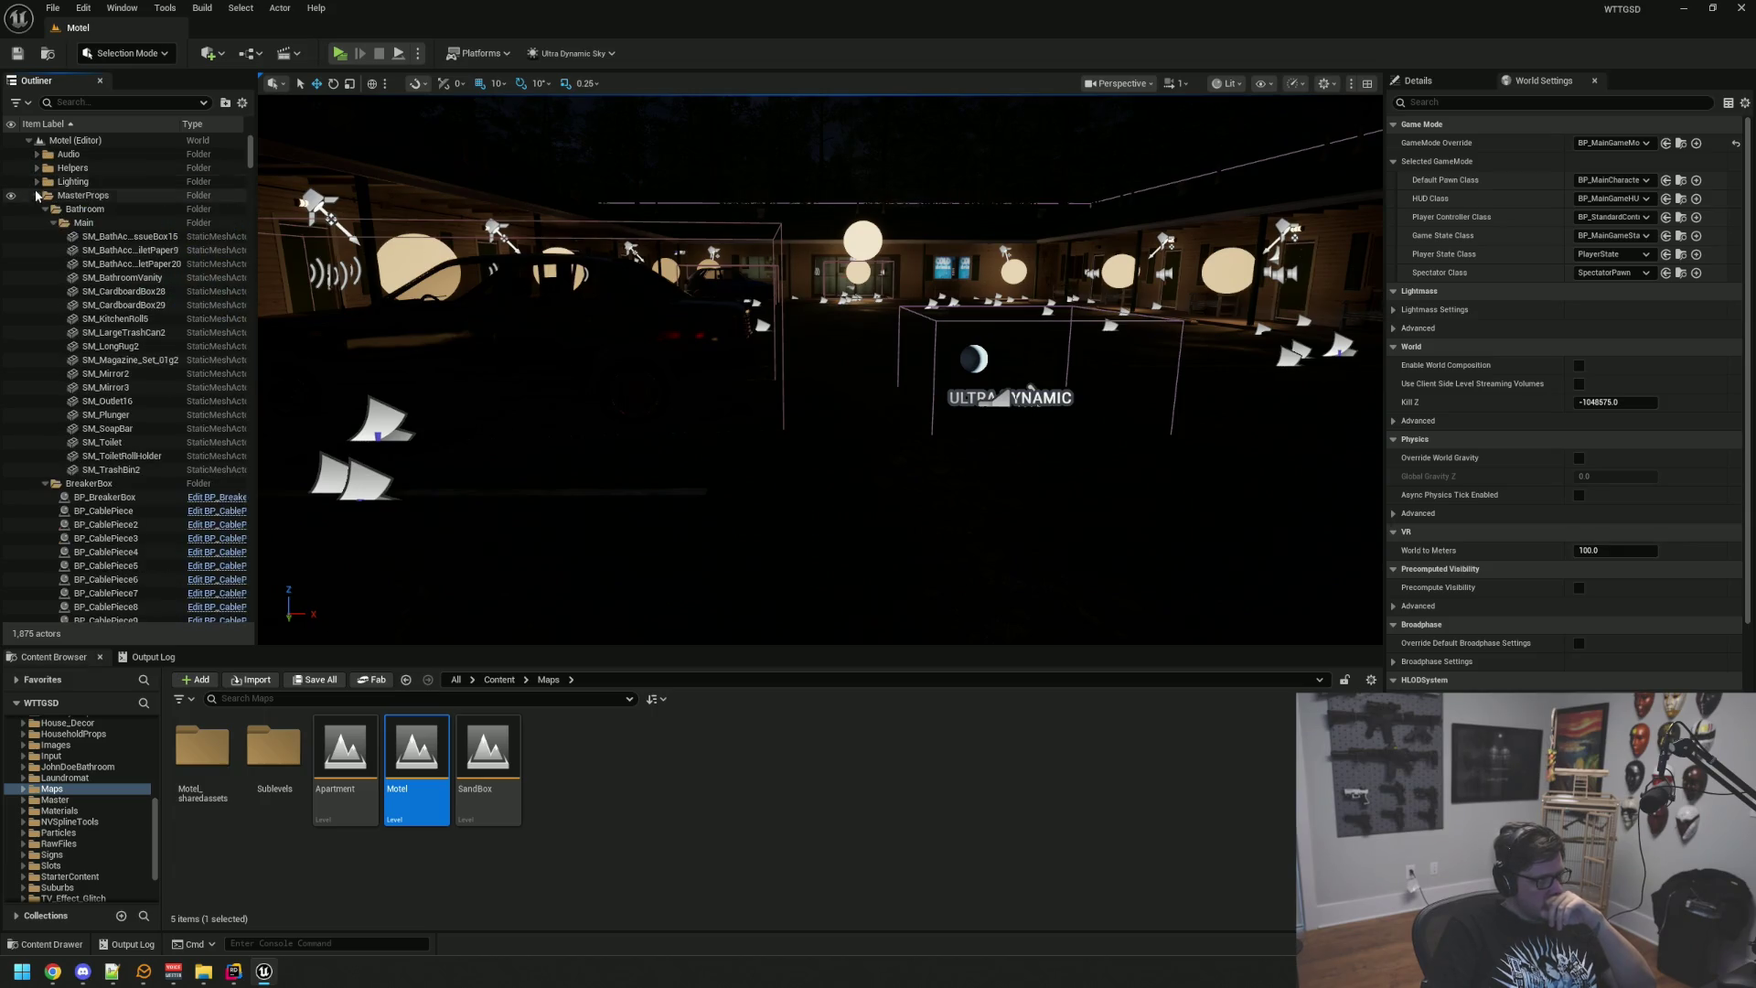
shift+click(29, 140)
click(28, 140)
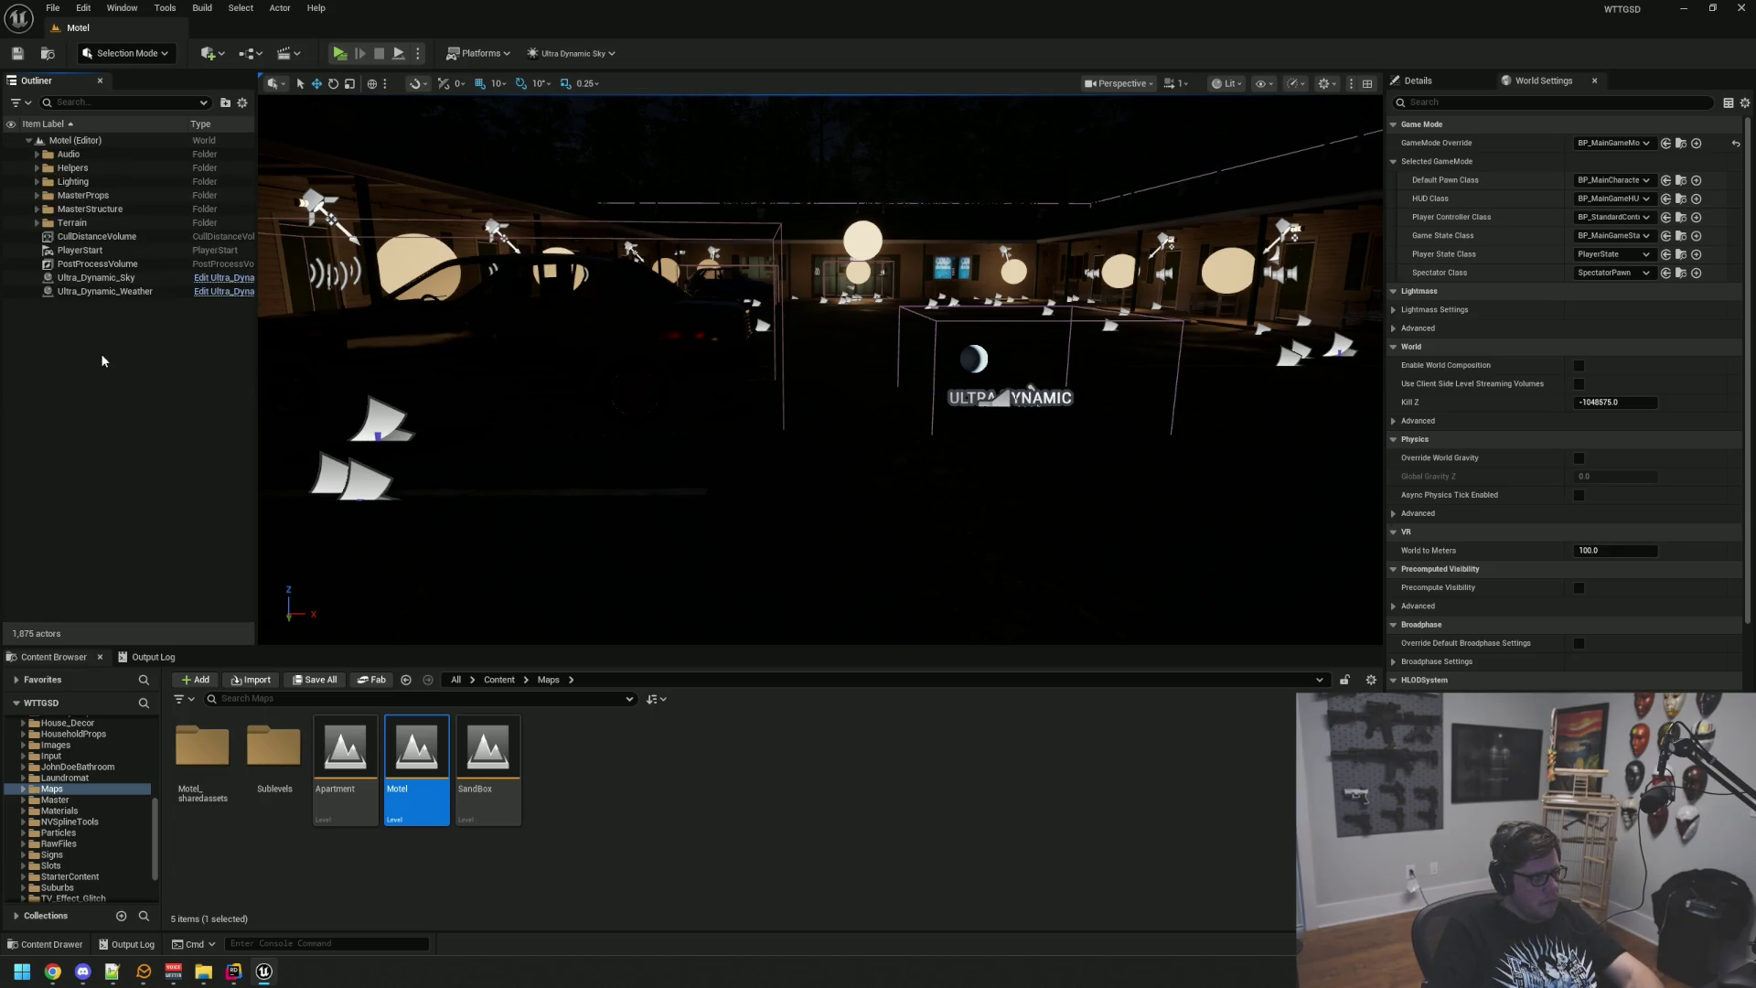
Step: Switch the viewport to game view with G, clear the Output Log, and start playing the level
key(g)
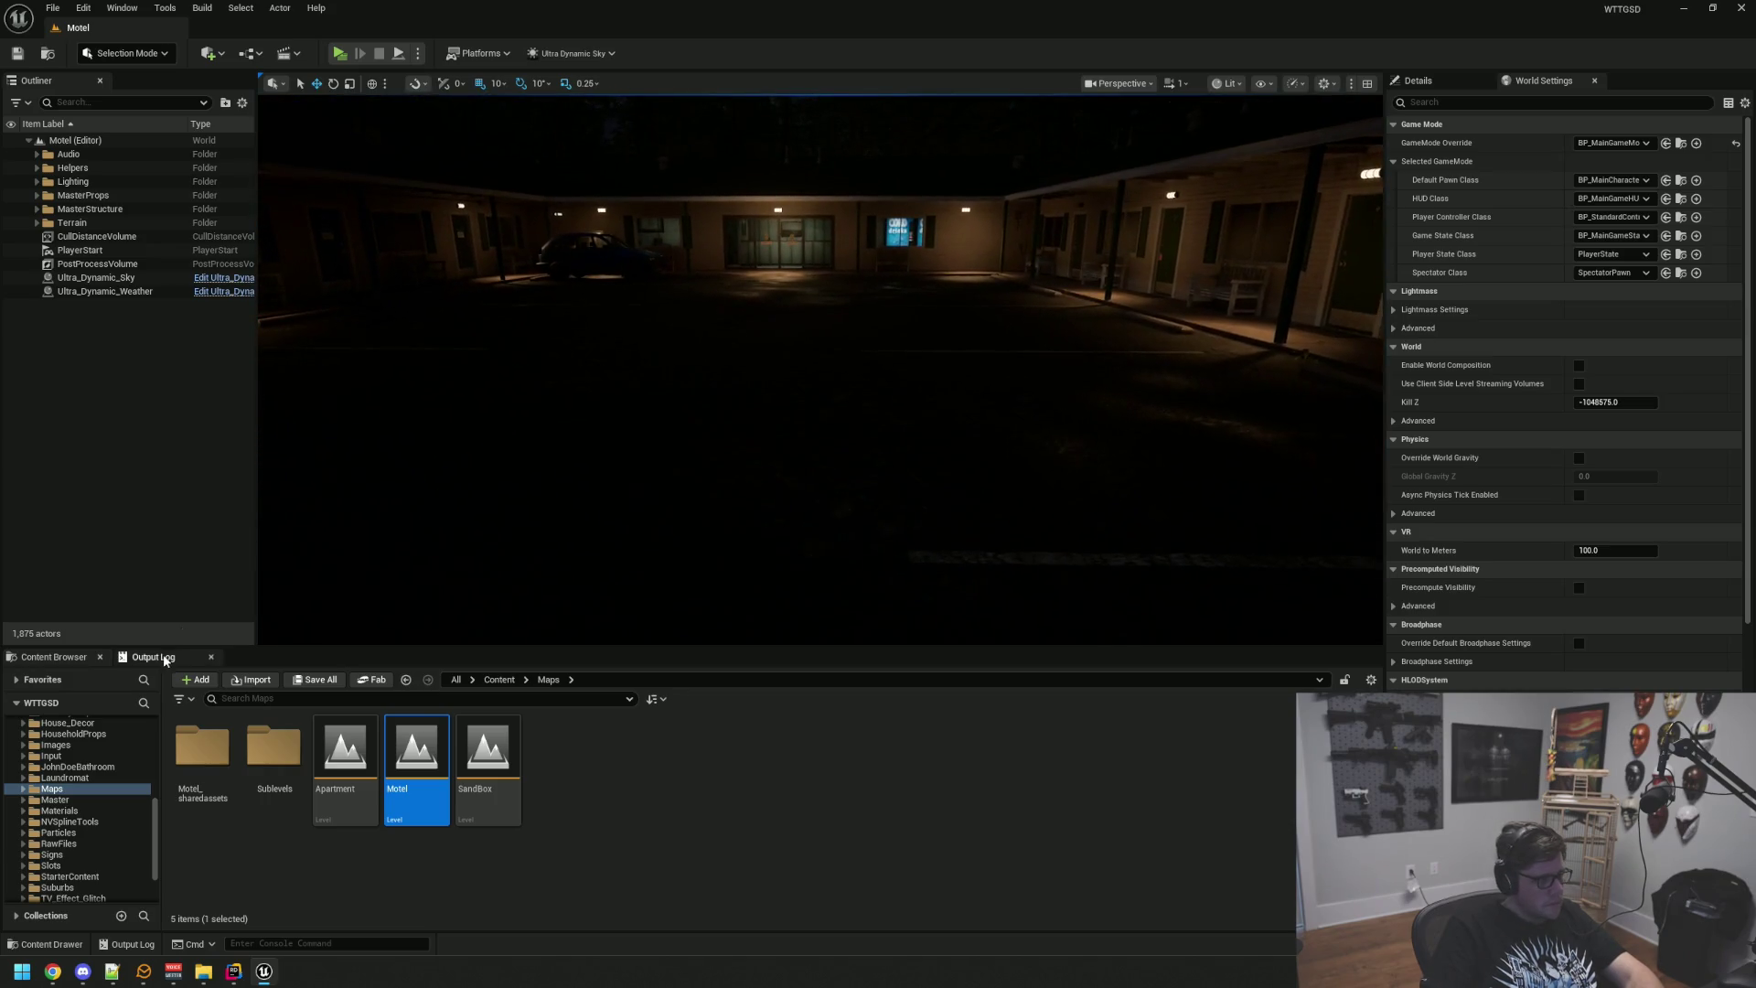
click(163, 655)
right_click(507, 727)
click(549, 879)
click(339, 53)
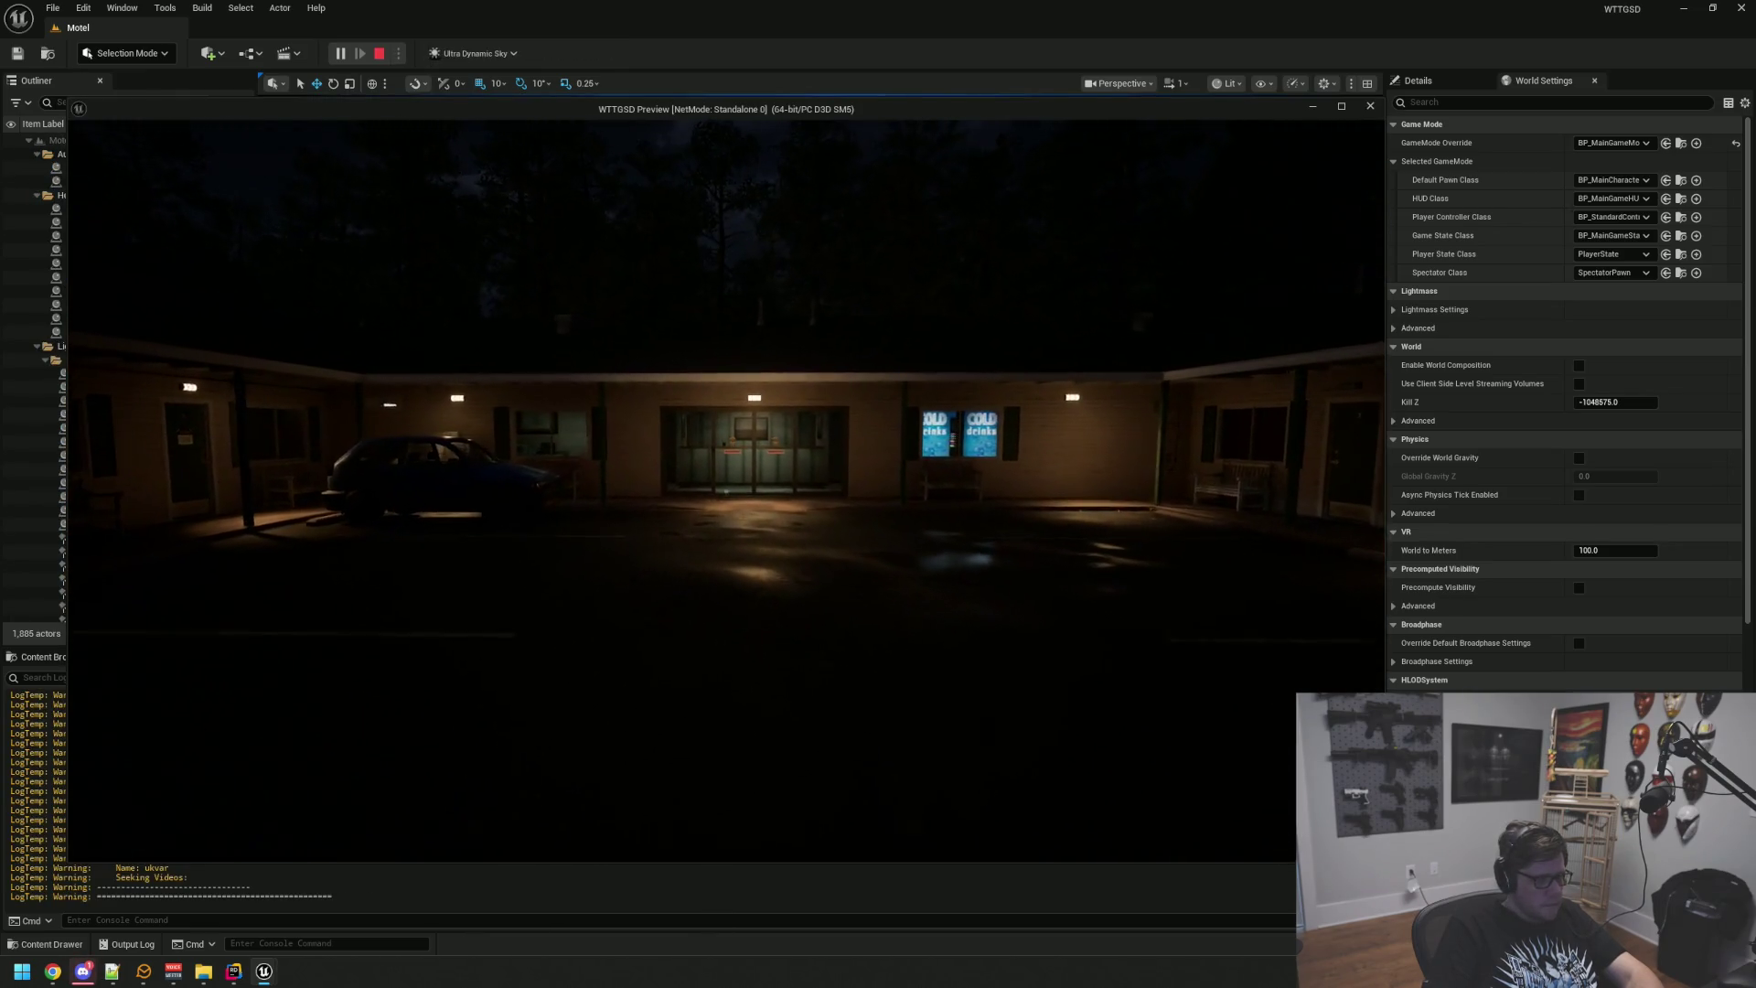
Step: Toggle the in-game console, then walk through the lobby and Private door into the office hallway
key(grave)
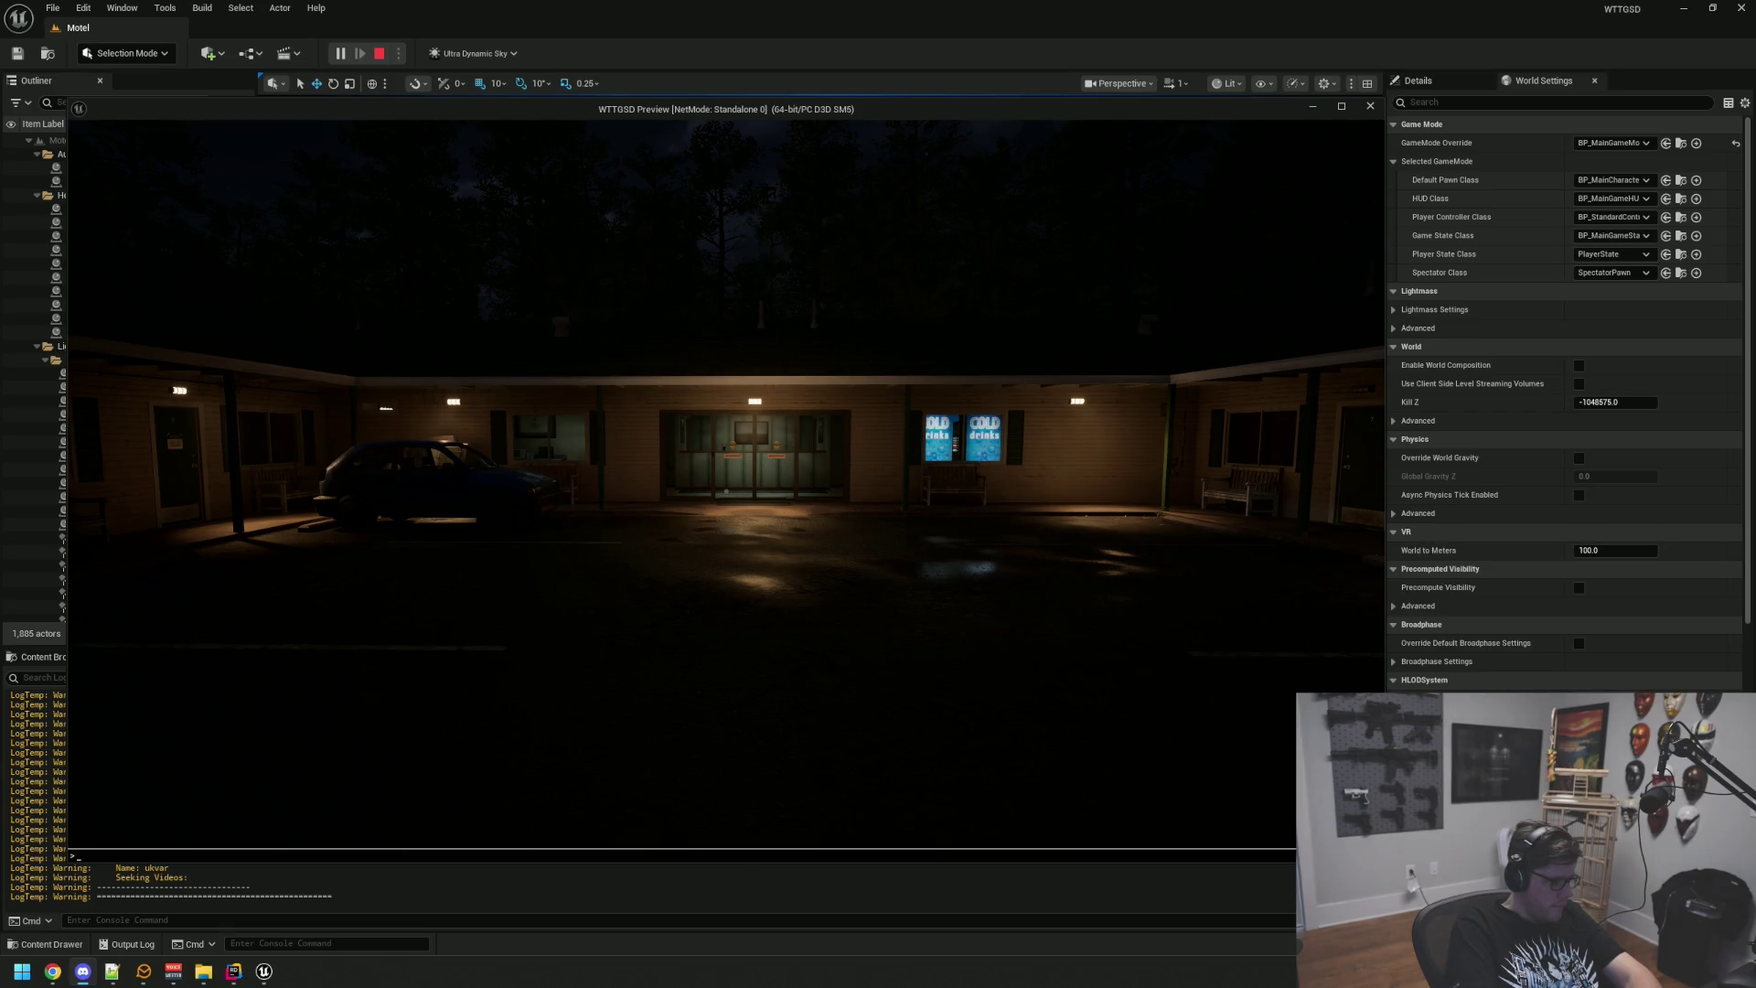
key(grave)
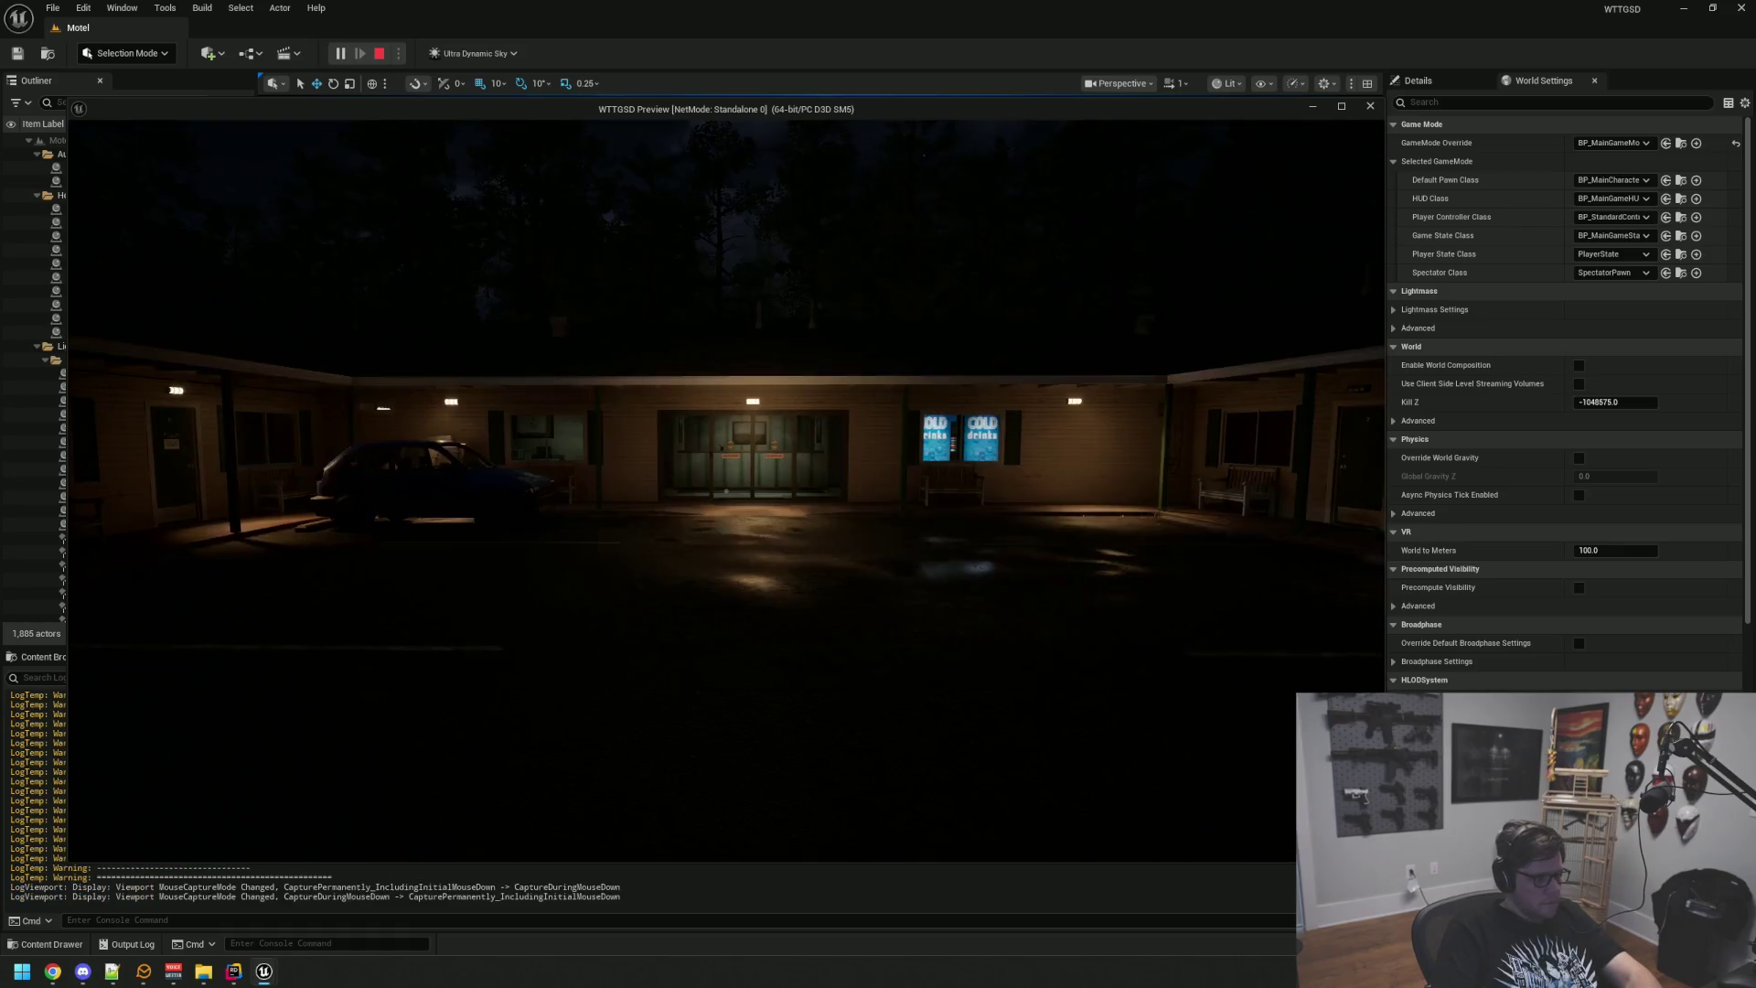
key(w)
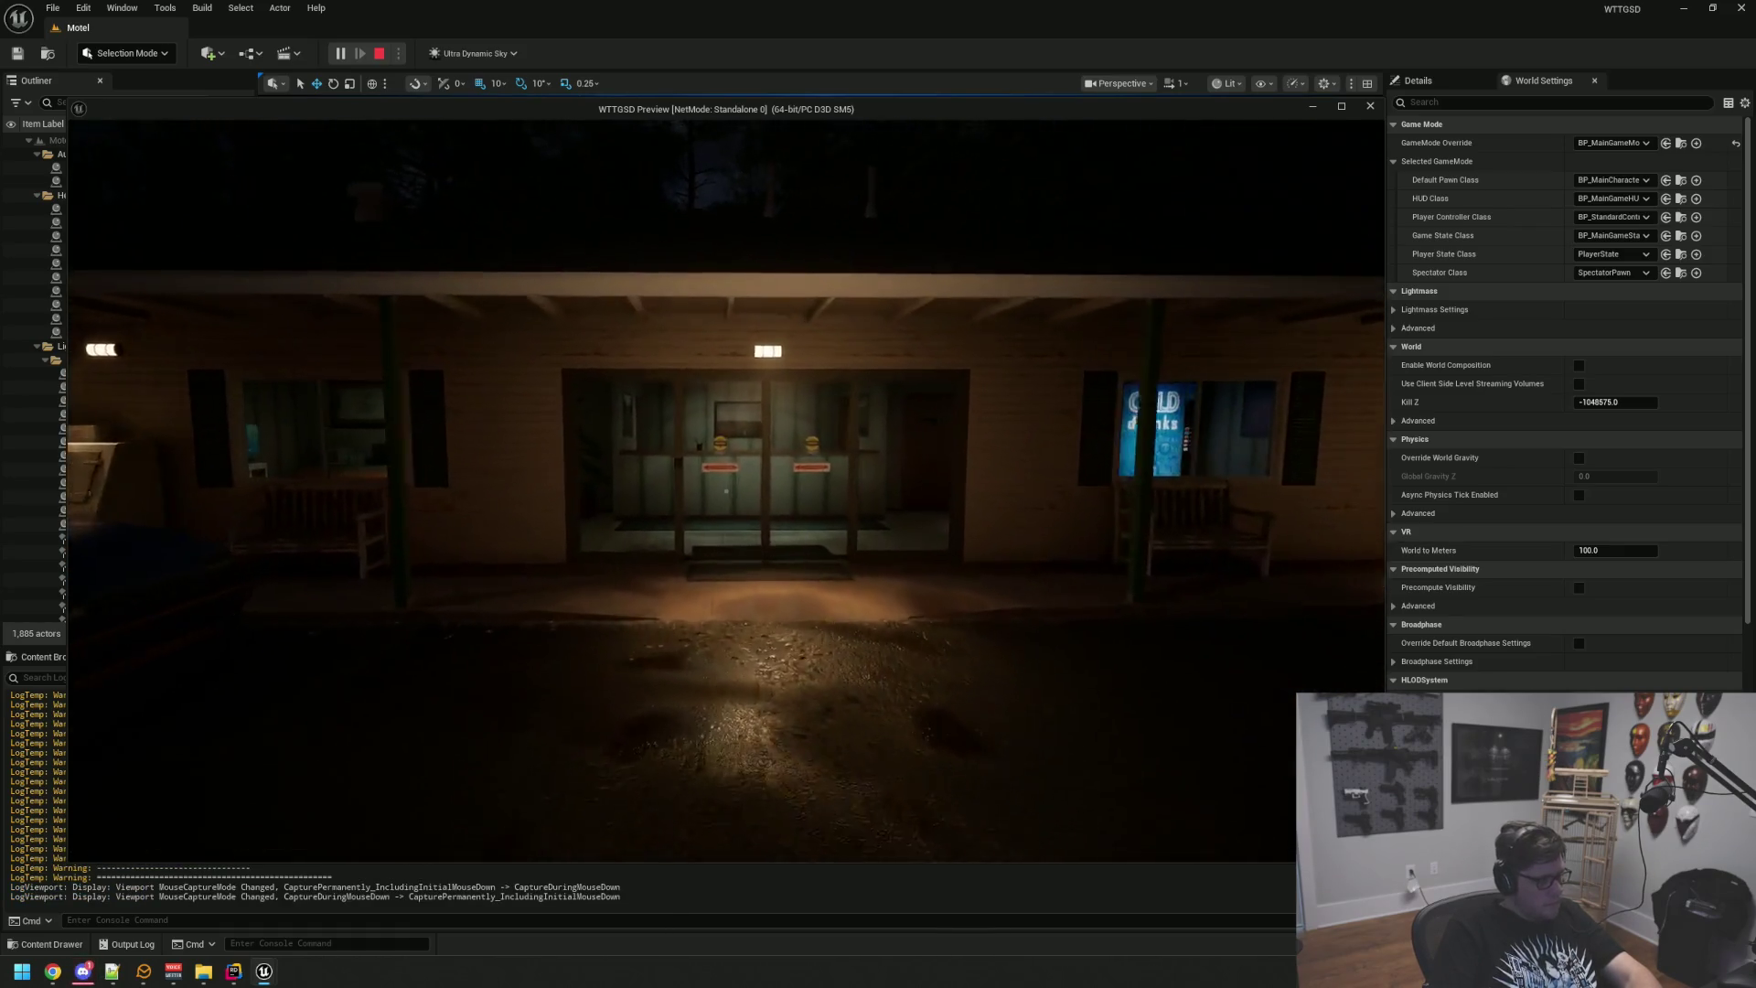
key(w)
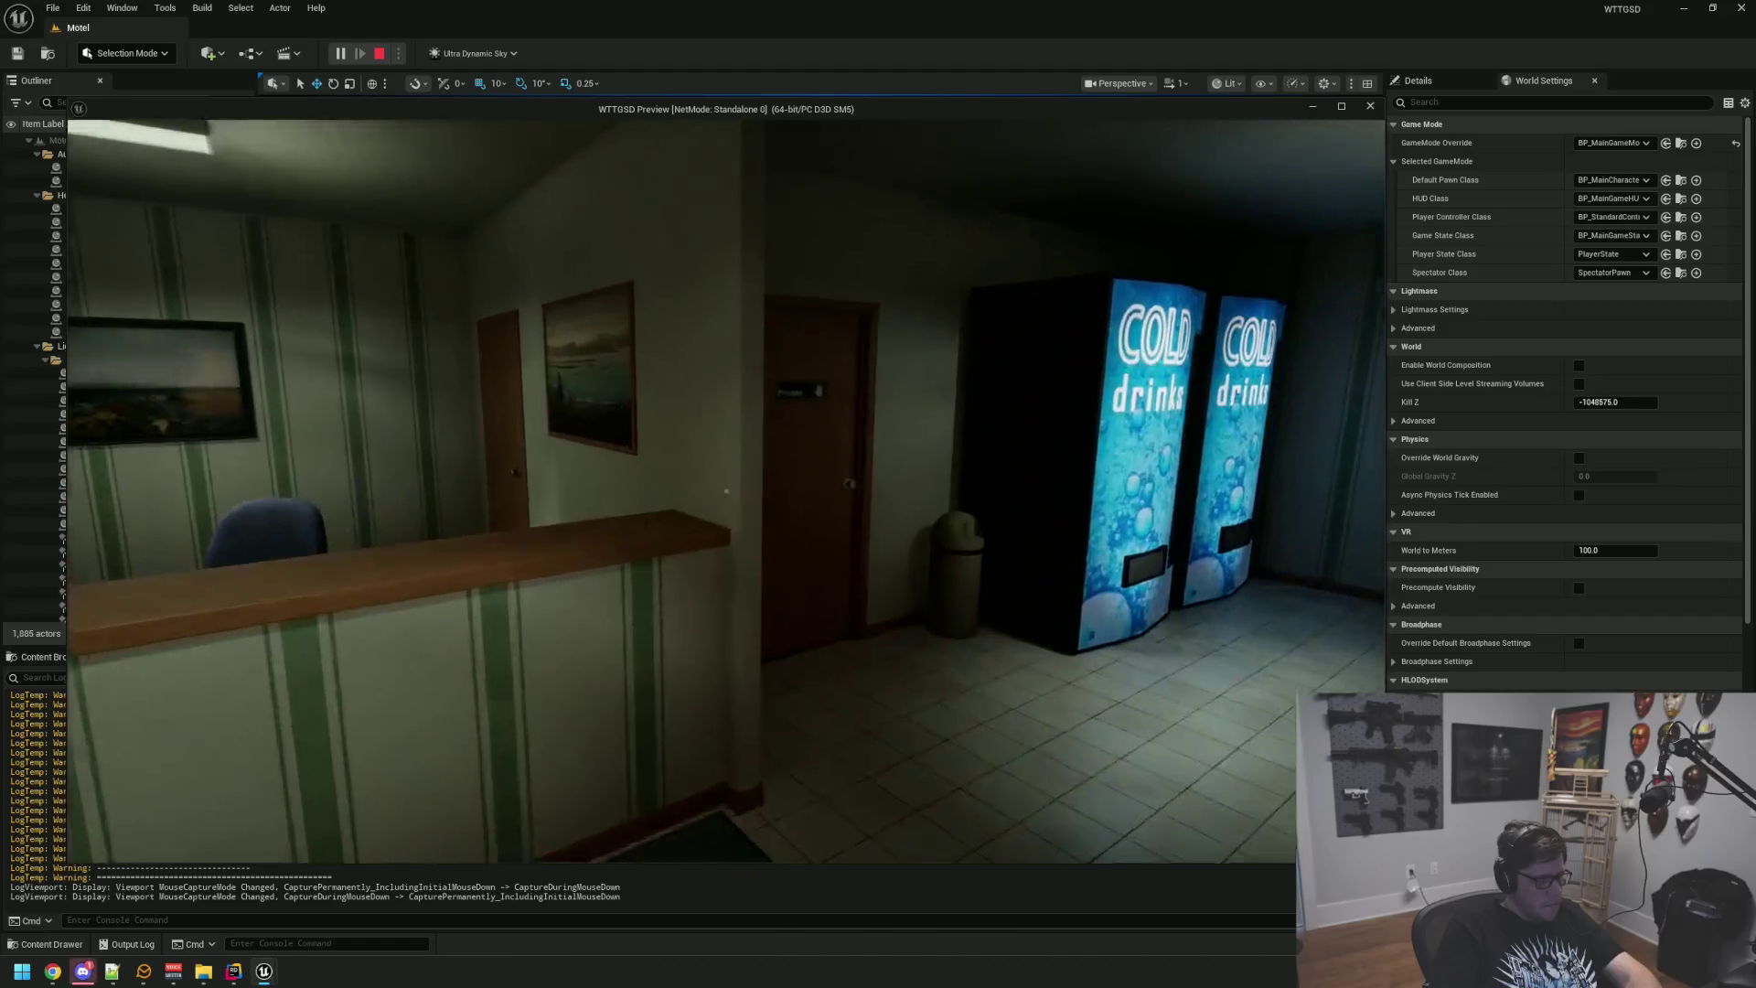
key(e)
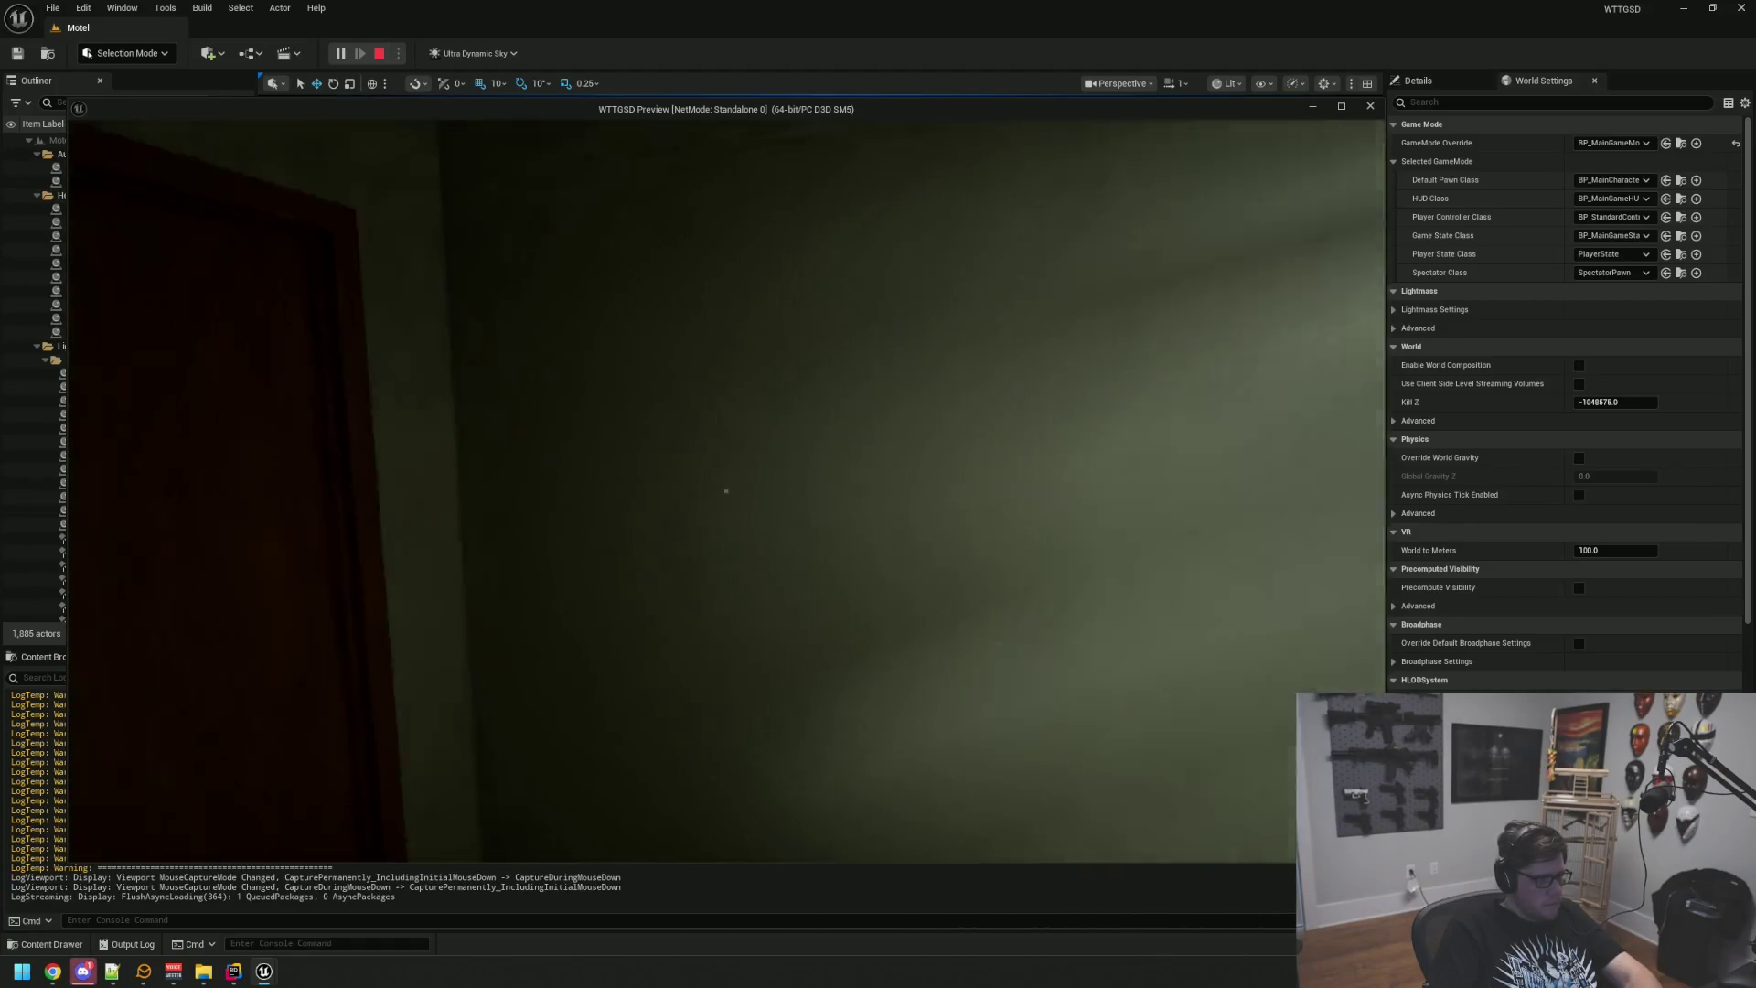
key(w)
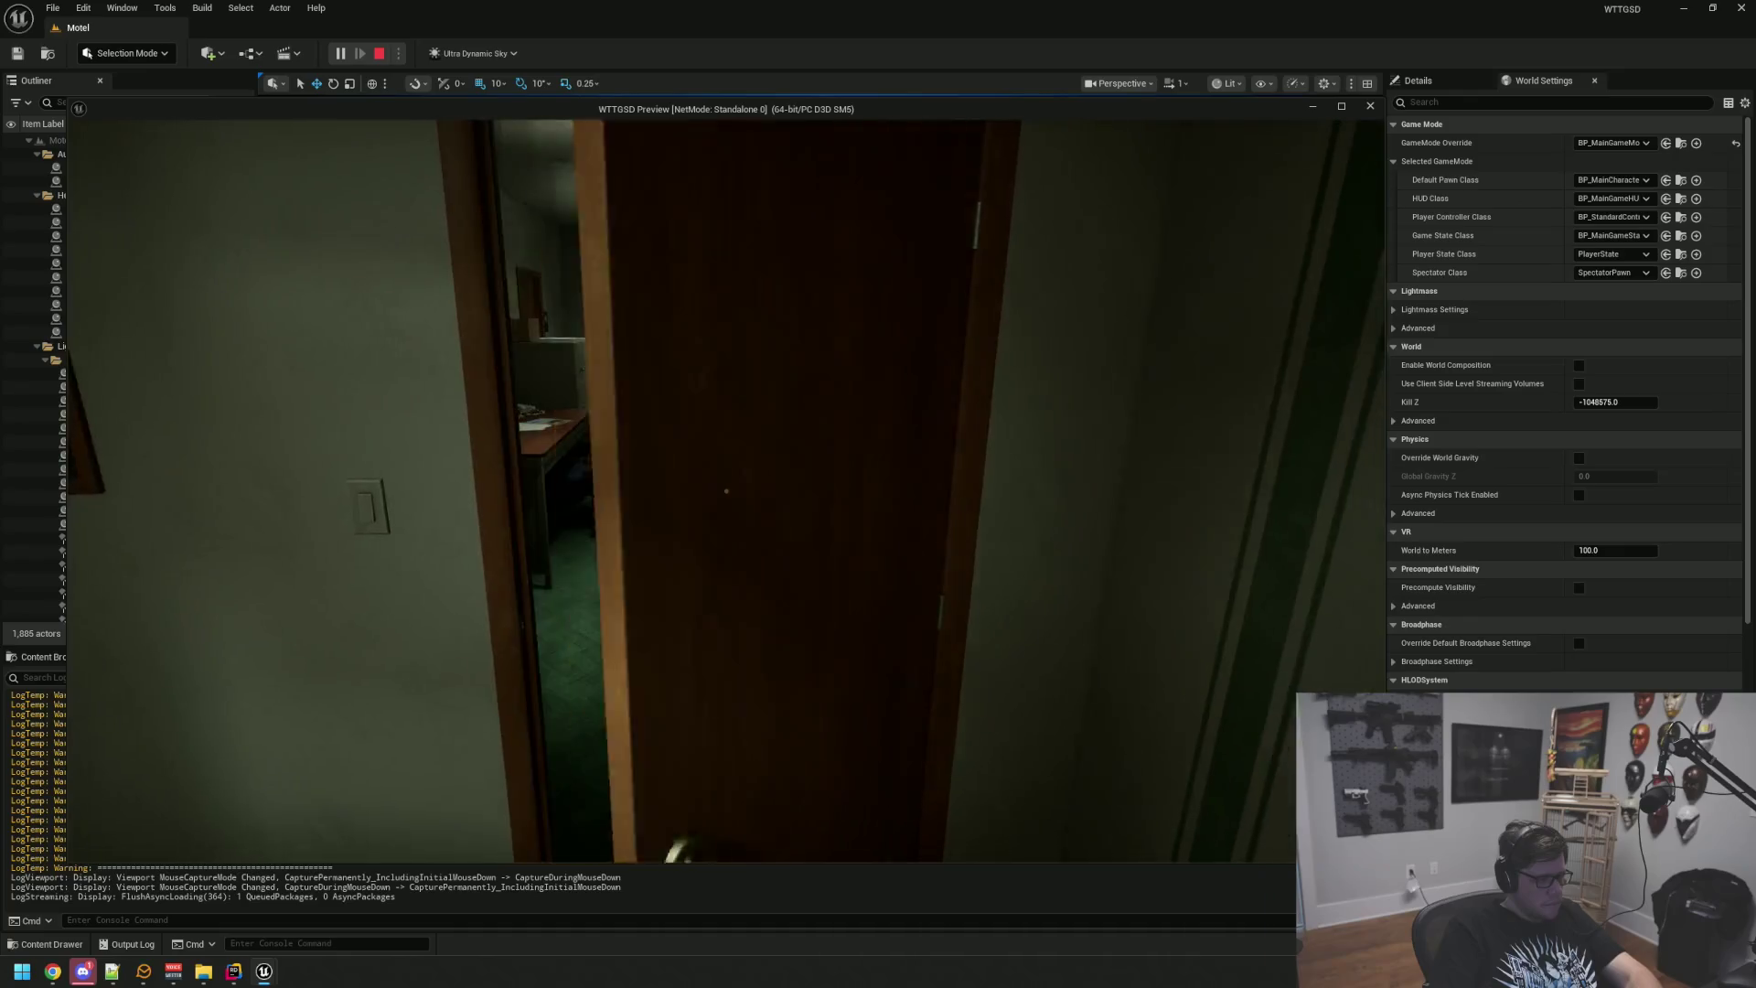
key(w)
Step: Head outside toward the fence and re-enter through the Employees Only door to the interior door
key(e)
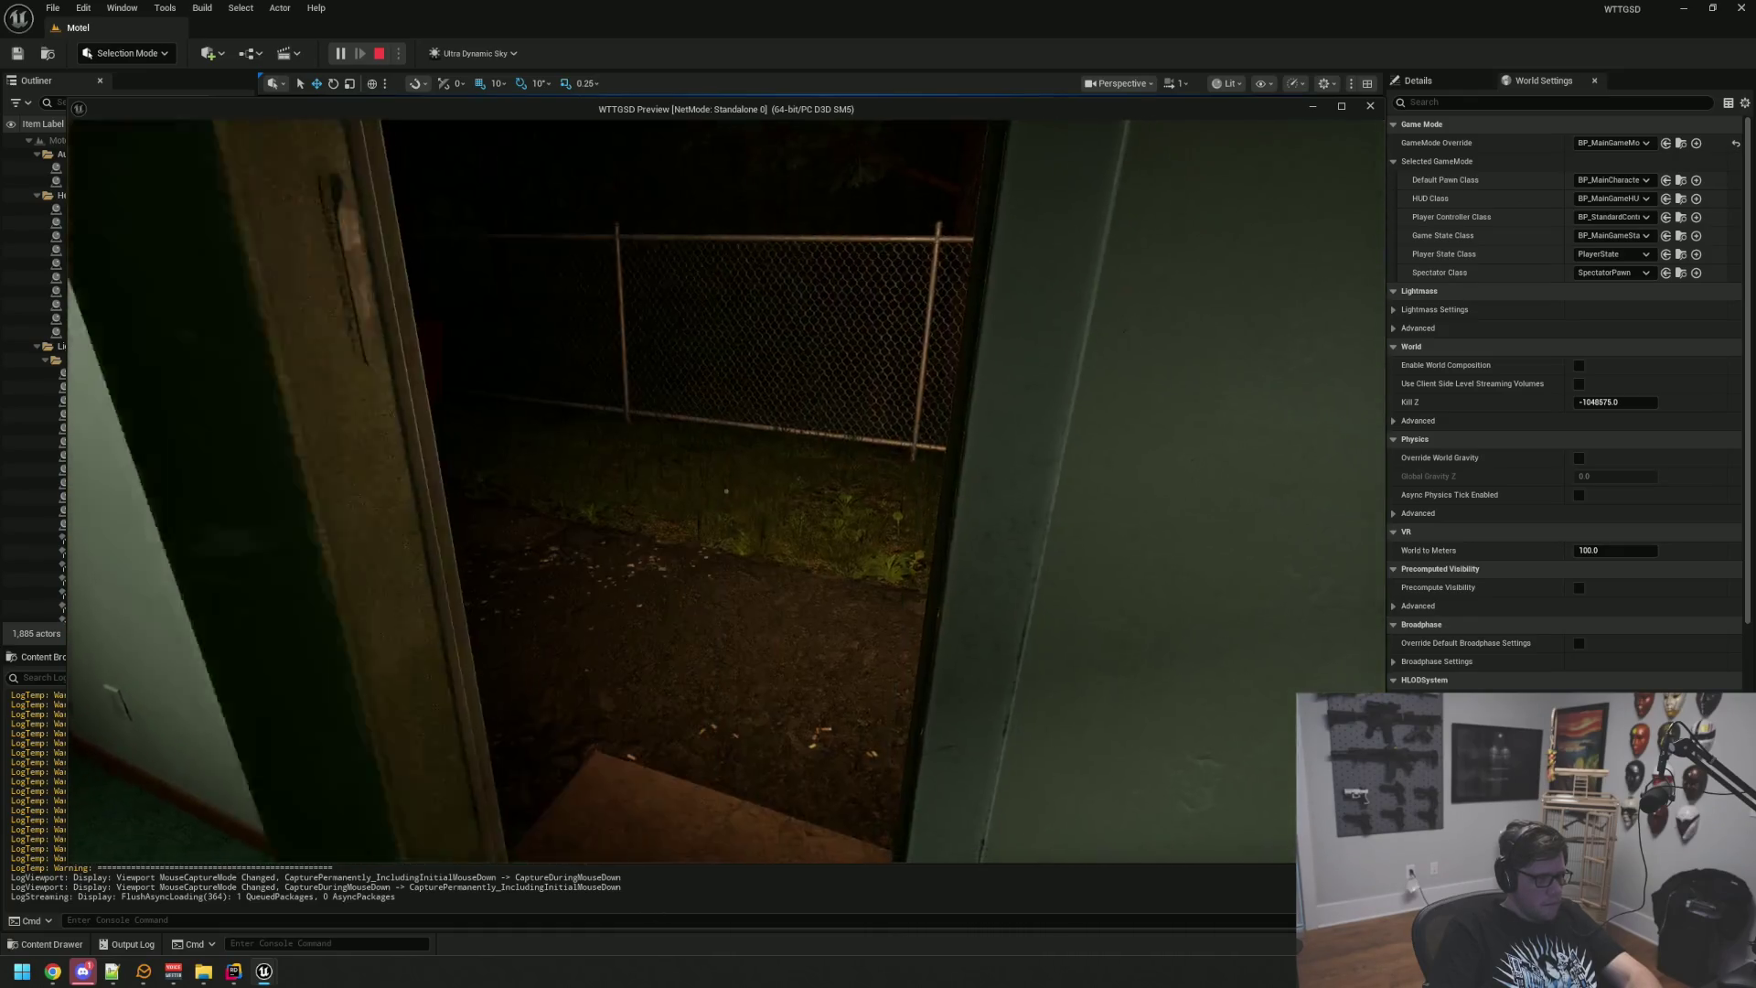
key(w)
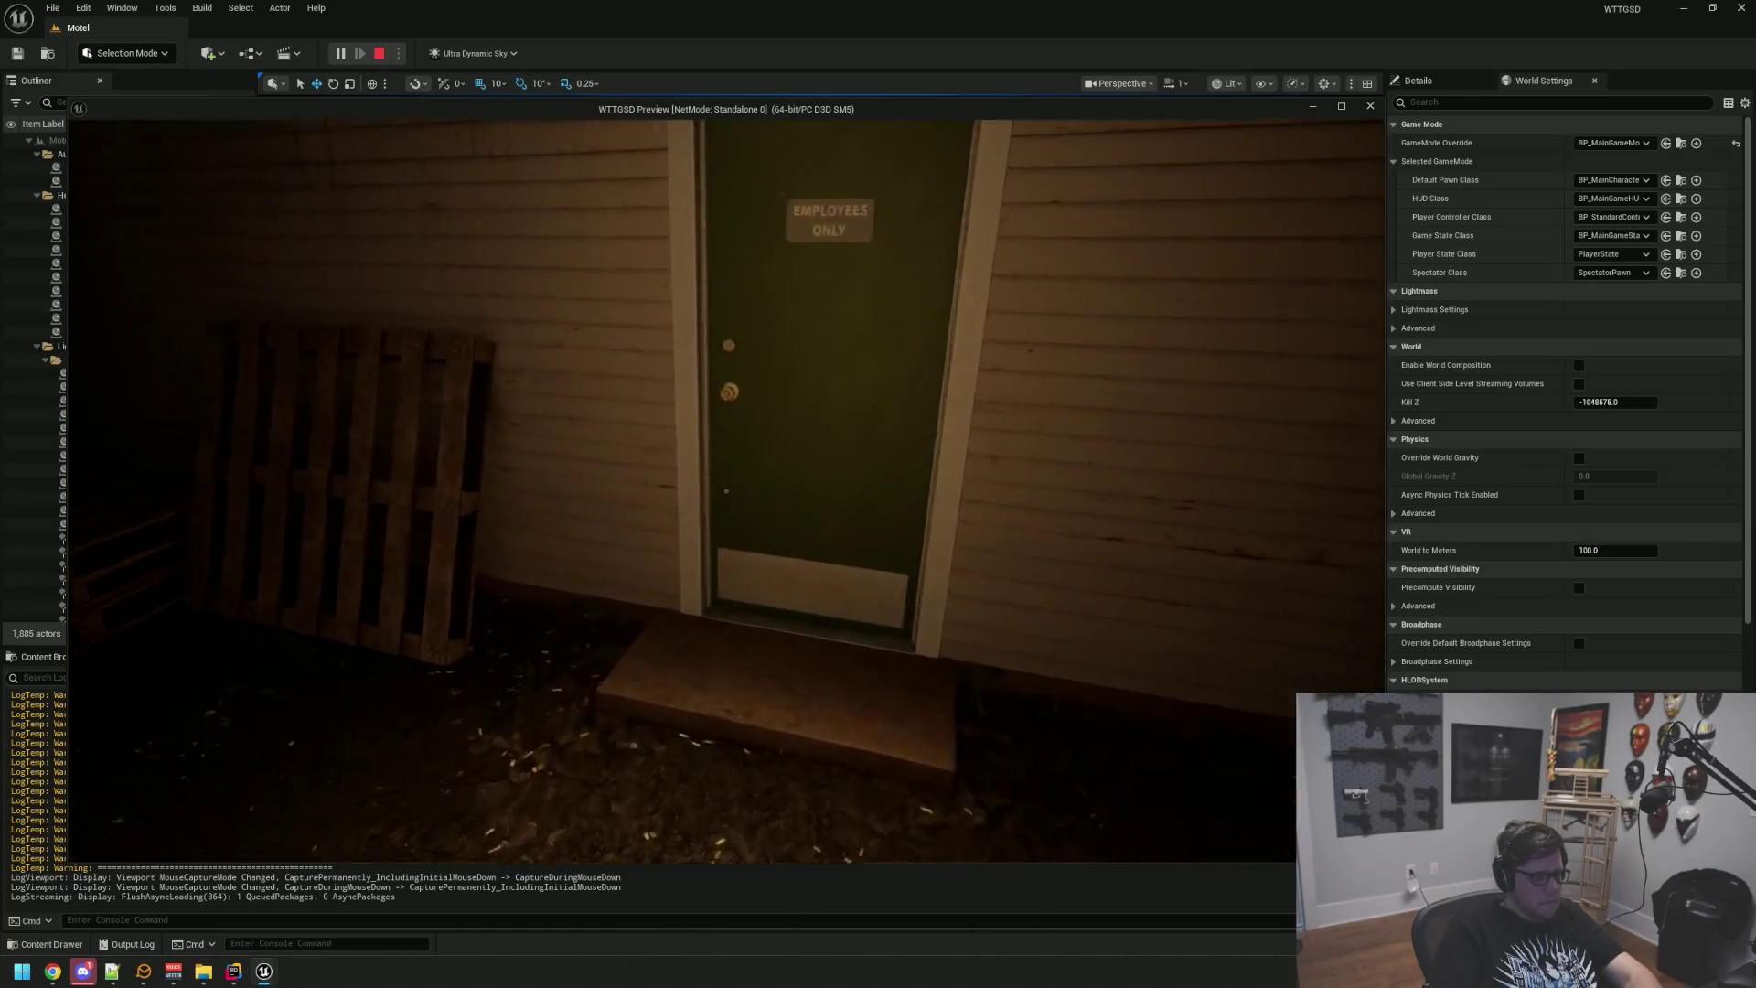
key(w)
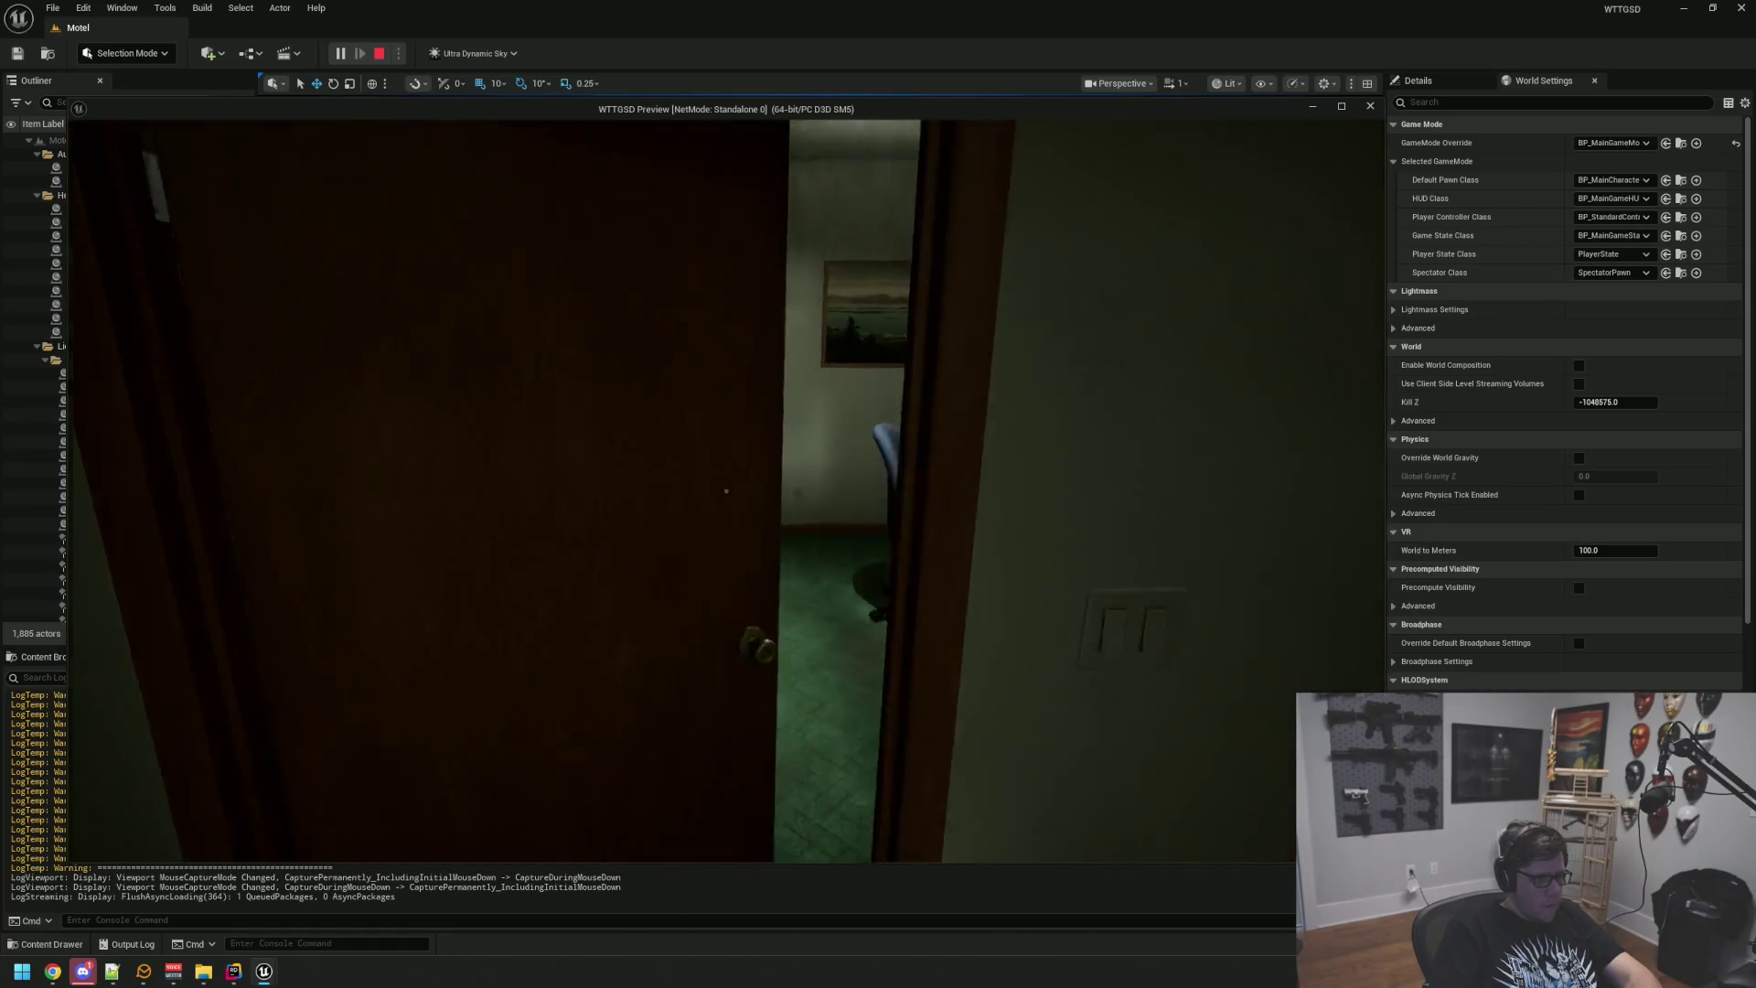
key(w)
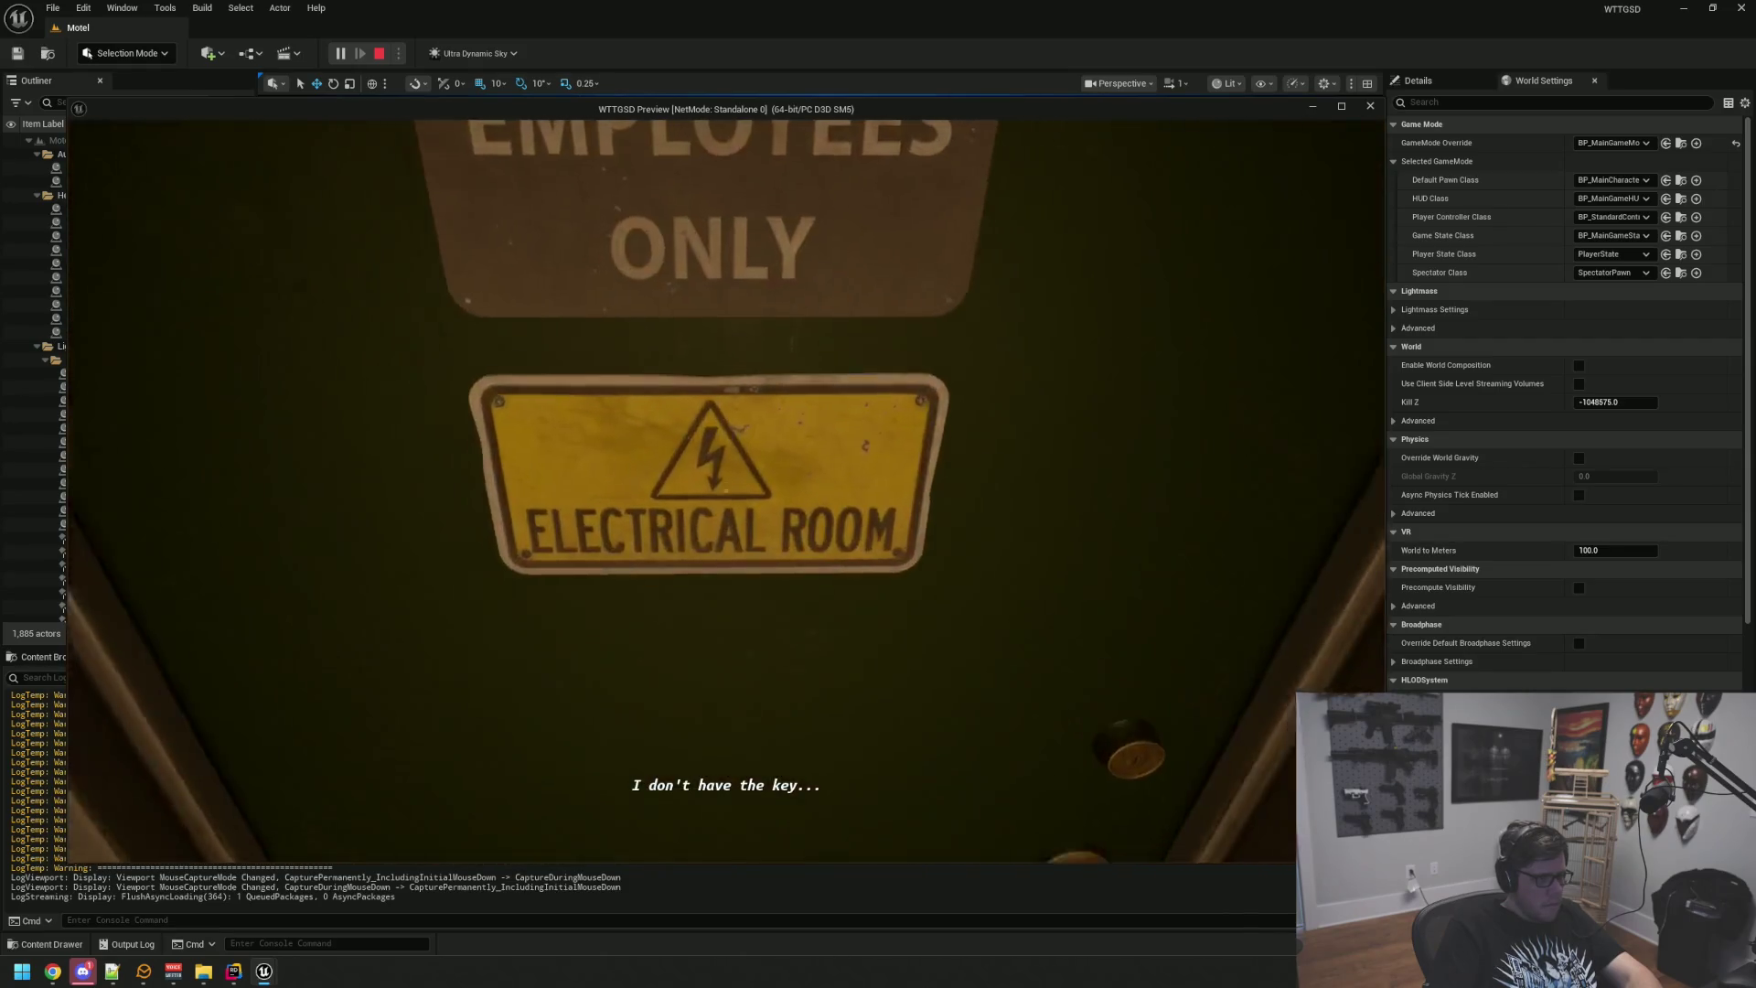
Step: Try the Electrical Room door ("I don't have the key"), then cross the laundry to the hallway door
key(s)
key(e)
key(w)
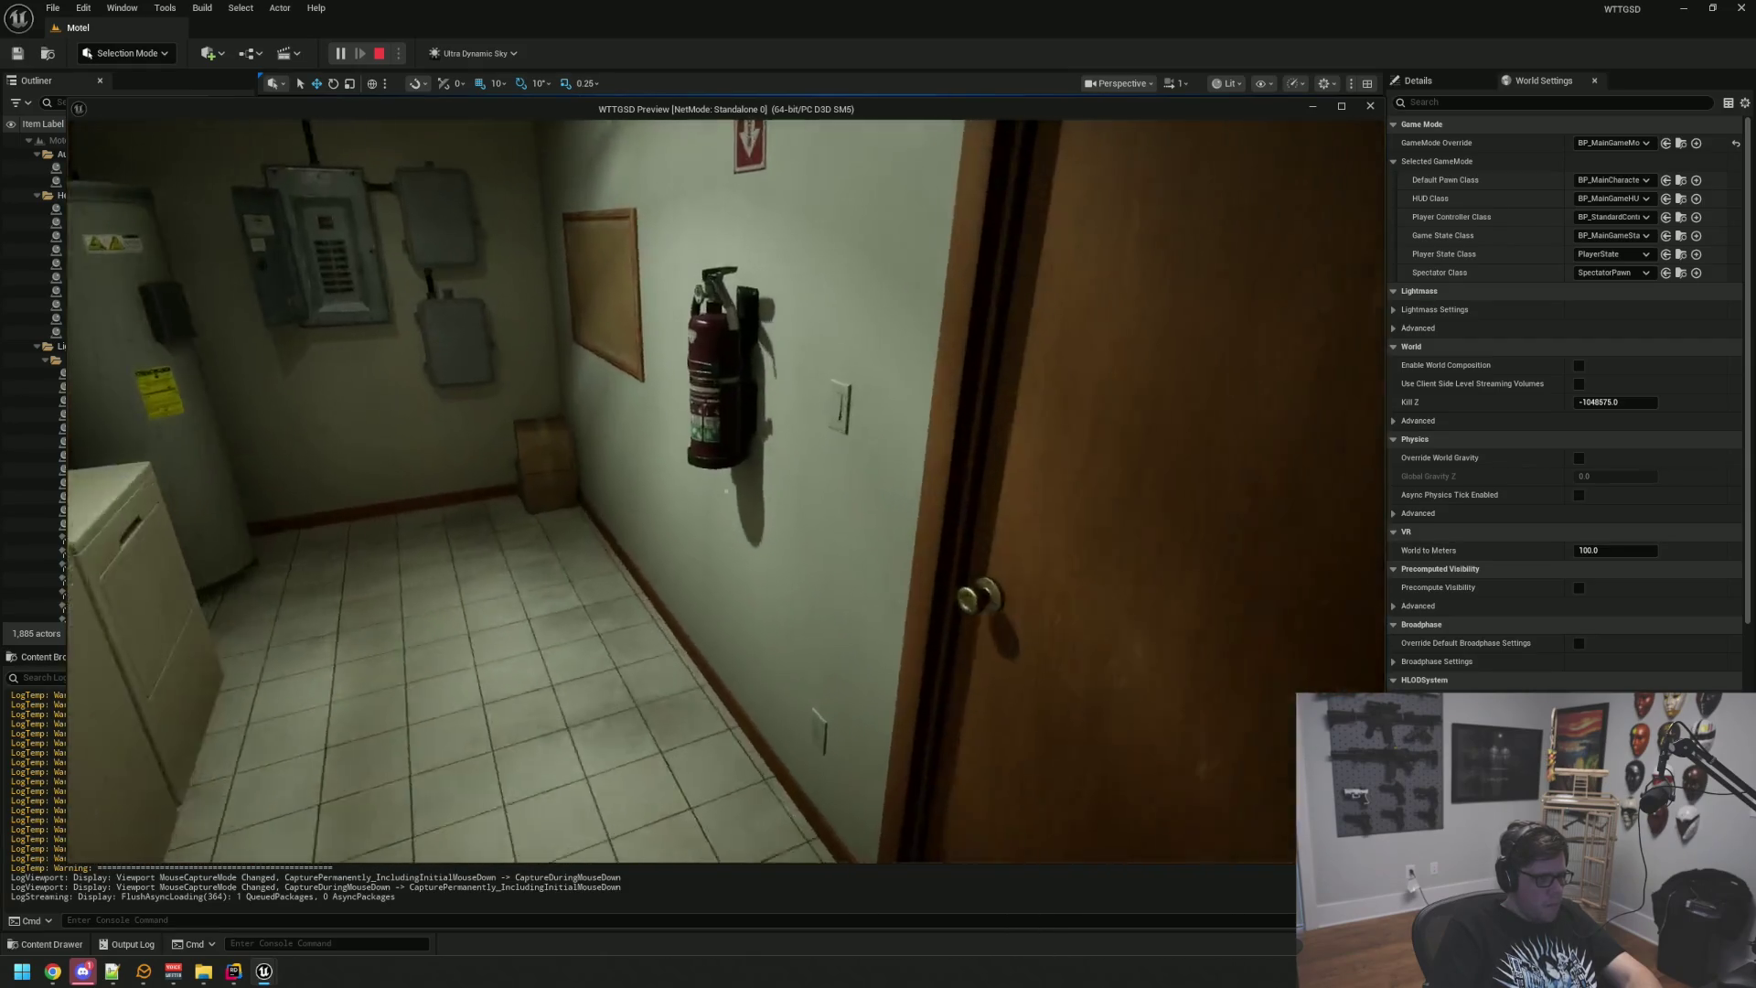
key(e)
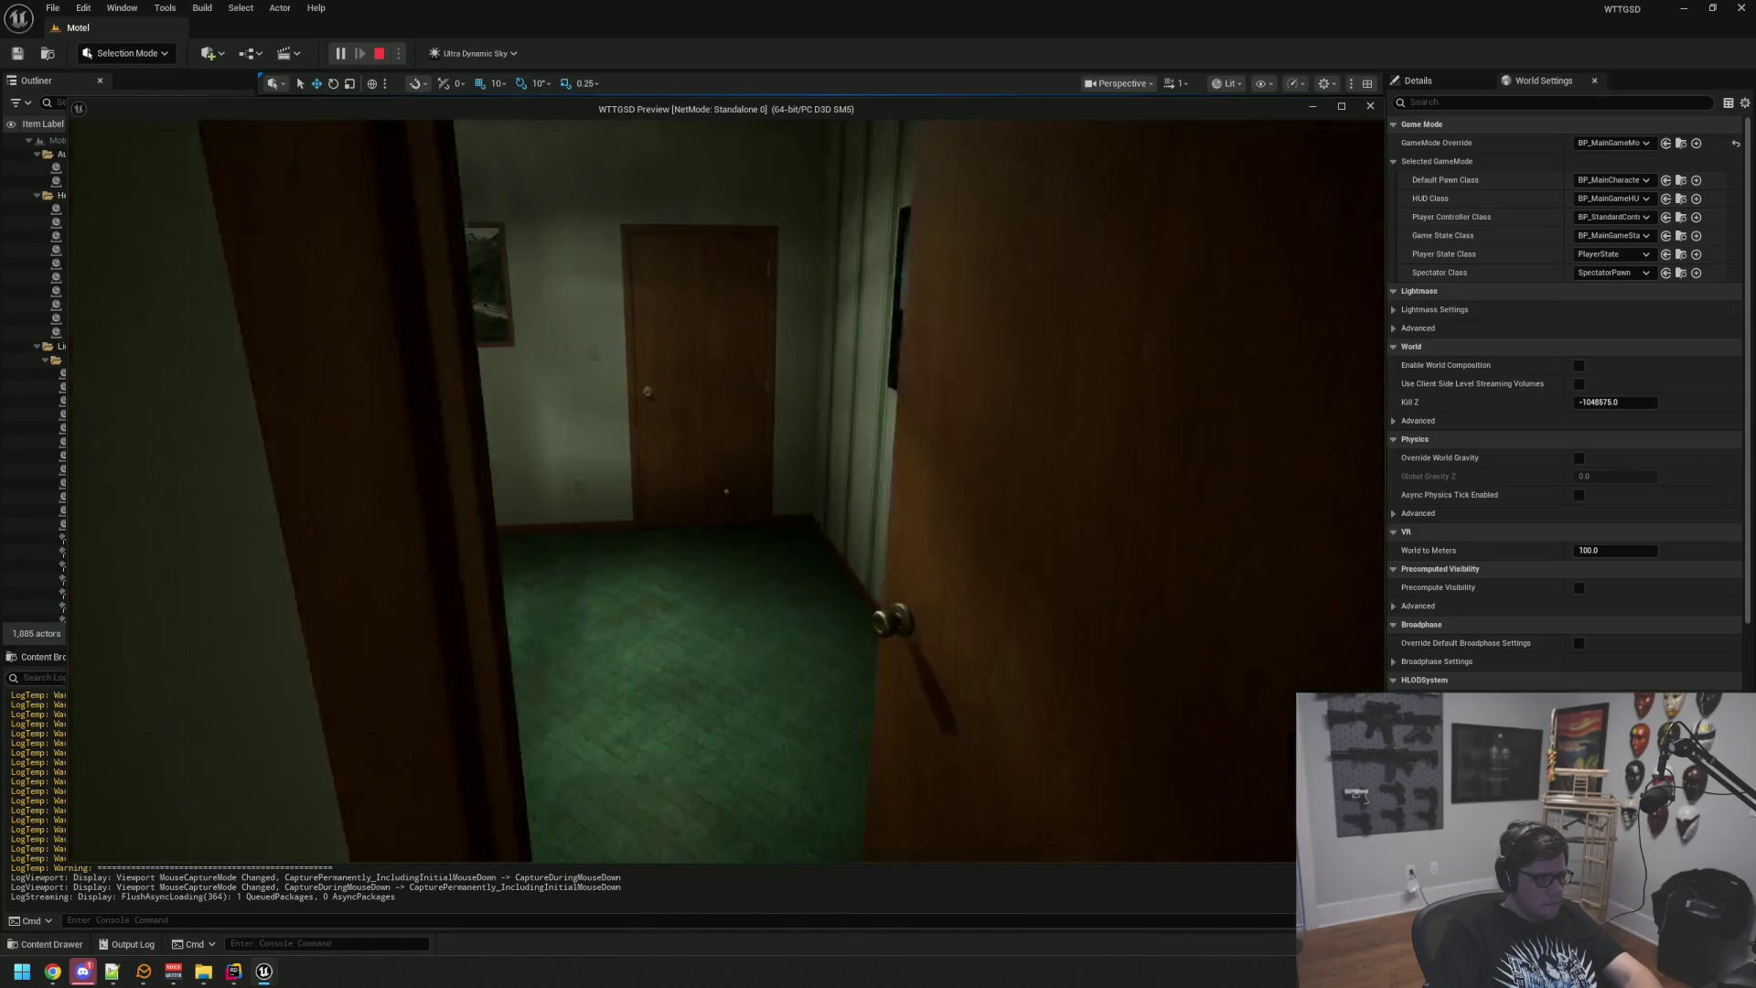
Step: Walk into the water-cooler office and open the doors beside the counter and to the bathroom
key(w)
key(w)
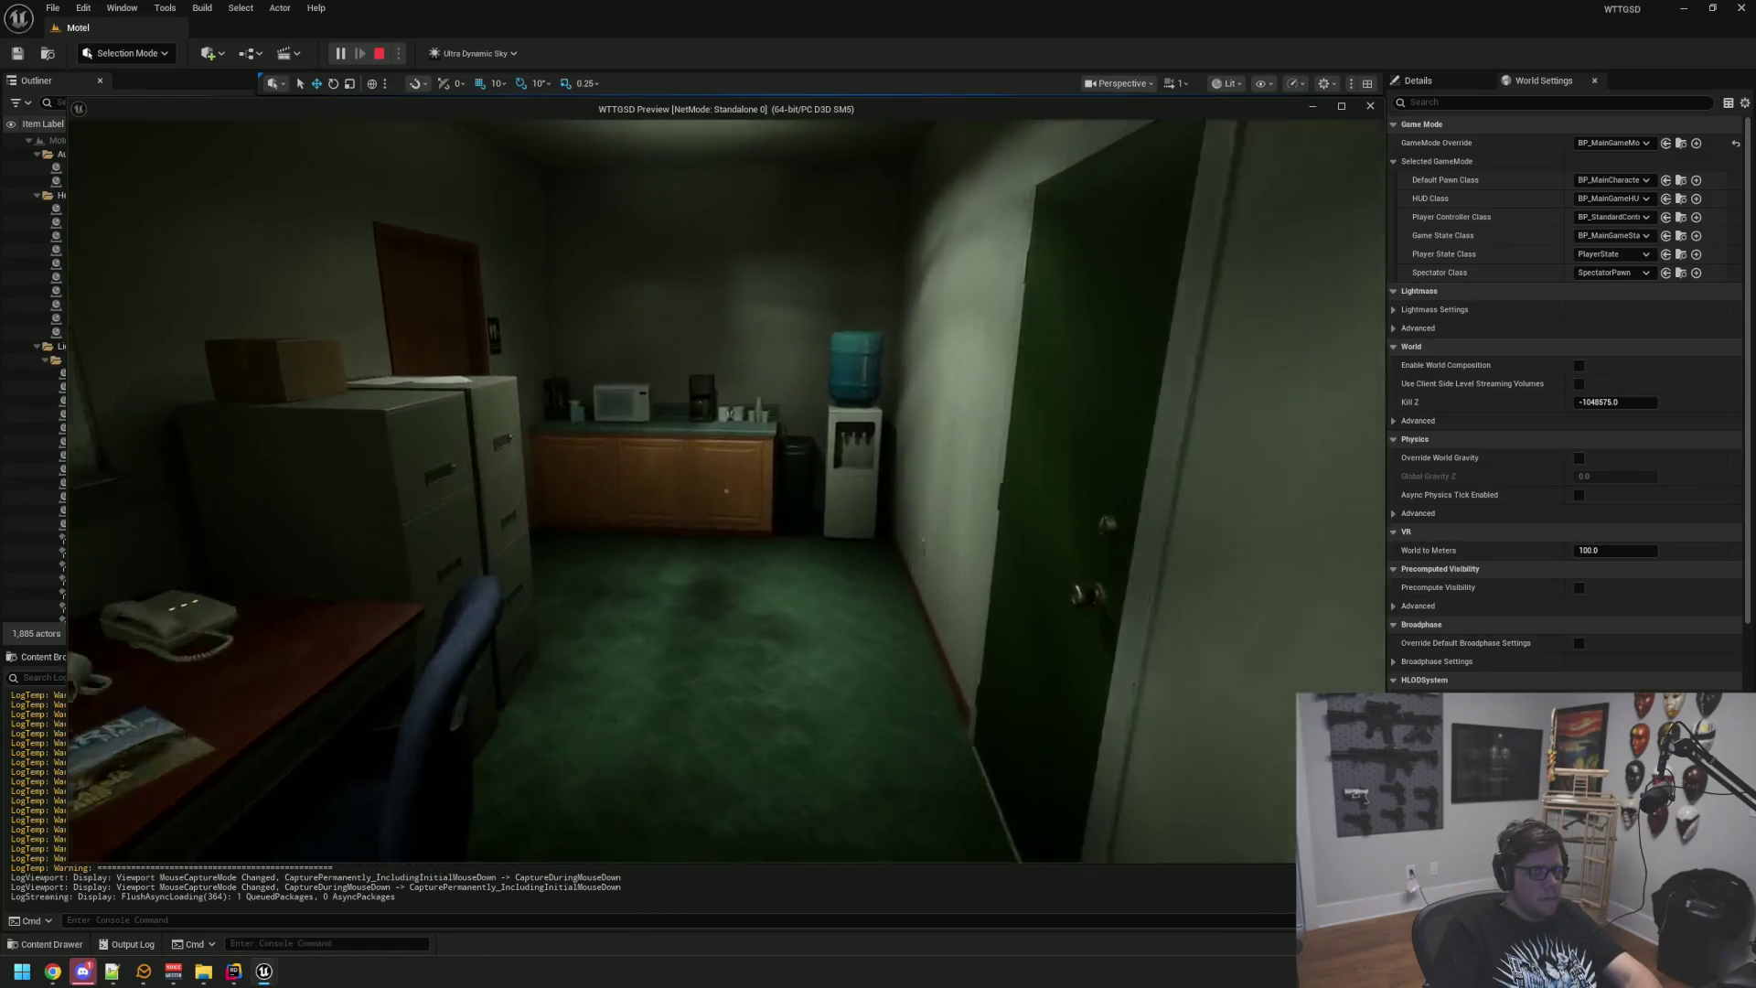
key(grave)
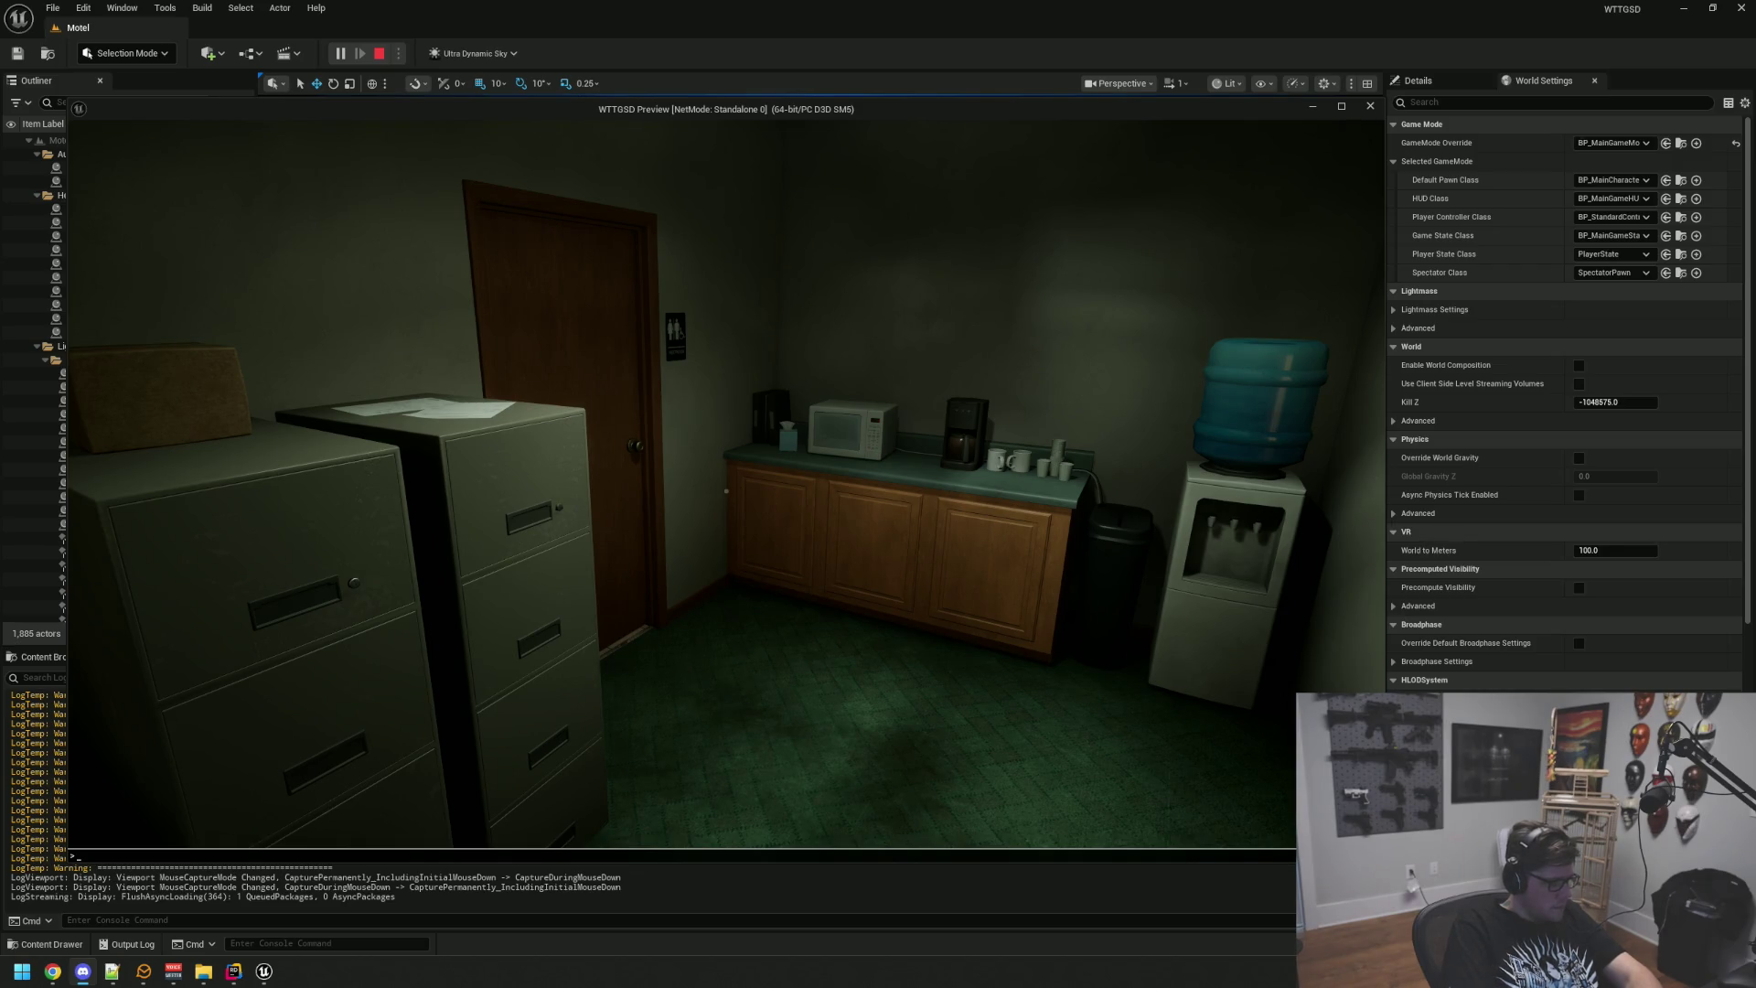
click(688, 550)
key(w)
click(726, 491)
Step: Go through the next office door and into the storage room
key(w)
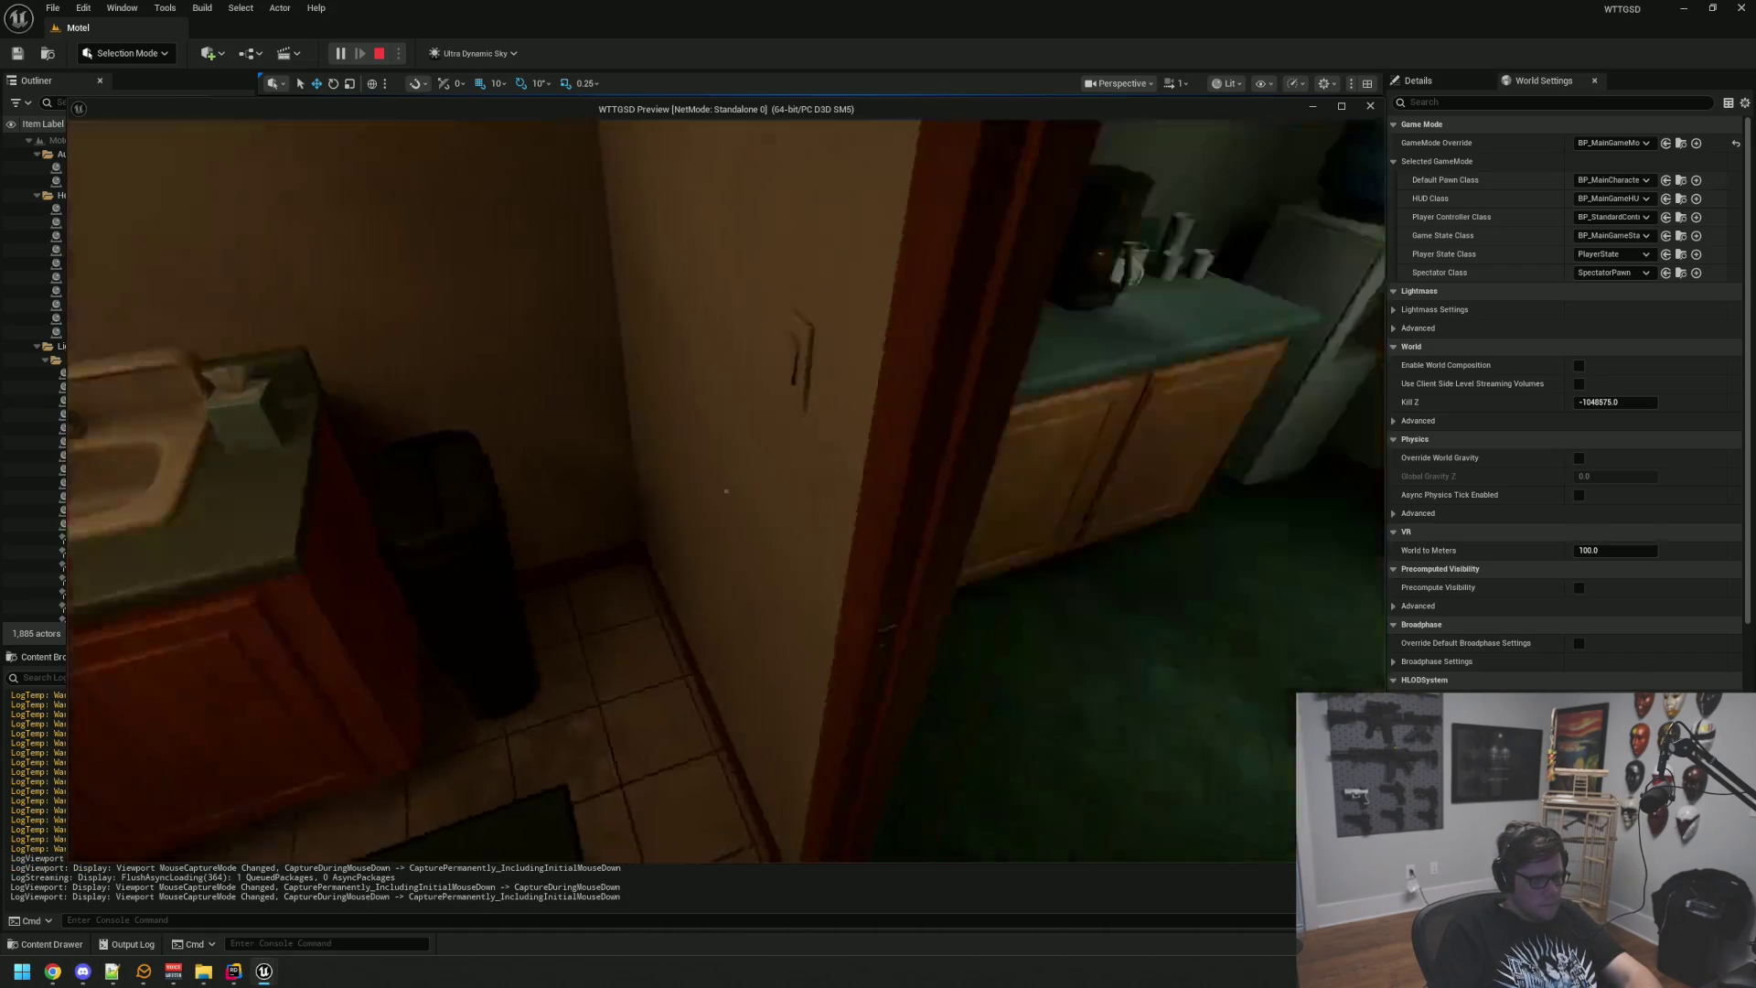
key(w)
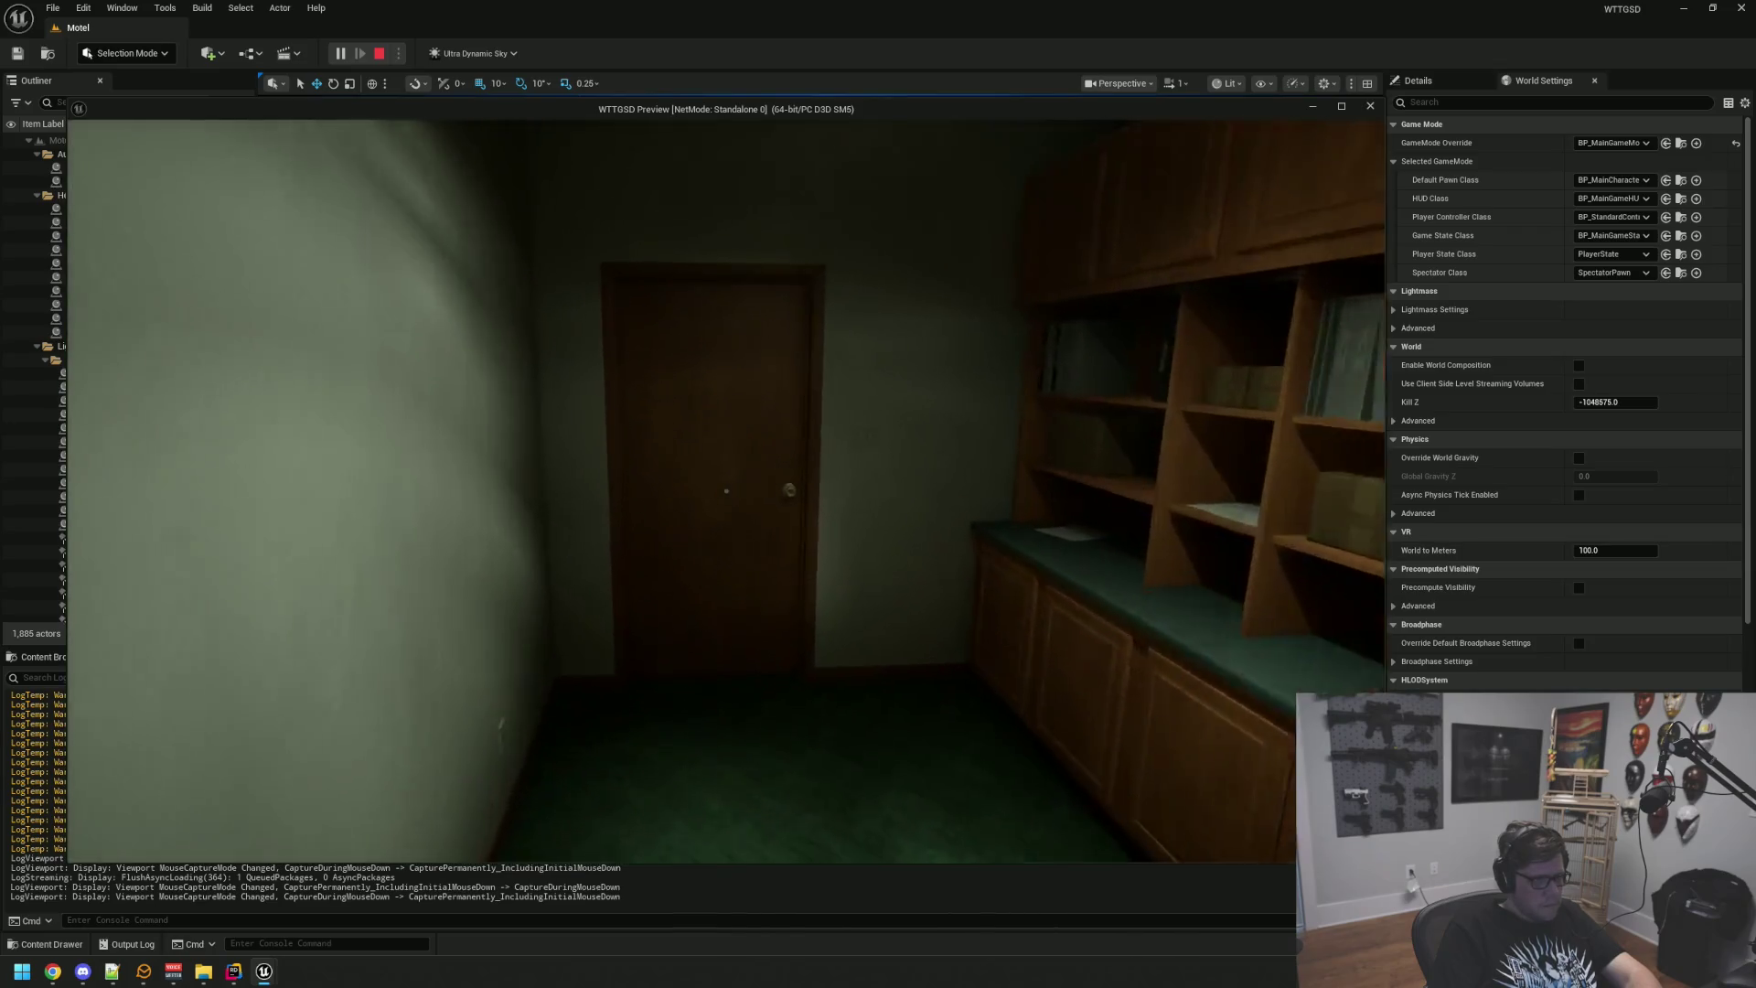
click(726, 491)
key(w)
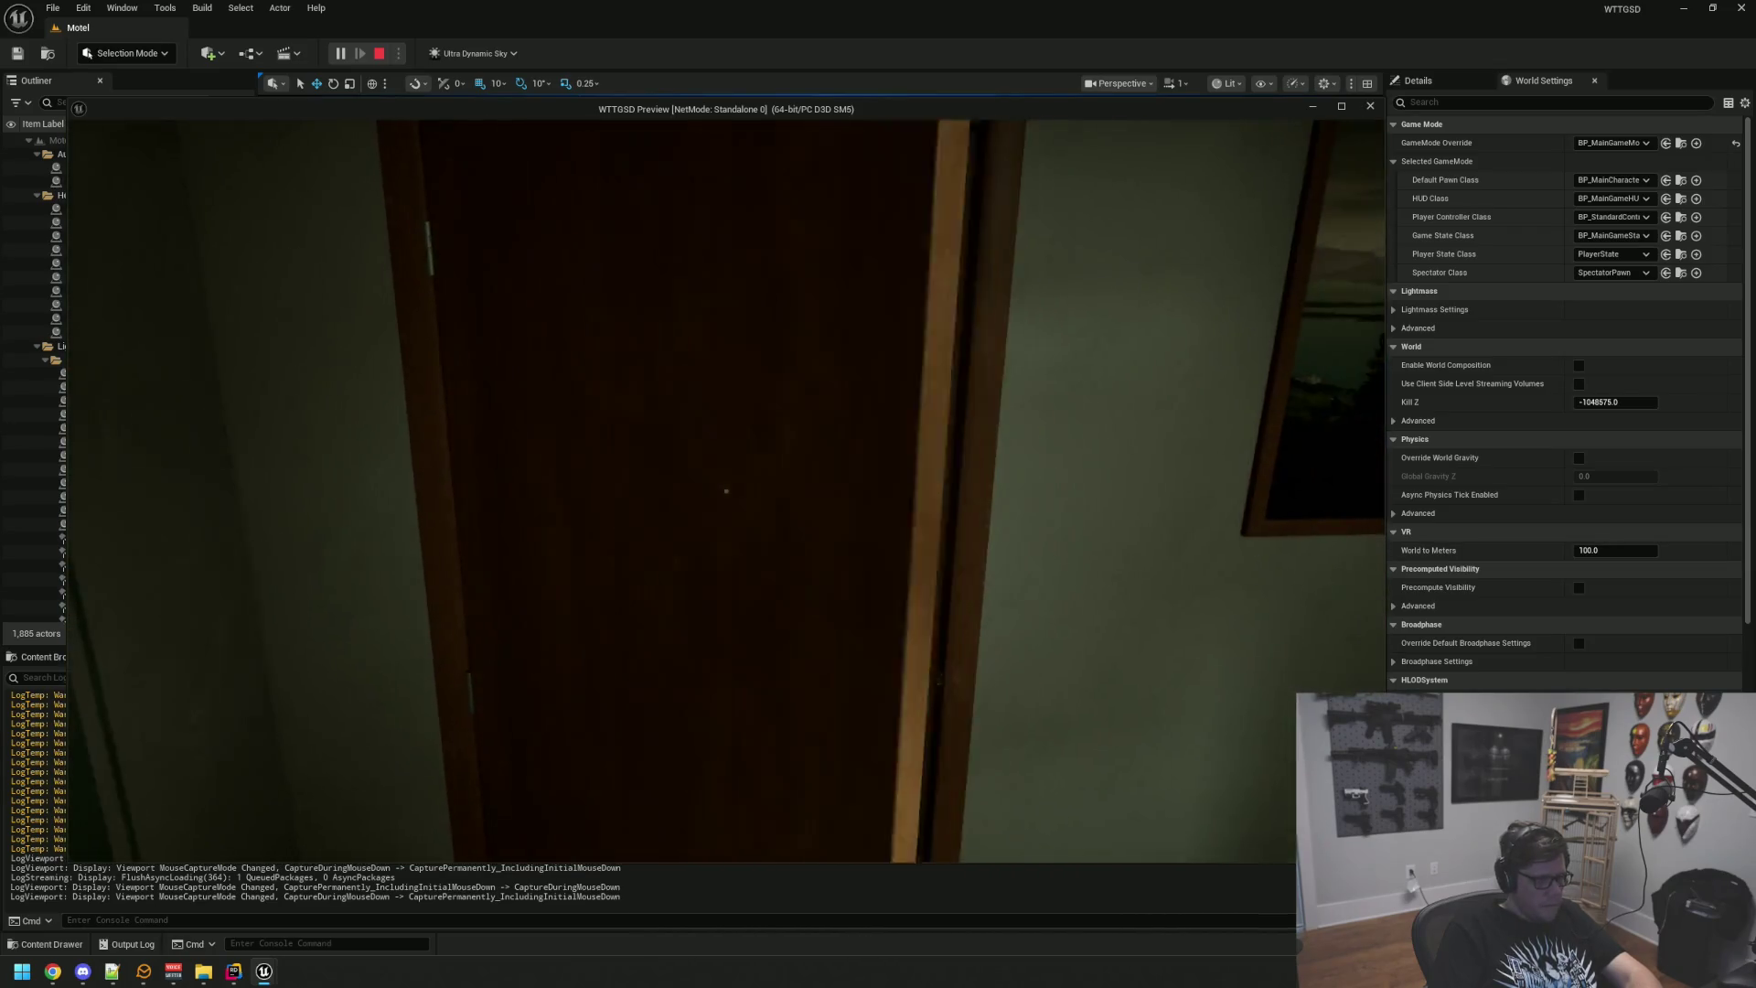
click(726, 491)
Step: Pass through the Electrical Room and green door back outside, facing the closed doorway
click(726, 491)
key(w)
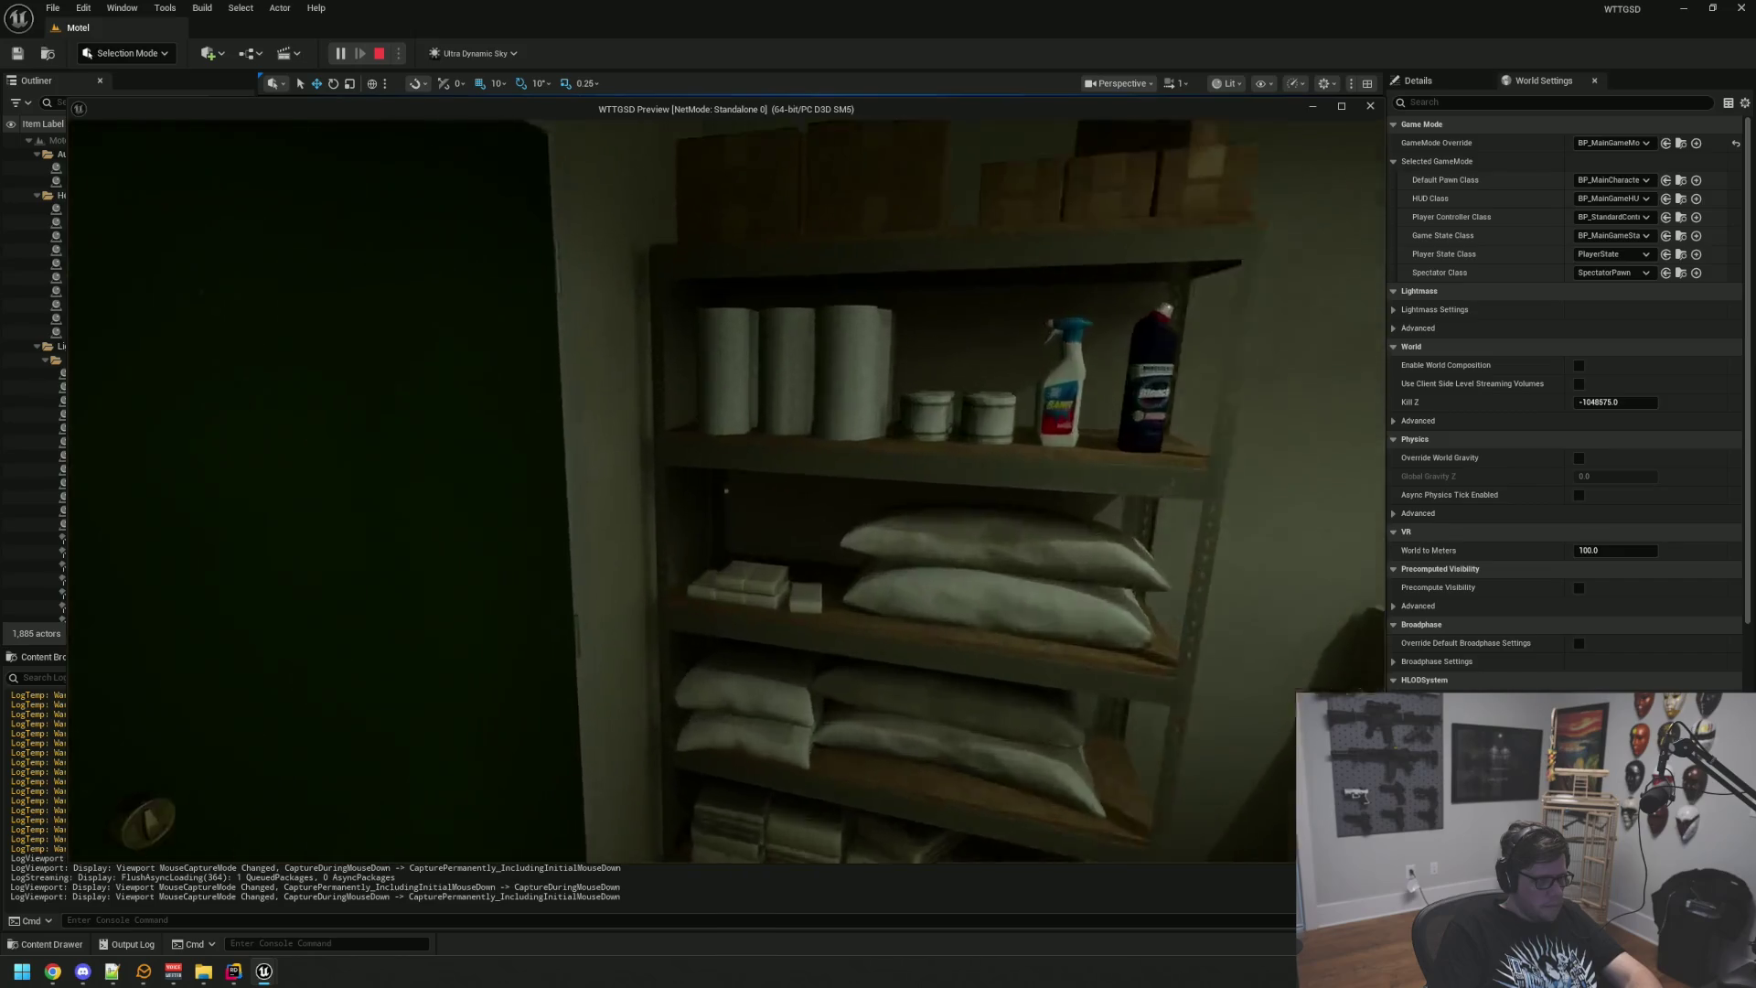
click(726, 491)
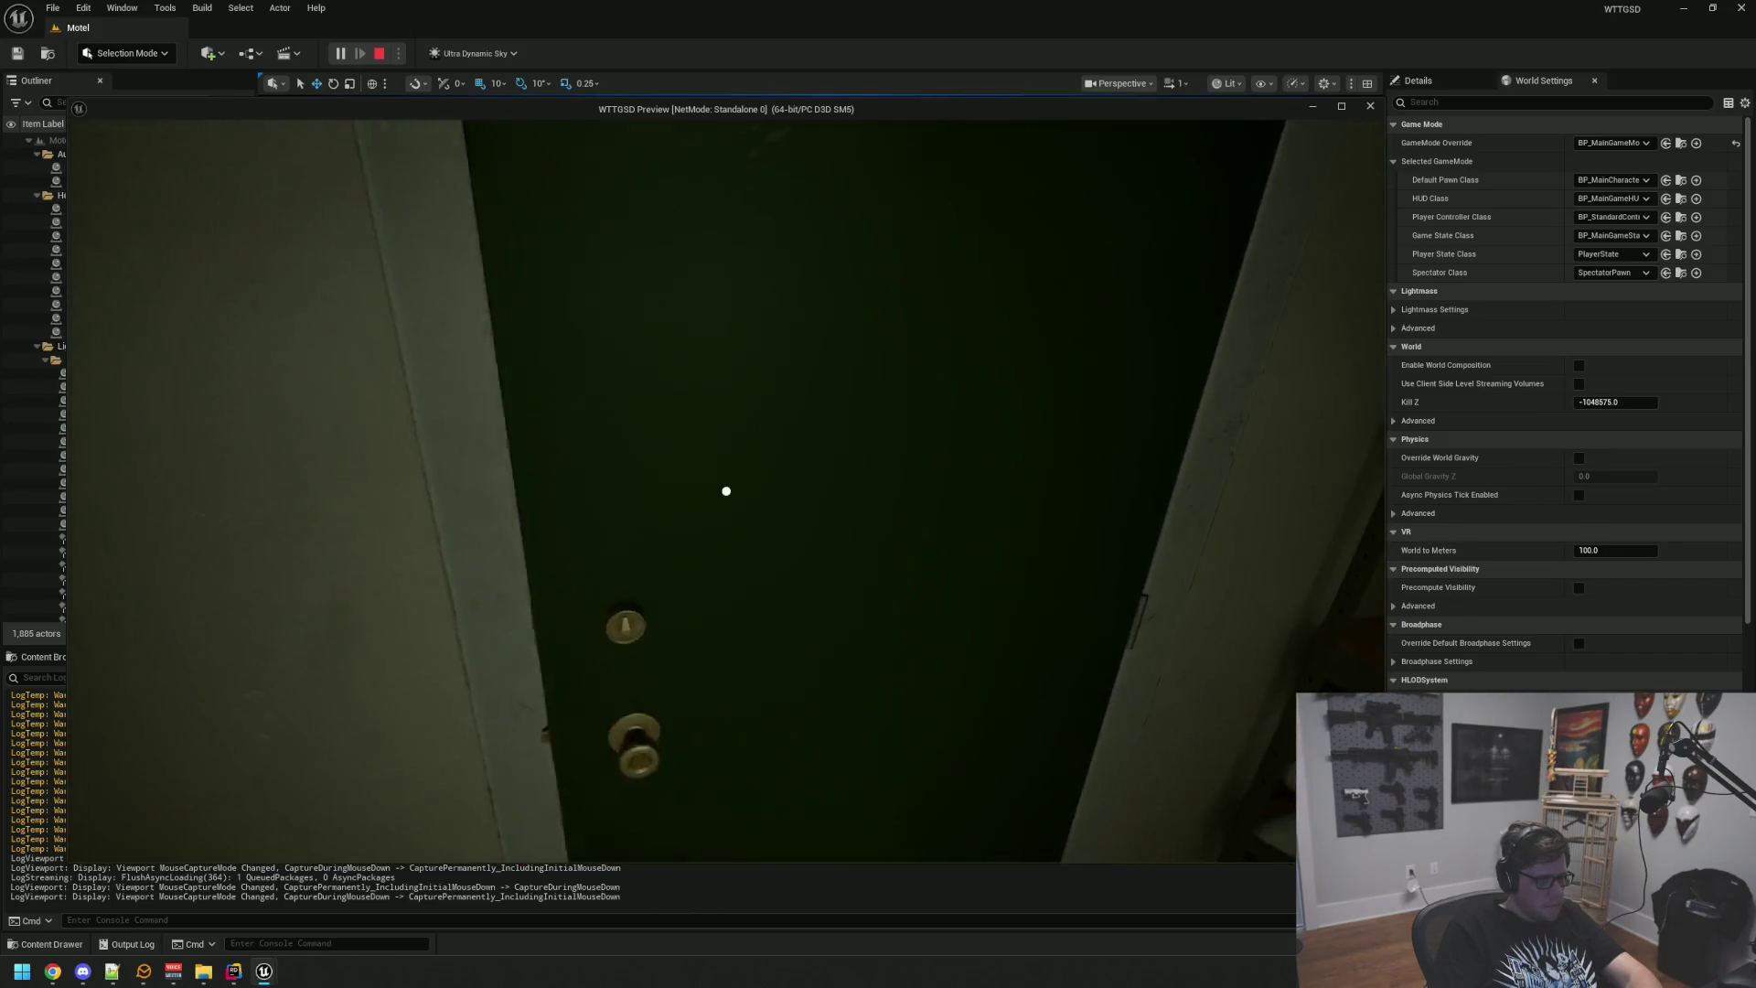
key(w)
key(w)
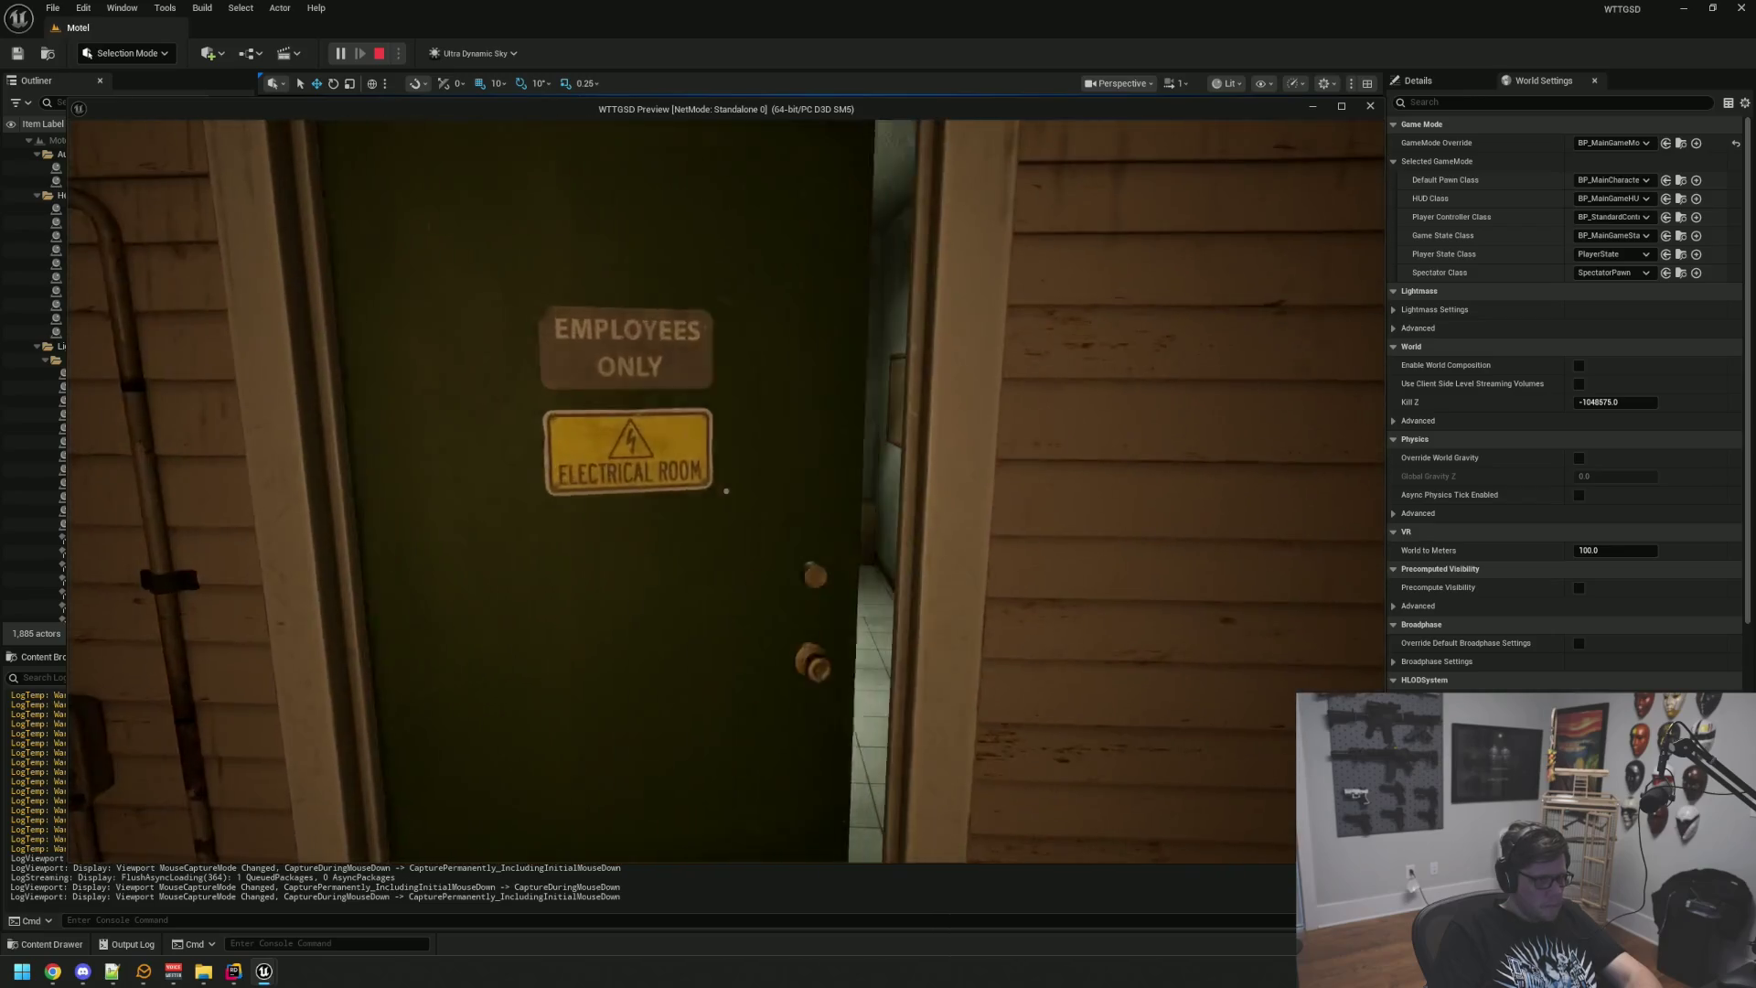
Step: Open the laundry and lobby doors, cross a guest room and the lot, then reach the Open/Lock door
click(726, 492)
key(w)
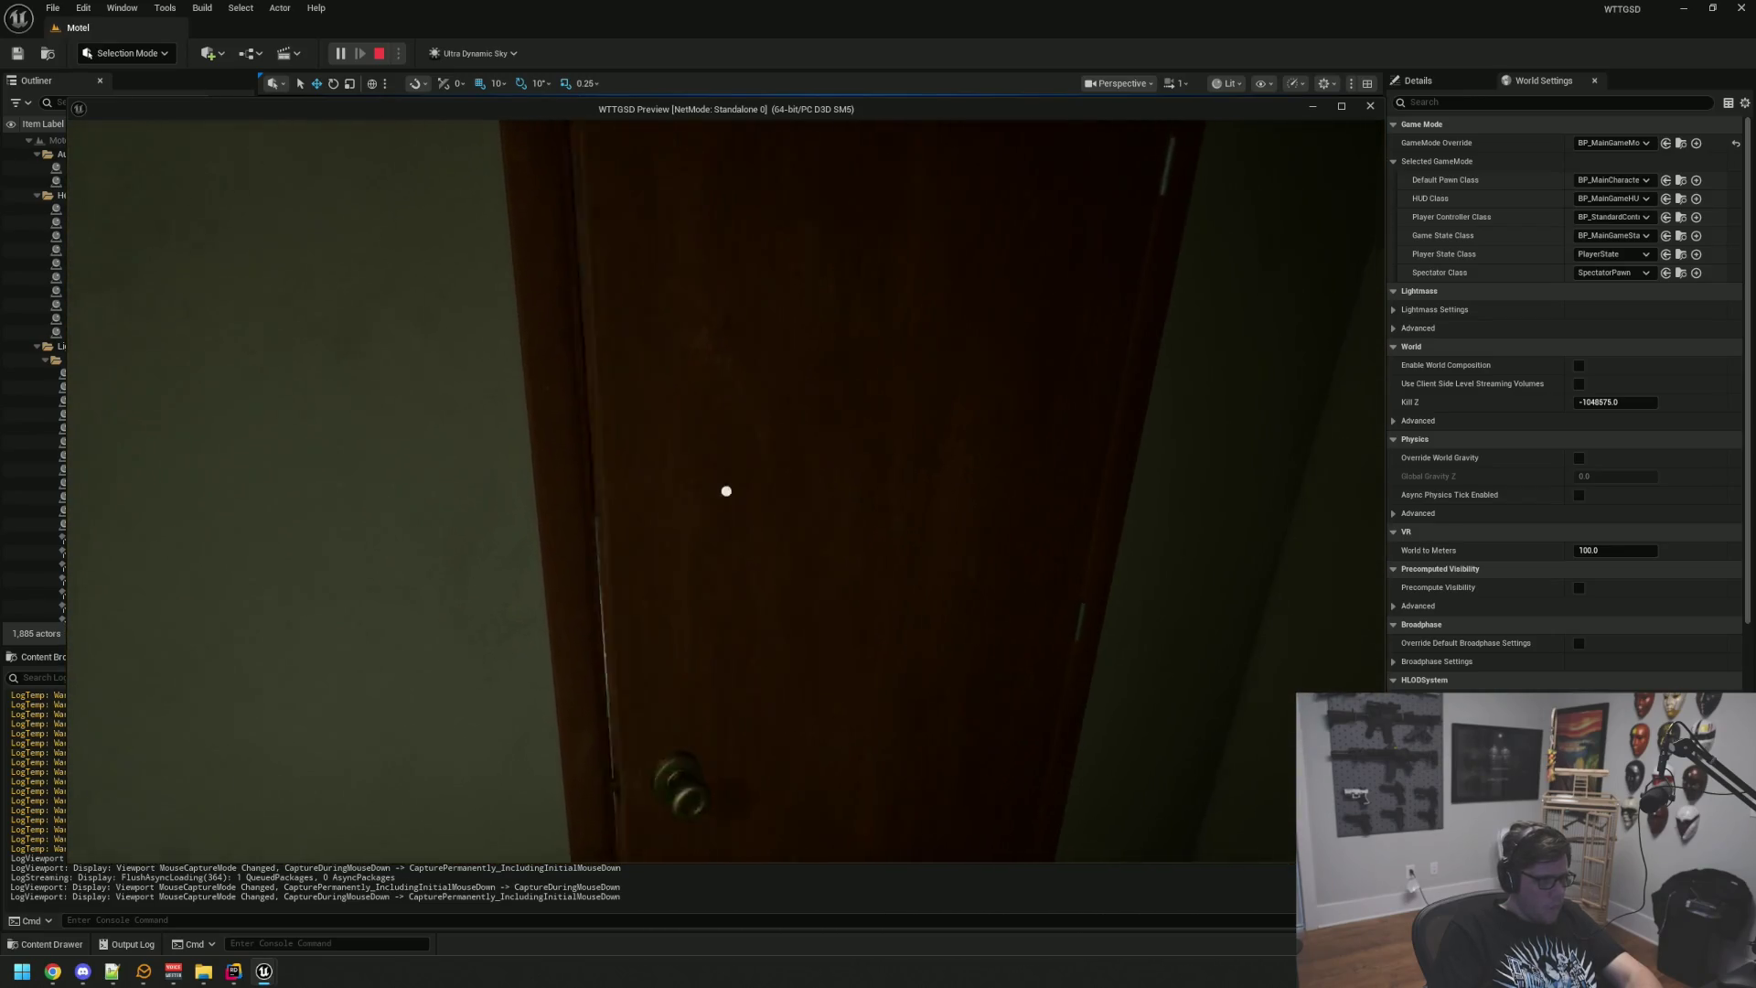
click(726, 491)
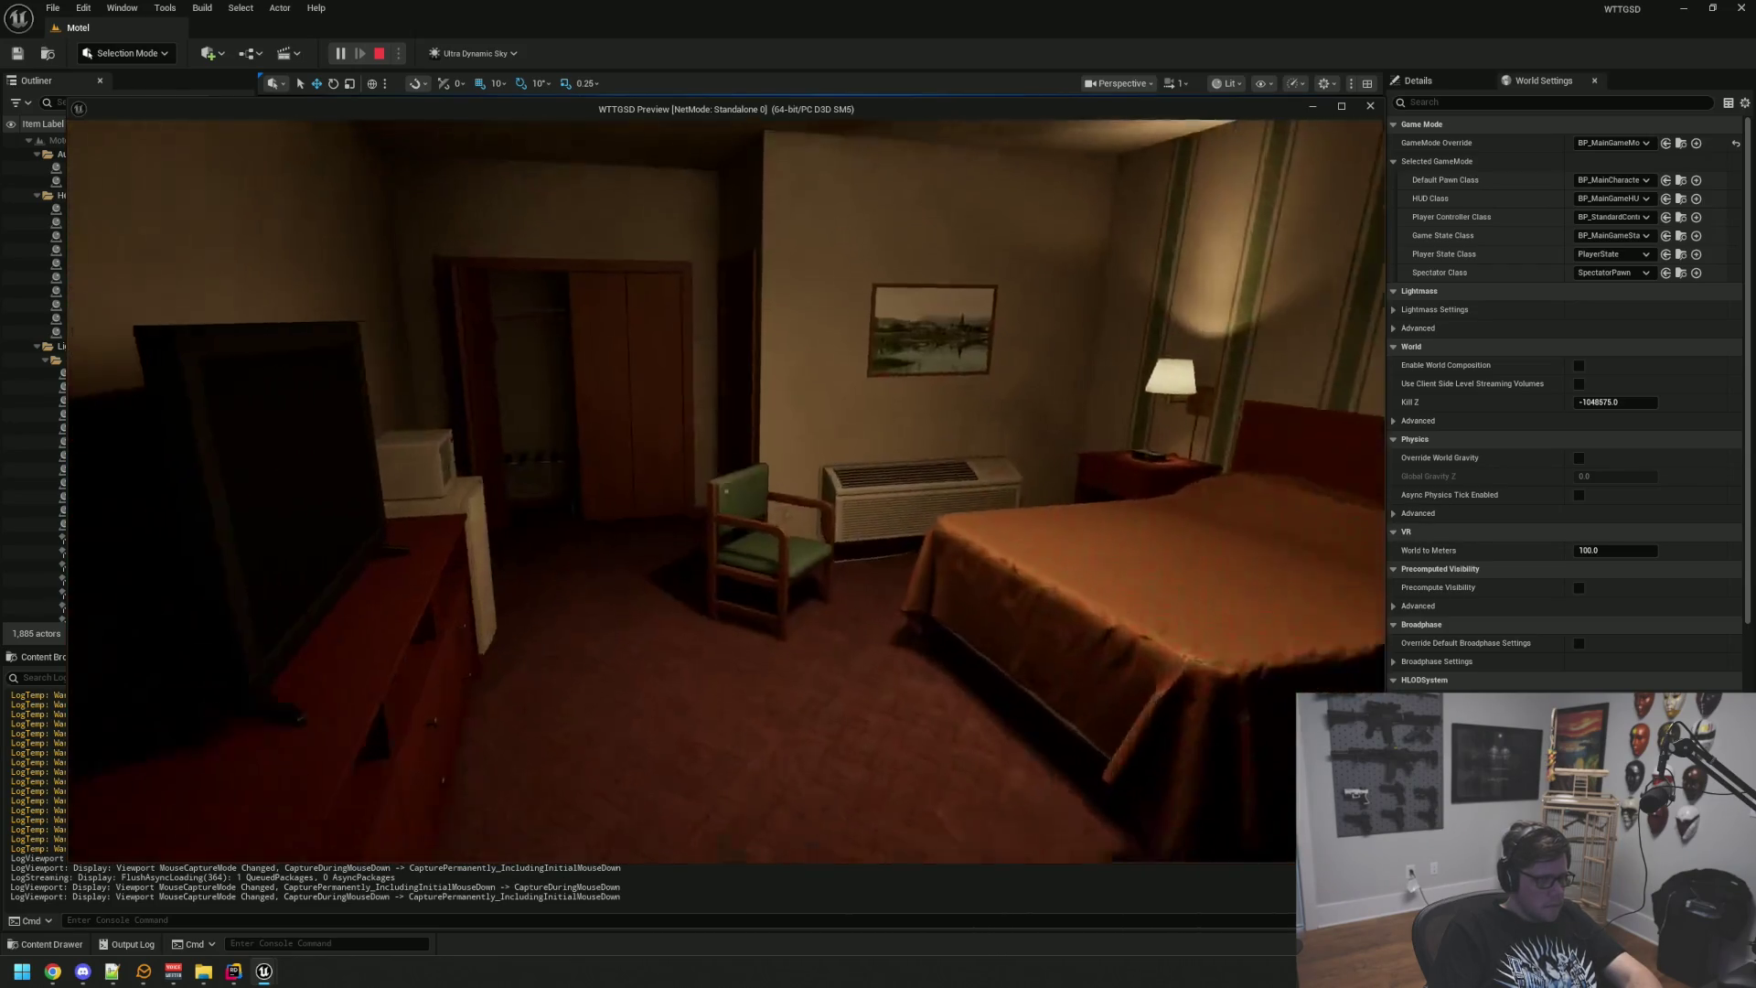
key(w)
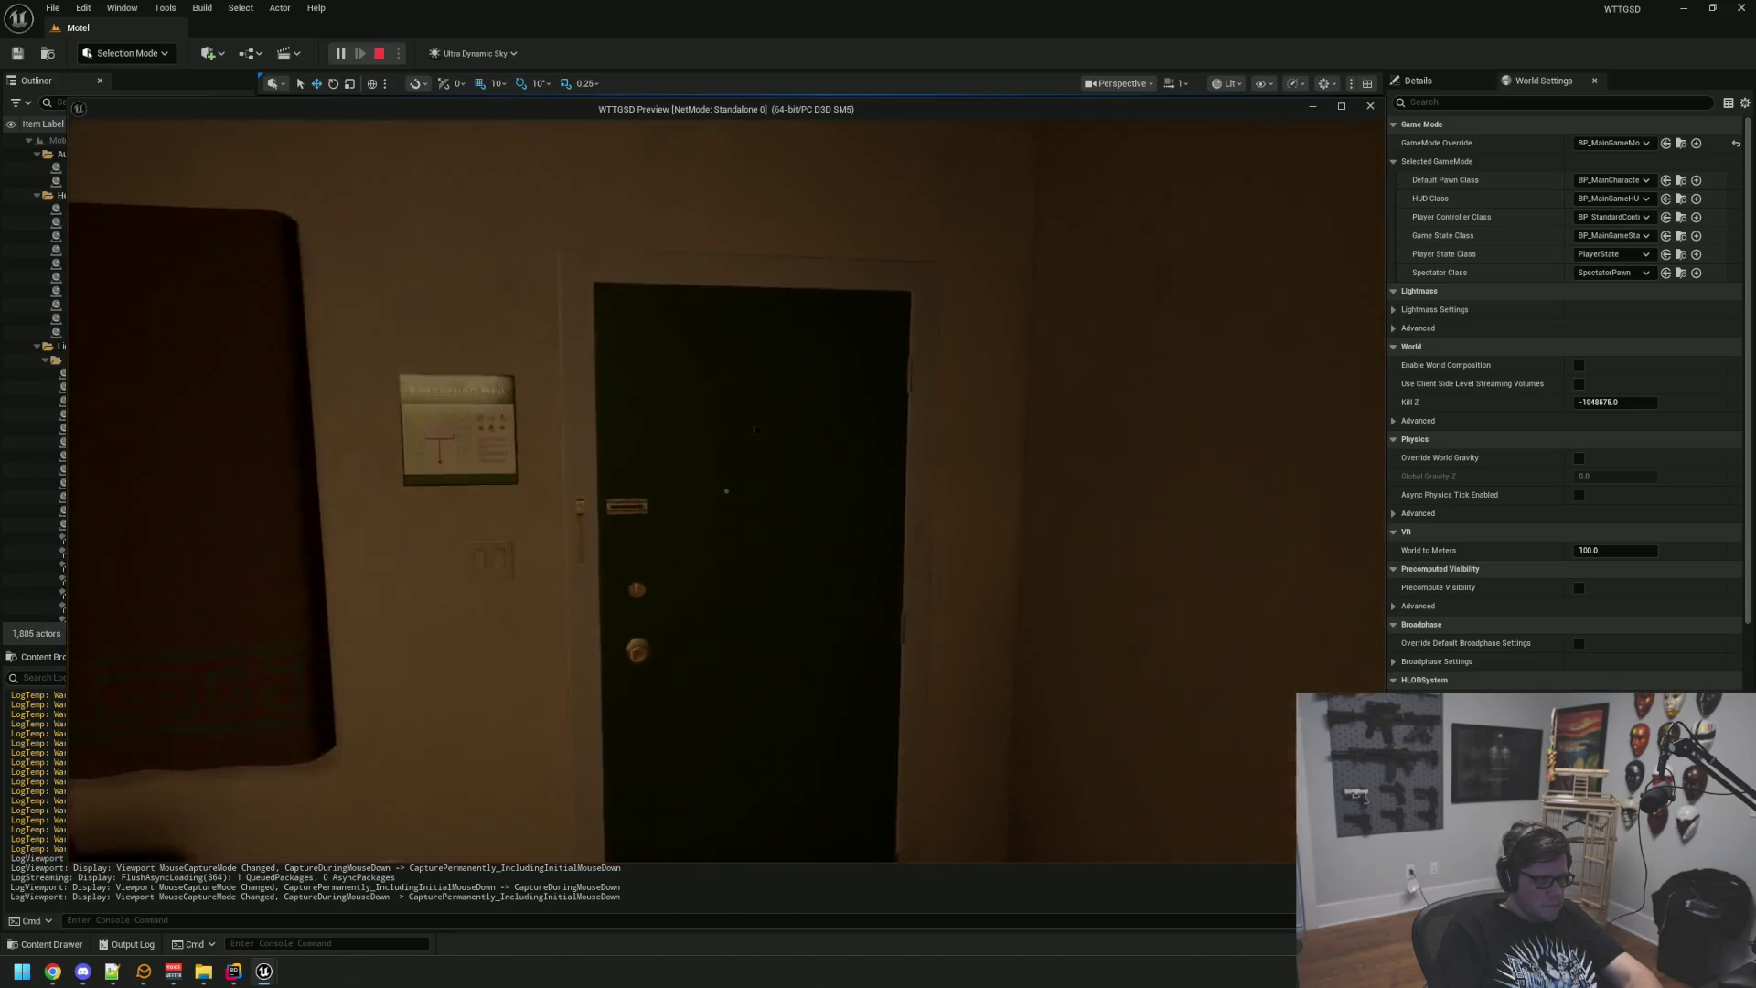
key(w)
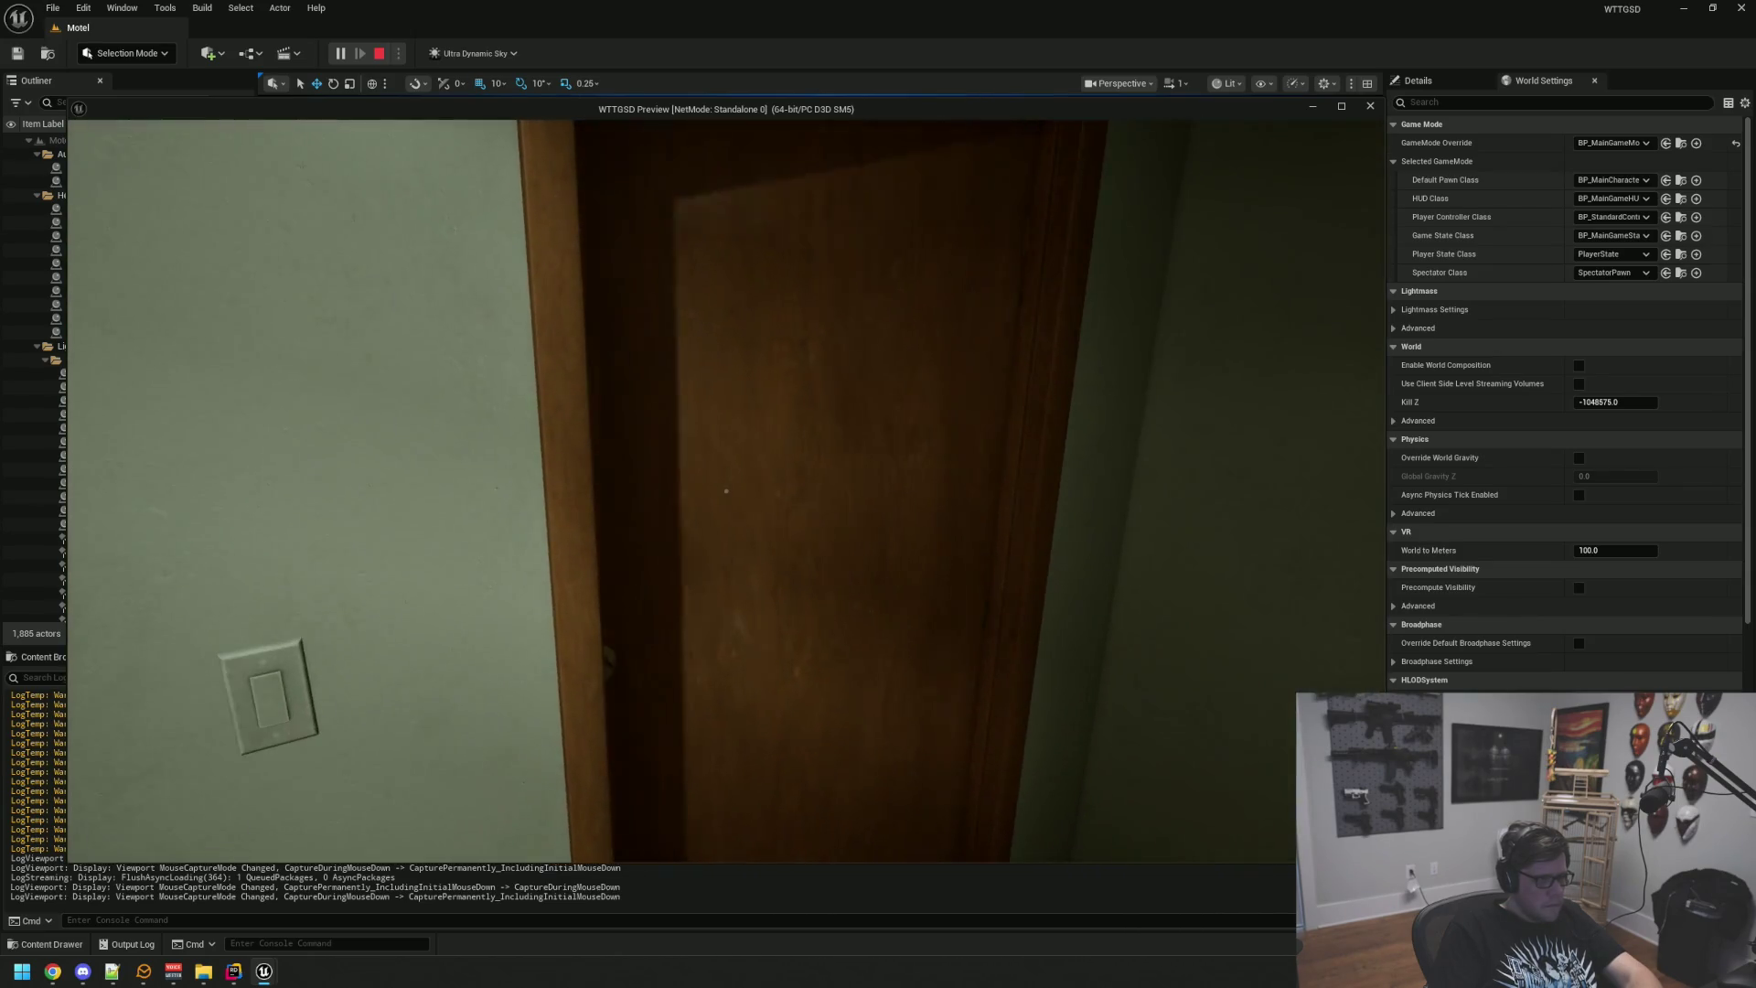
key(w)
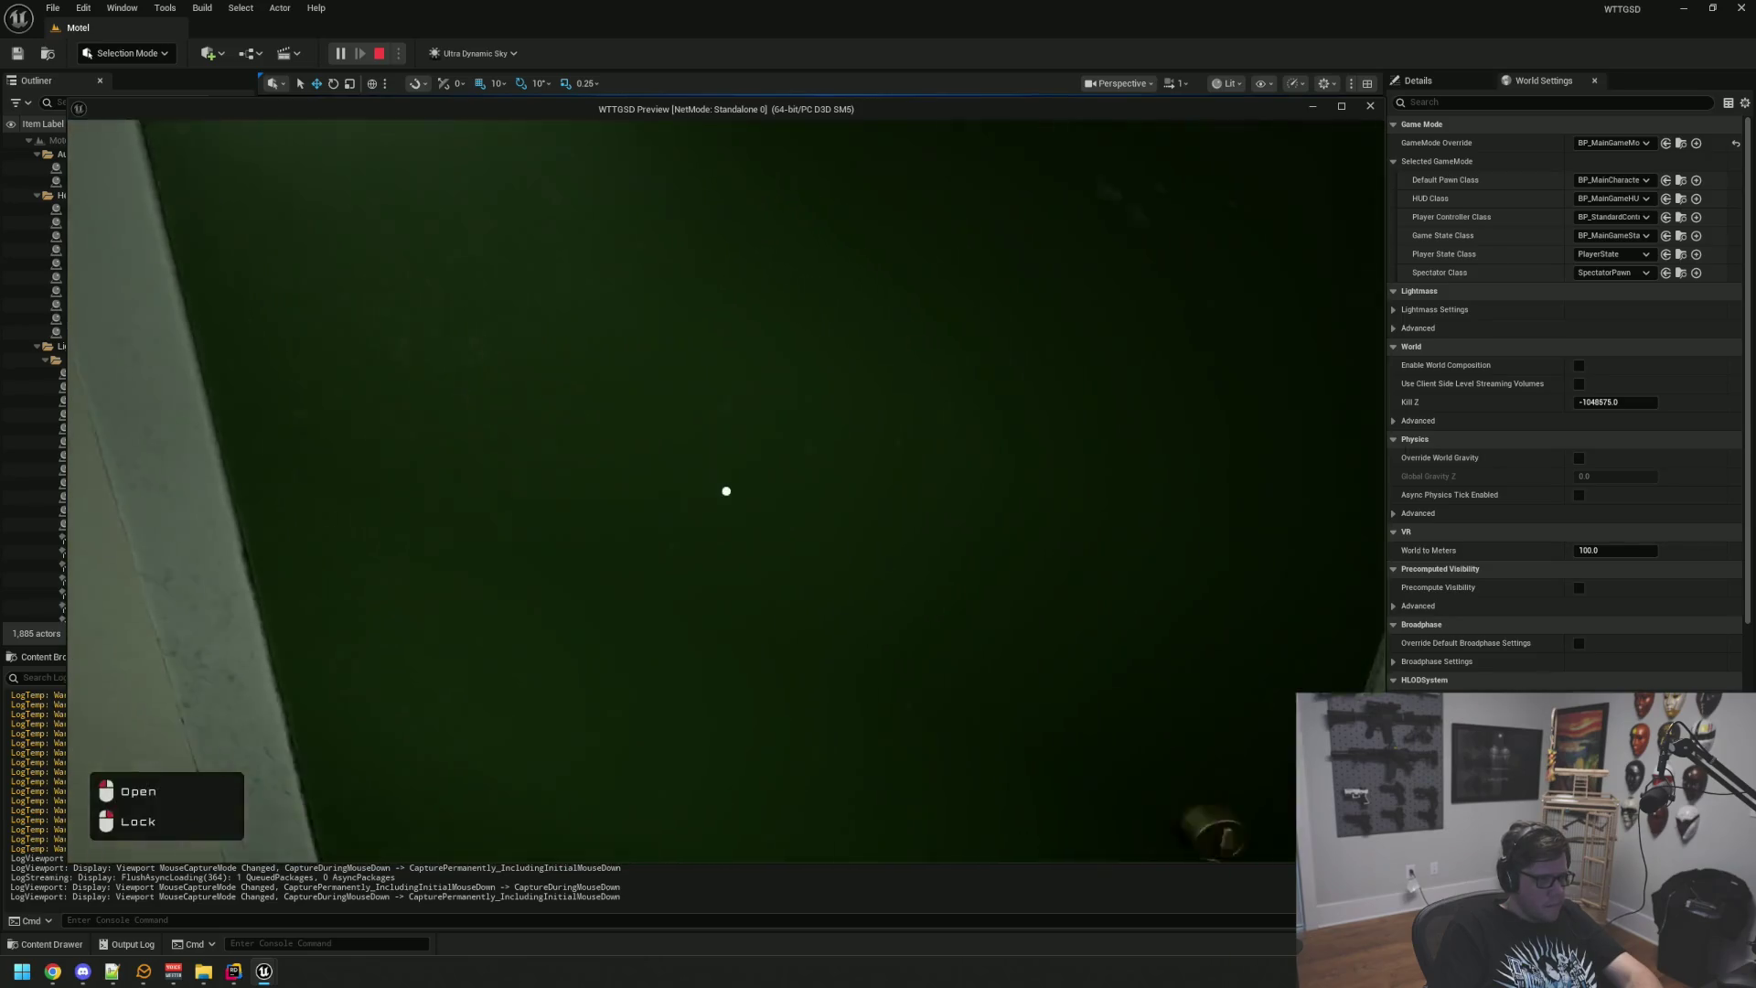
Step: Walk past the pallets to the Electrical Room door and try it twice, getting "It's locked..."
key(w)
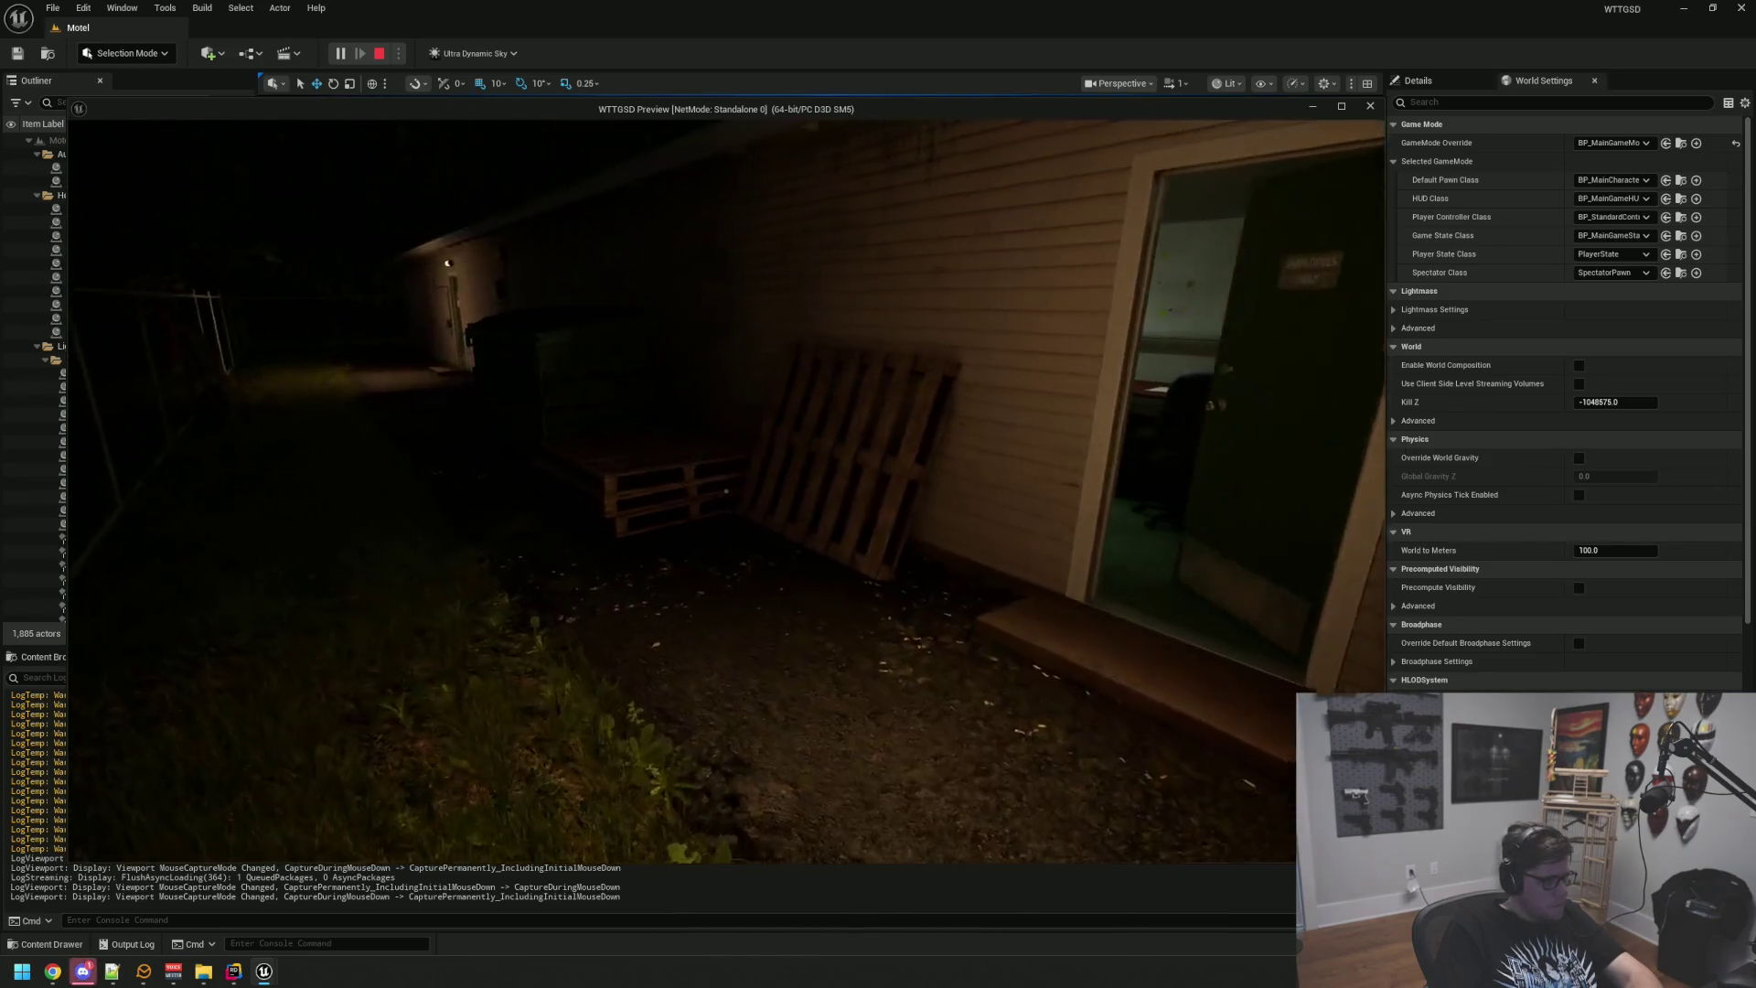
key(w)
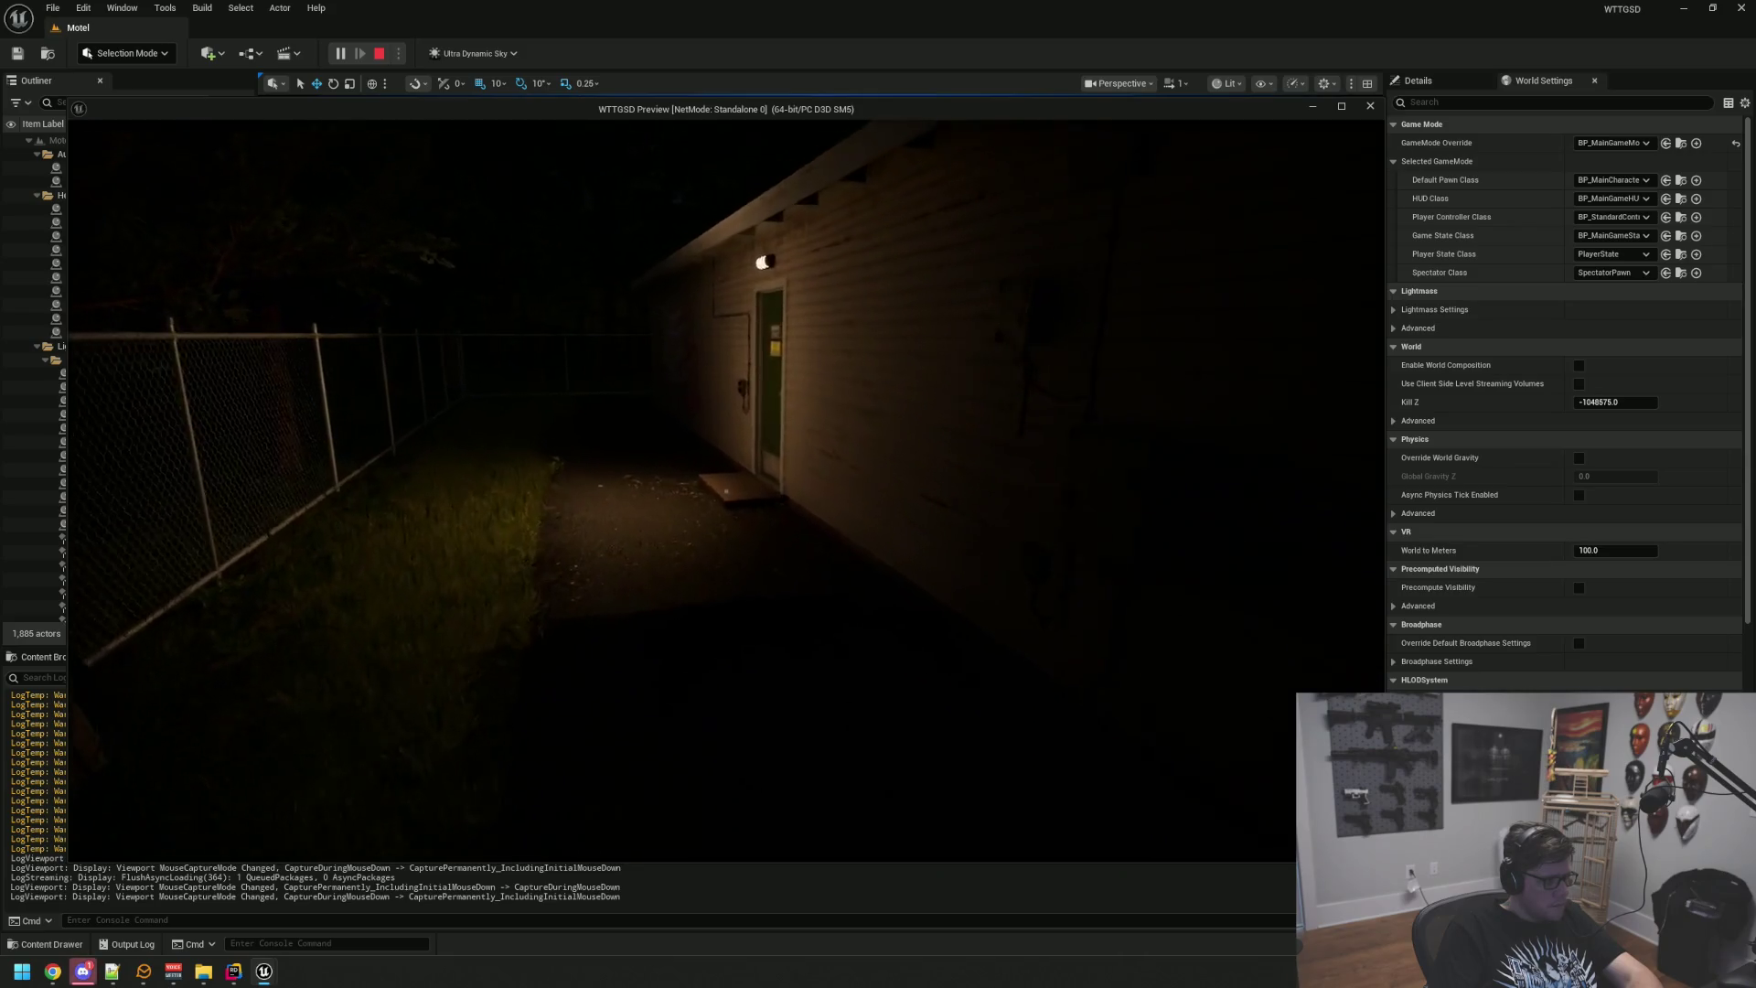
key(w)
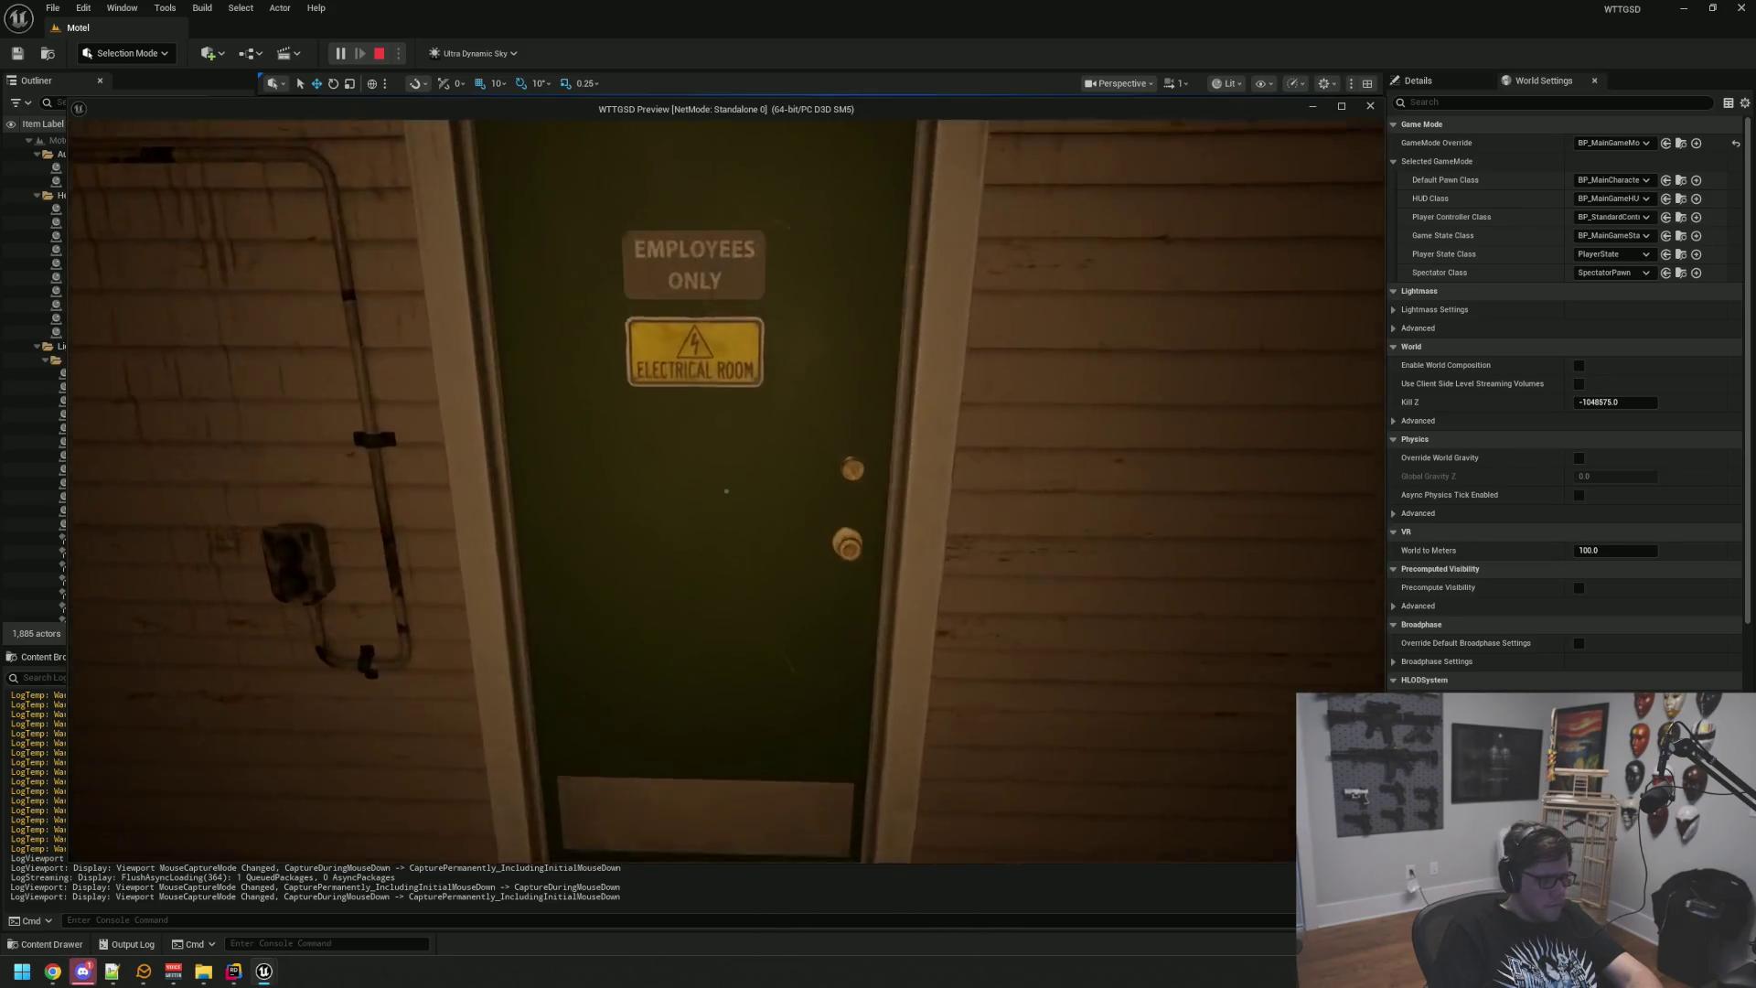
key(e)
key(s)
key(w)
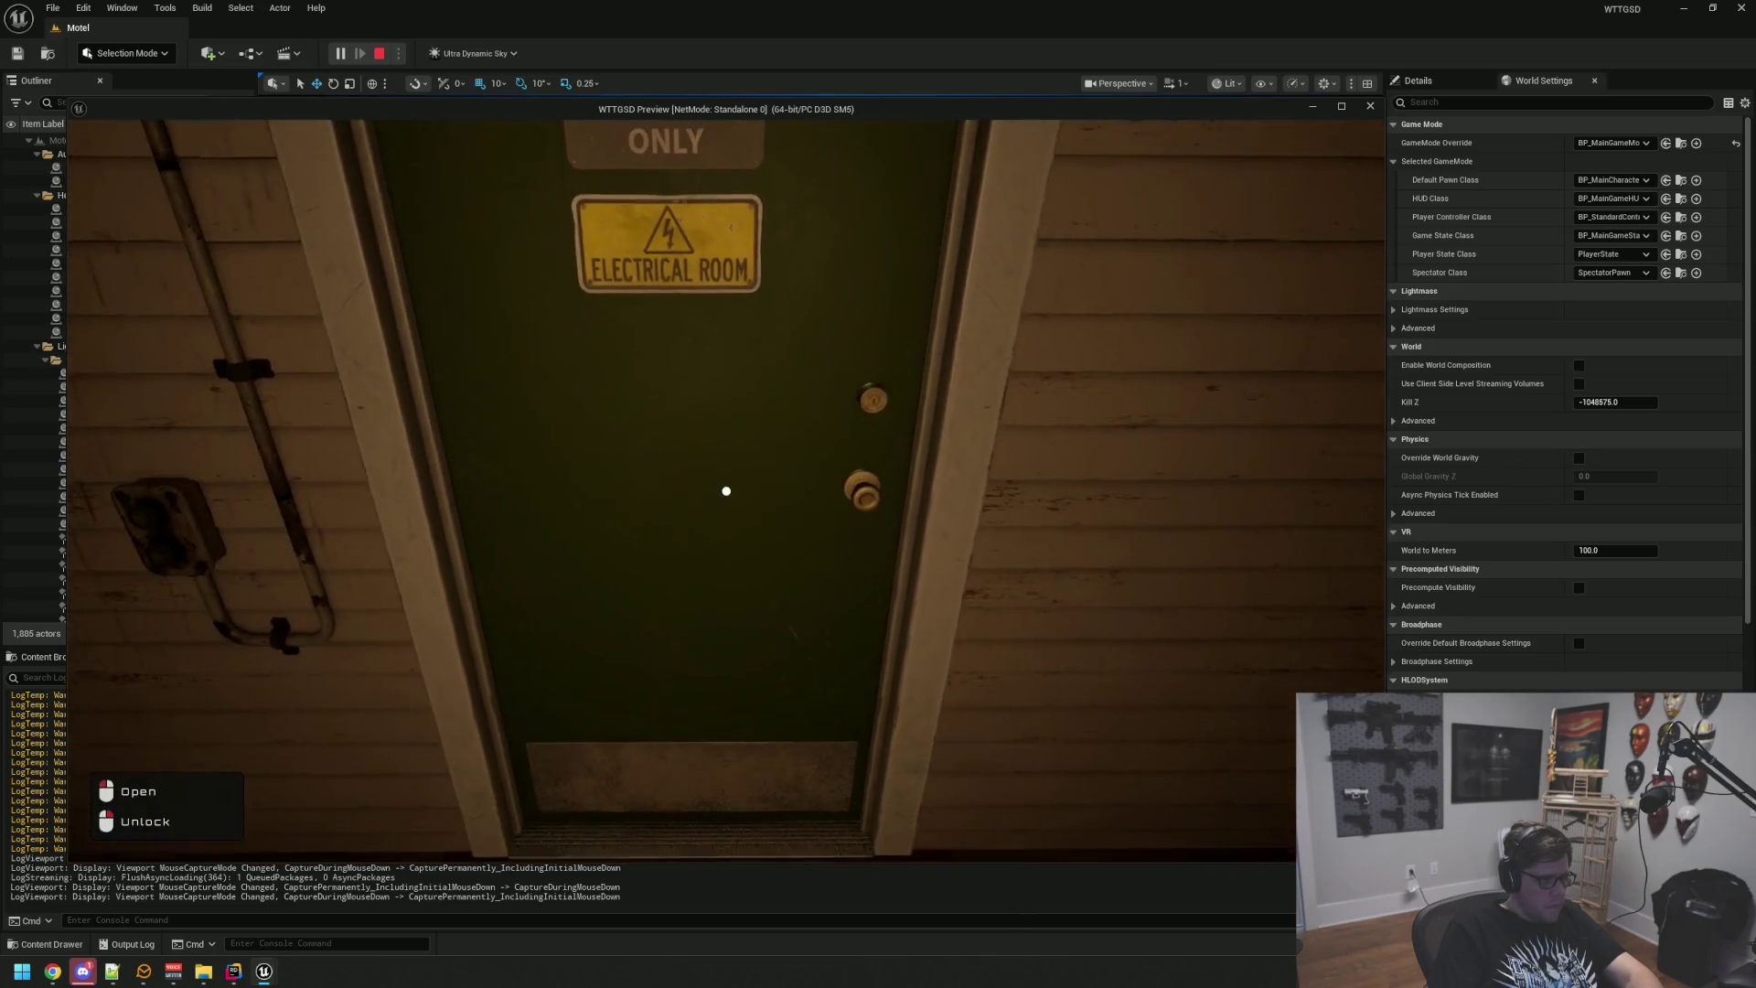
click(727, 491)
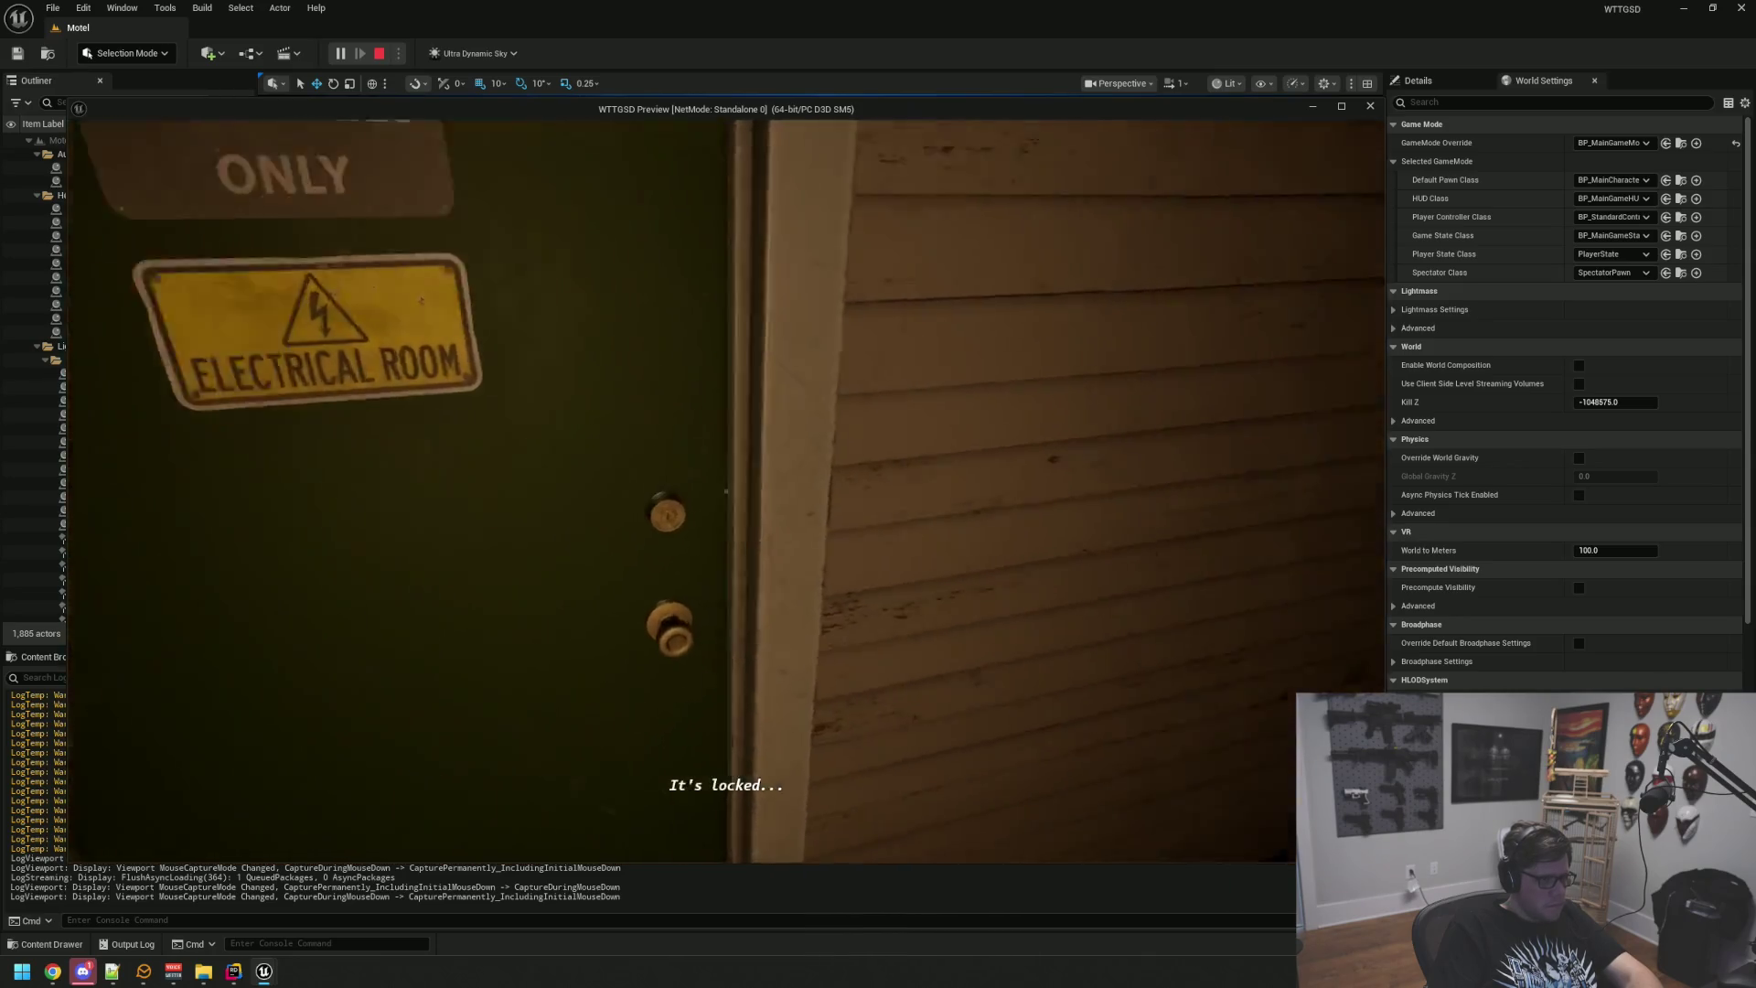
Step: Re-enter the office through the green and interior doors, then stop Play In Editor with Esc
key(s)
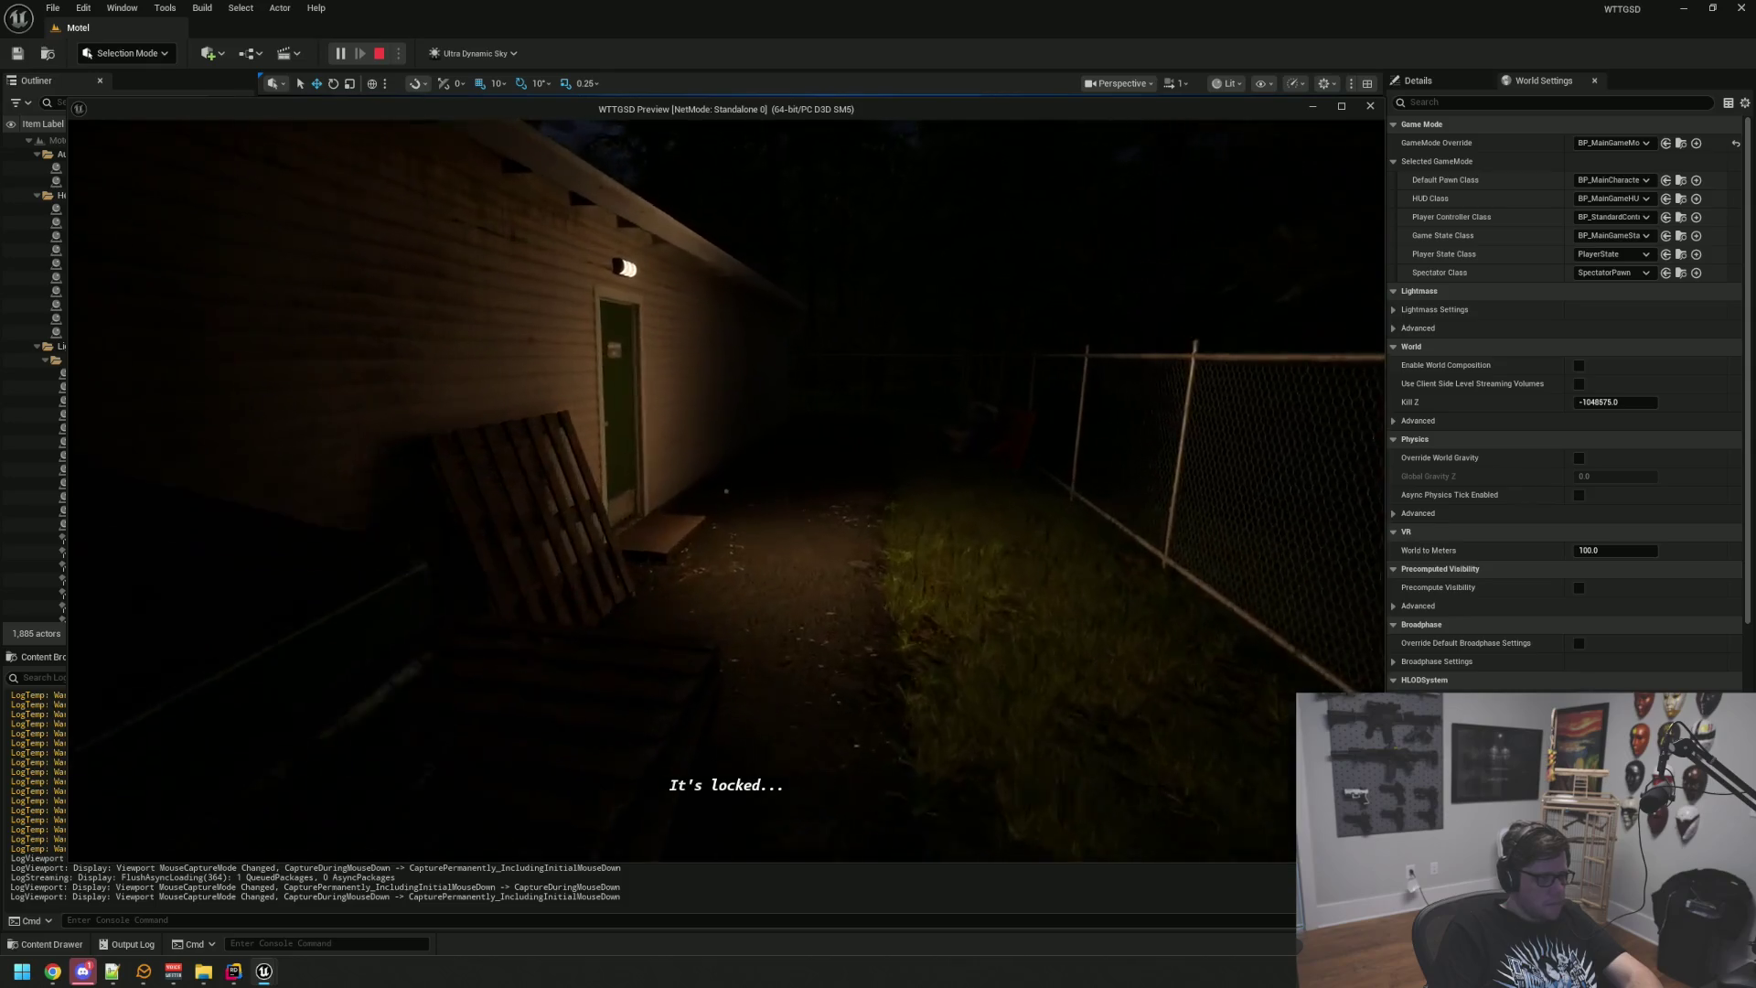
key(w)
click(726, 491)
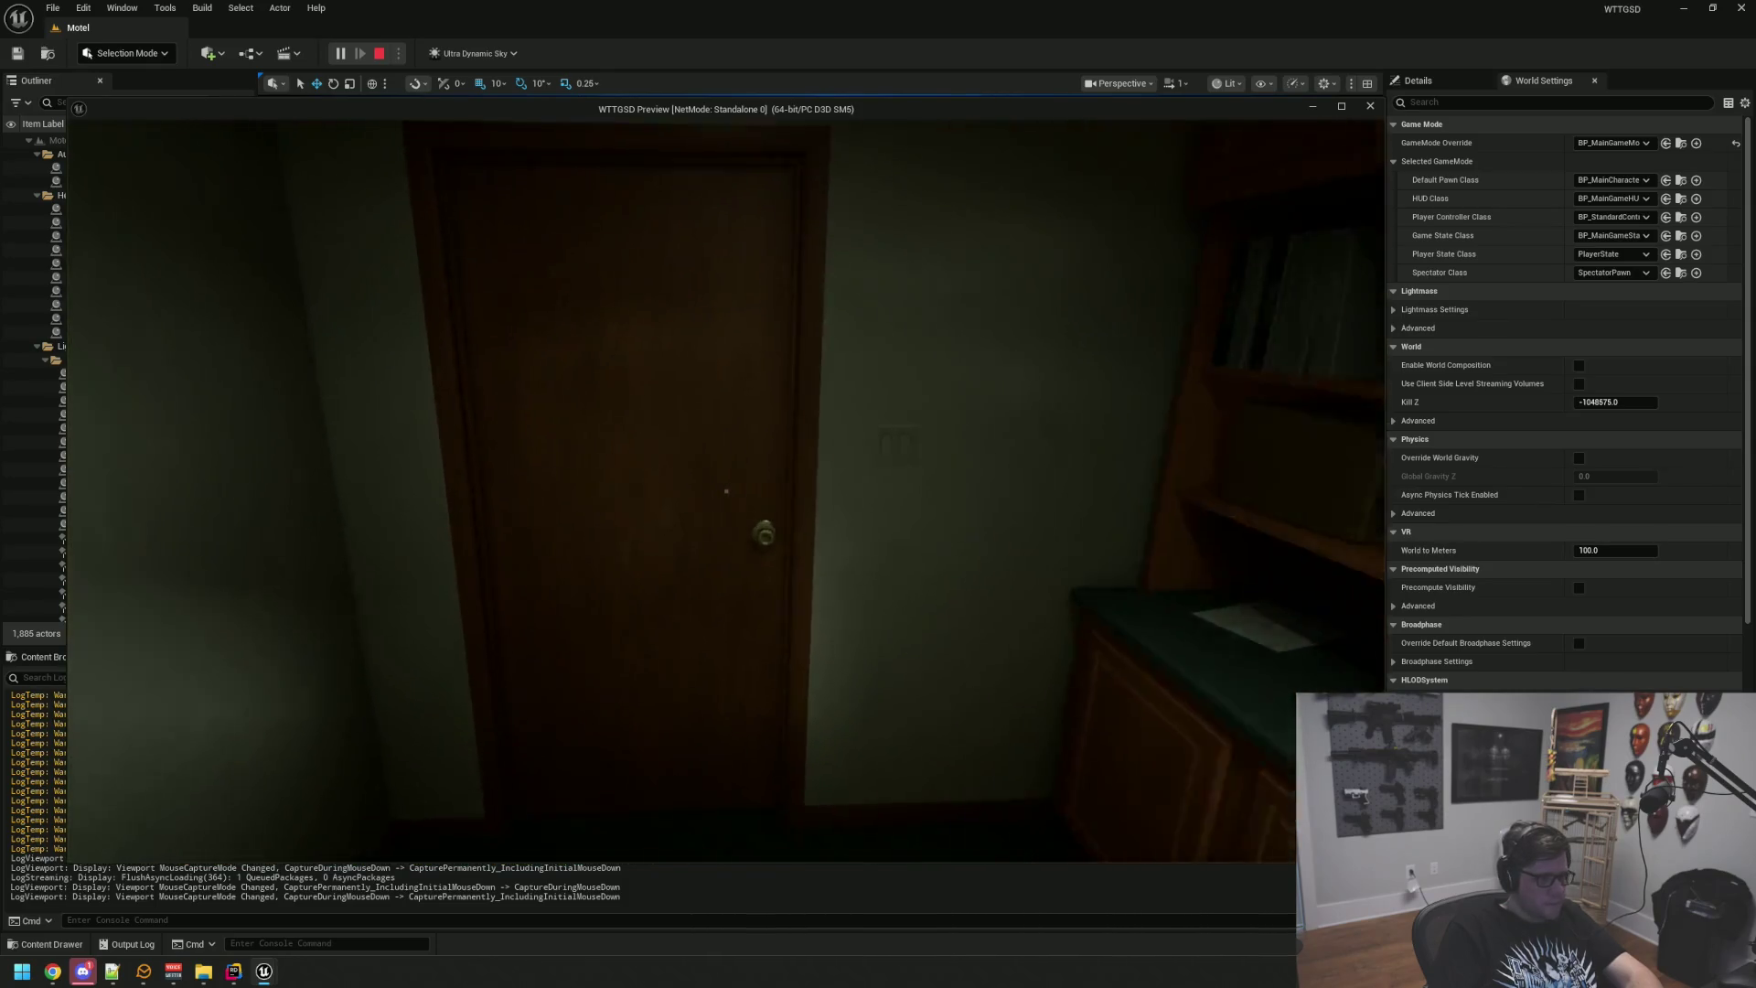
click(726, 491)
key(Escape)
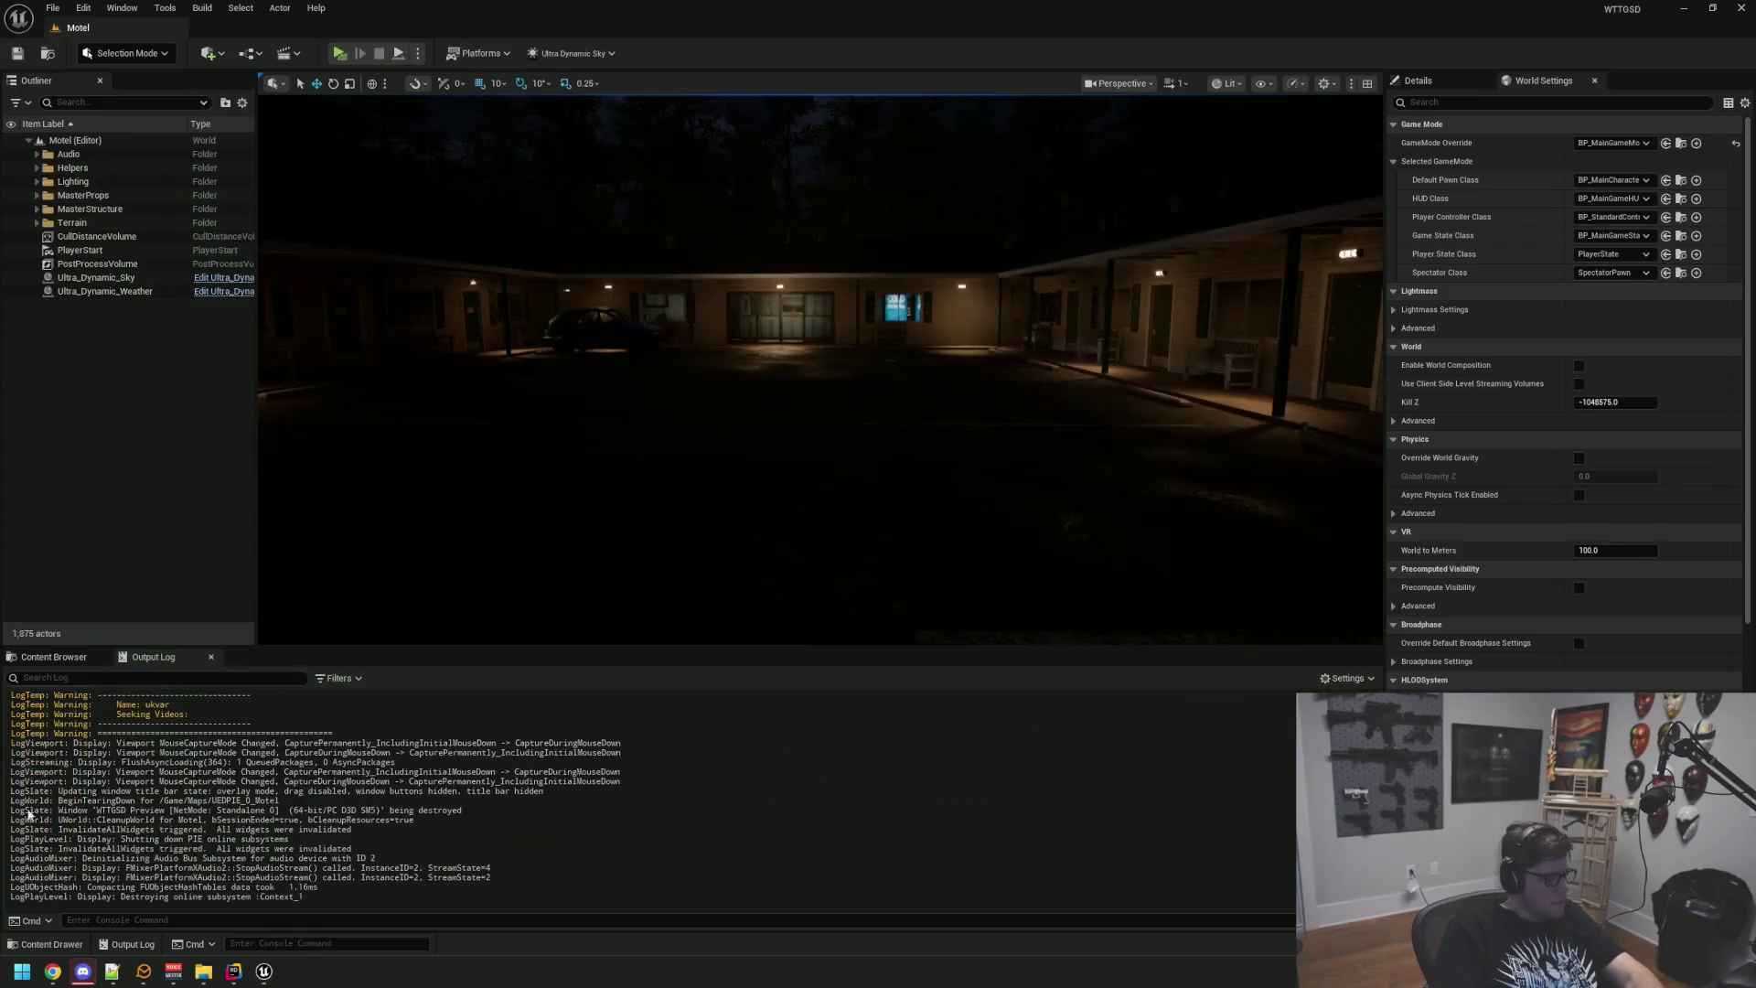
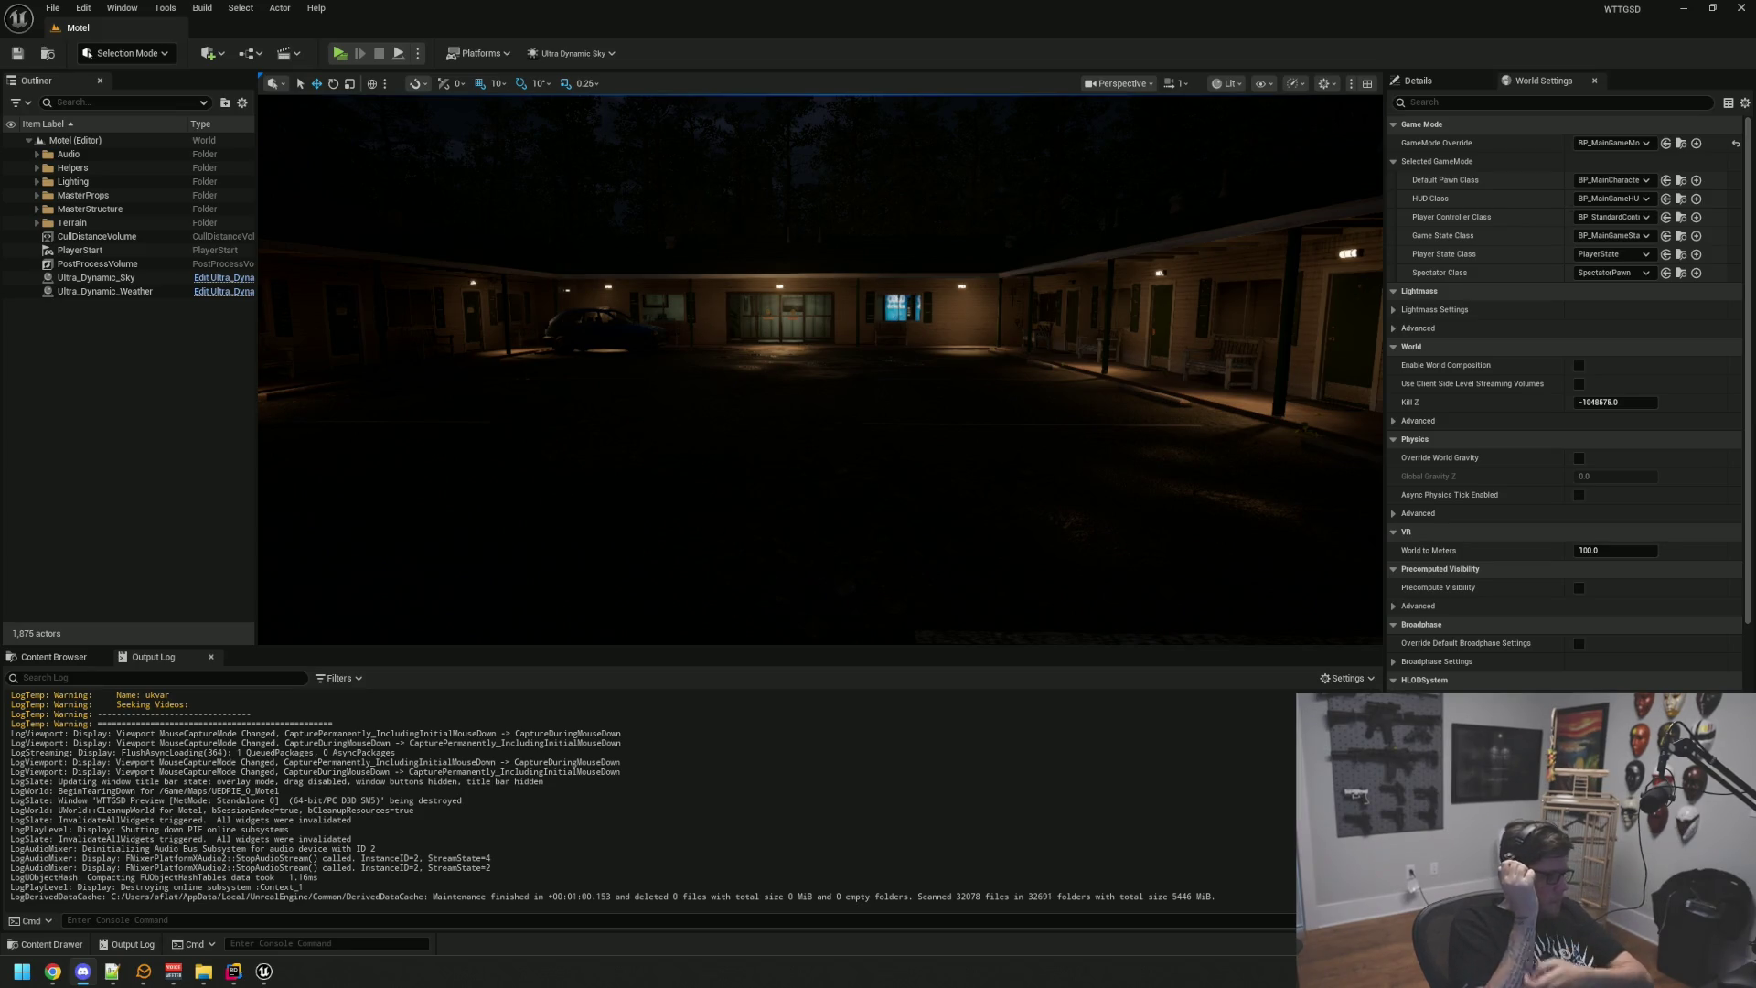
Step: Playtest the Motel level, confirm door 1 shows 'It's locked...', then minimize Unreal
mouse_move(662, 447)
mouse_down()
mouse_move(662, 279)
mouse_move(698, 376)
mouse_up()
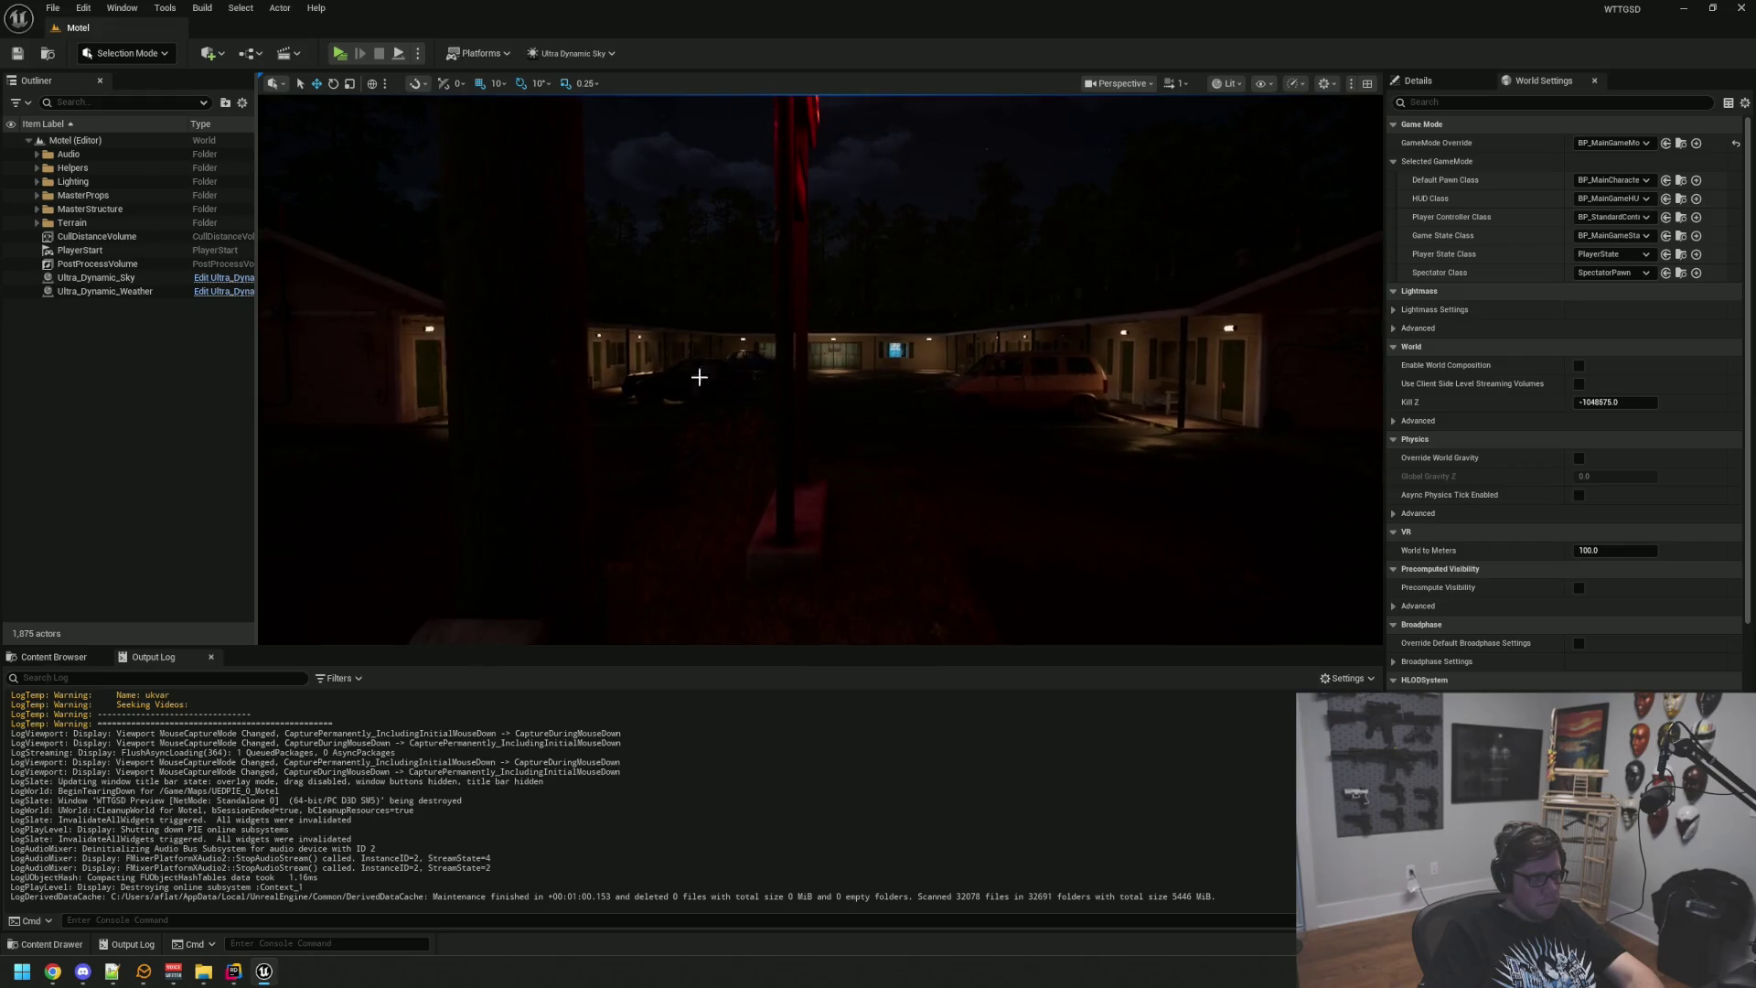
click(339, 53)
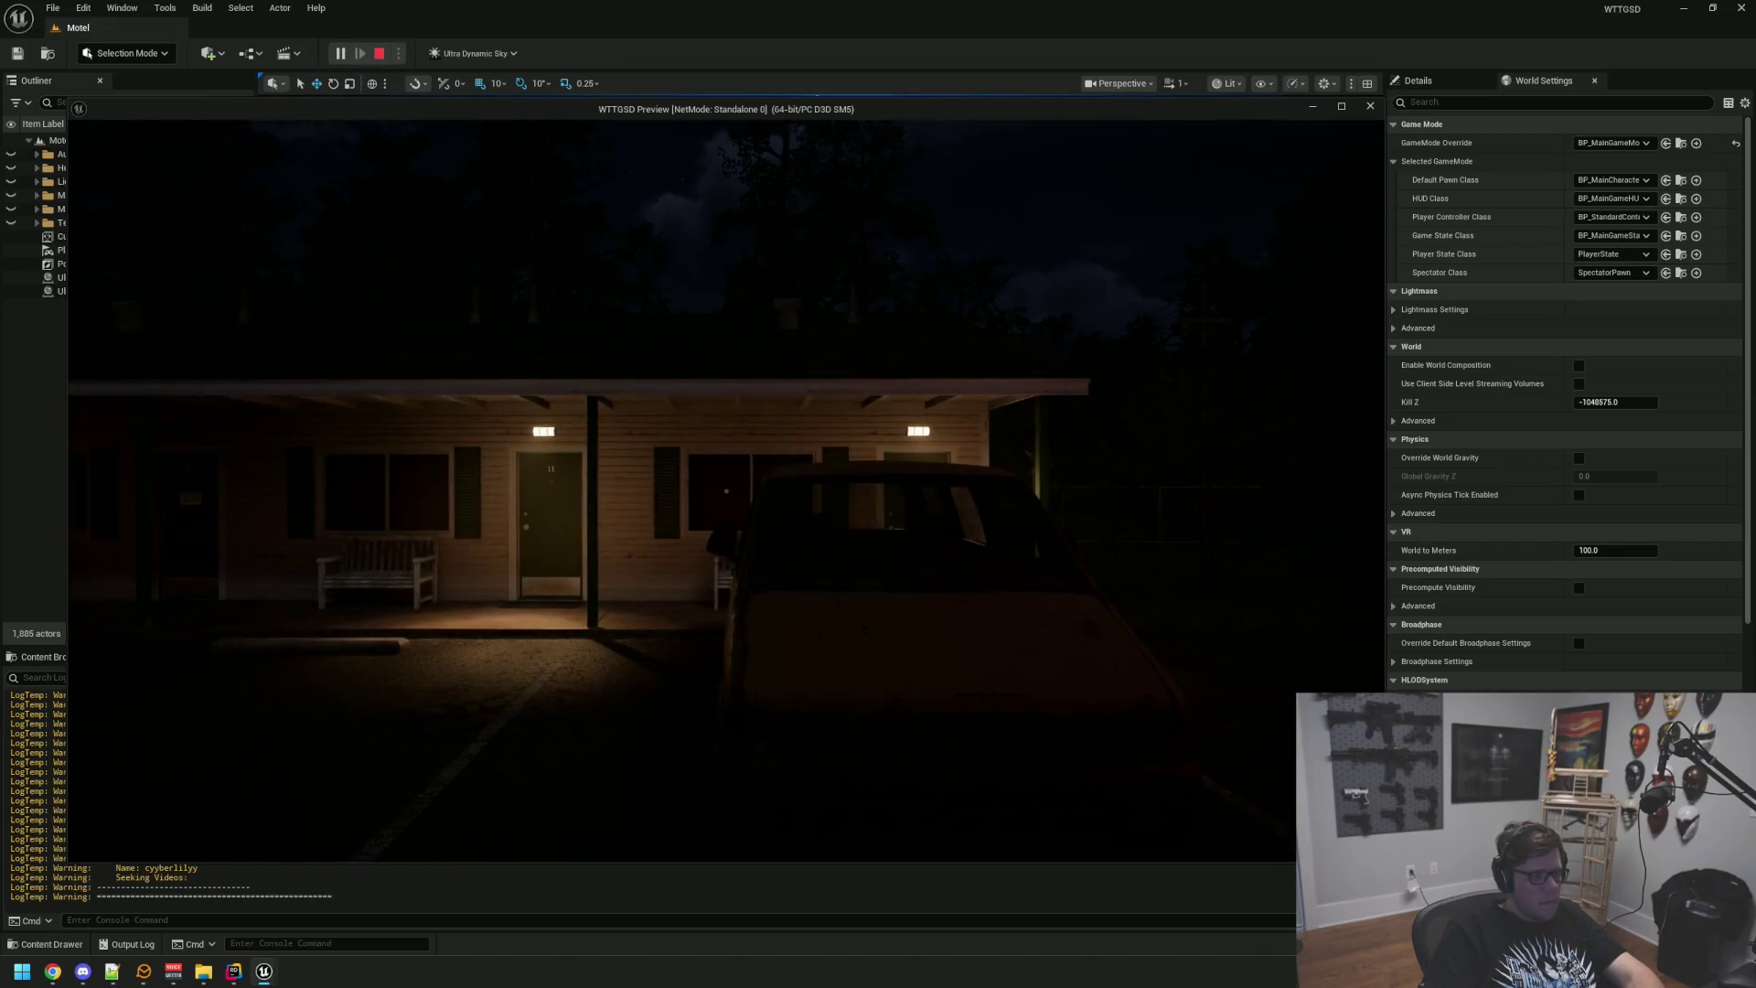
key(w)
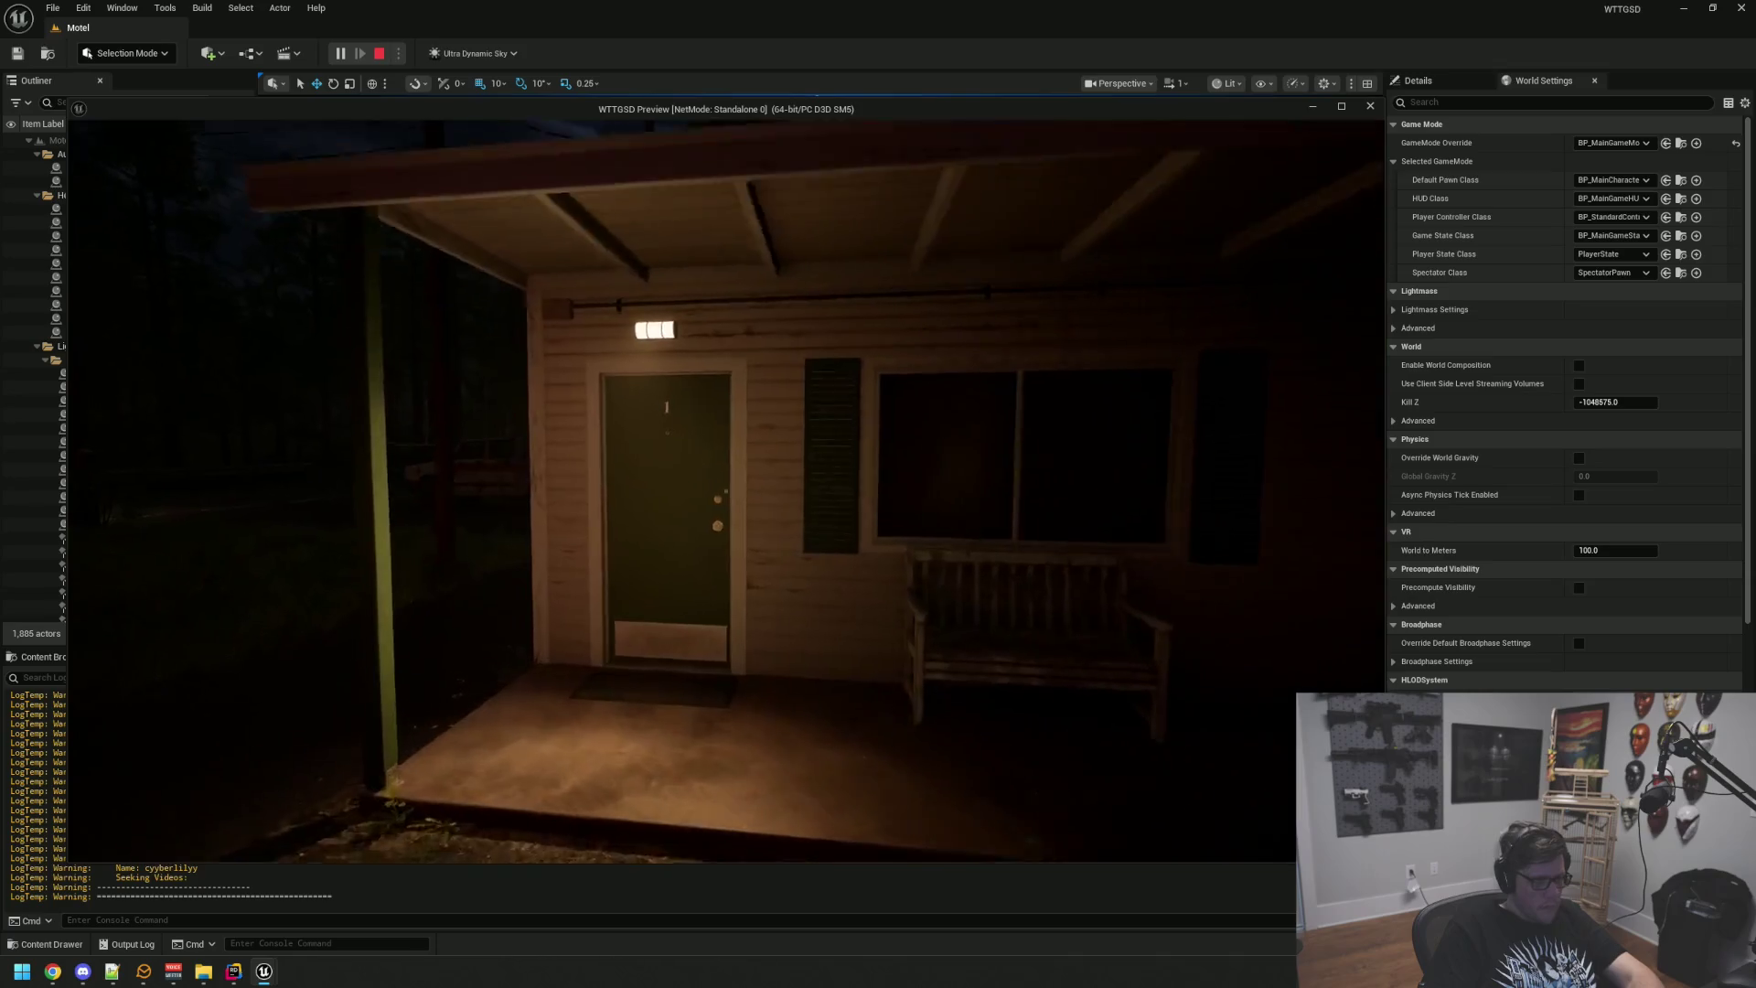
key(e)
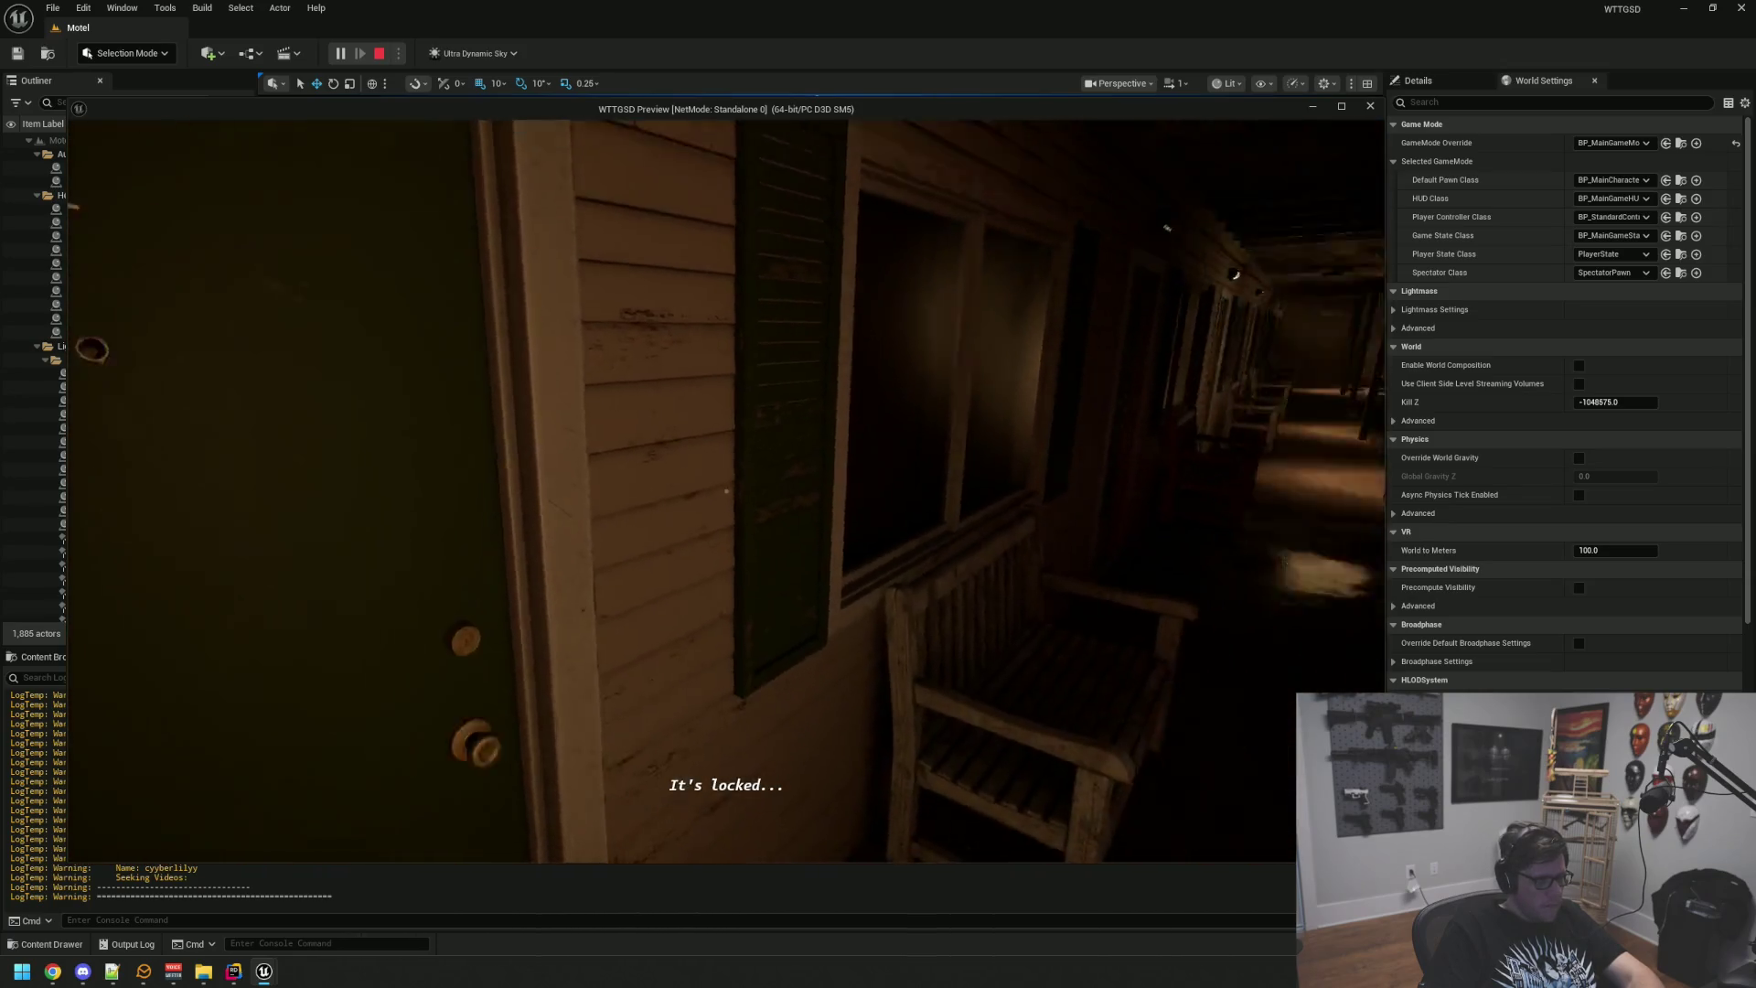
key(Escape)
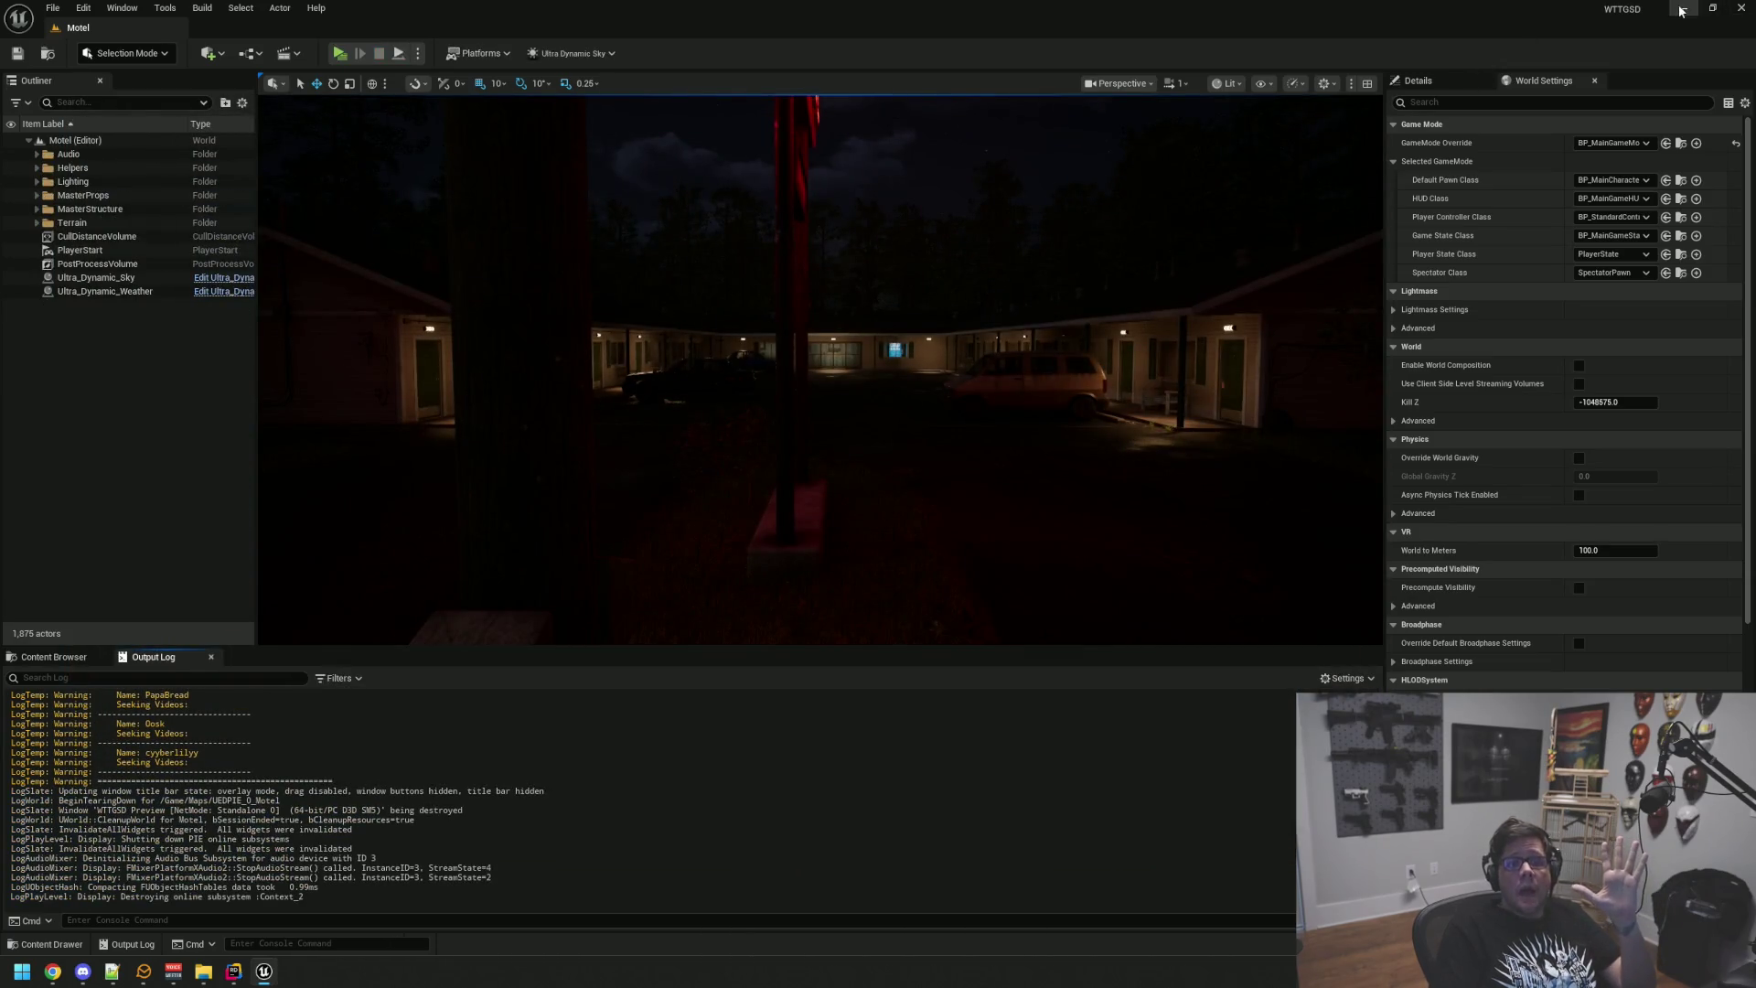
click(1682, 8)
Step: Clear away the code editor and project window, then open WTTGSDDump beside Downloads
click(1673, 11)
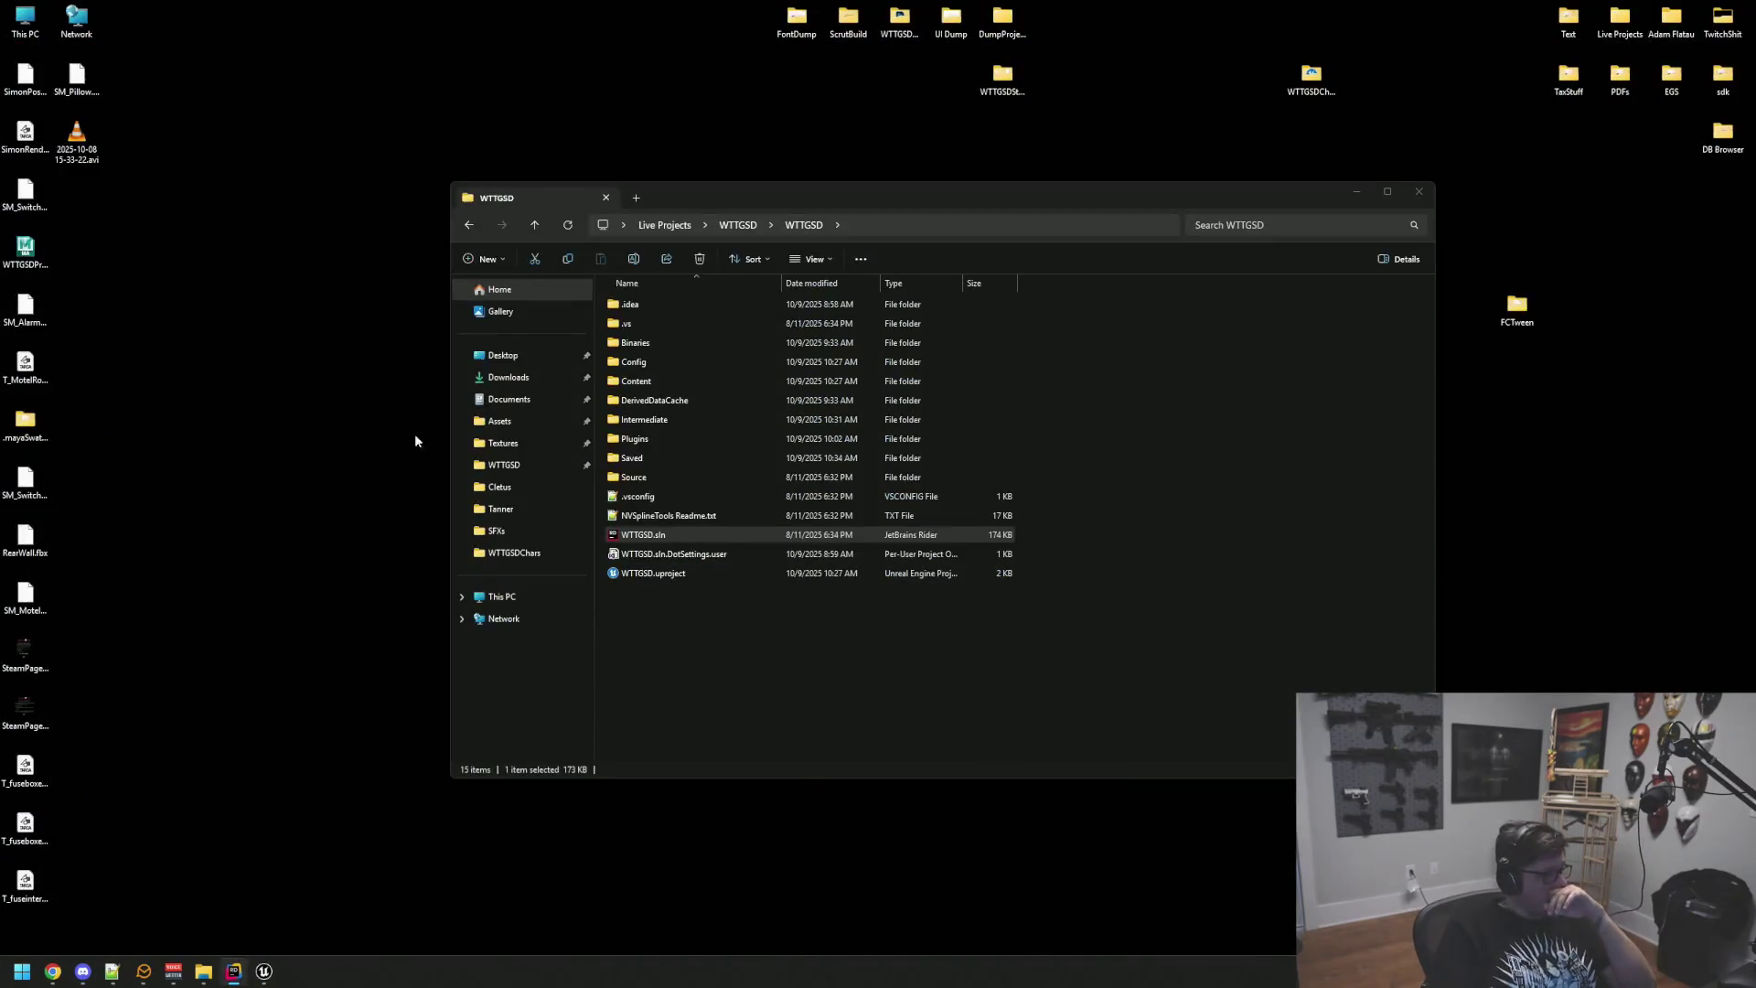
click(1088, 588)
click(1421, 200)
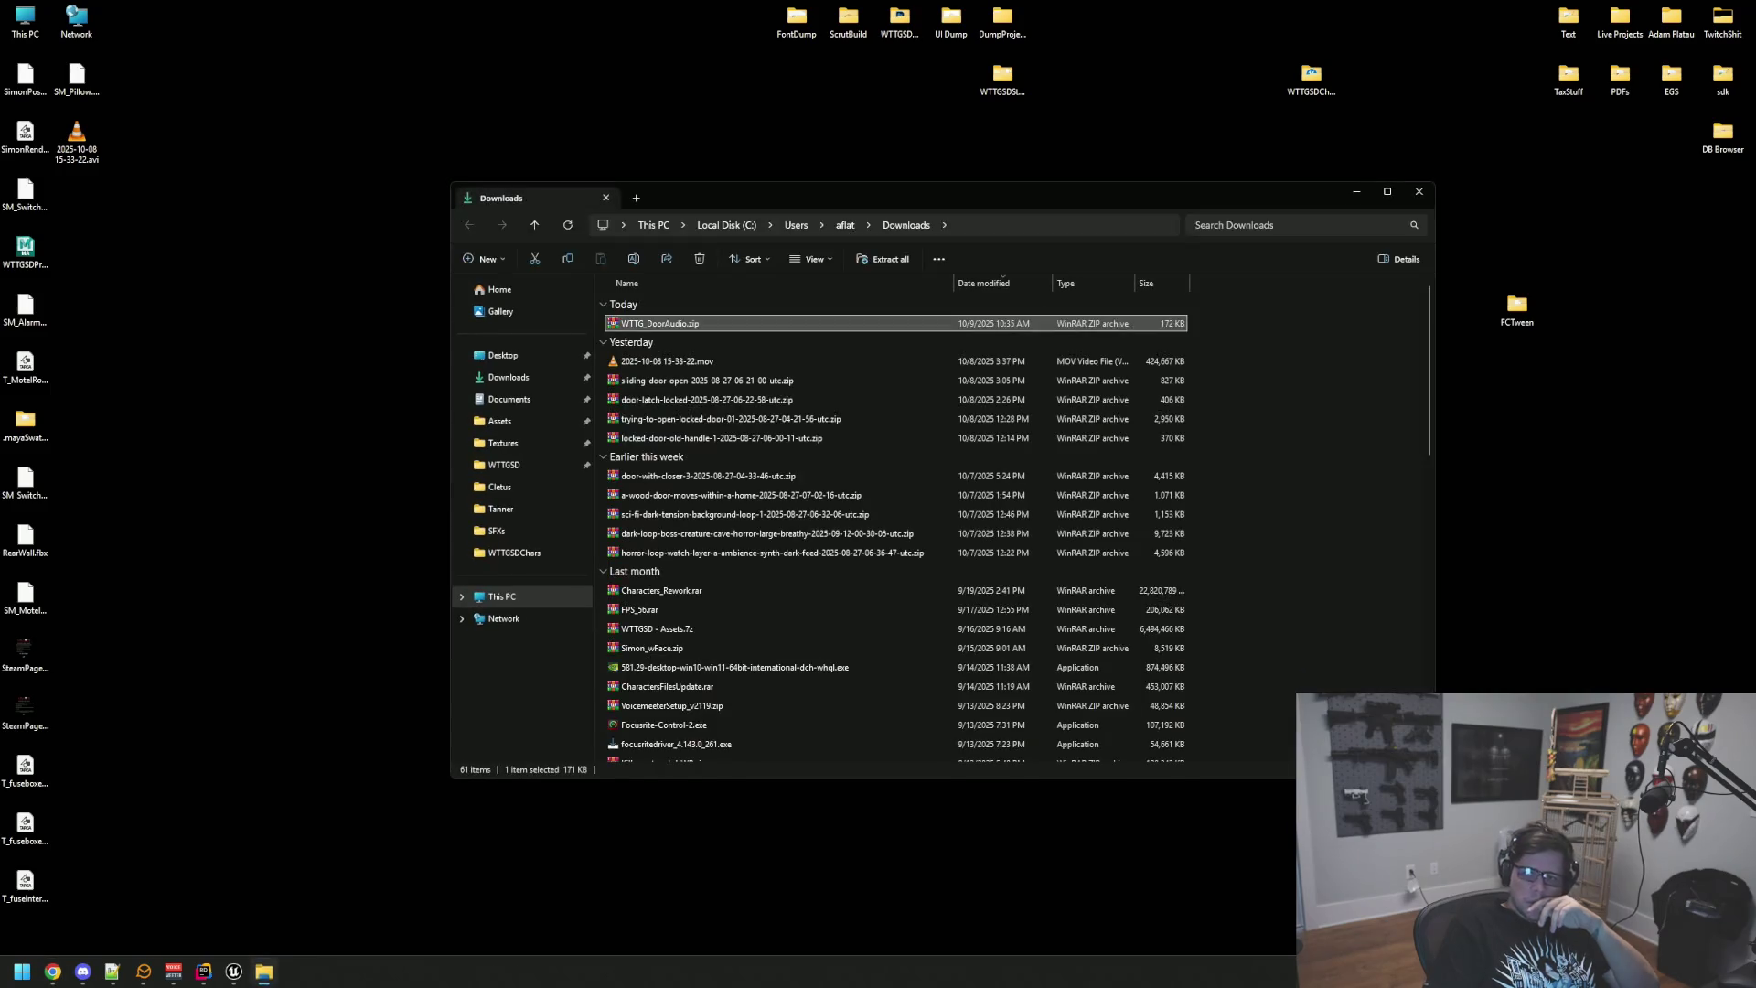
mouse_move(1047, 189)
mouse_down()
mouse_move(858, 184)
mouse_move(622, 128)
mouse_move(1011, 158)
mouse_up()
double_click(1006, 32)
double_click(1002, 75)
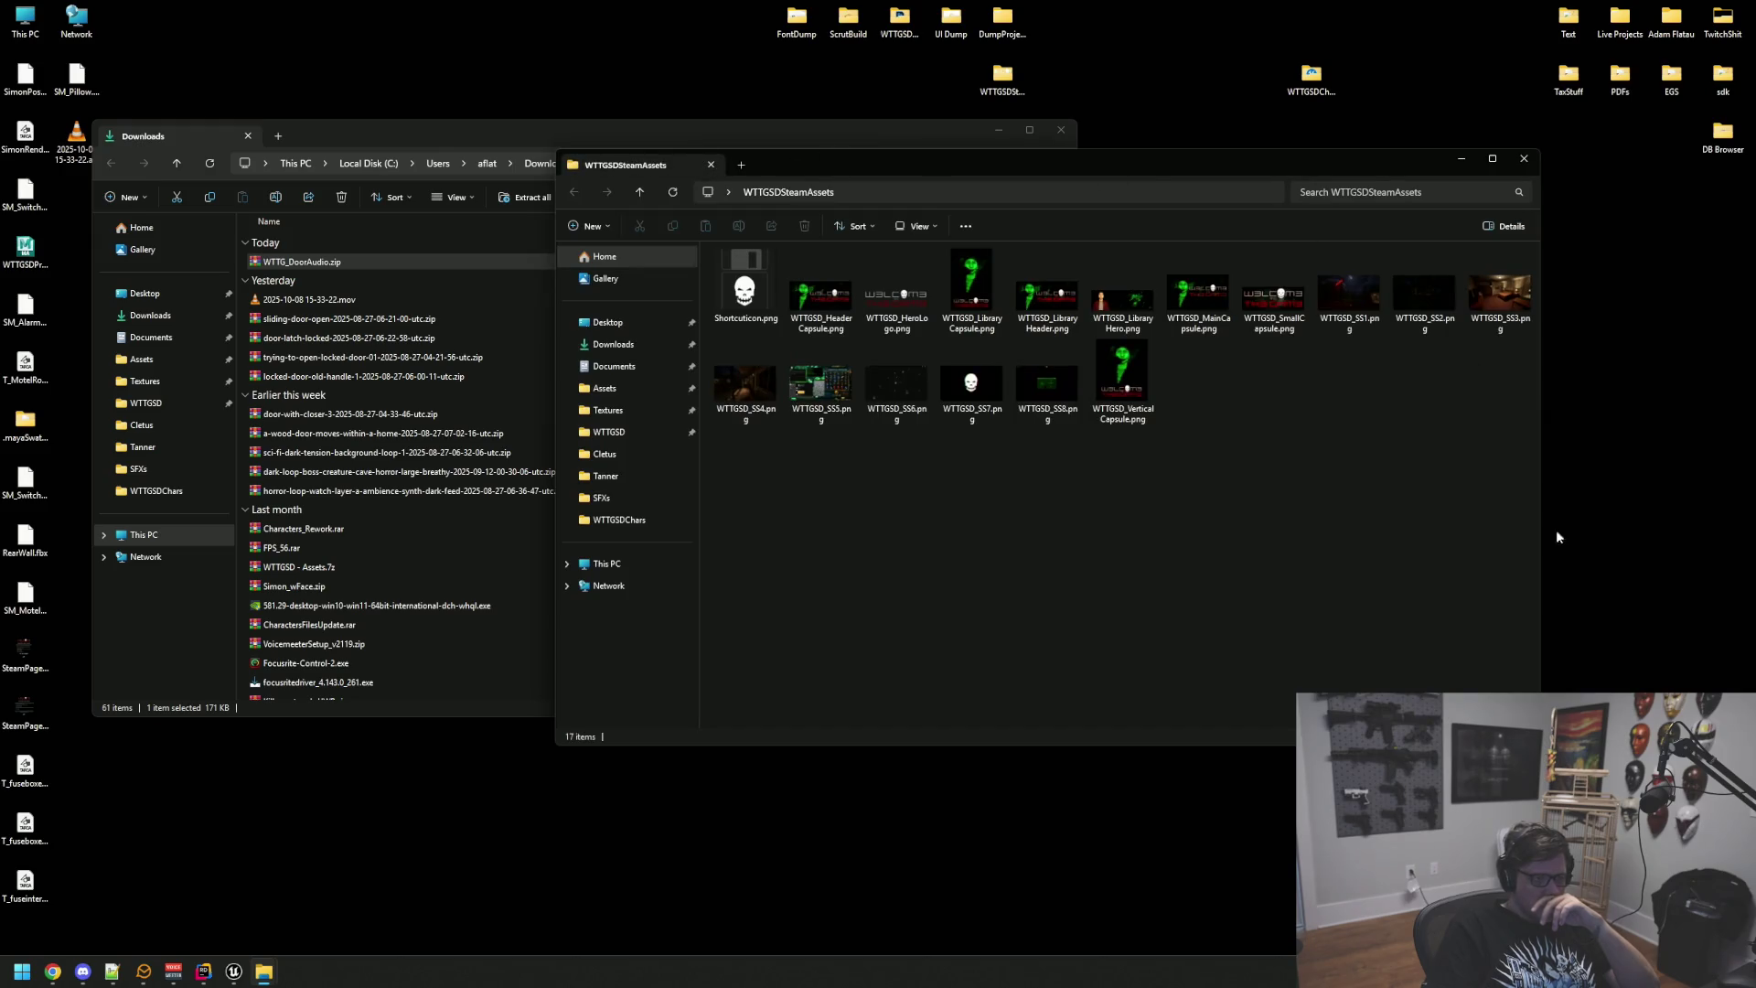
click(1523, 162)
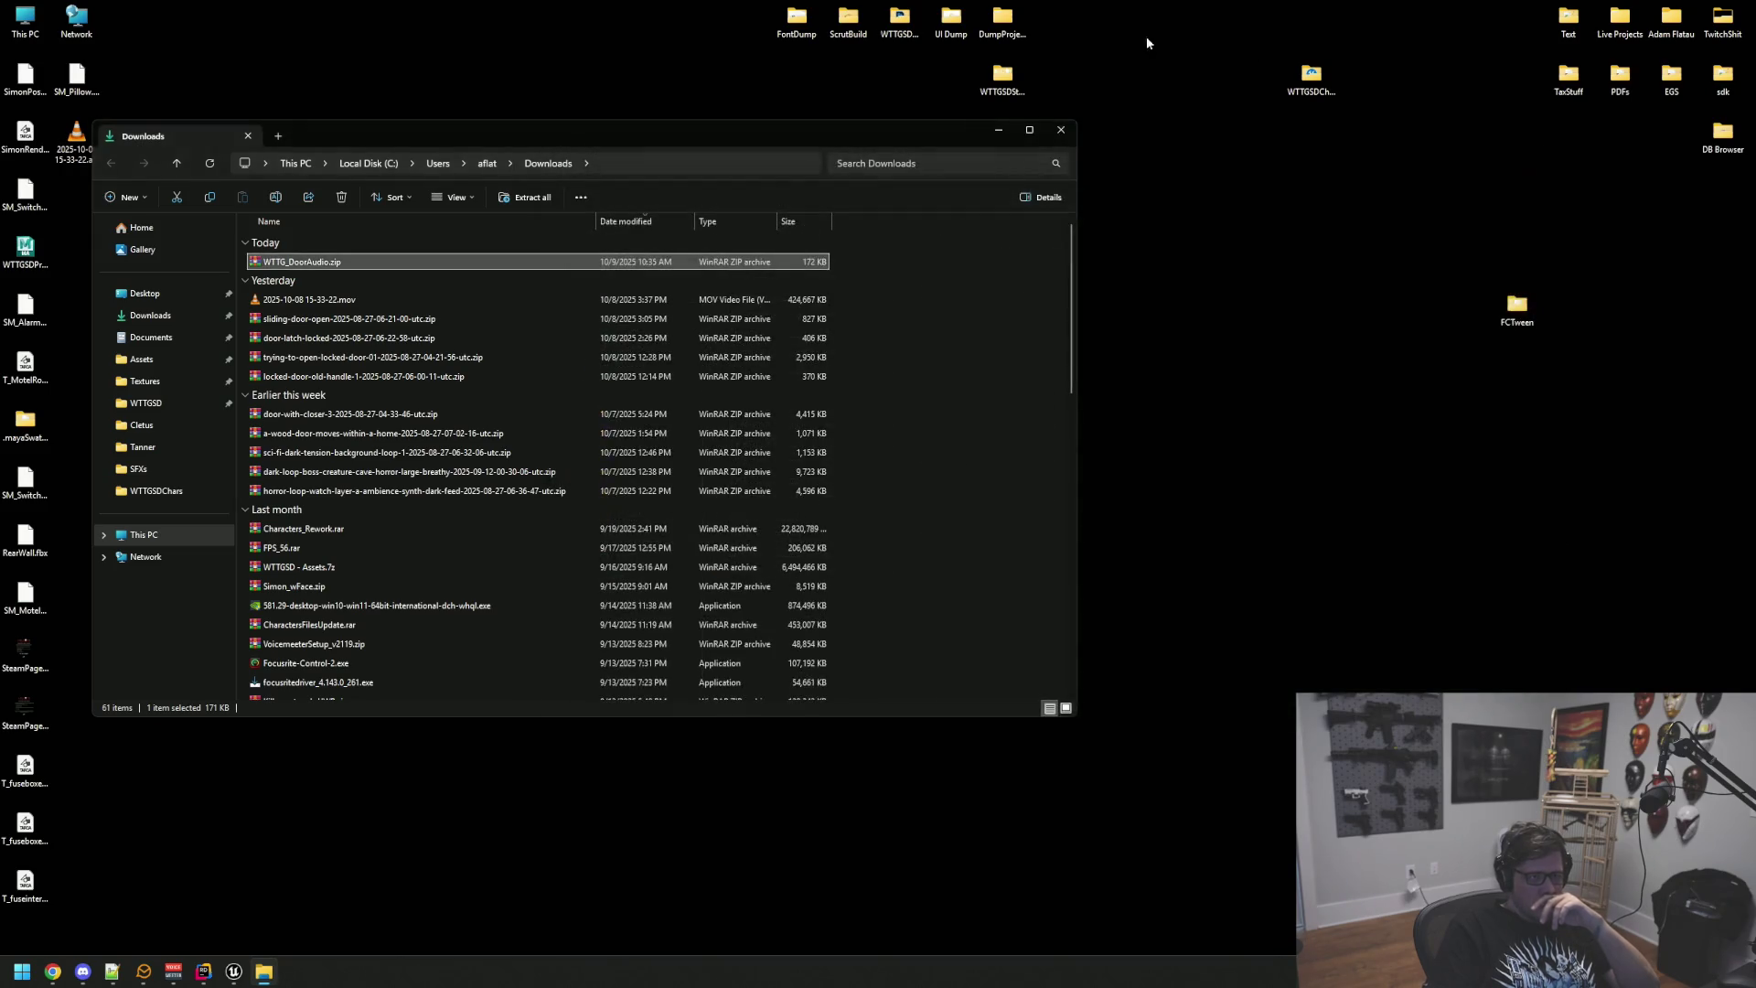
double_click(900, 20)
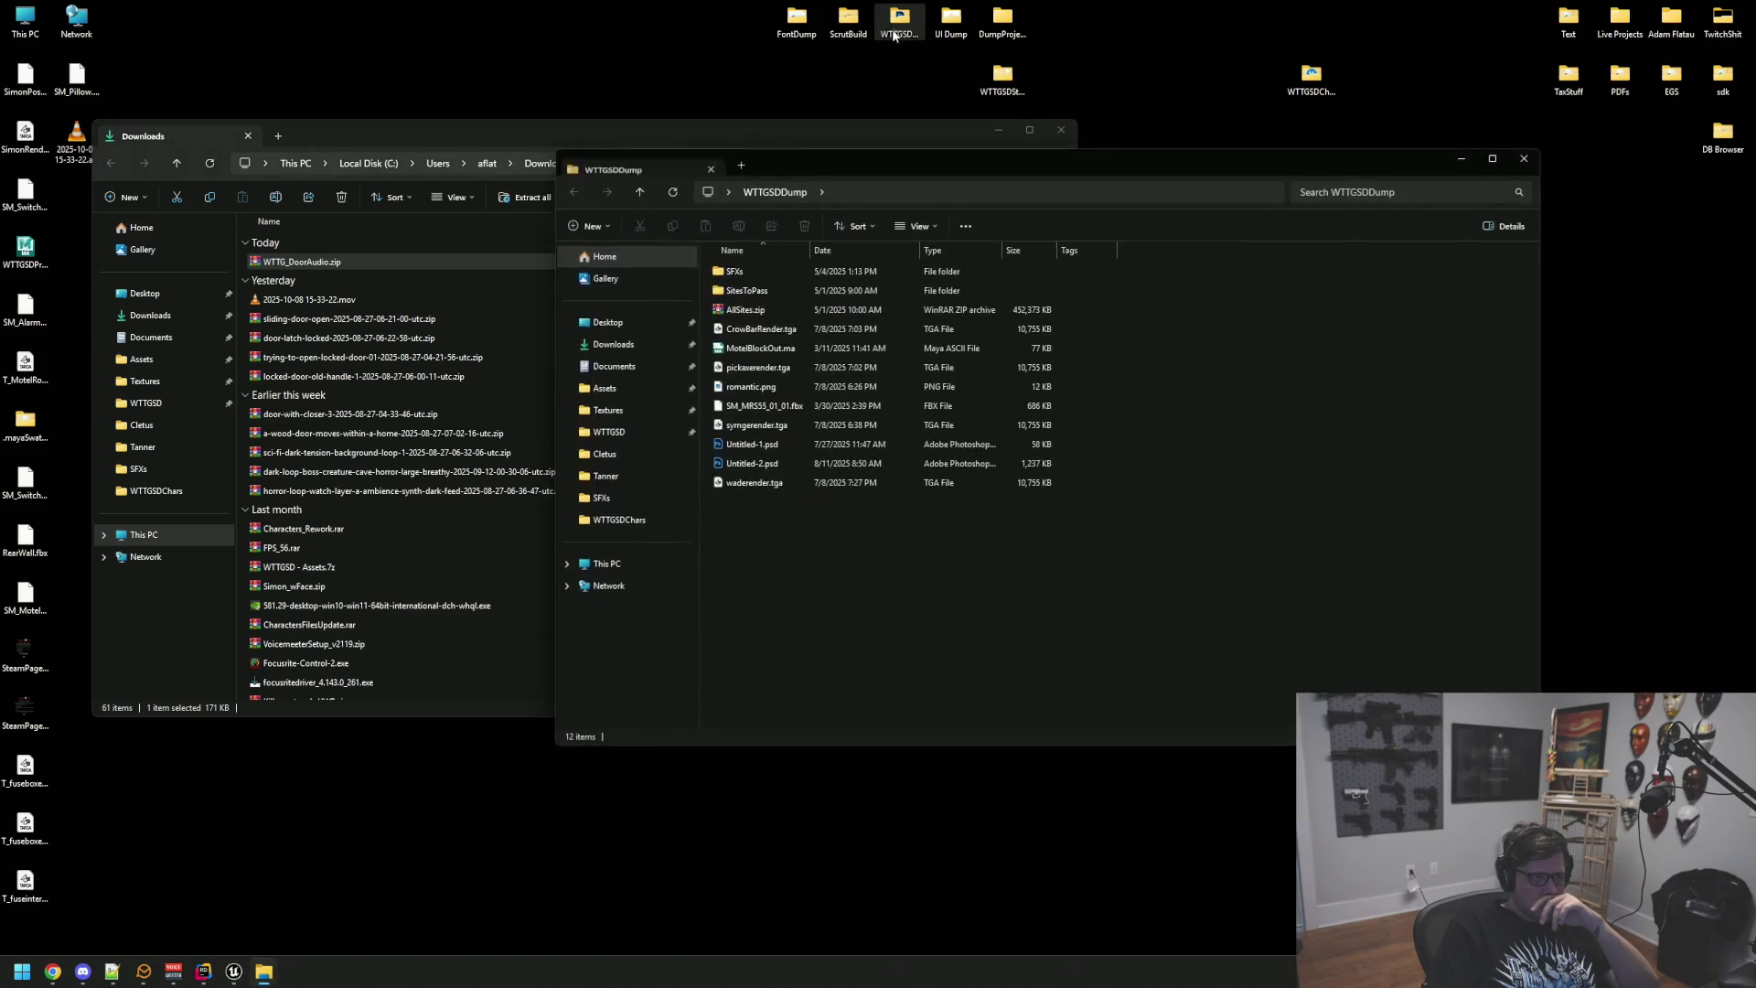
Step: Create a new CustomSFXS folder in WTTGSDDump and open WTTG_DoorAudio.zip
right_click(1137, 578)
mouse_move(1266, 681)
click(1400, 684)
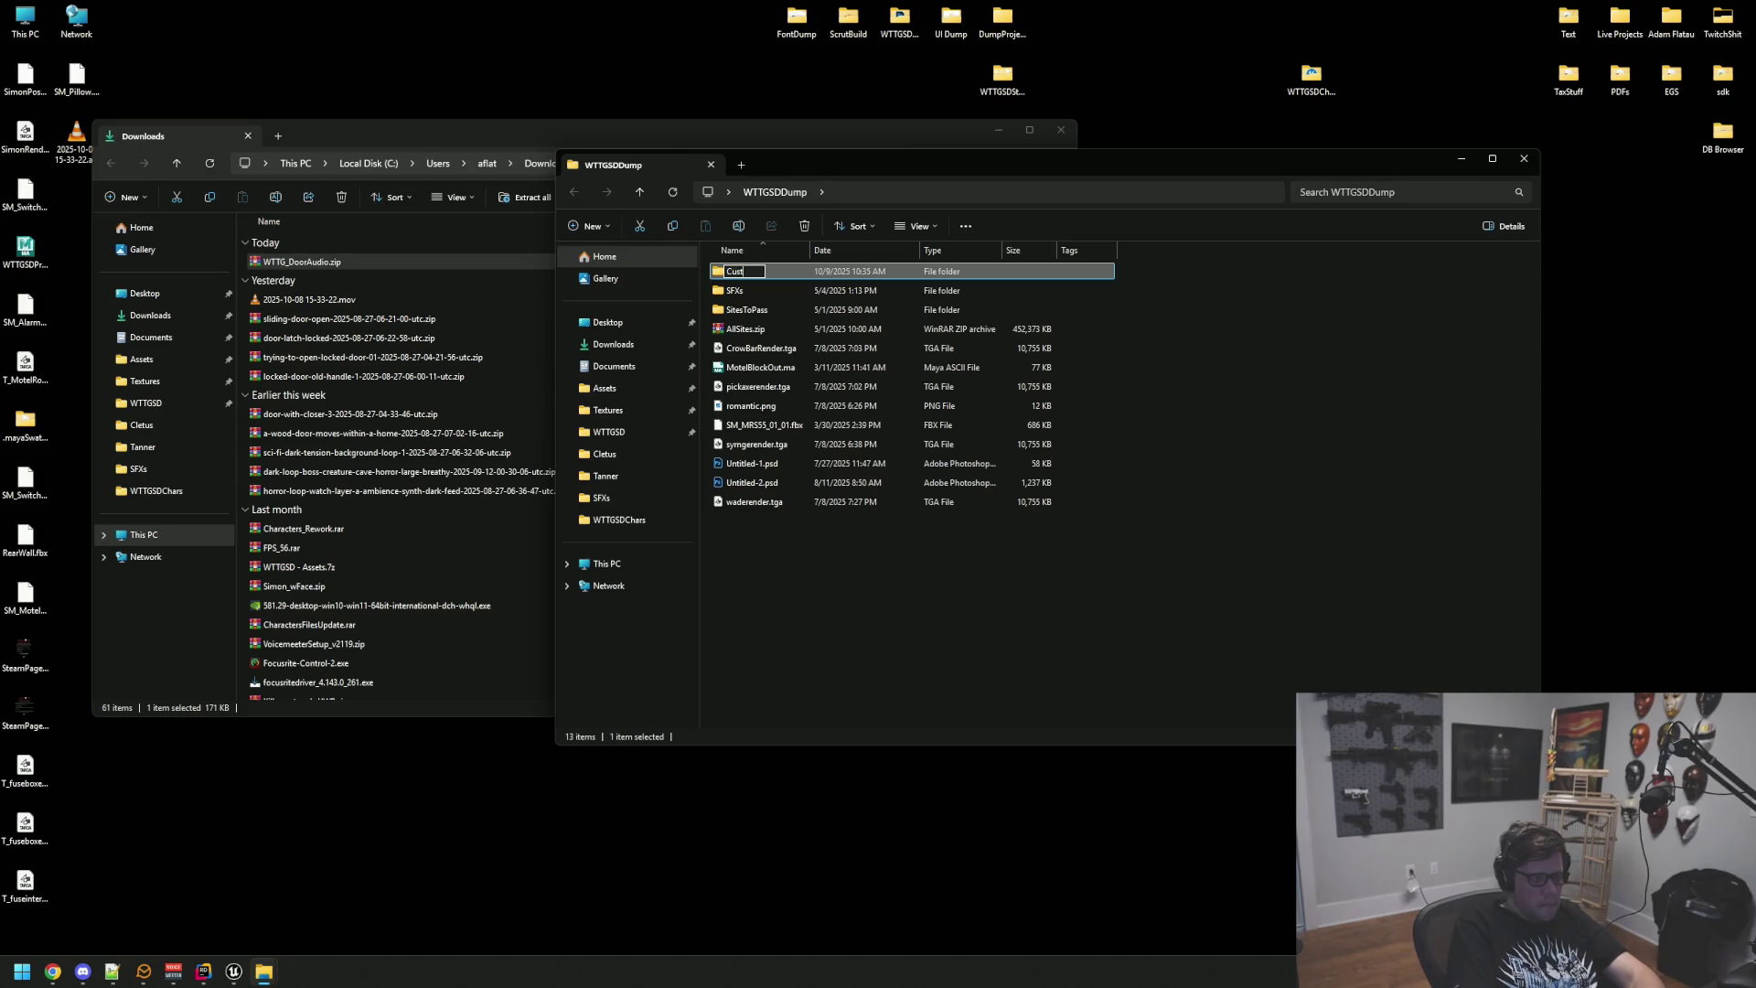
text(SFX)
key(Return)
key(Return)
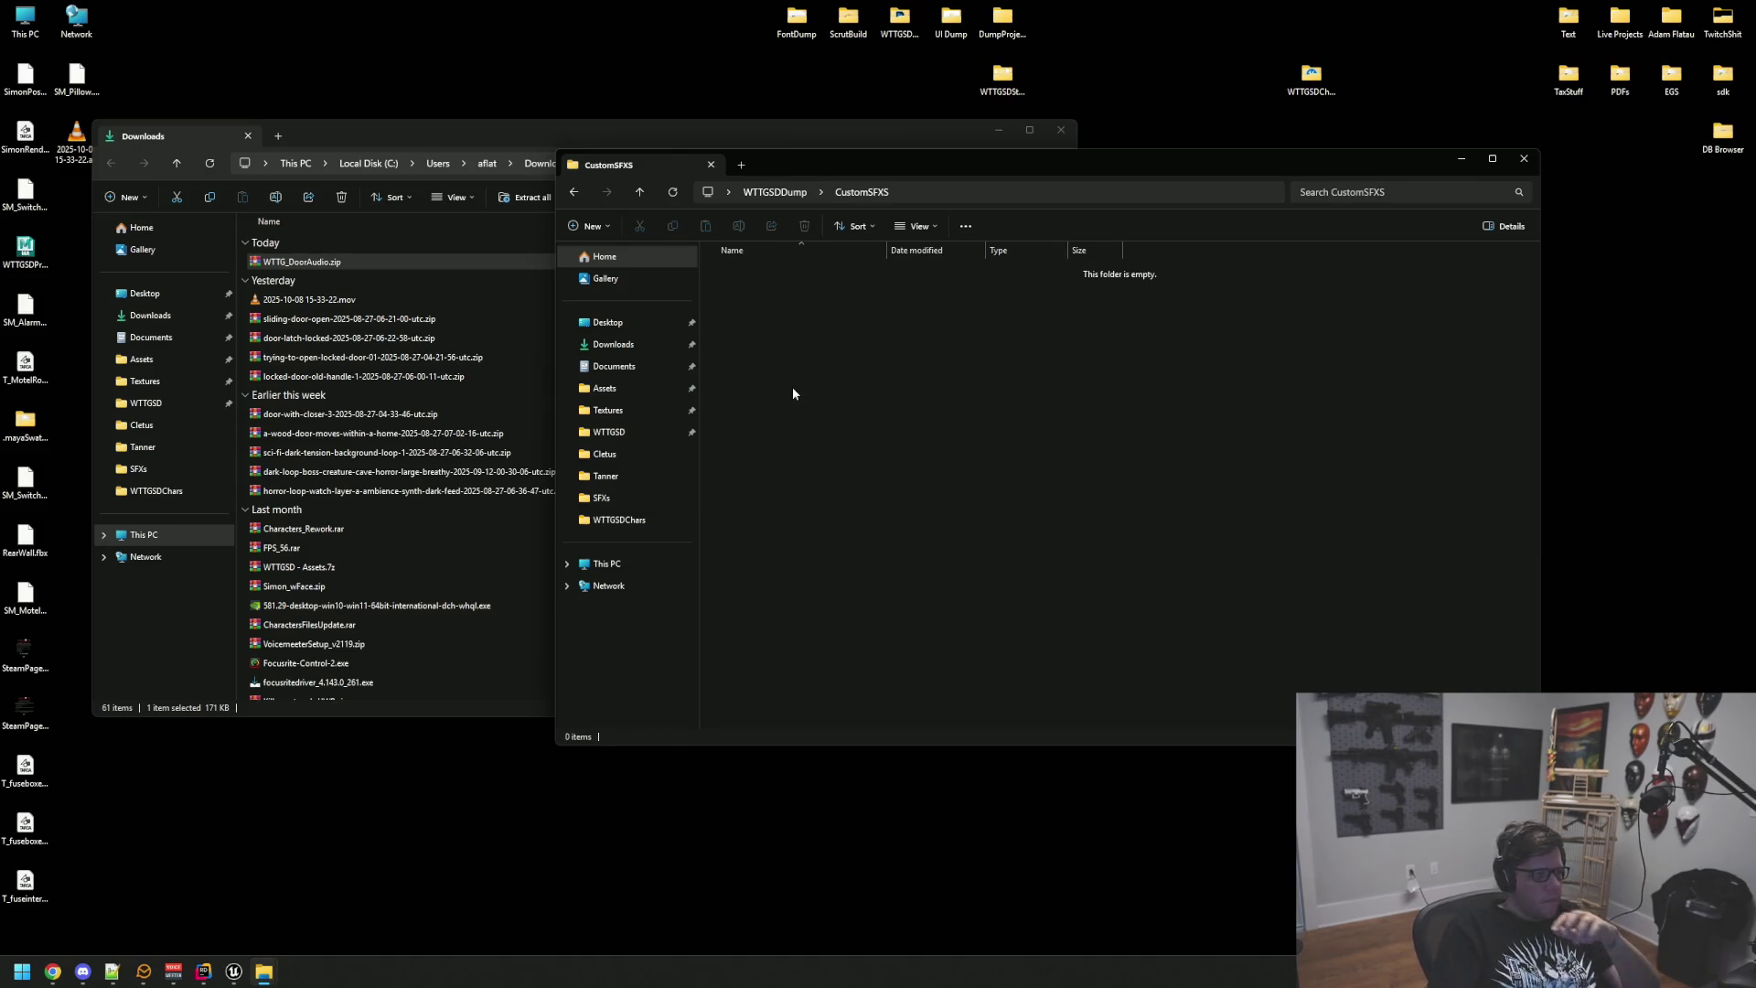
double_click(300, 260)
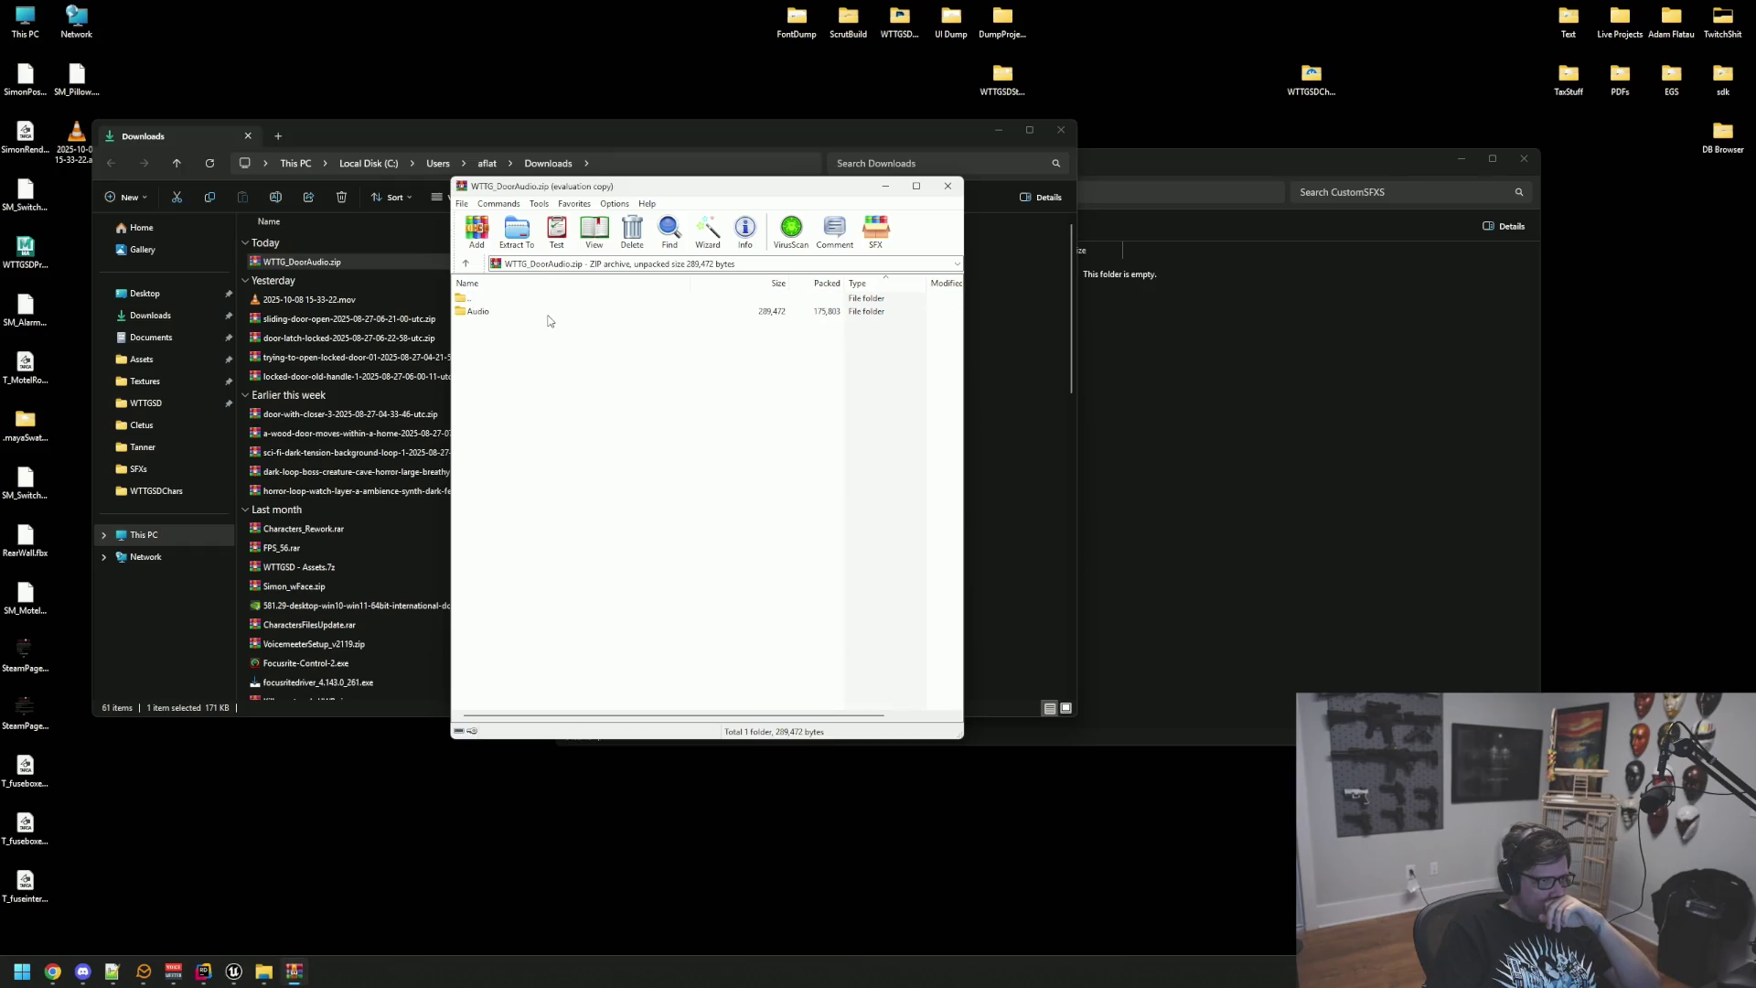
Step: Copy SFX_Door_IsLocked.wav and SFX_Door_Open.wav from the archive into CustomSFXS
click(548, 312)
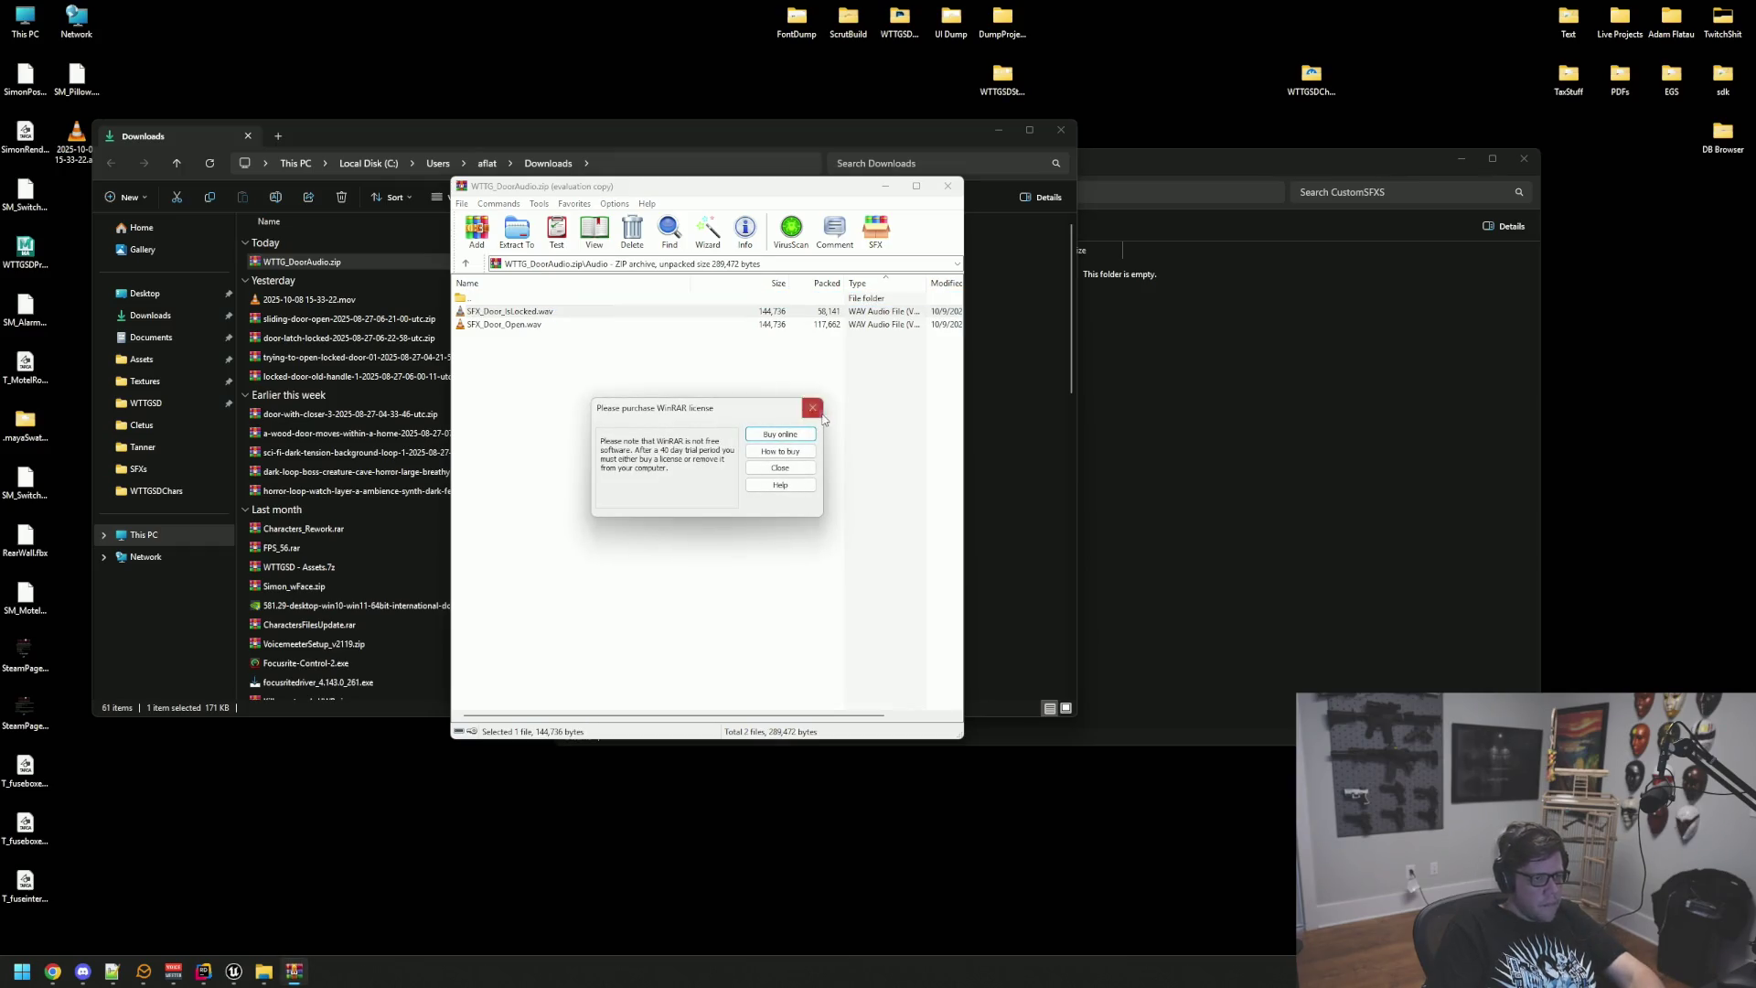
click(812, 408)
click(533, 326)
key(ctrl+a)
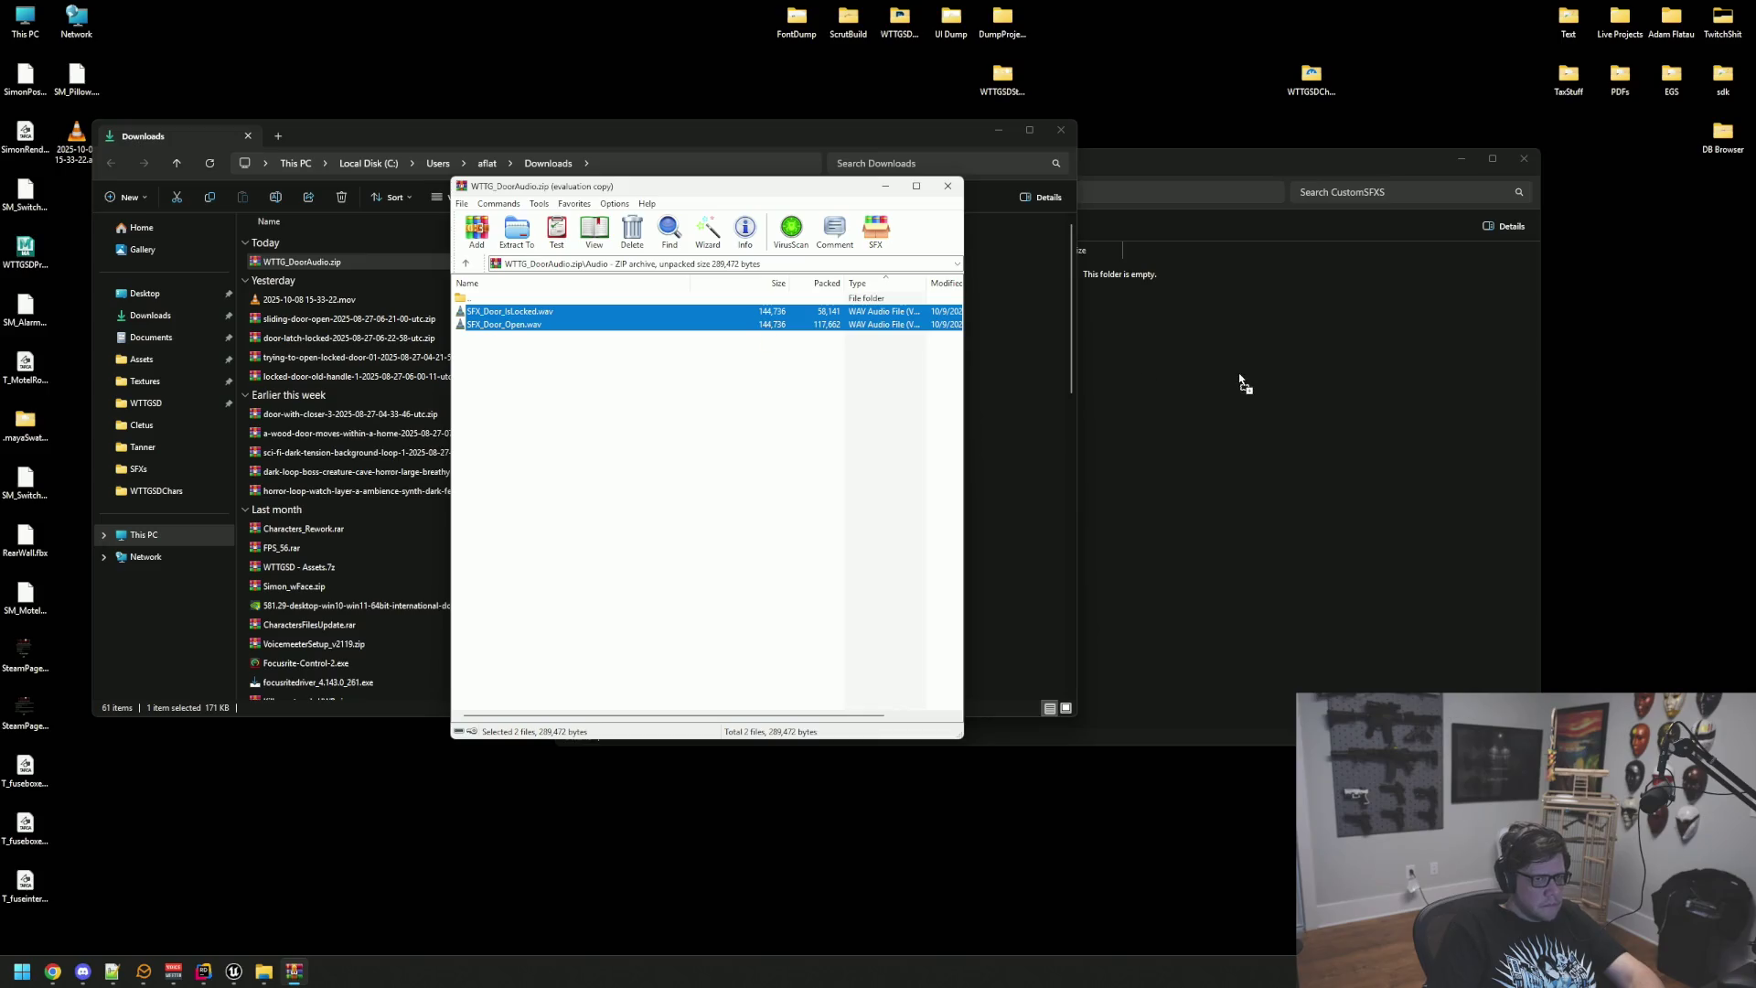
drag(1245, 384, 1242, 382)
Step: Close the WinRAR archive and the Downloads window
click(543, 189)
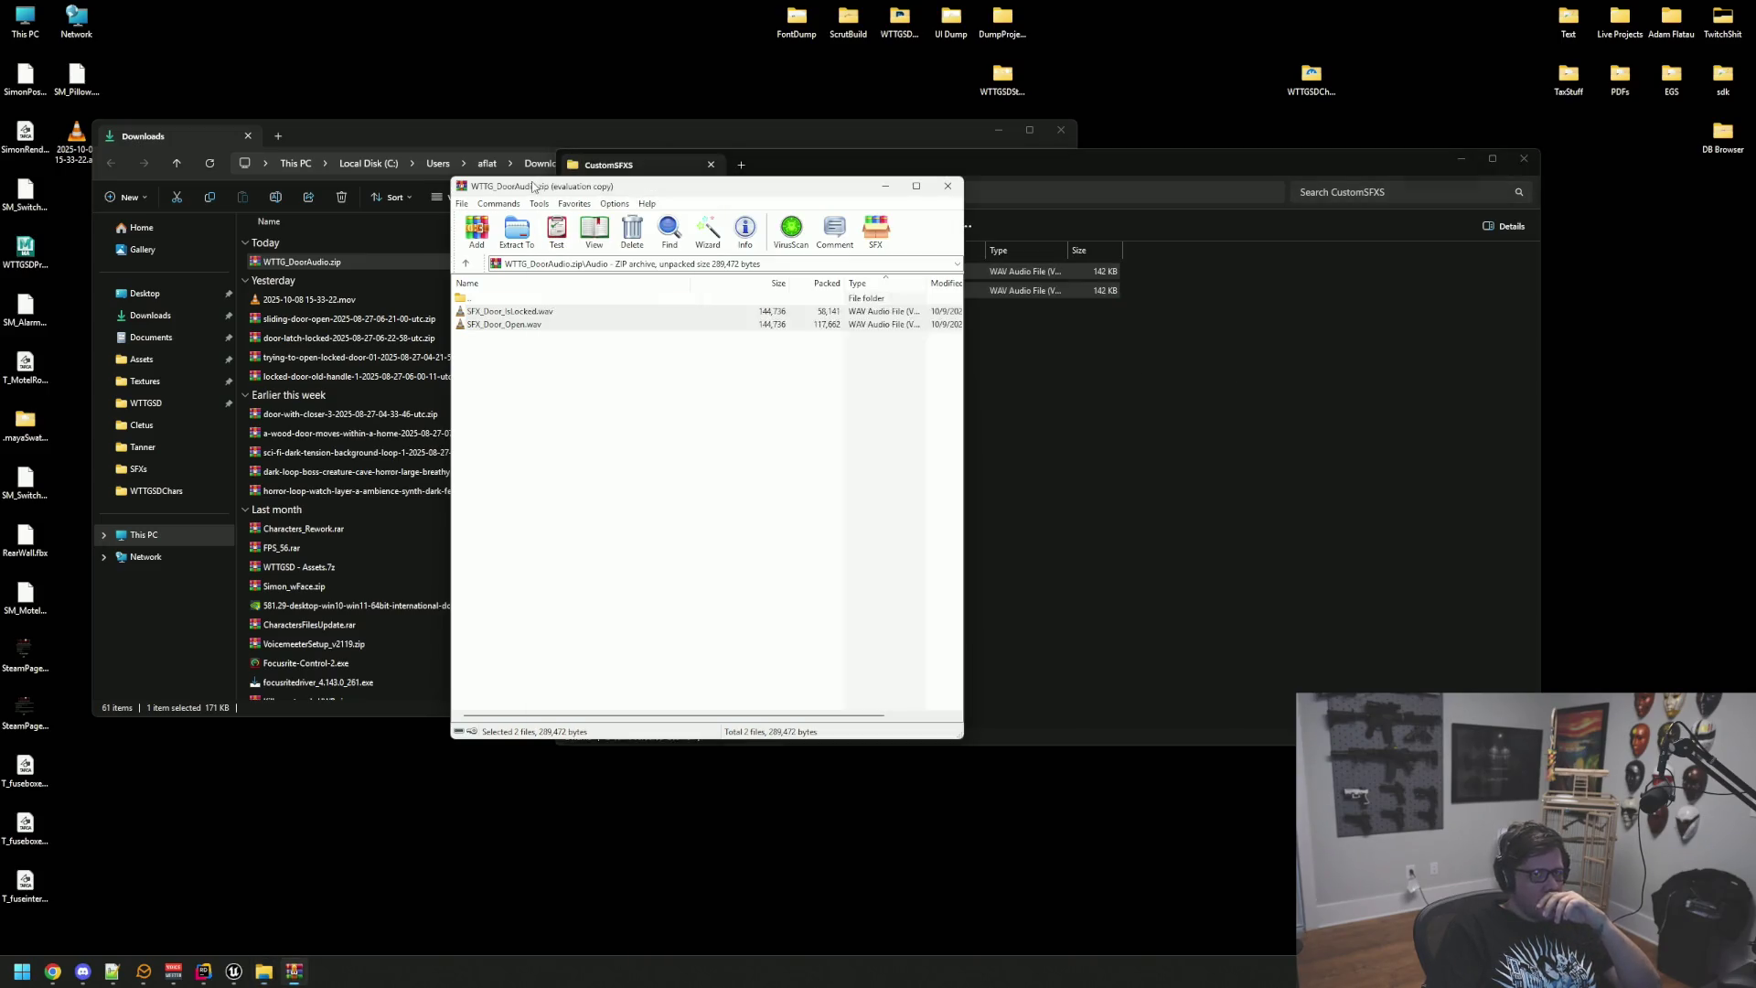
click(951, 187)
click(1061, 130)
click(52, 972)
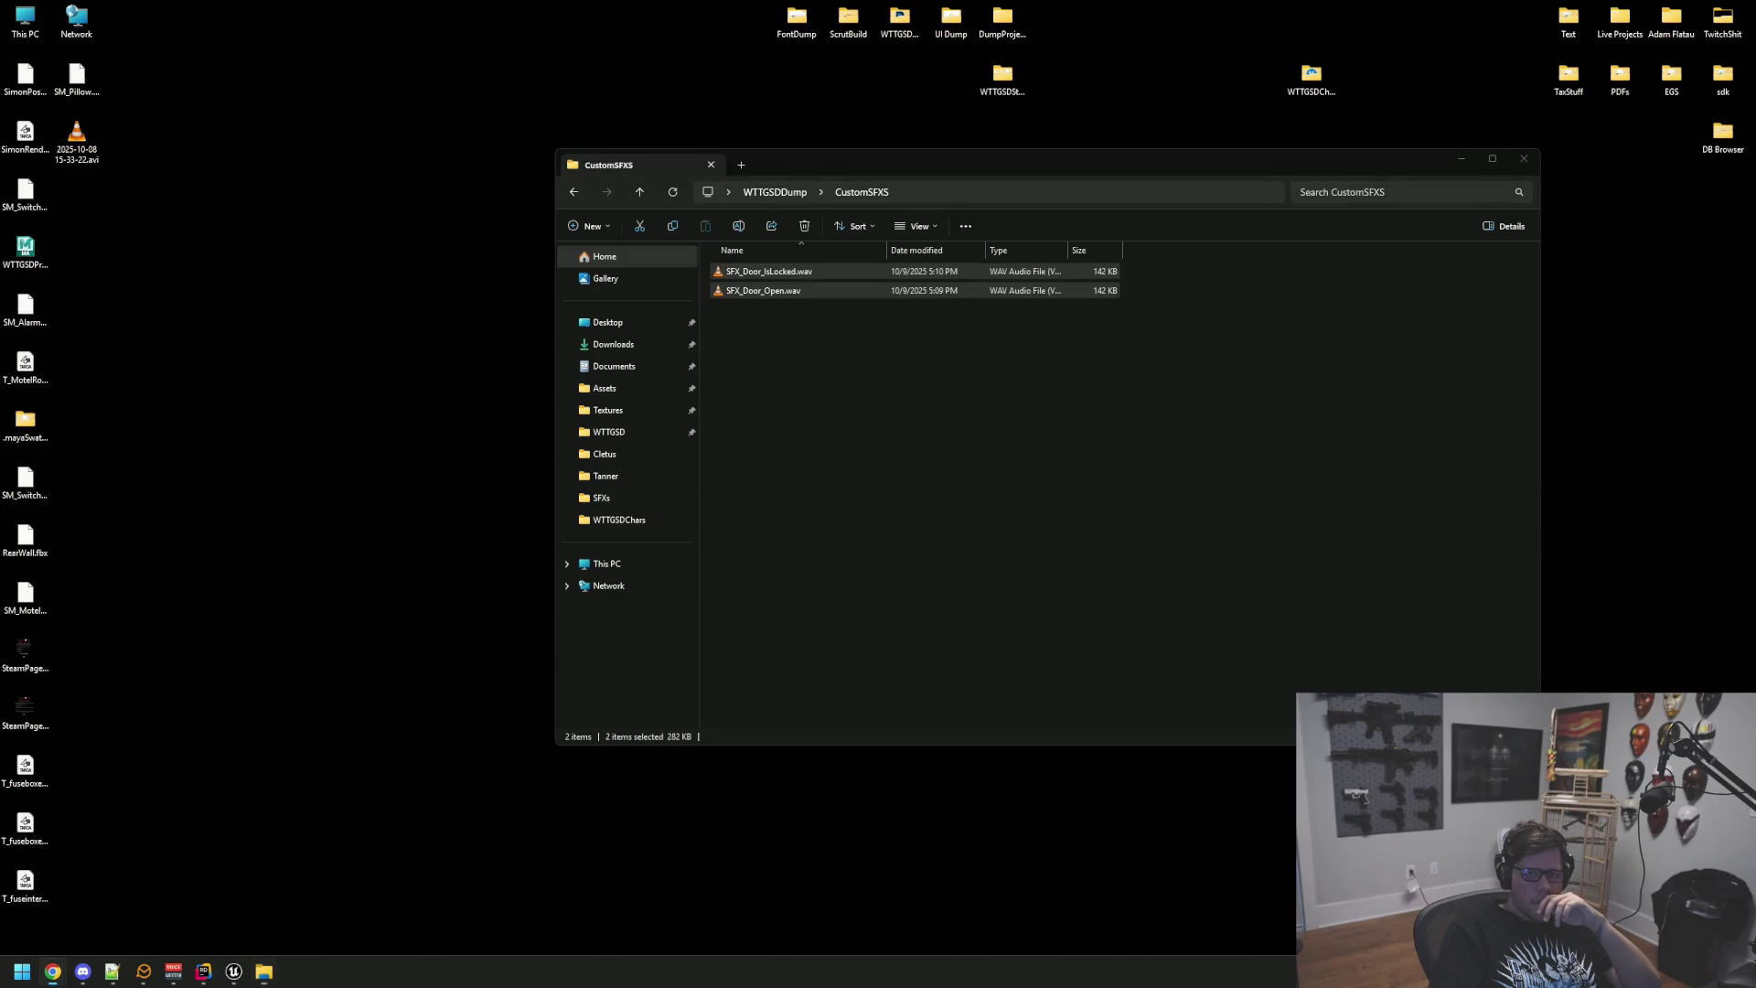
Step: Audition SFX_Door_Open.wav and SFX_Door_IsLocked.wav in VLC, then return to Unreal
double_click(836, 292)
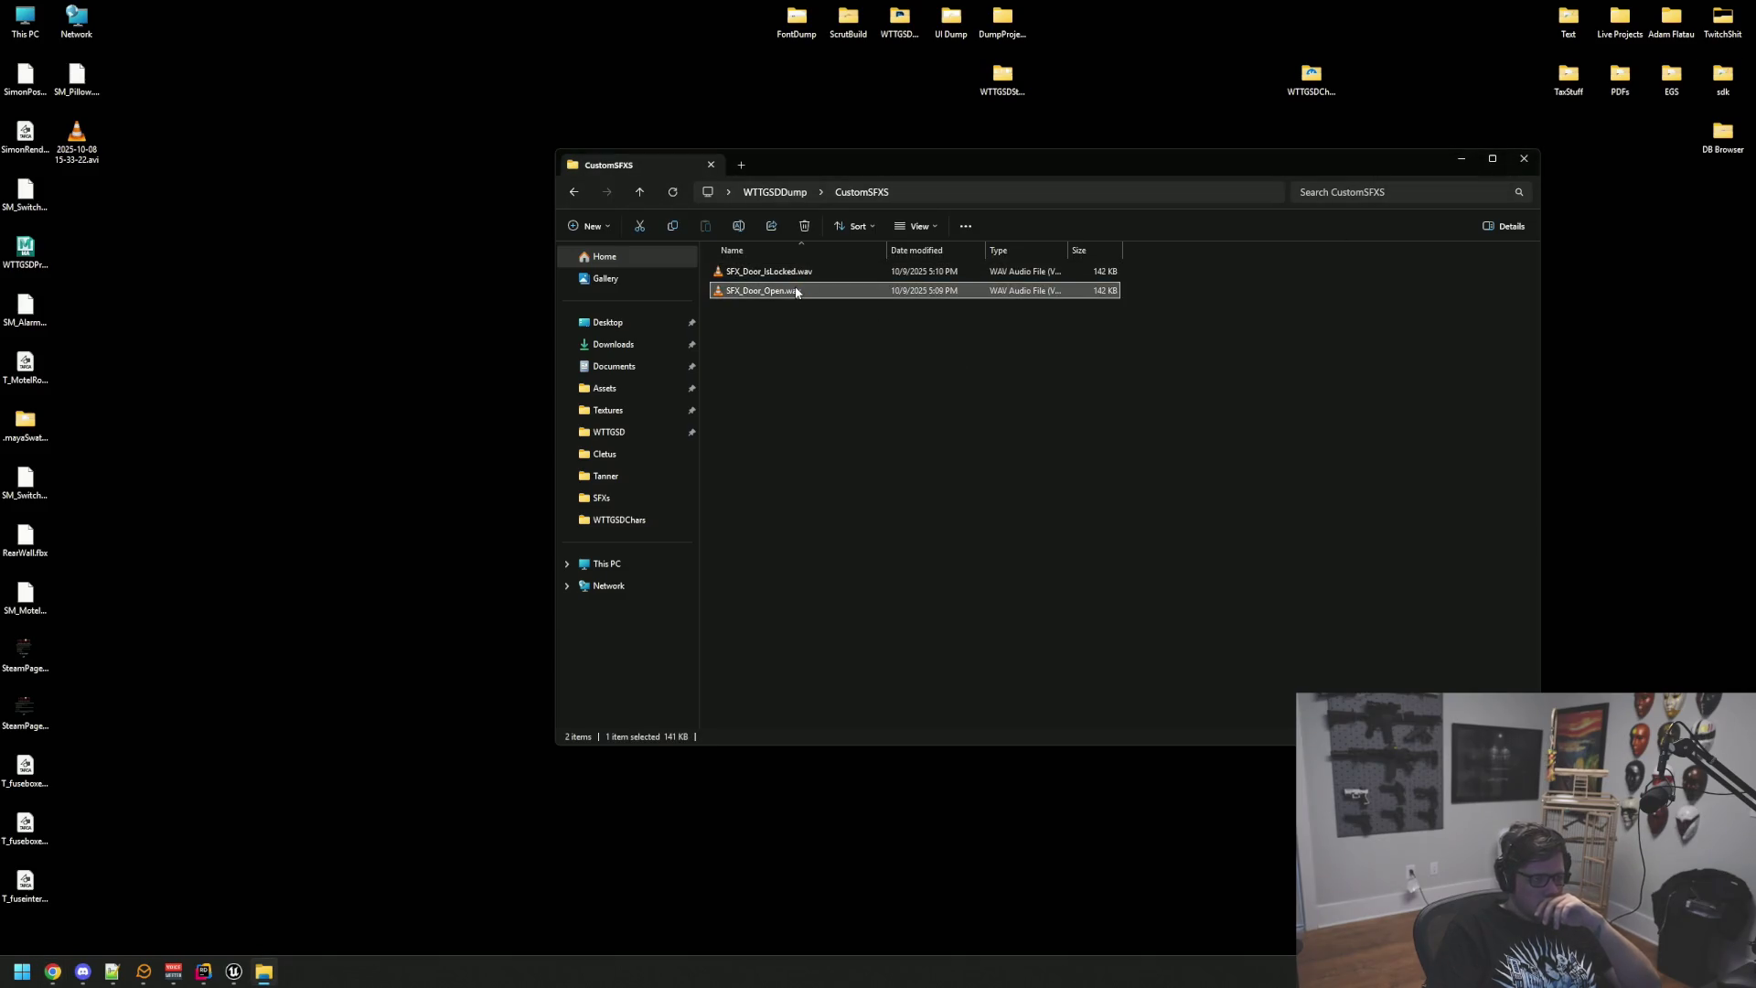
click(822, 295)
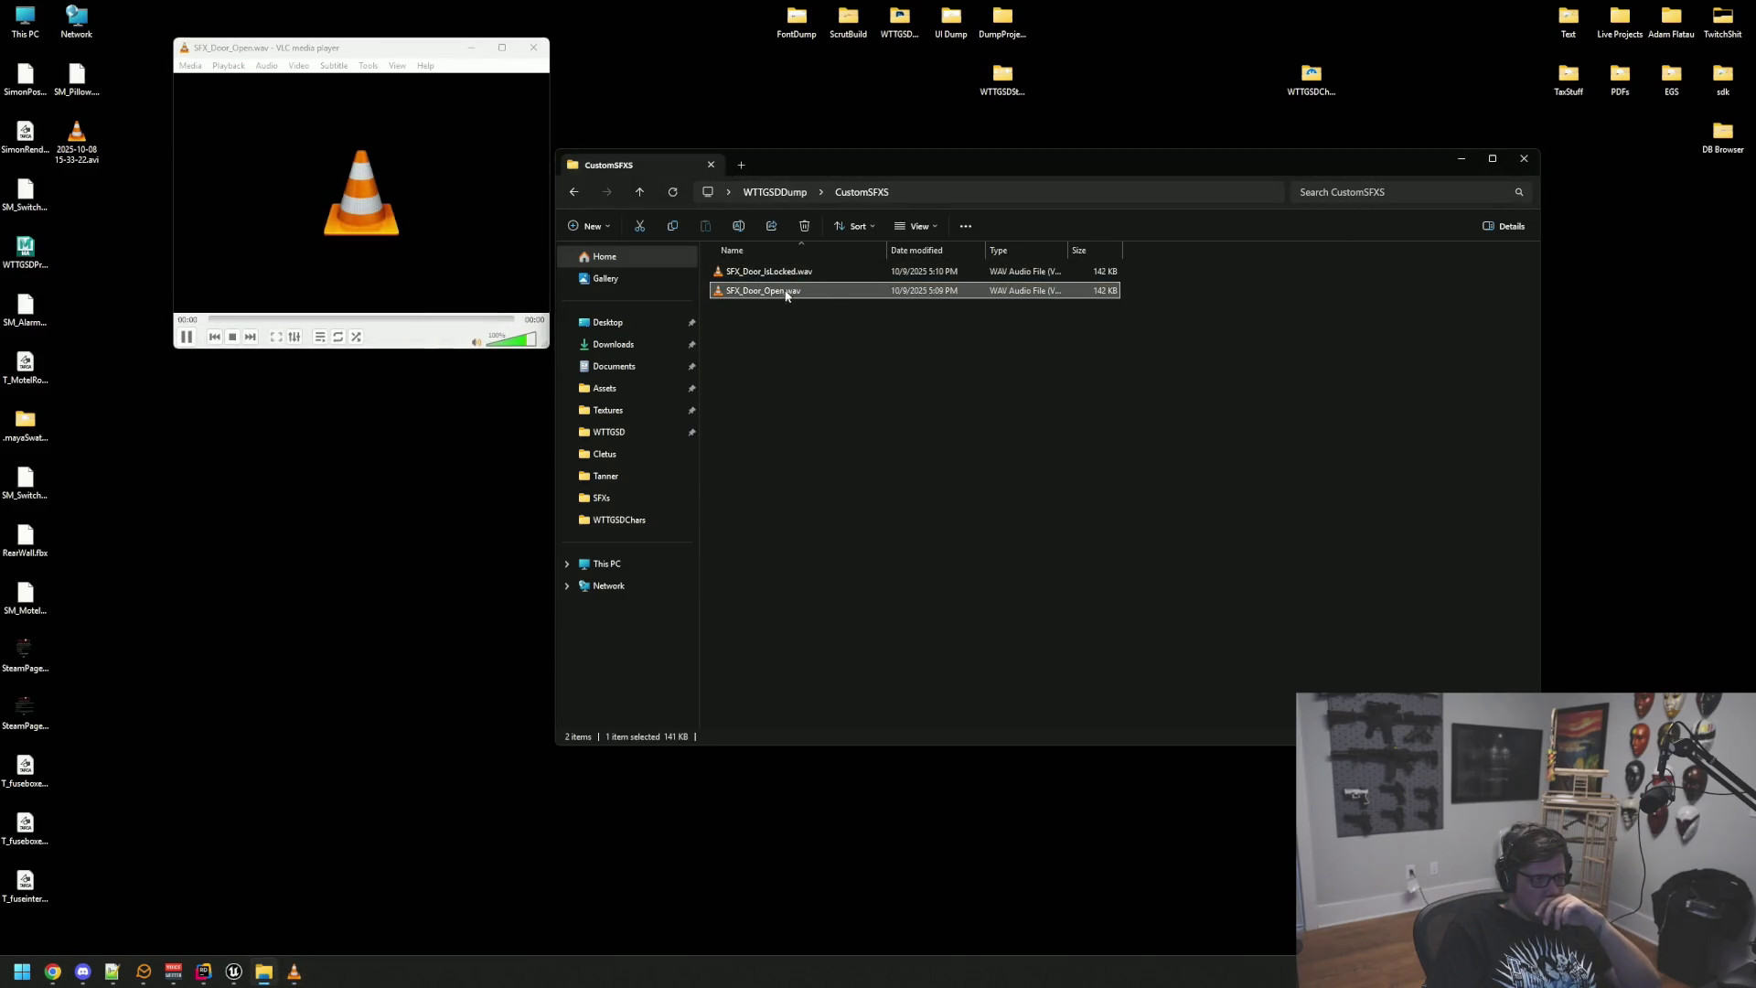
click(543, 52)
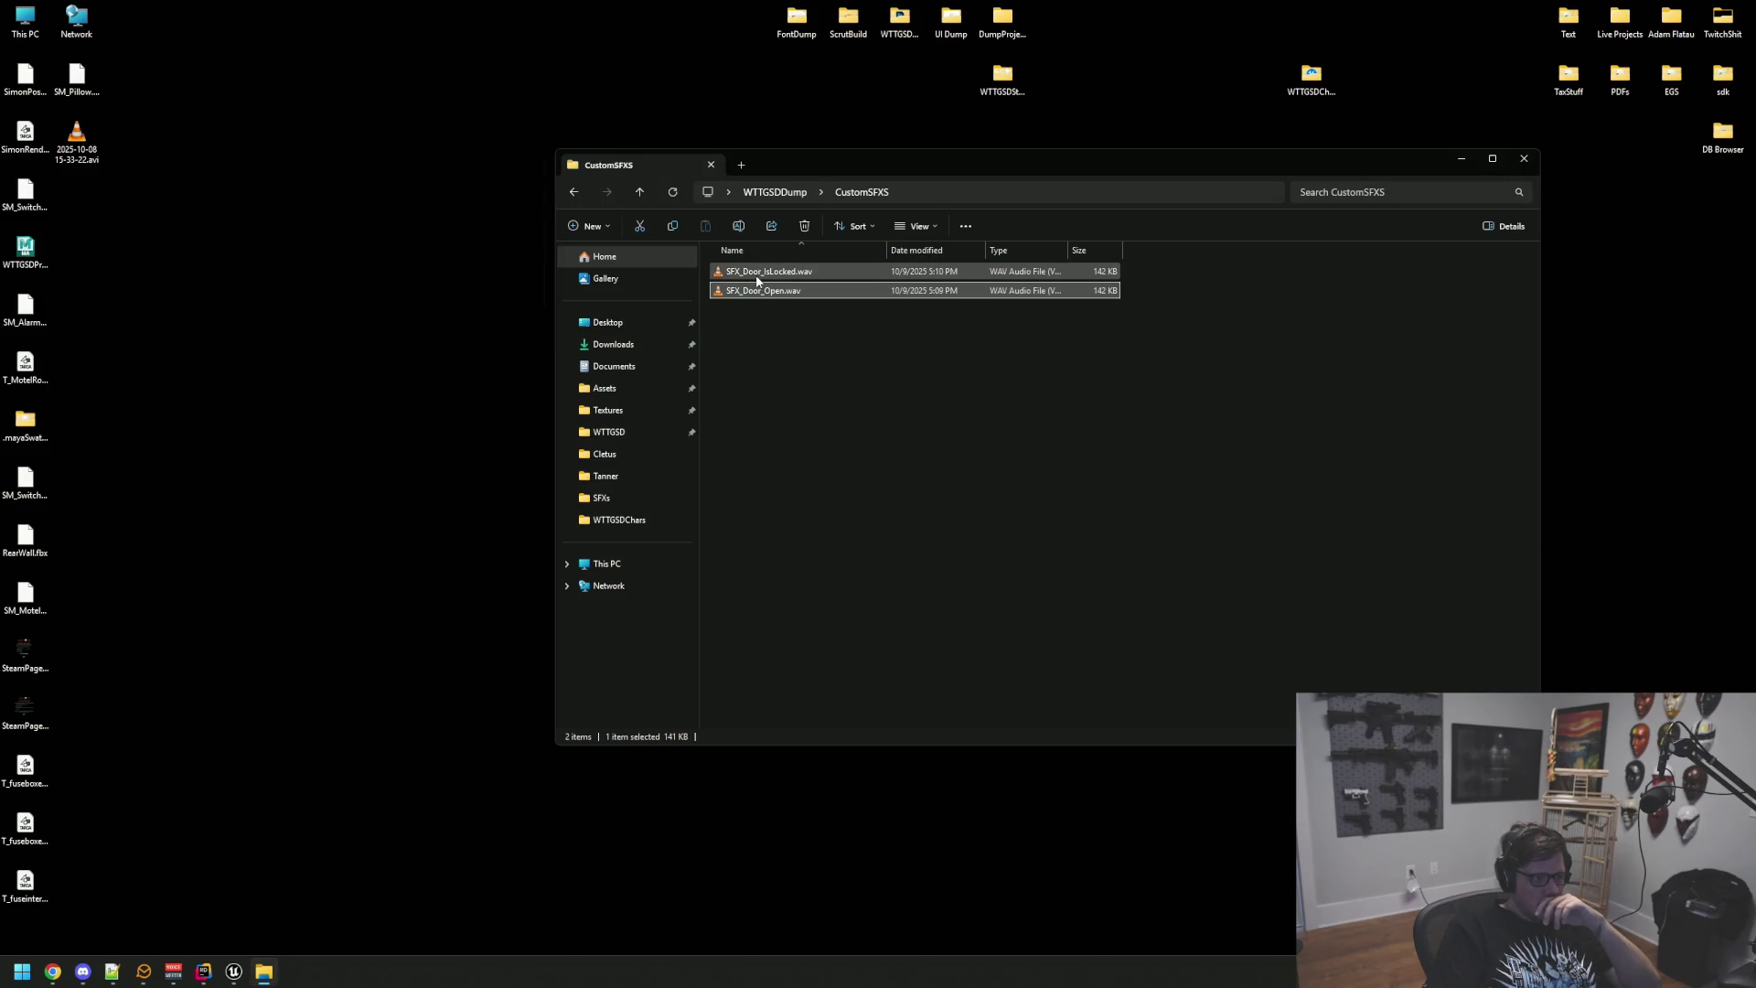
double_click(768, 271)
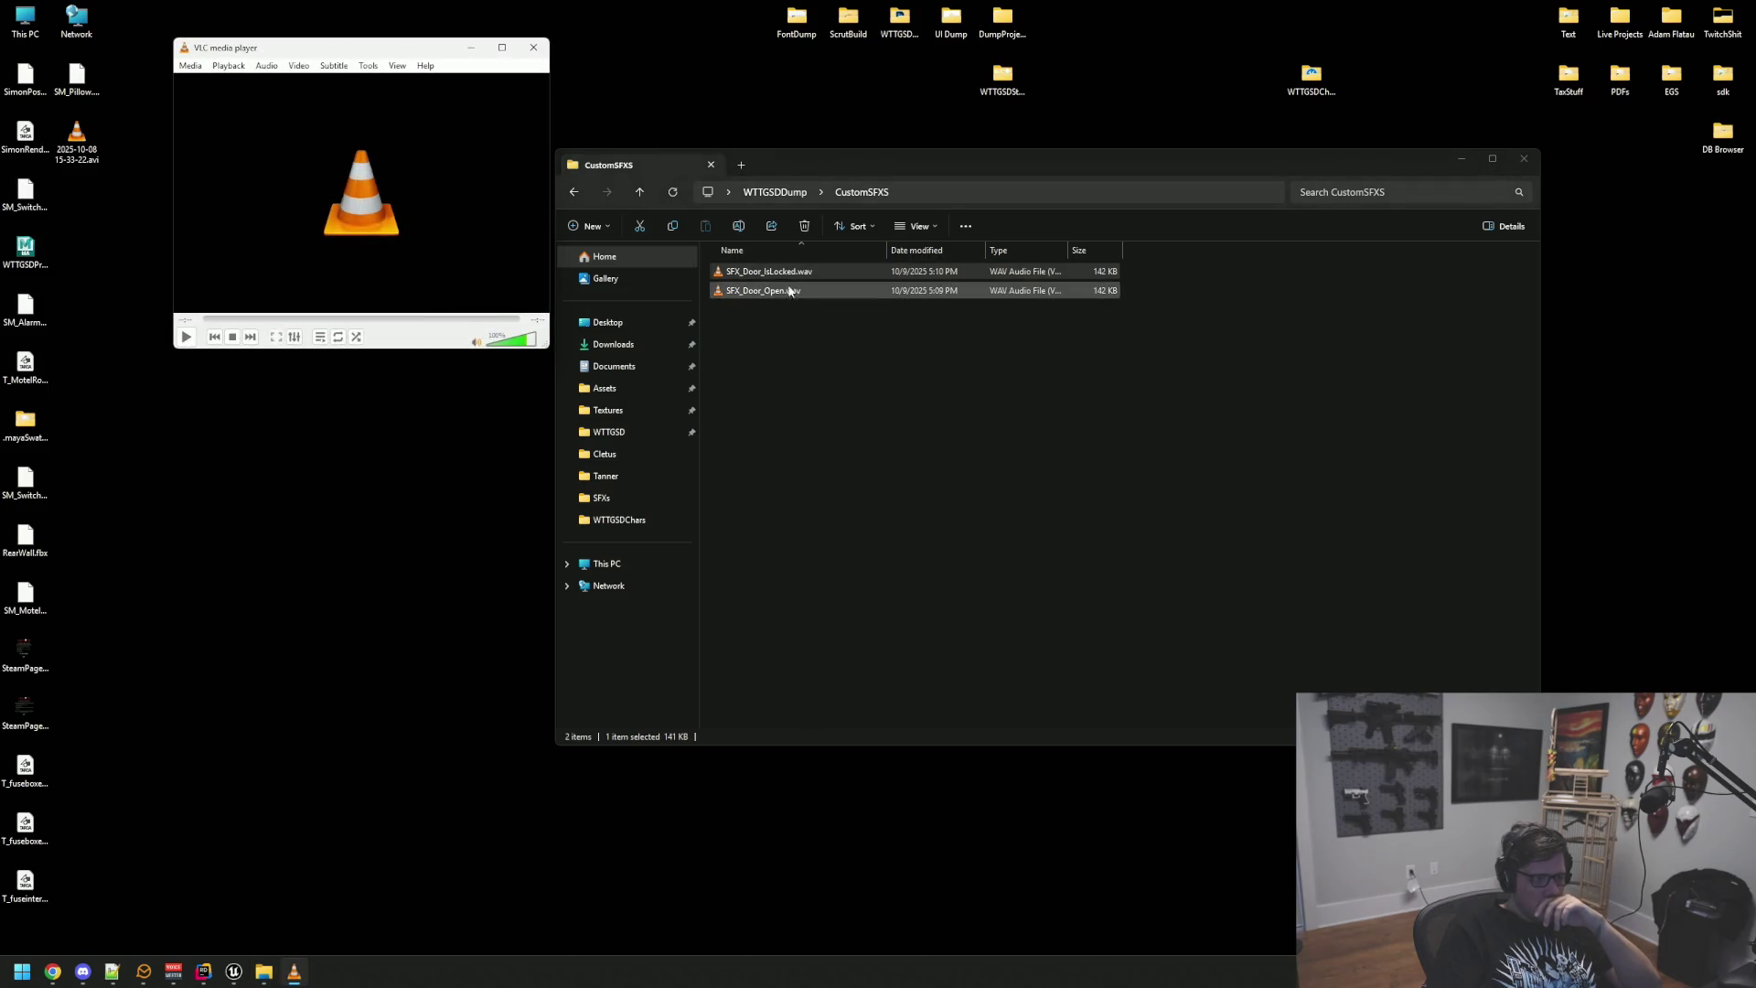
click(785, 274)
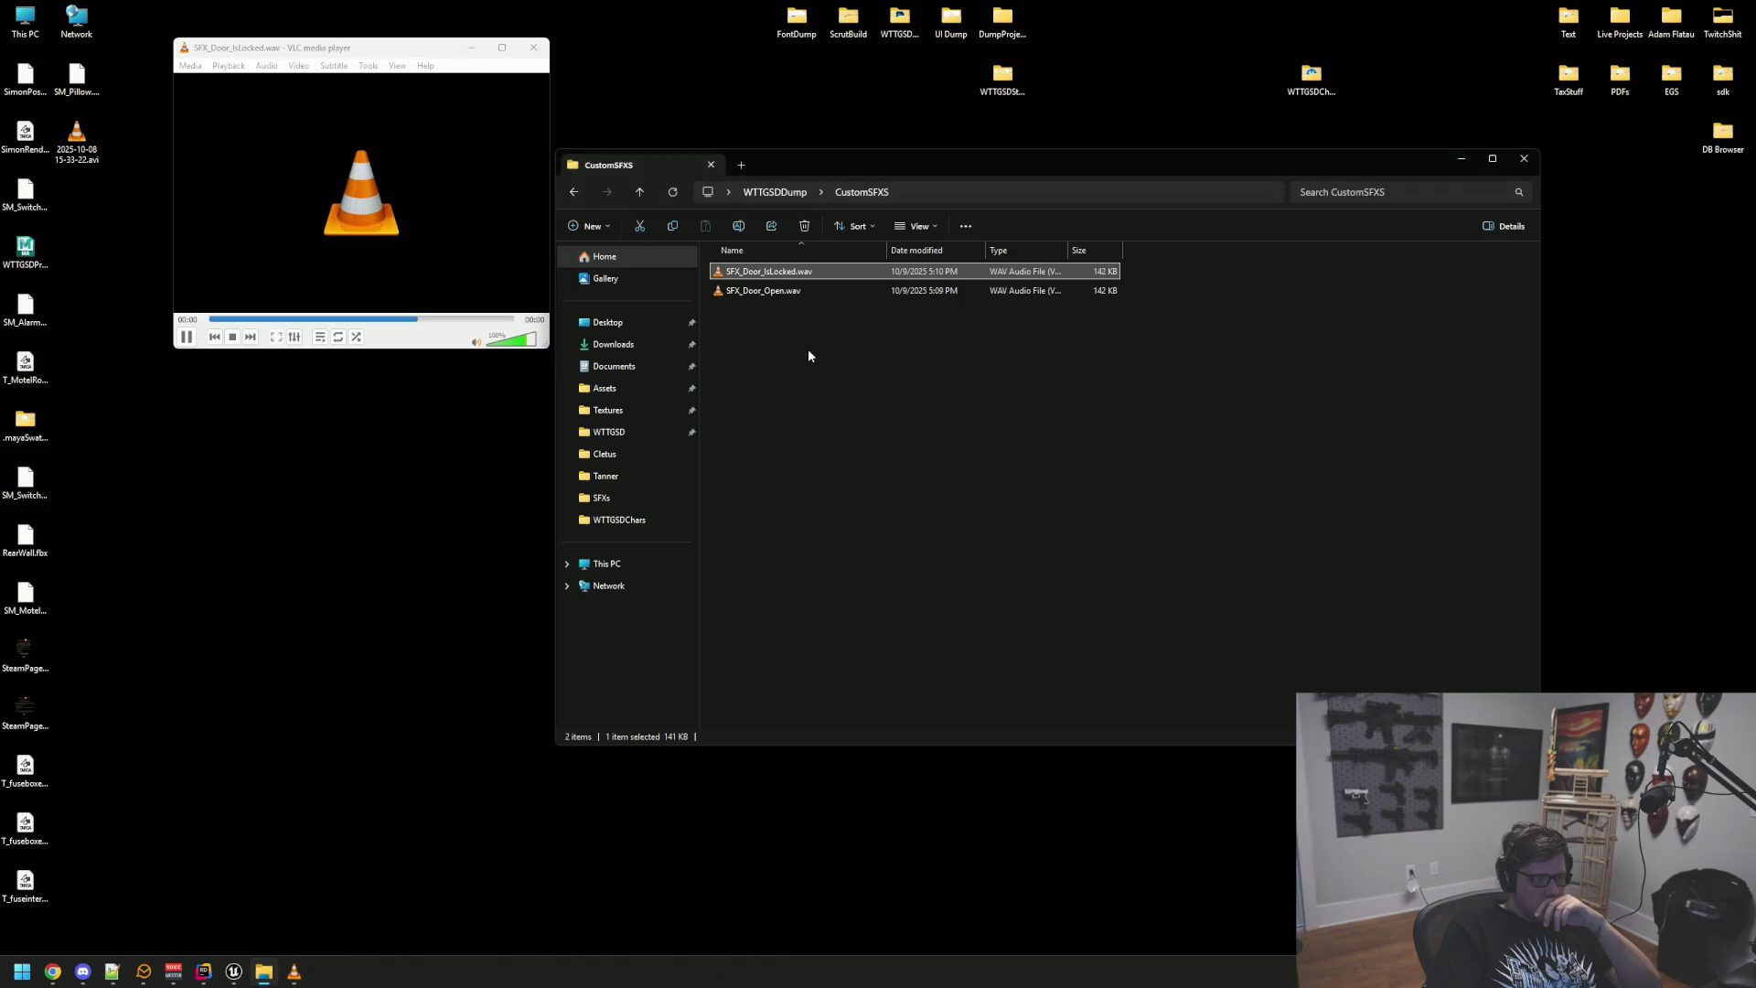
double_click(764, 291)
click(784, 273)
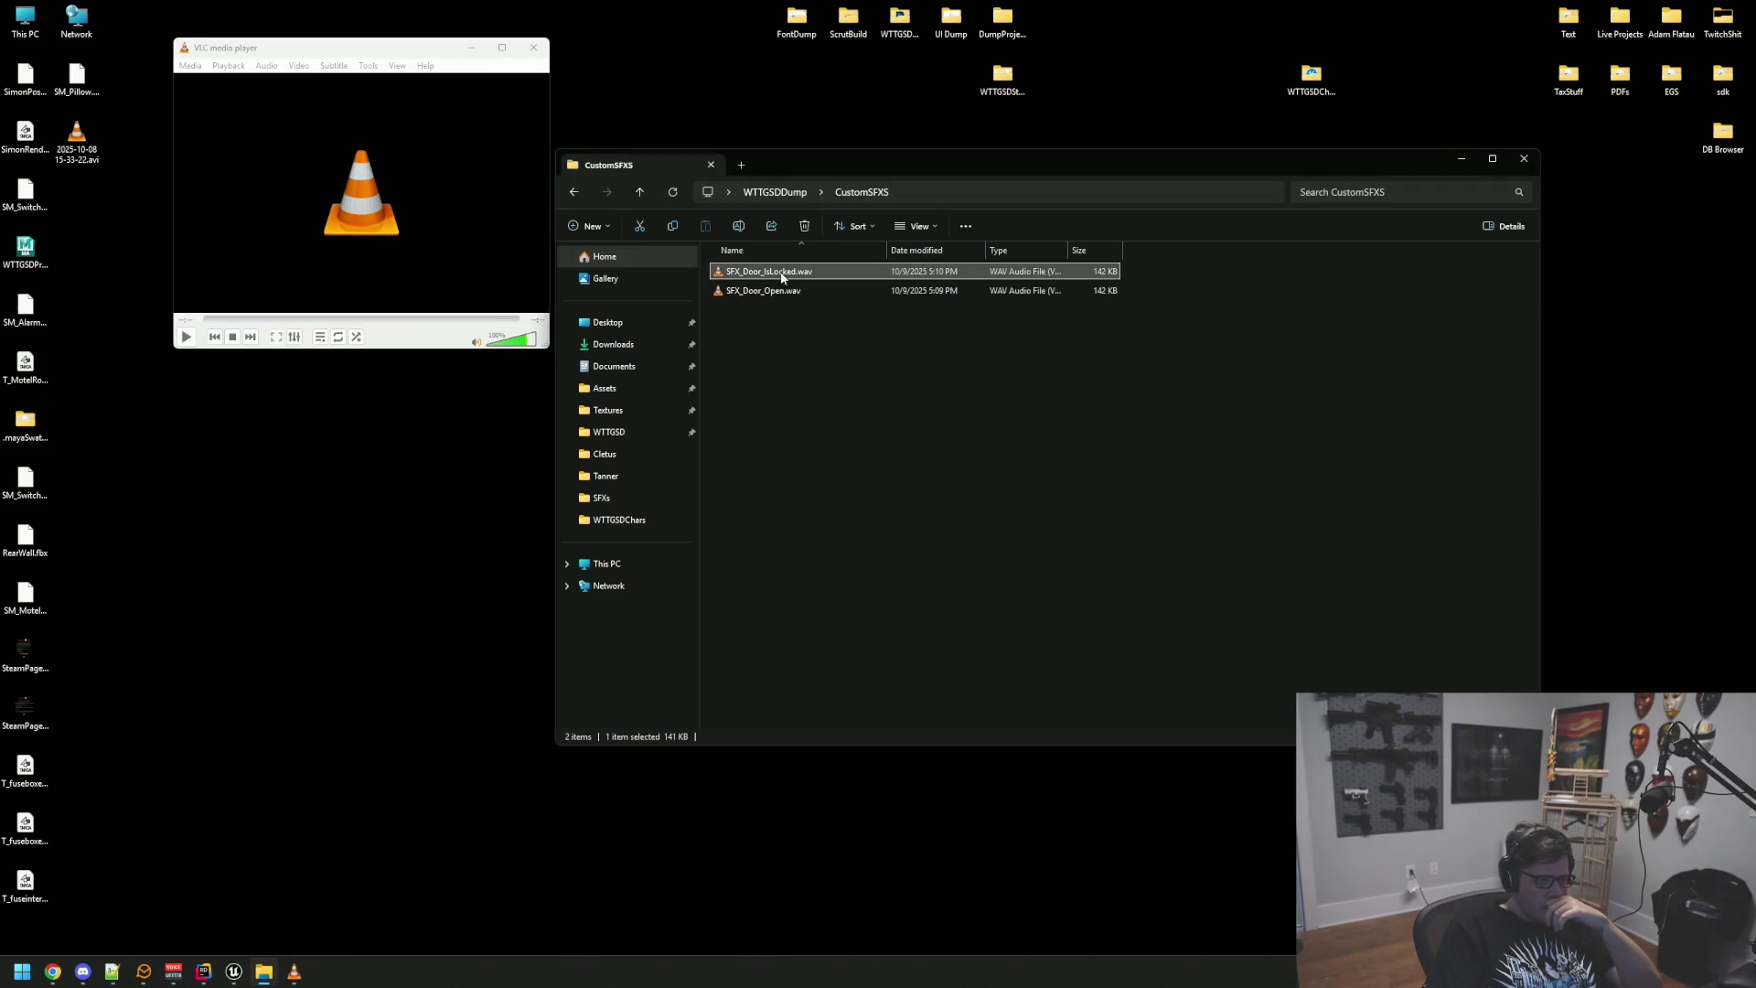
click(798, 364)
click(535, 45)
drag(783, 156, 562, 150)
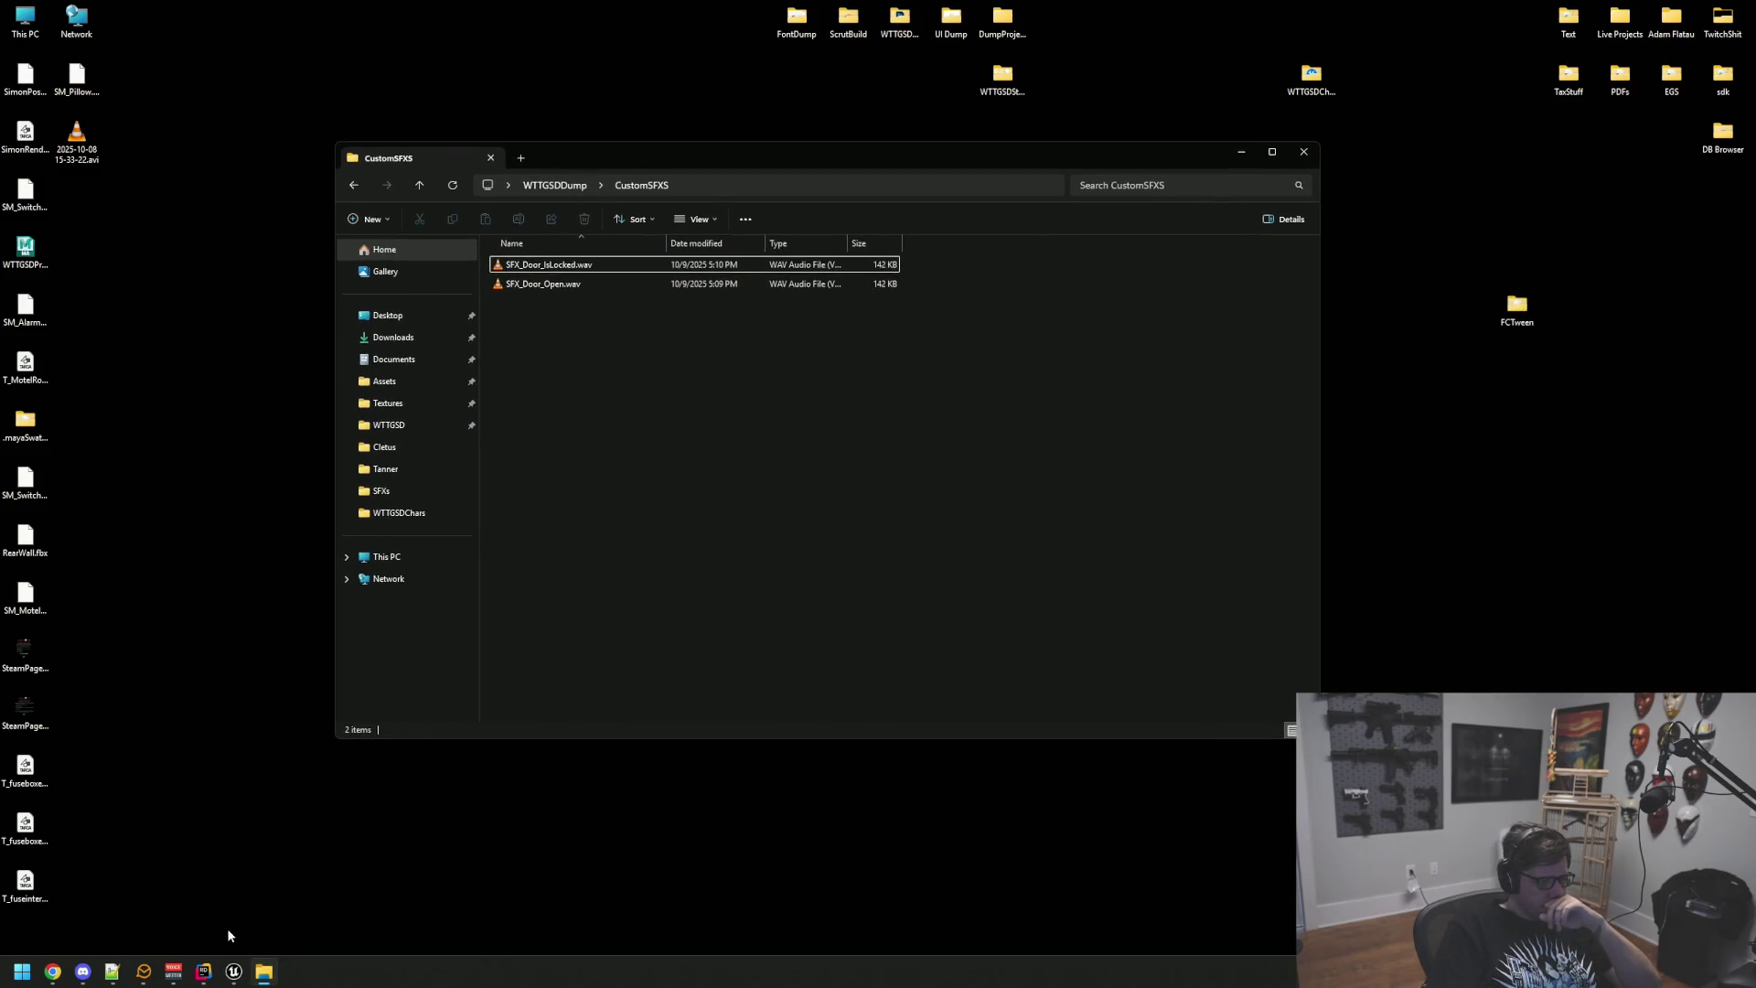
double_click(578, 284)
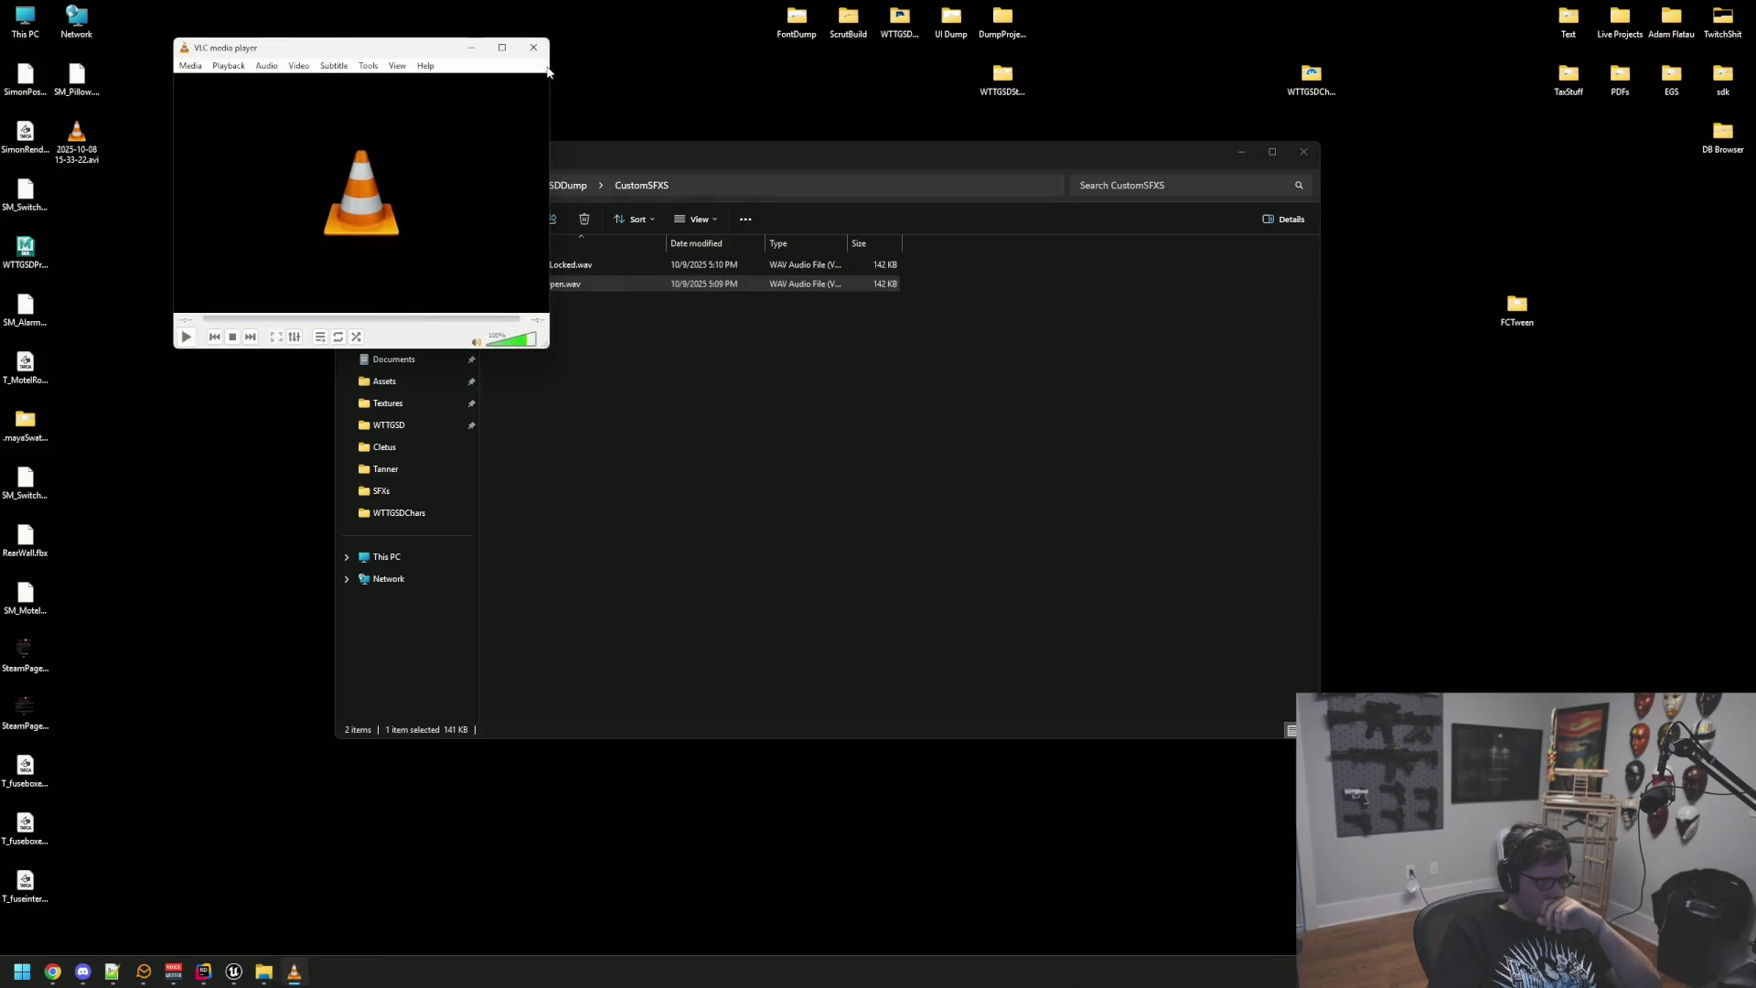
click(608, 493)
click(233, 972)
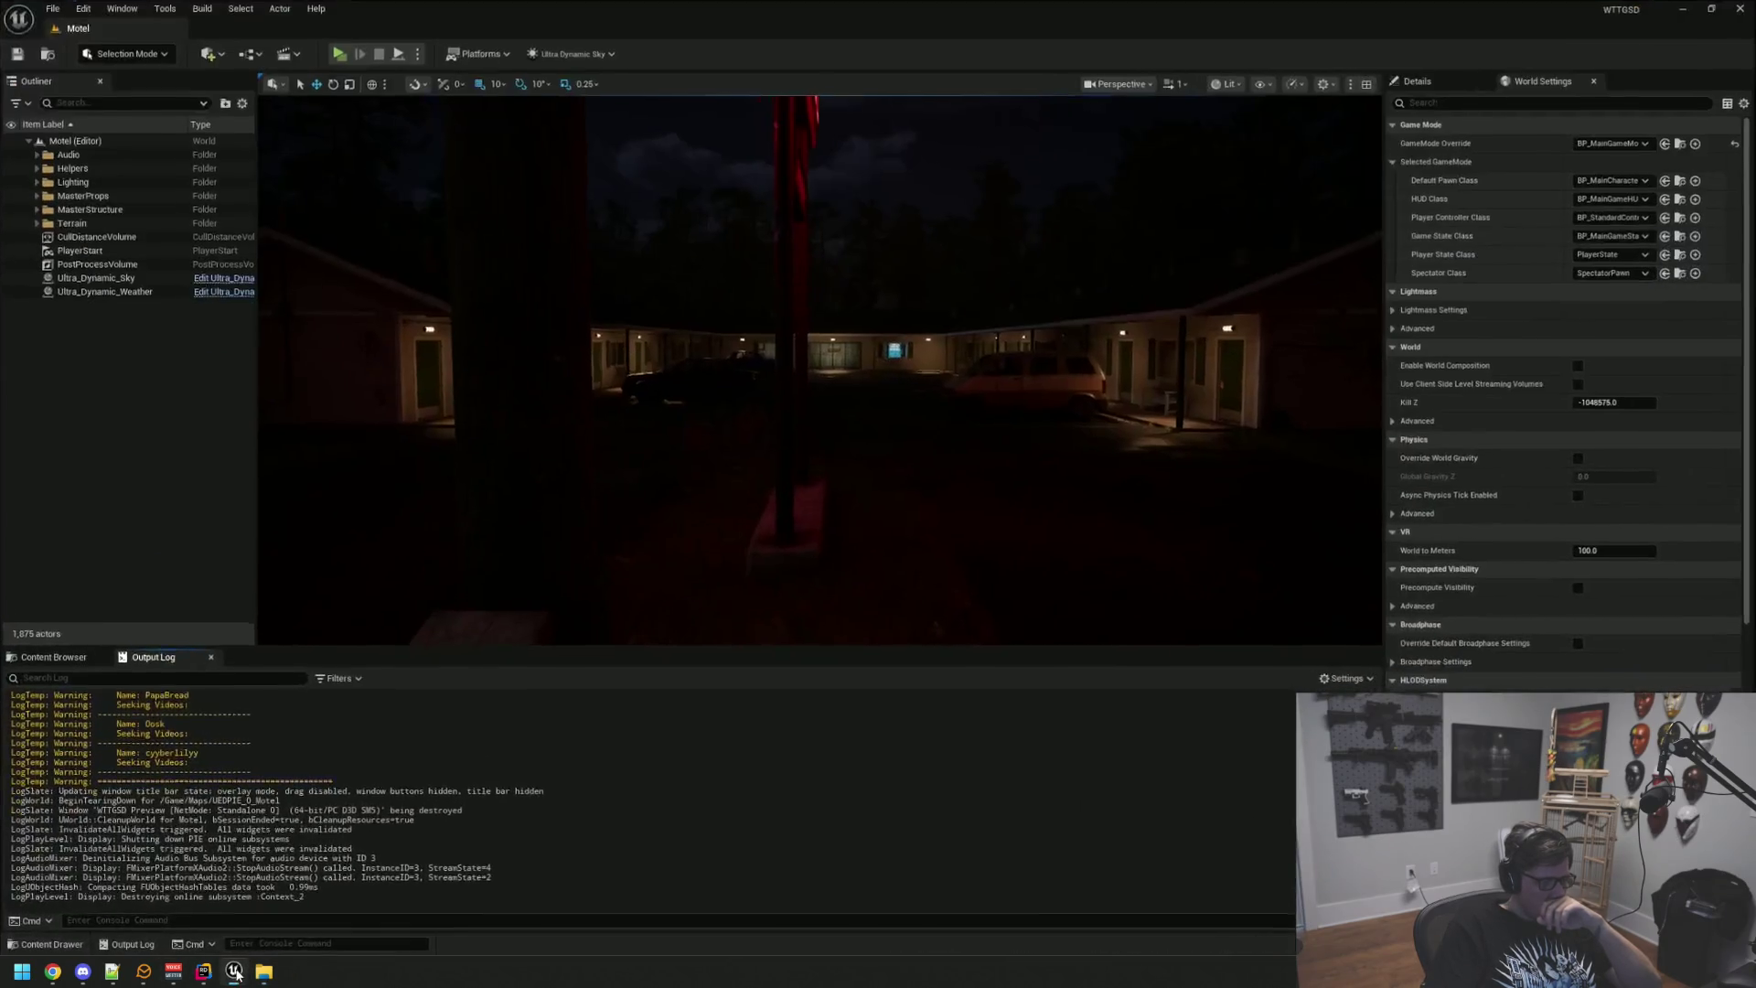
Step: Playtest motel door 3: open it, switch on the room lamps, and close it
click(338, 55)
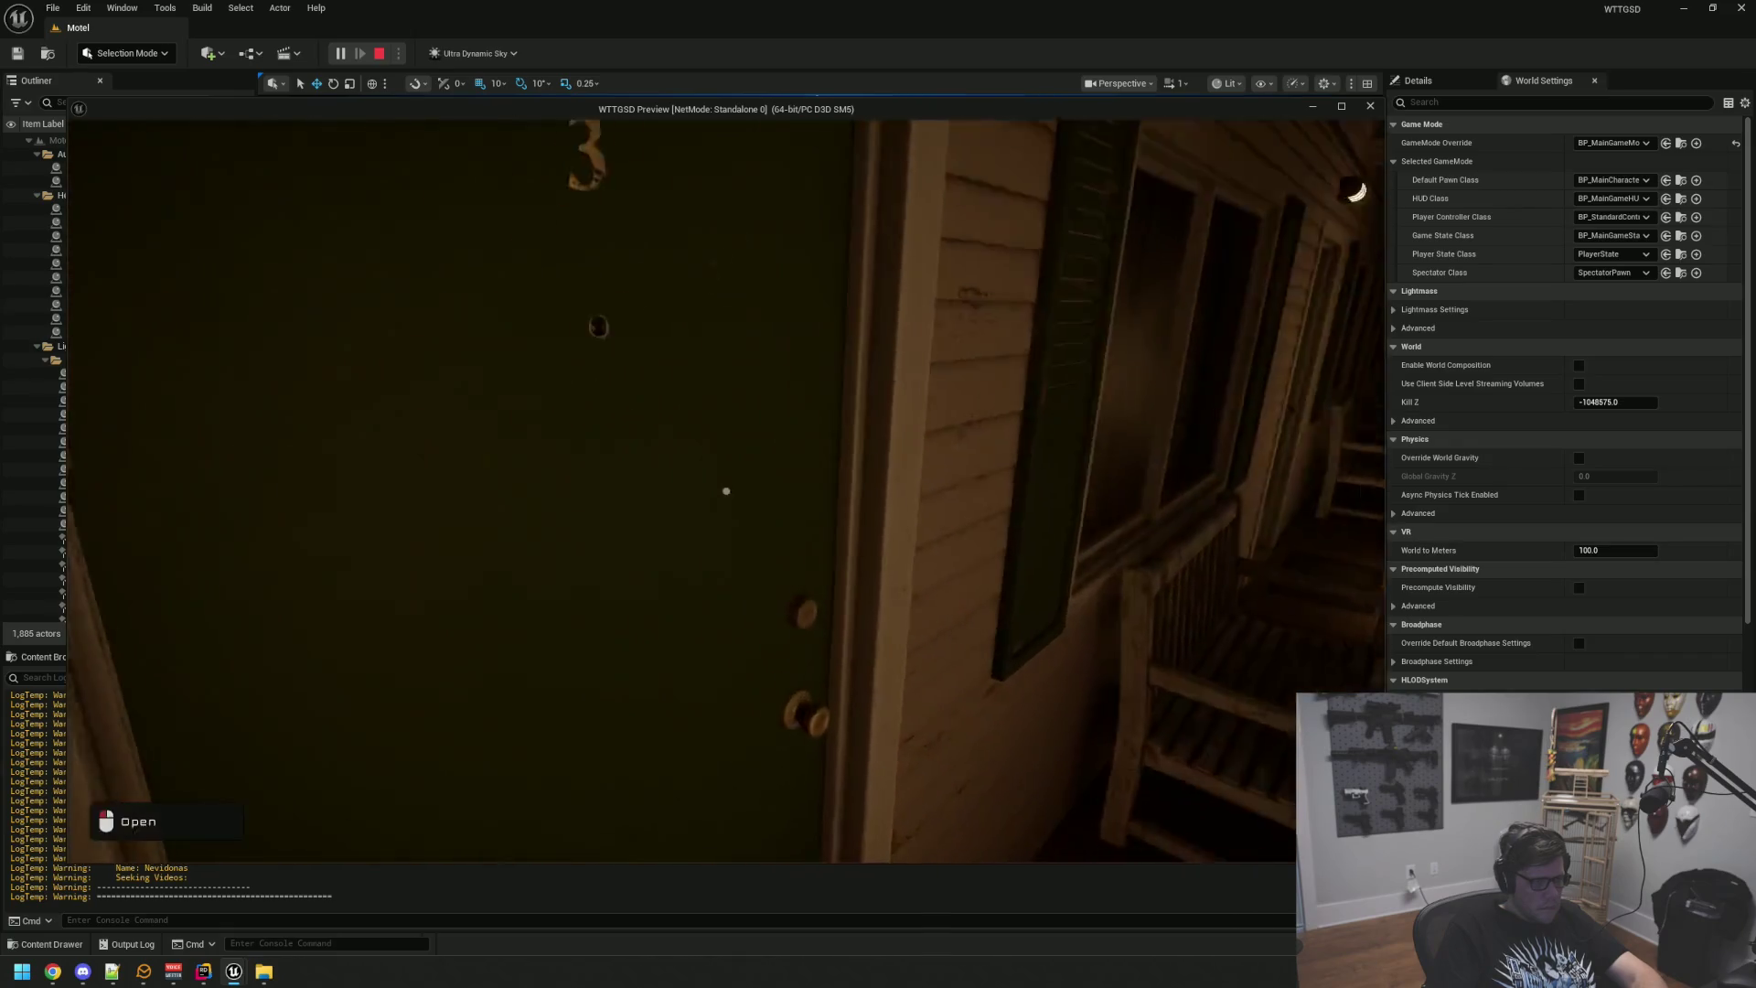
click(727, 491)
click(727, 492)
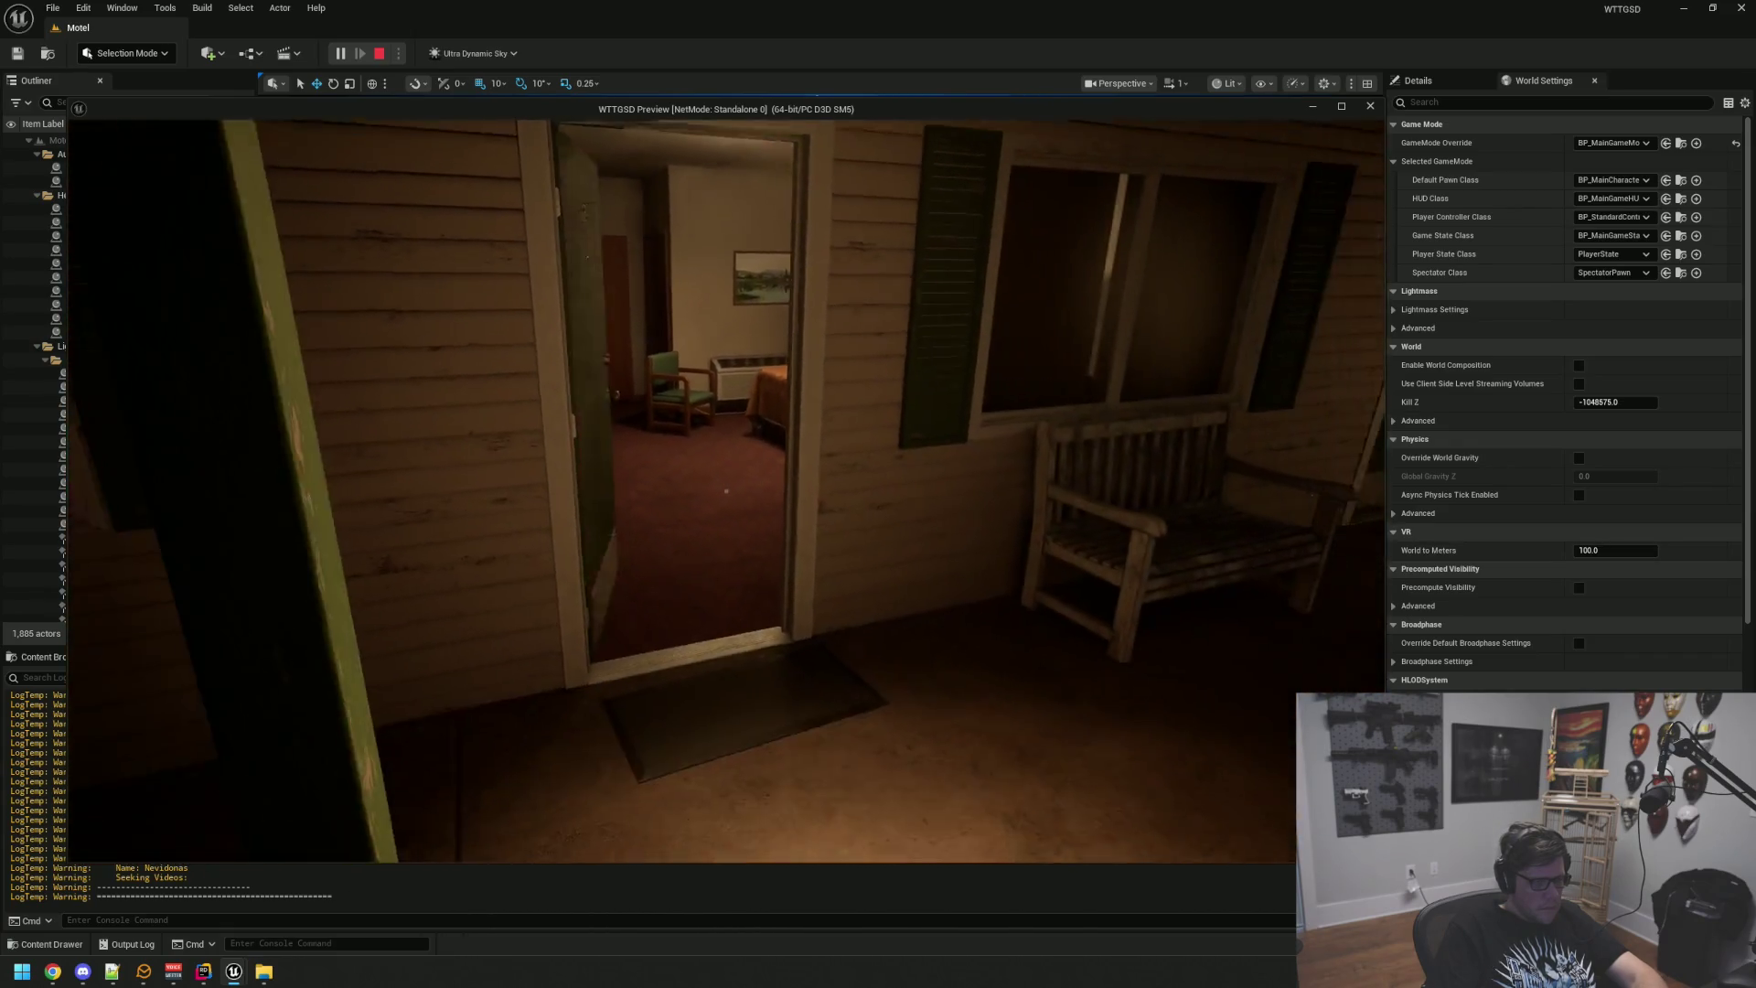
click(726, 491)
key(Escape)
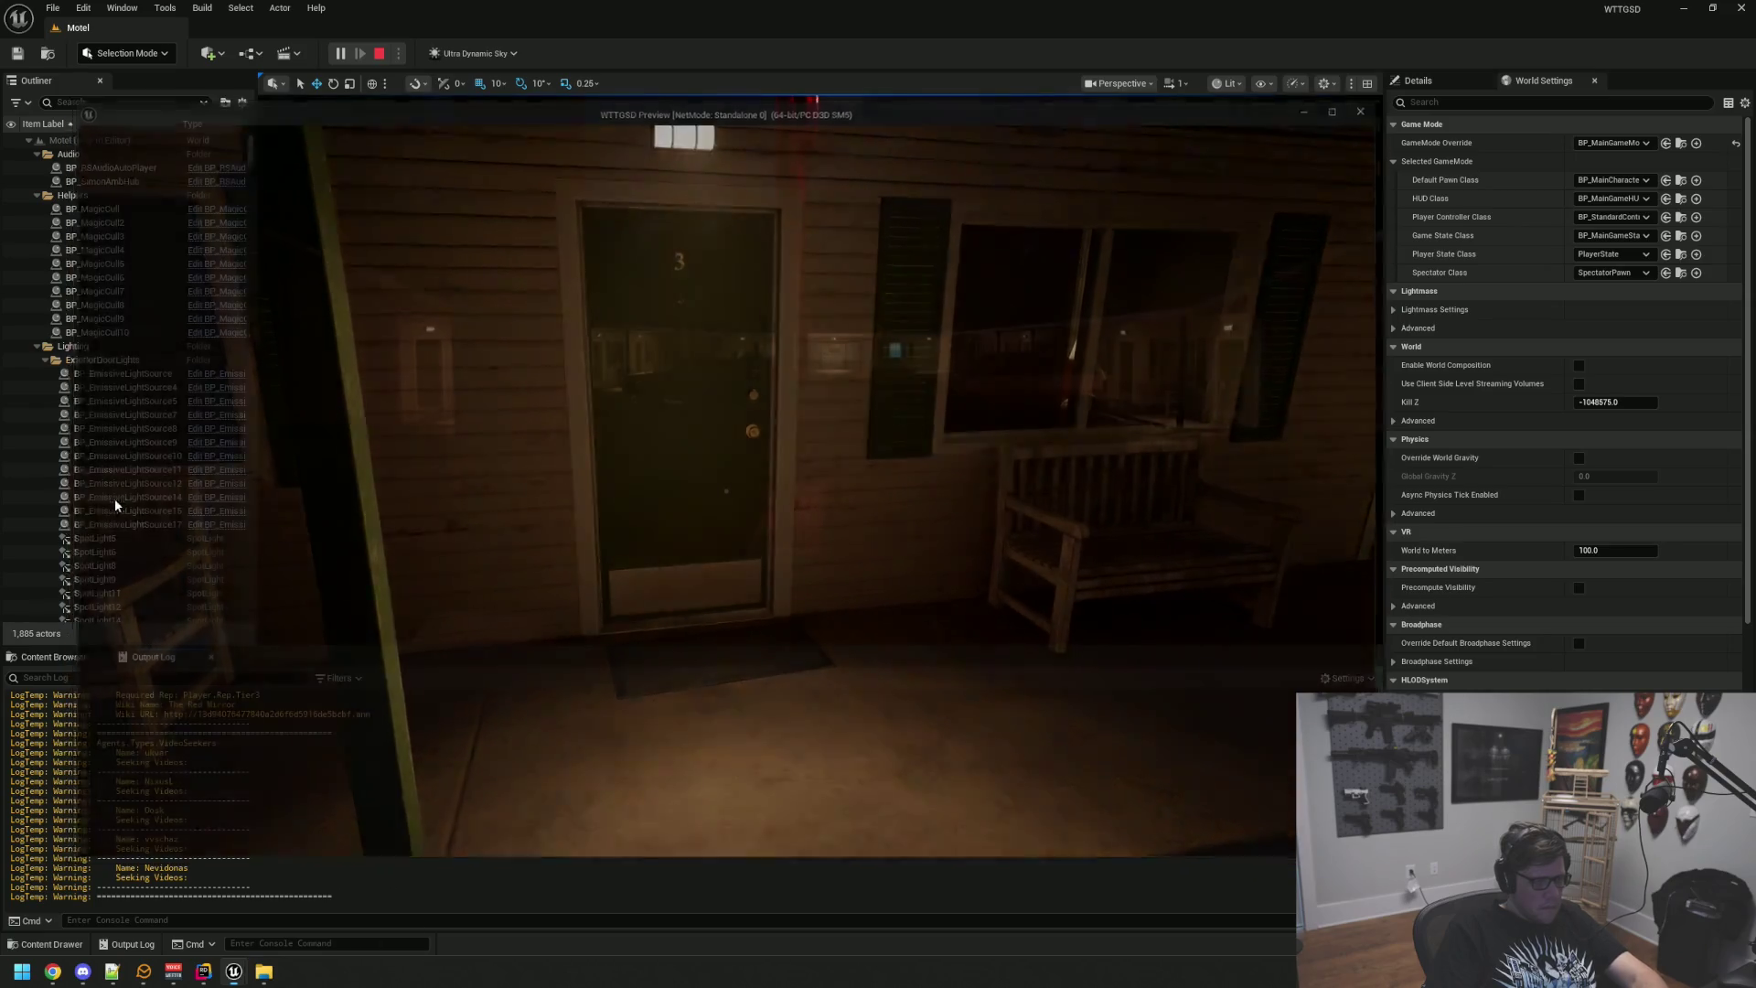
Step: Select BP_MotelDoor3 in the level and open its Blueprint with Ctrl+E
mouse_move(361, 596)
mouse_down()
mouse_move(646, 513)
mouse_move(619, 596)
mouse_move(641, 512)
mouse_move(659, 567)
mouse_move(824, 530)
mouse_up()
click(842, 535)
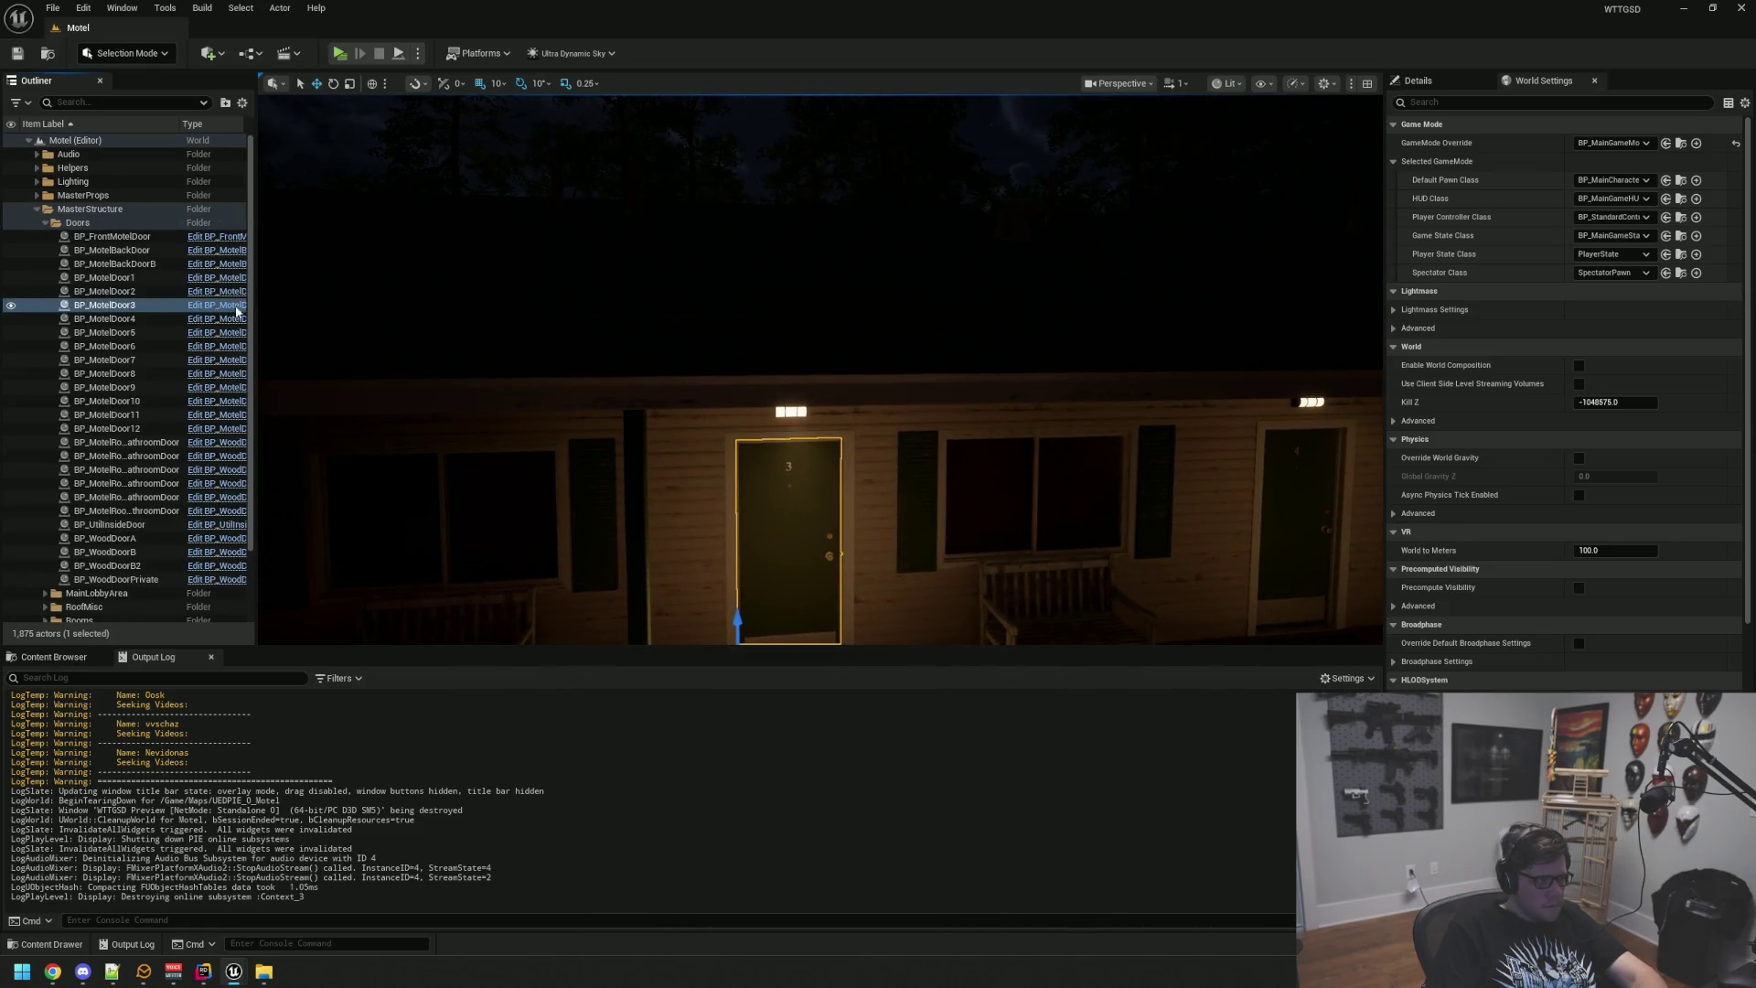
key(ctrl+e)
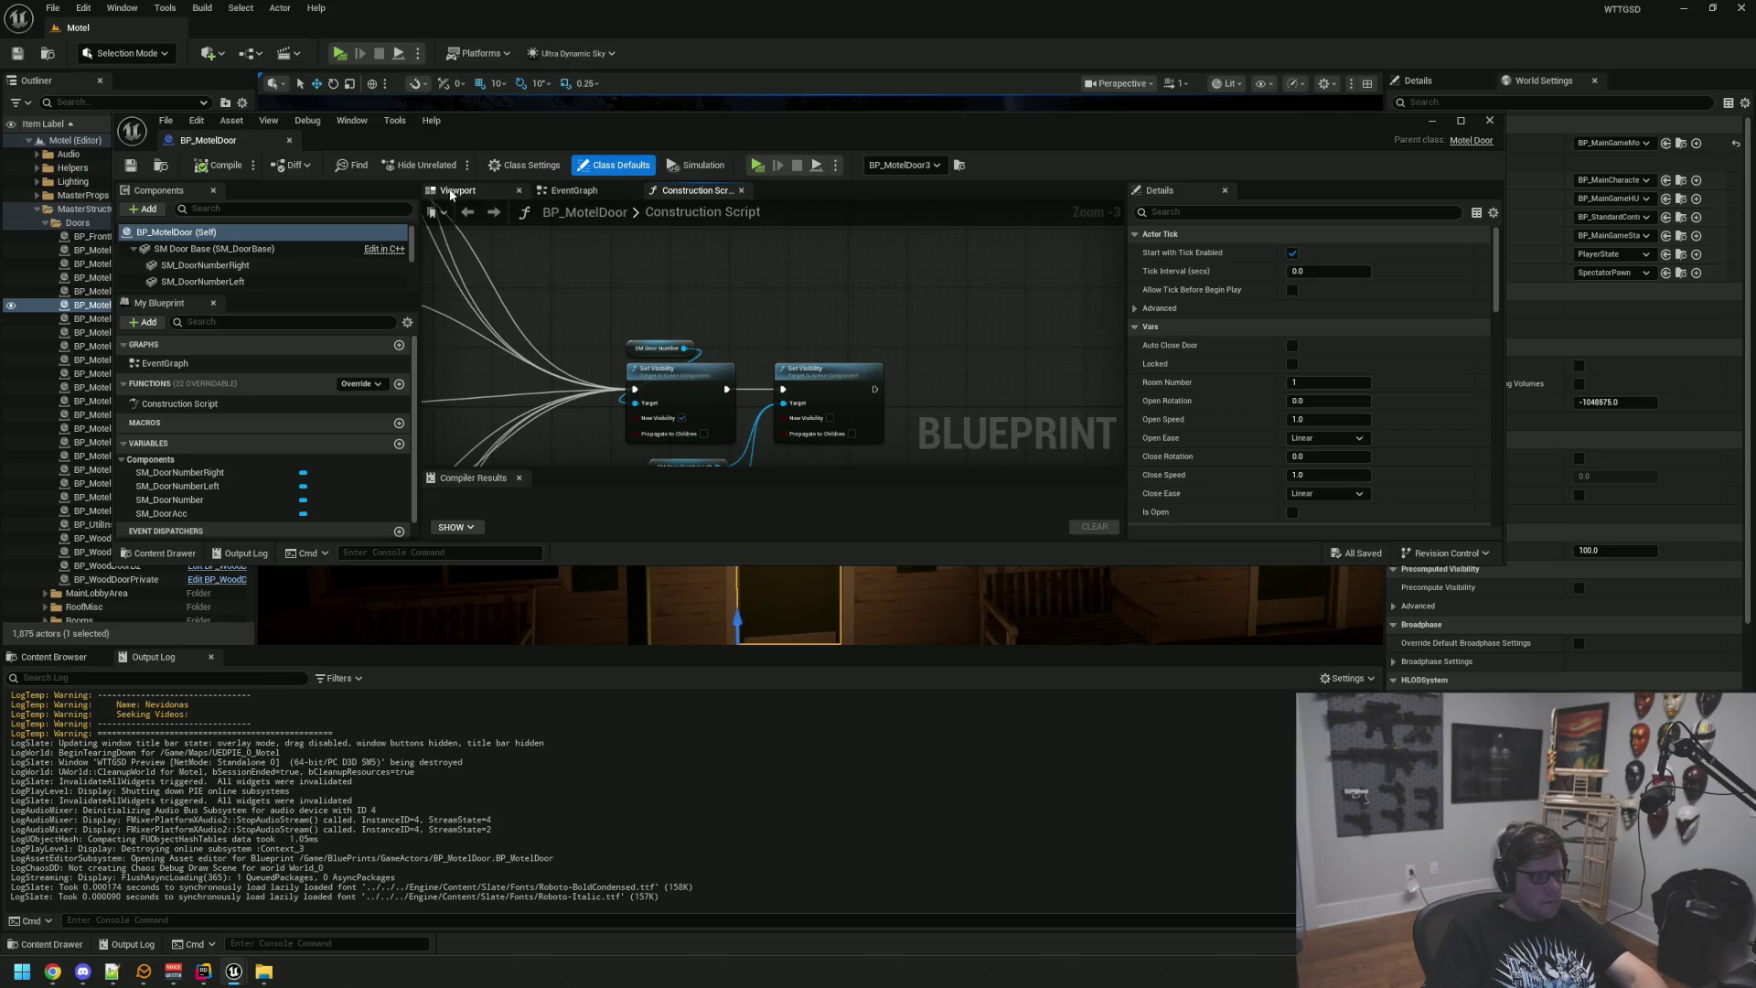
Step: Inspect BP_MotelDoor's hit box and open-door sound components, confirming SFX_WoodDoorB_Open_Cue, then minimize
click(453, 191)
scroll(250, 233, down, 5)
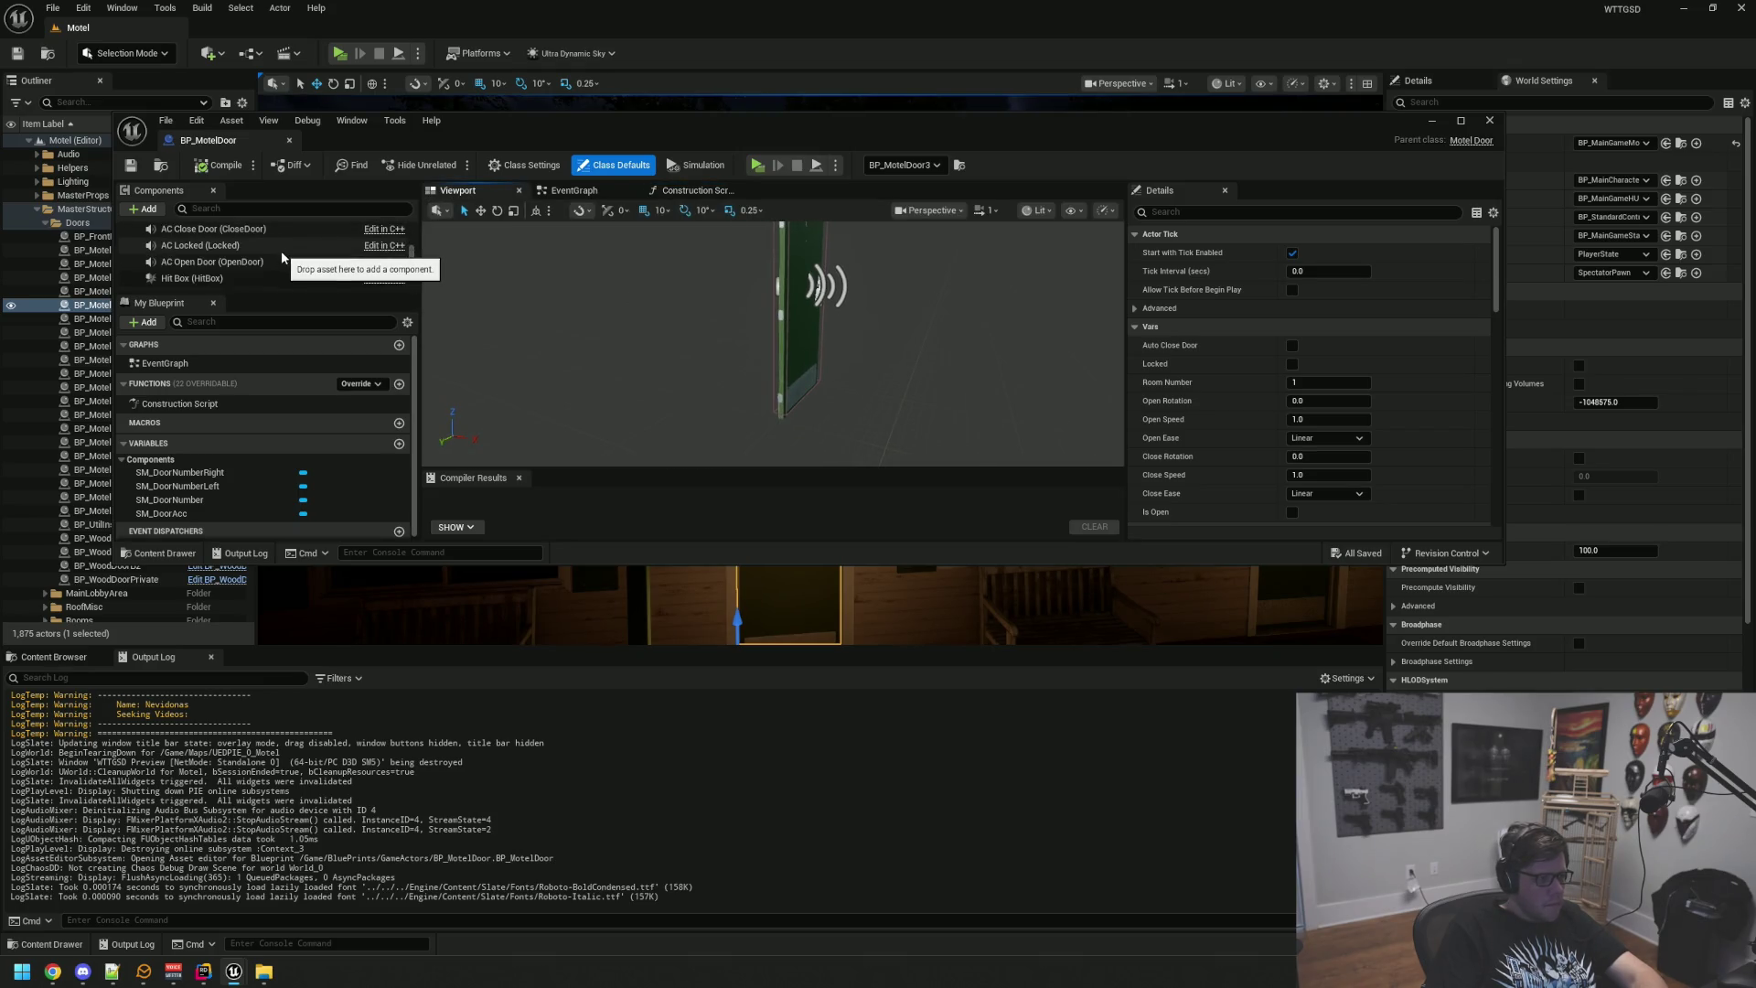
scroll(284, 267, up, 2)
scroll(283, 267, down, 3)
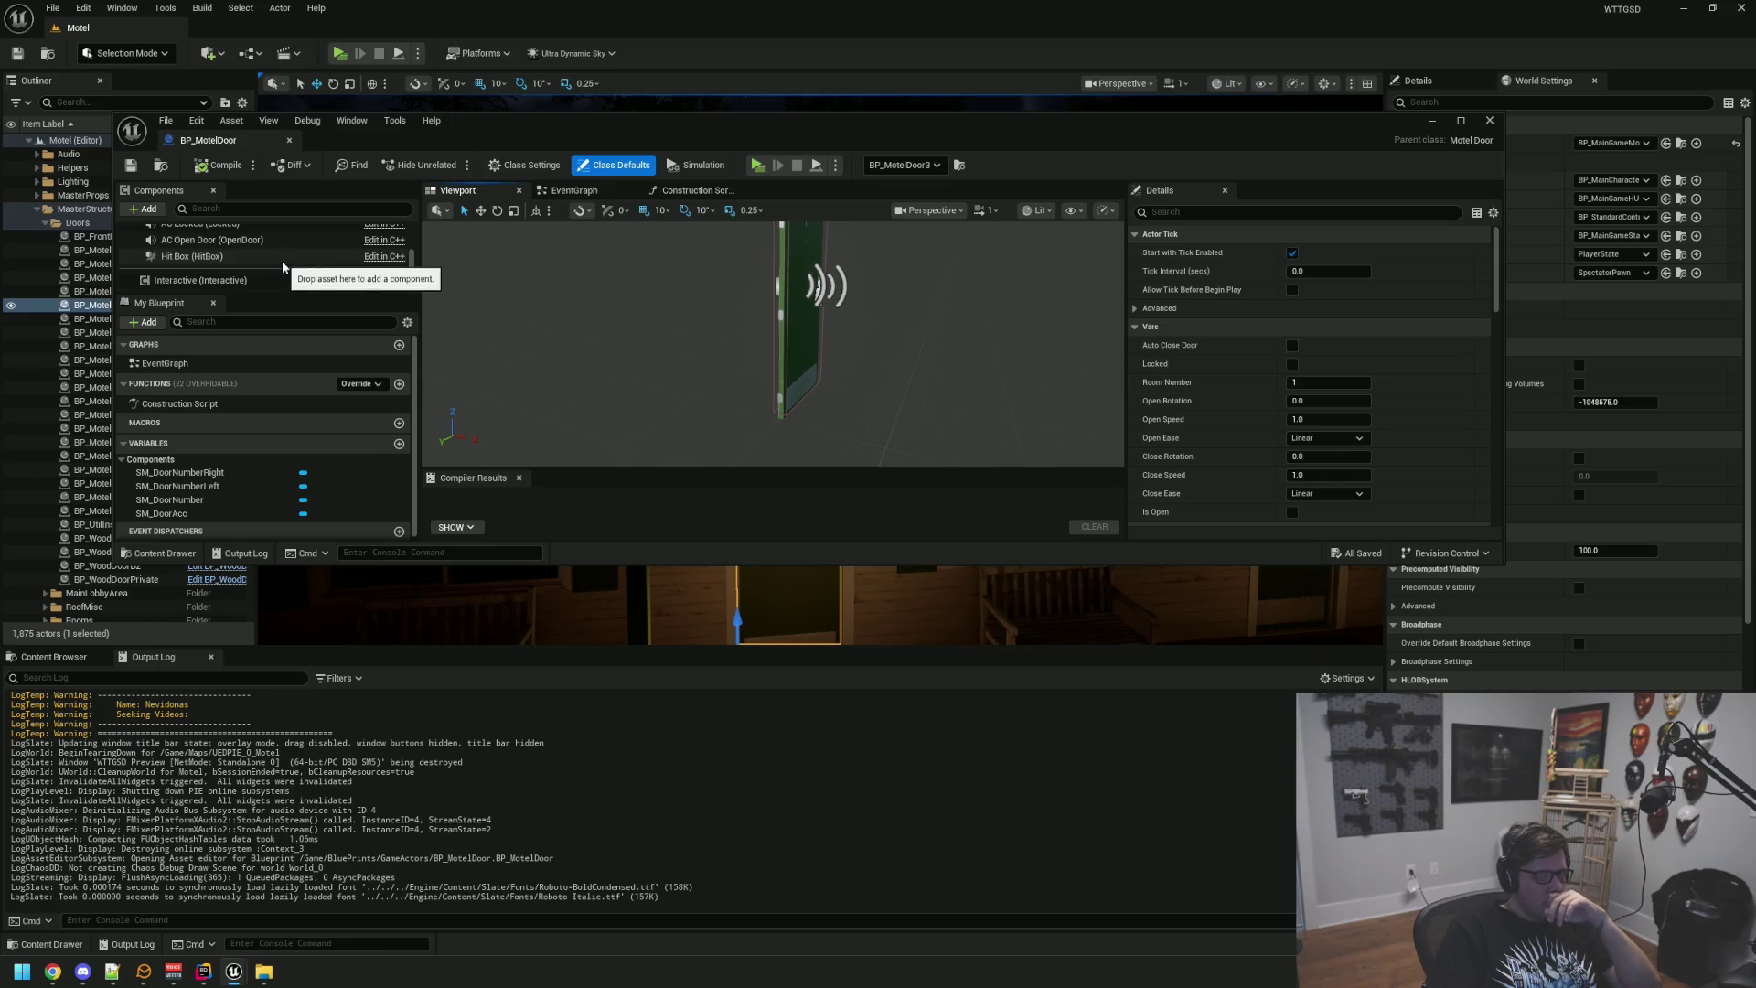
click(283, 258)
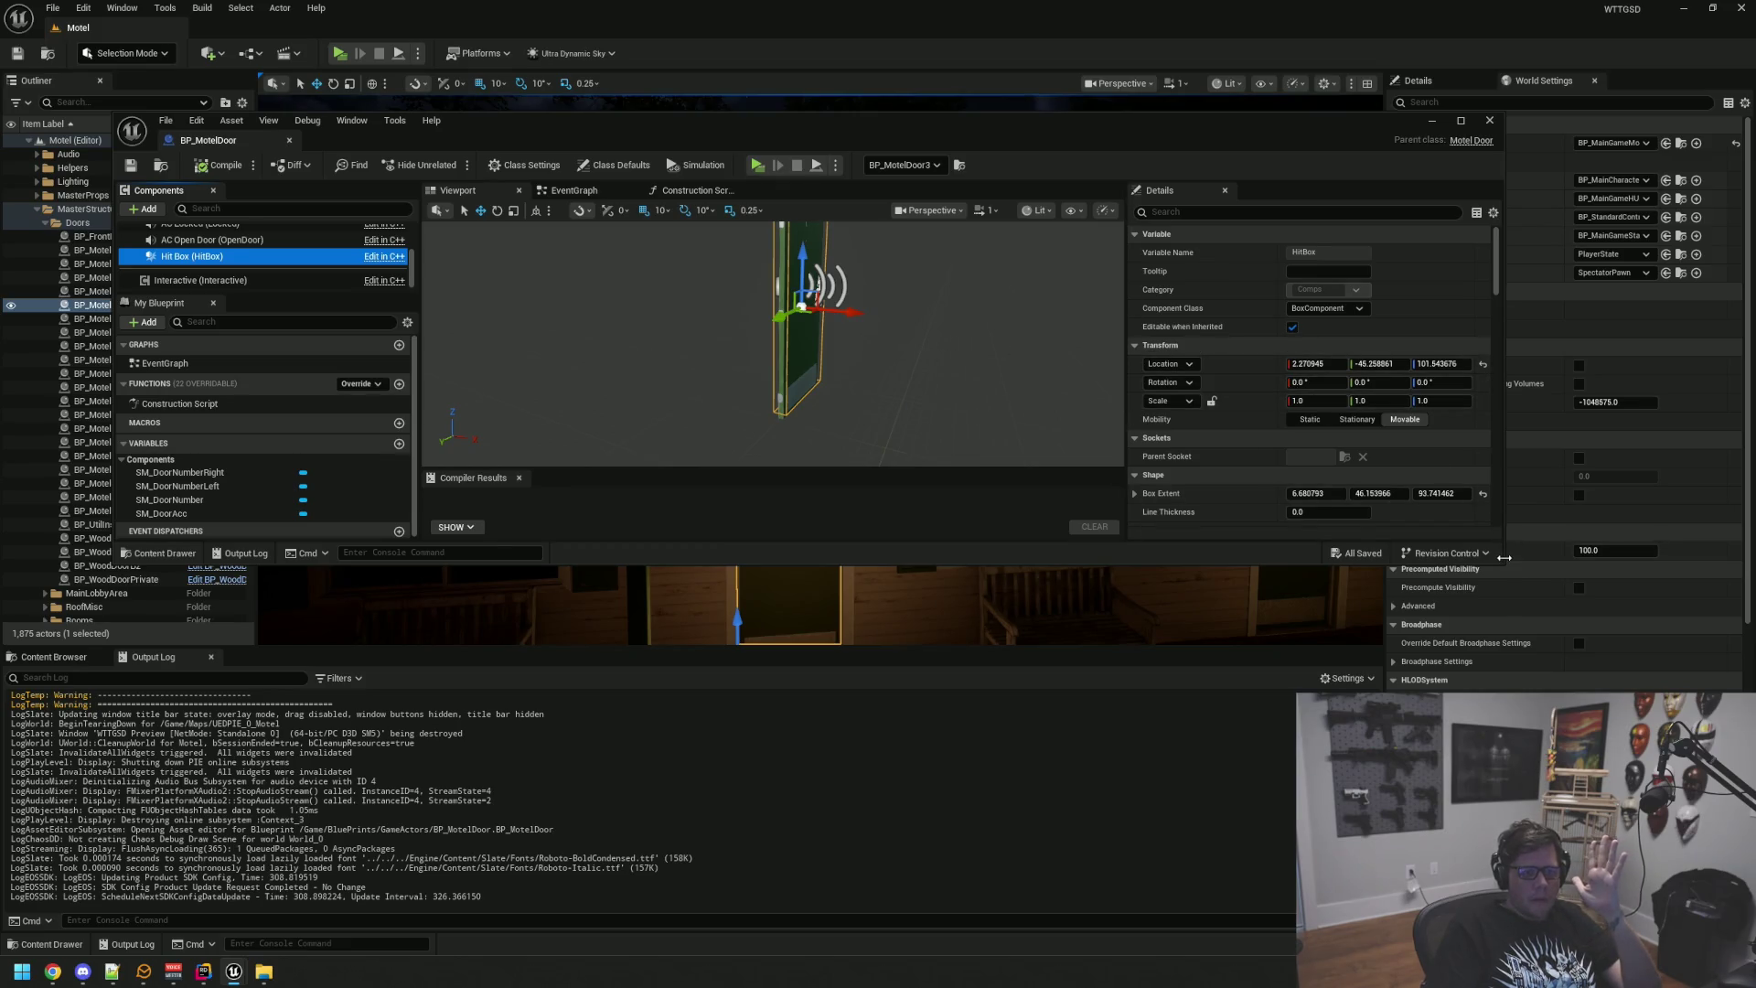
drag(1503, 562, 1511, 686)
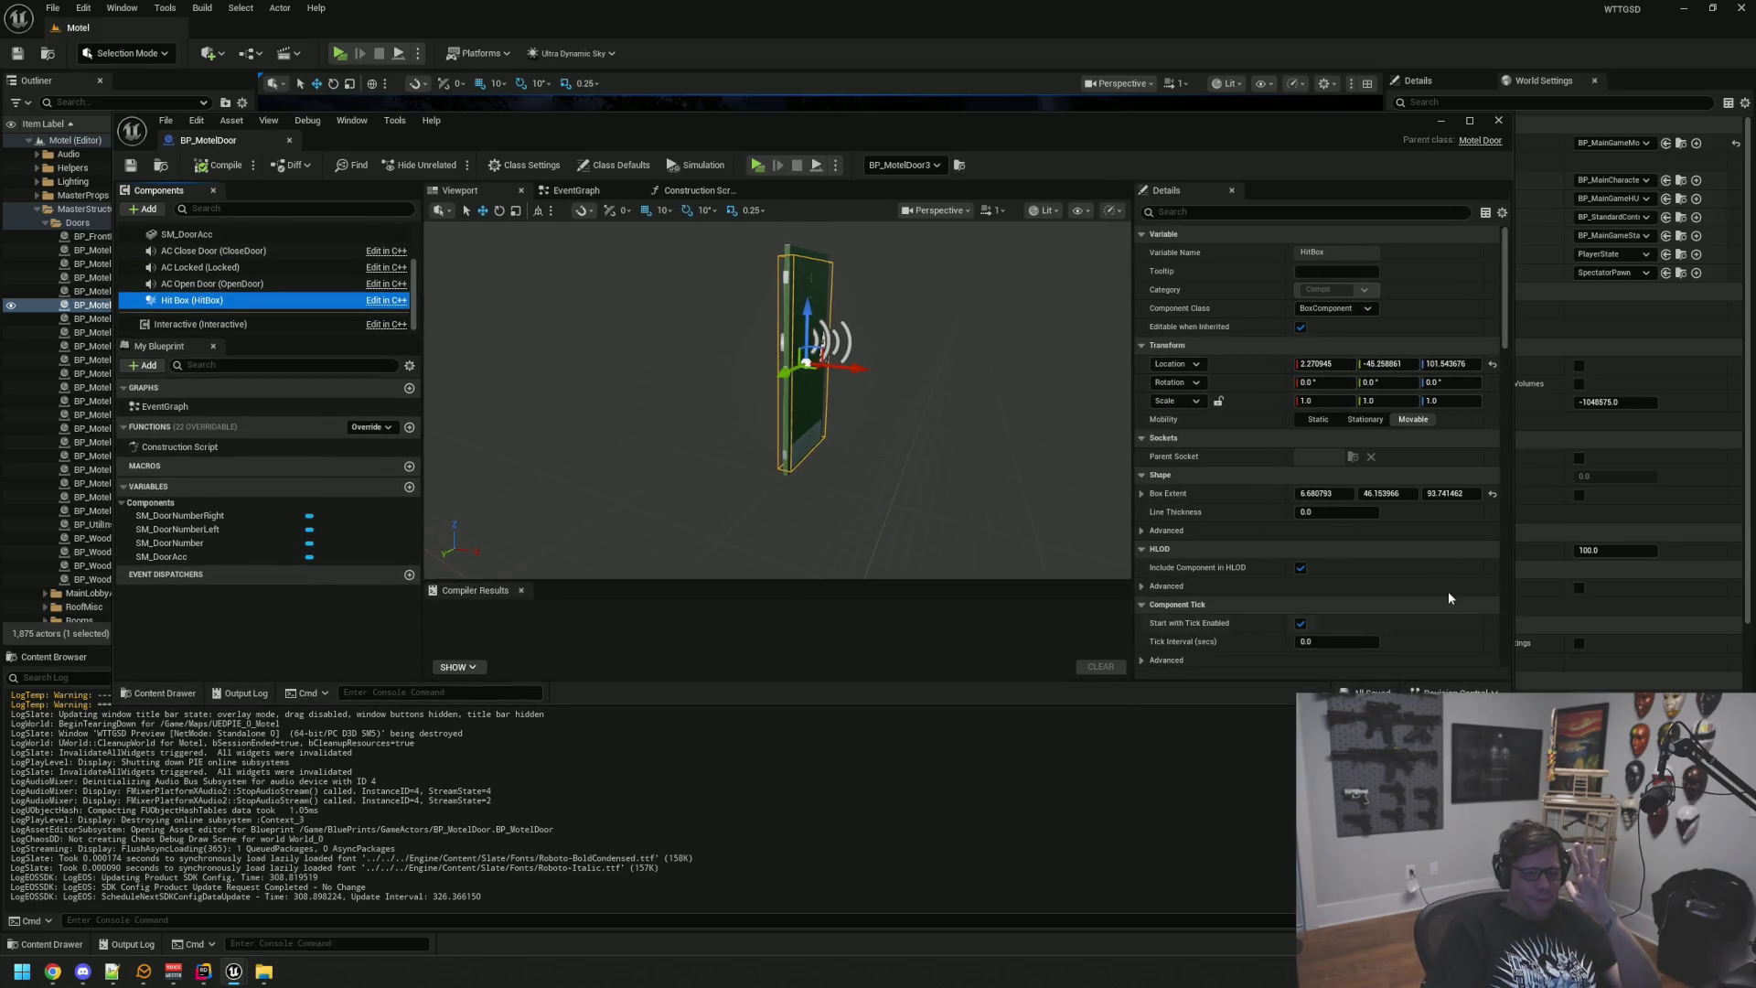
drag(820, 347, 812, 345)
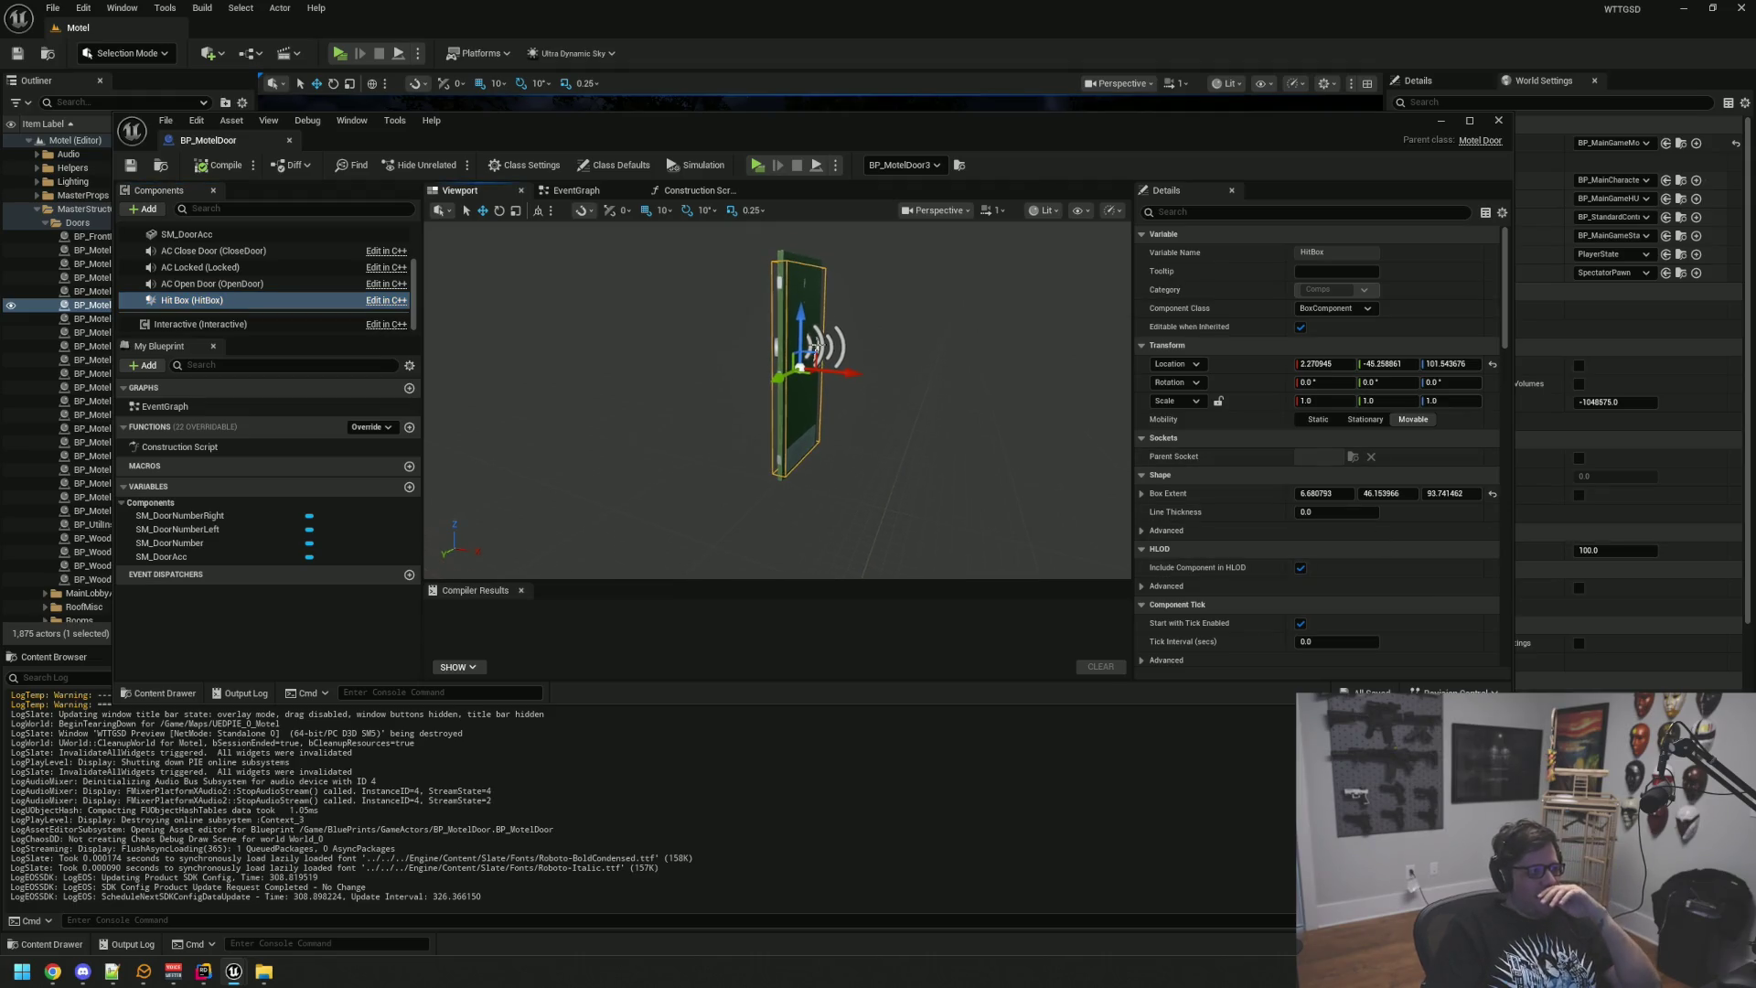
click(357, 284)
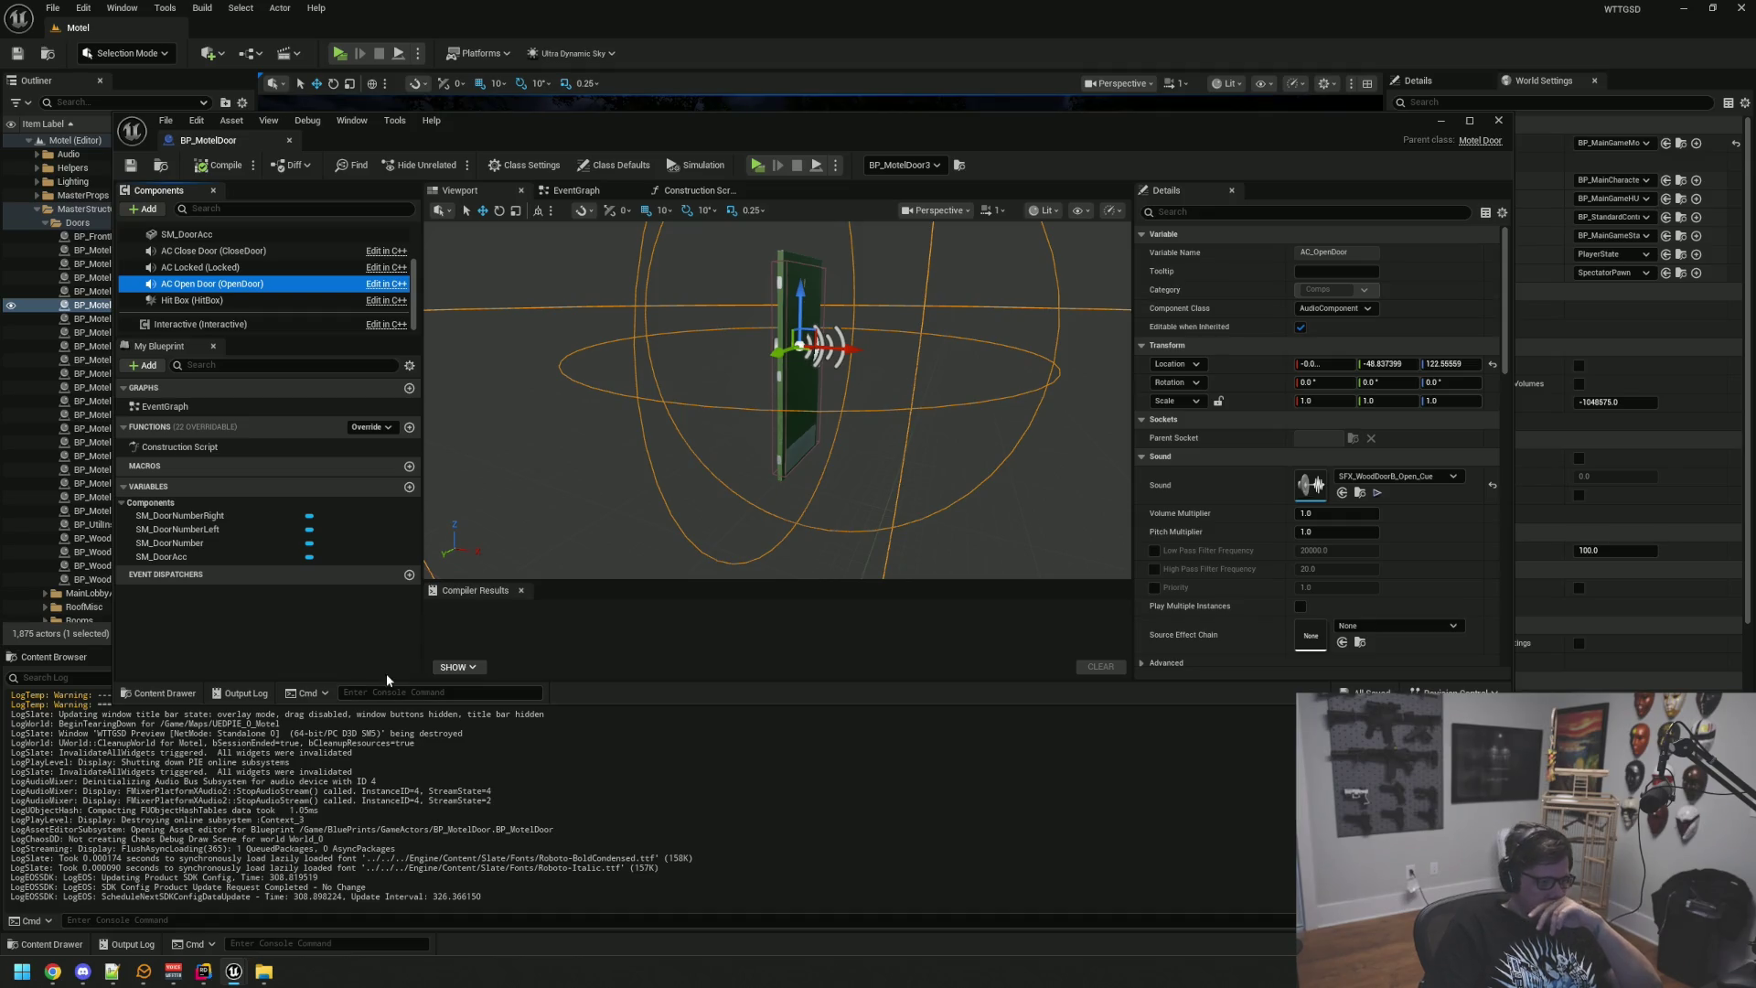
click(1681, 9)
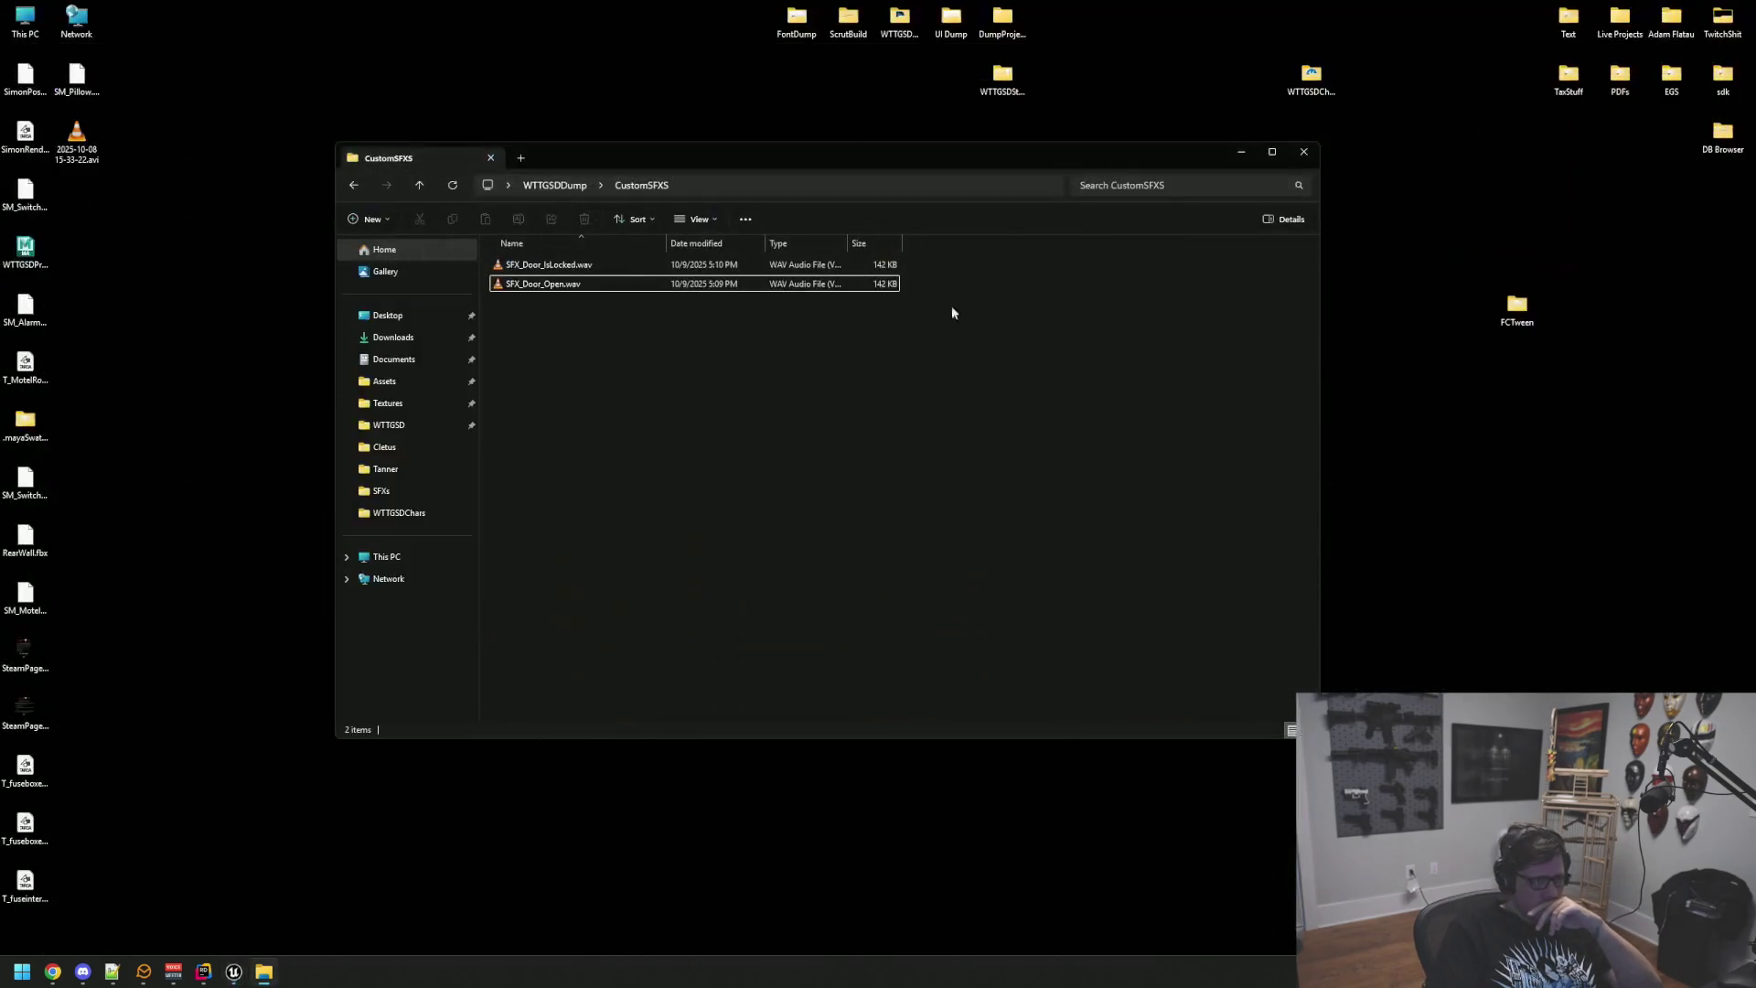
Step: Launch Audacity from Windows search and move it beside the CustomSFXS files
click(589, 267)
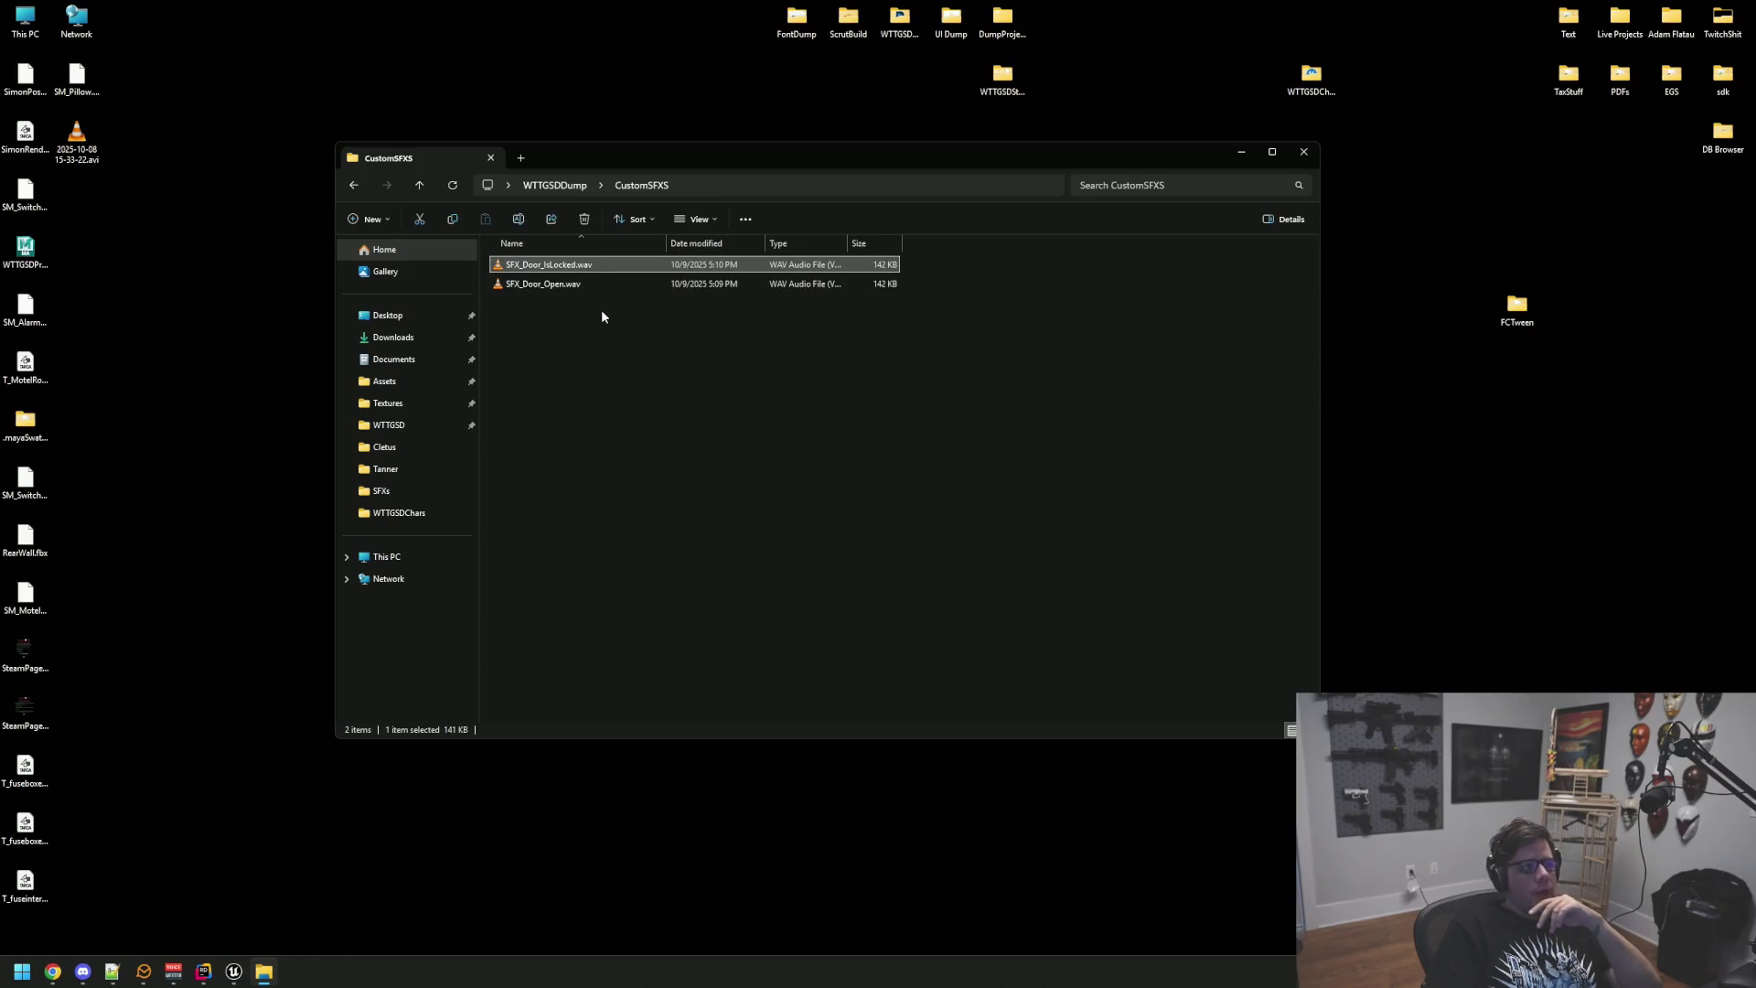
key(super)
text(audacity)
key(Return)
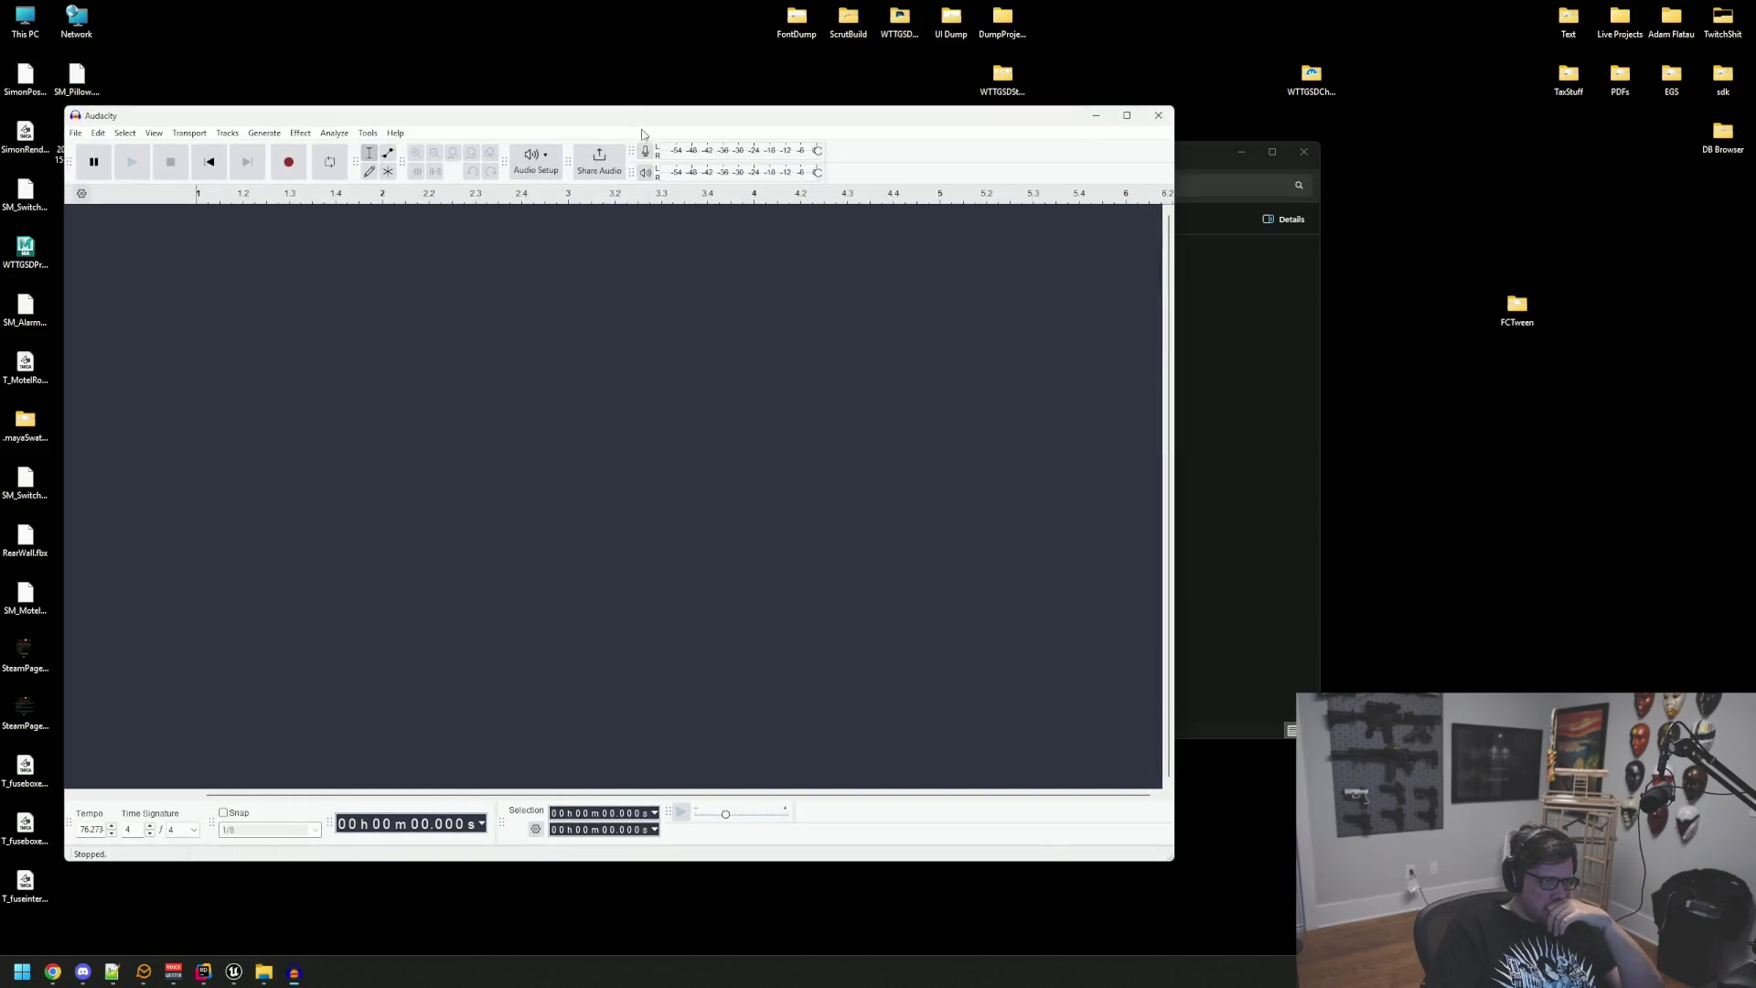
drag(643, 115, 1166, 161)
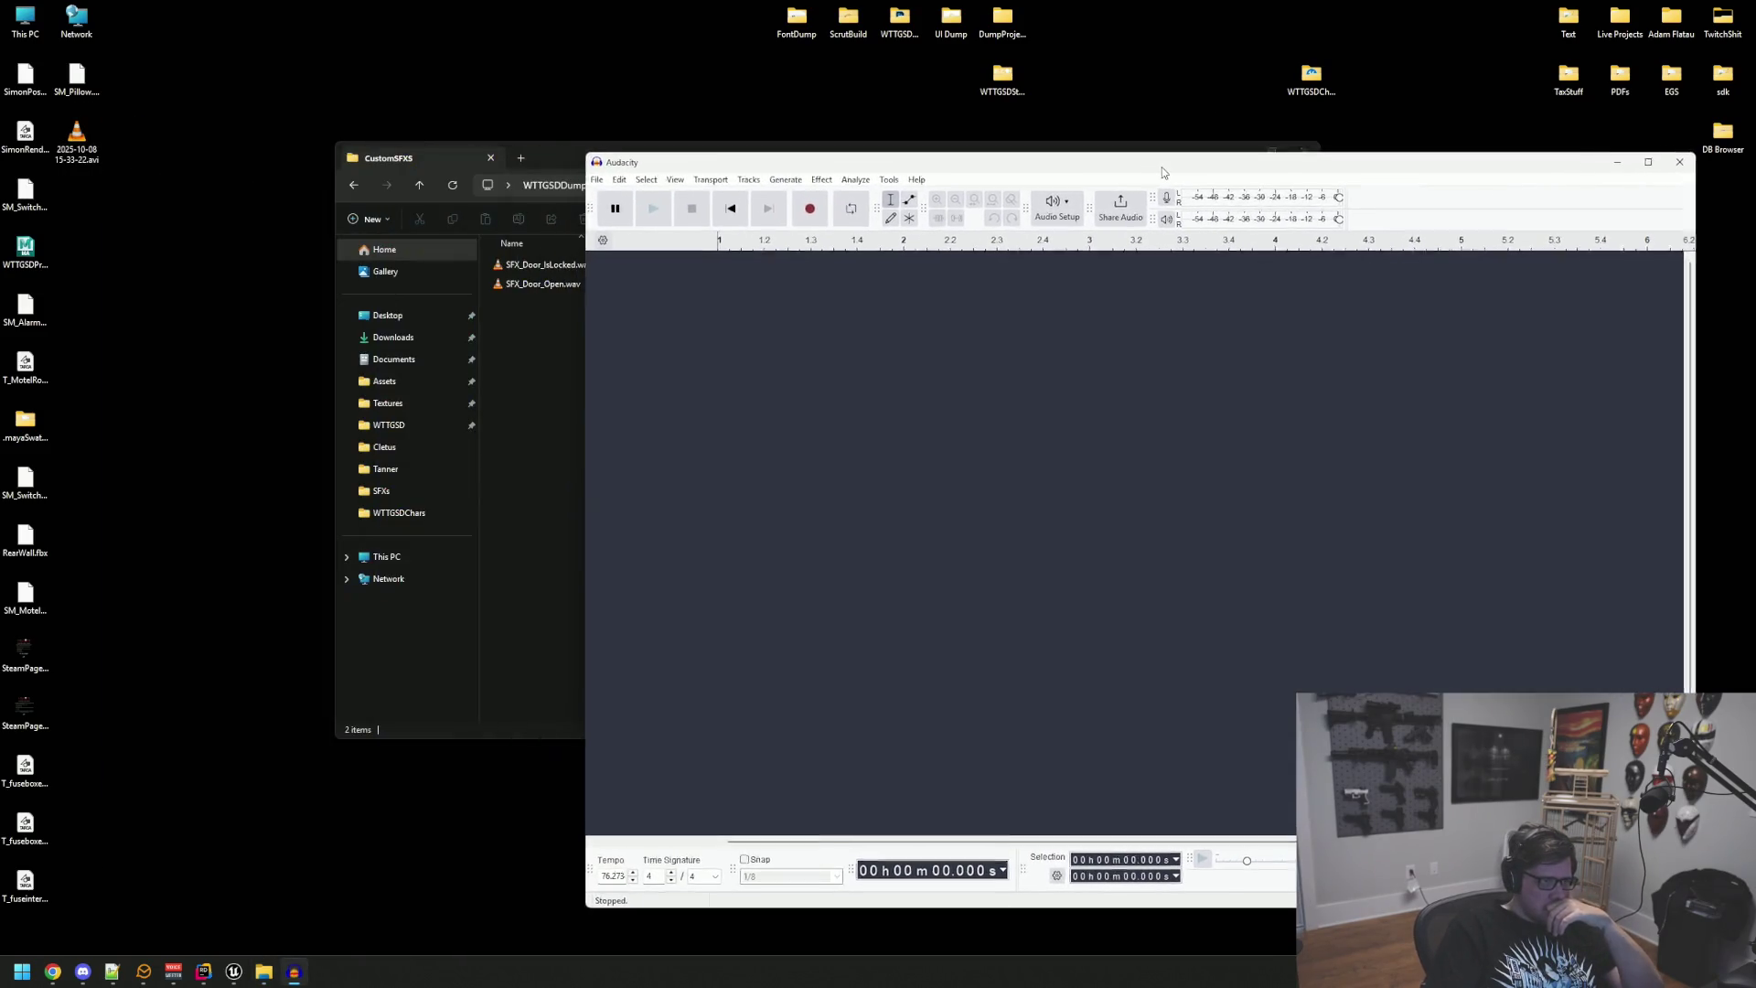
Step: Load SFX_Door_Open.wav into Audacity and export it over SFXS/Env/SFX_WoodDoorB_Open.wav
drag(540, 283, 1348, 390)
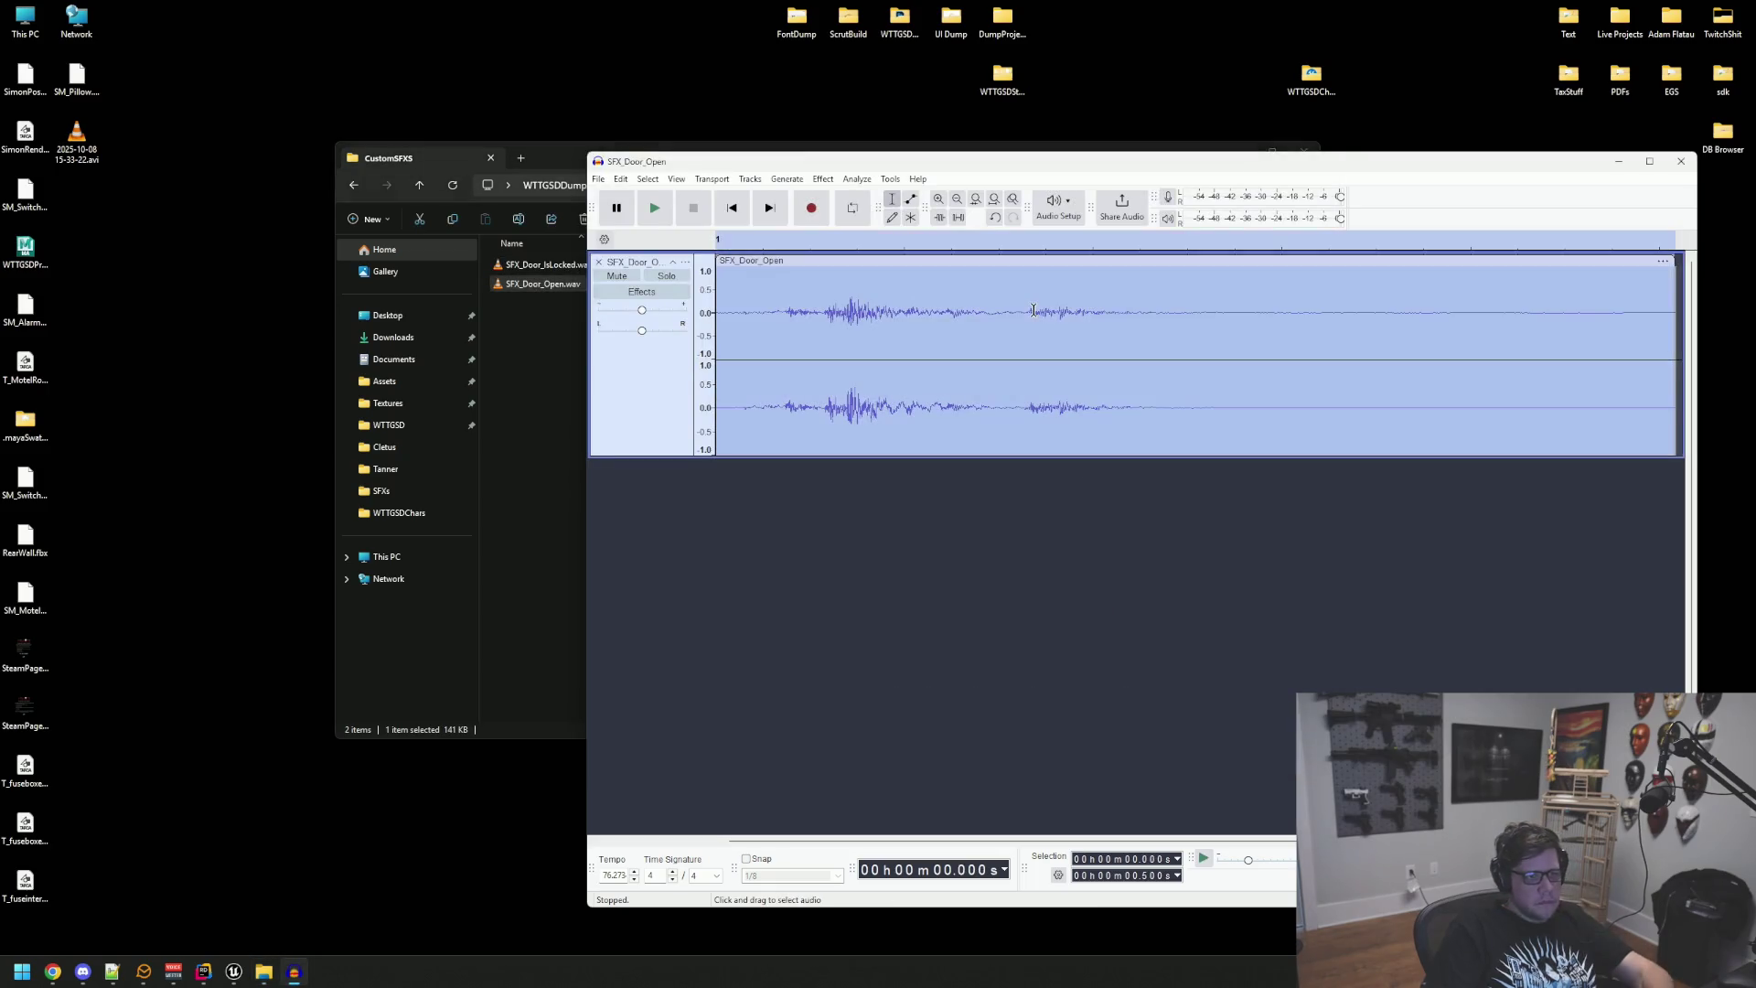
key(space)
key(space)
key(ctrl+shift+e)
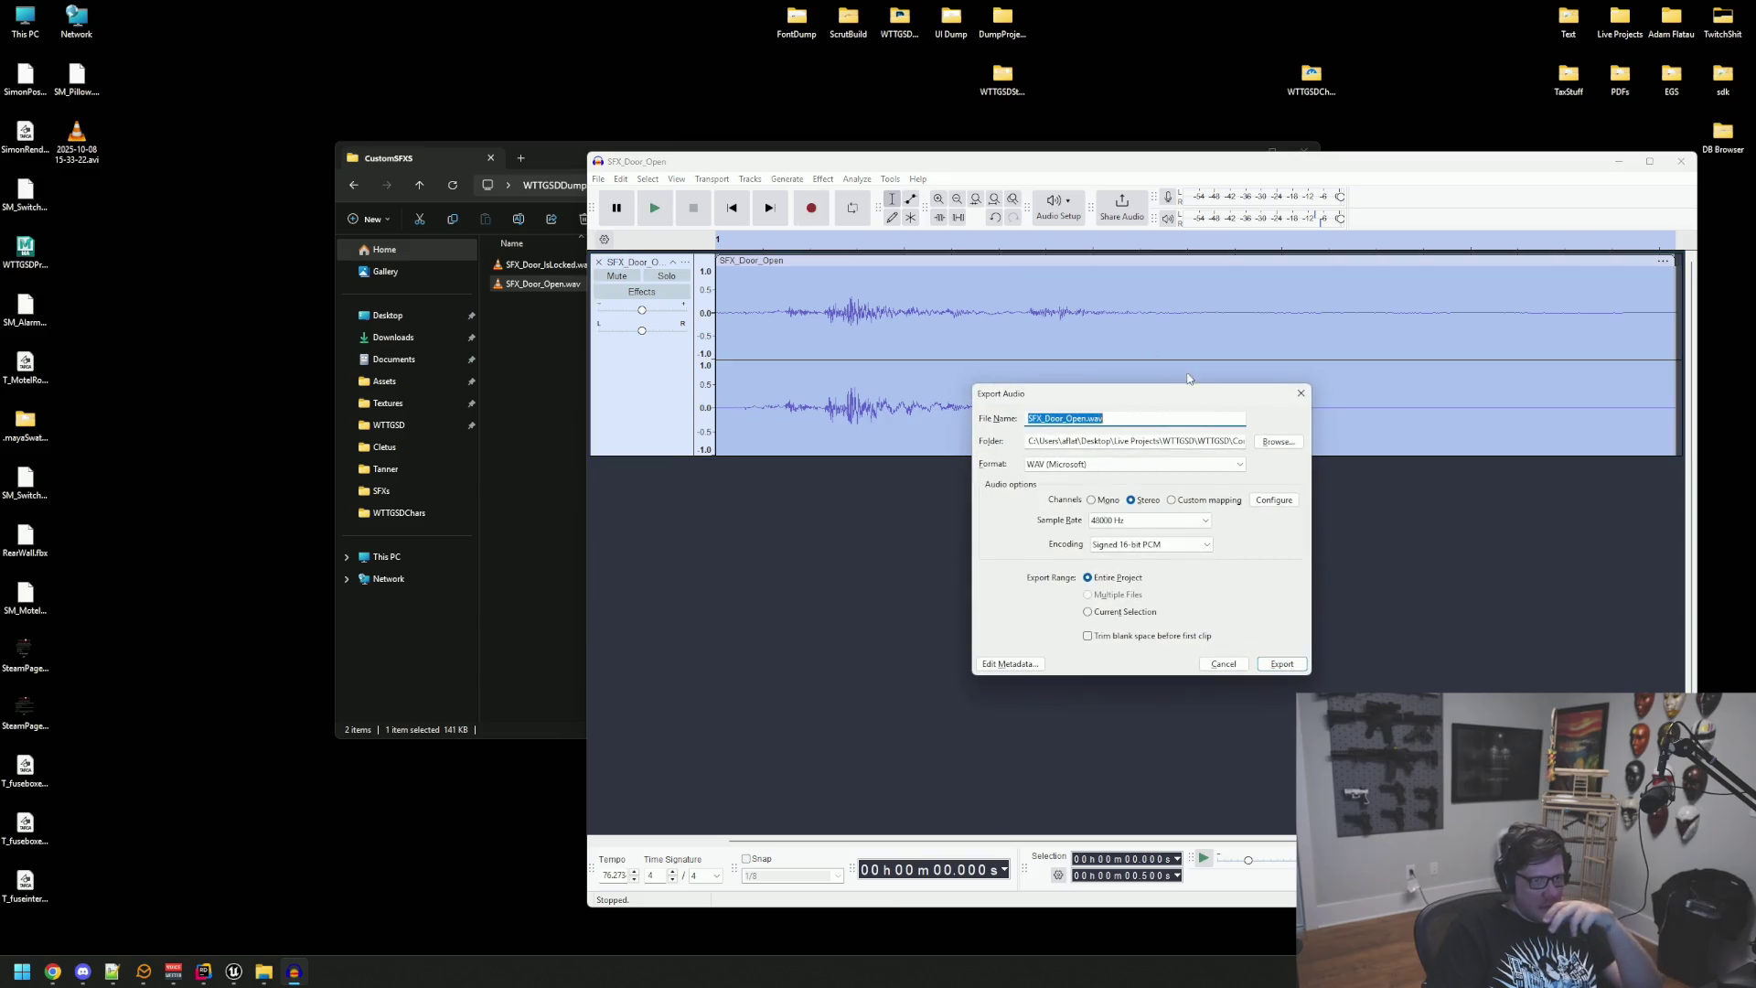
click(1278, 443)
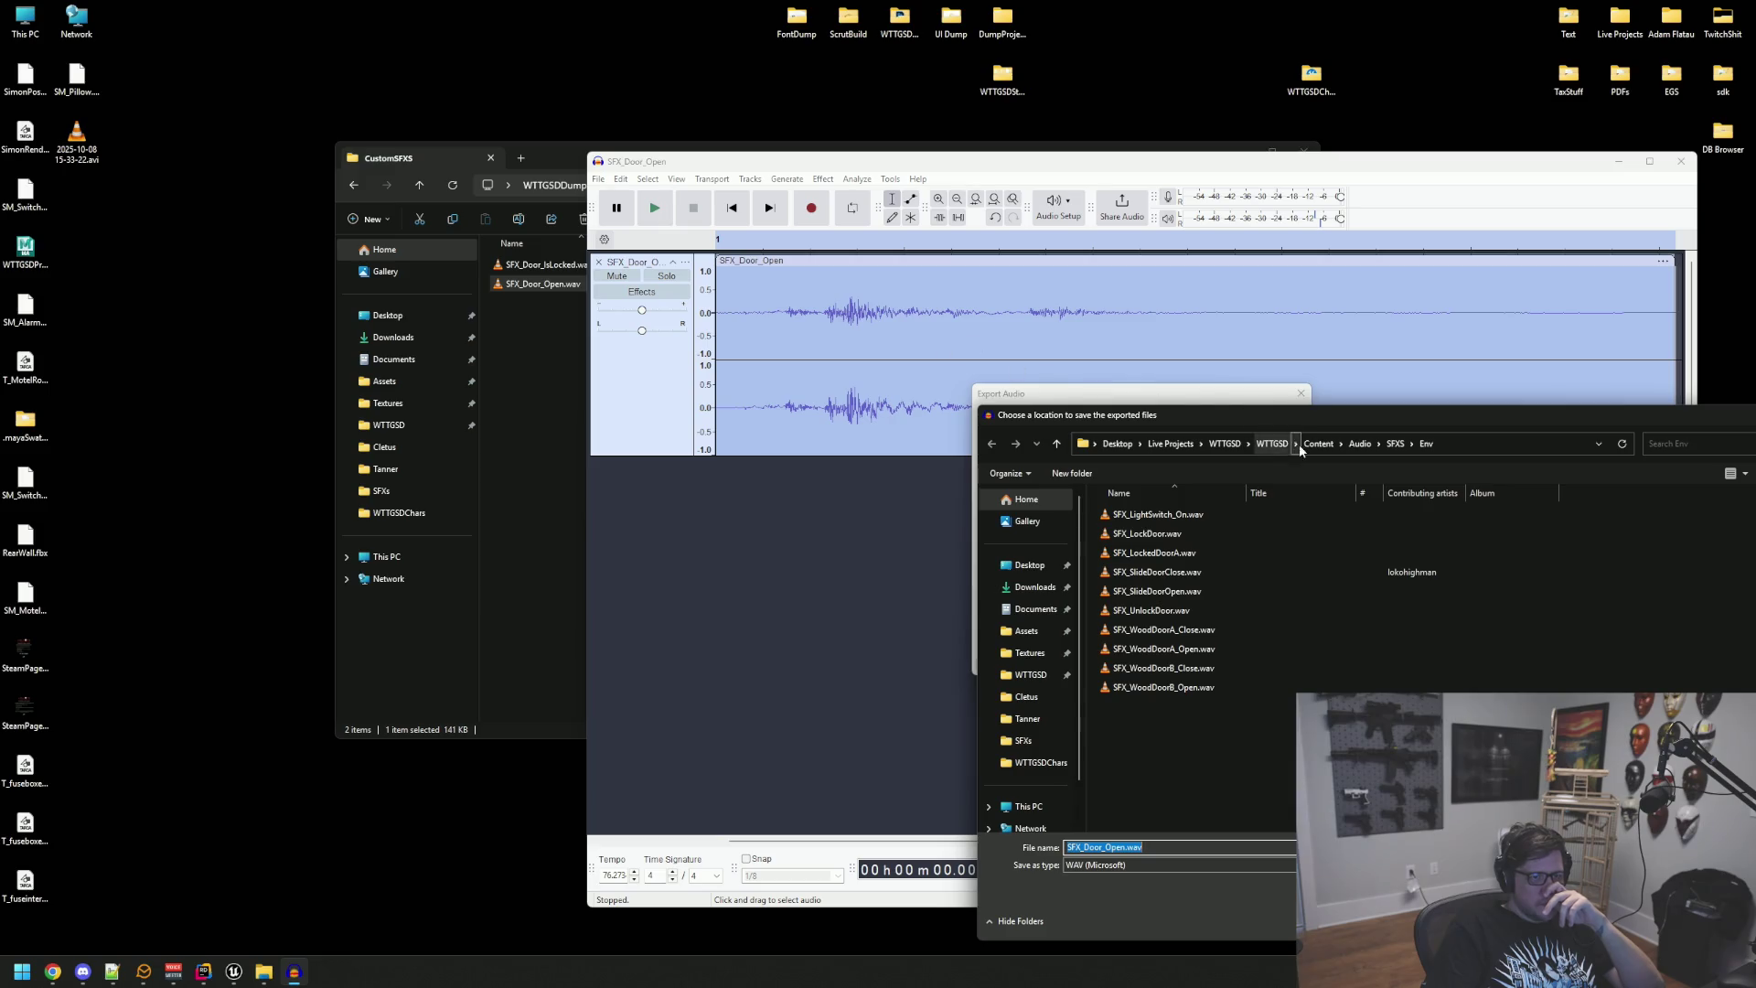
drag(1249, 419, 784, 288)
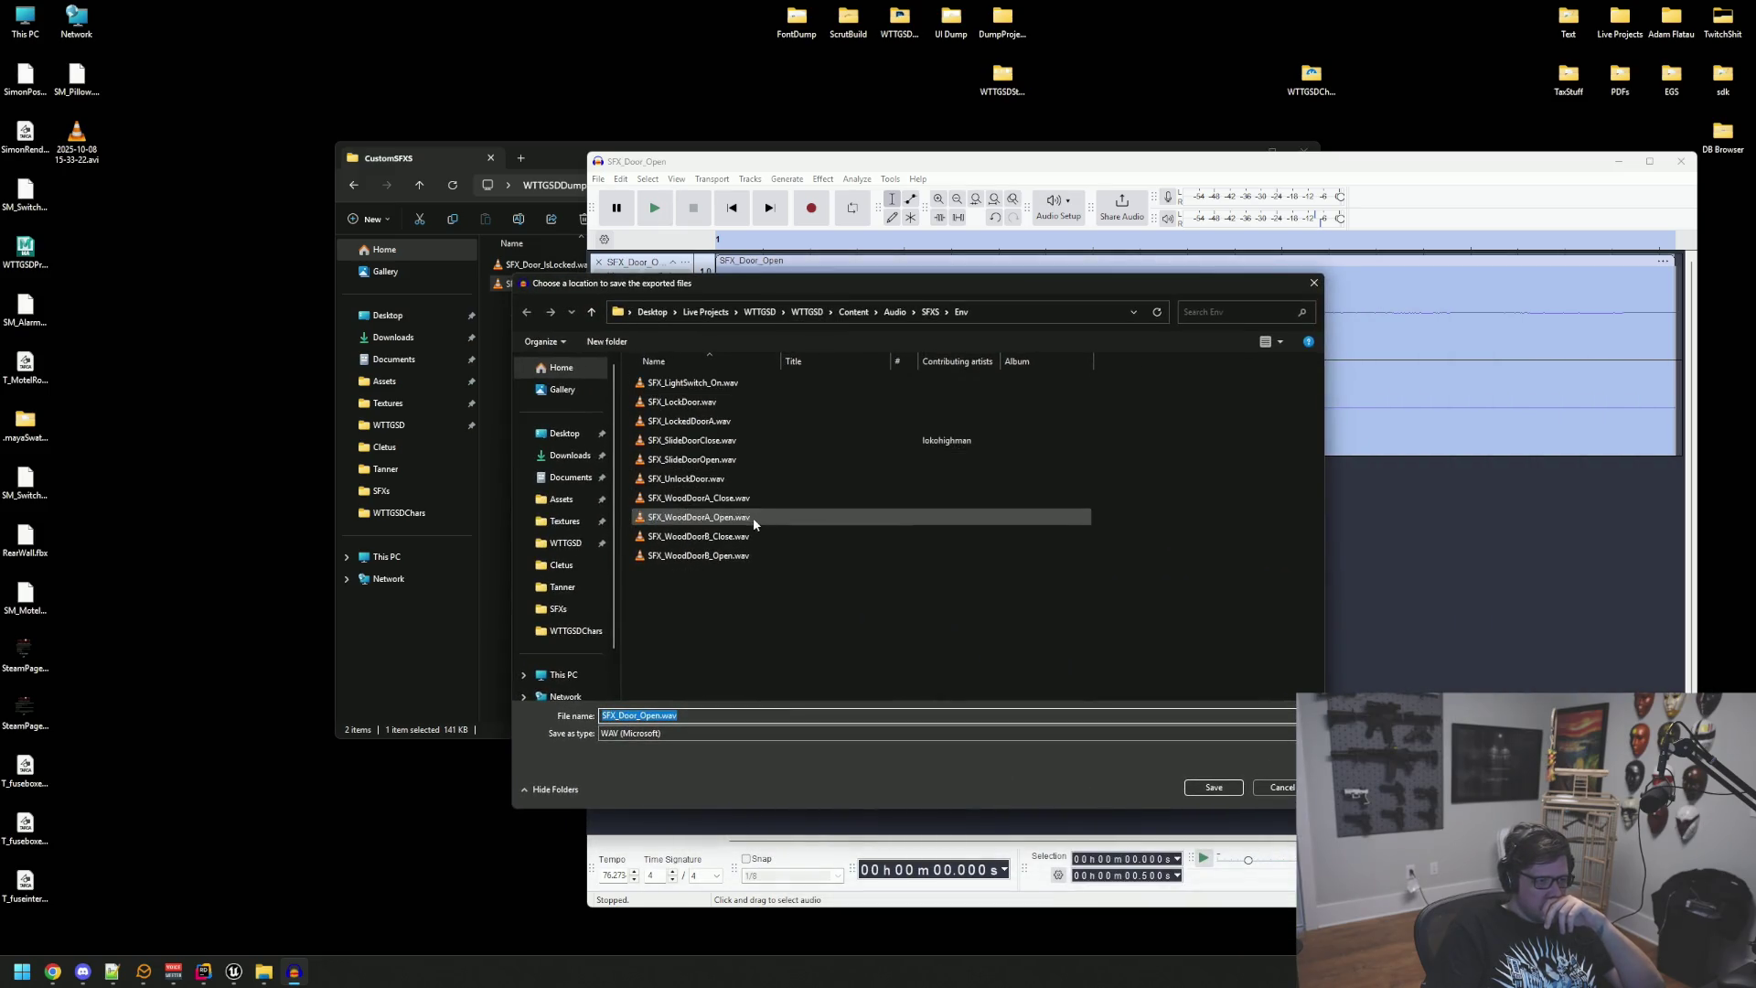
click(750, 555)
click(1193, 788)
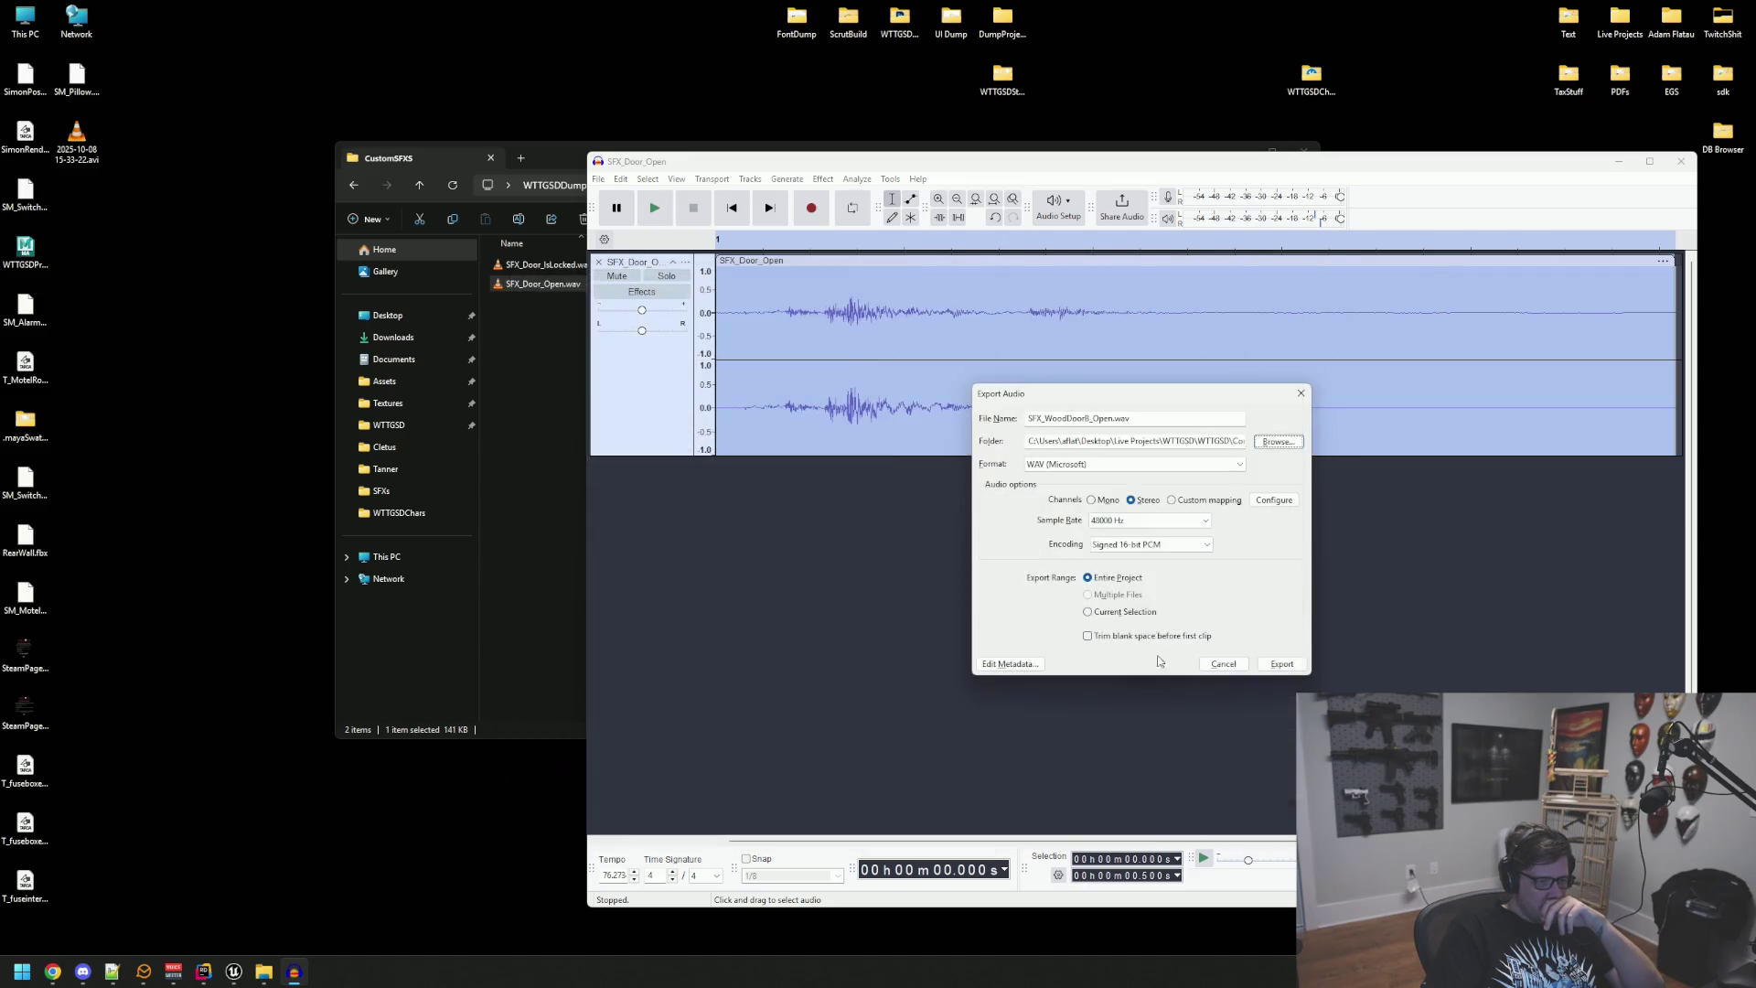
click(1284, 665)
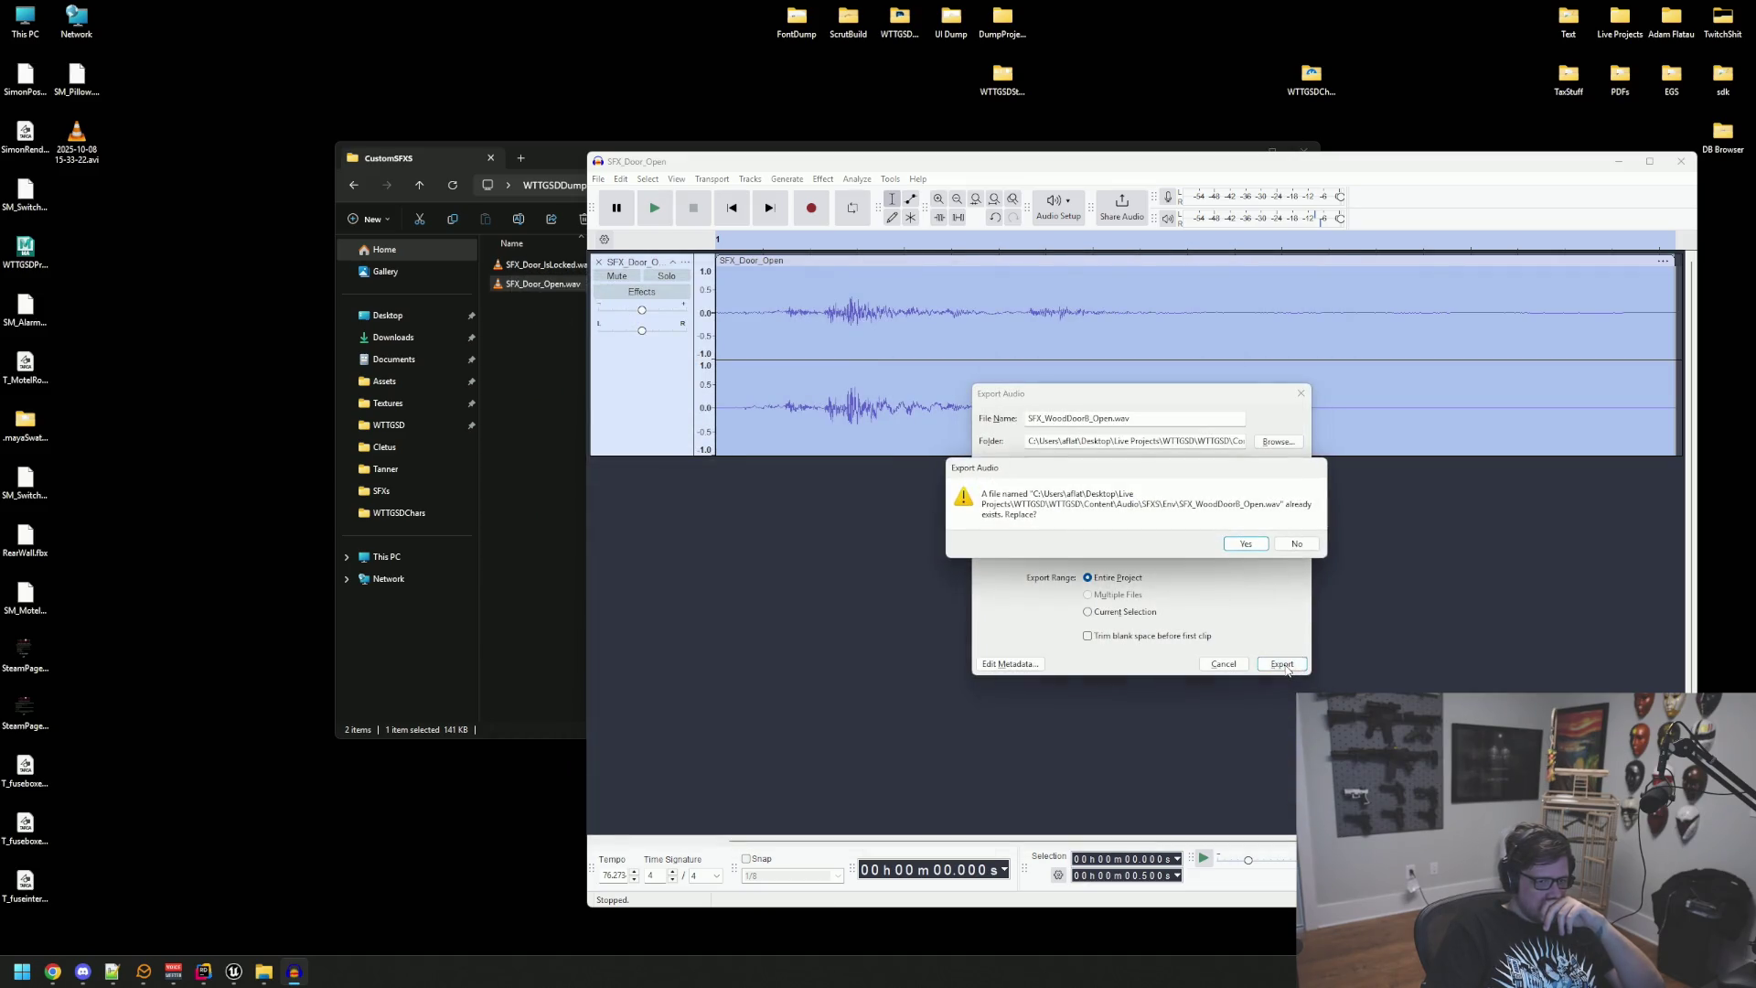
click(1245, 545)
click(372, 804)
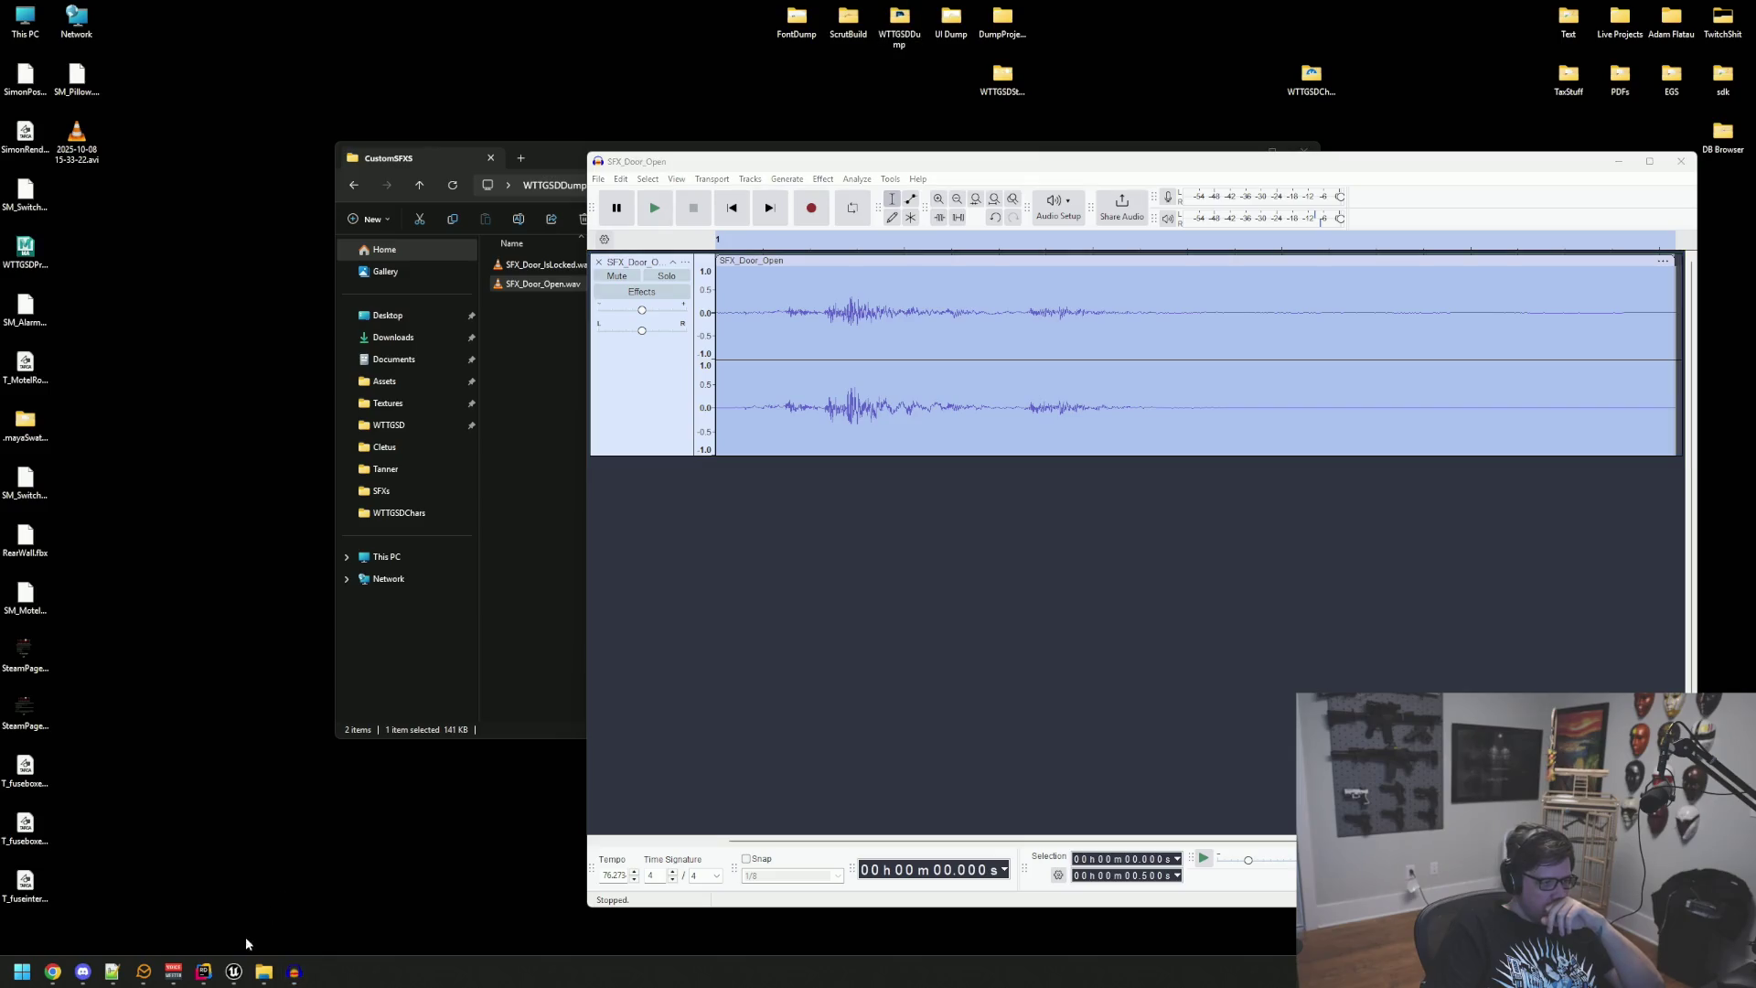
click(233, 972)
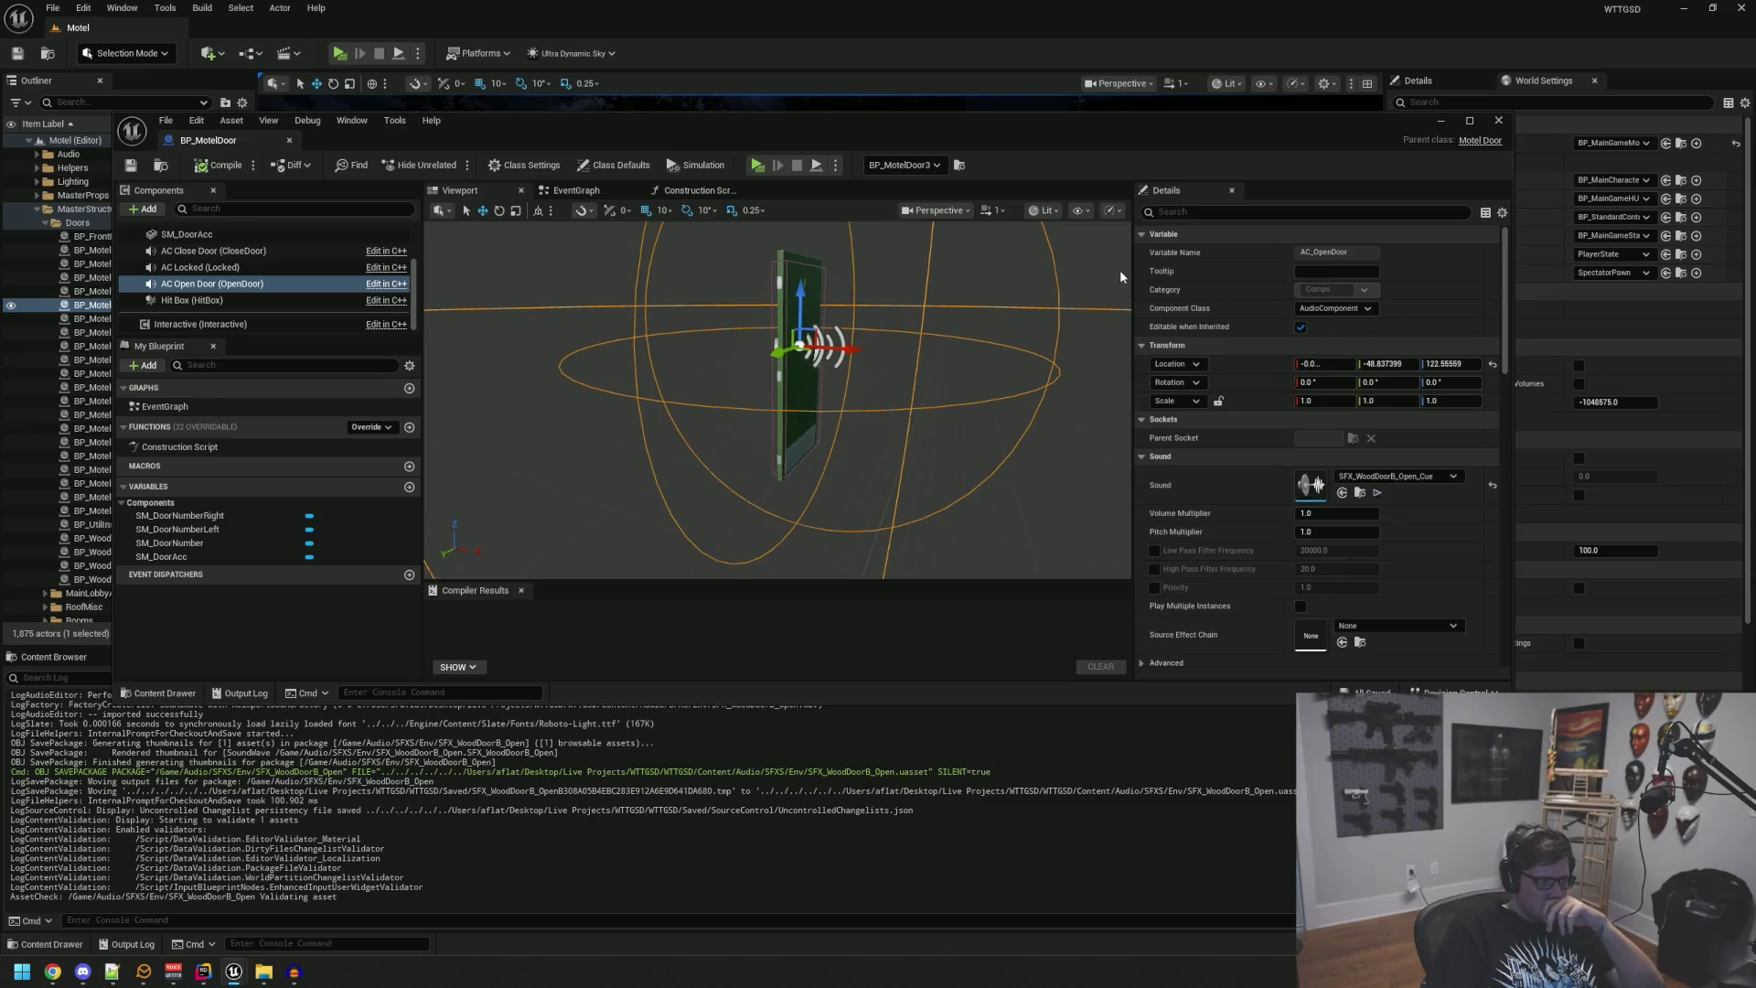
Step: Preview the updated open-door sound in Details and close the door Blueprint editor
click(1378, 493)
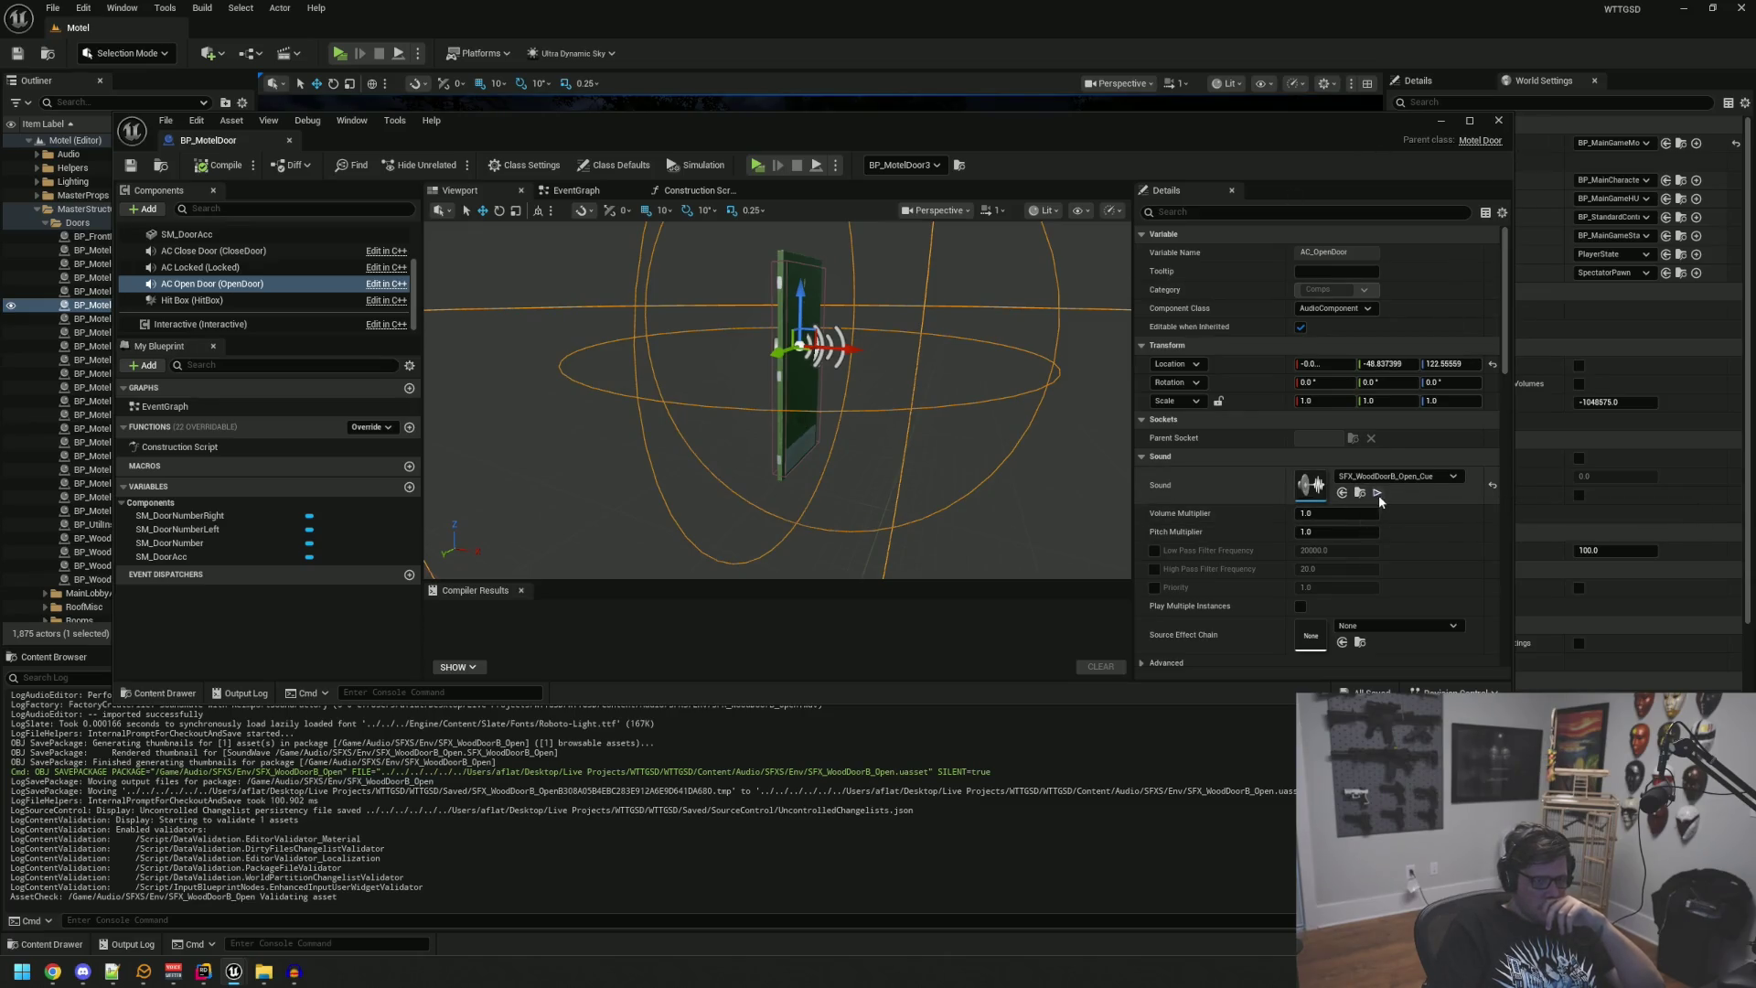
click(1376, 494)
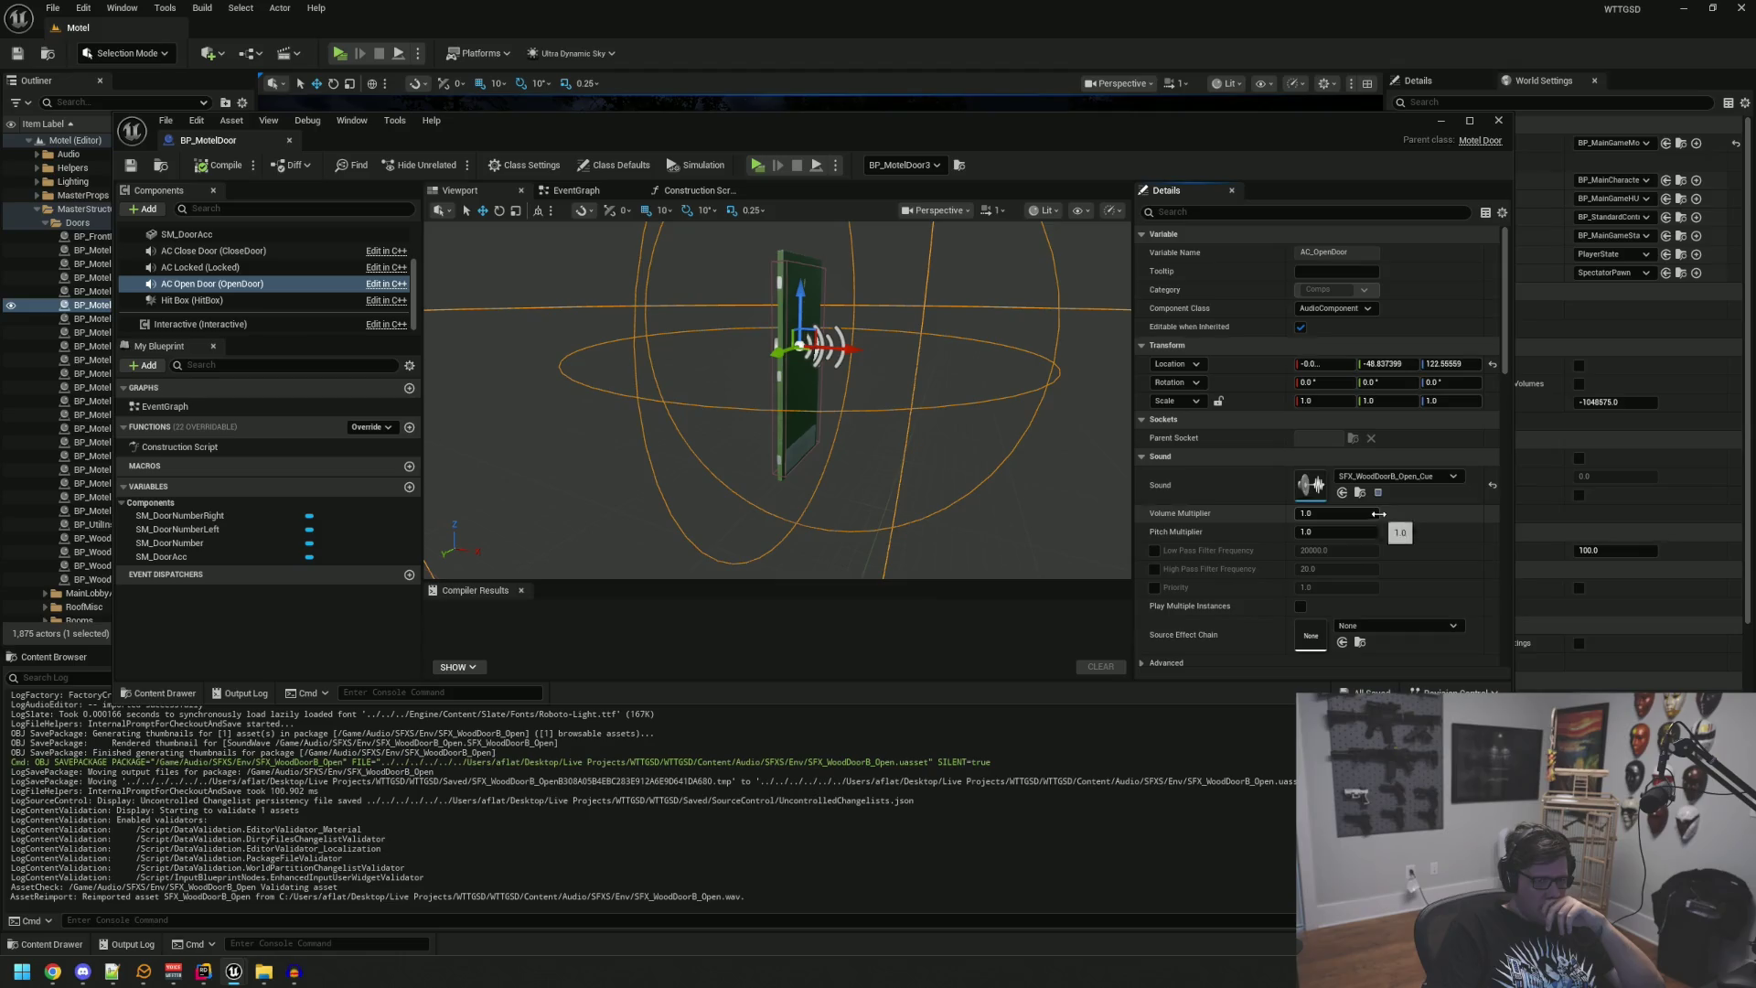
click(1498, 122)
Step: Focus on door 3 and run a play session to test it
key(f)
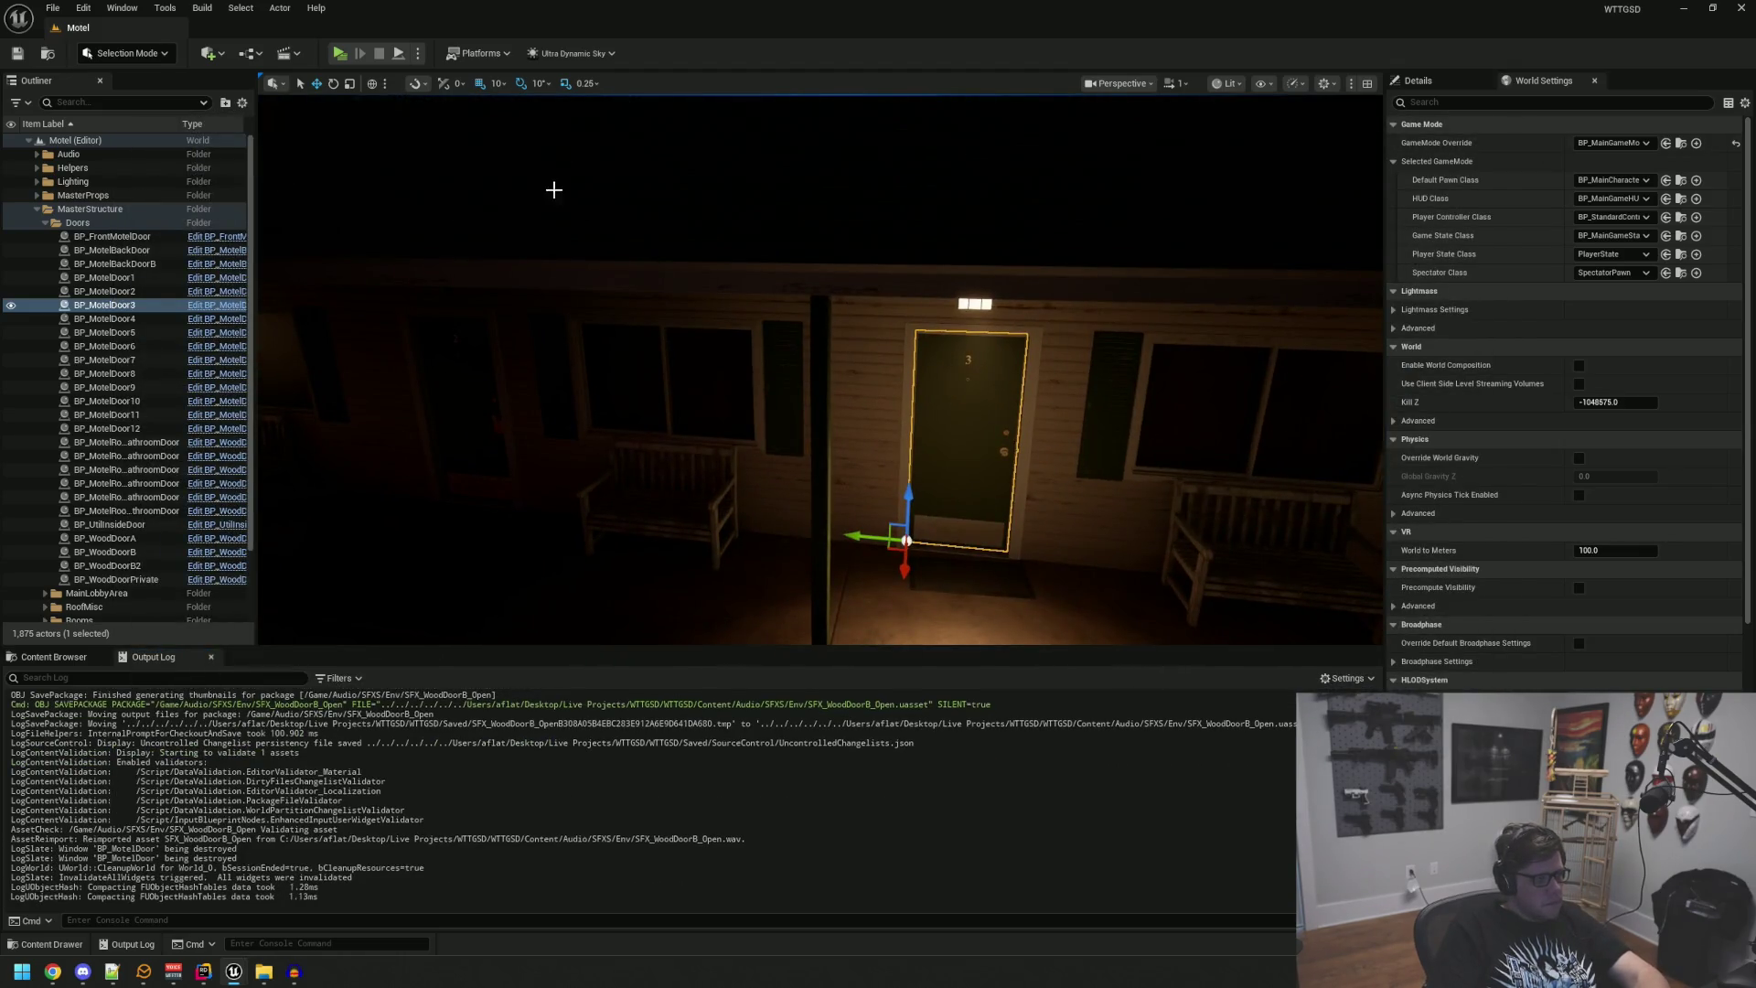
key(alt+p)
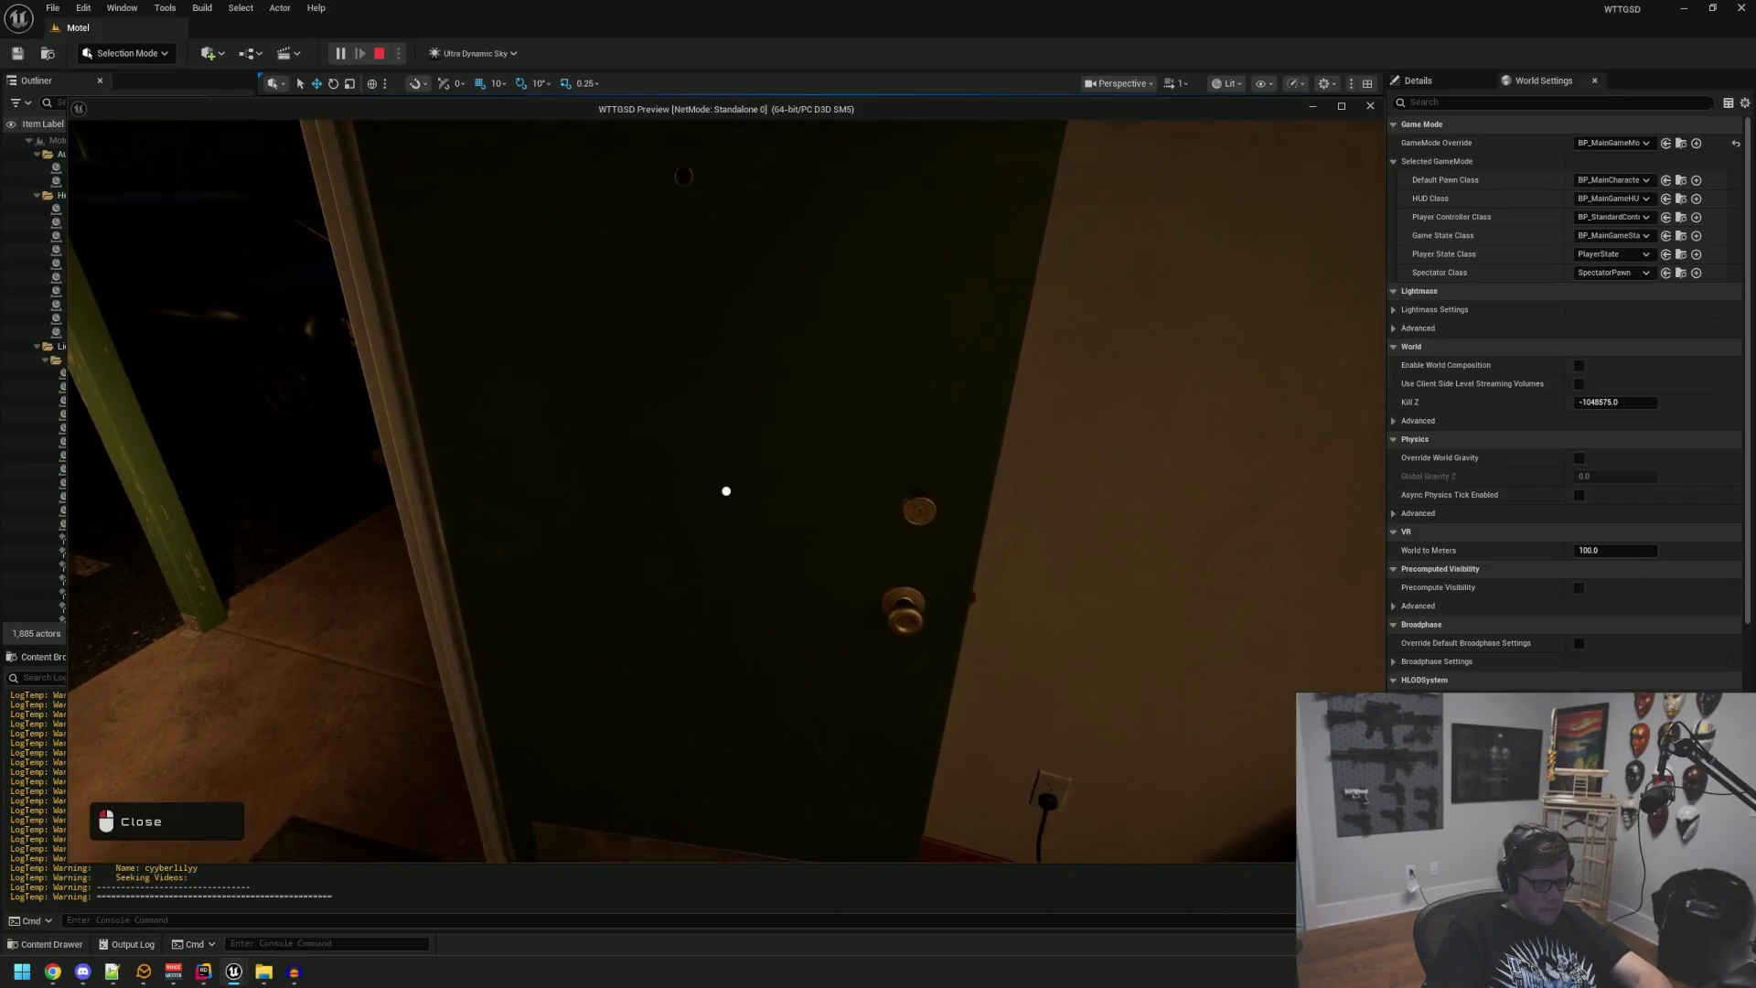
key(Escape)
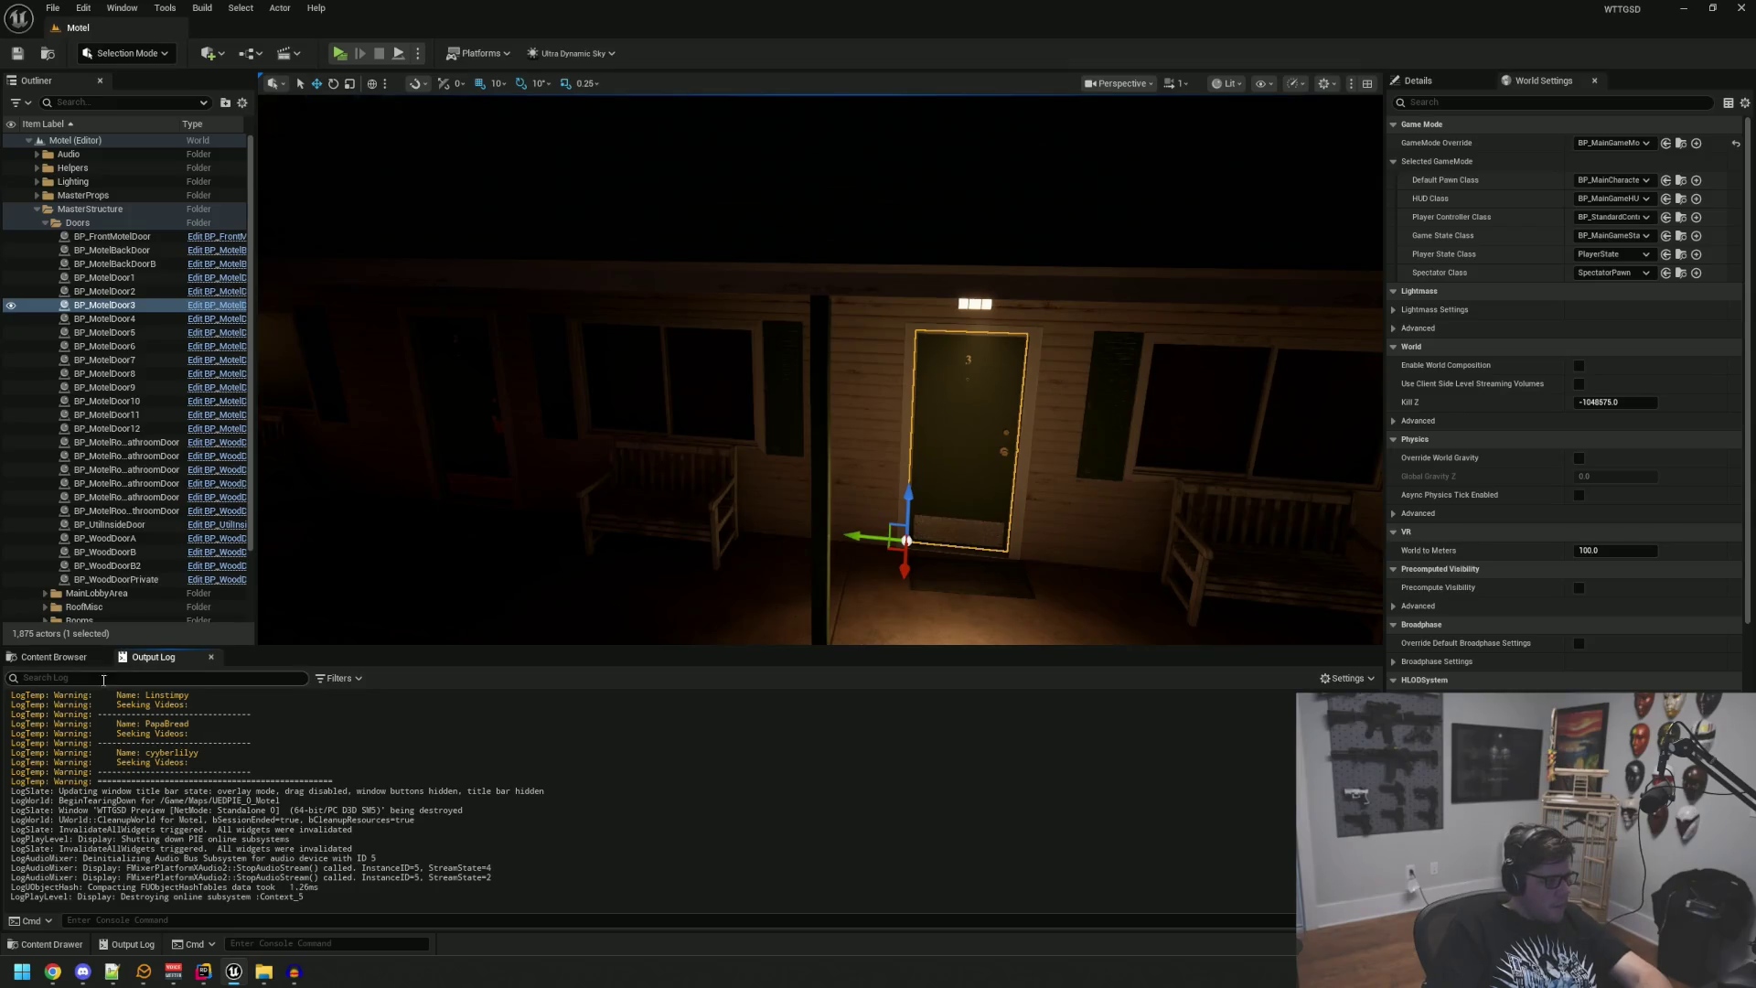
Step: Browse the Content Browser to the Audio/SFXS/Env sound folder
click(68, 658)
scroll(84, 759, up, 5)
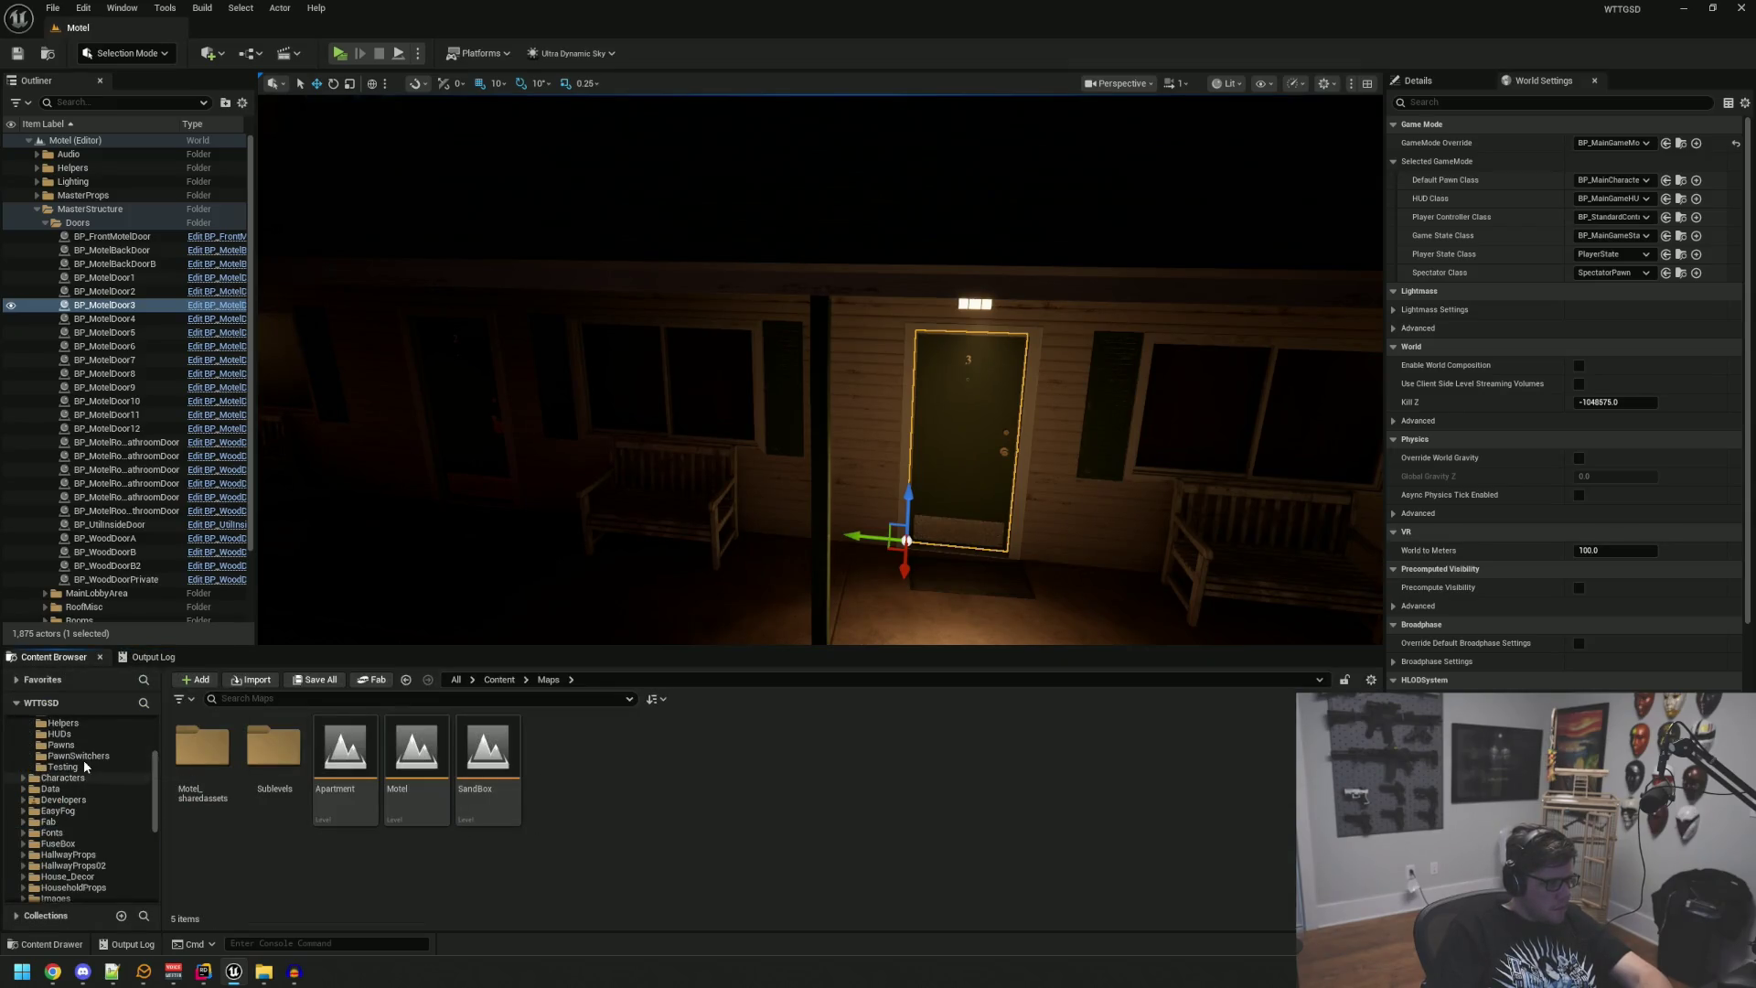
click(87, 759)
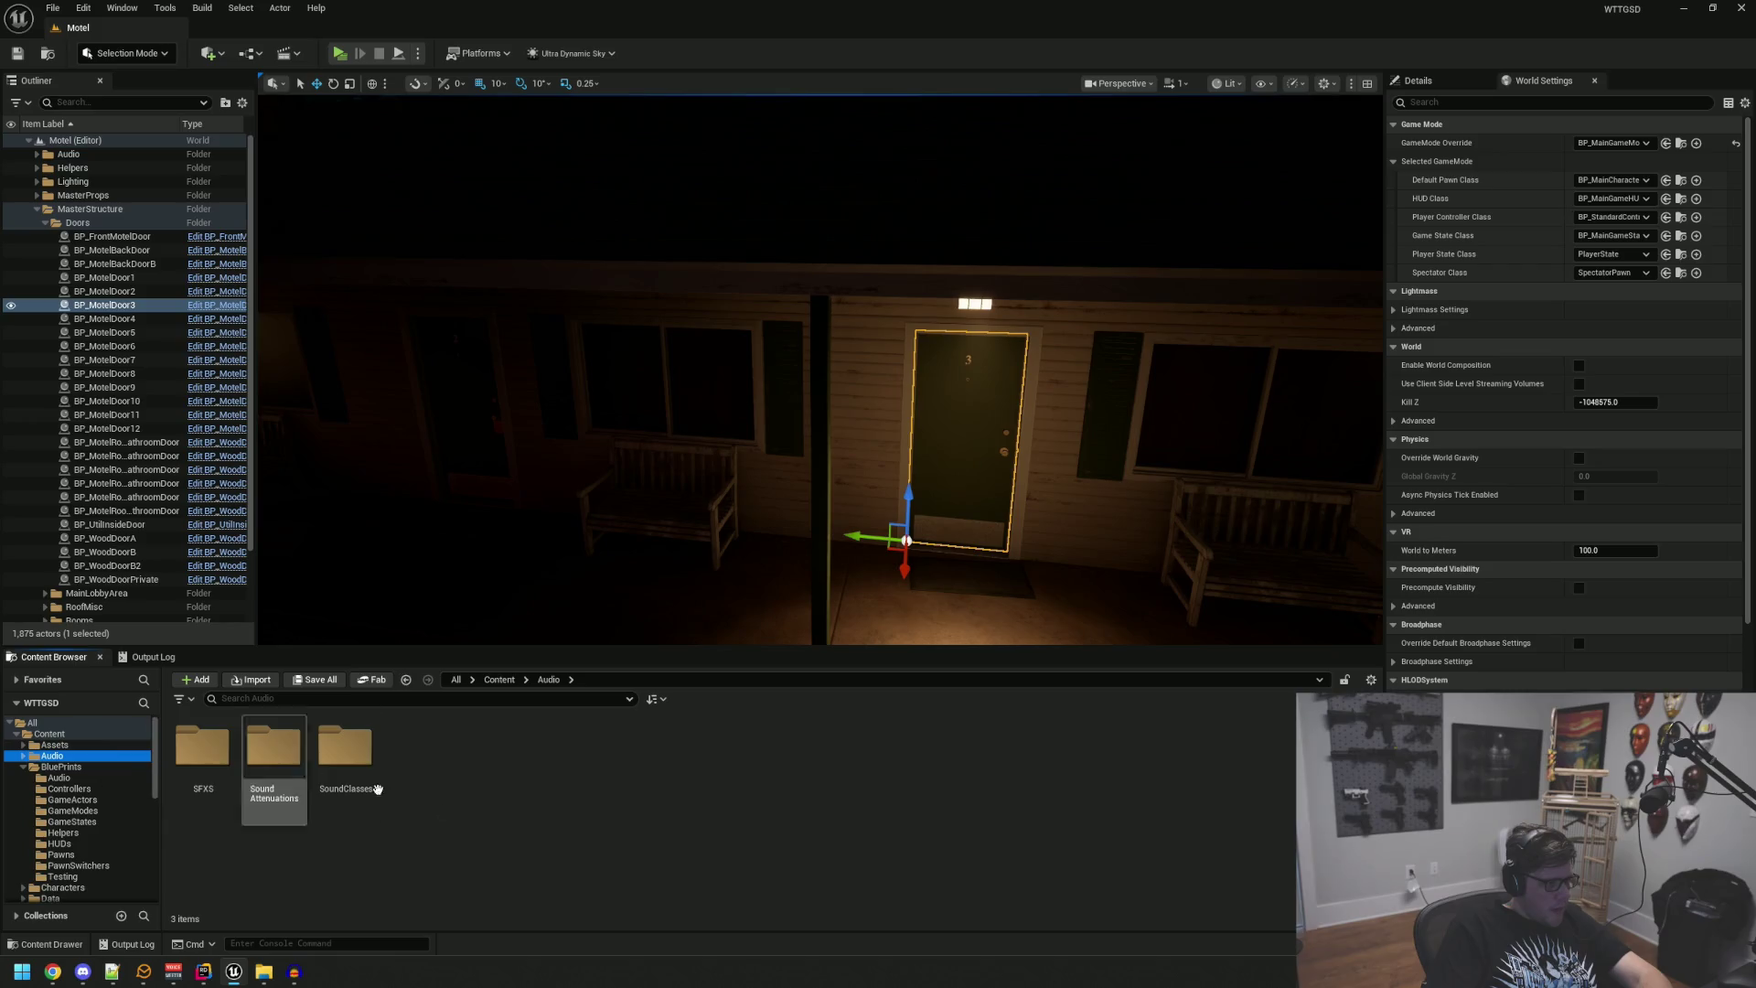
double_click(201, 745)
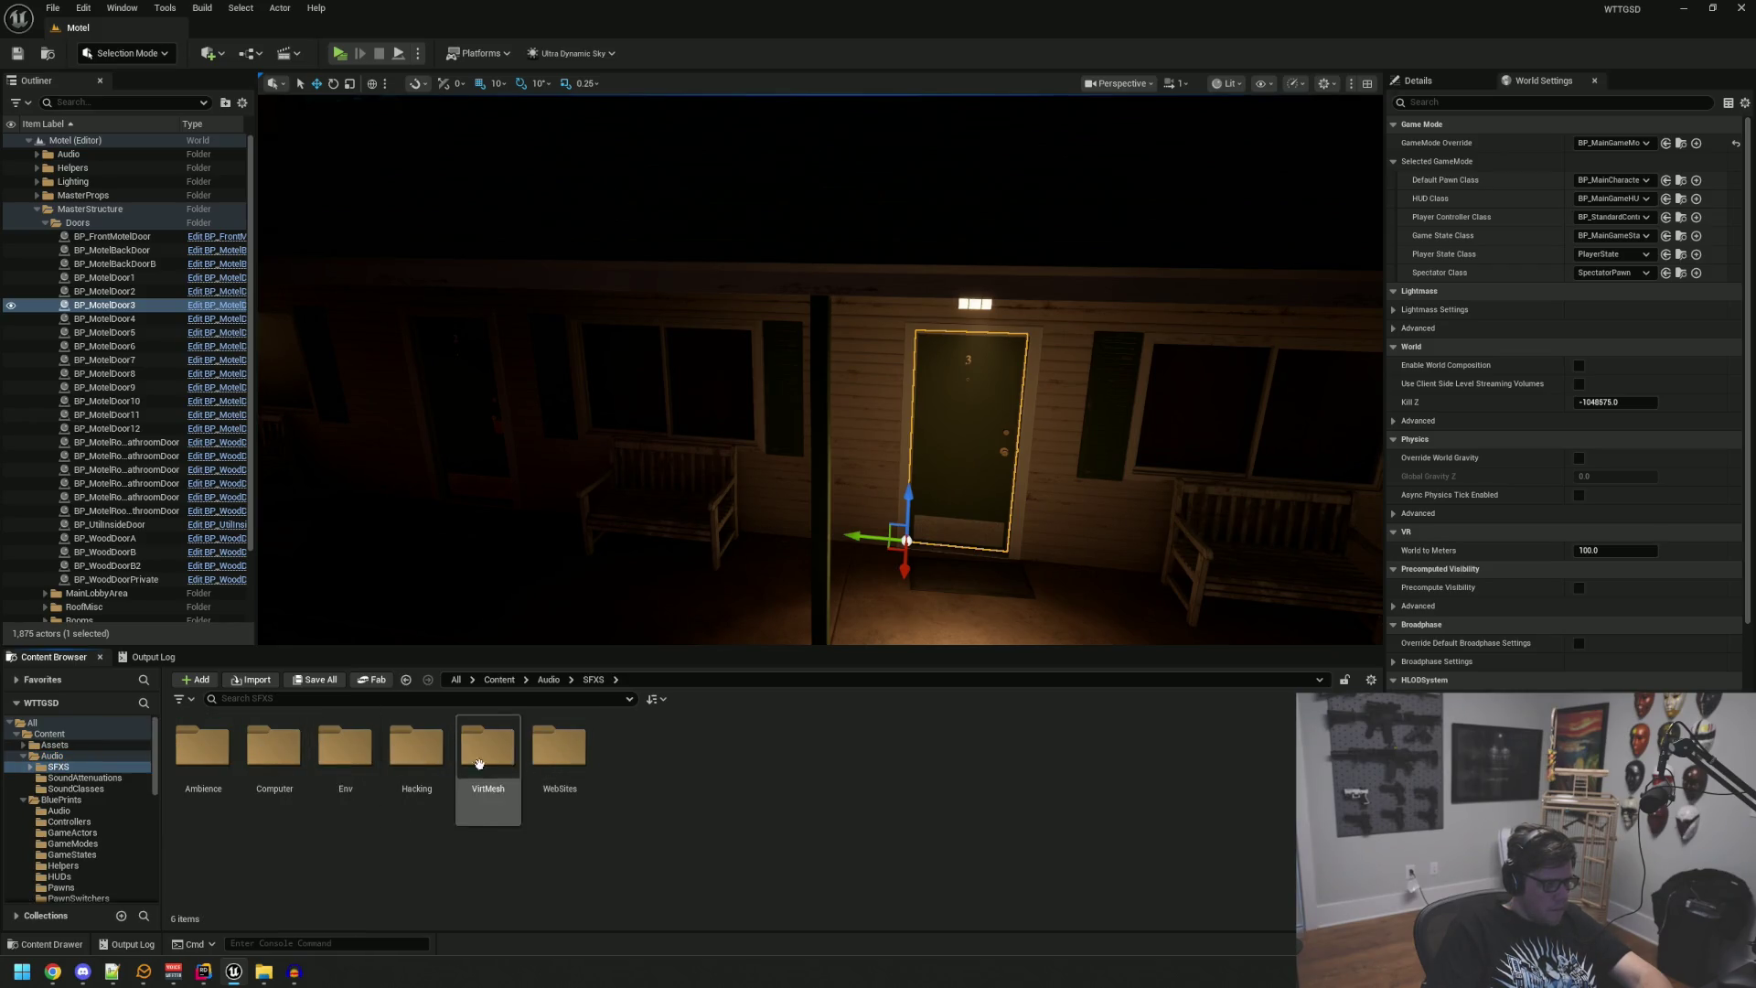
double_click(345, 745)
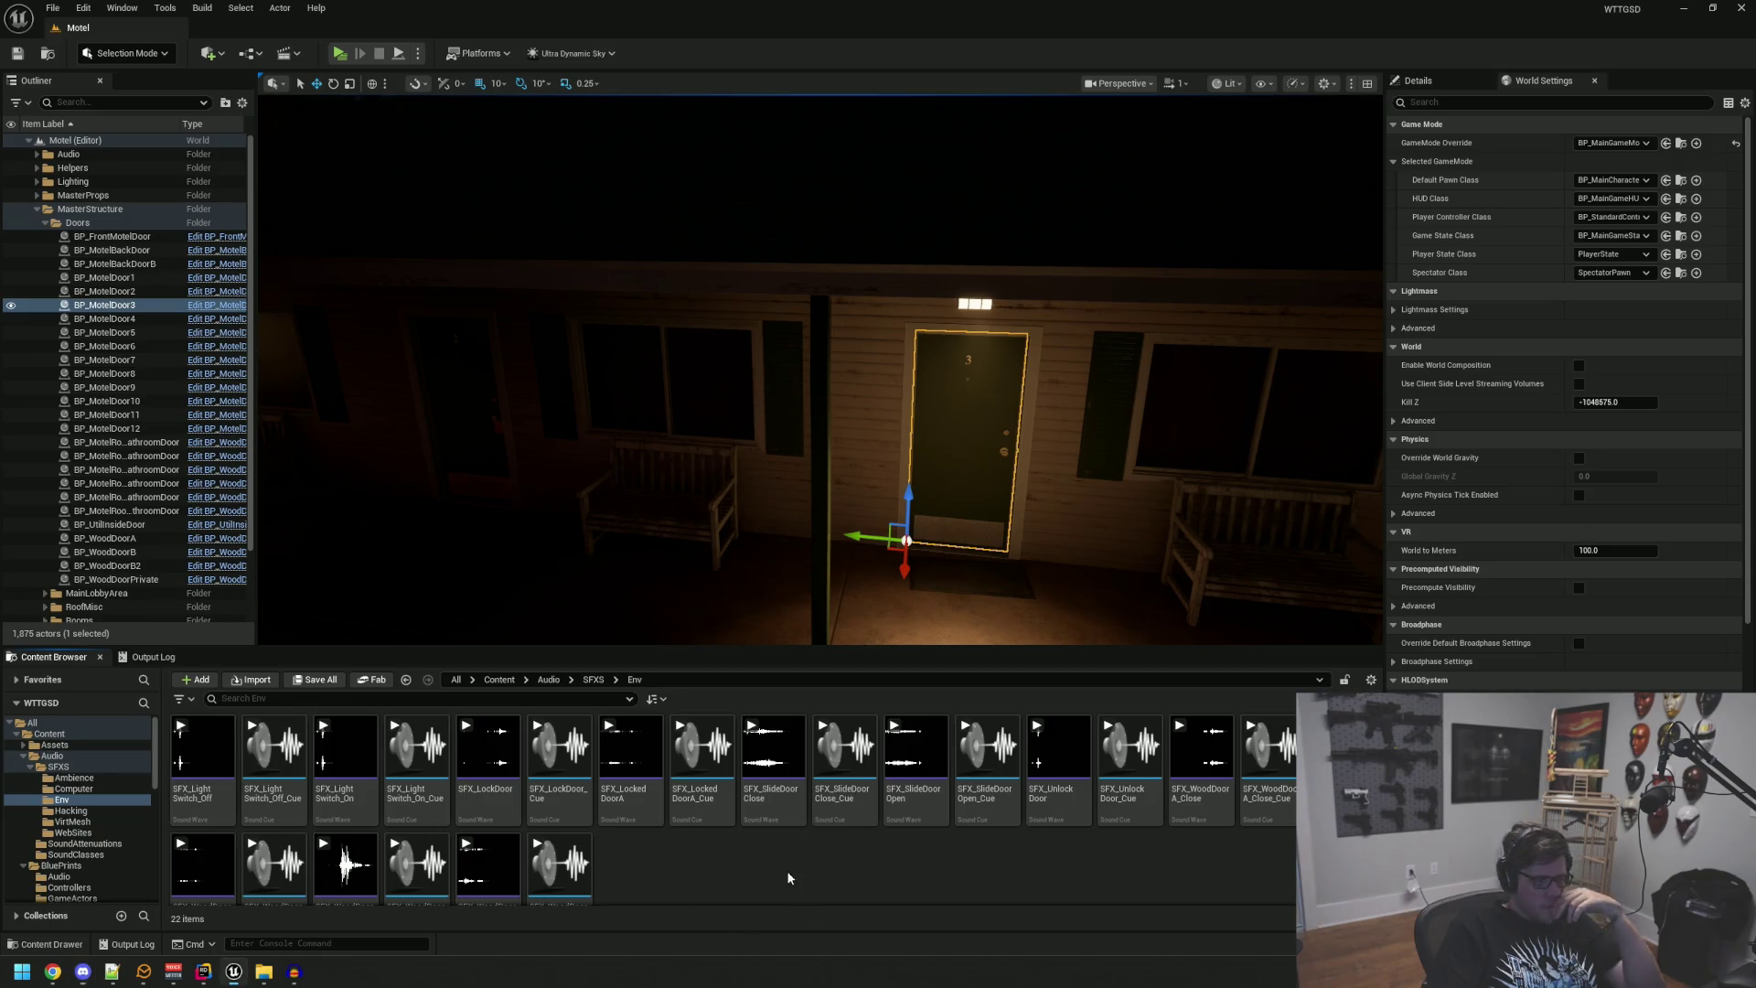
scroll(628, 781, down, 1)
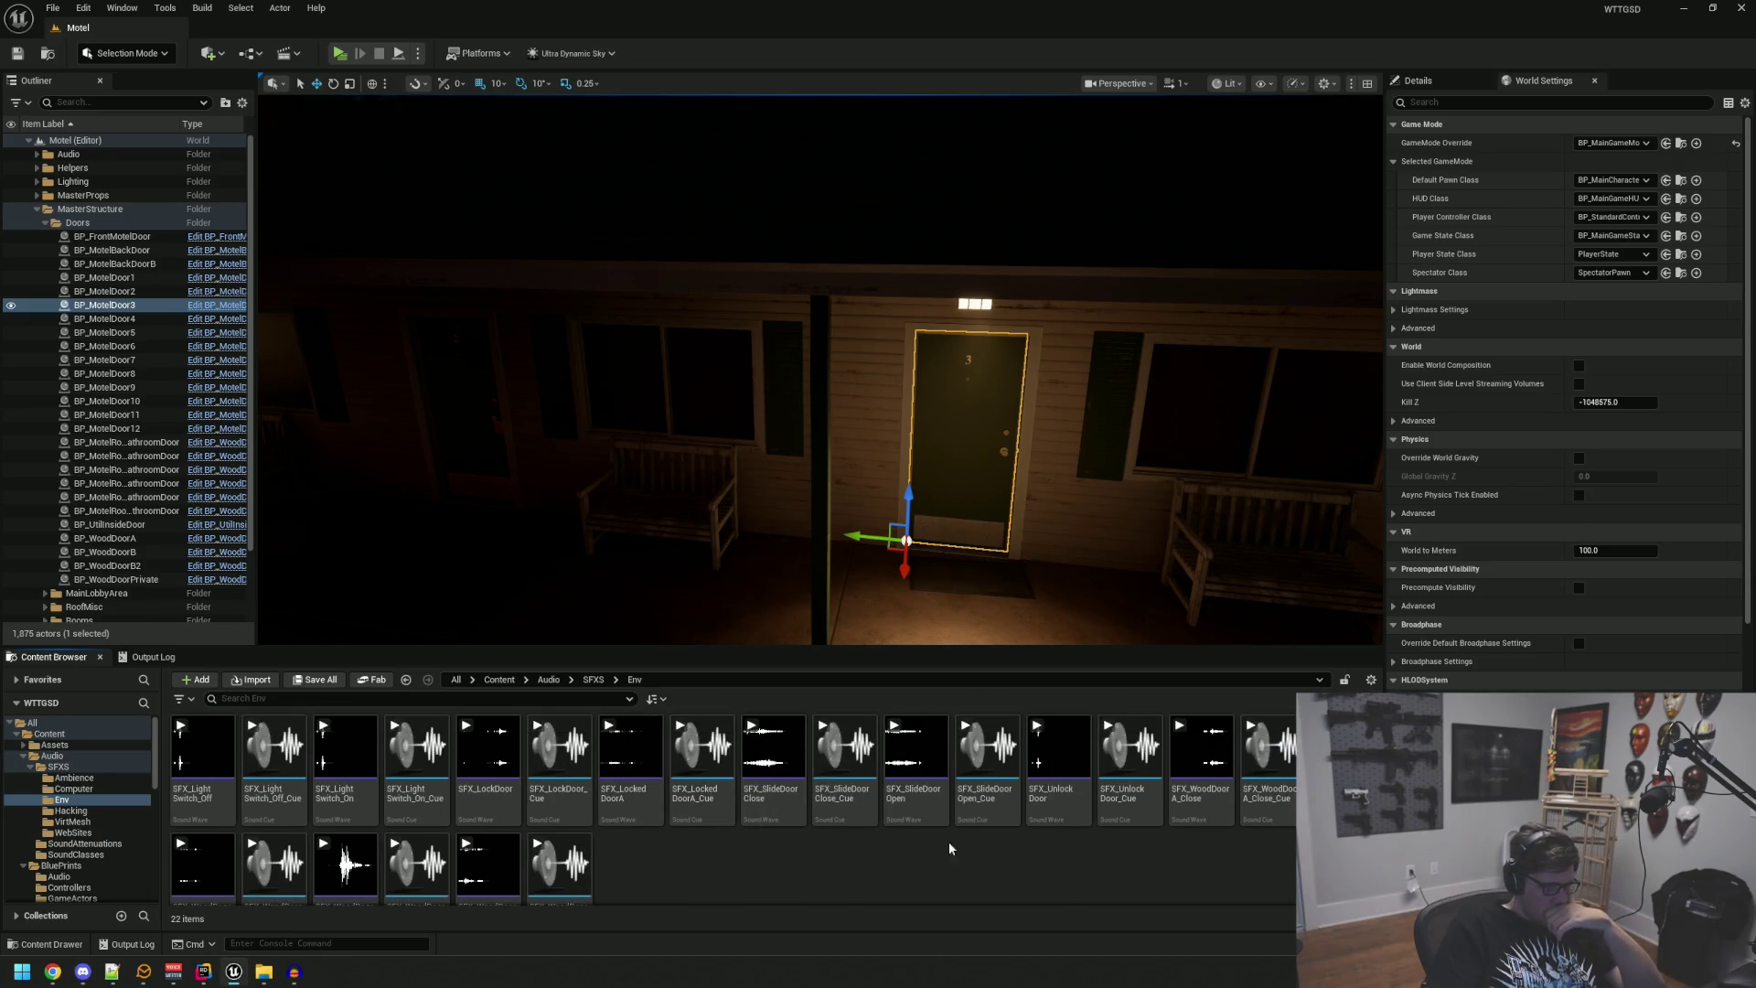
scroll(802, 852, down, 1)
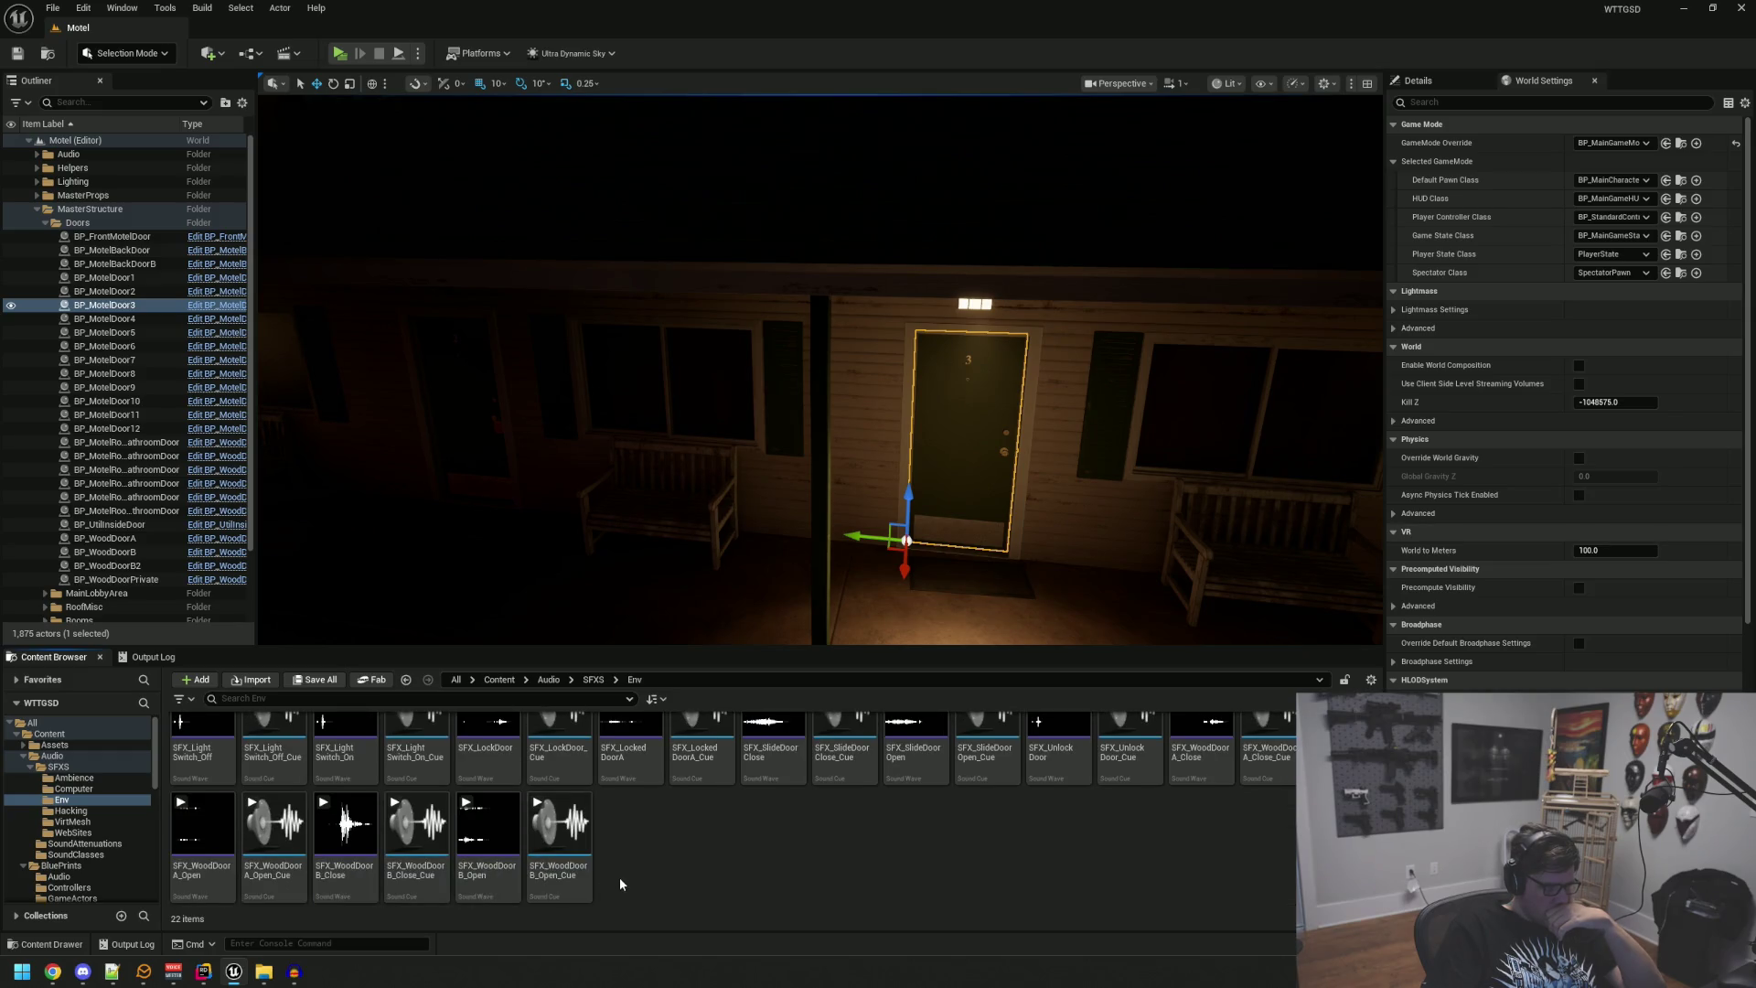
Step: Set SFX_WoodDoorB_Open_Cue's volume multiplier to 0.5 and close the cue editor
double_click(560, 837)
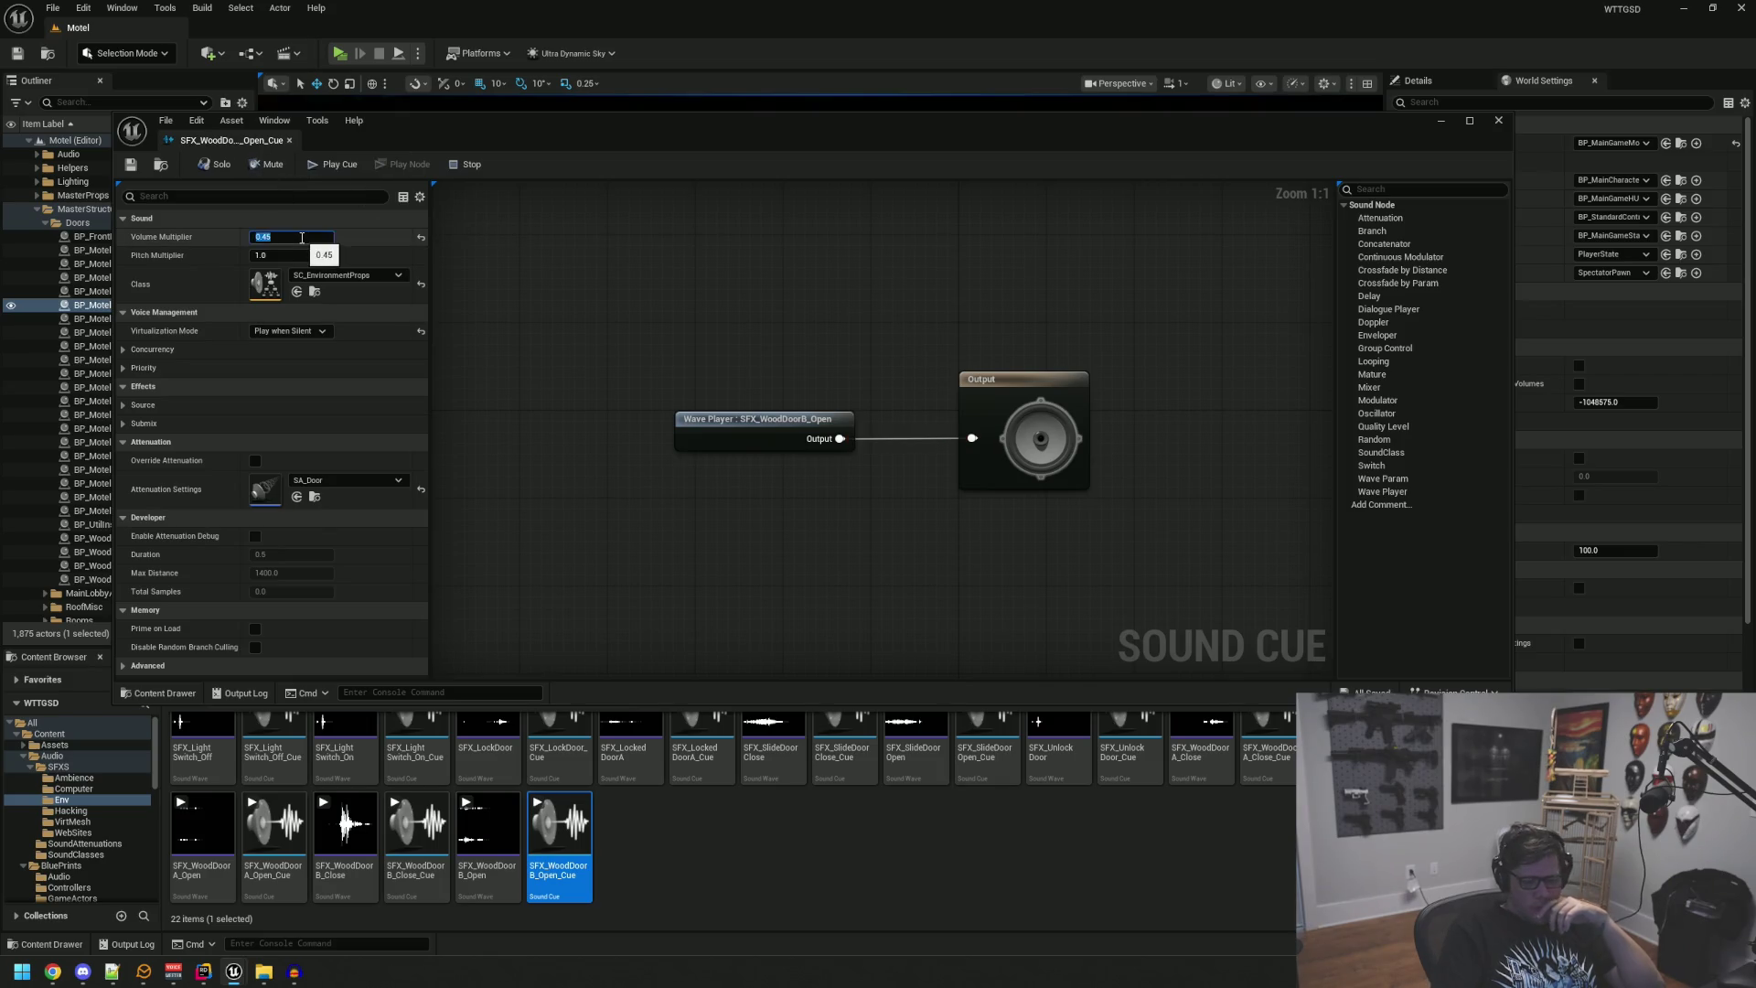
click(289, 140)
click(37, 208)
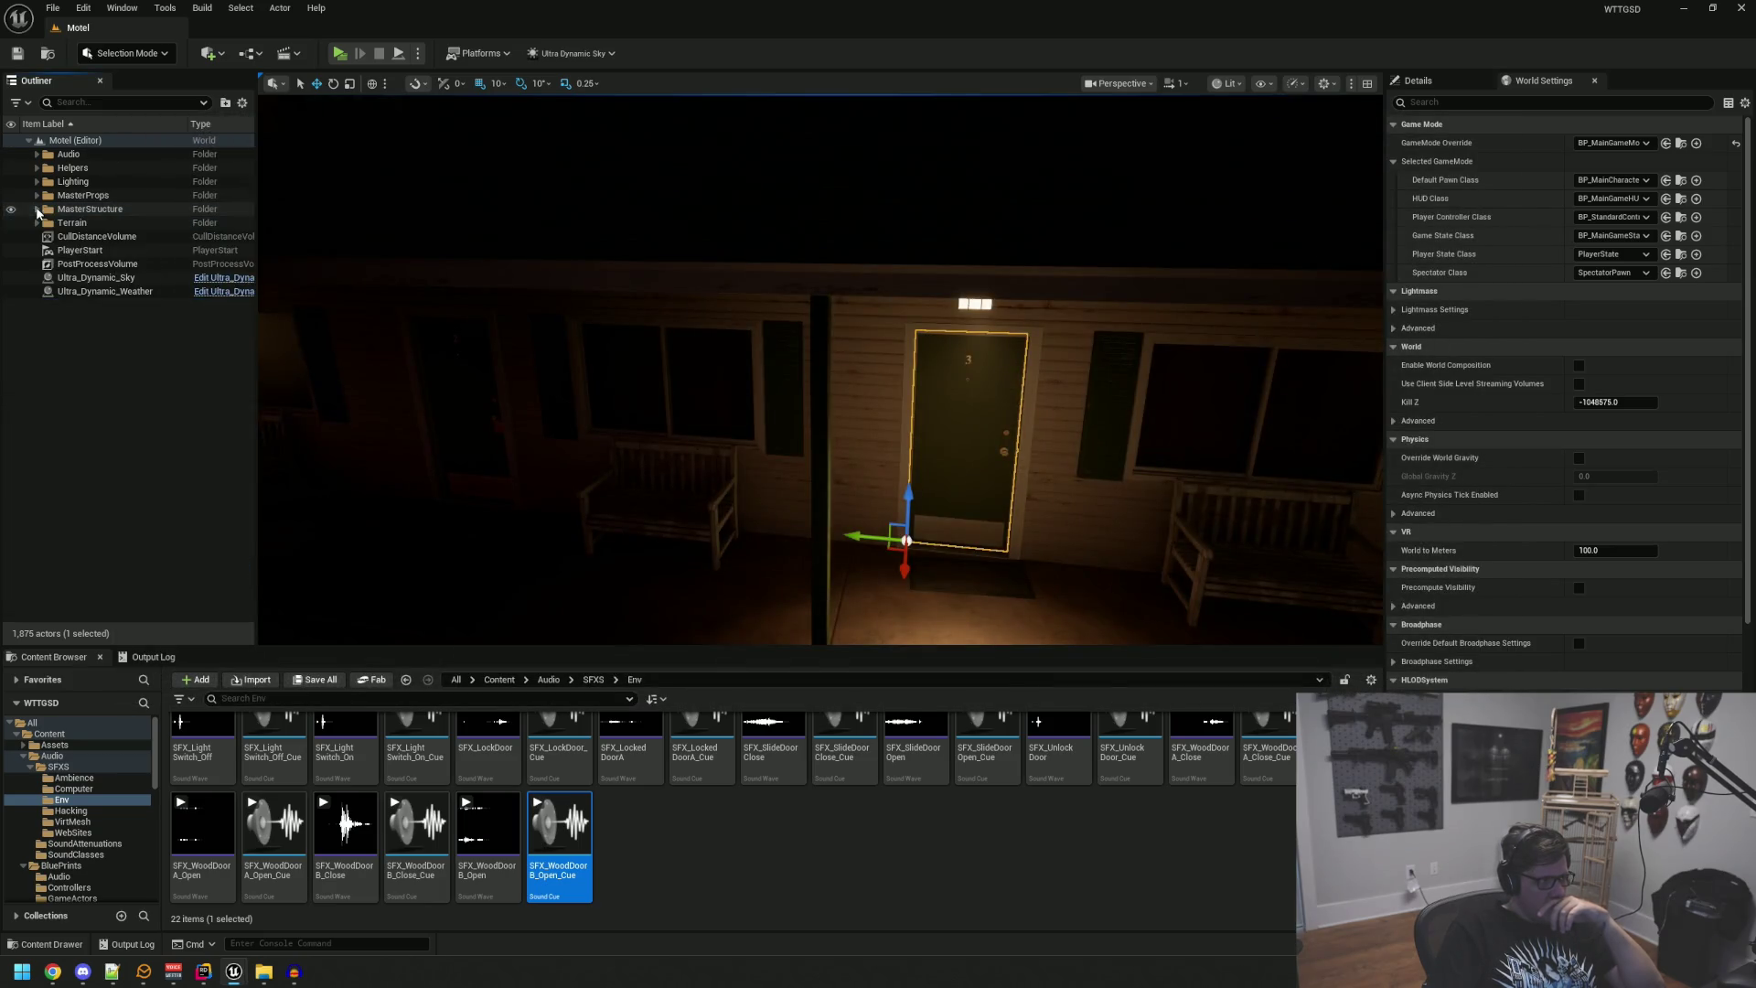
click(339, 53)
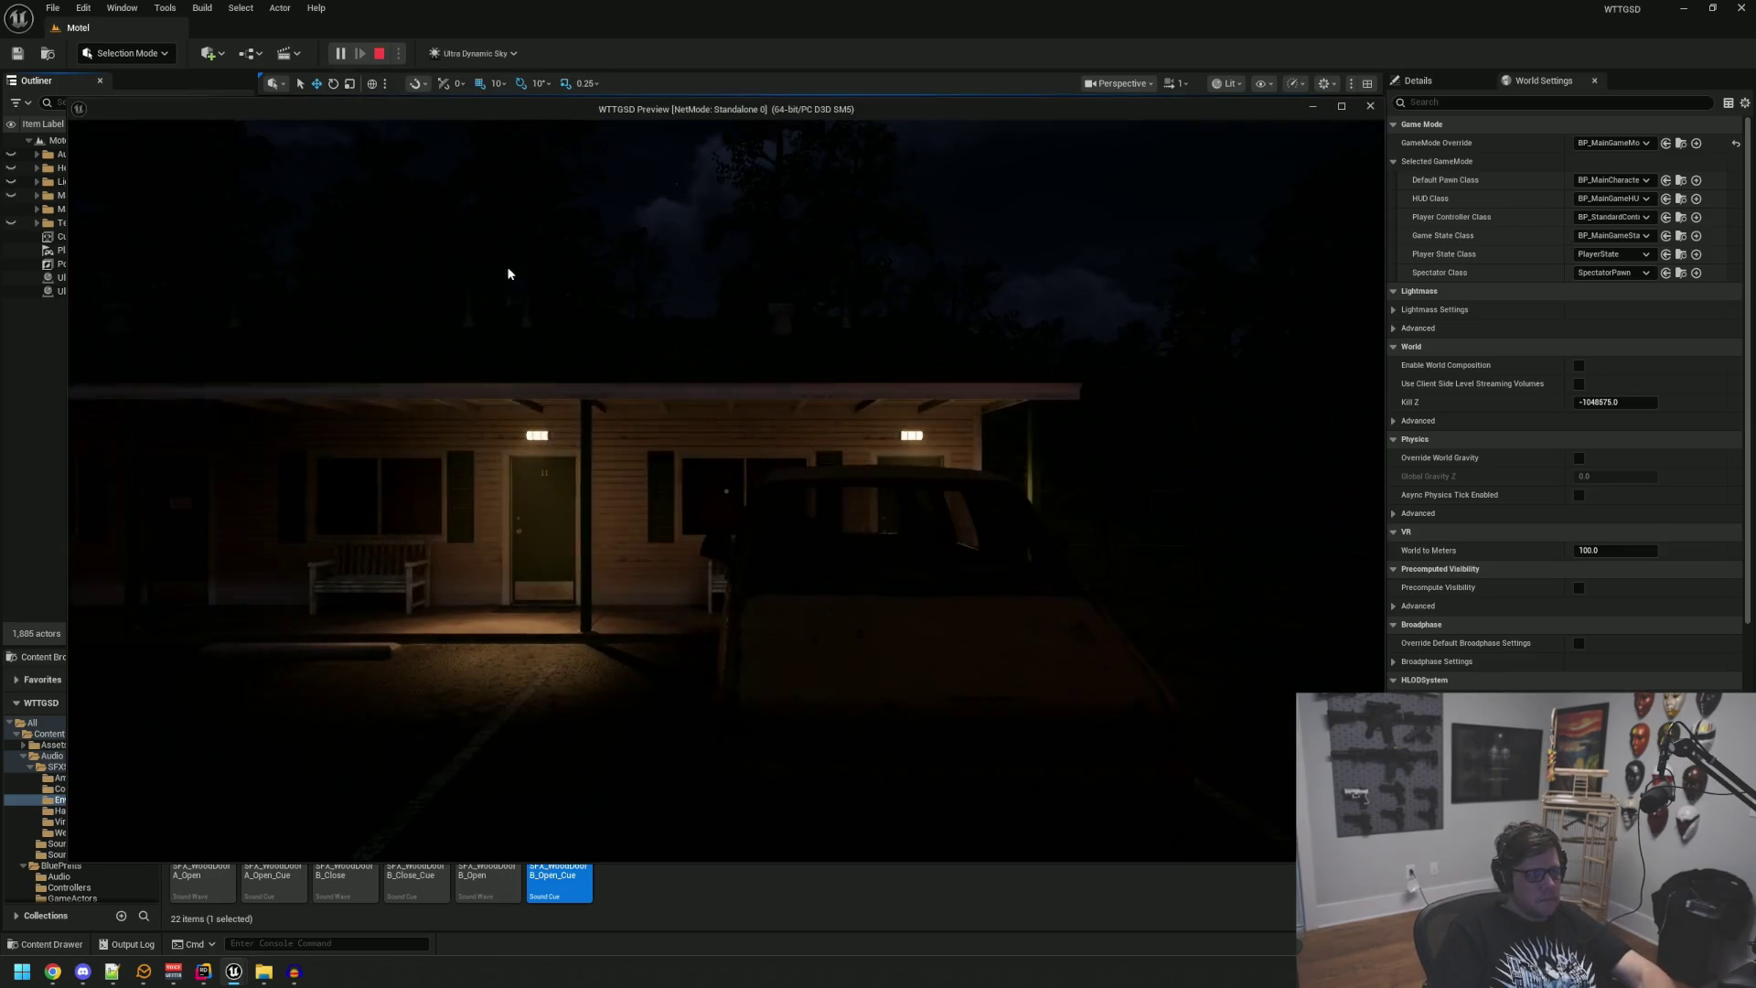
key(w)
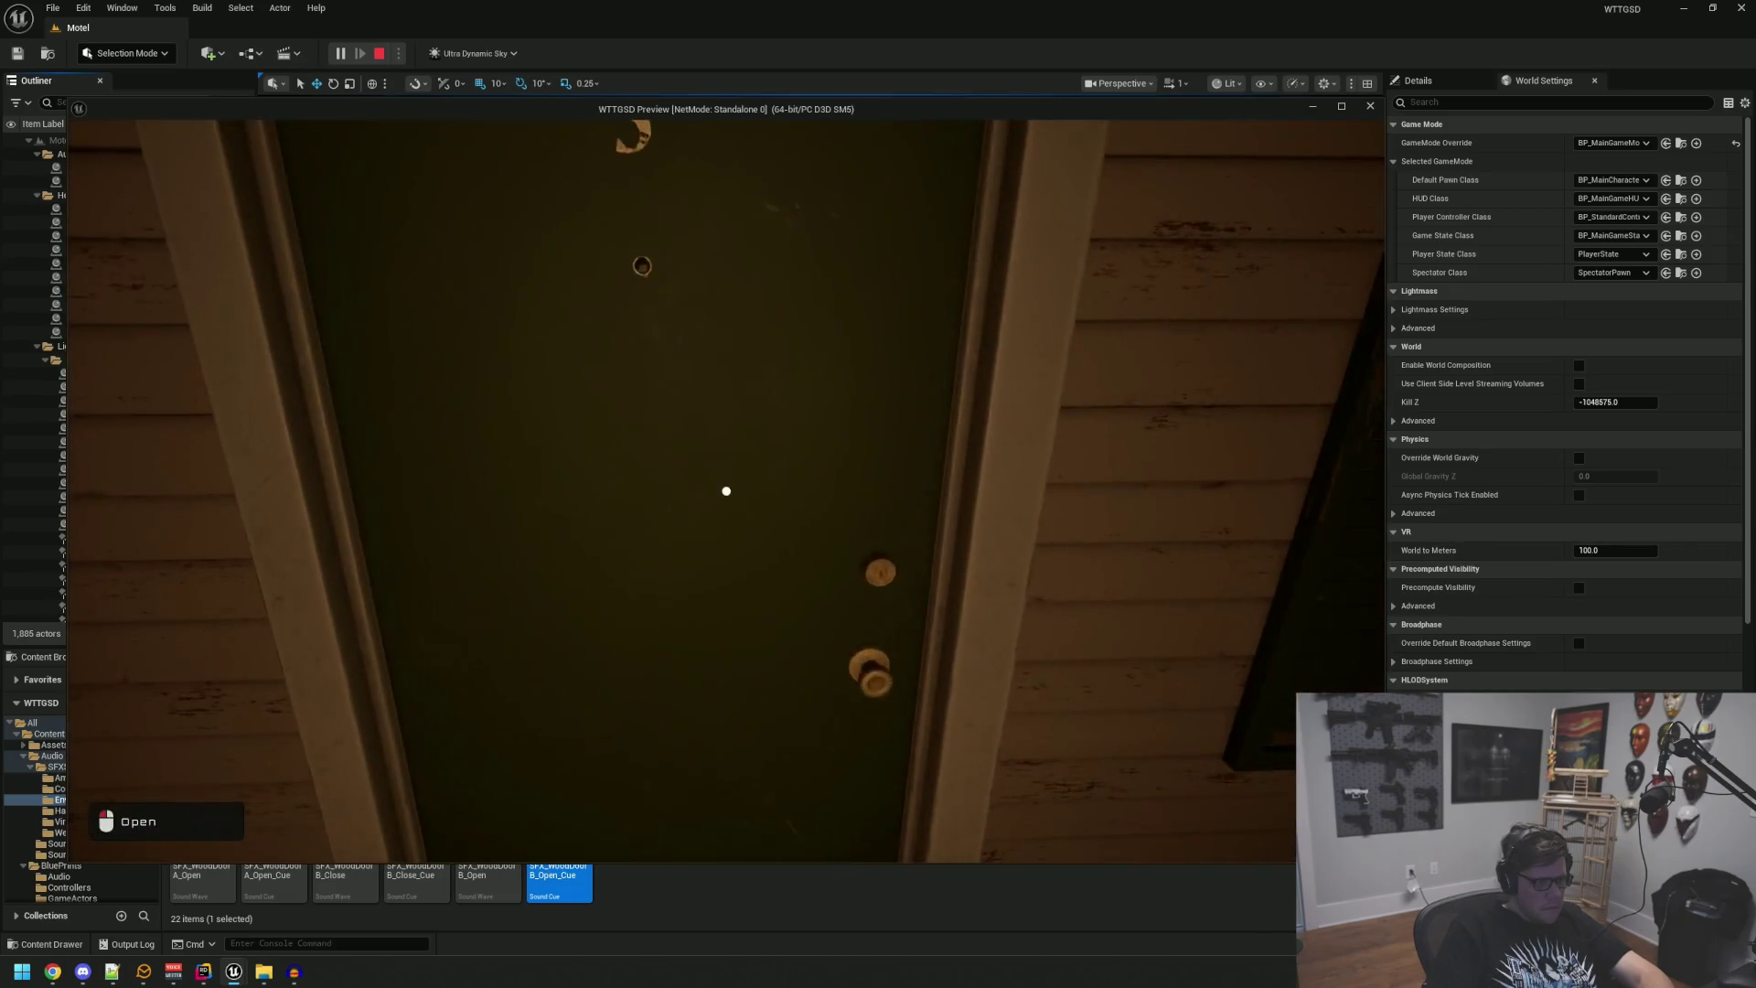
click(727, 491)
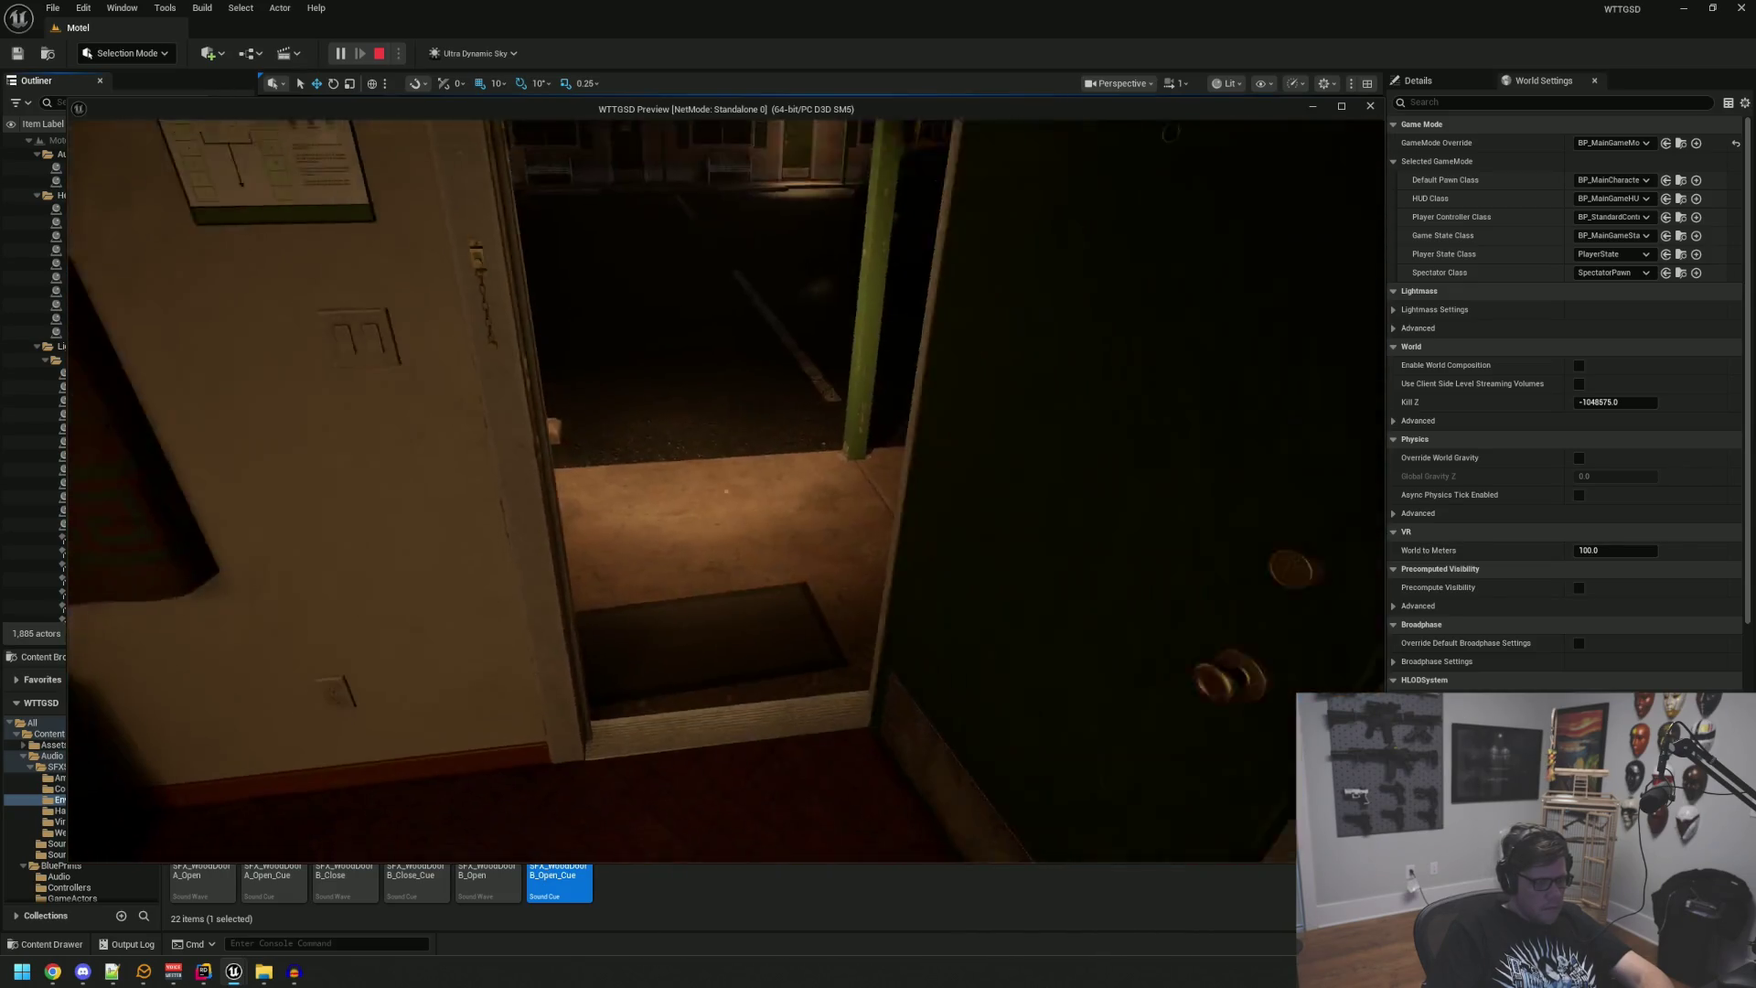
click(726, 491)
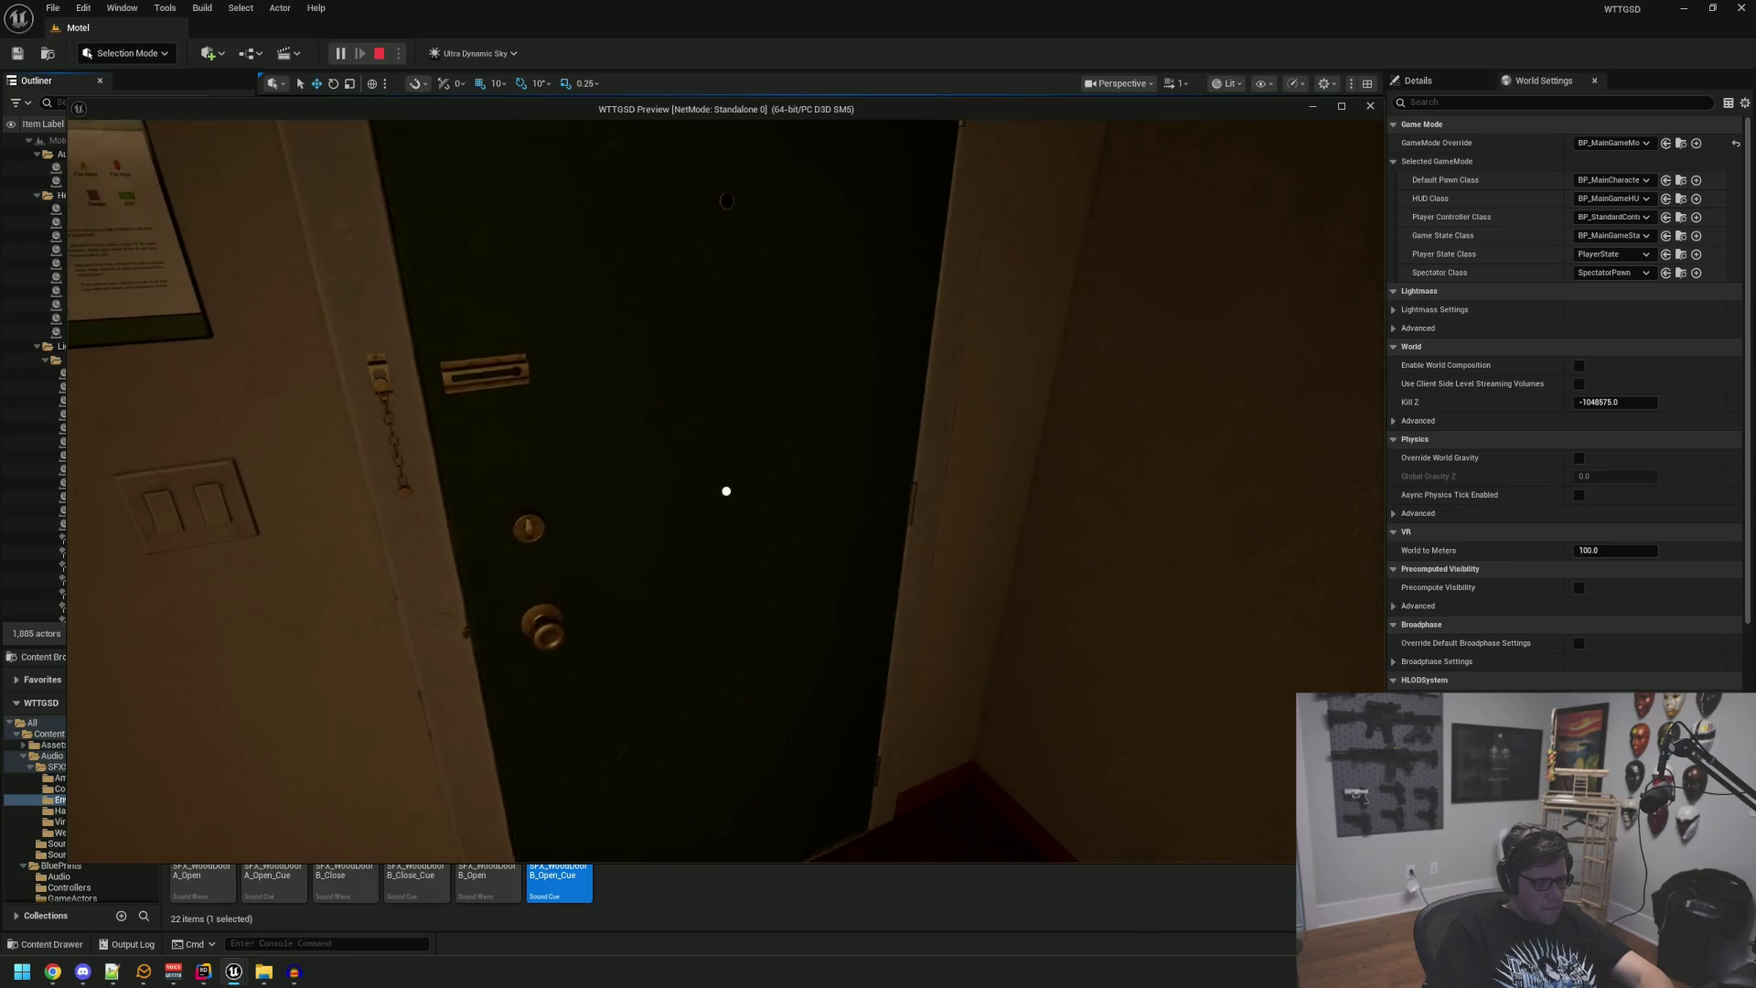
click(726, 491)
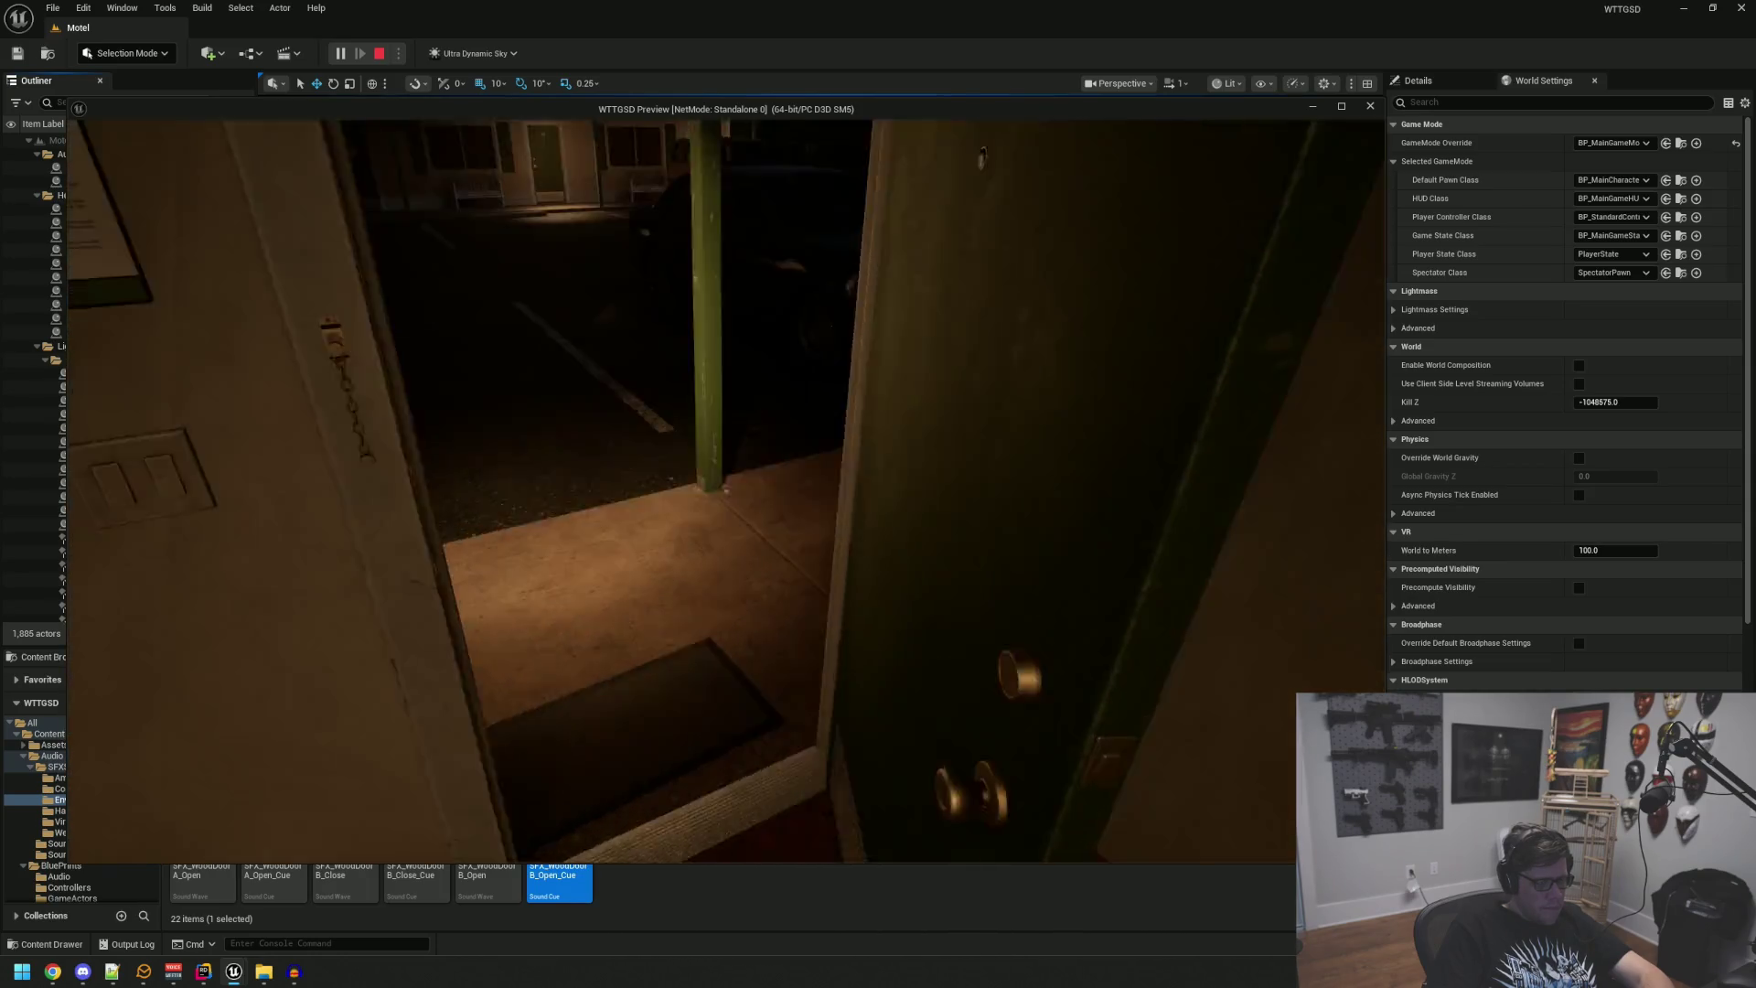
click(726, 491)
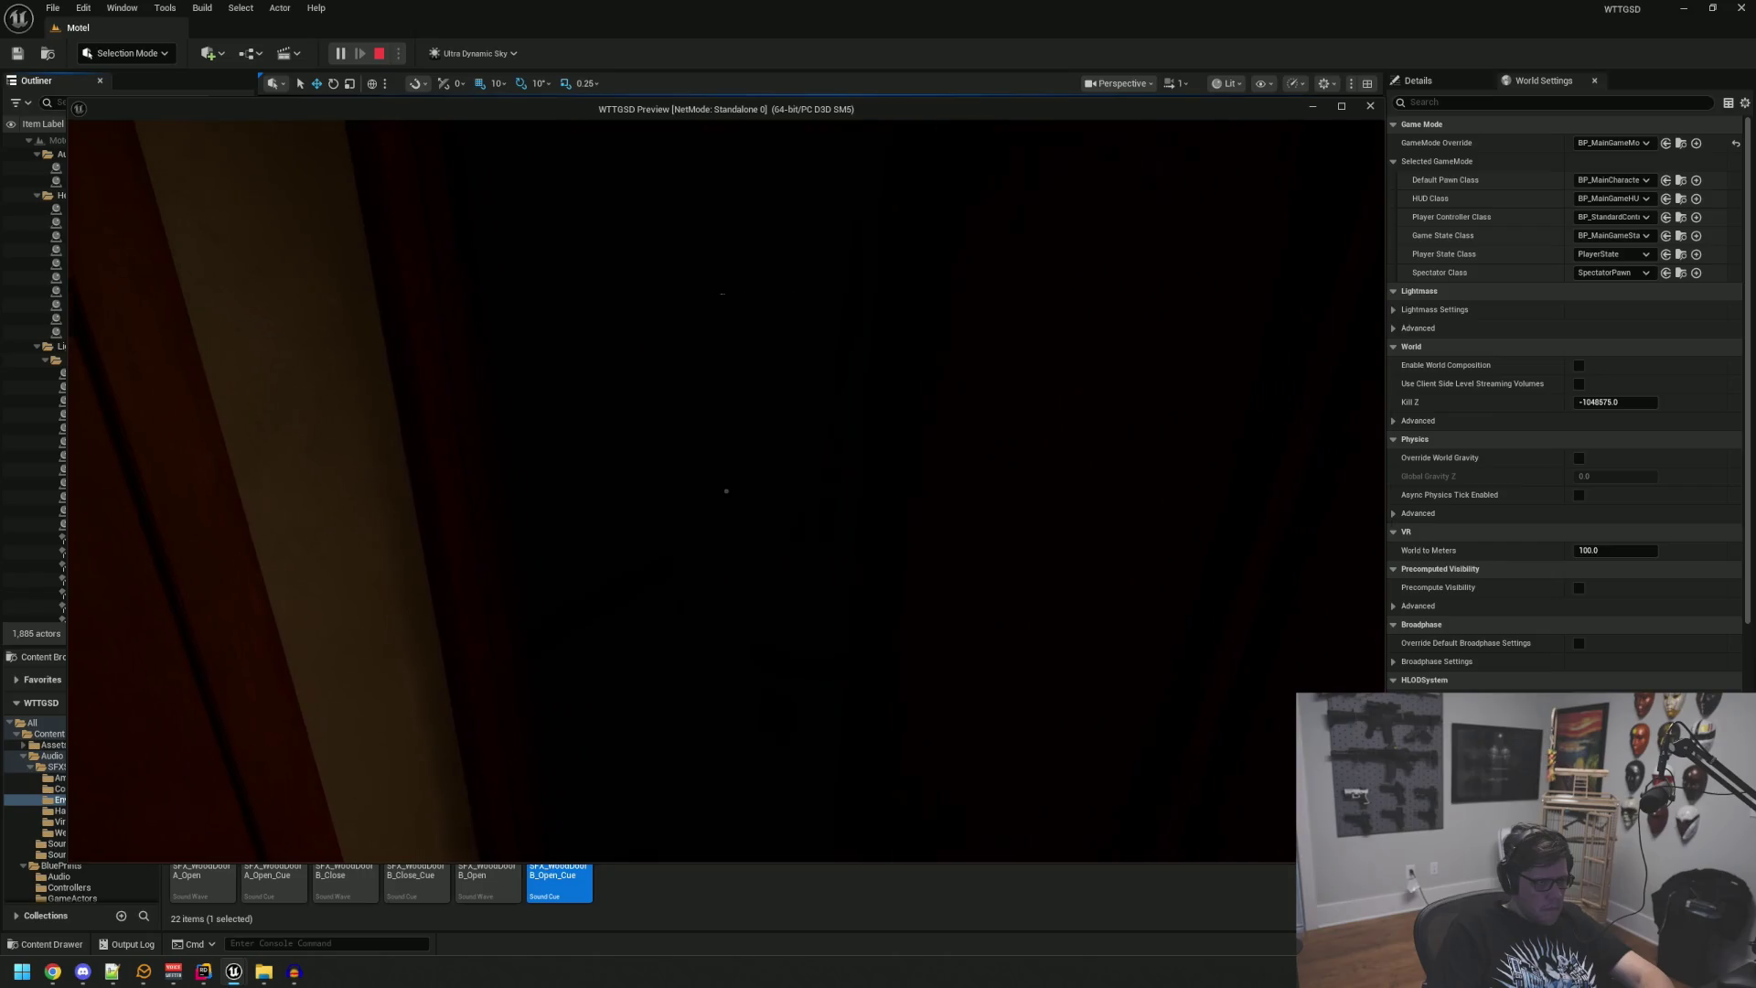
click(726, 491)
key(s)
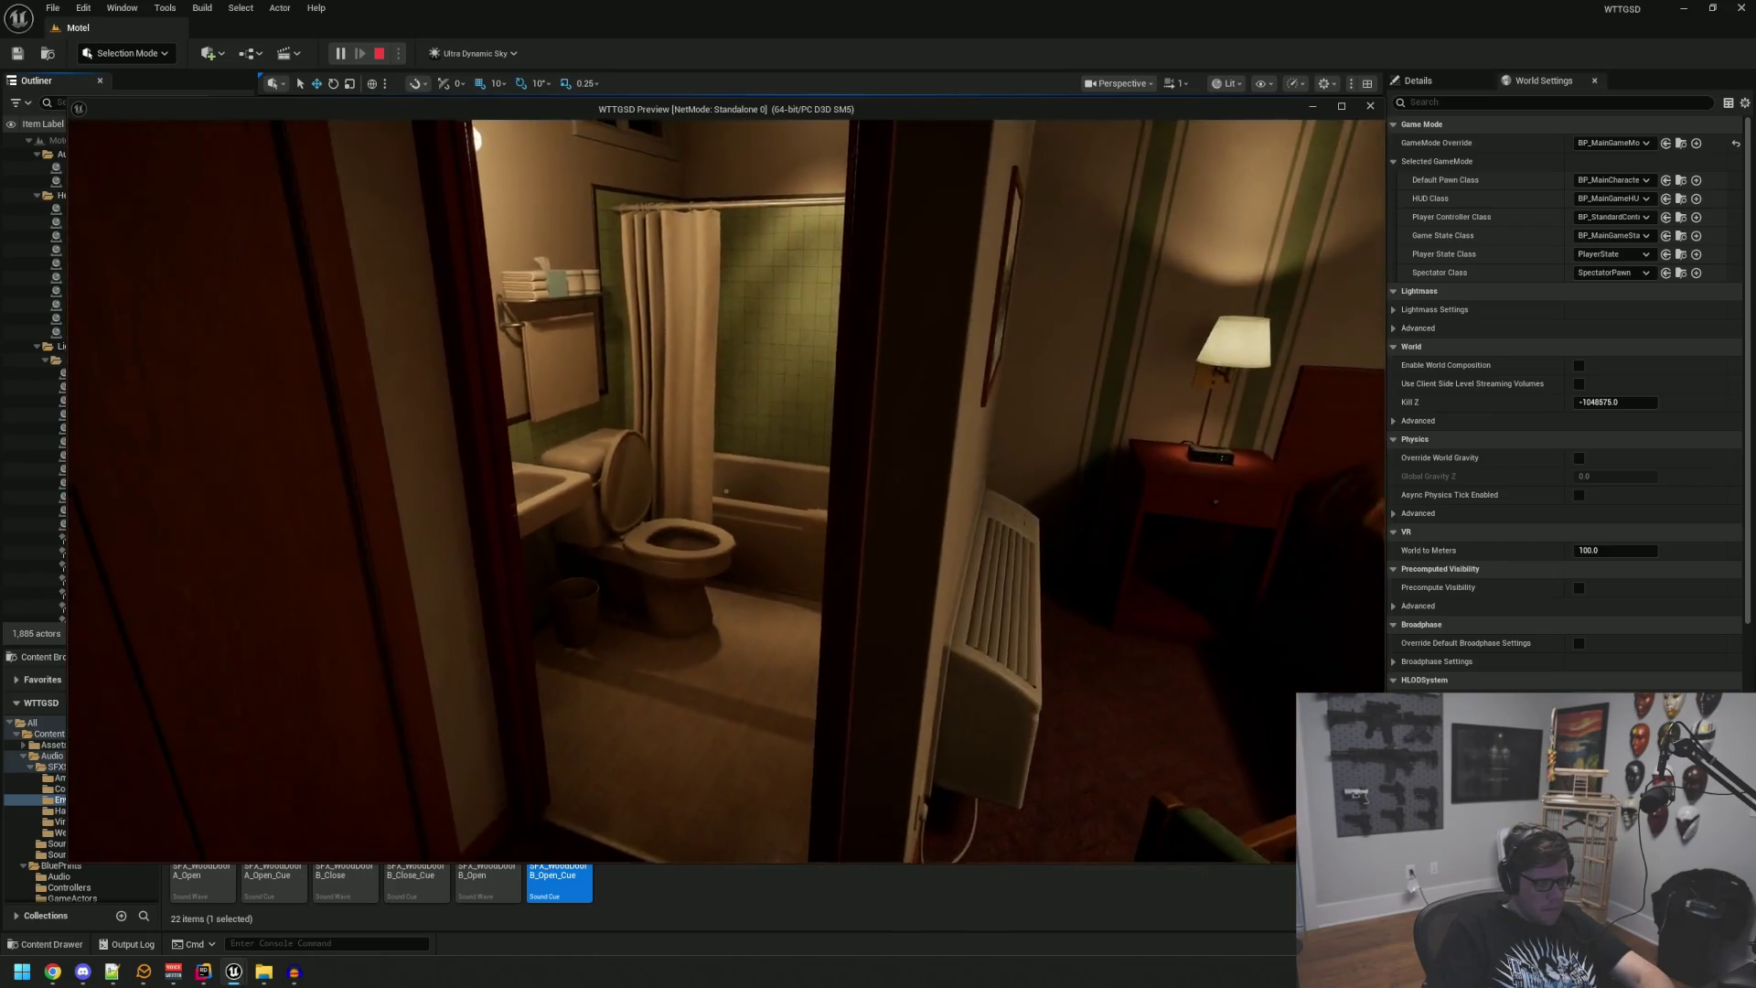
key(w)
click(726, 491)
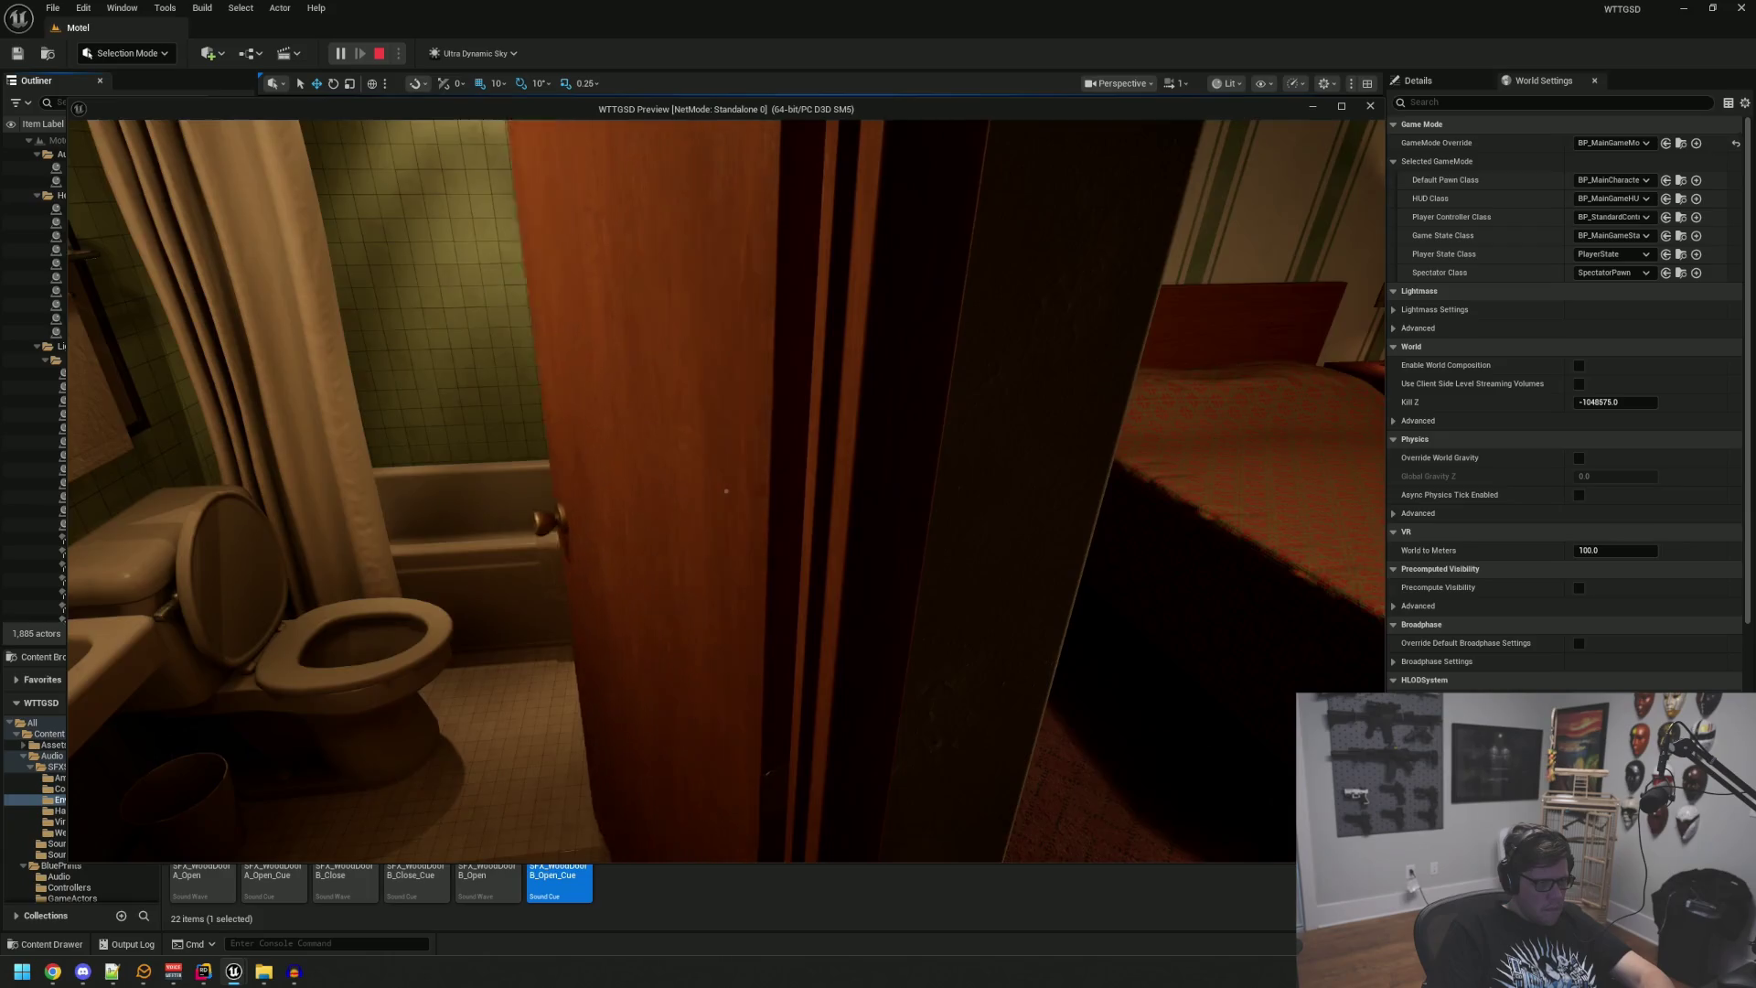
click(726, 492)
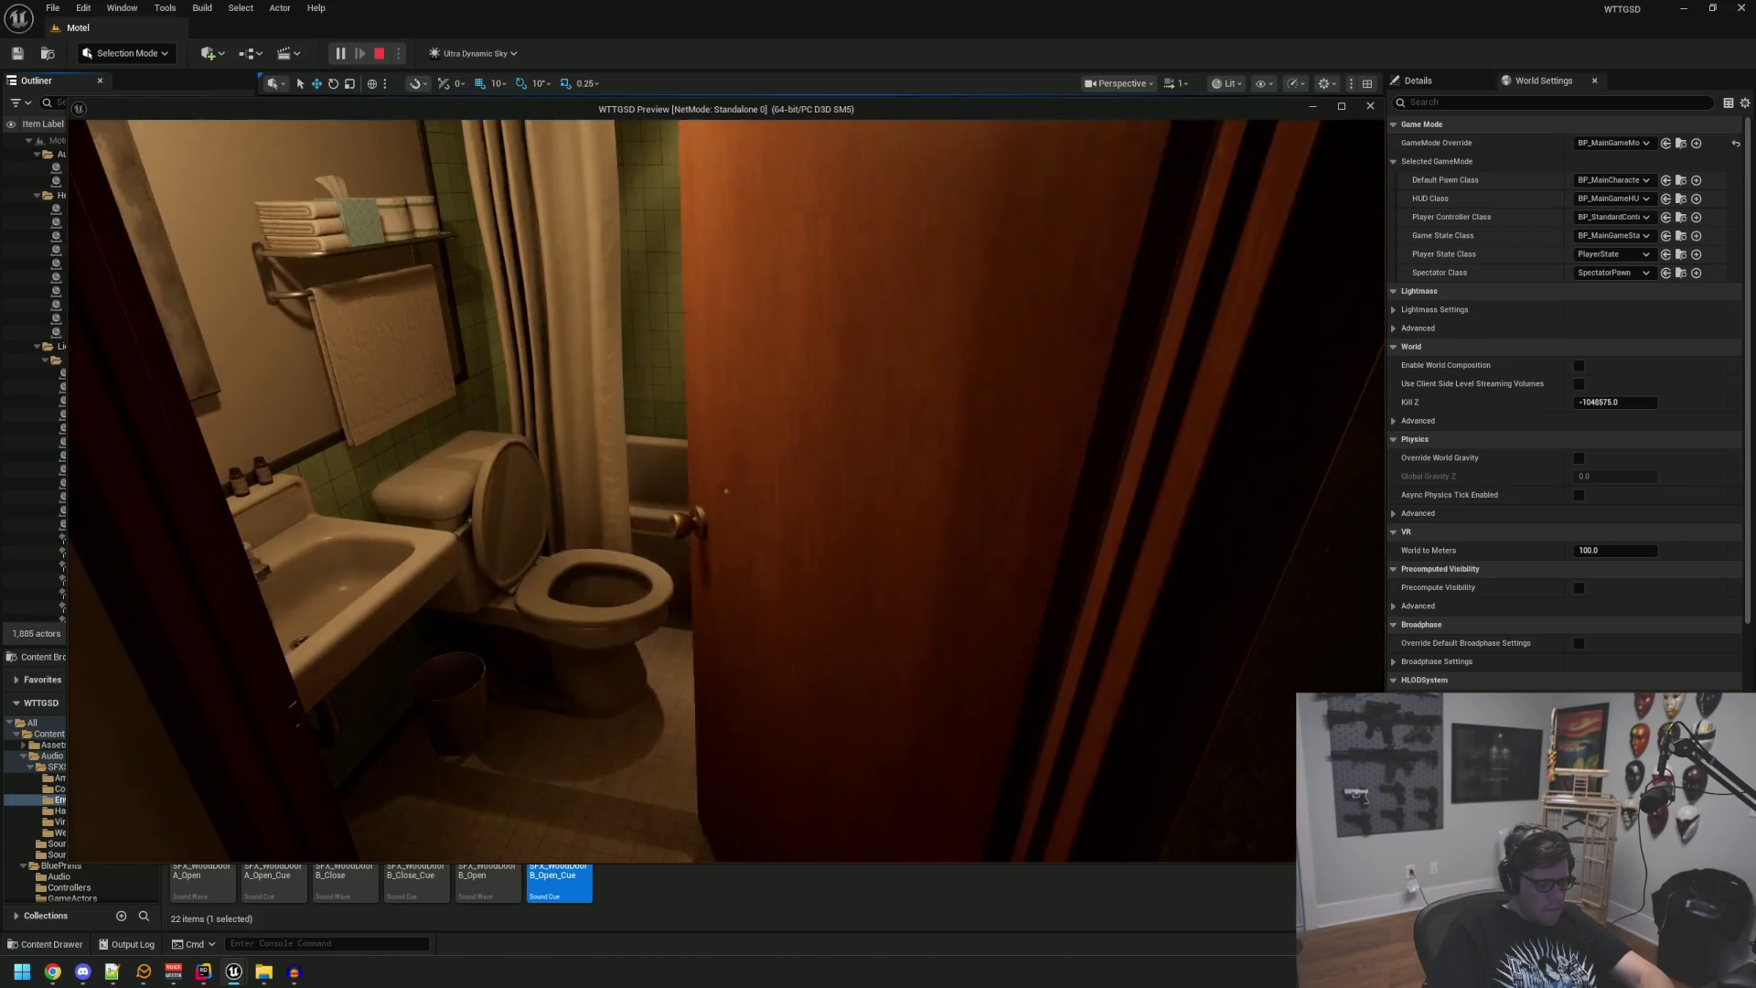
key(w)
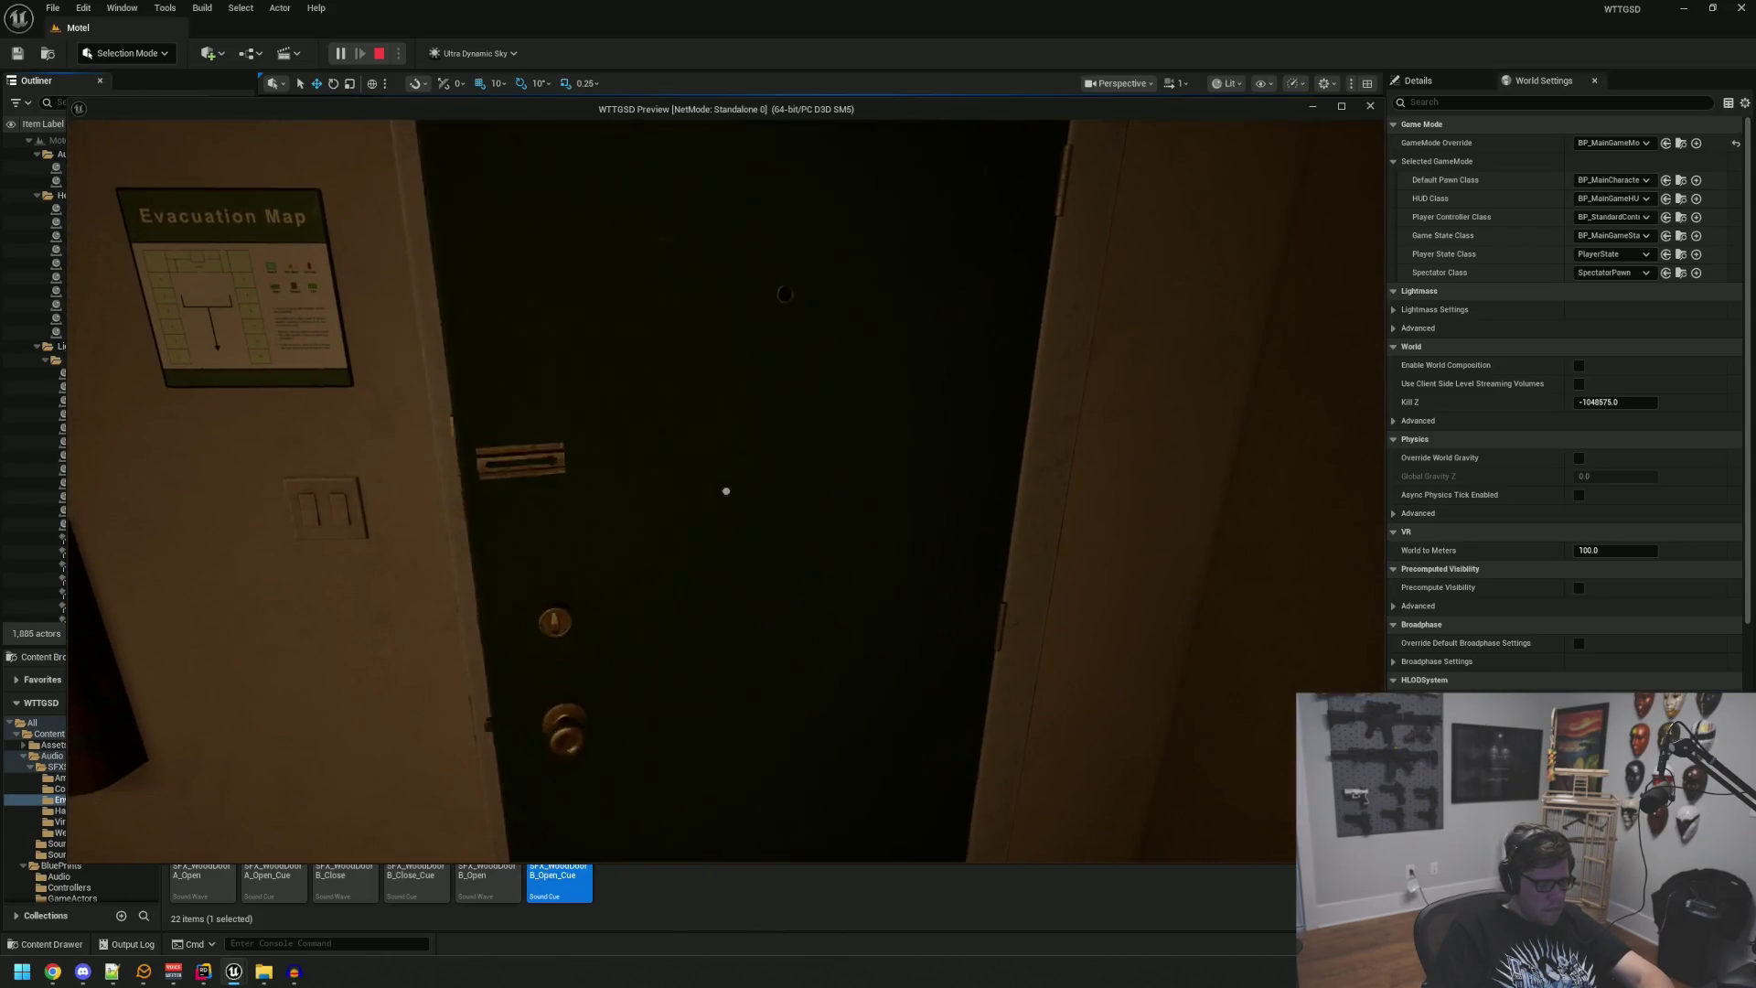
click(726, 492)
key(w)
key(Escape)
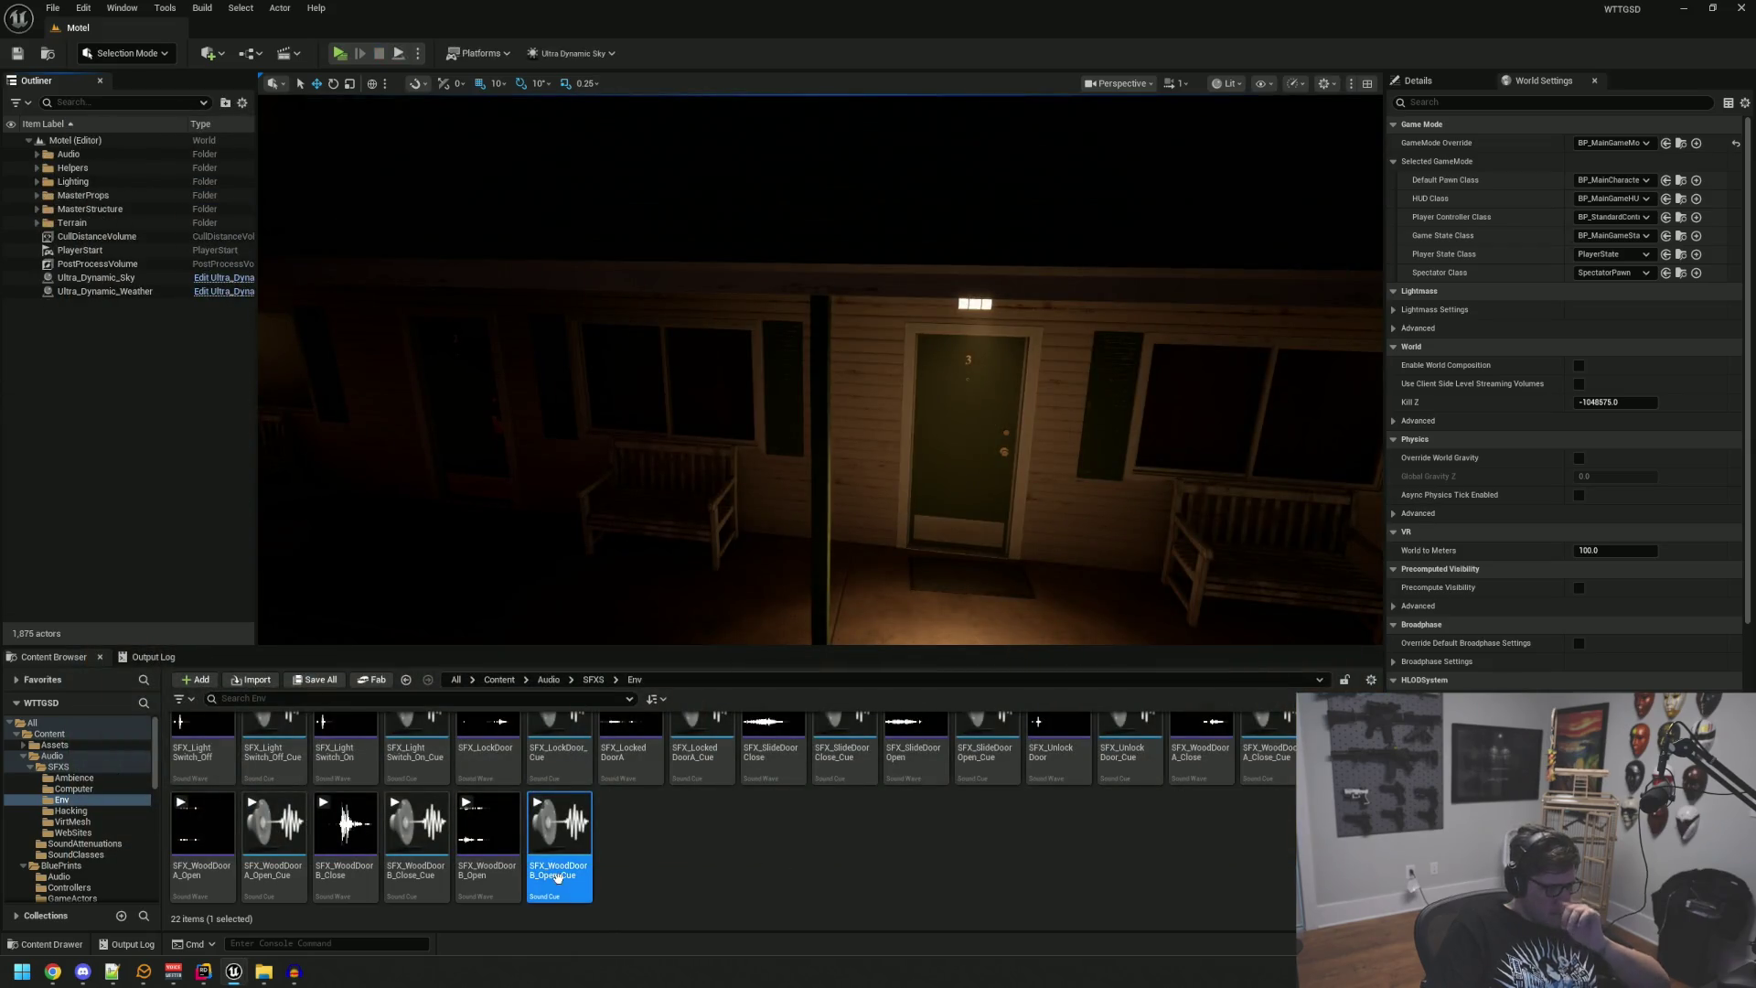
double_click(561, 824)
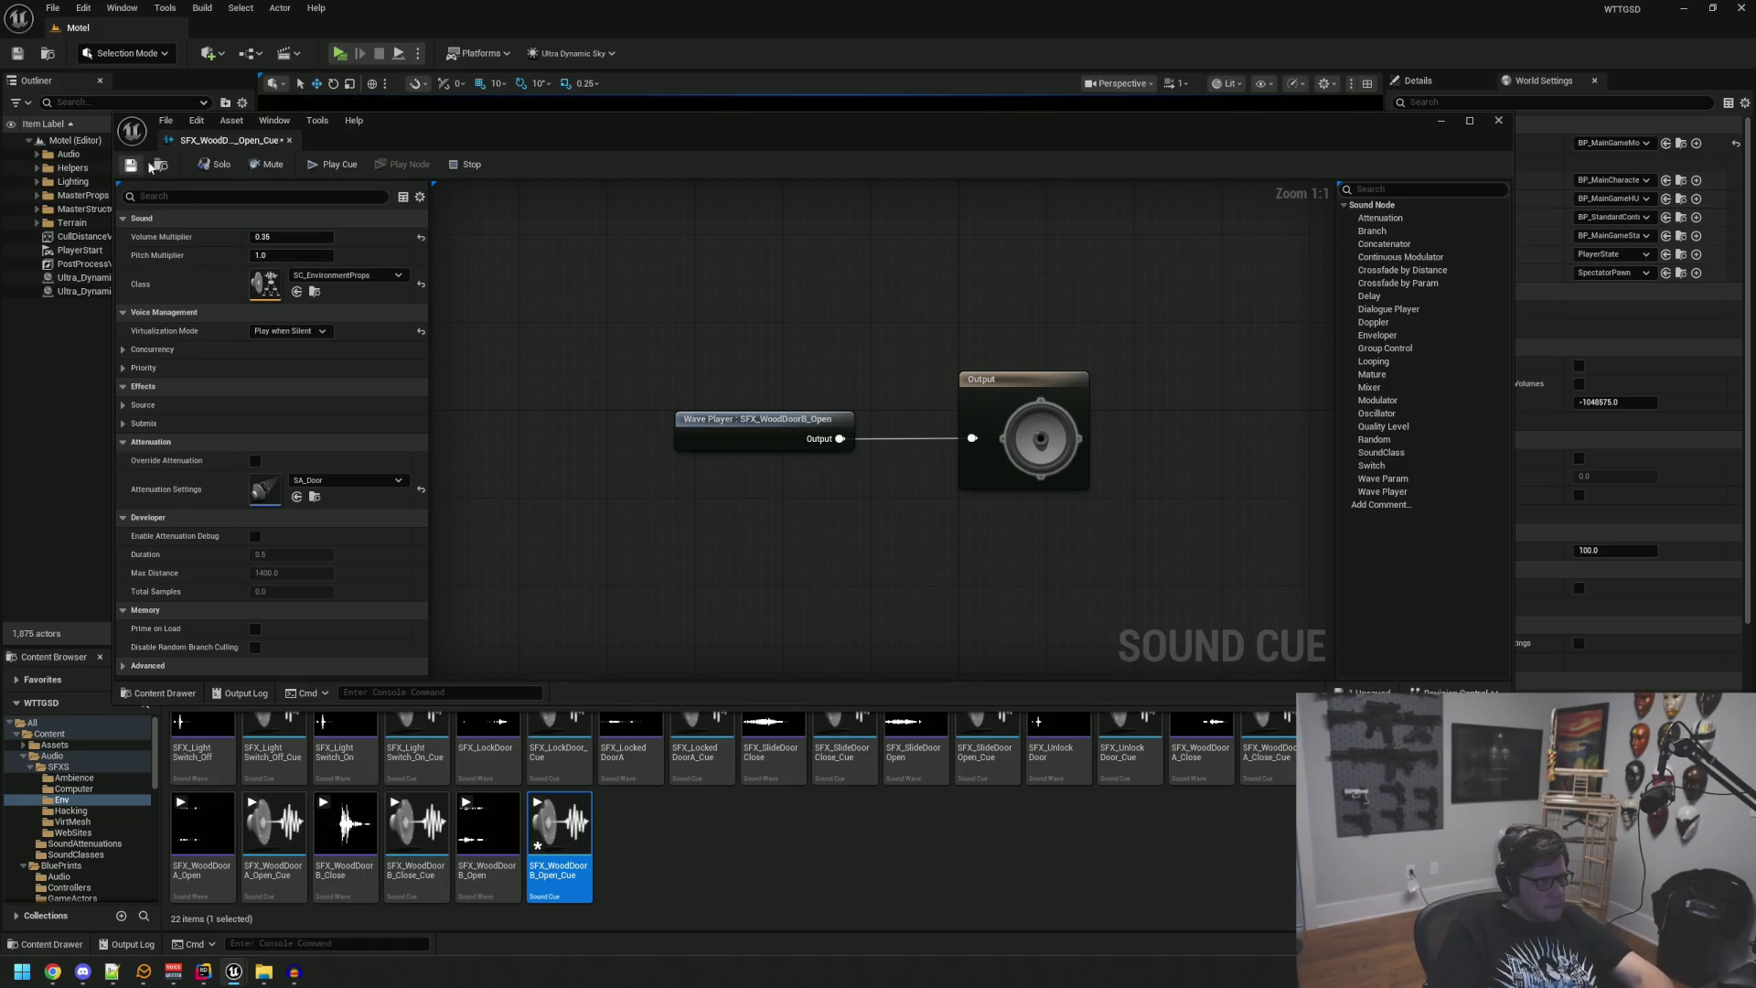
Step: Save and close the door cue, then playtest the motel room door and the locked neighbouring door
key(ctrl+s)
key(ctrl+w)
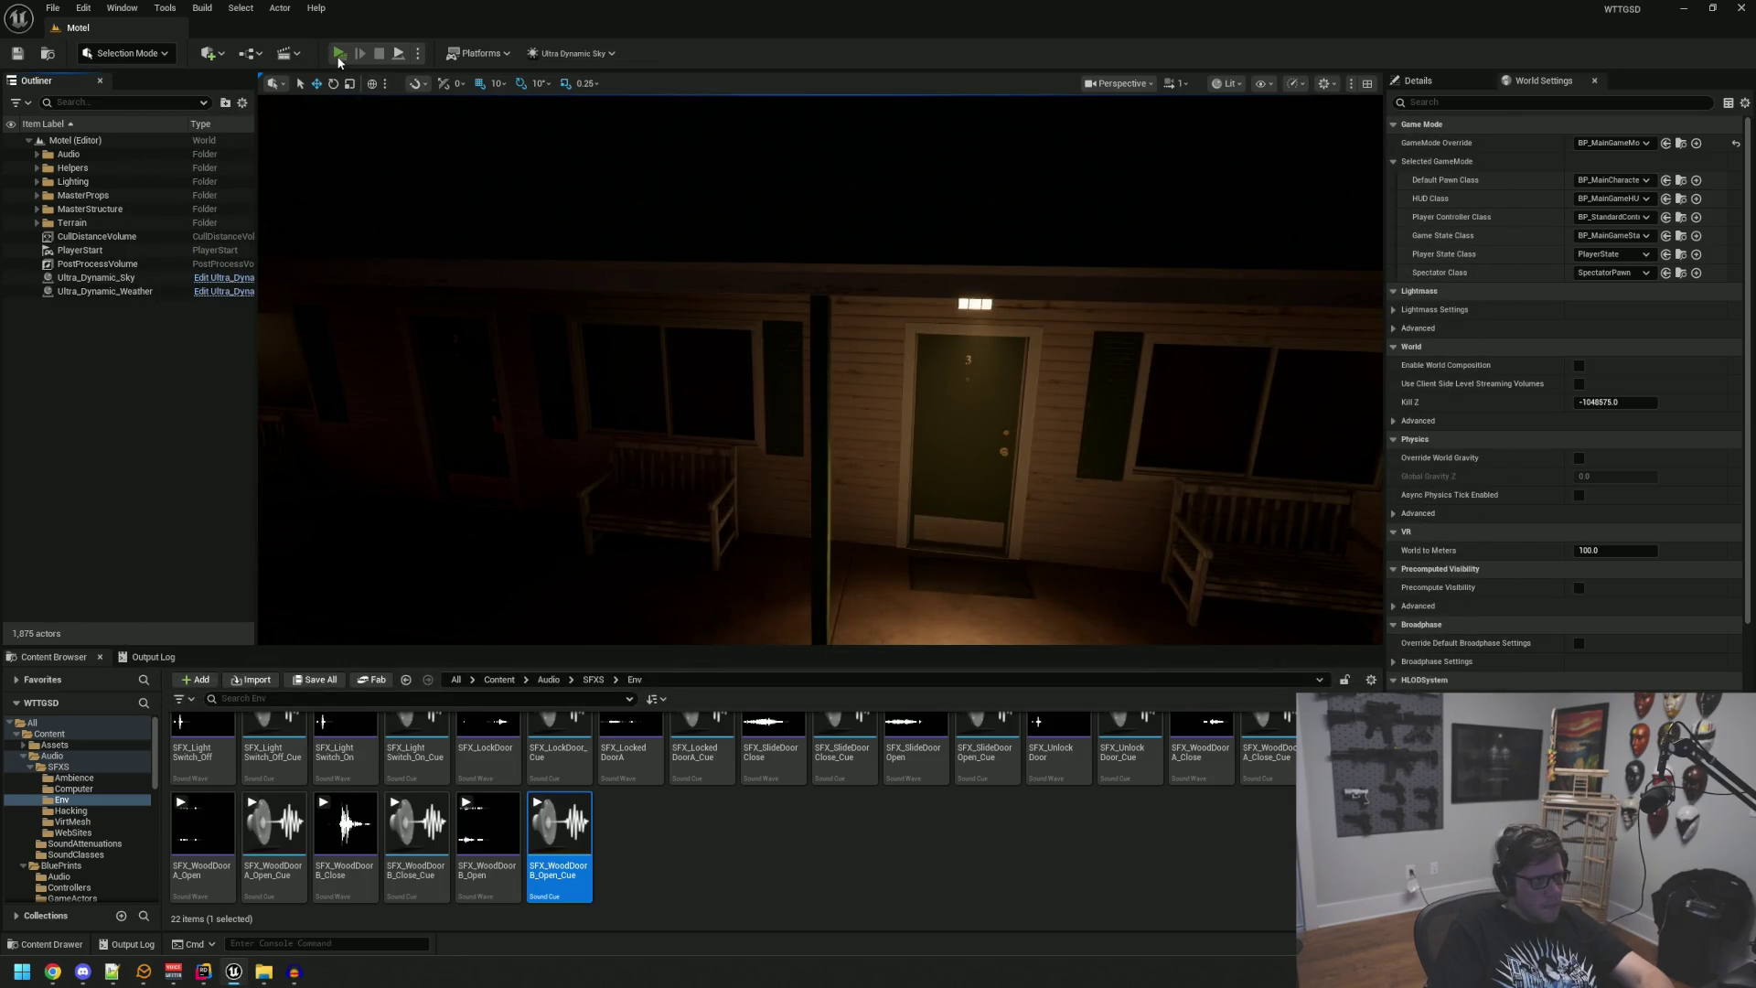
click(340, 53)
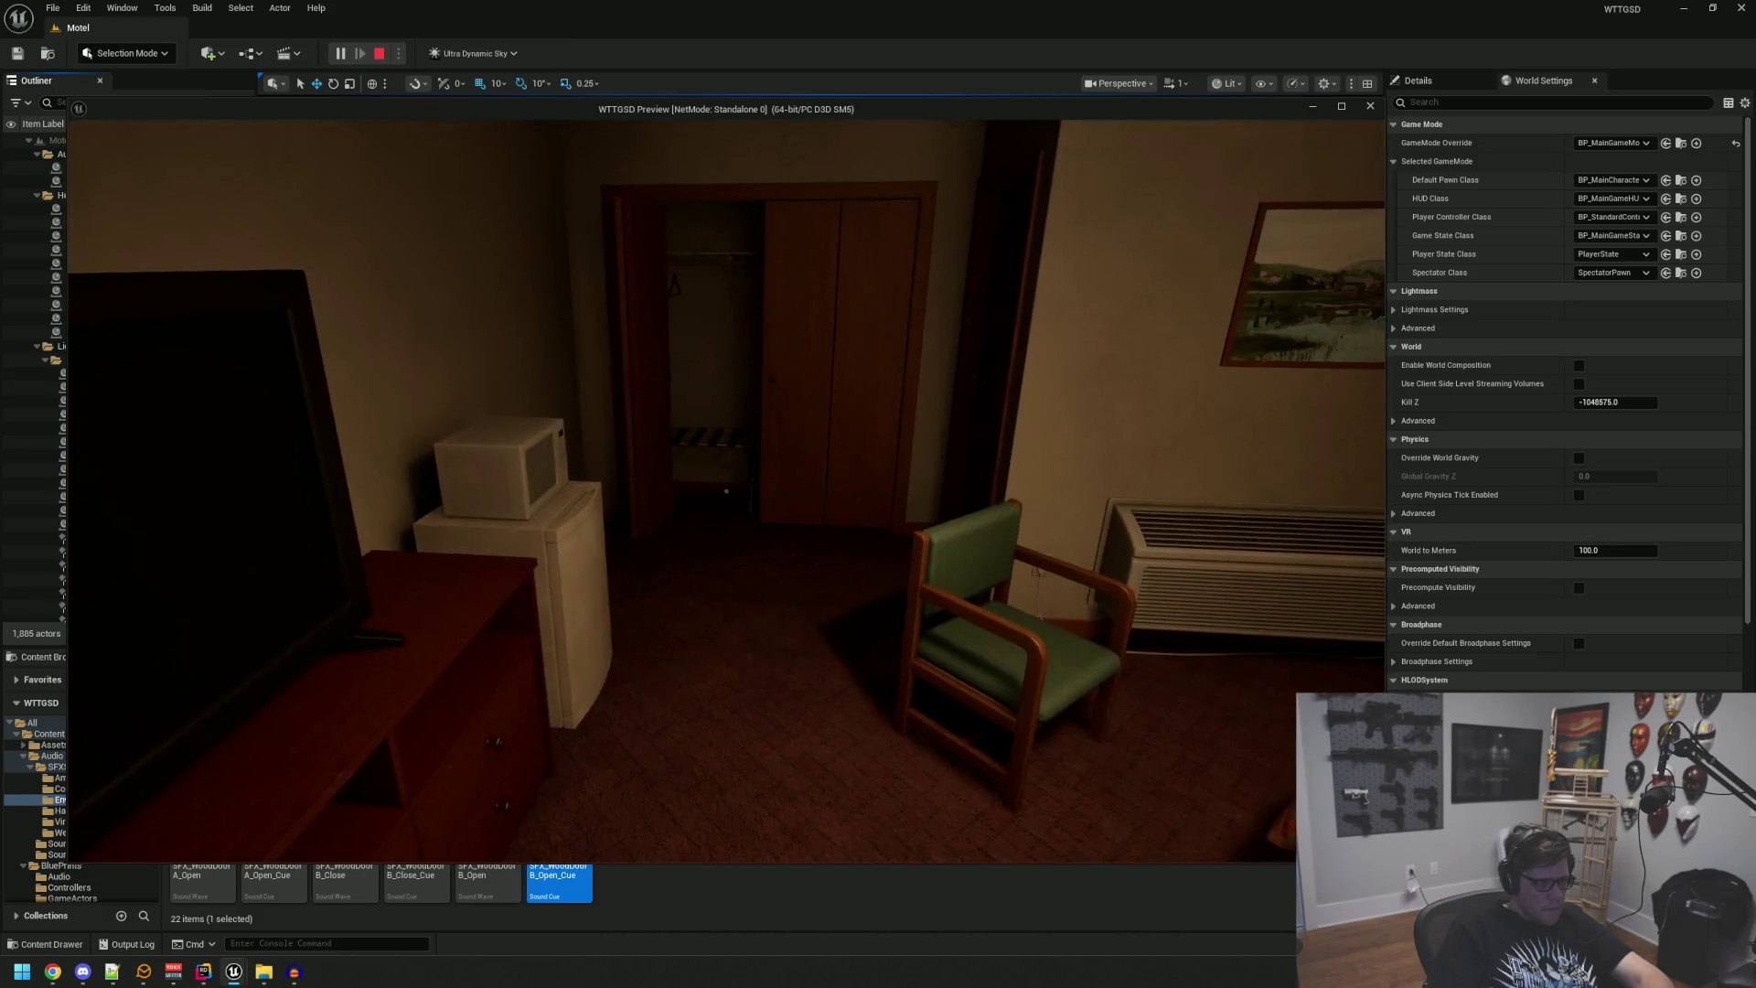
key(e)
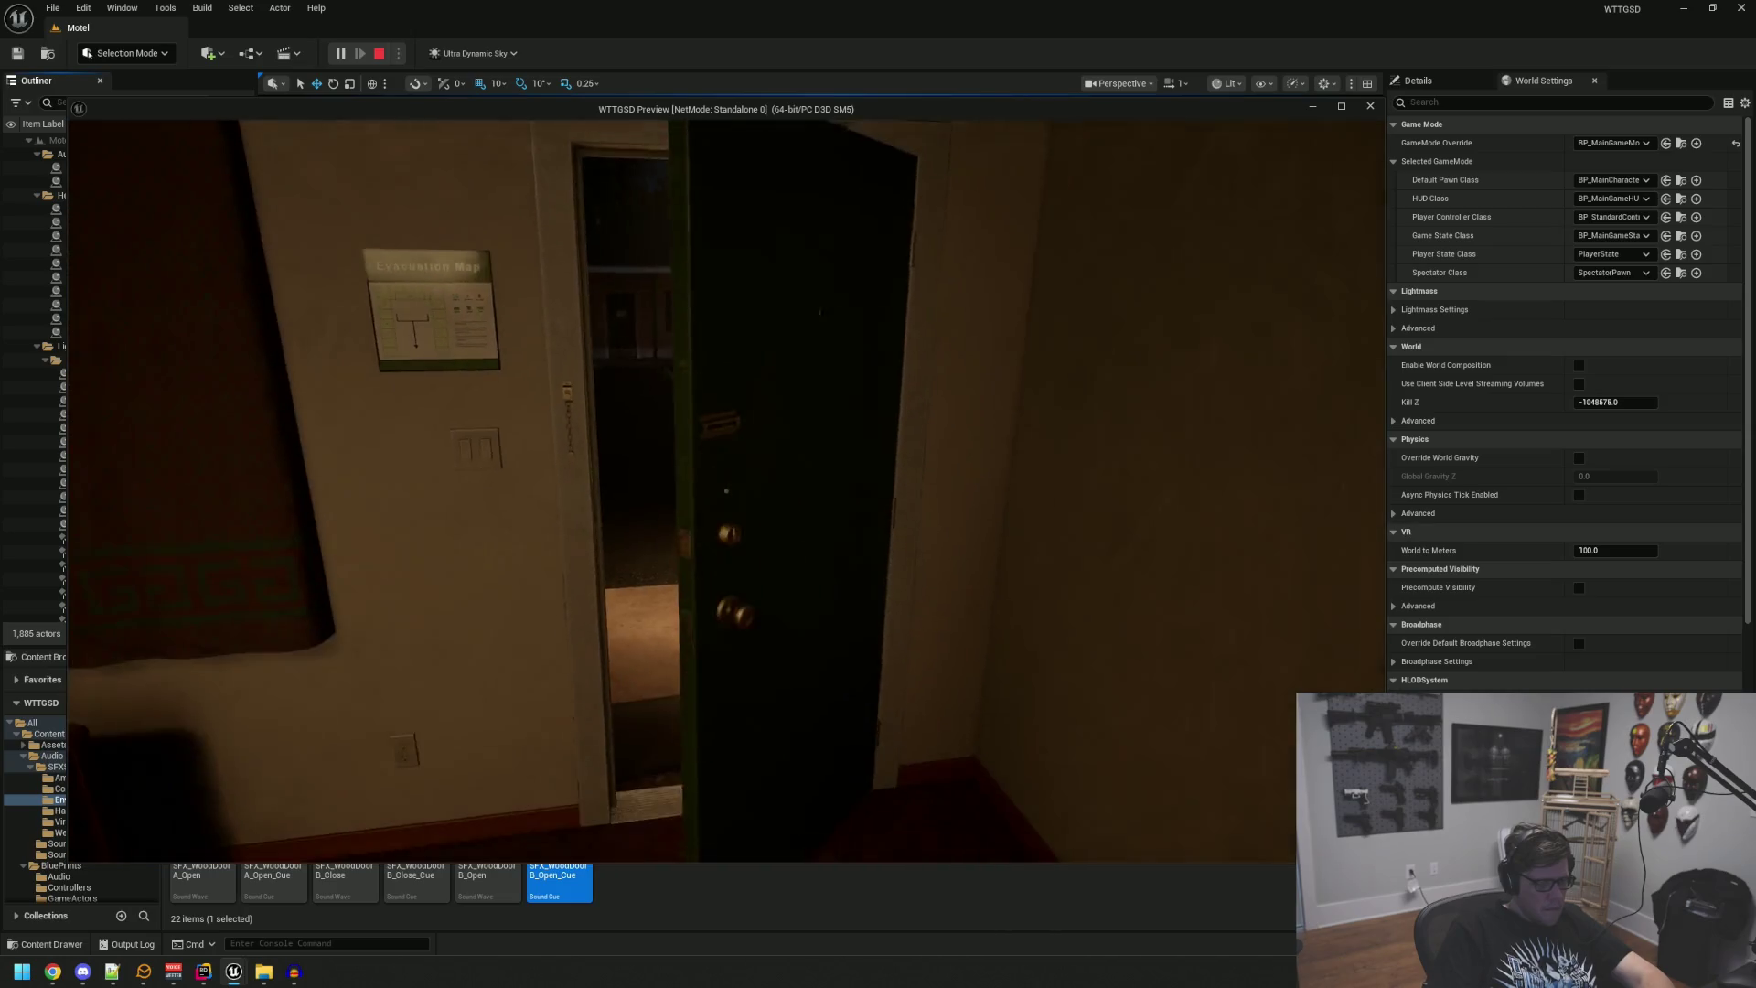
click(727, 492)
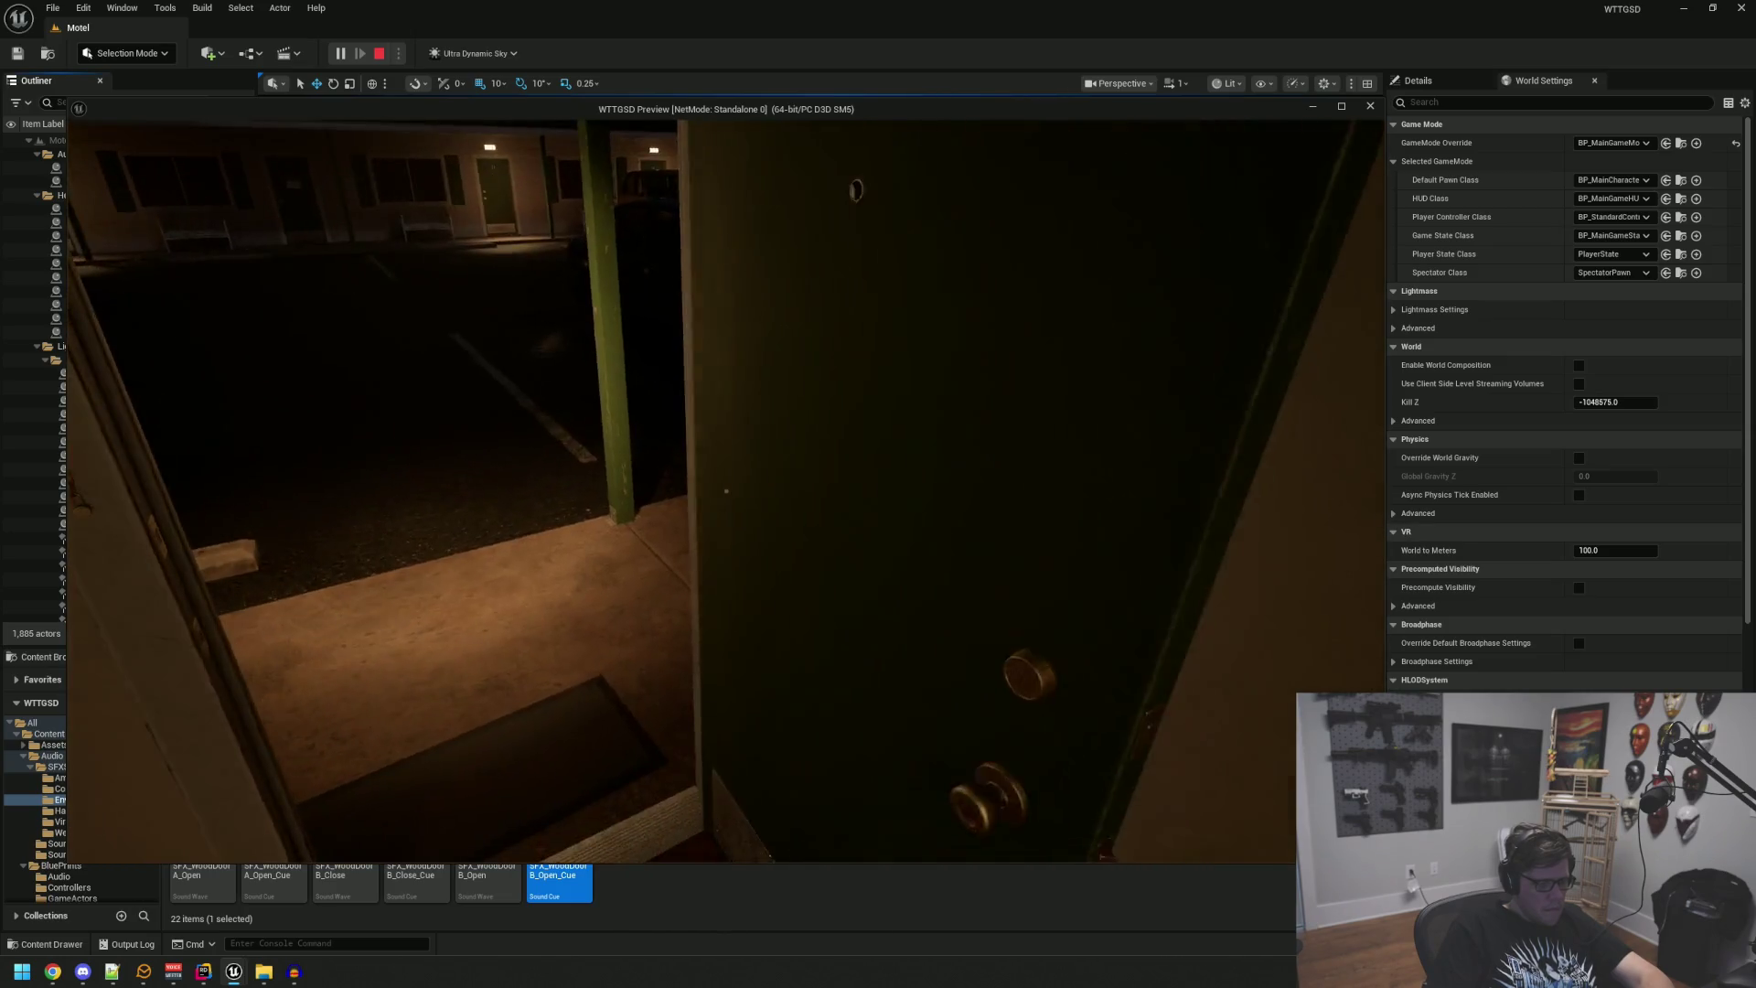
click(726, 491)
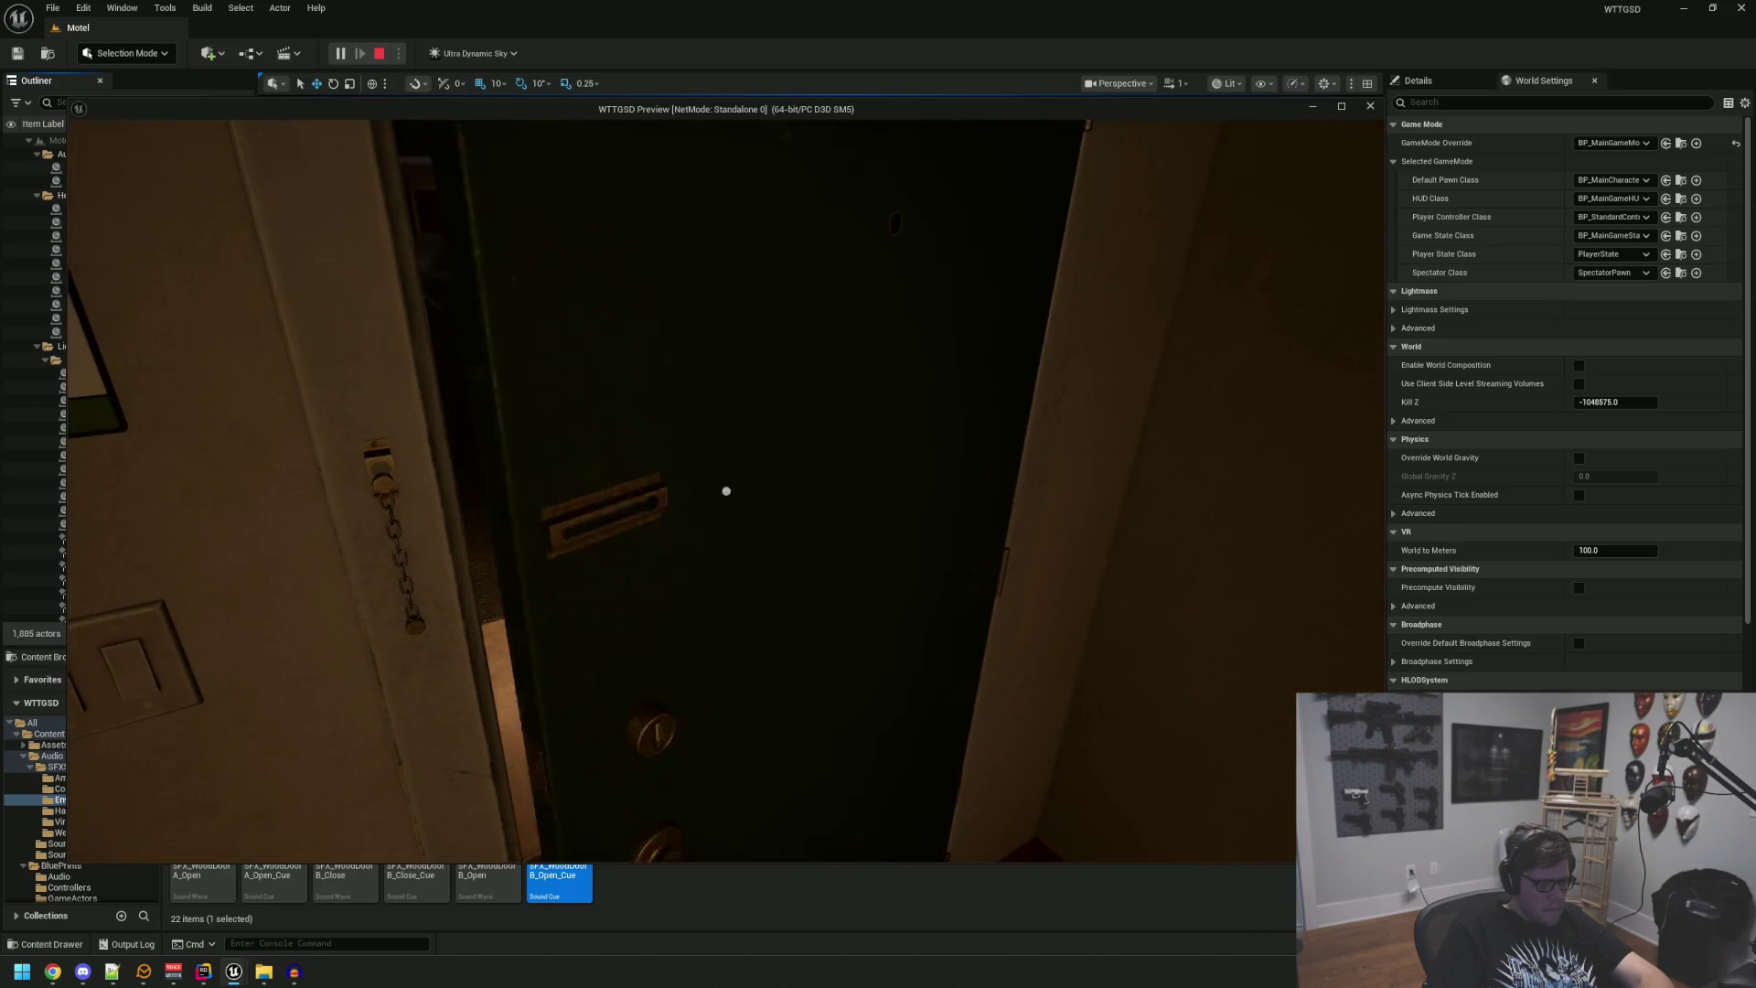
click(727, 491)
key(w)
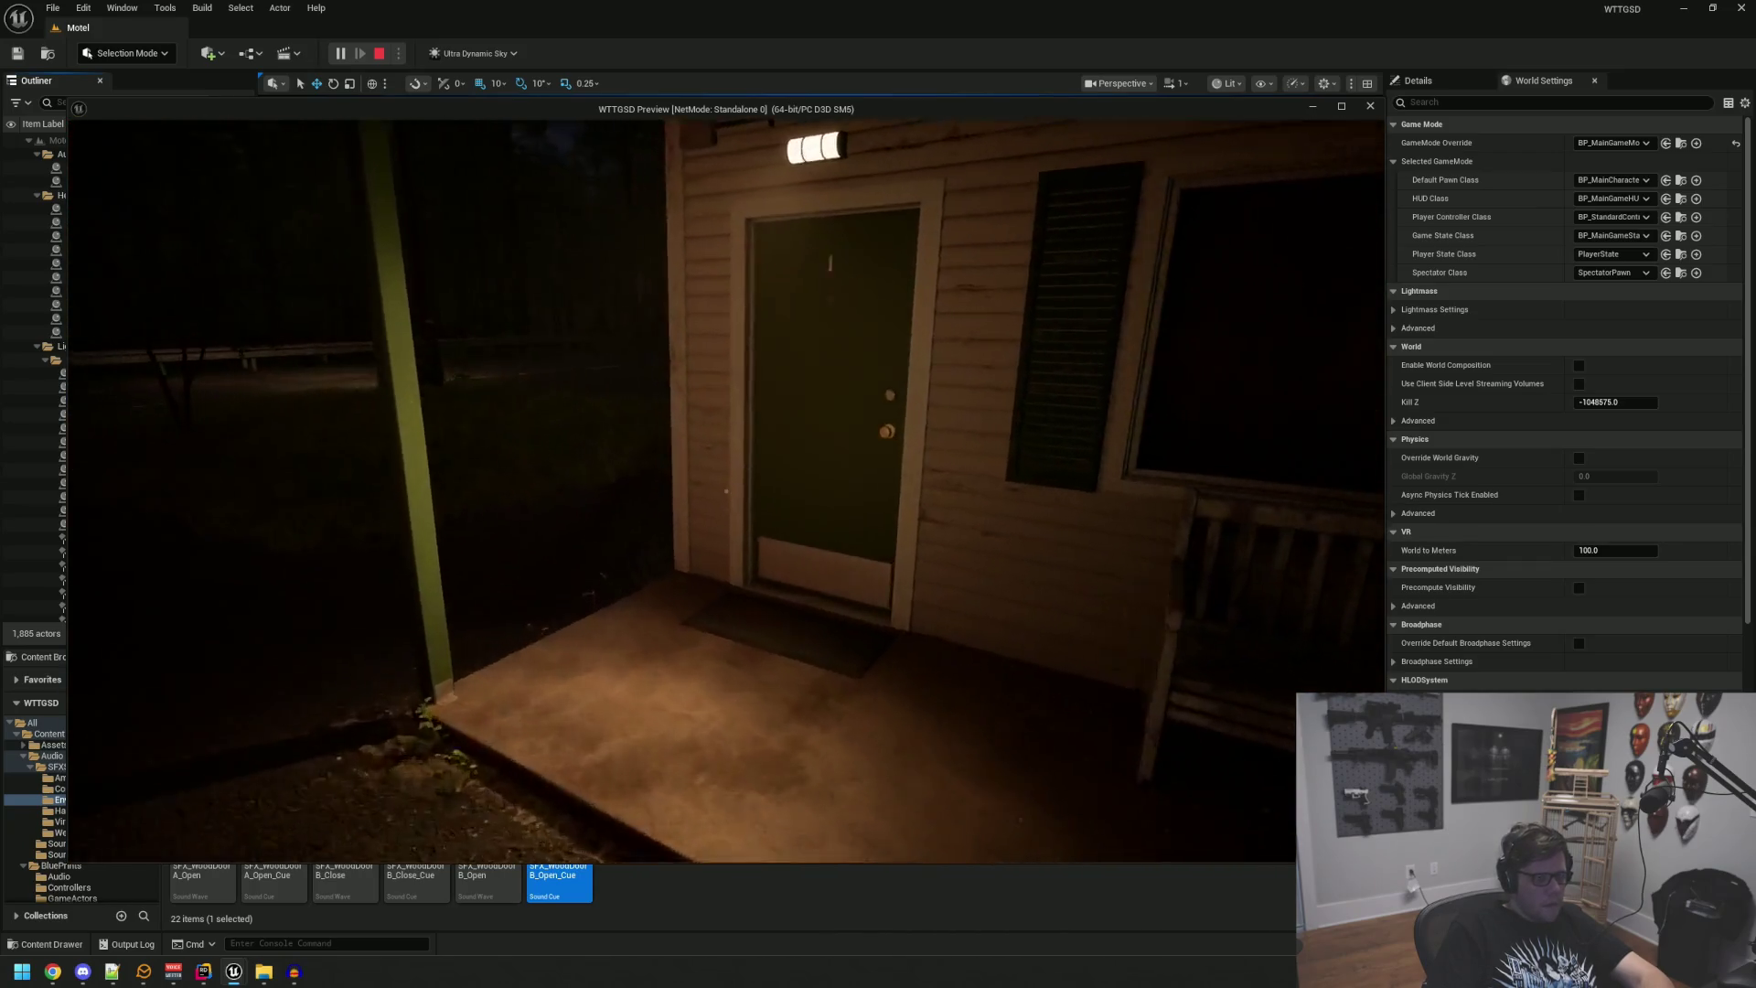
key(w)
click(726, 491)
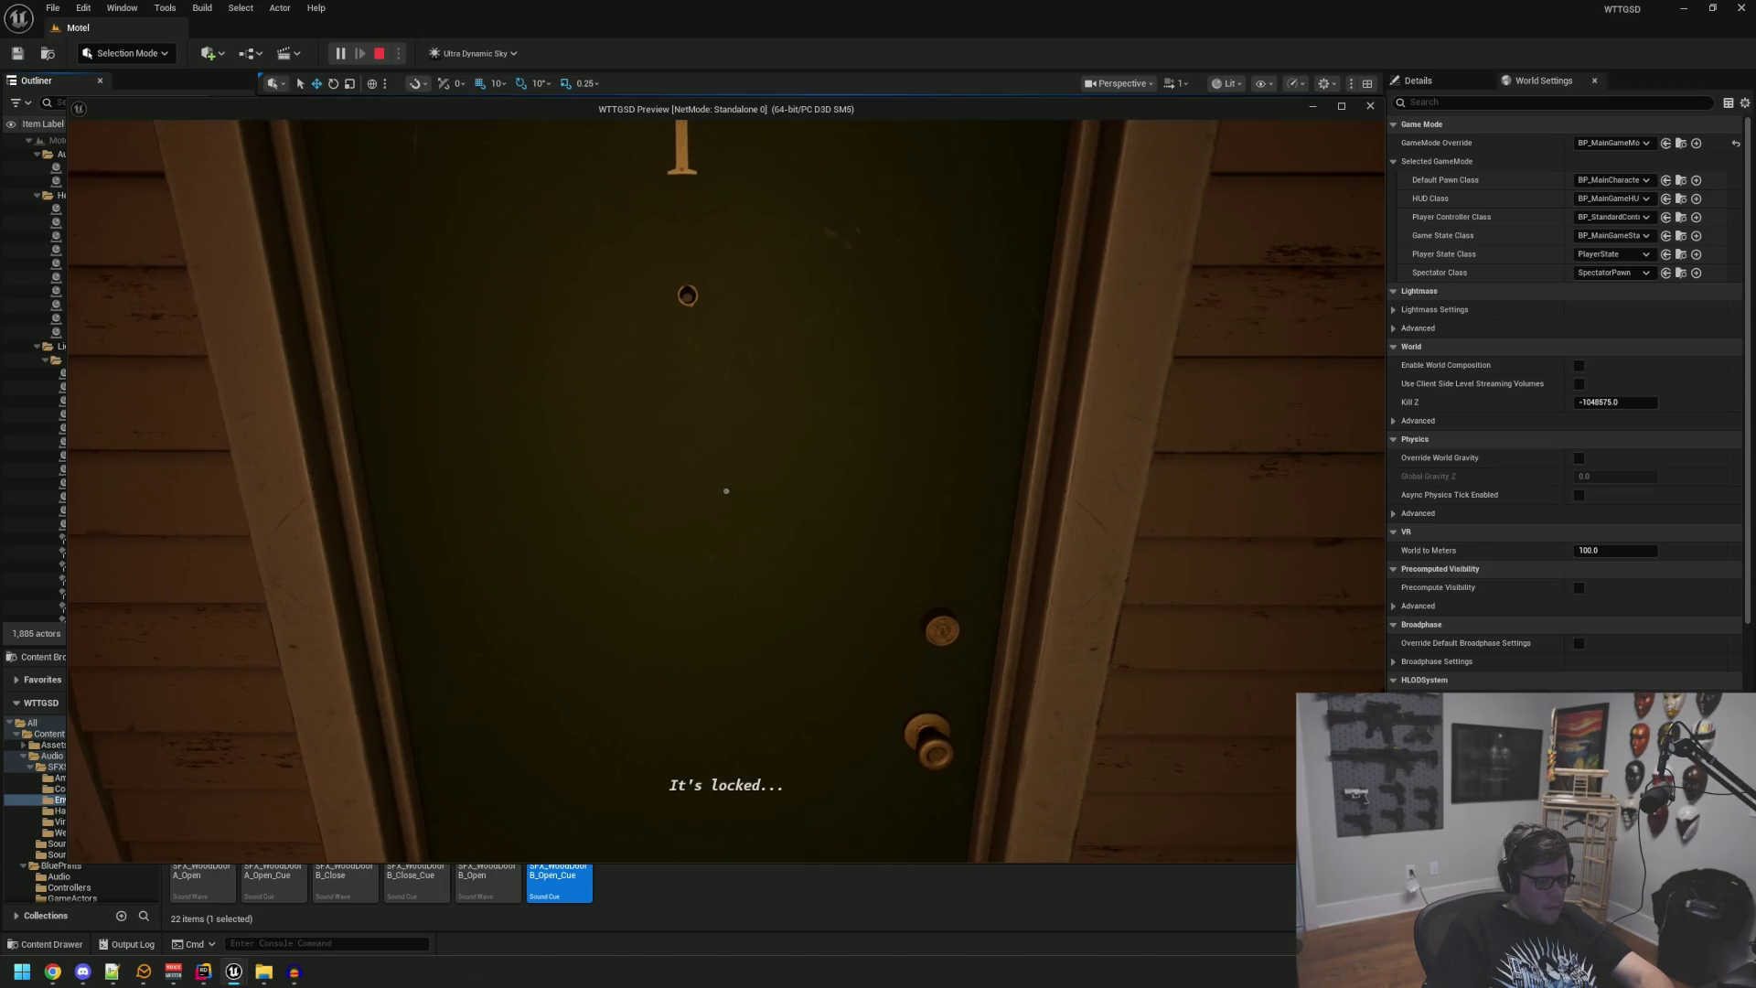
key(Escape)
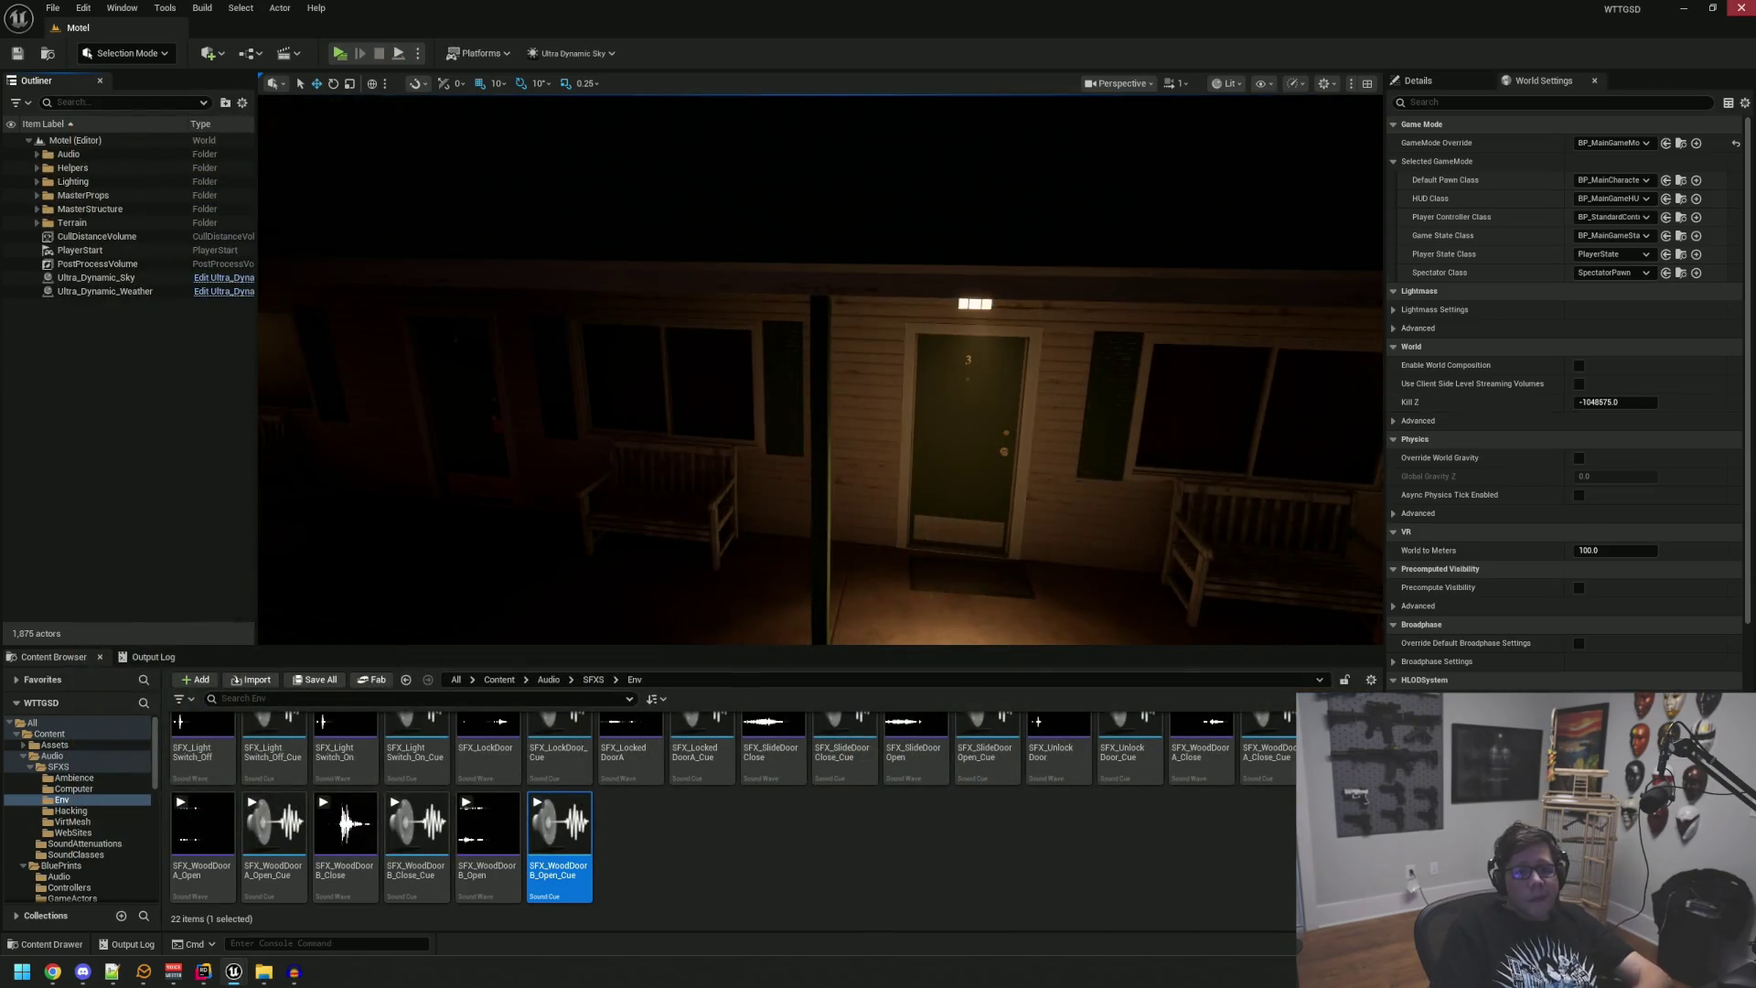
Step: In Audacity, replace the SFX_Door_Open track with SFX_Door_IsLocked.wav
click(1688, 11)
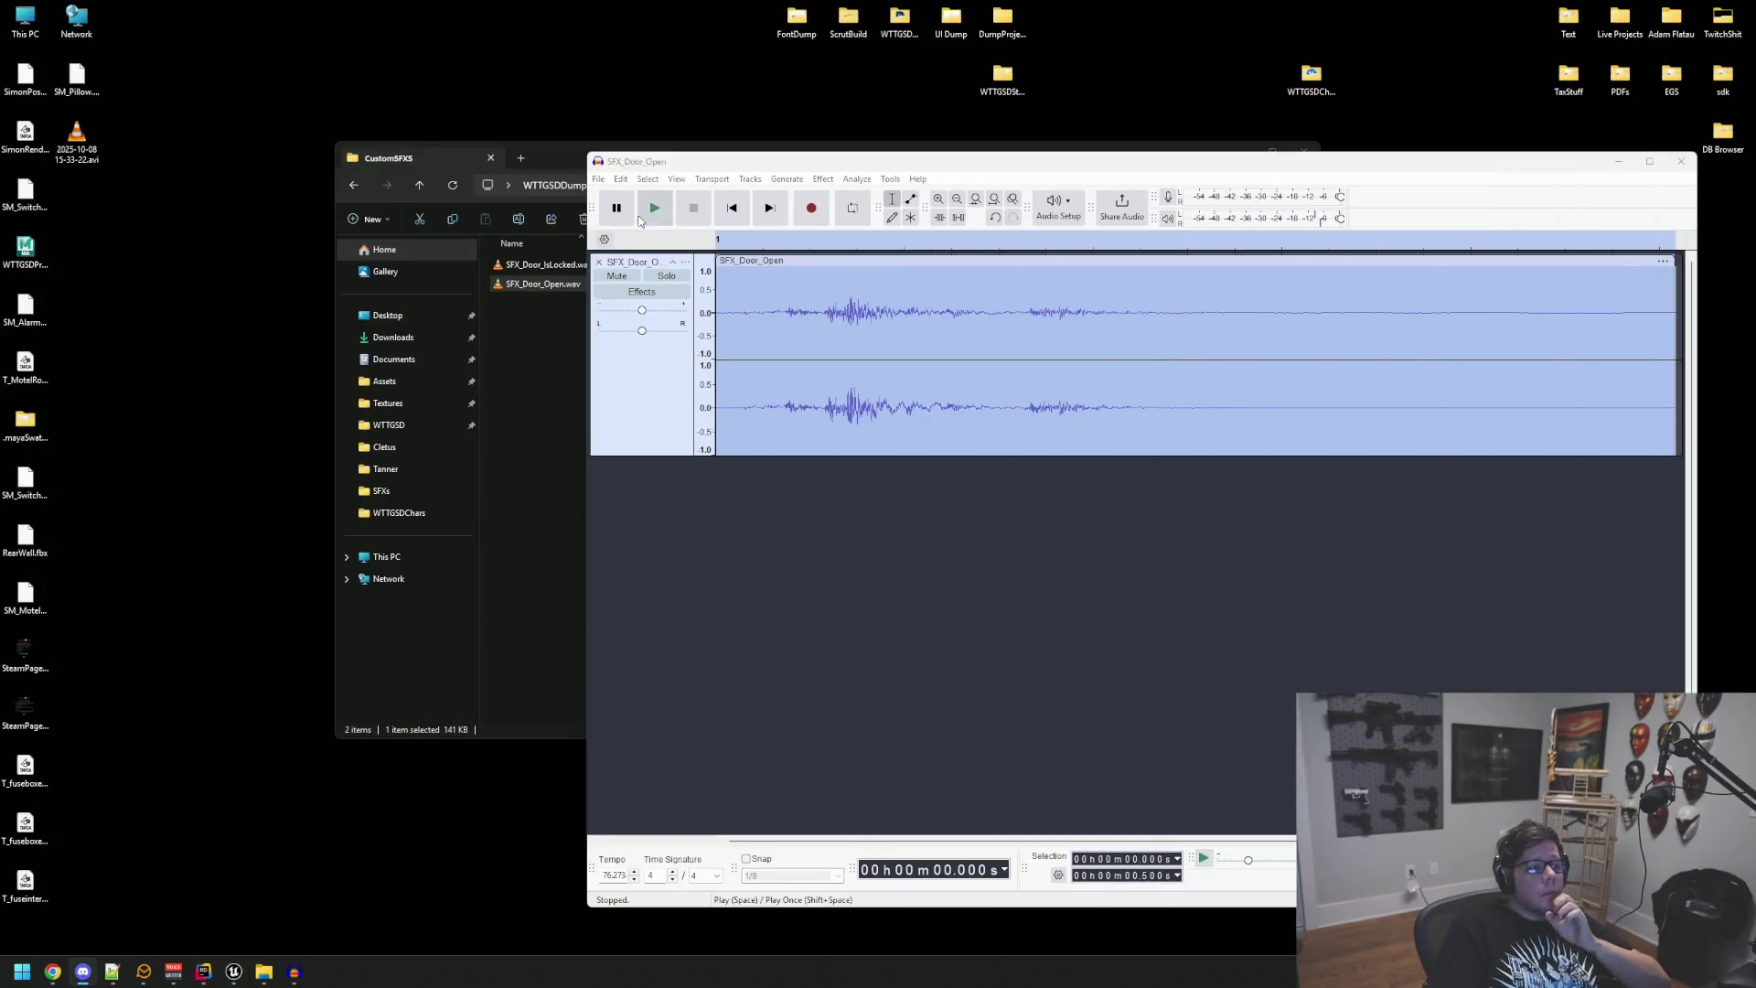
click(599, 261)
drag(545, 264, 1333, 384)
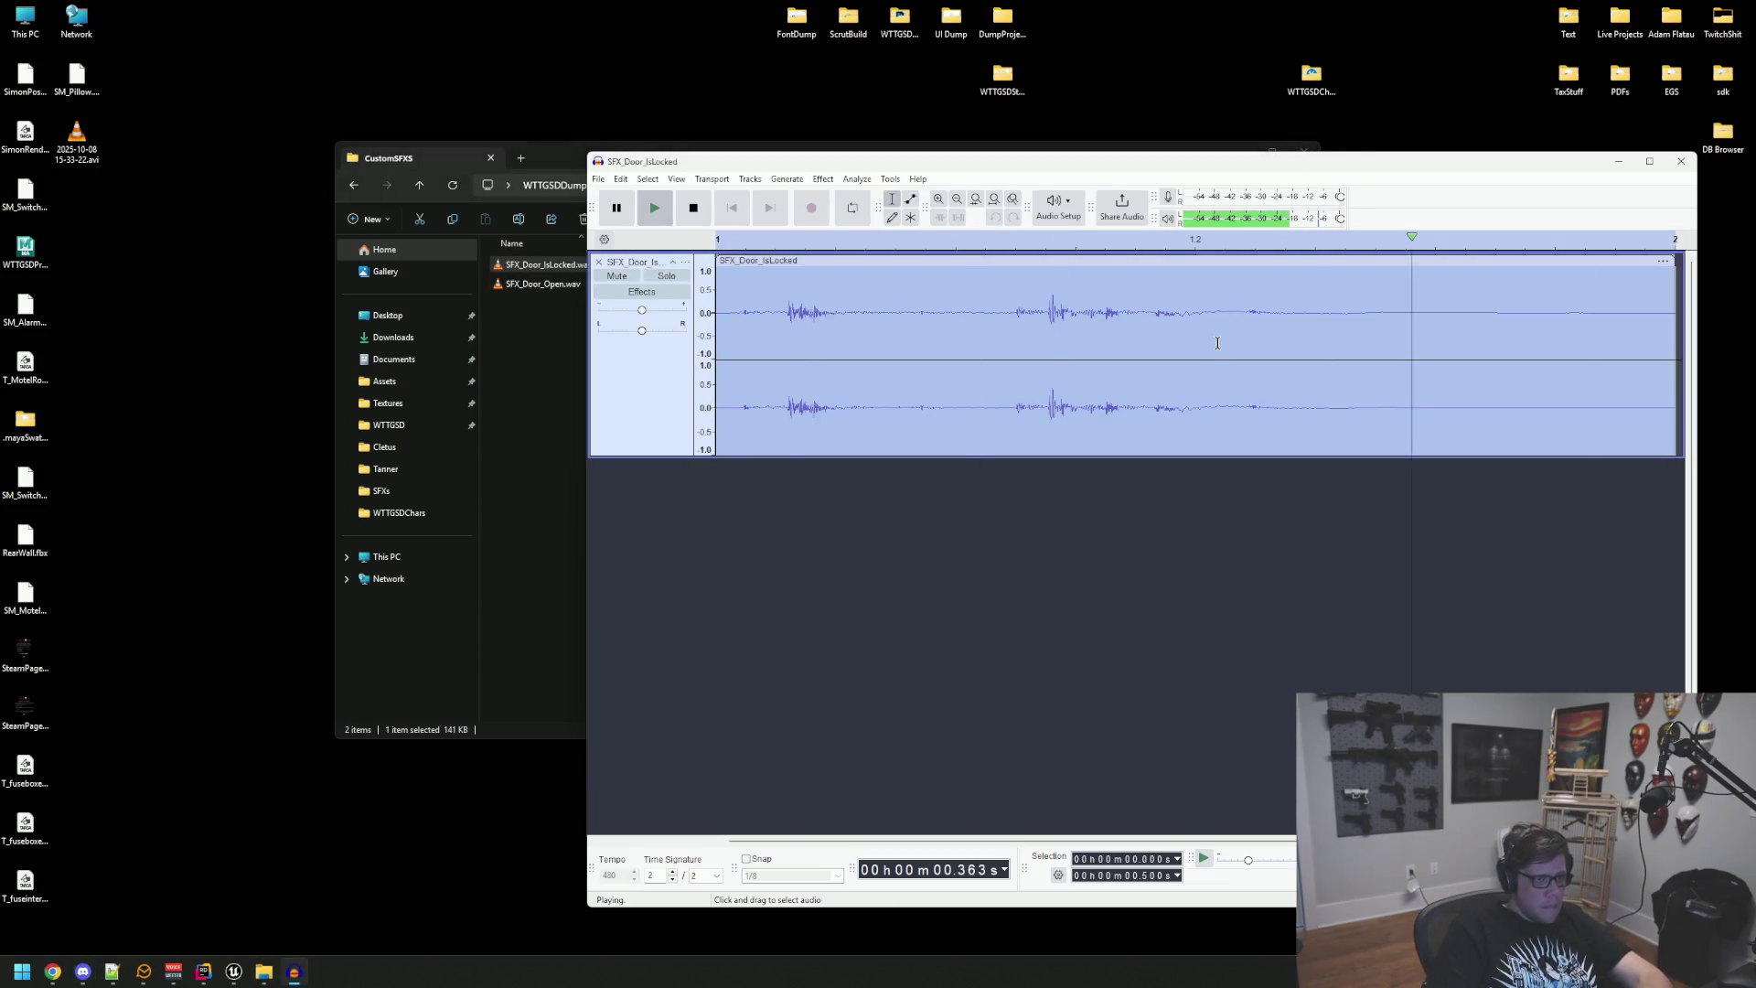
click(234, 971)
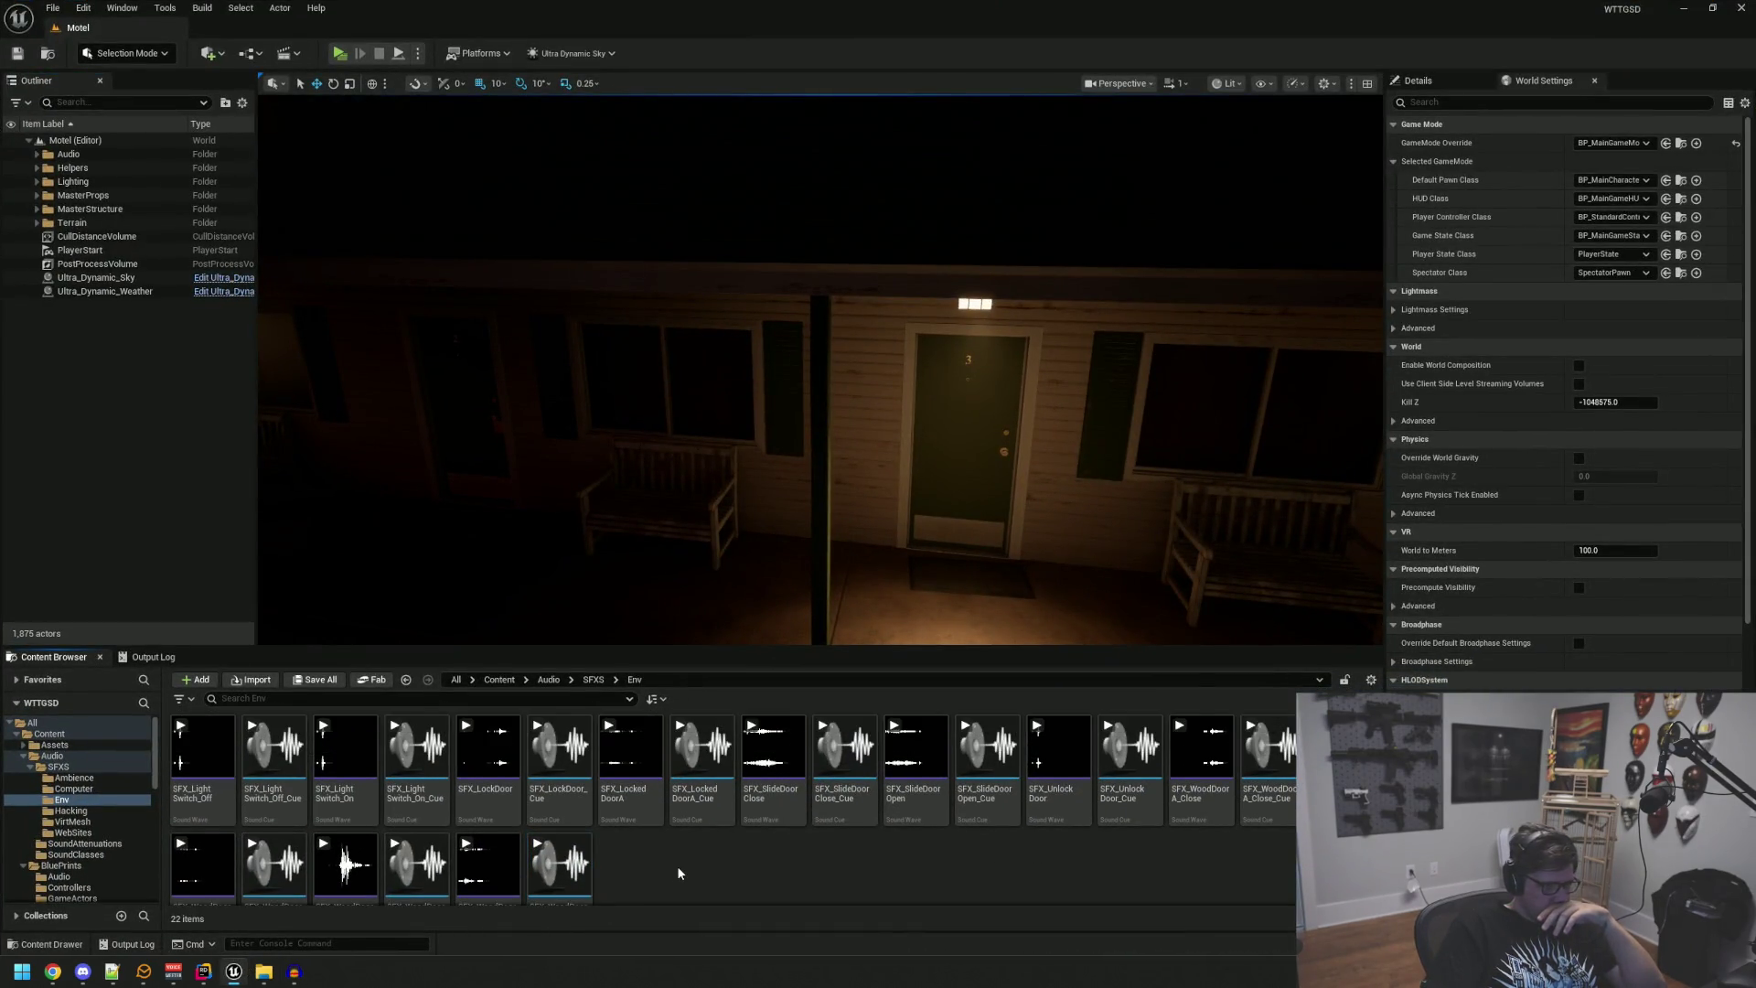
click(239, 975)
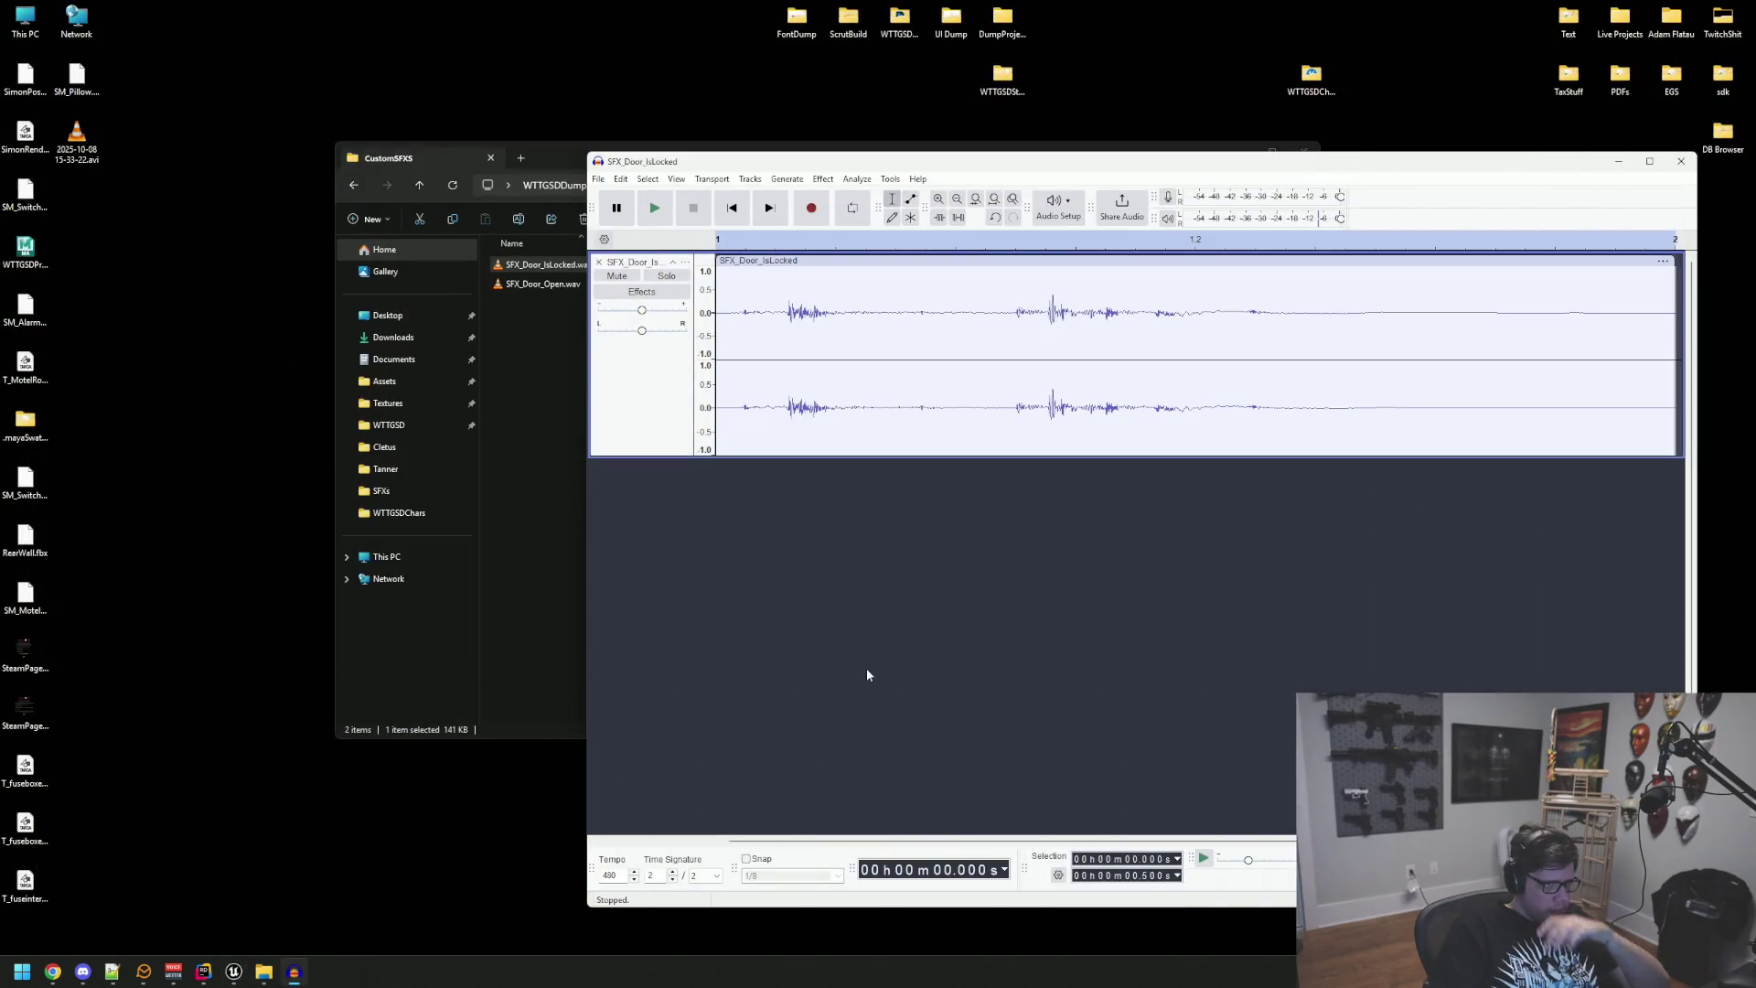
Step: Export the audio as SFX_LockedDoorA.wav into the Env folder, then return to Unreal
key(ctrl+shift+e)
click(1279, 445)
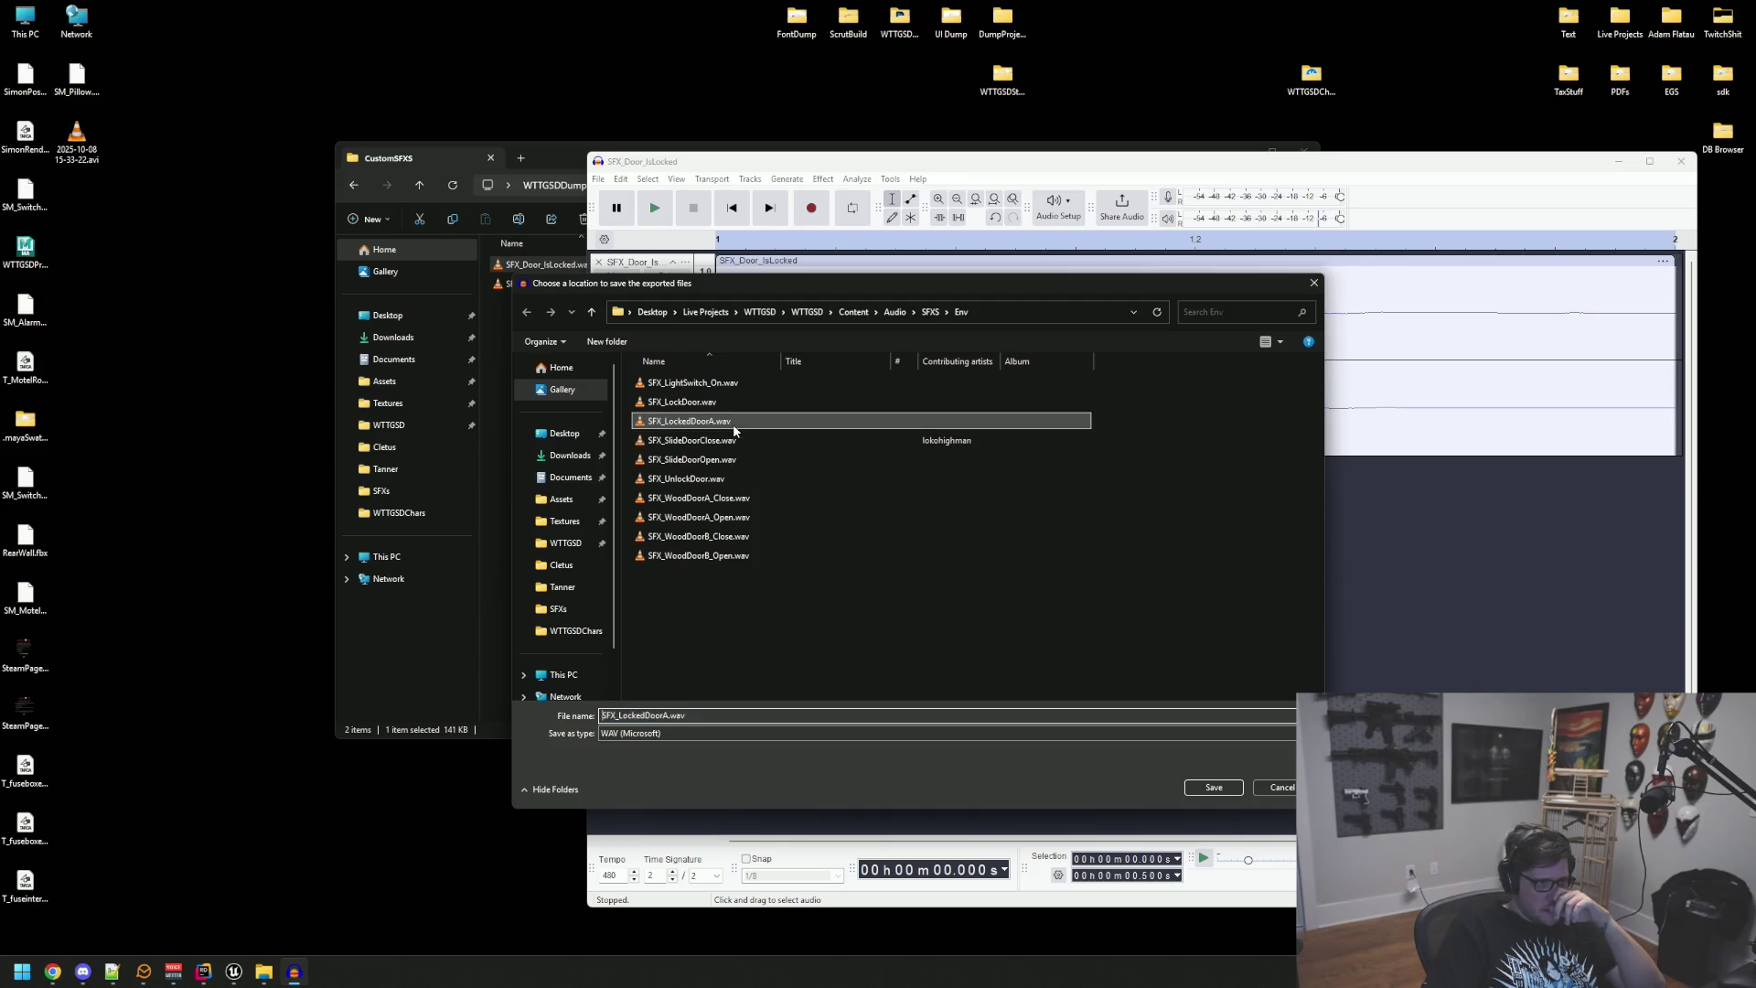
click(1208, 789)
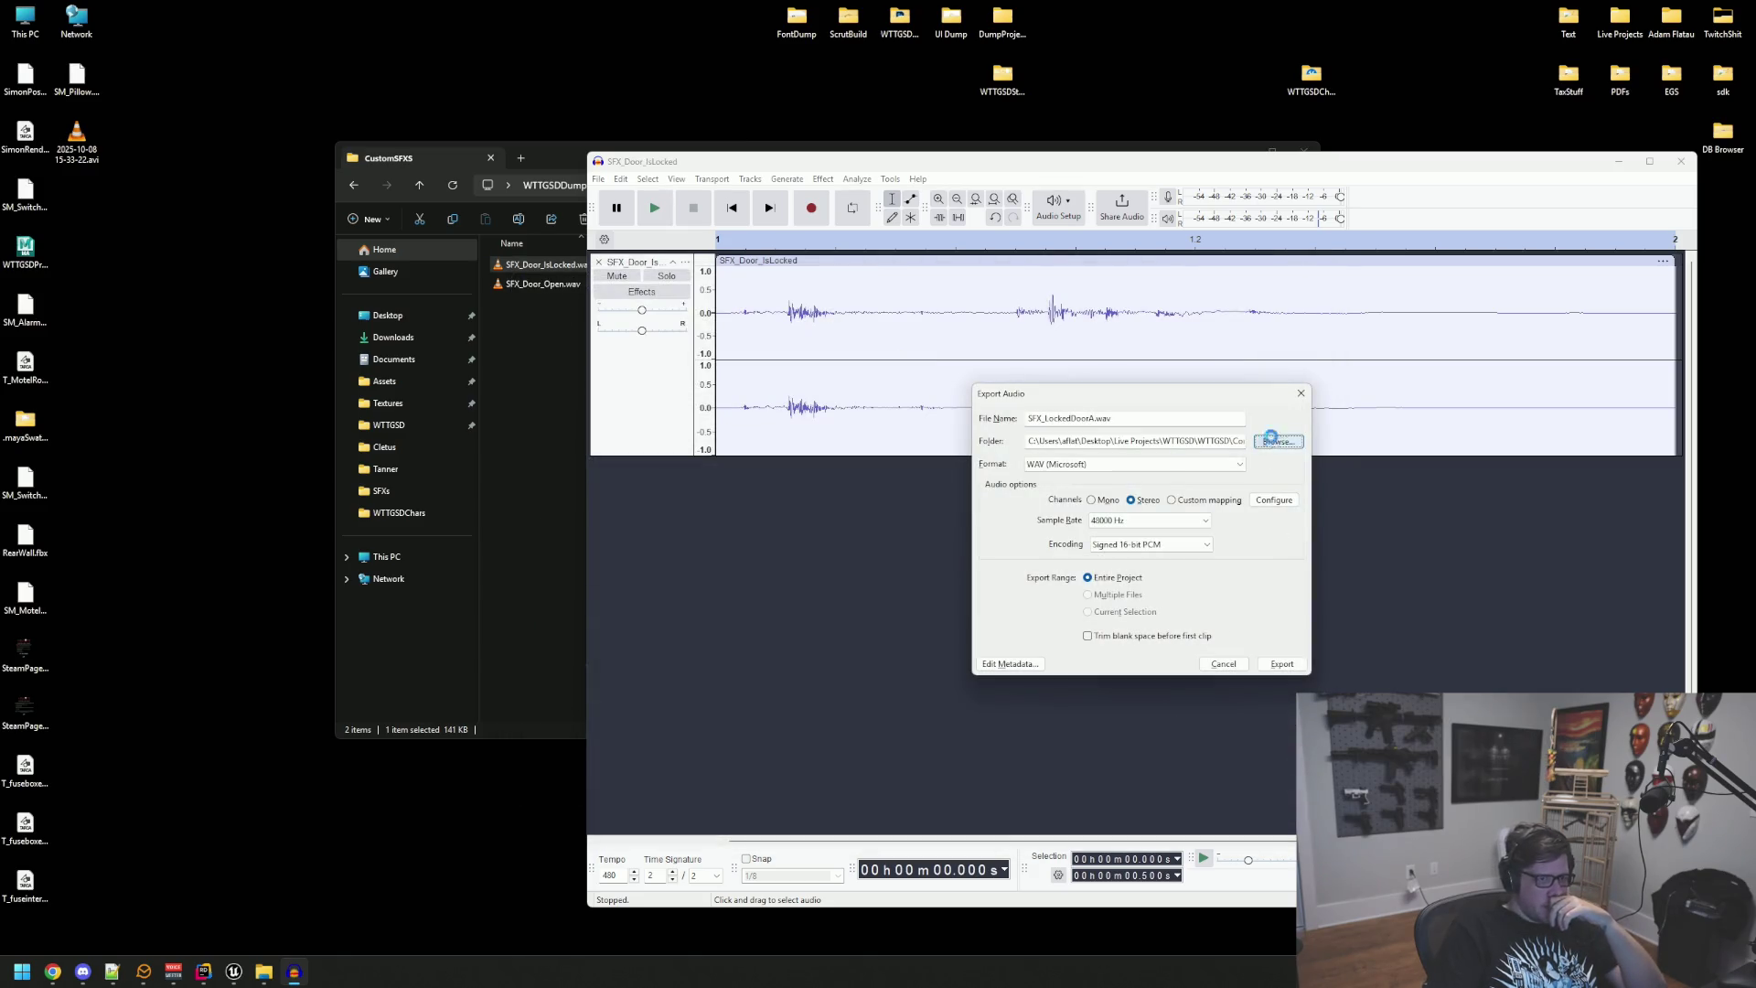
click(1279, 792)
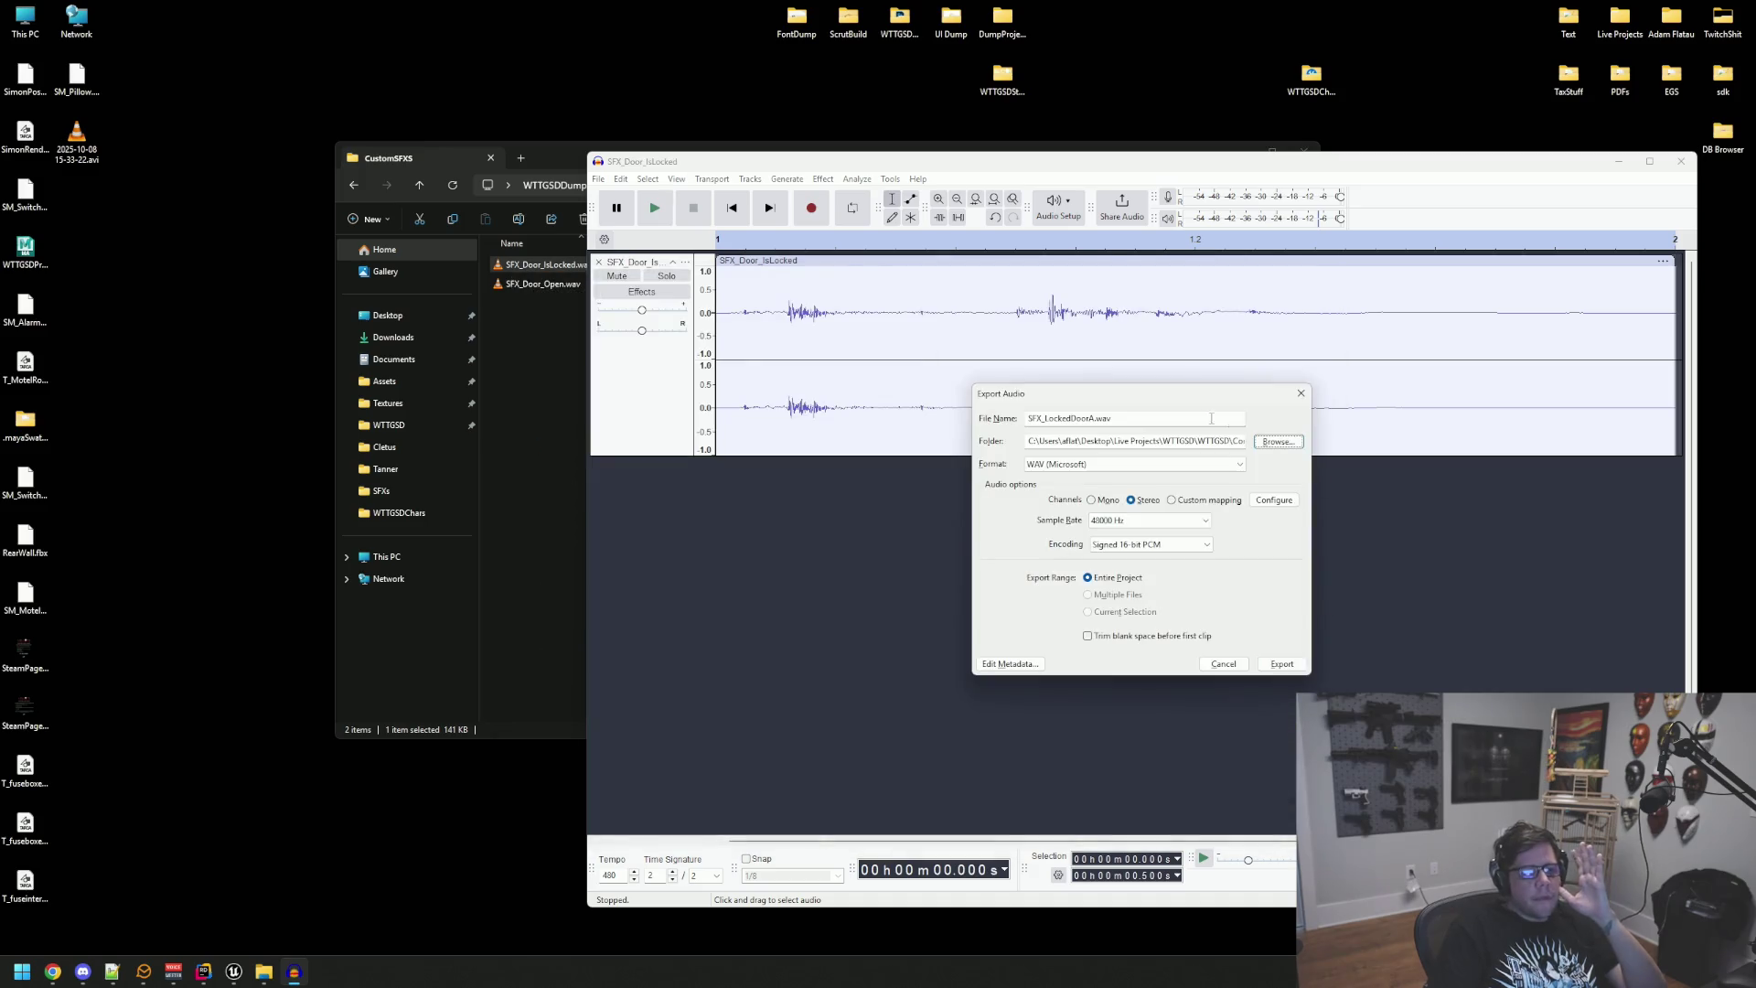
click(1282, 667)
click(1245, 547)
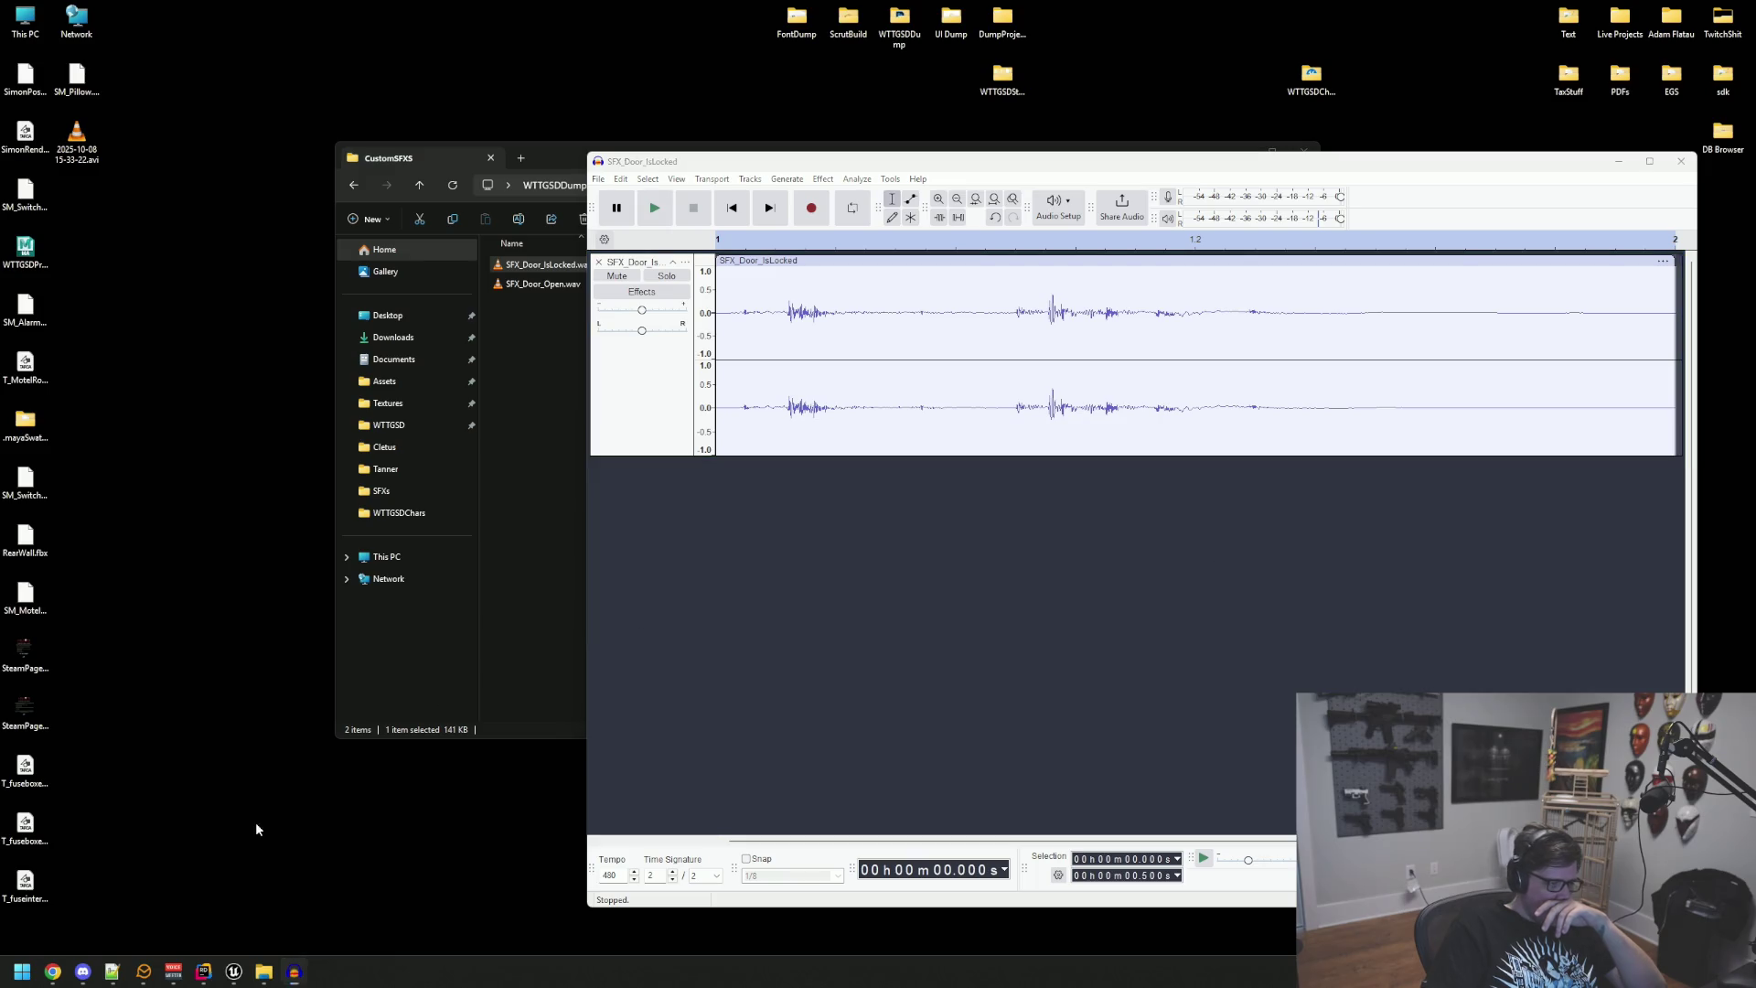
click(233, 971)
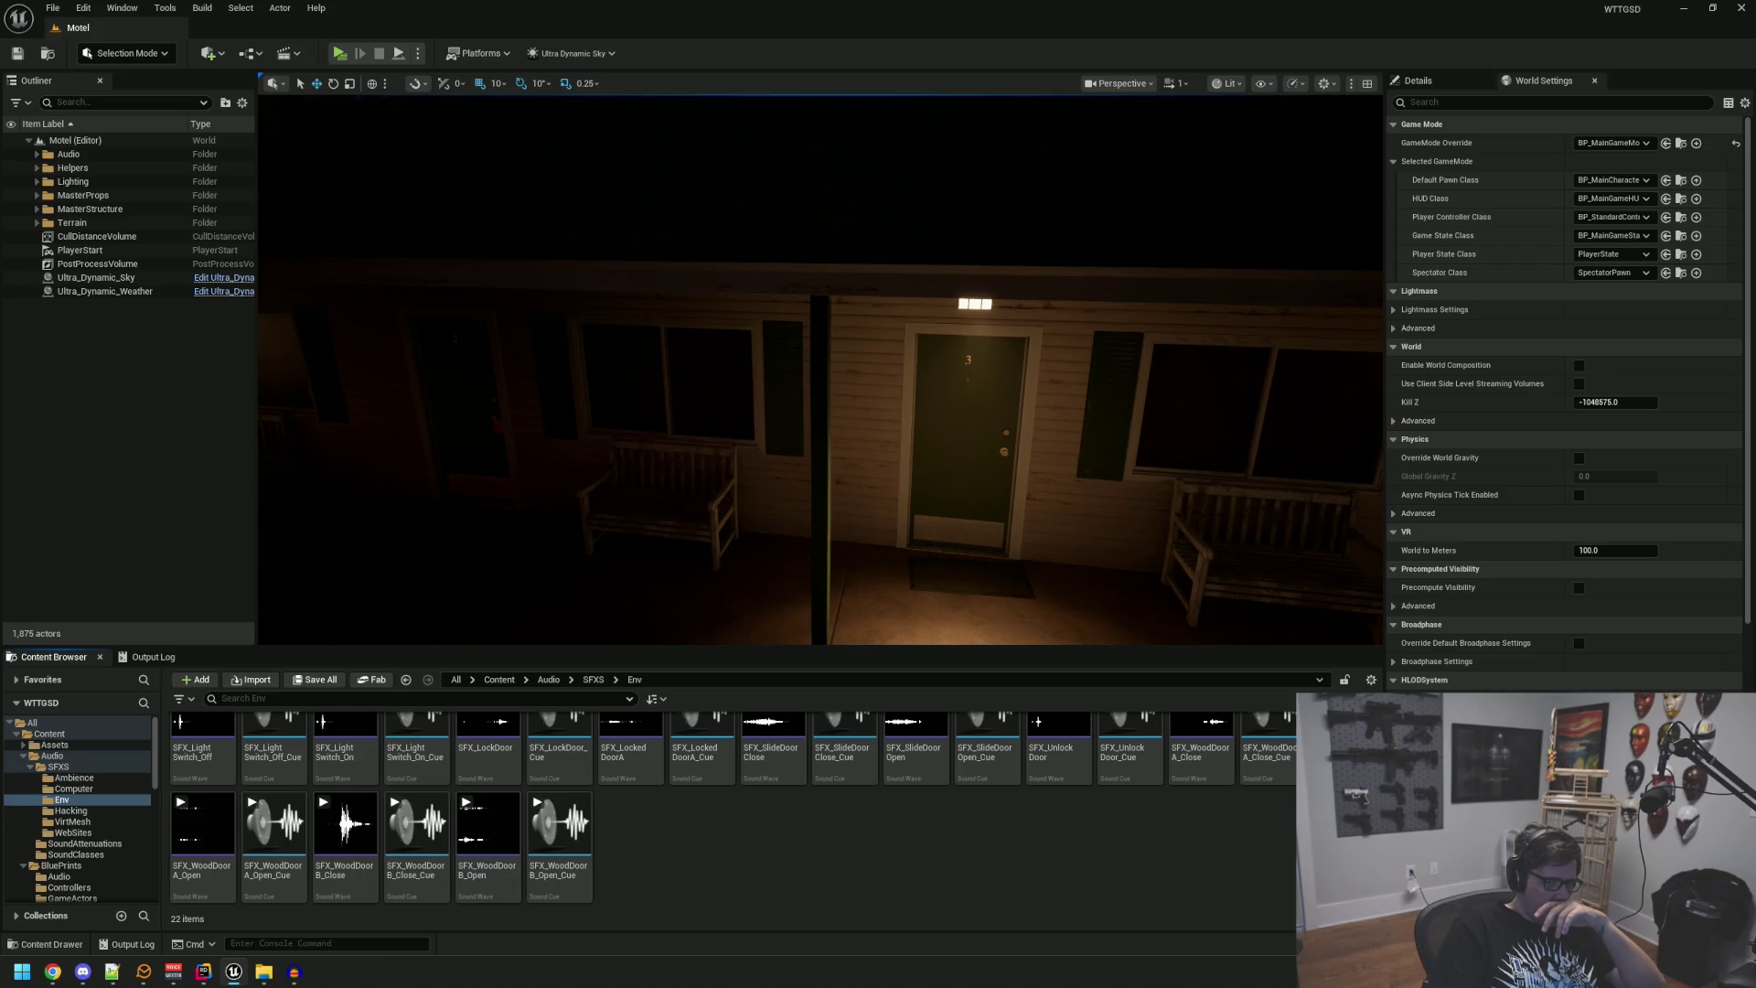
Step: Open and close SFX_LockedDoorA_Cue, then clear the Output Log
scroll(929, 827, up, 1)
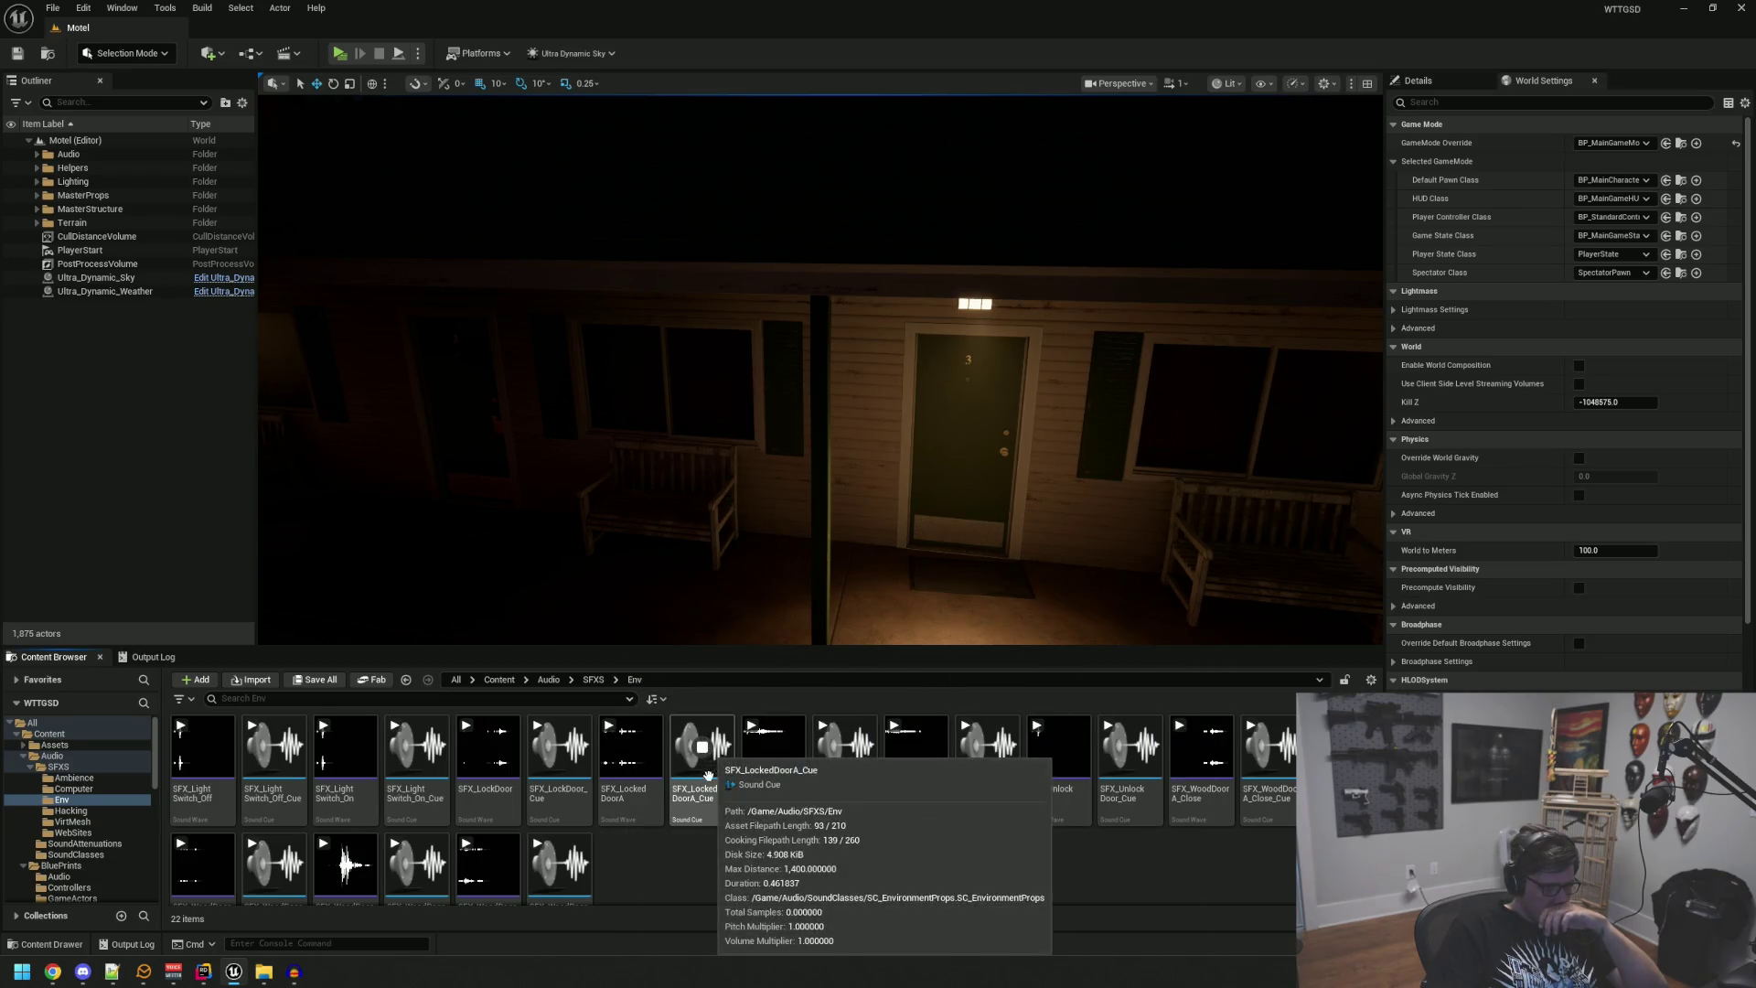
double_click(720, 735)
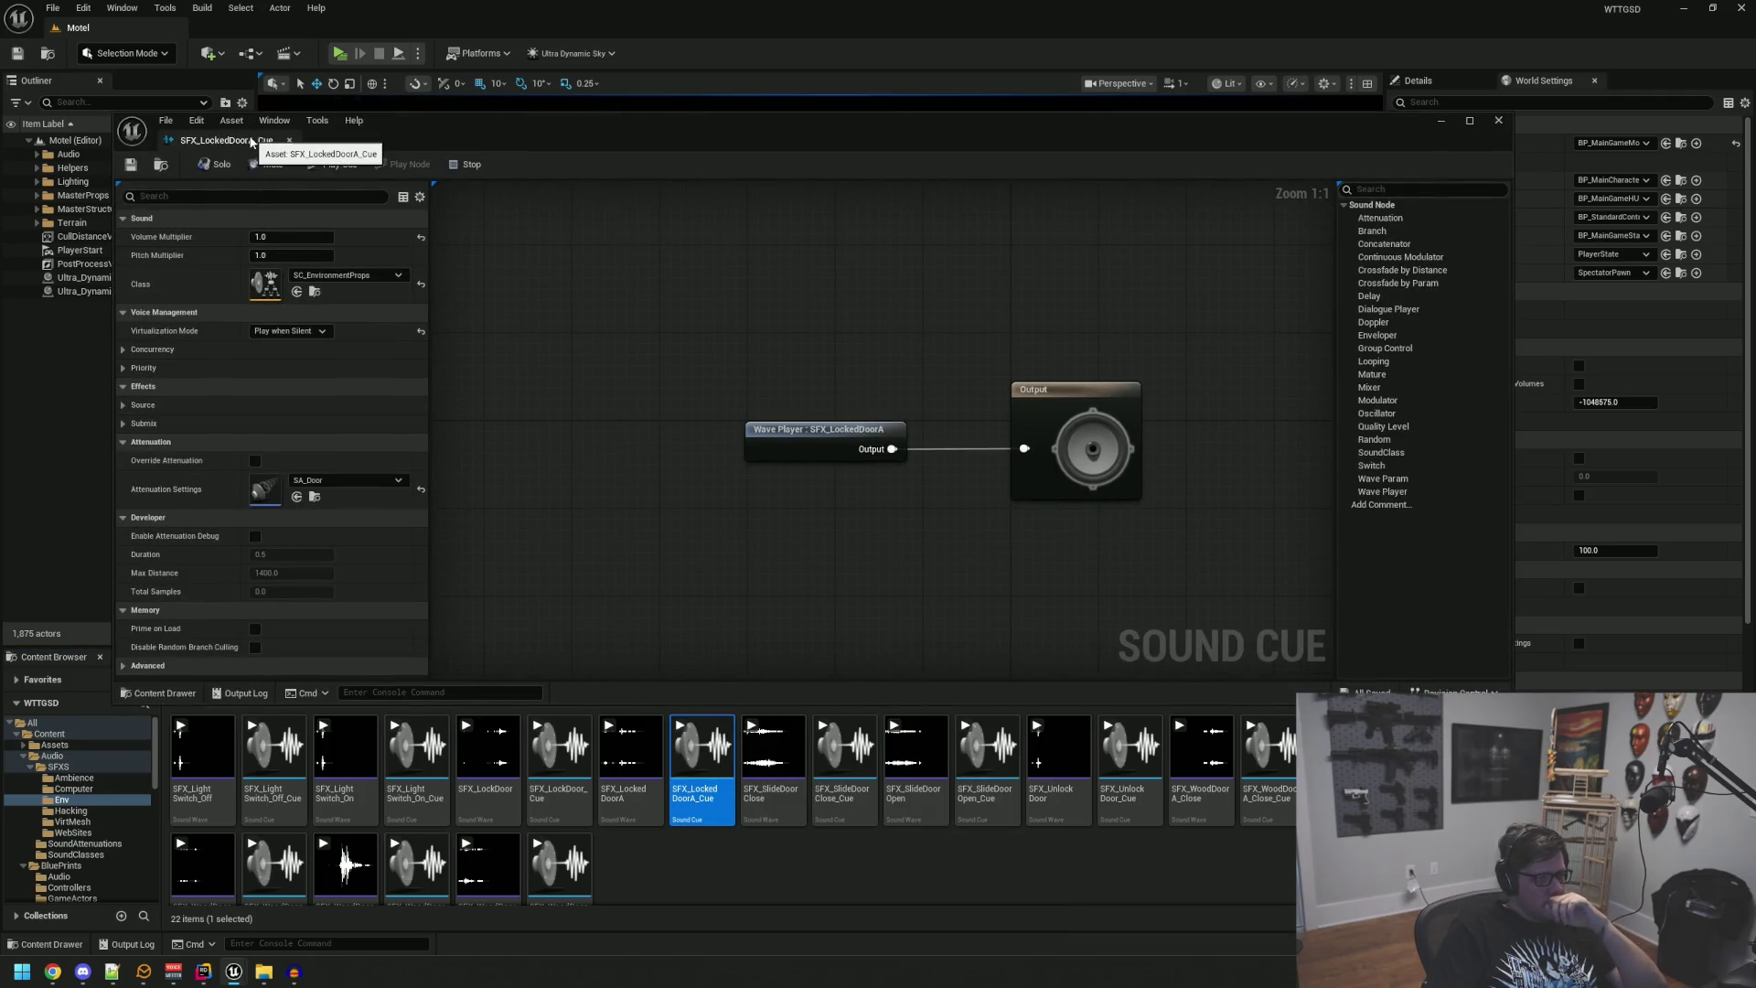
click(289, 139)
click(153, 657)
right_click(474, 724)
click(487, 738)
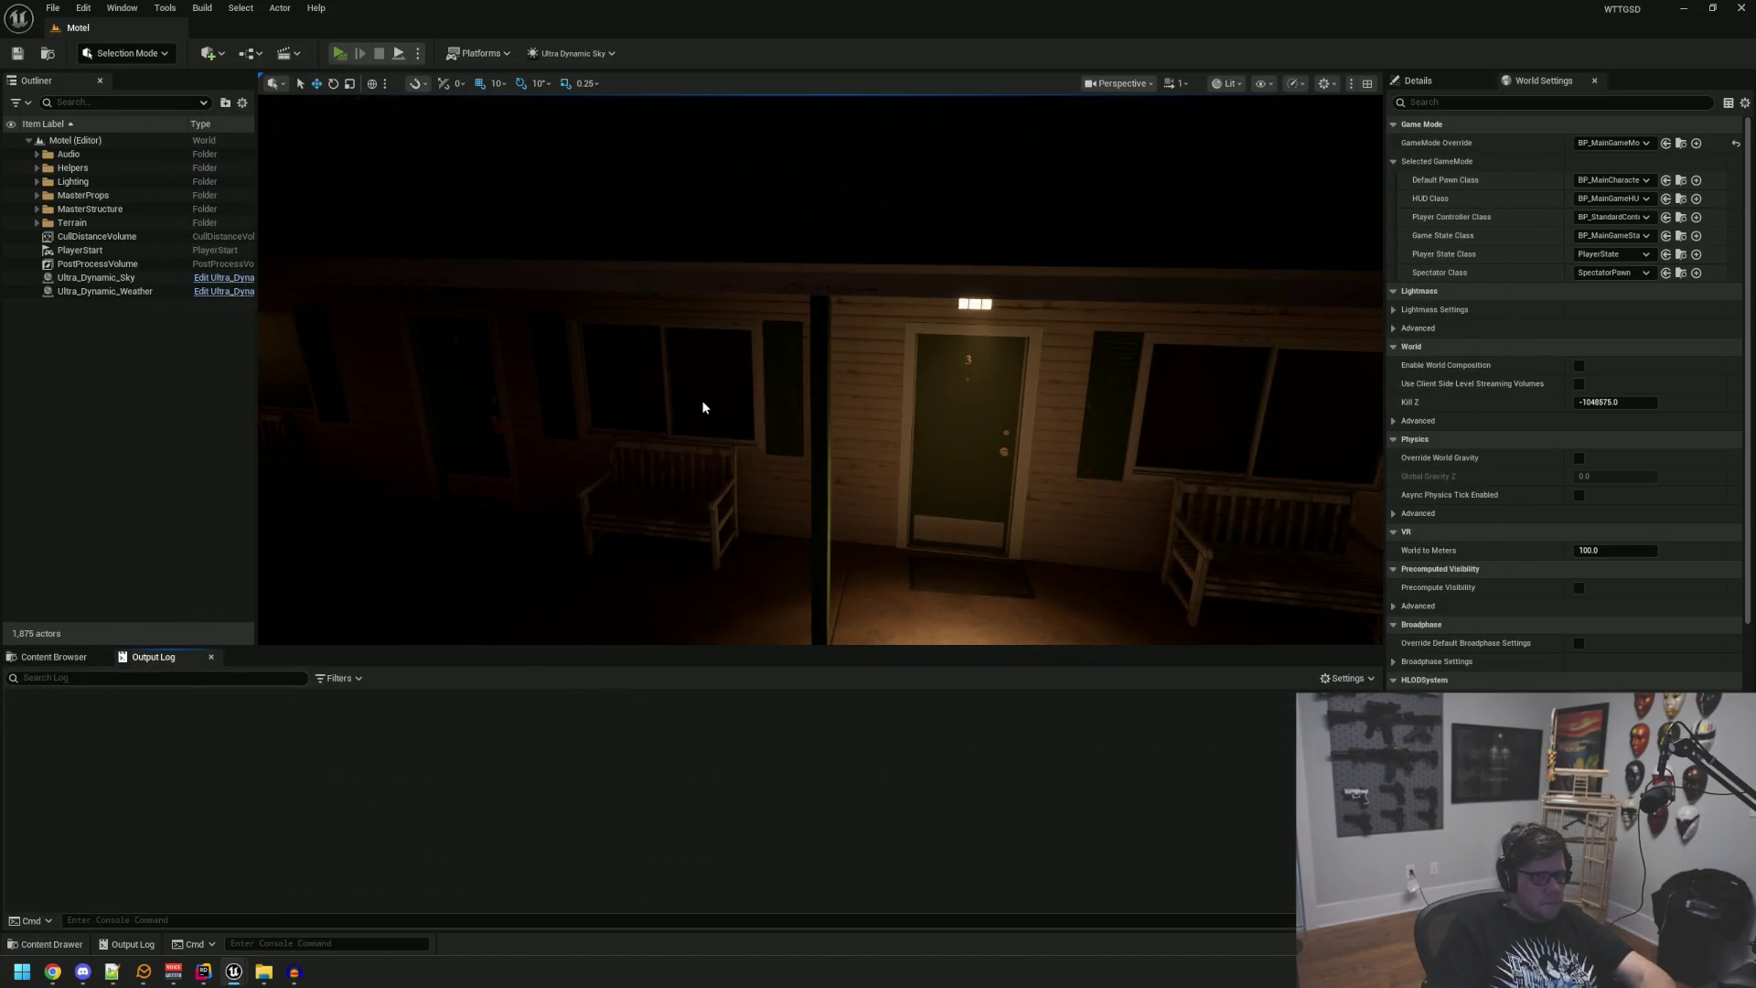
Step: Playtest the level, trying the locked motel room door, then show the Env sound assets
key(alt+p)
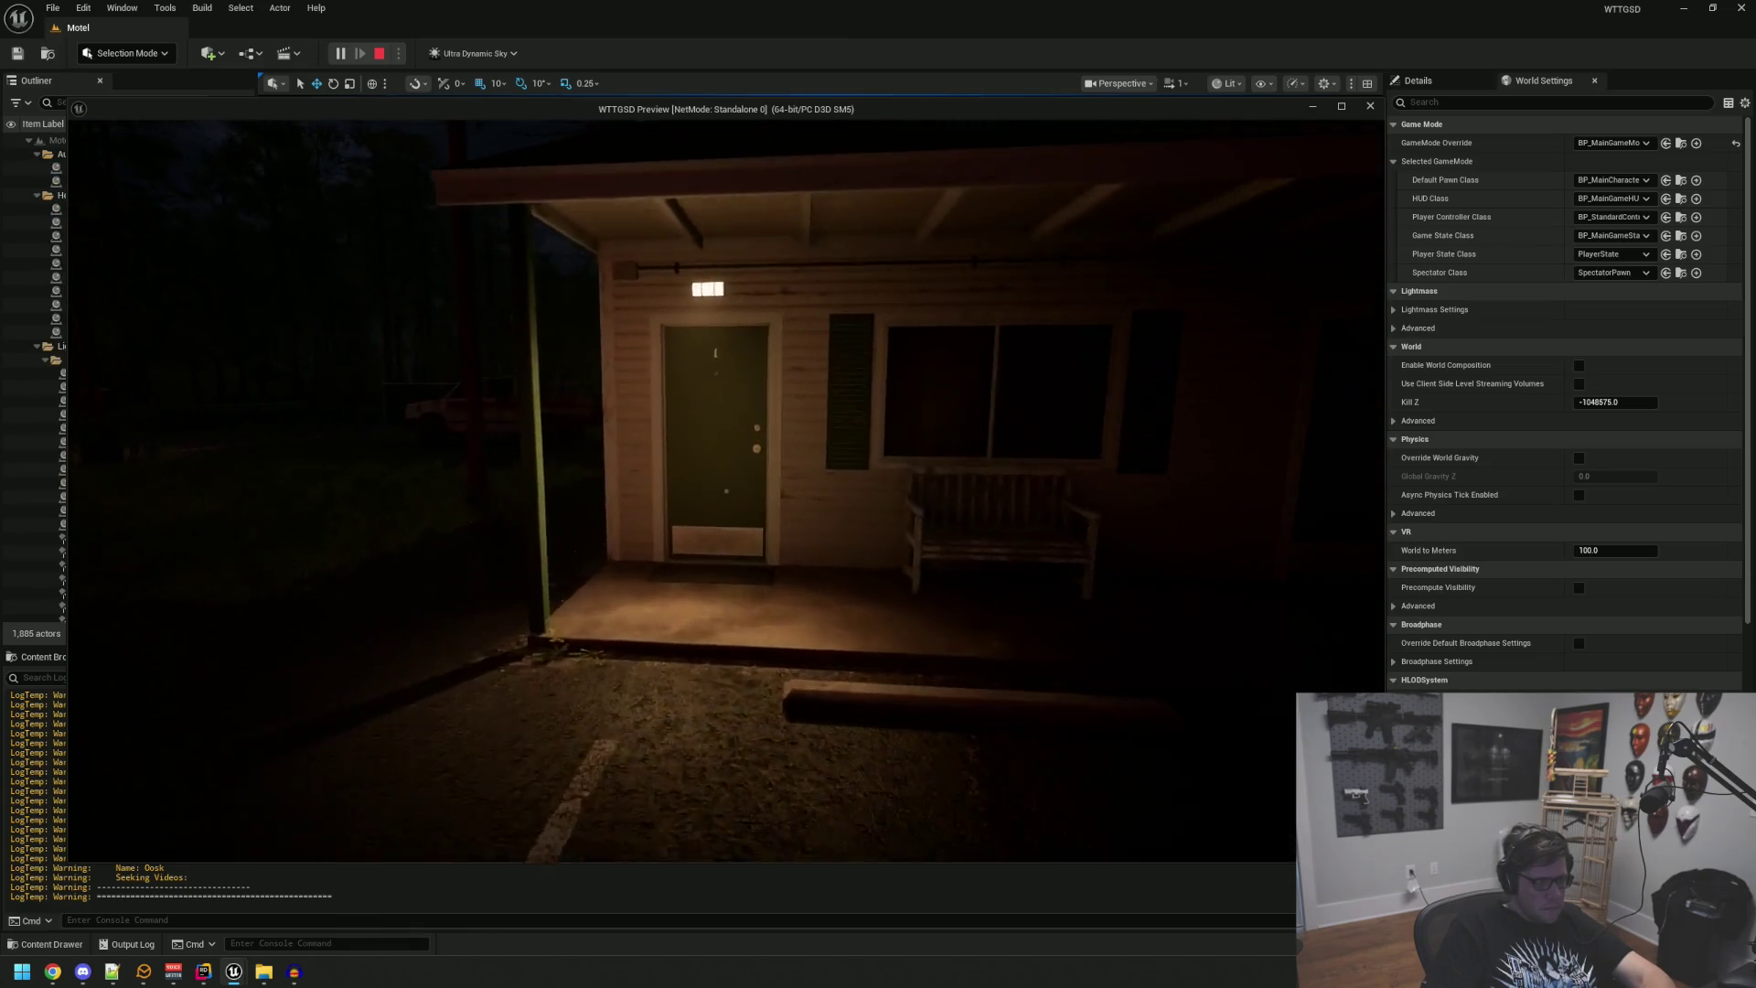
key(w)
key(e)
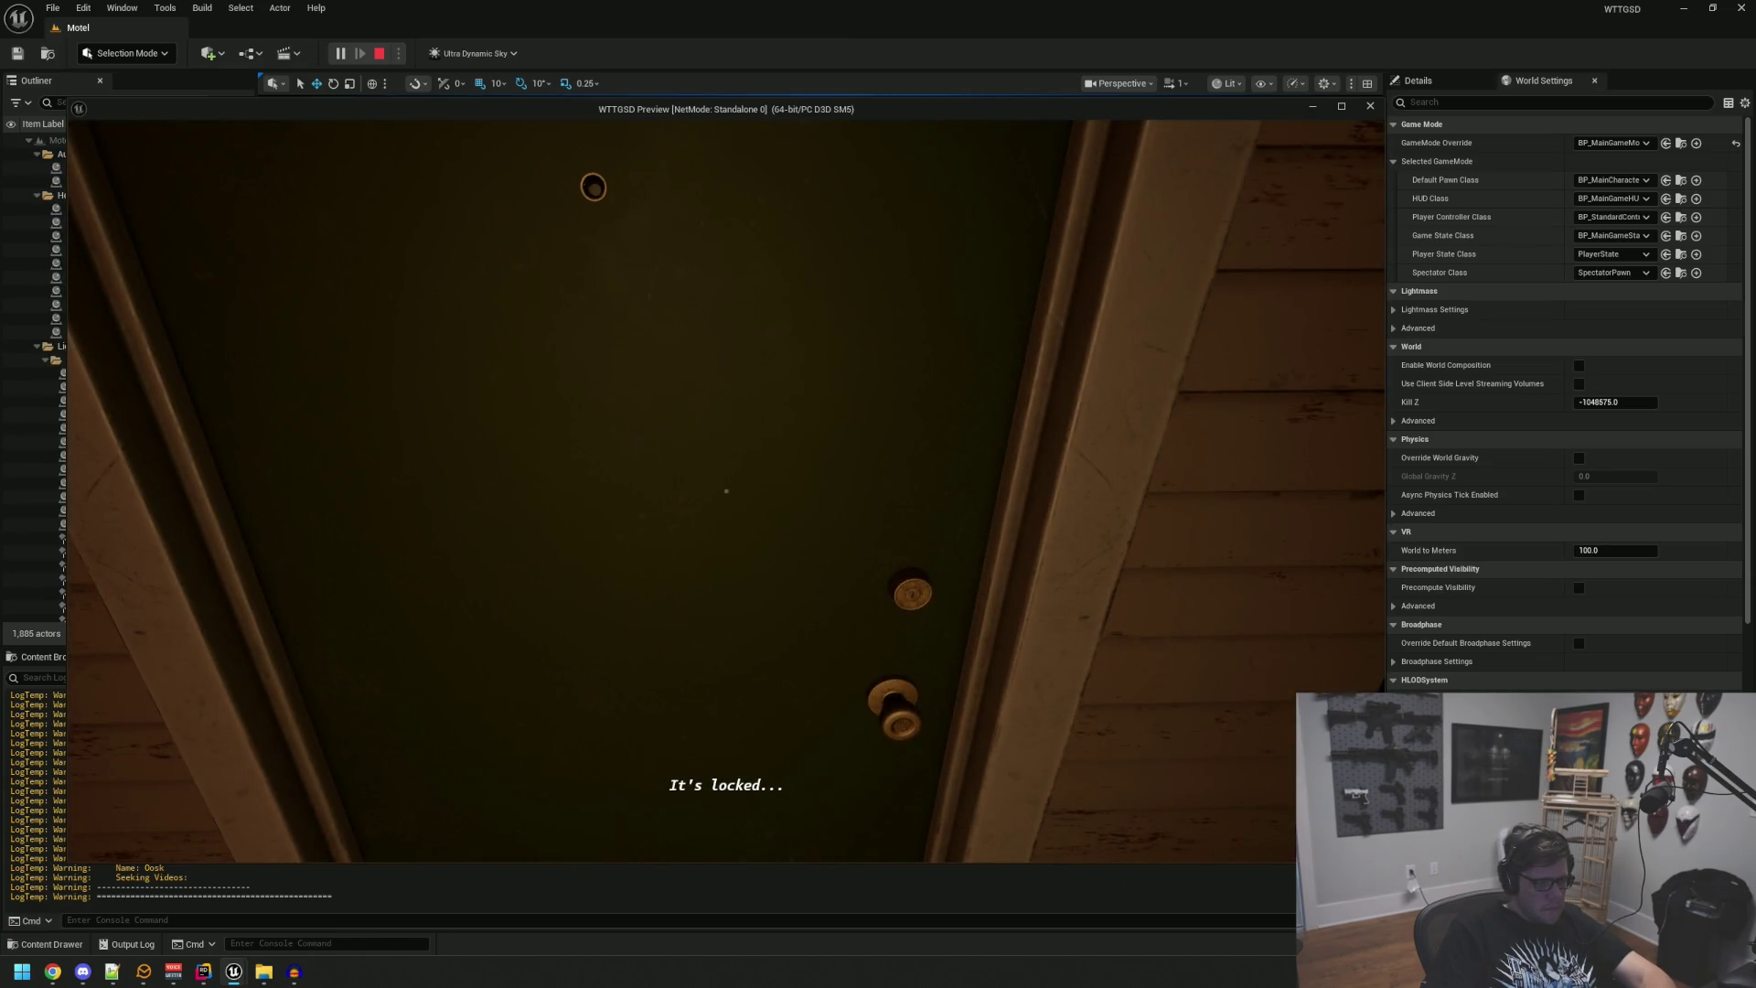
key(s)
key(w)
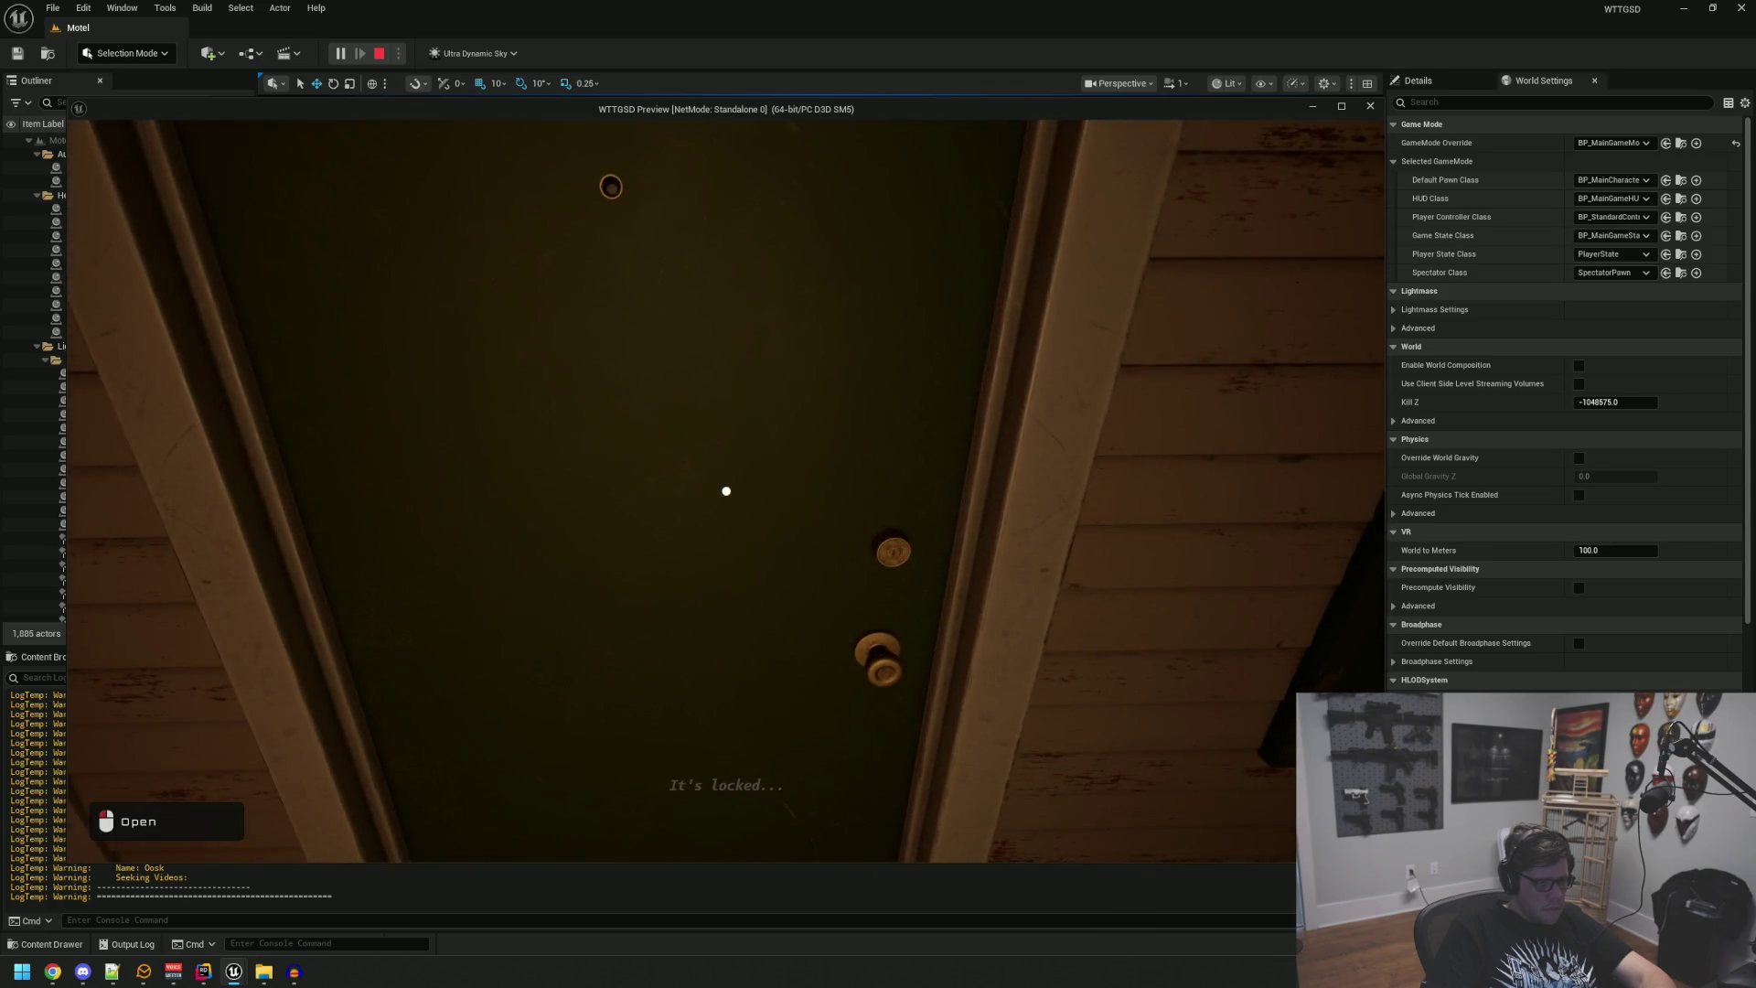
click(726, 491)
key(Escape)
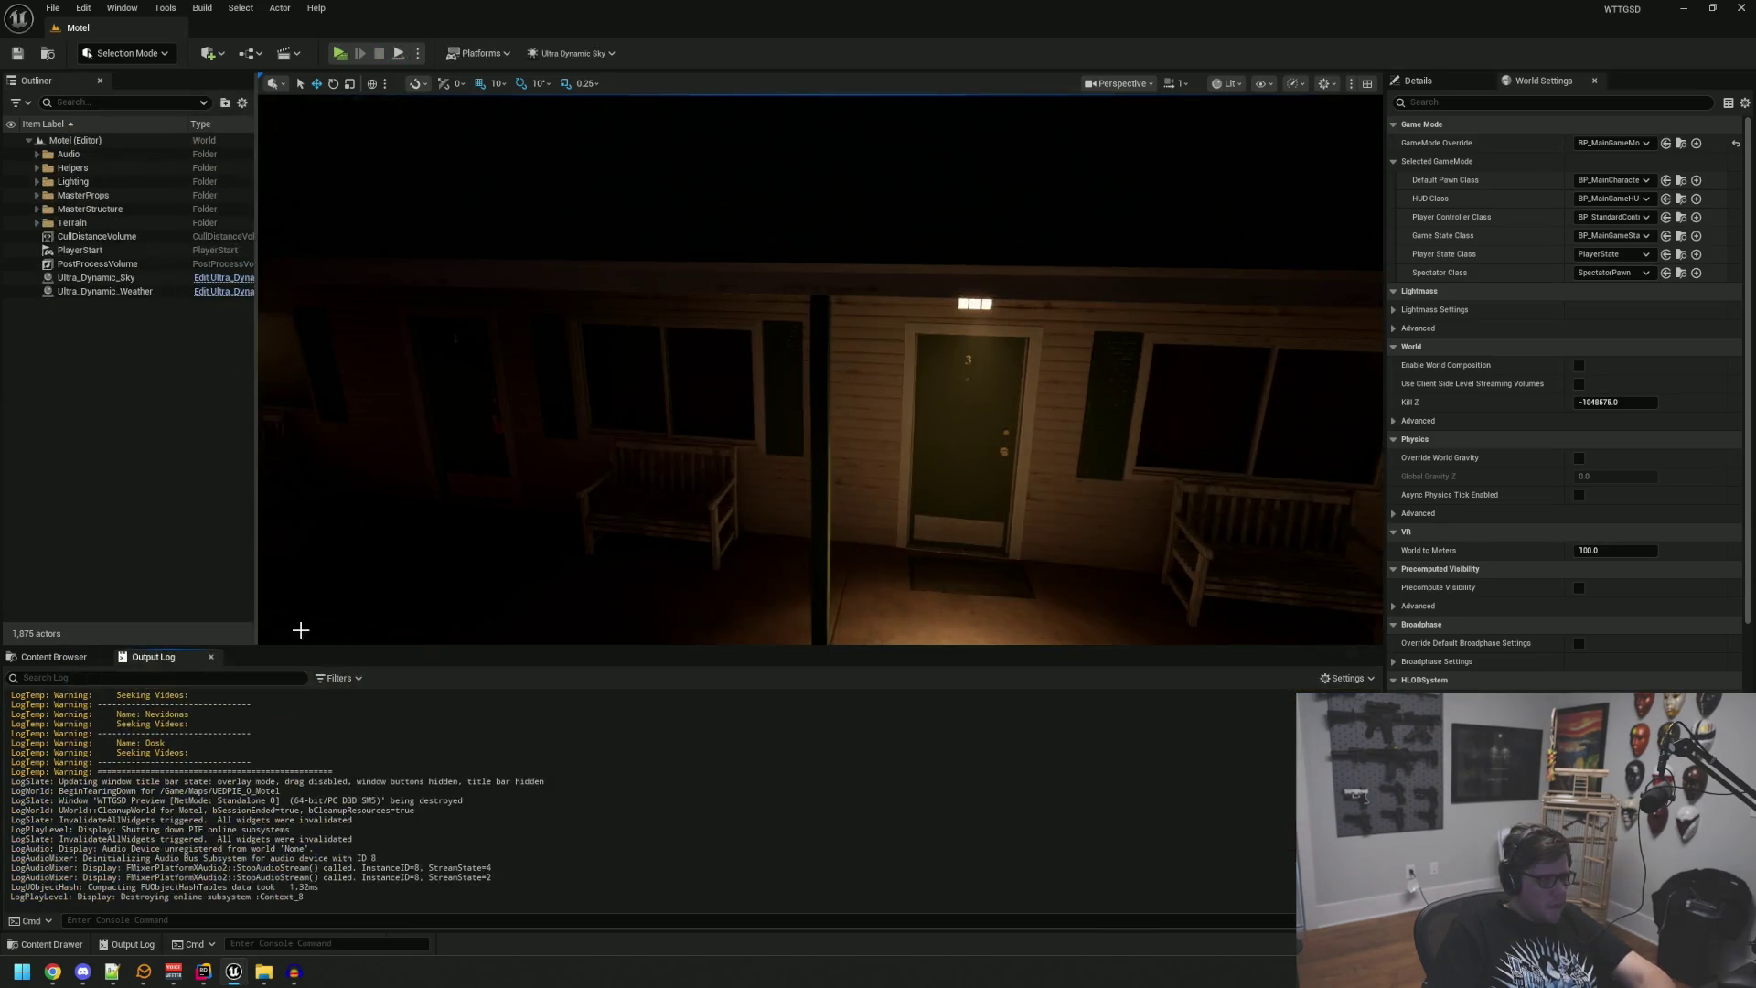
click(55, 657)
Step: Open SFX_LockedDoorA_Cue, preview its sound, and close it
double_click(718, 813)
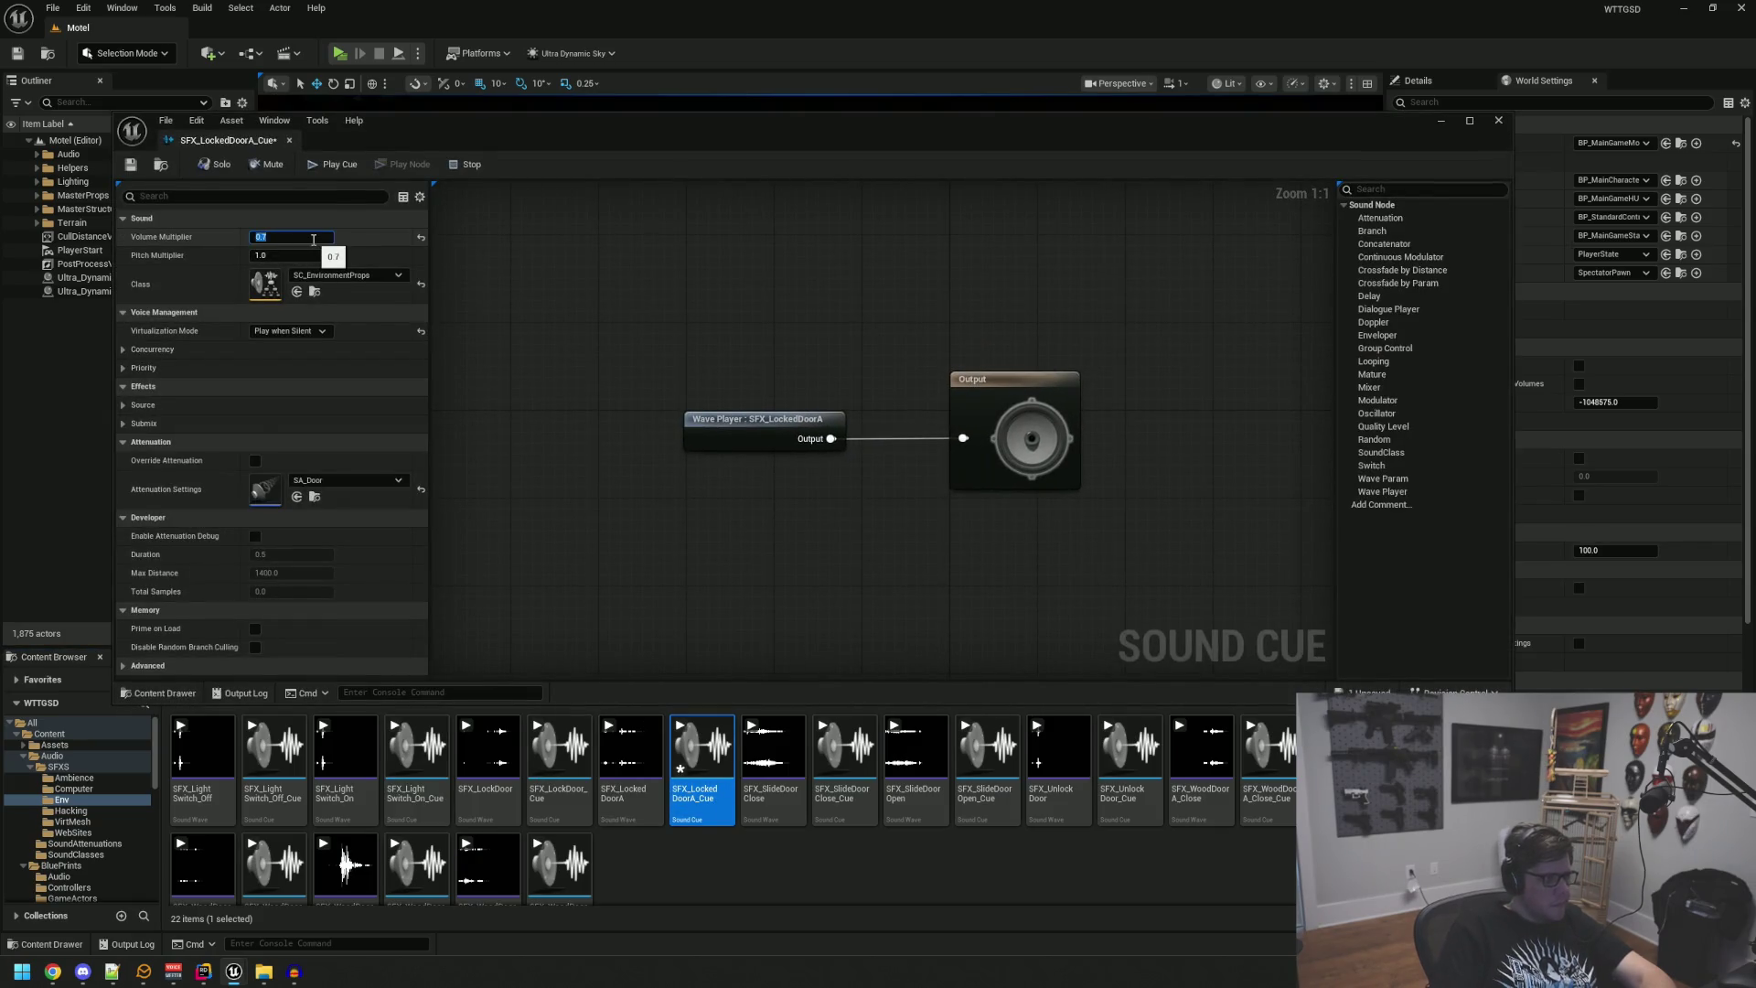
click(344, 172)
click(289, 140)
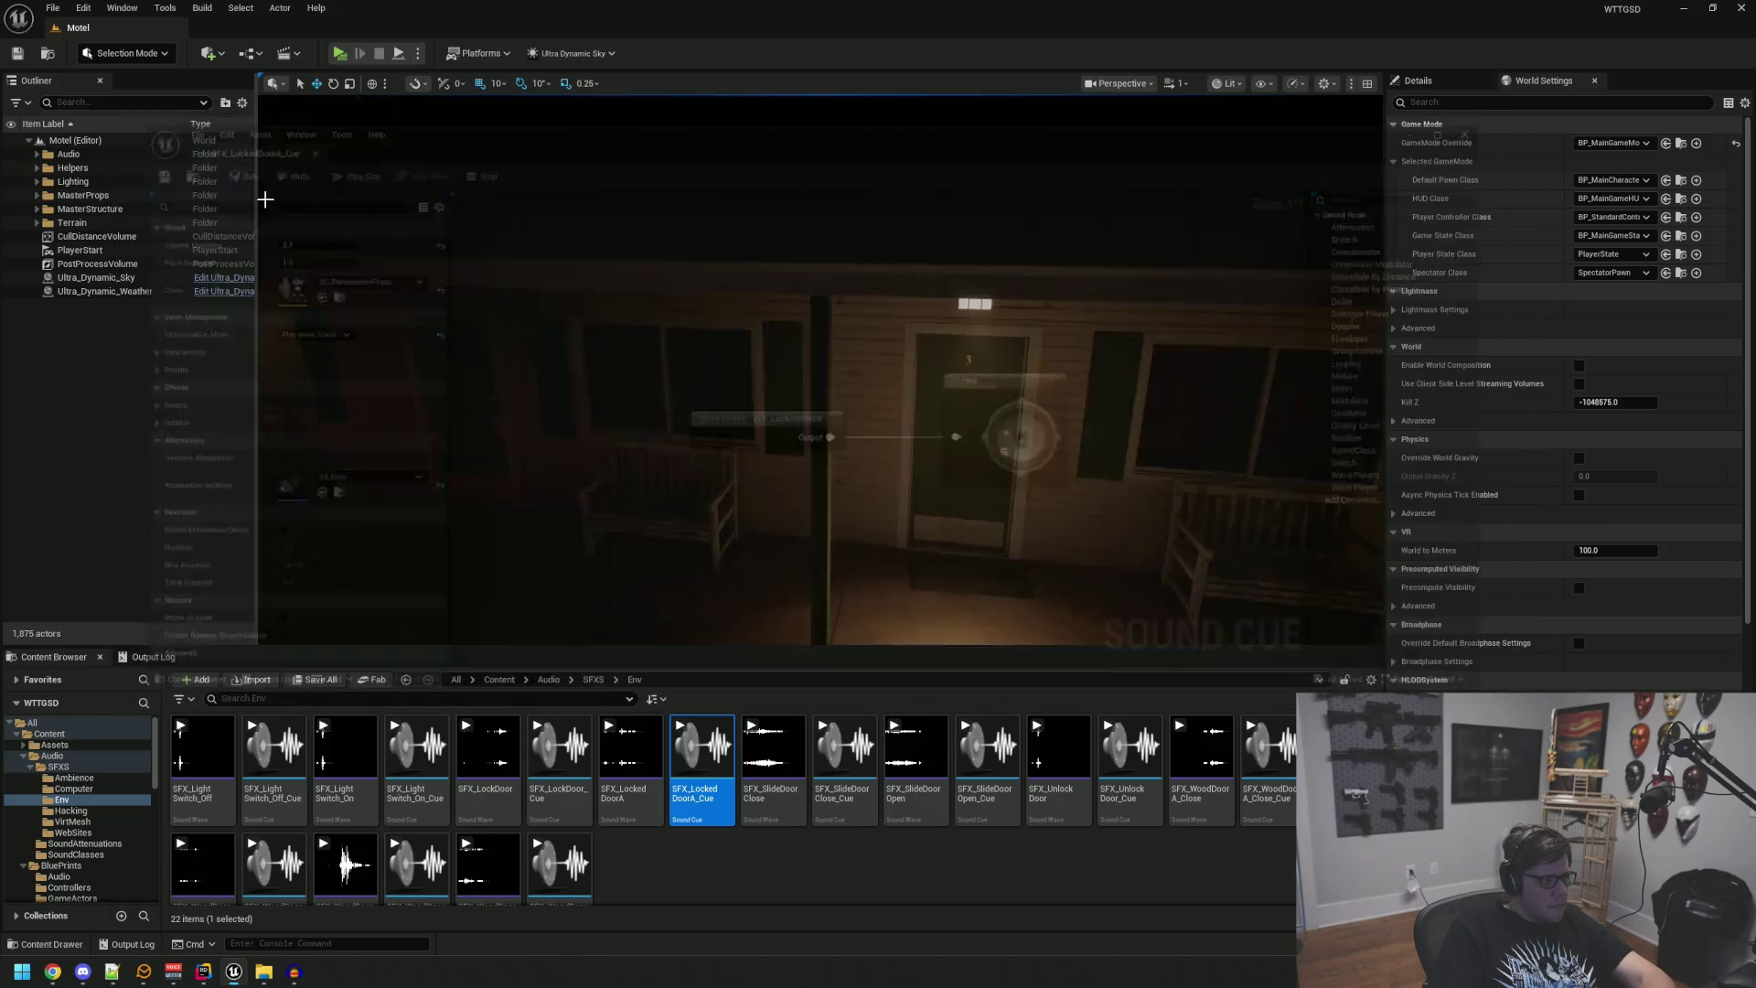
Step: Start a play preview and walk across the courtyard into the motel office lobby
click(142, 656)
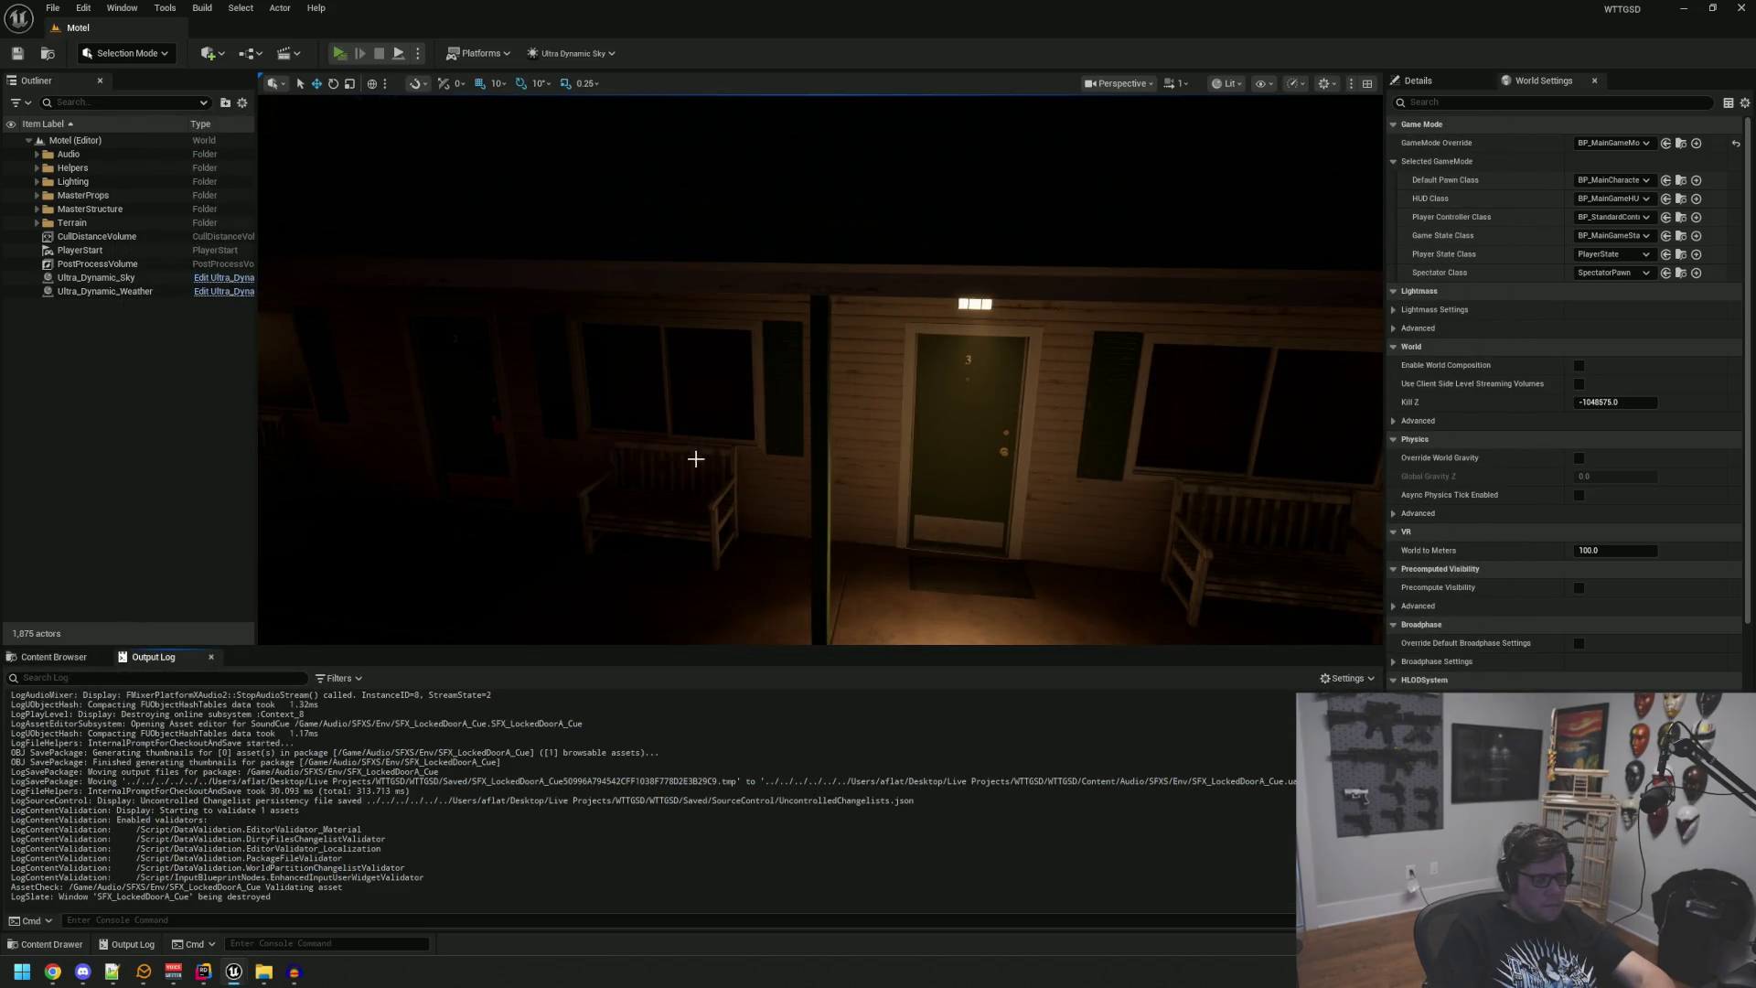
key(alt+p)
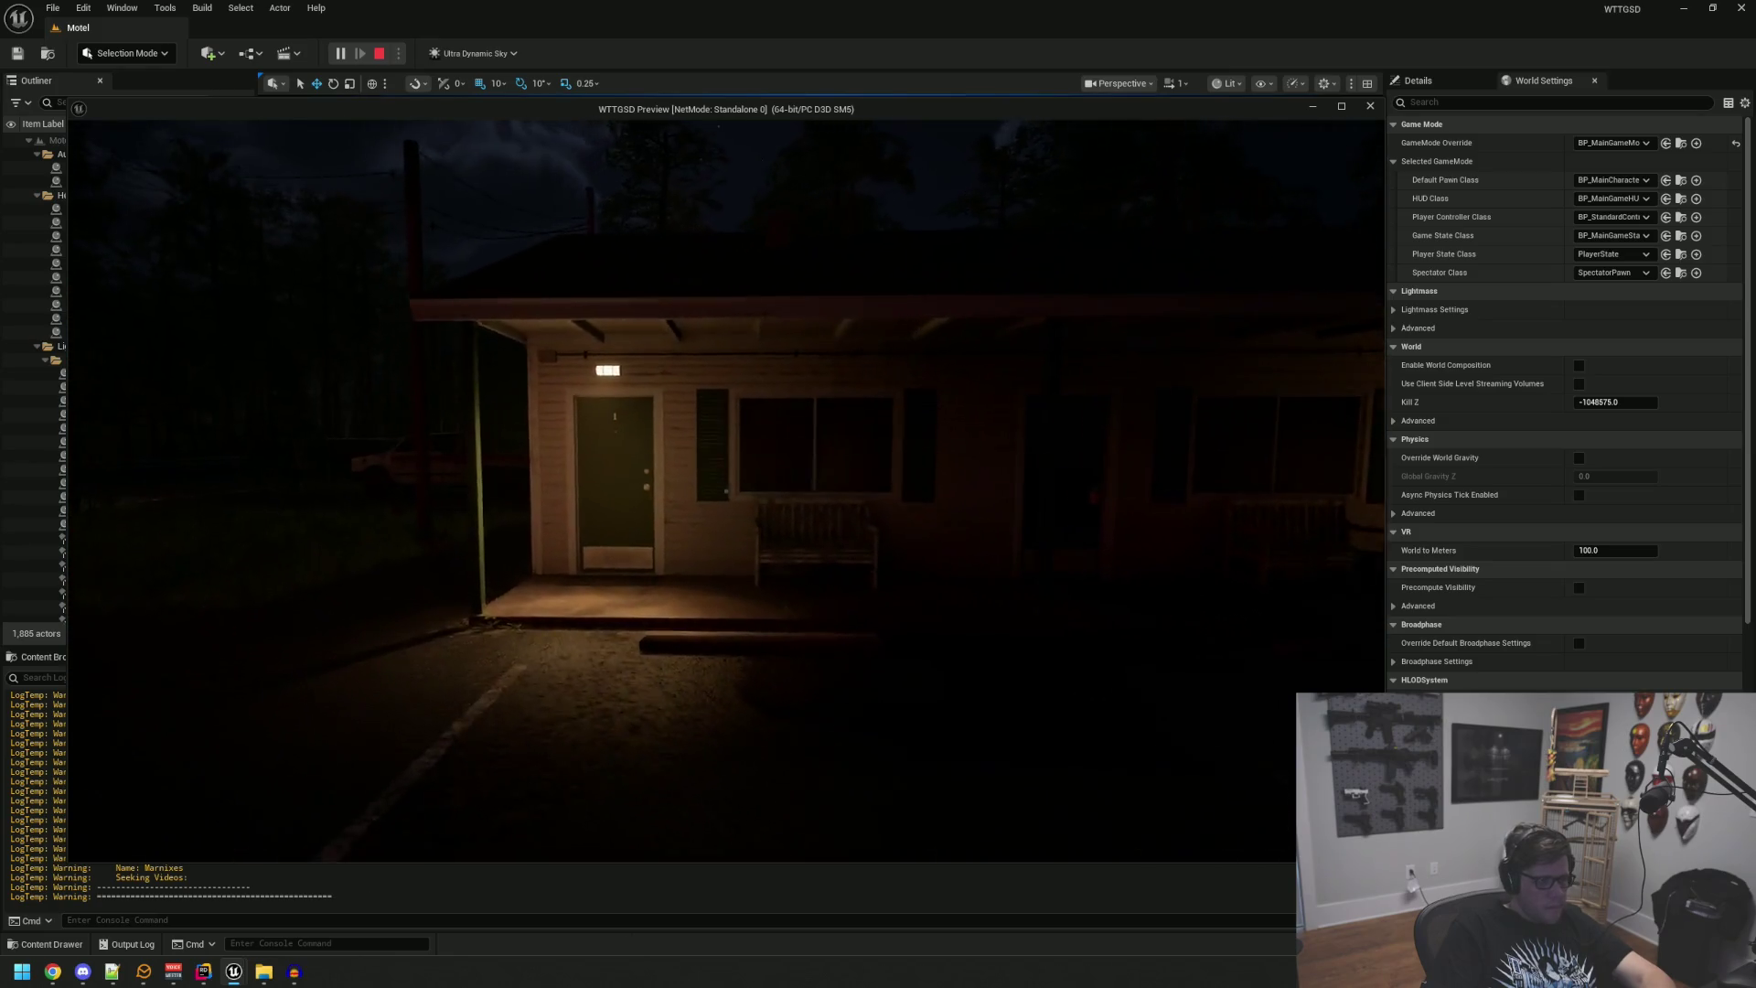
key(w)
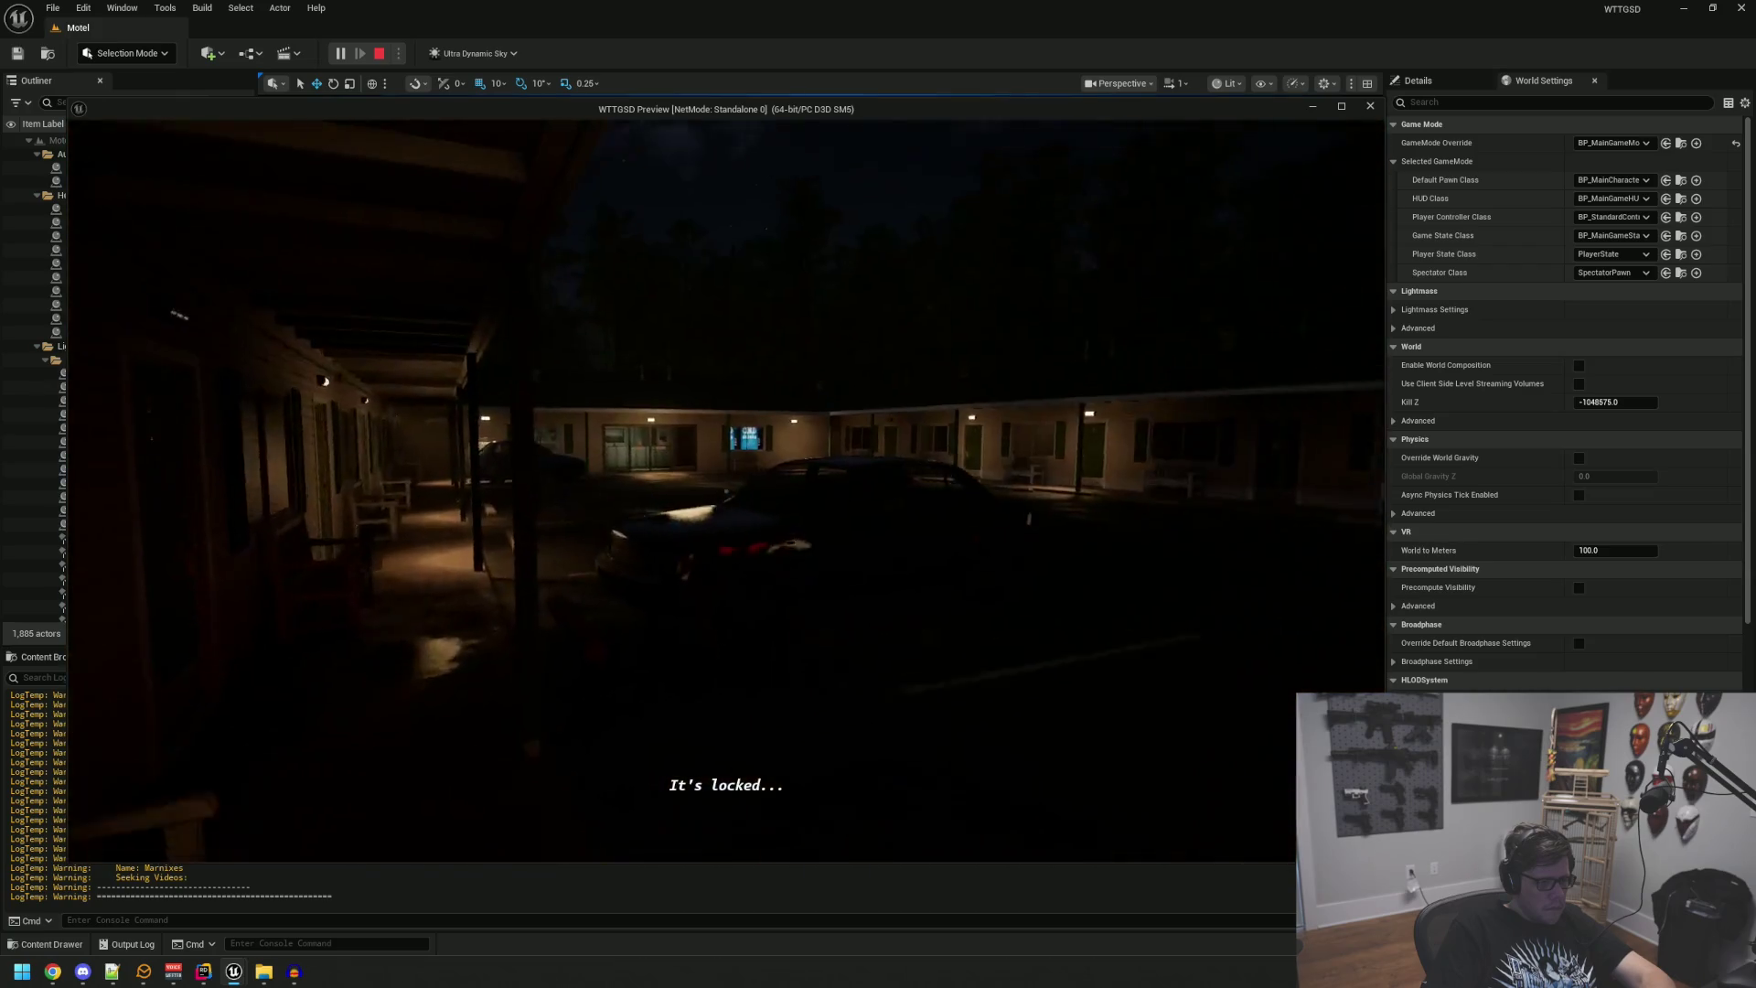
key(w)
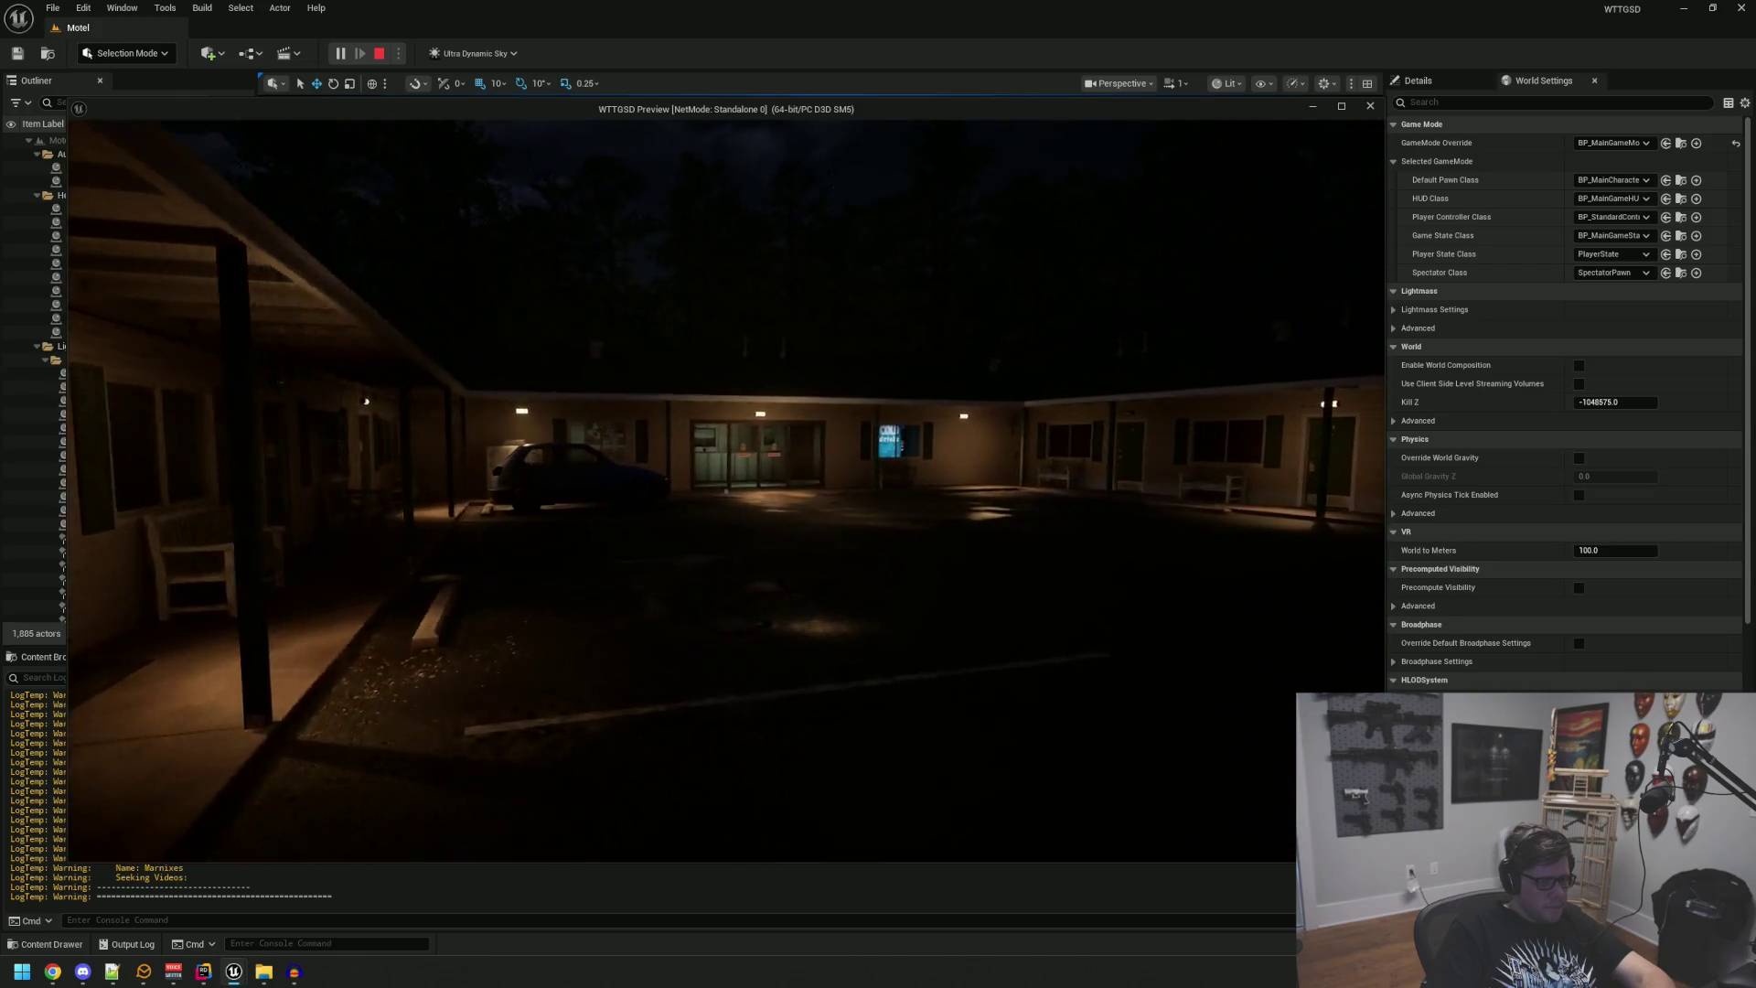
key(w)
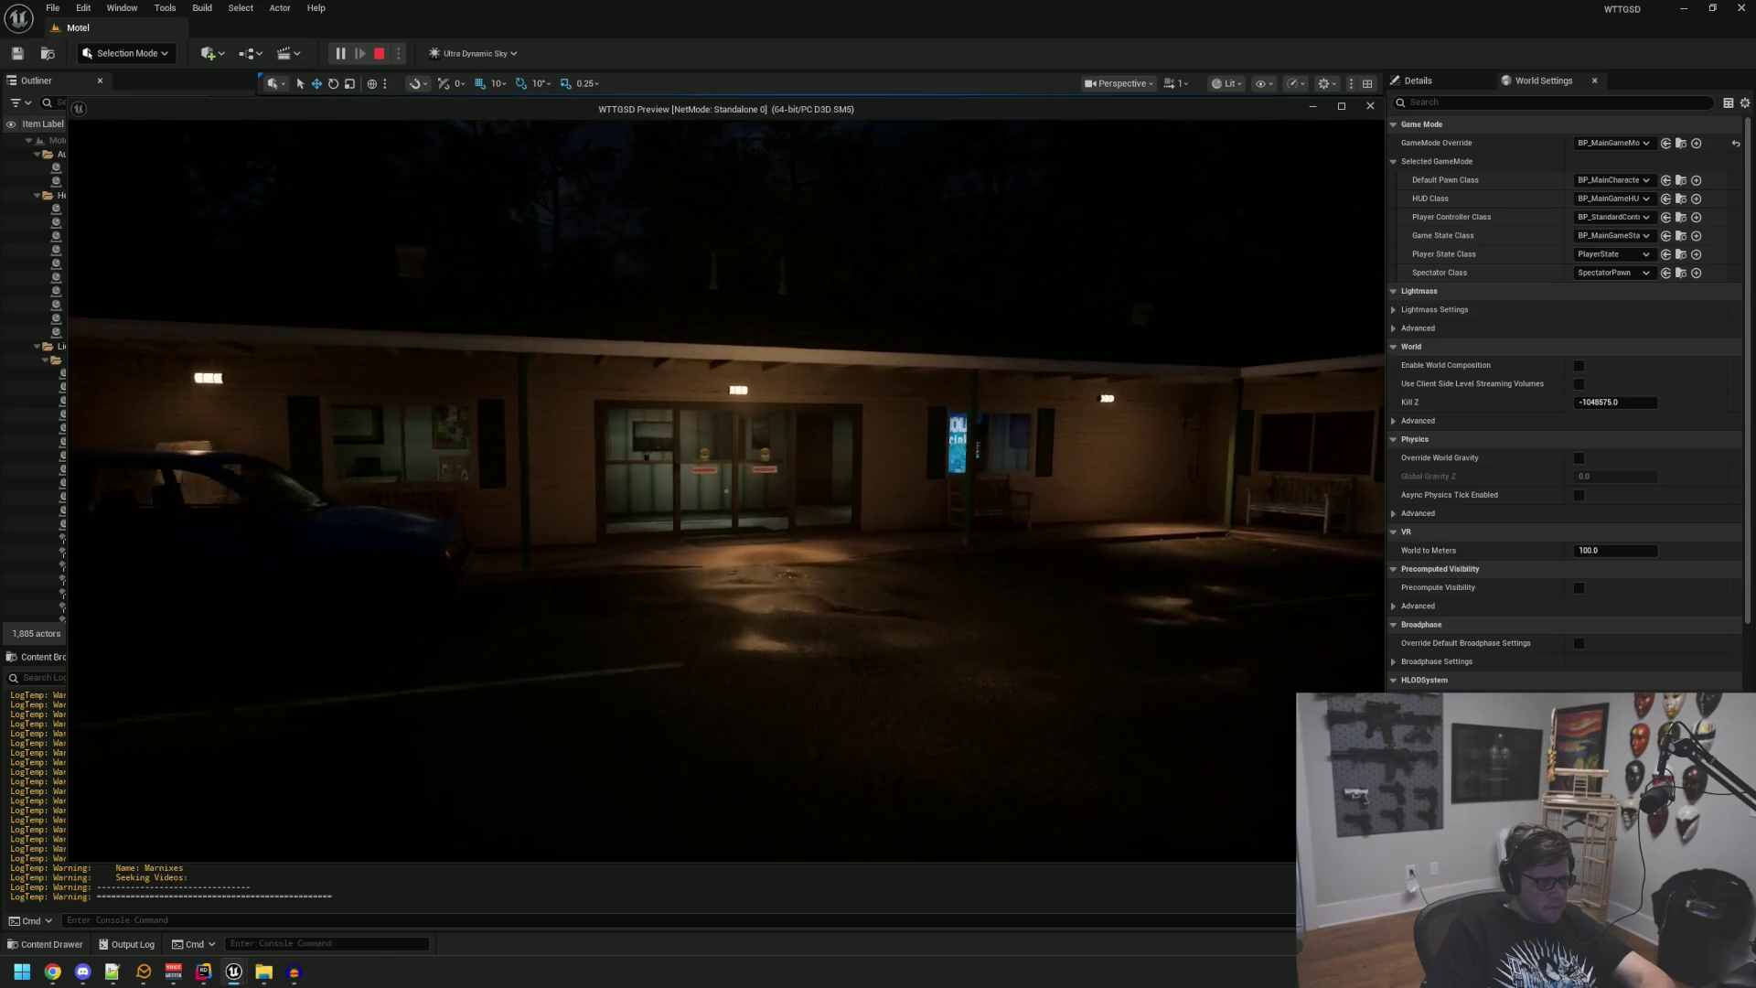
key(w)
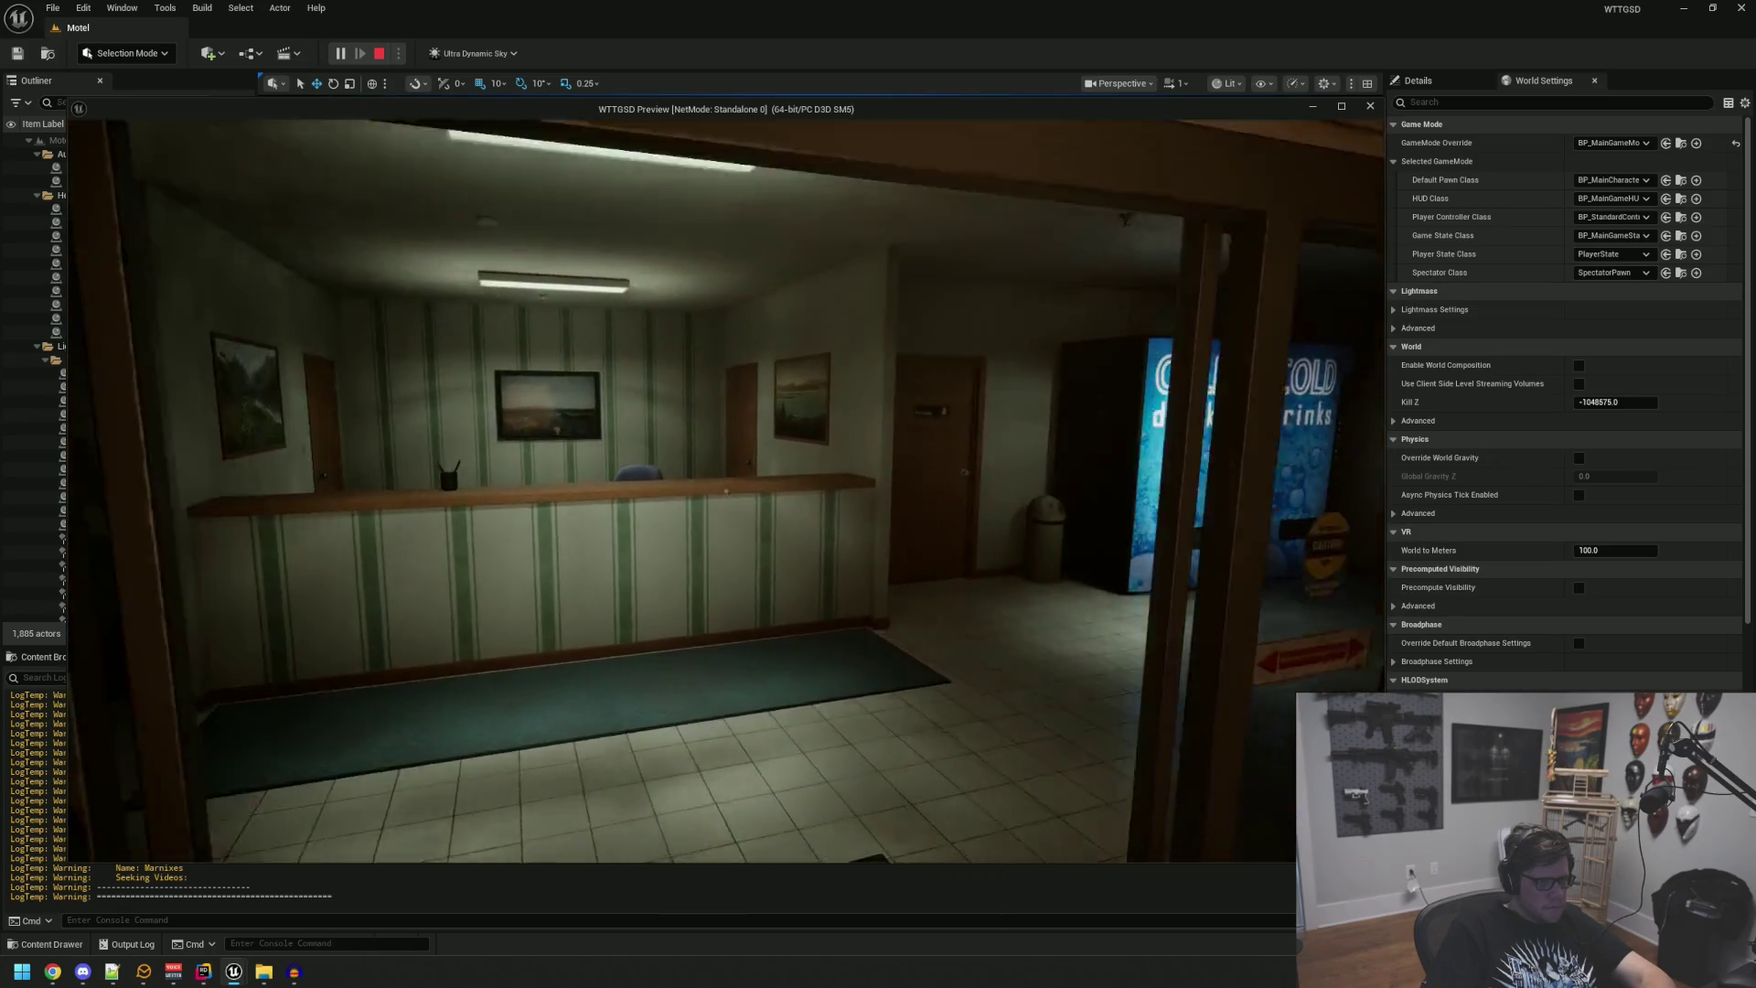
mouse_move(727, 491)
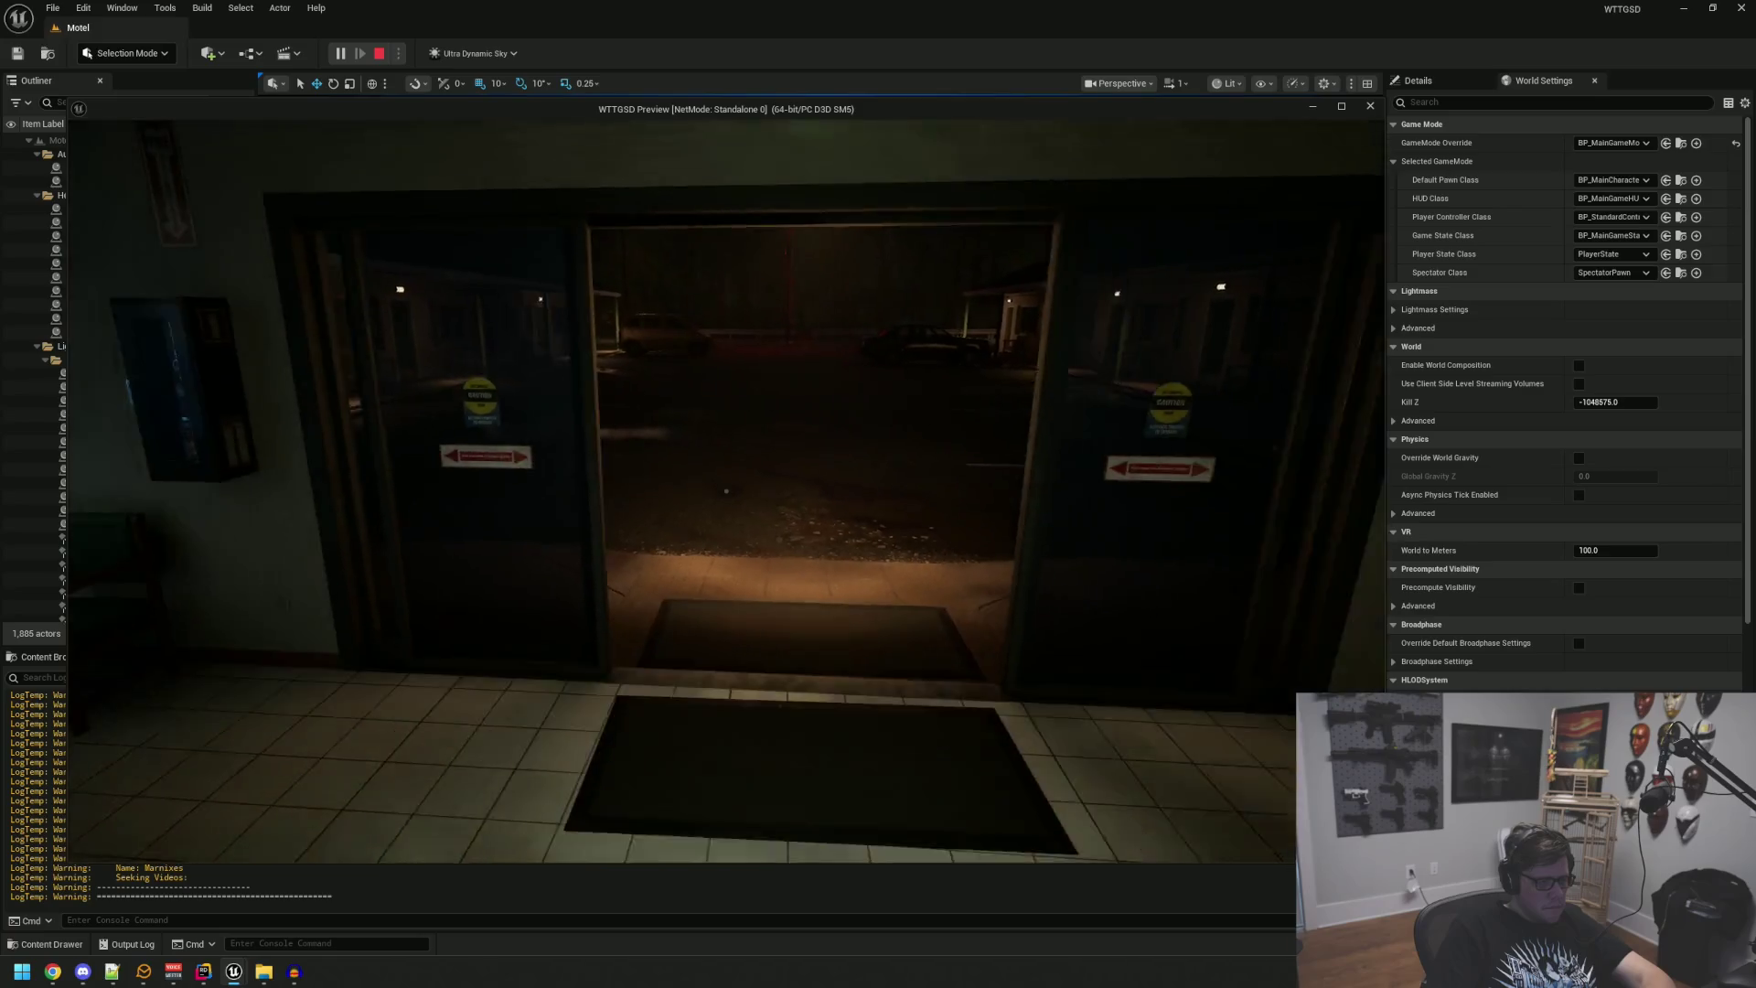
Step: Go through the Private door and brown inner door to try the locked green door, then stop
key(s)
key(w)
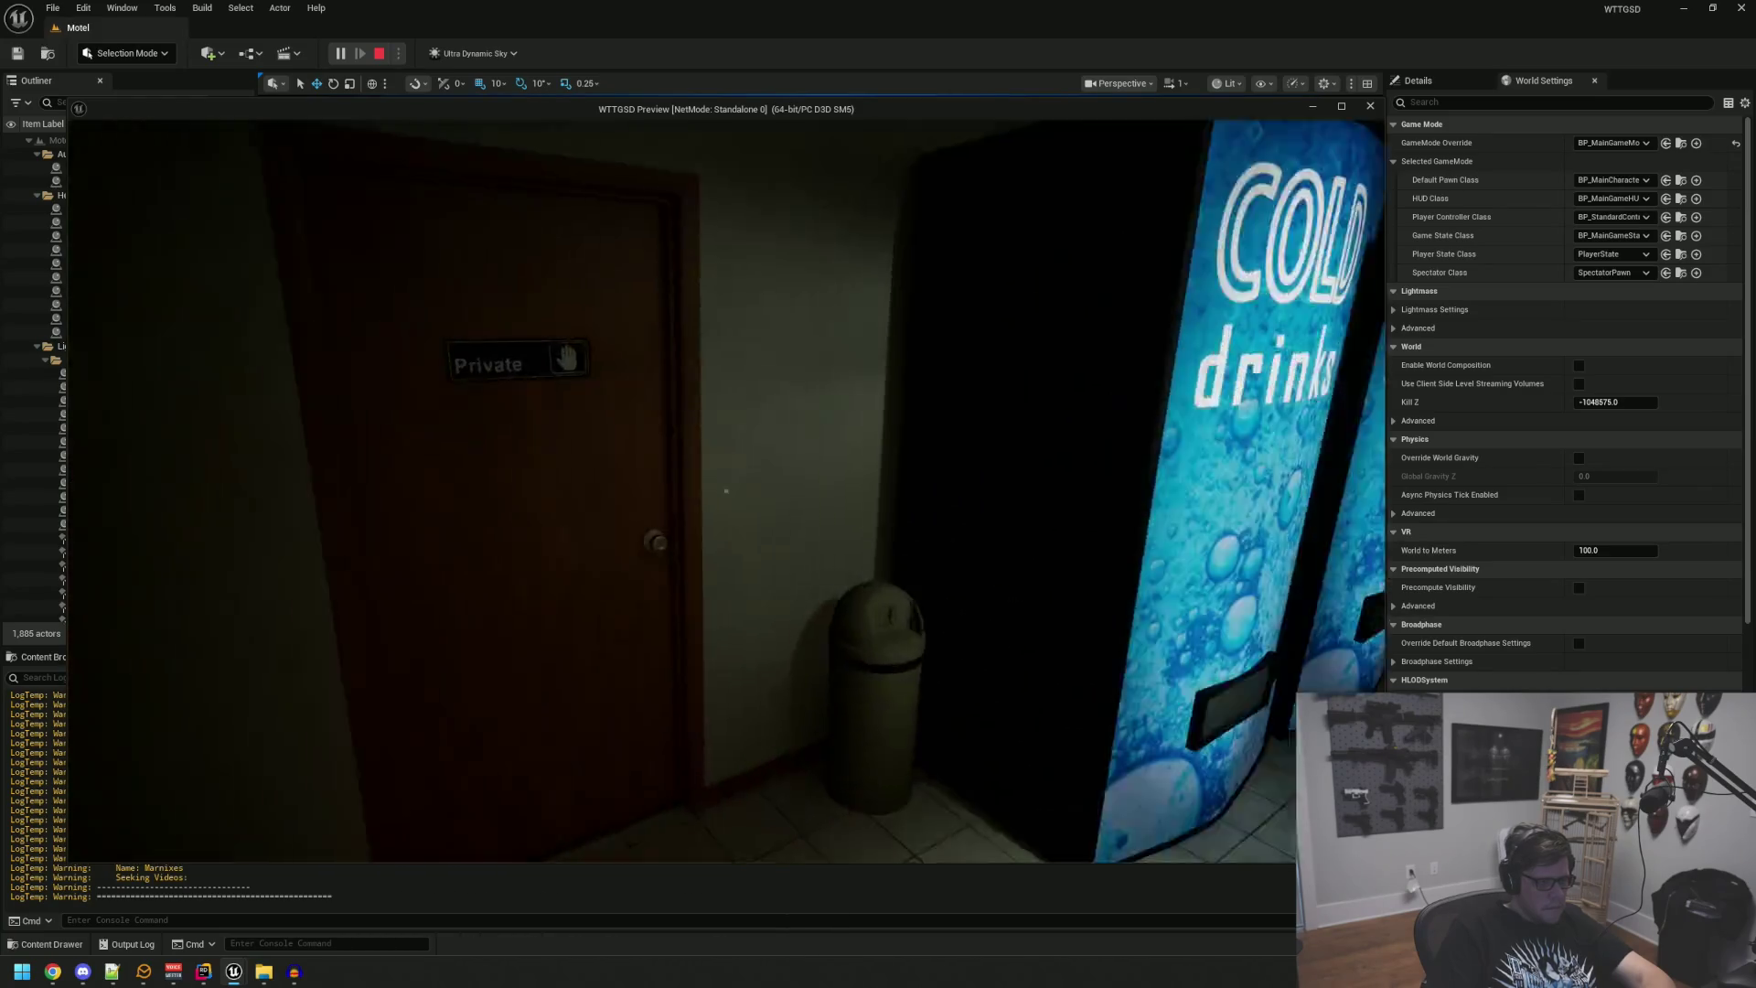
key(w)
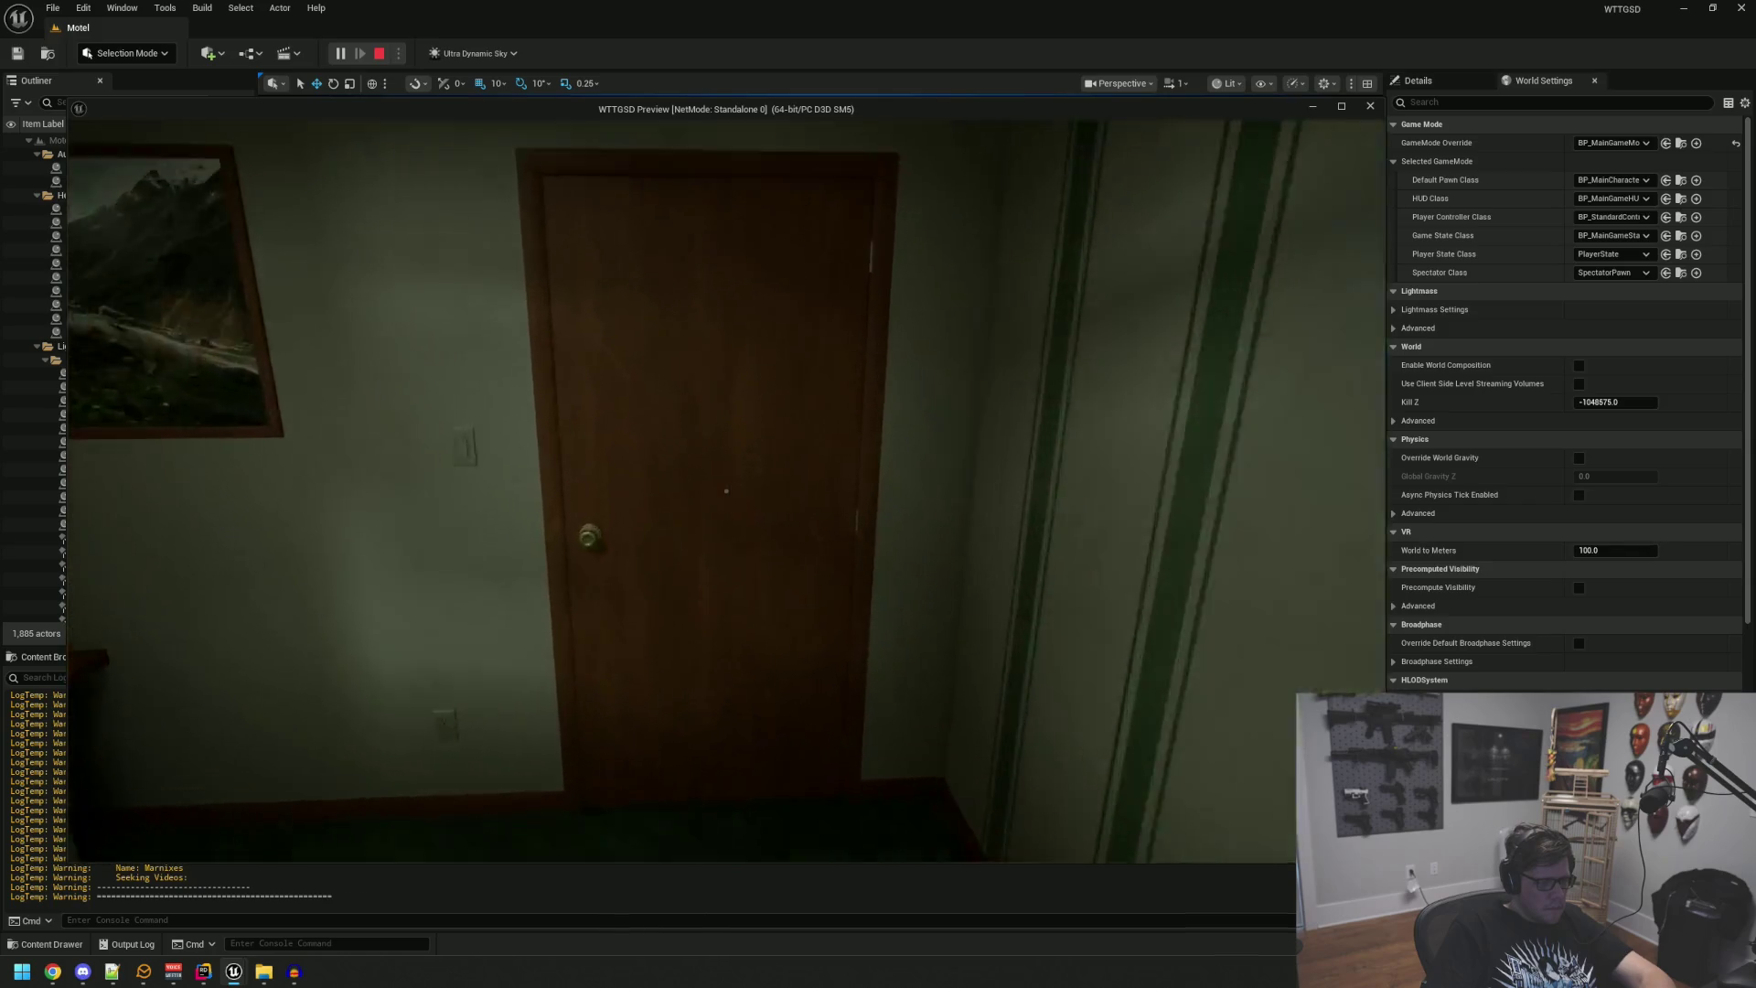
click(727, 491)
key(w)
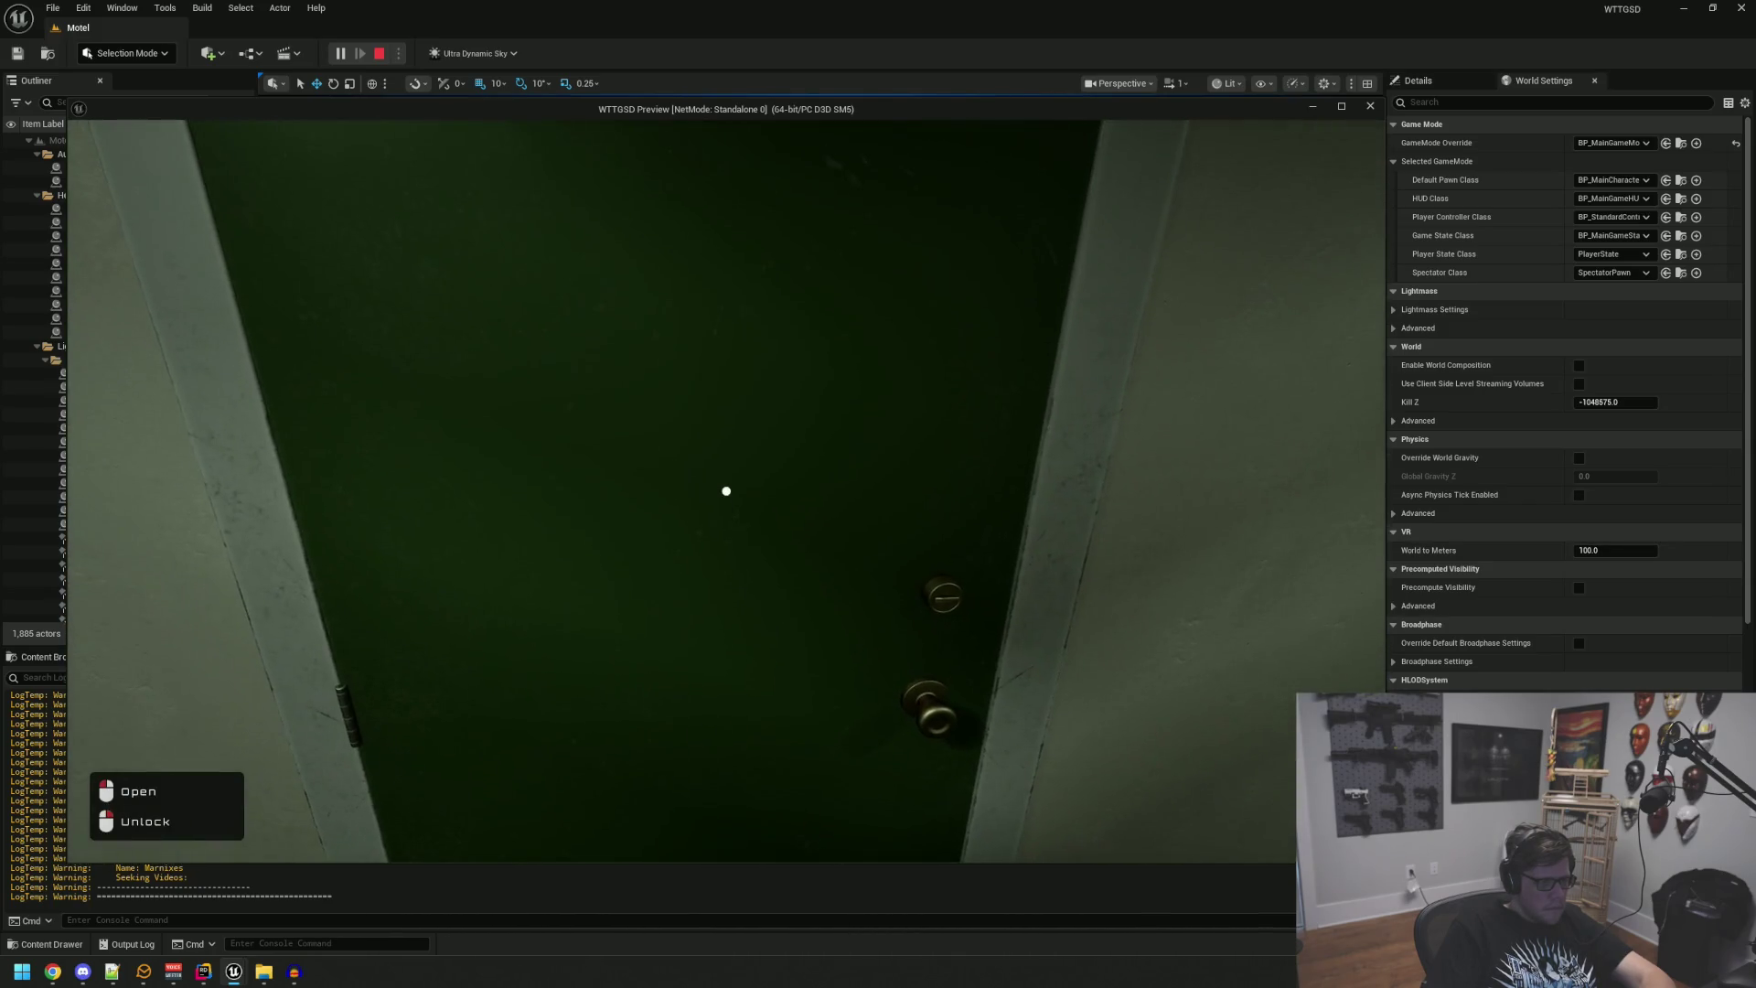
click(727, 491)
key(s)
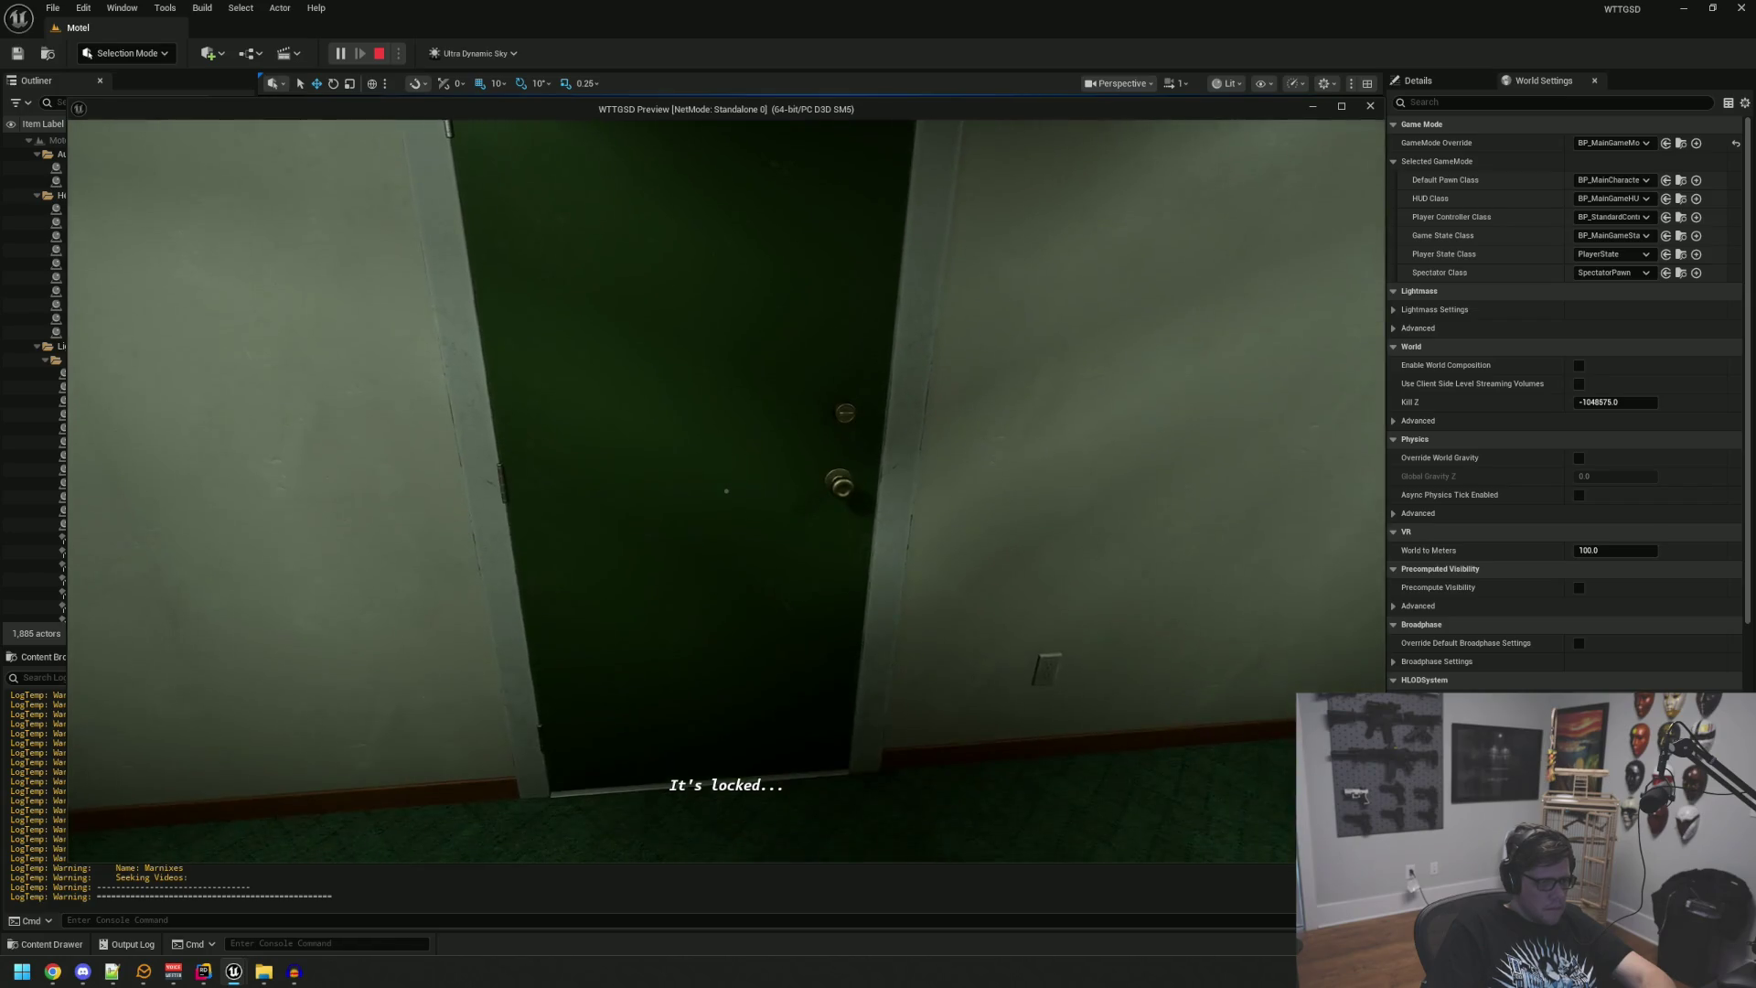
key(Escape)
Step: Reopen SFX_LockedDoorA_Cue, set its volume multiplier to 0.5, and close it
click(42, 661)
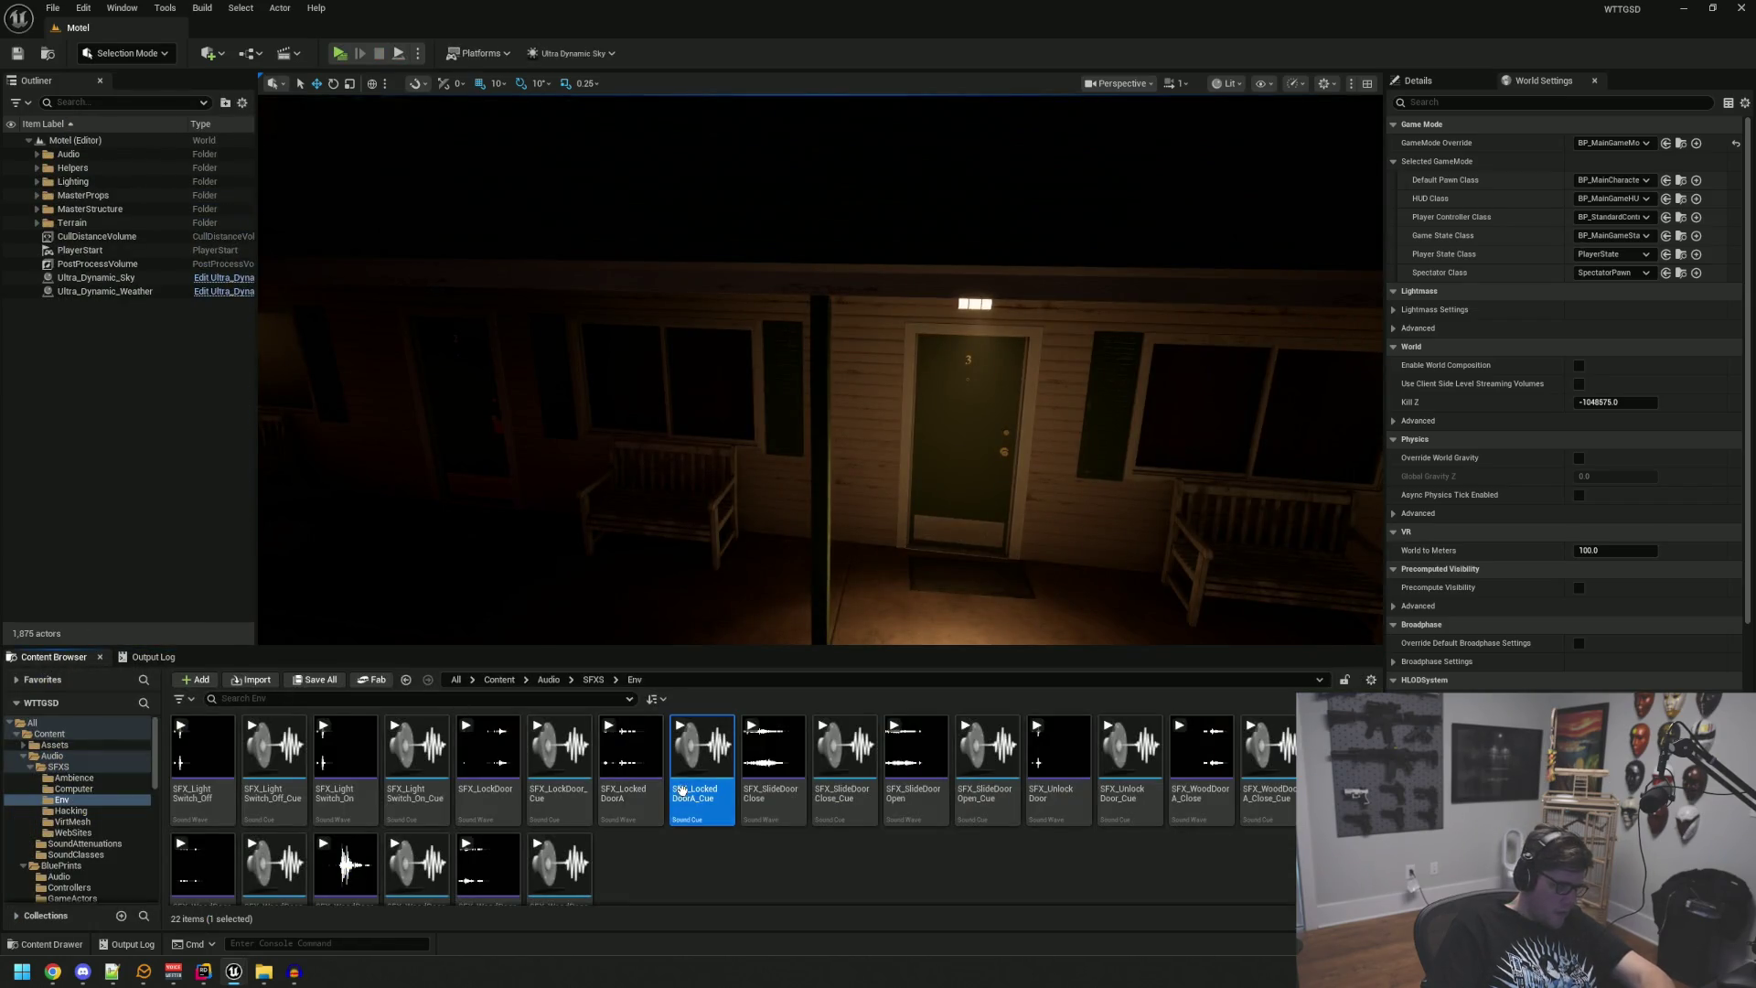
double_click(681, 790)
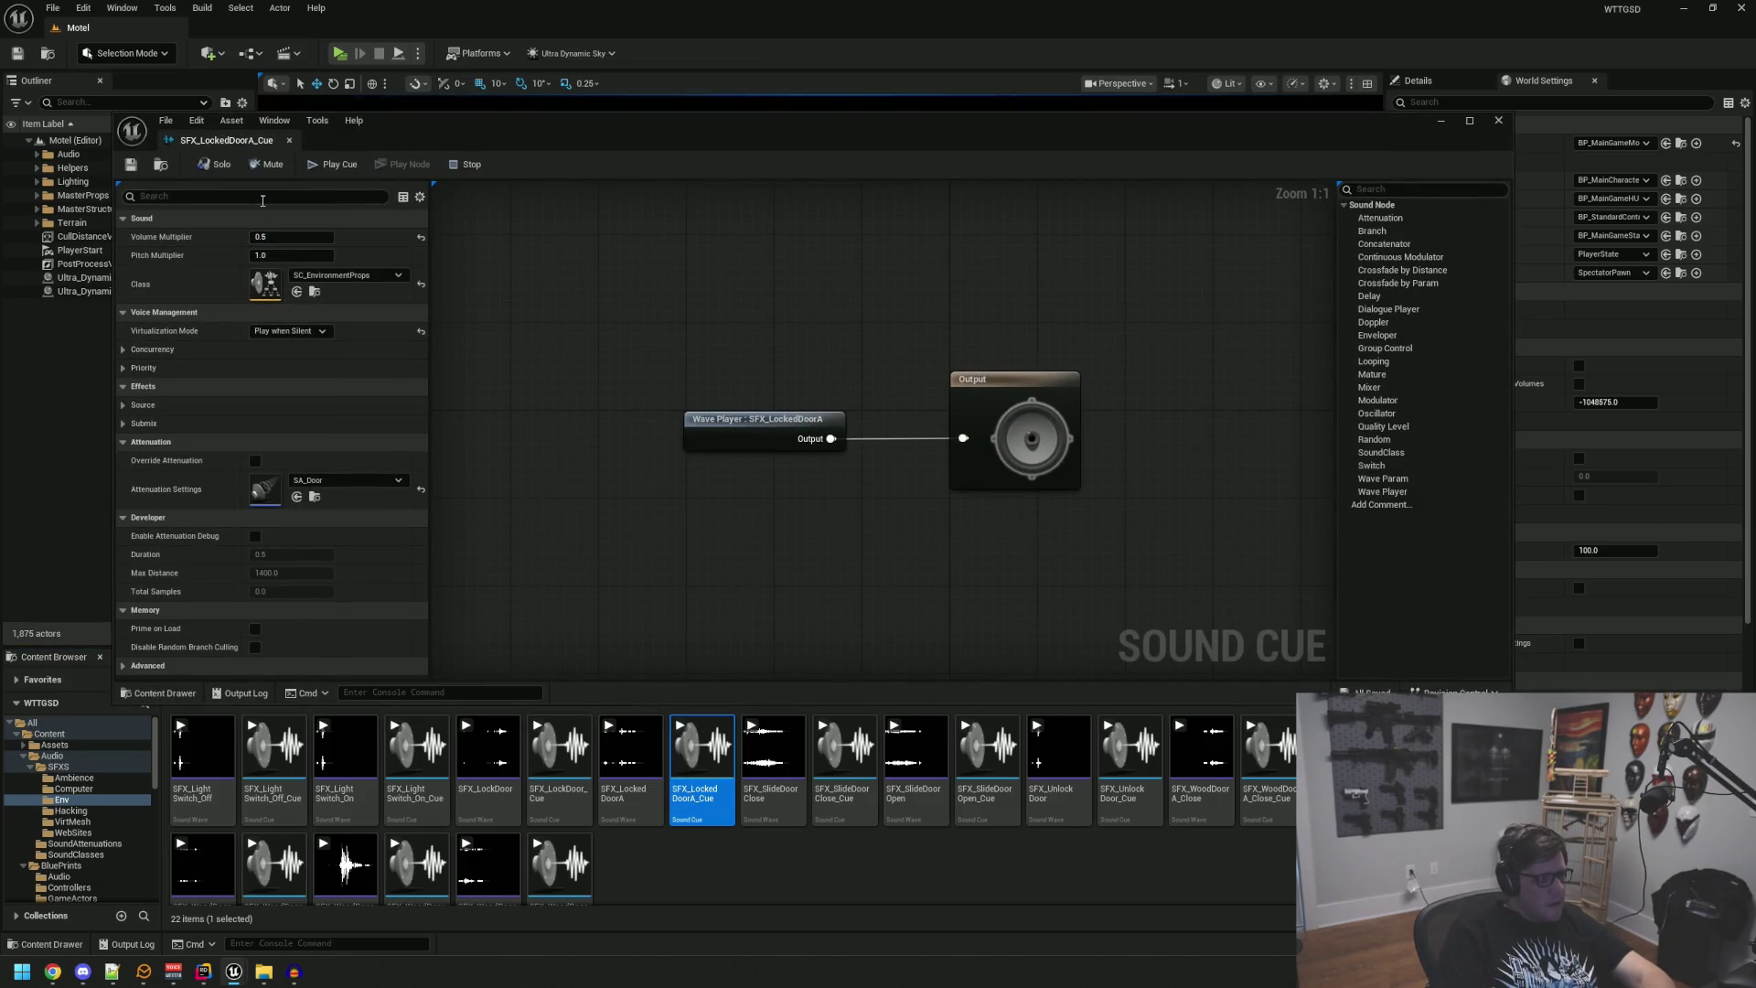
click(358, 61)
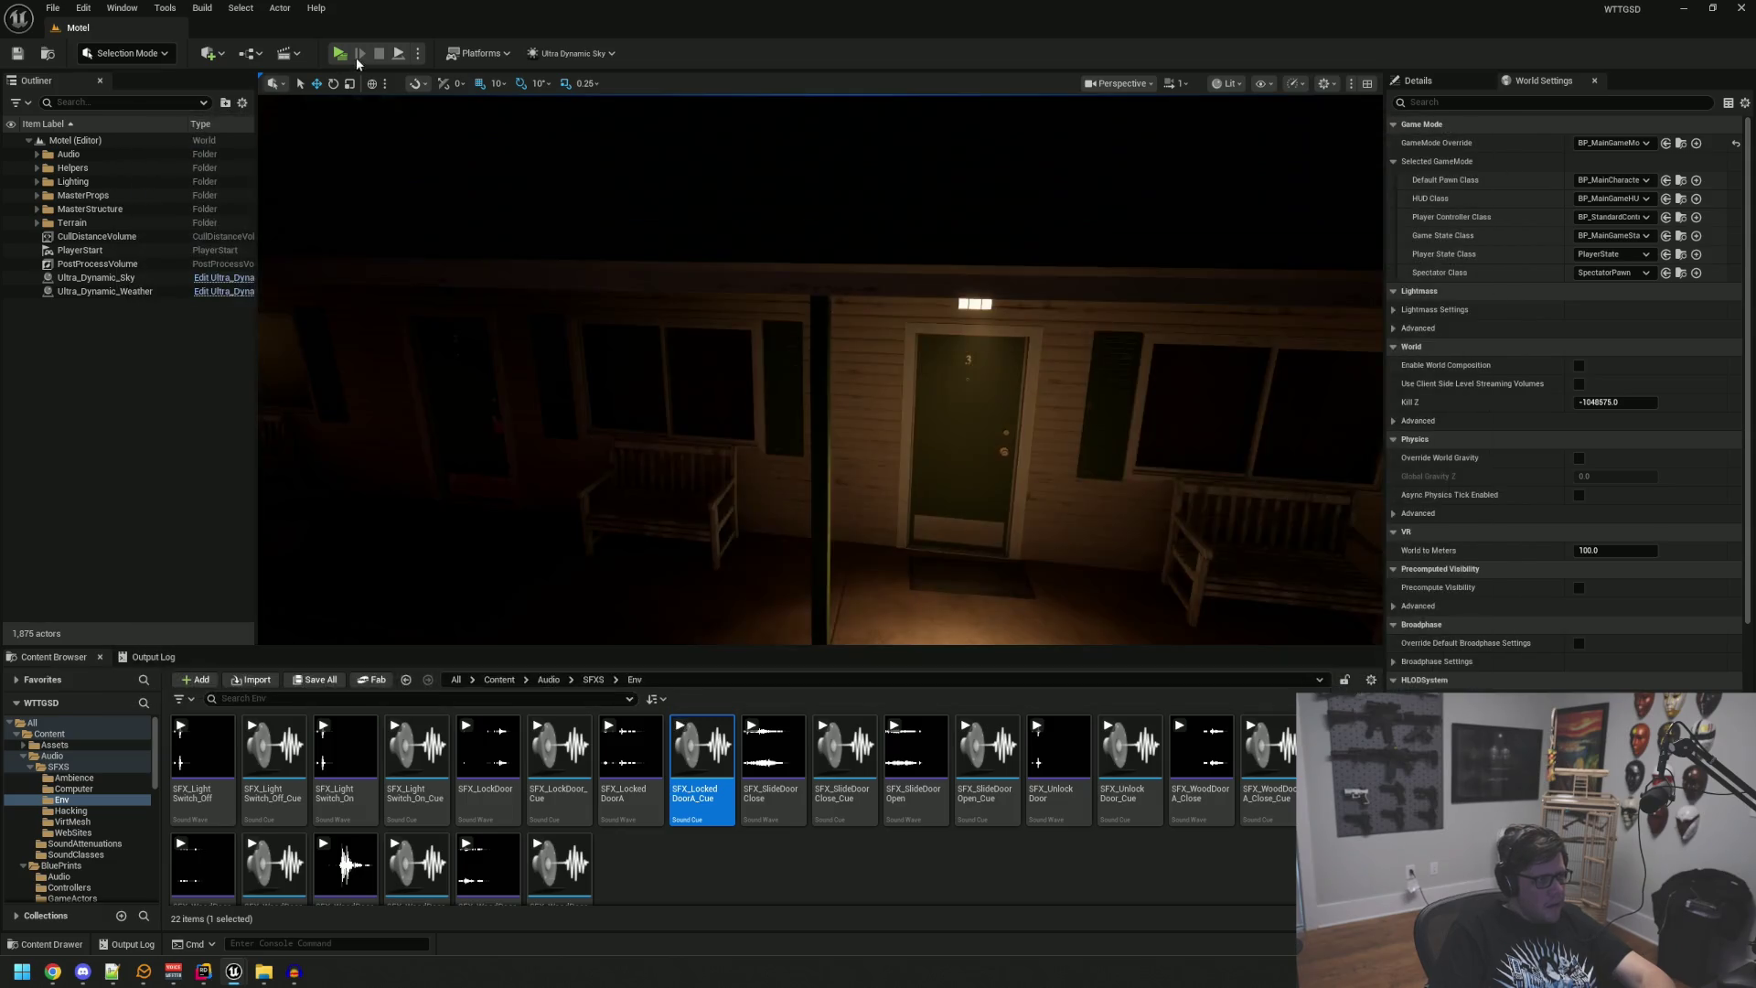
click(340, 53)
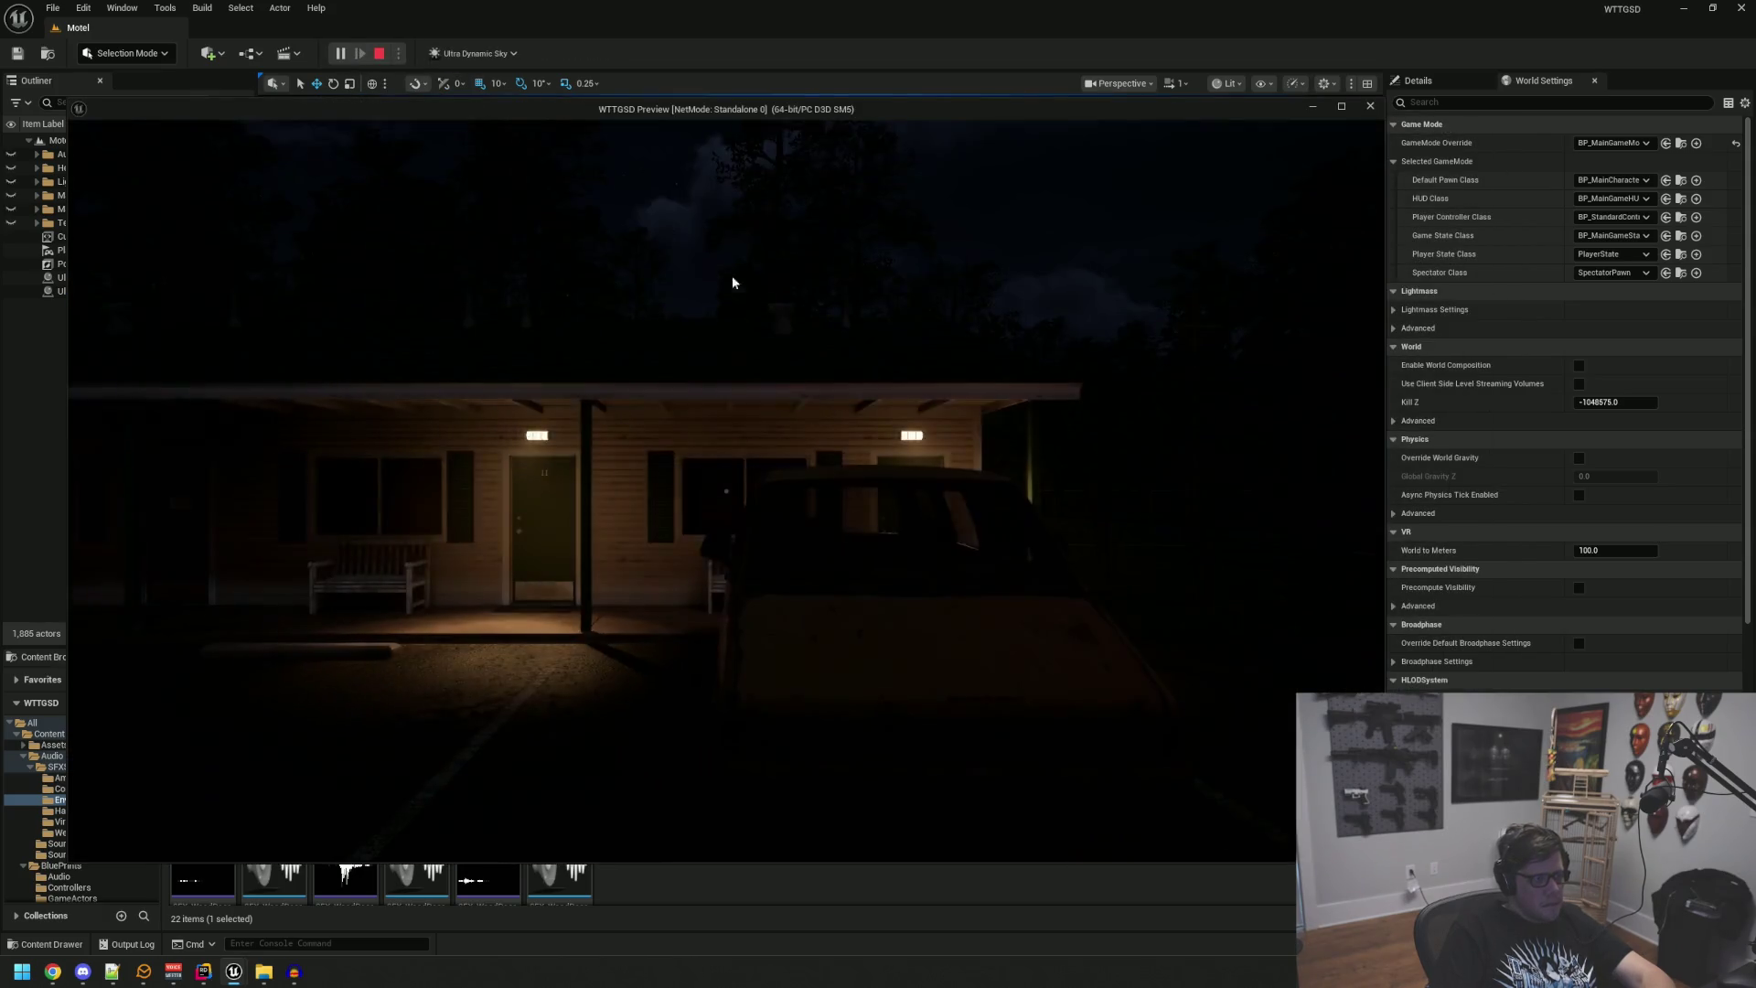
key(w)
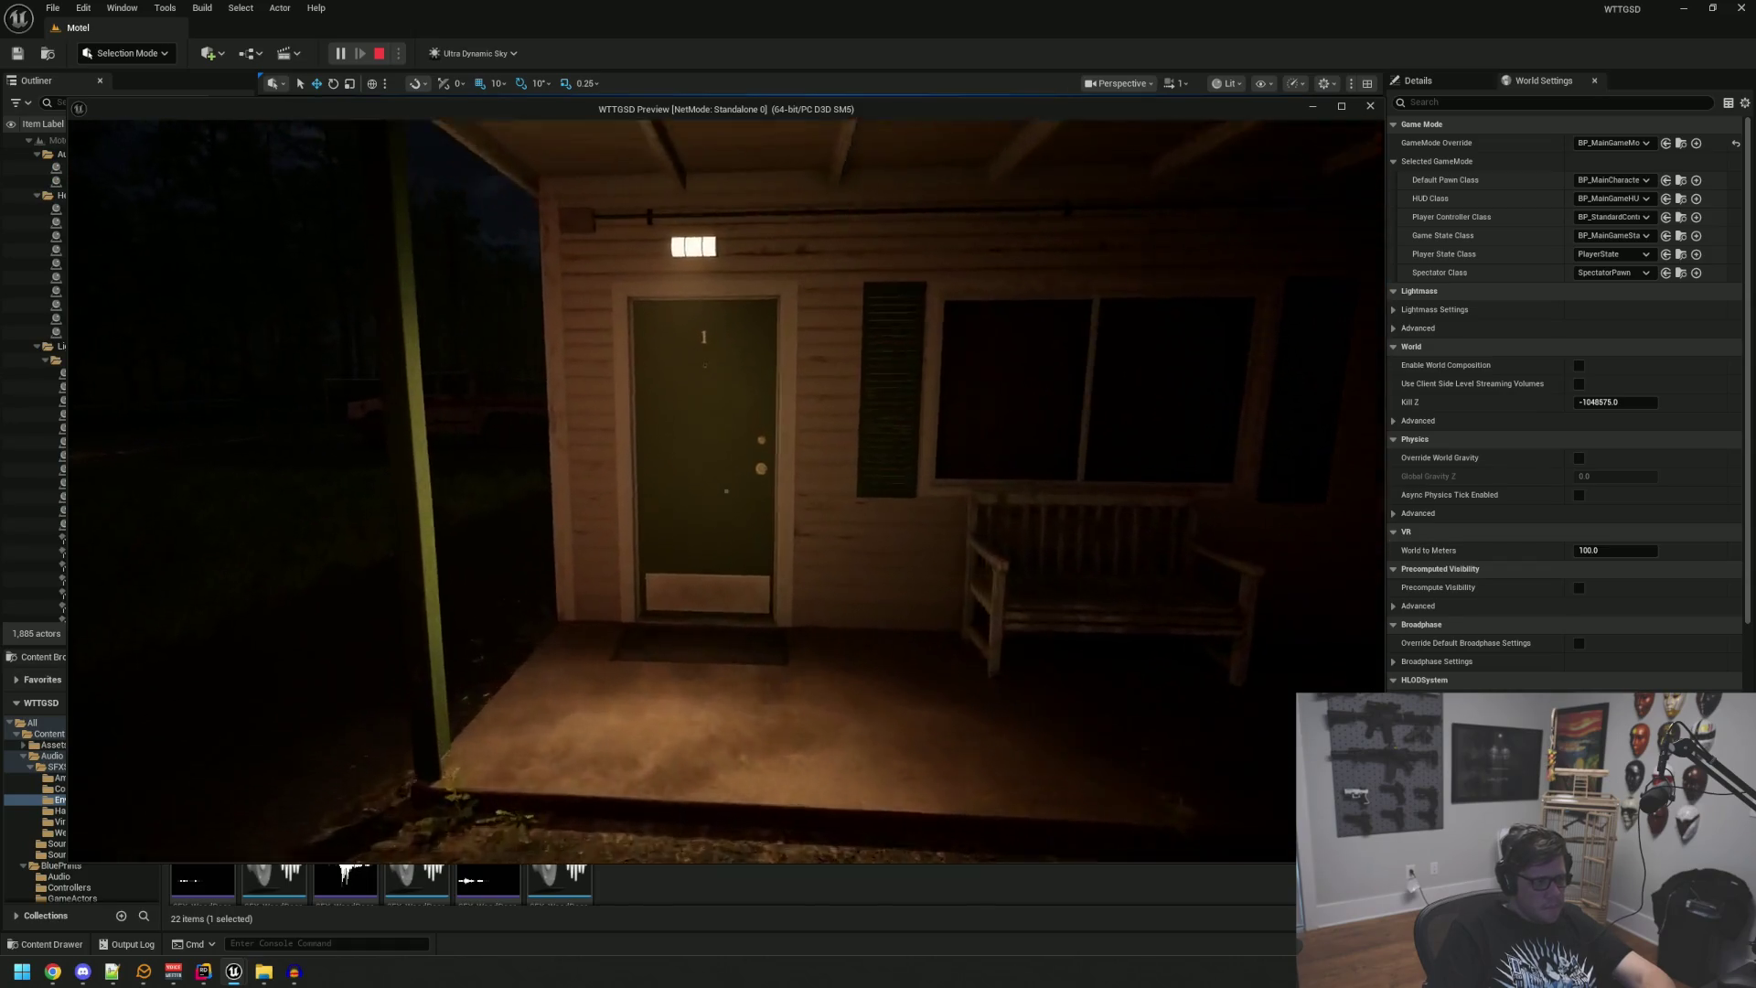
key(e)
mouse_move(727, 491)
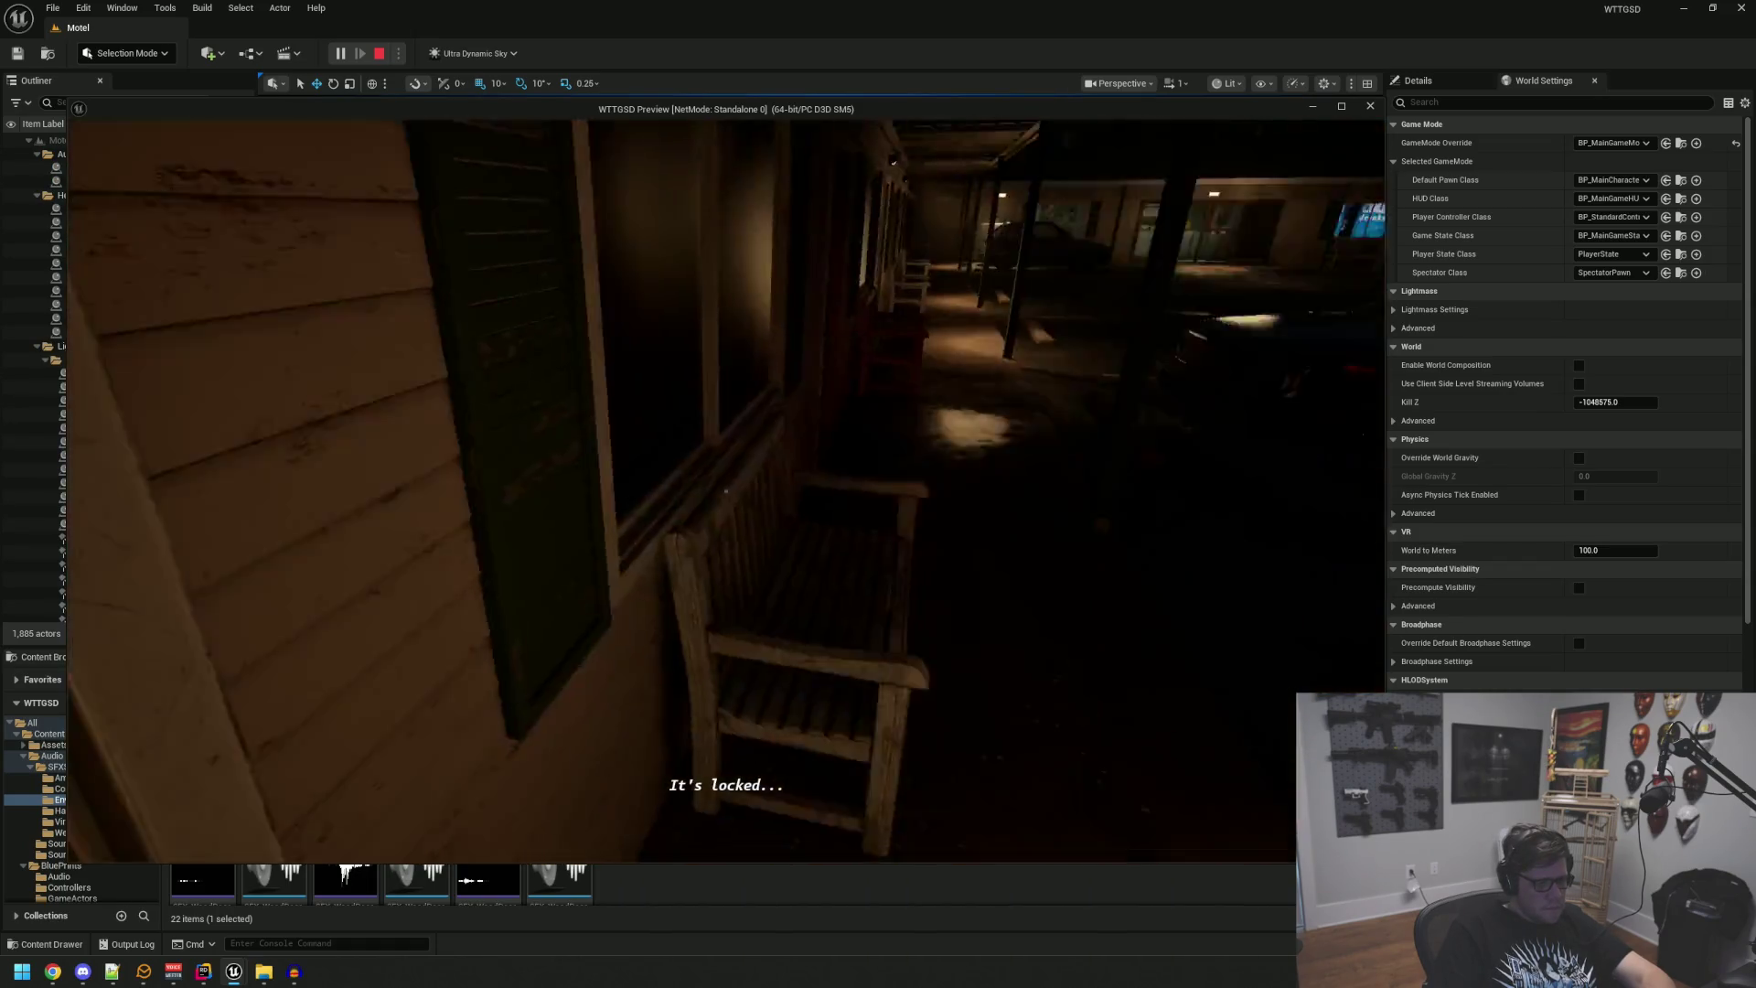
key(w)
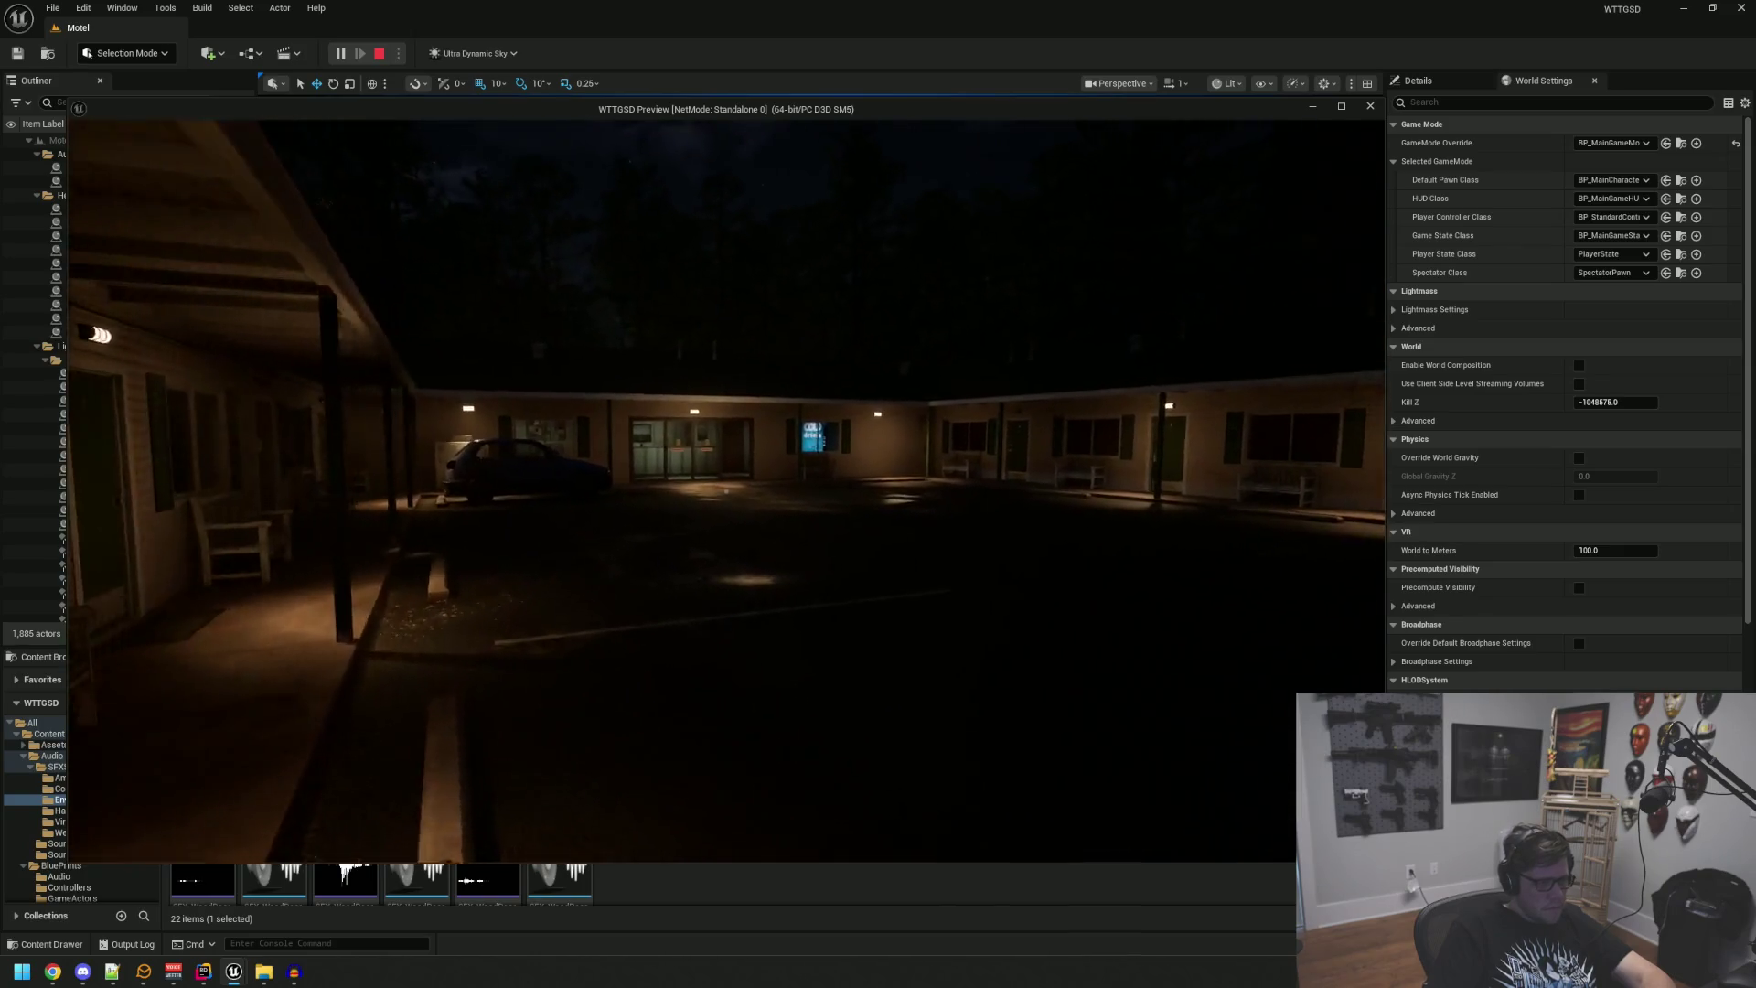
key(w)
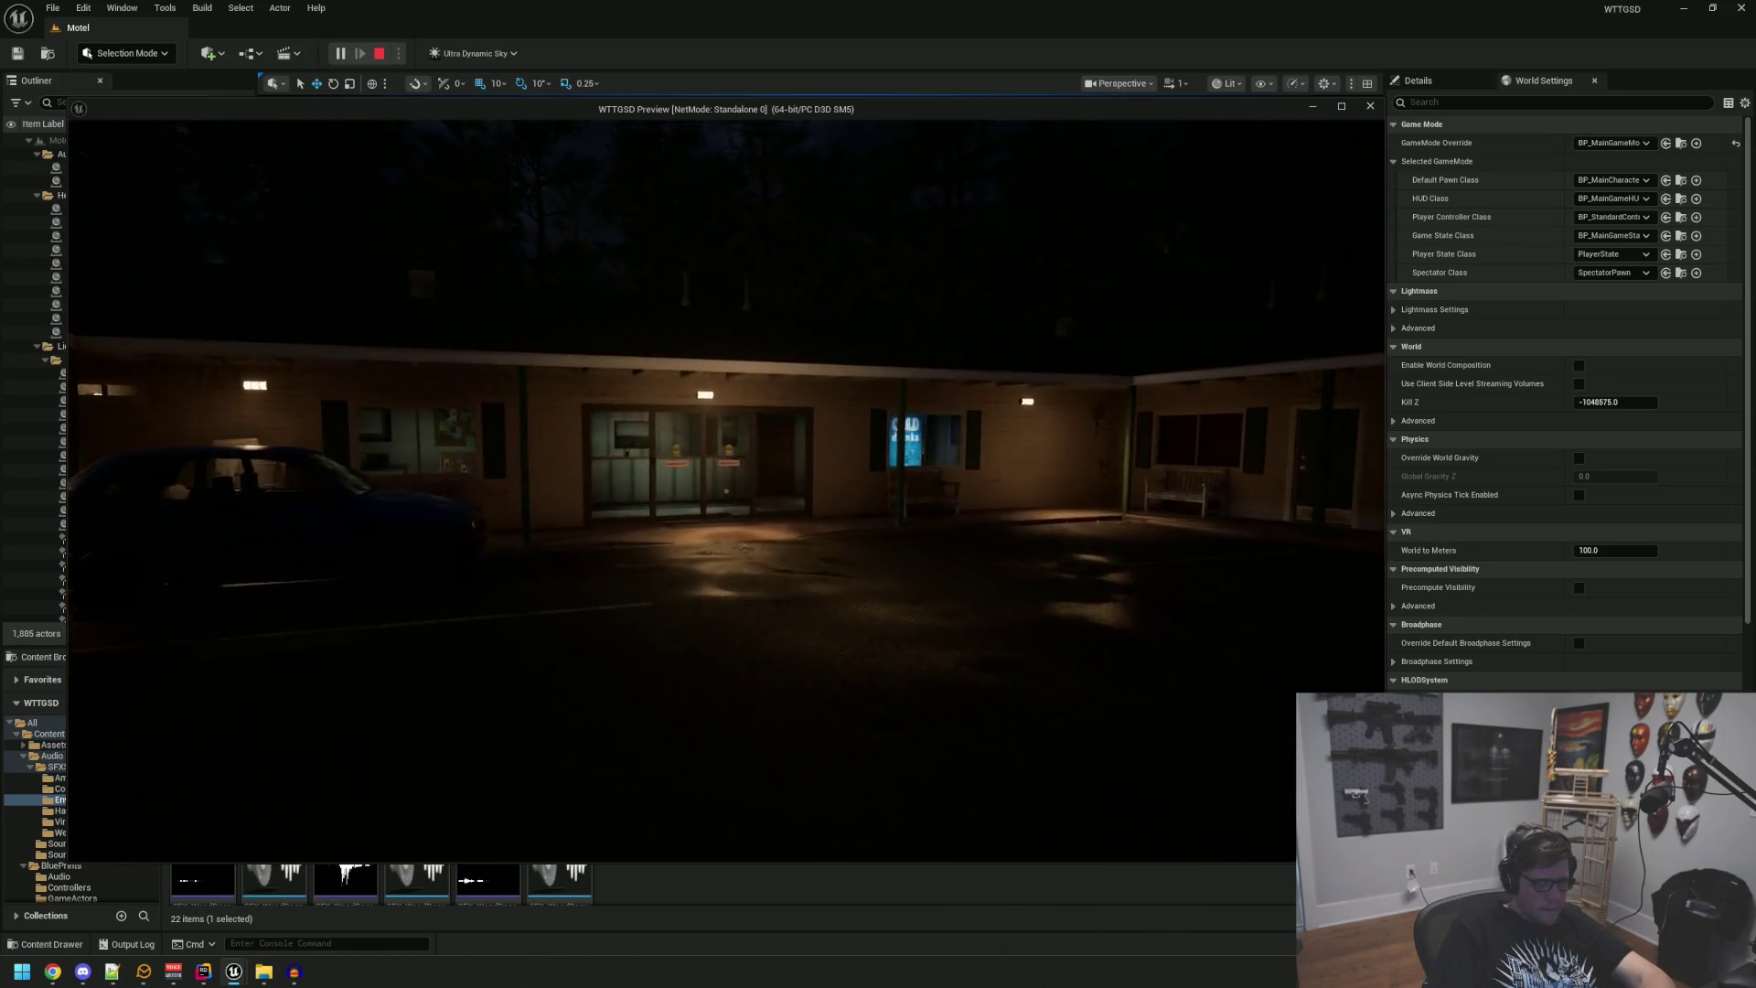
key(w)
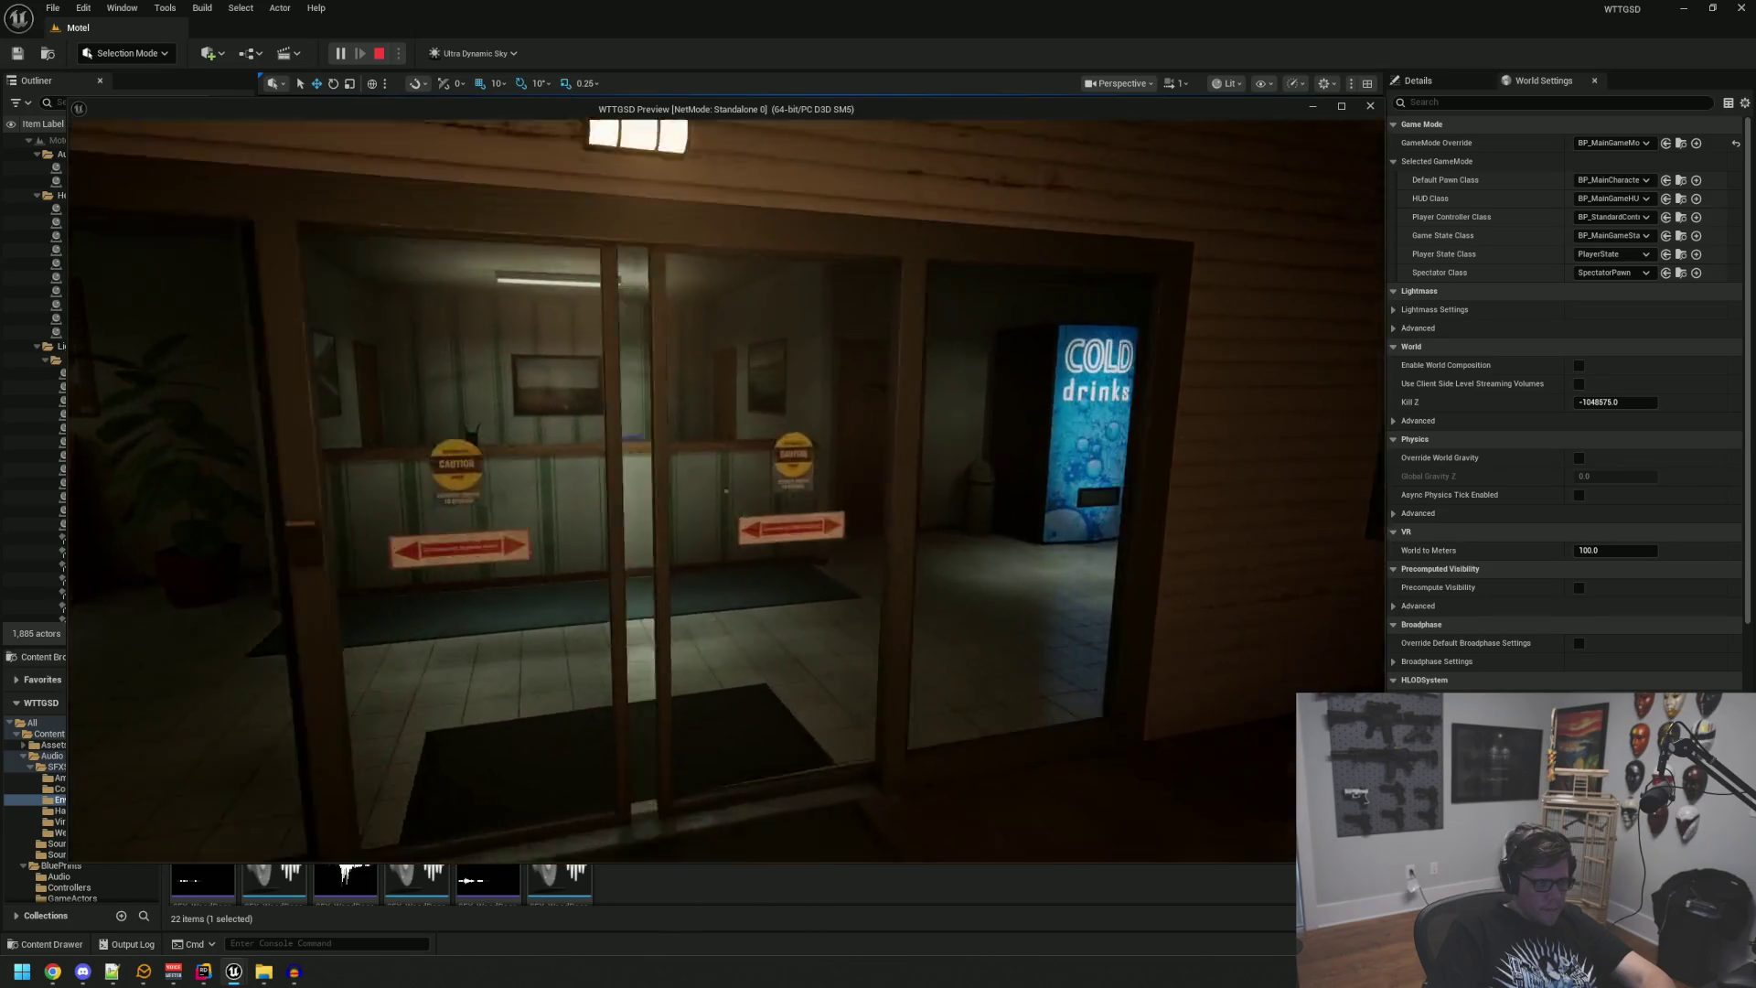
key(w)
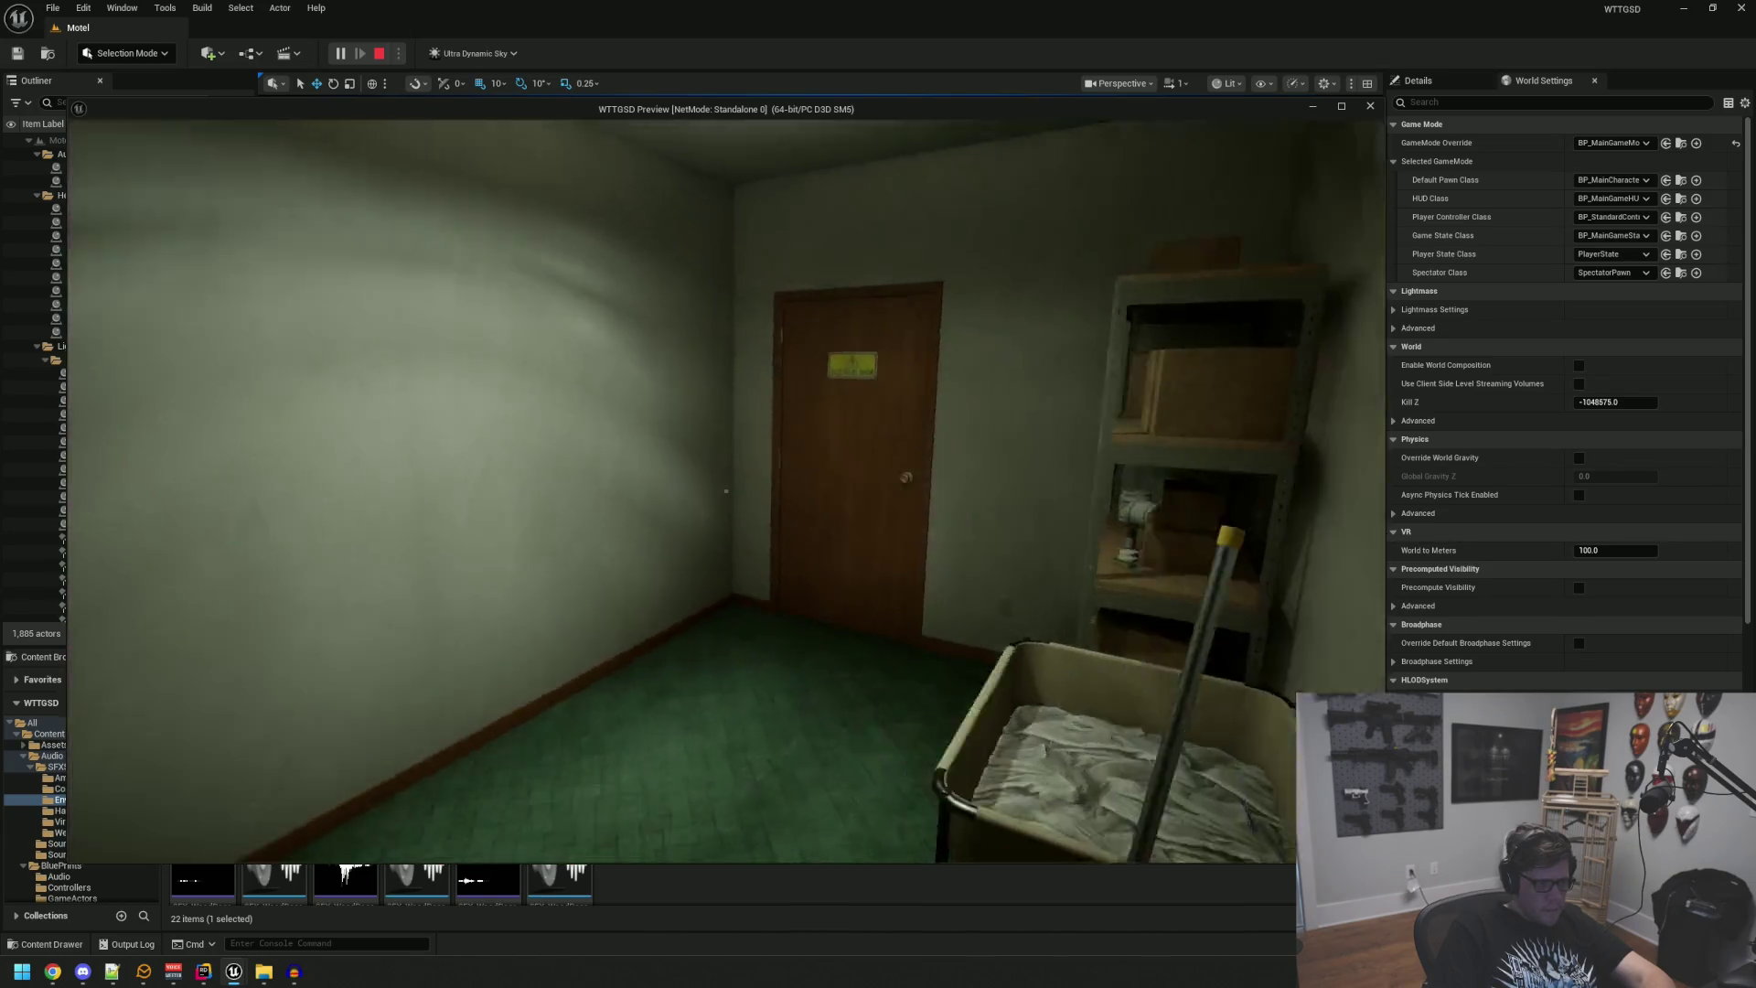
key(w)
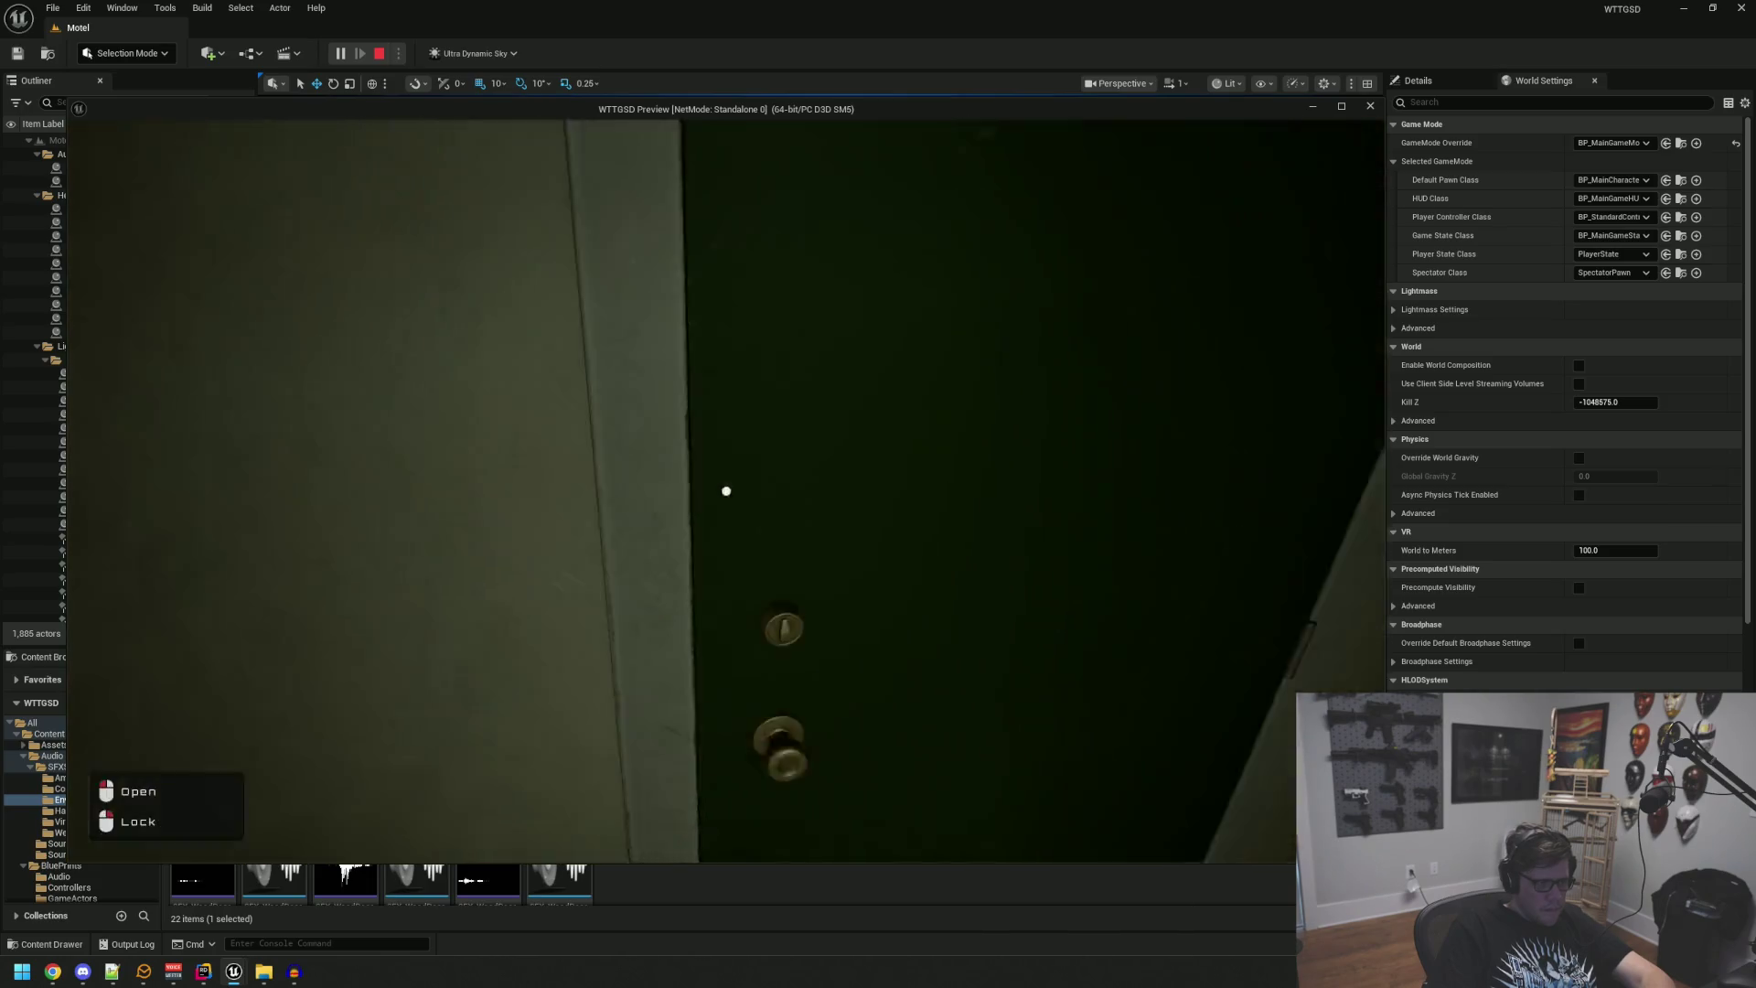
key(s)
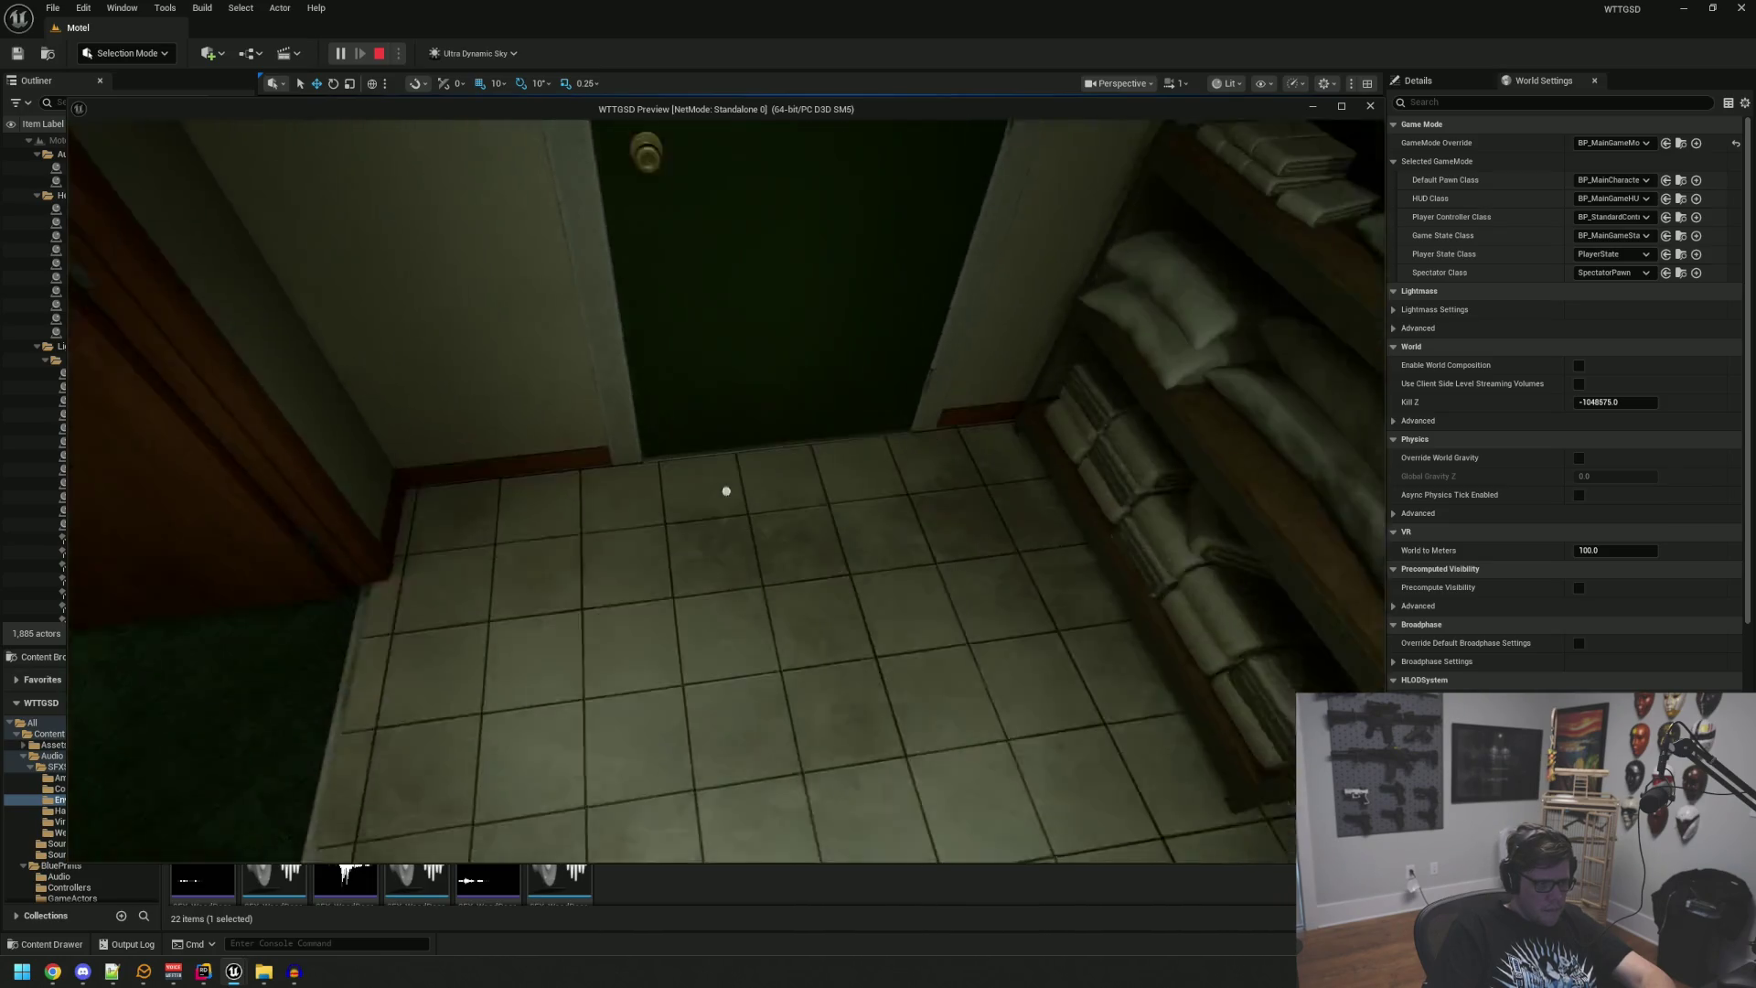
key(w)
click(726, 492)
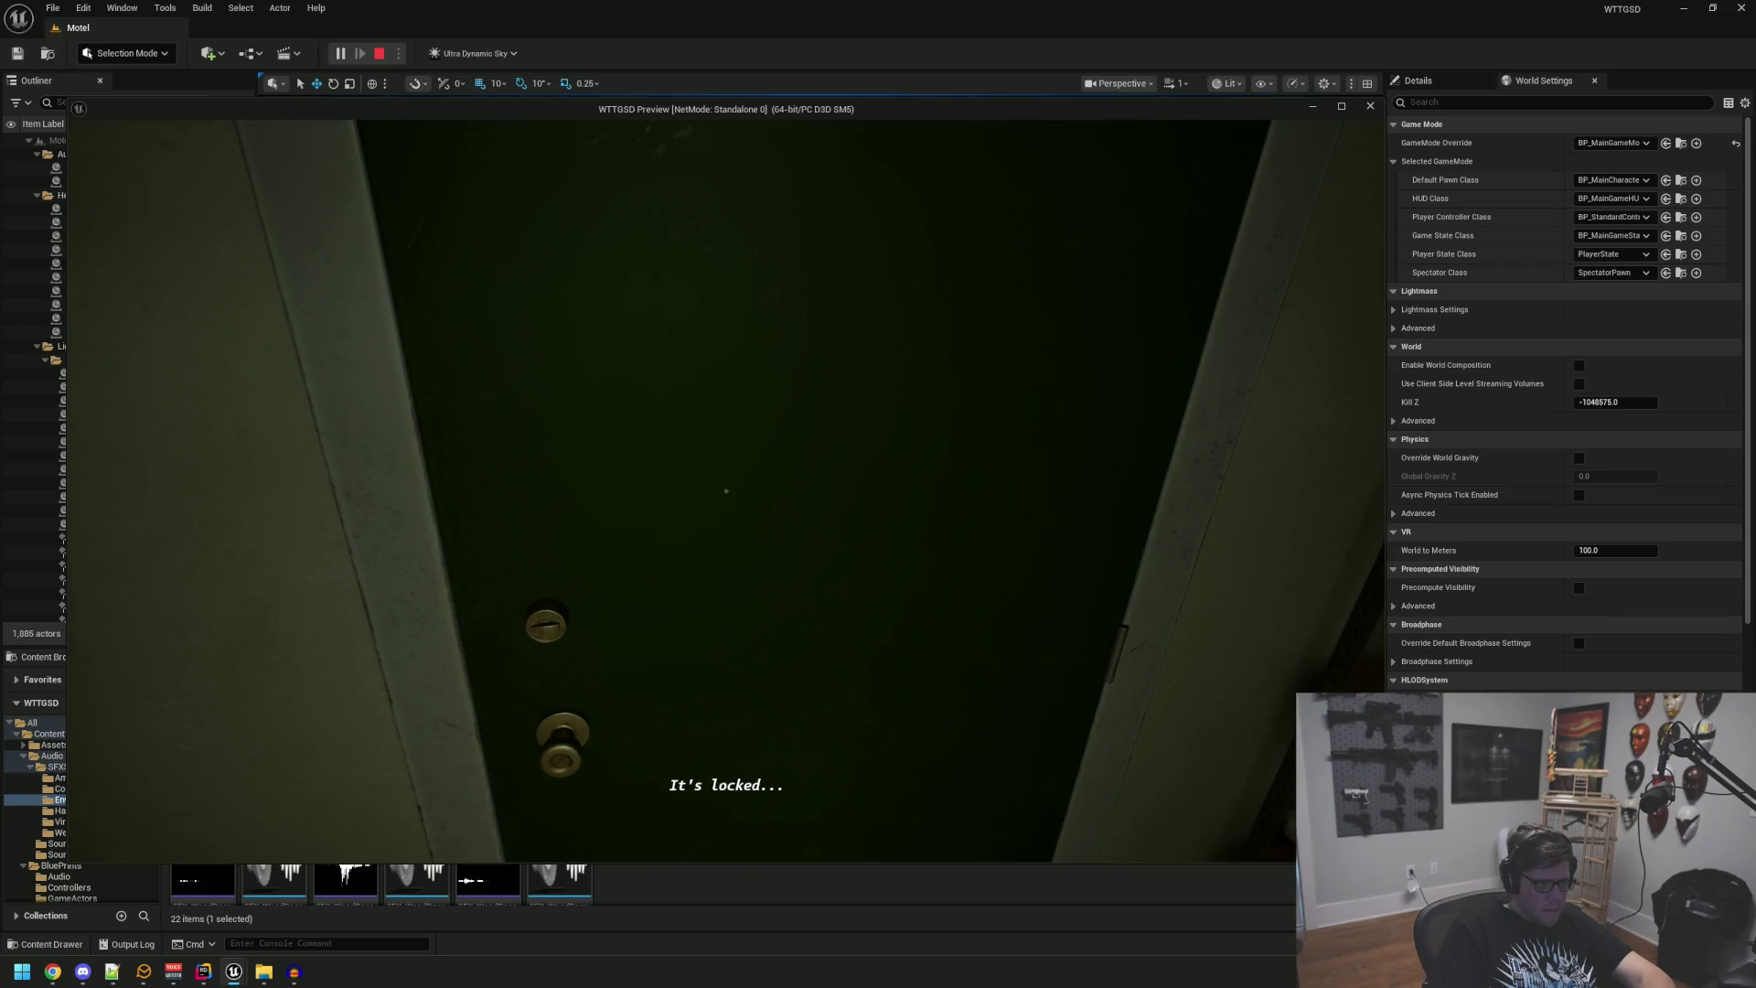
key(s)
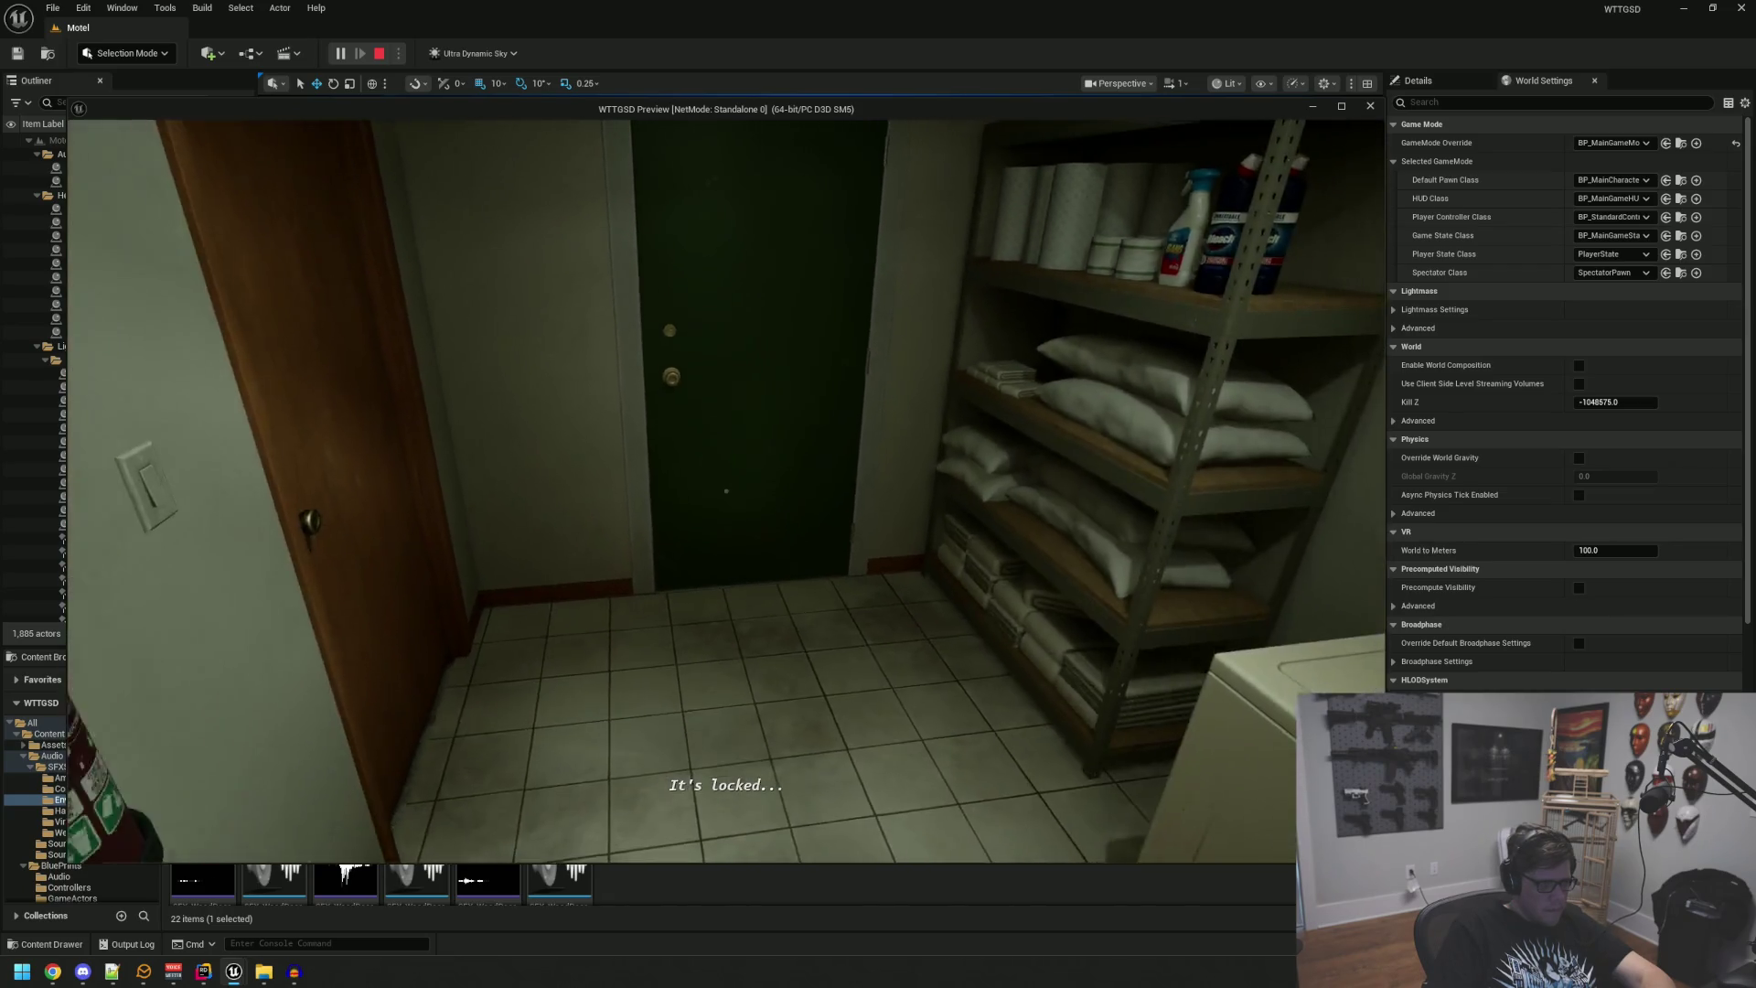
key(w)
click(727, 491)
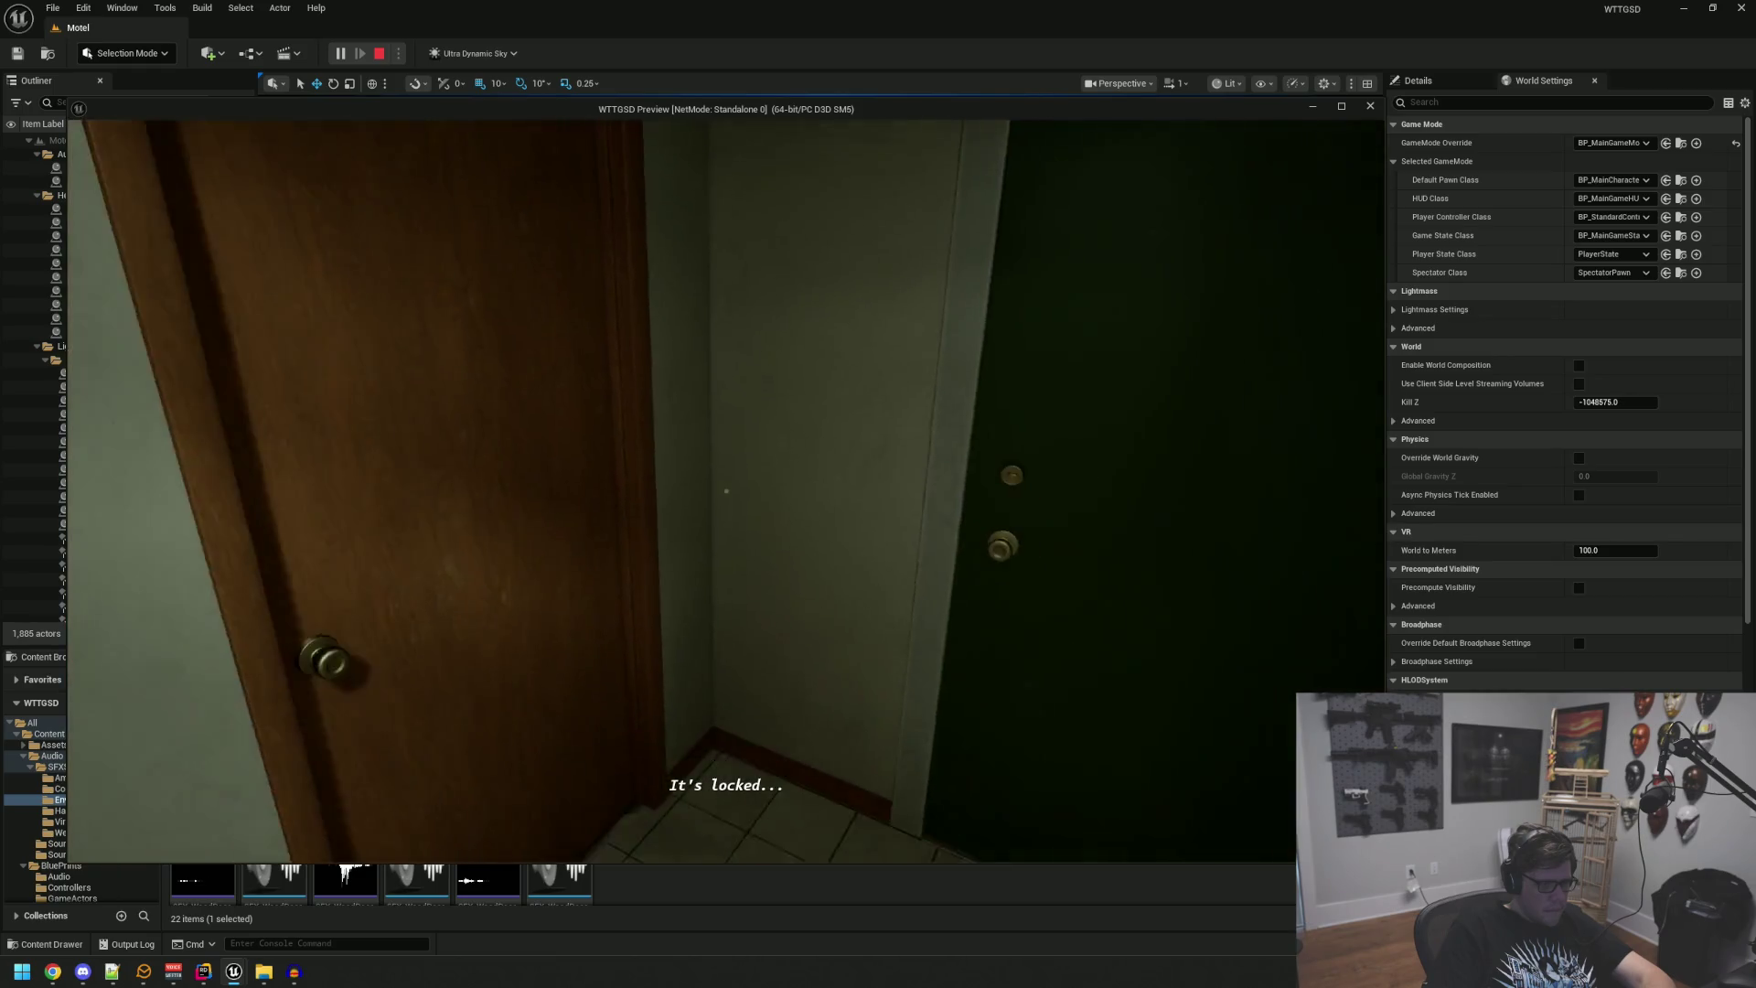
key(w)
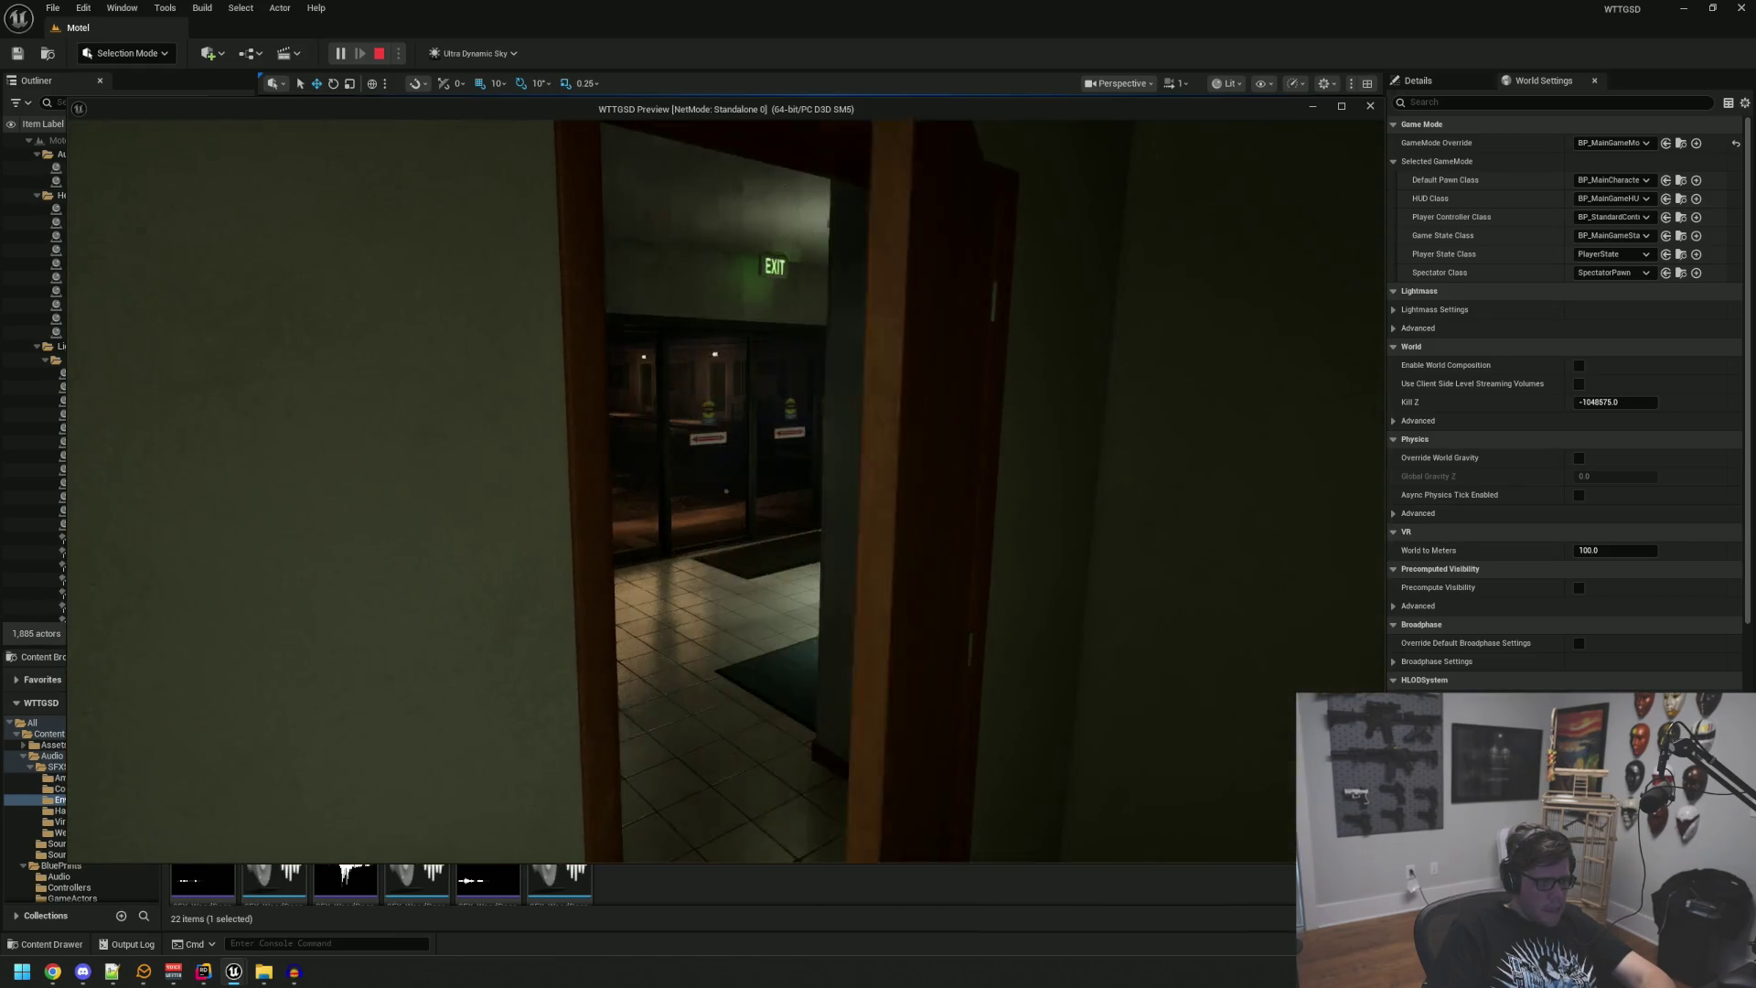
key(w)
key(grave)
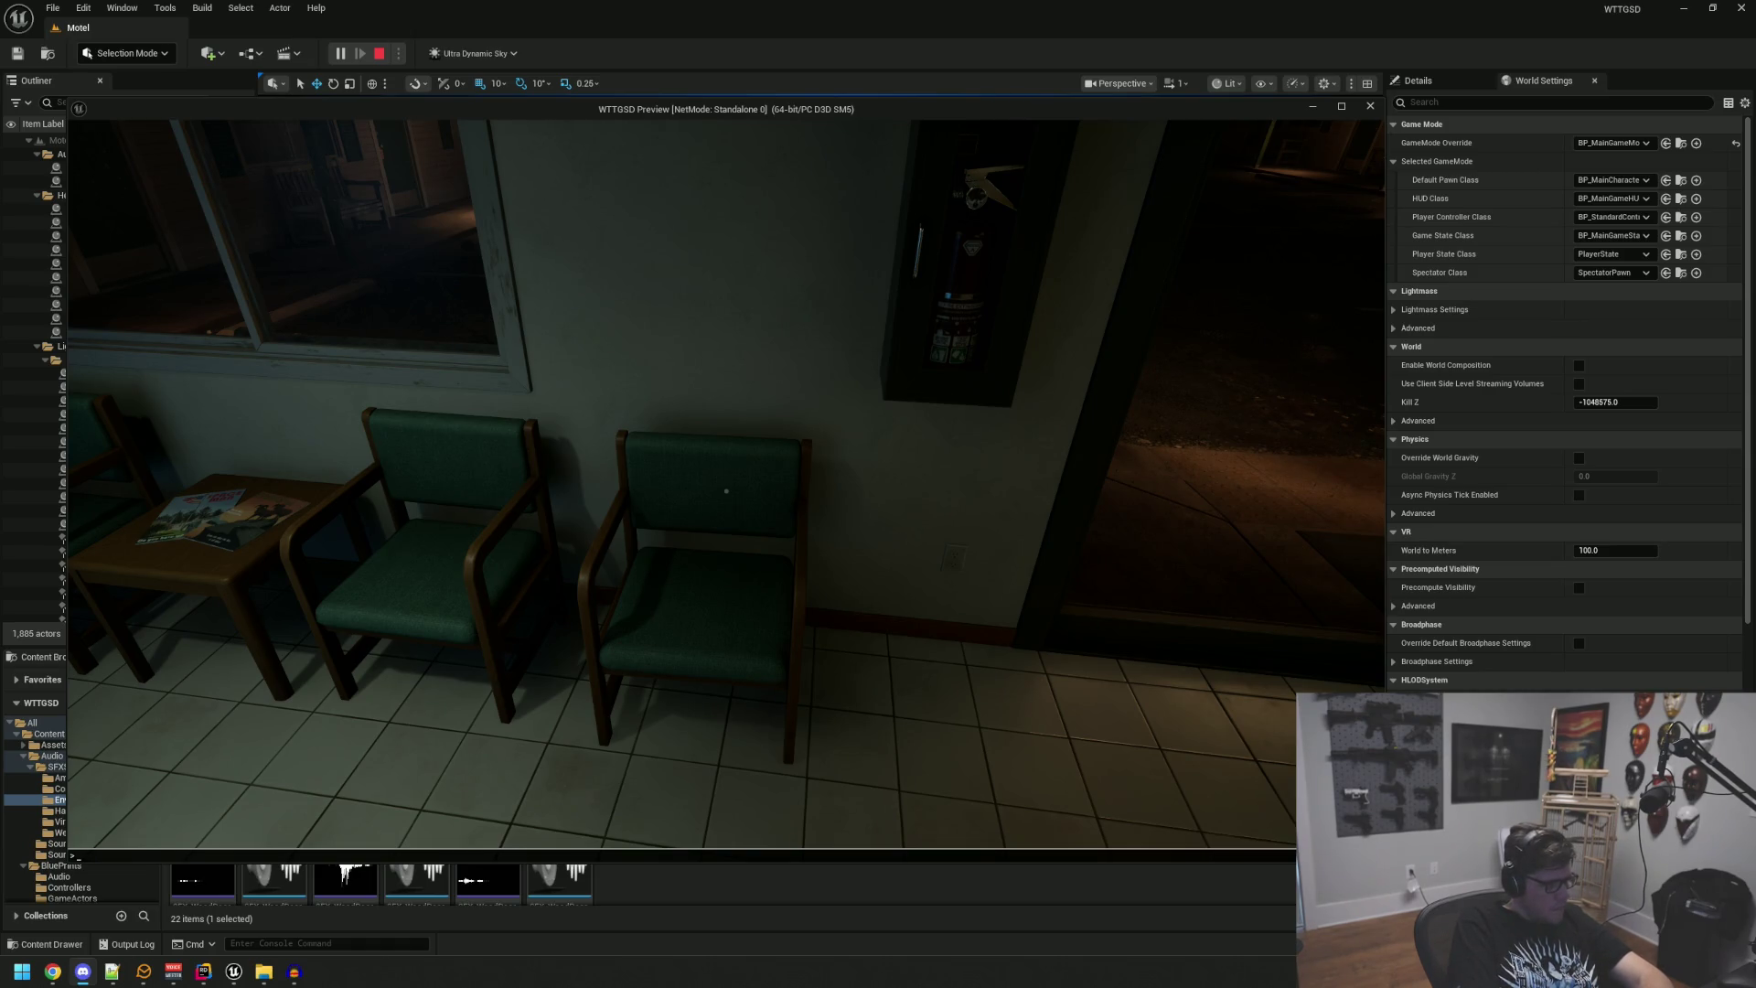
Step: Go through the Private door, try the dark door by the Electrical Room, then open it outside
click(647, 626)
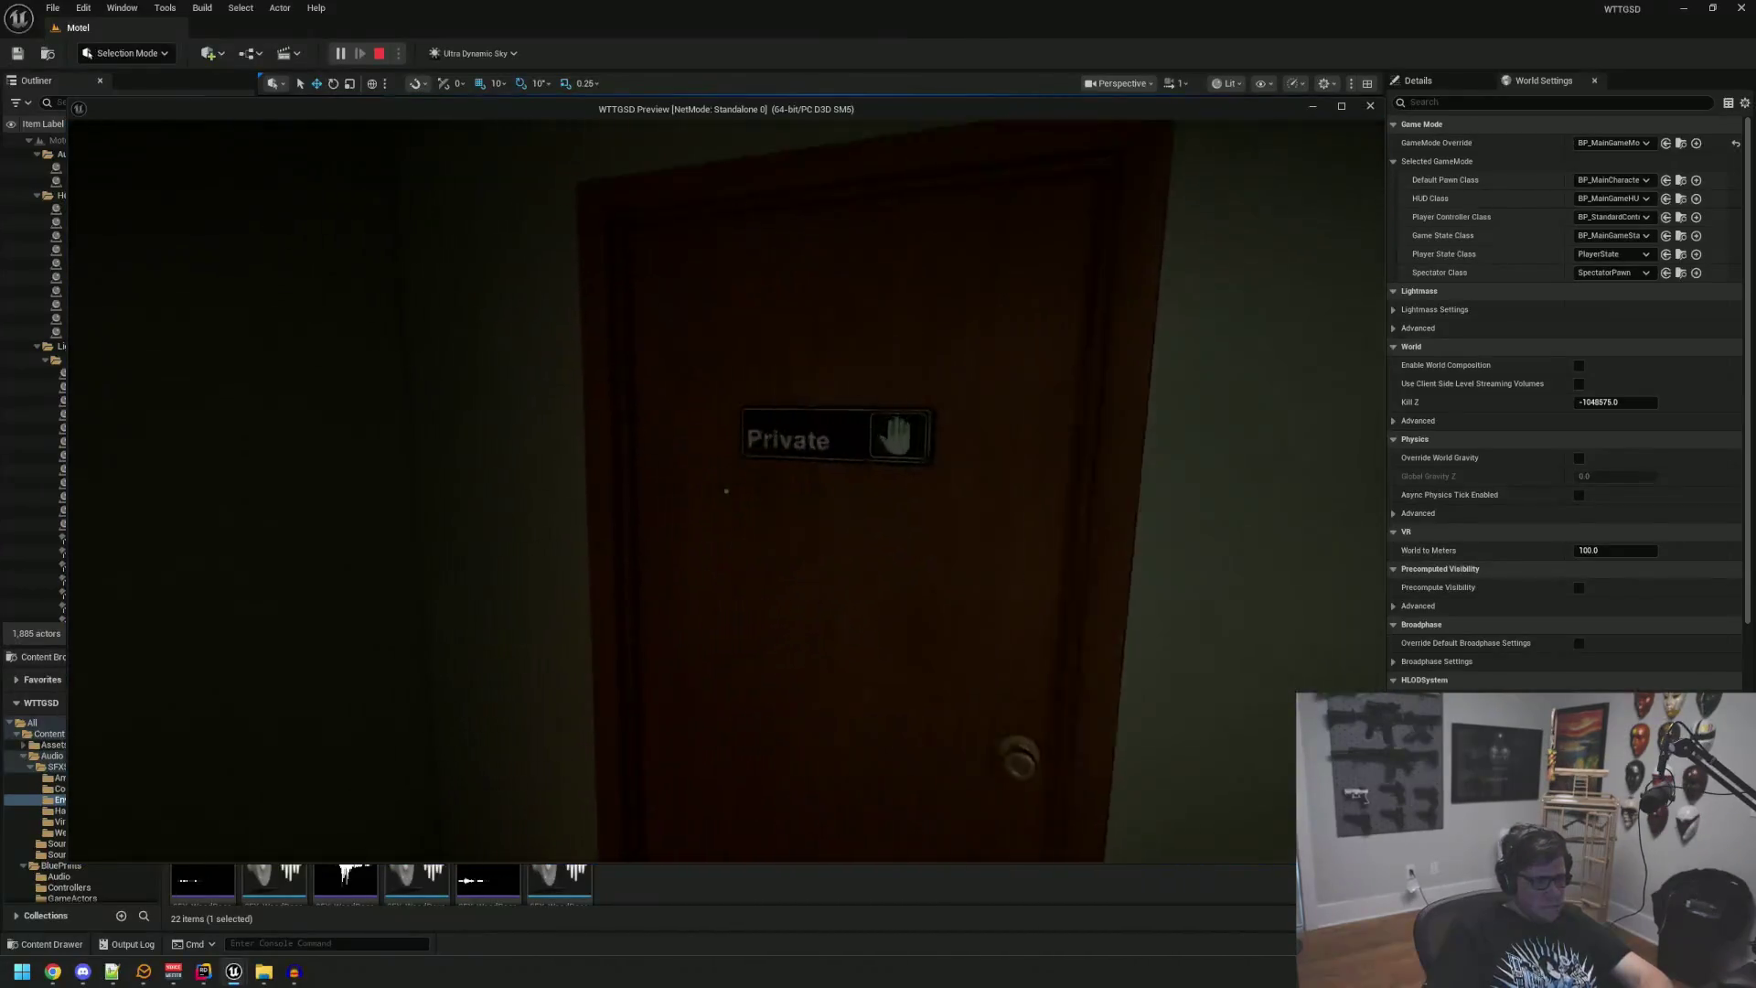
click(727, 491)
key(w)
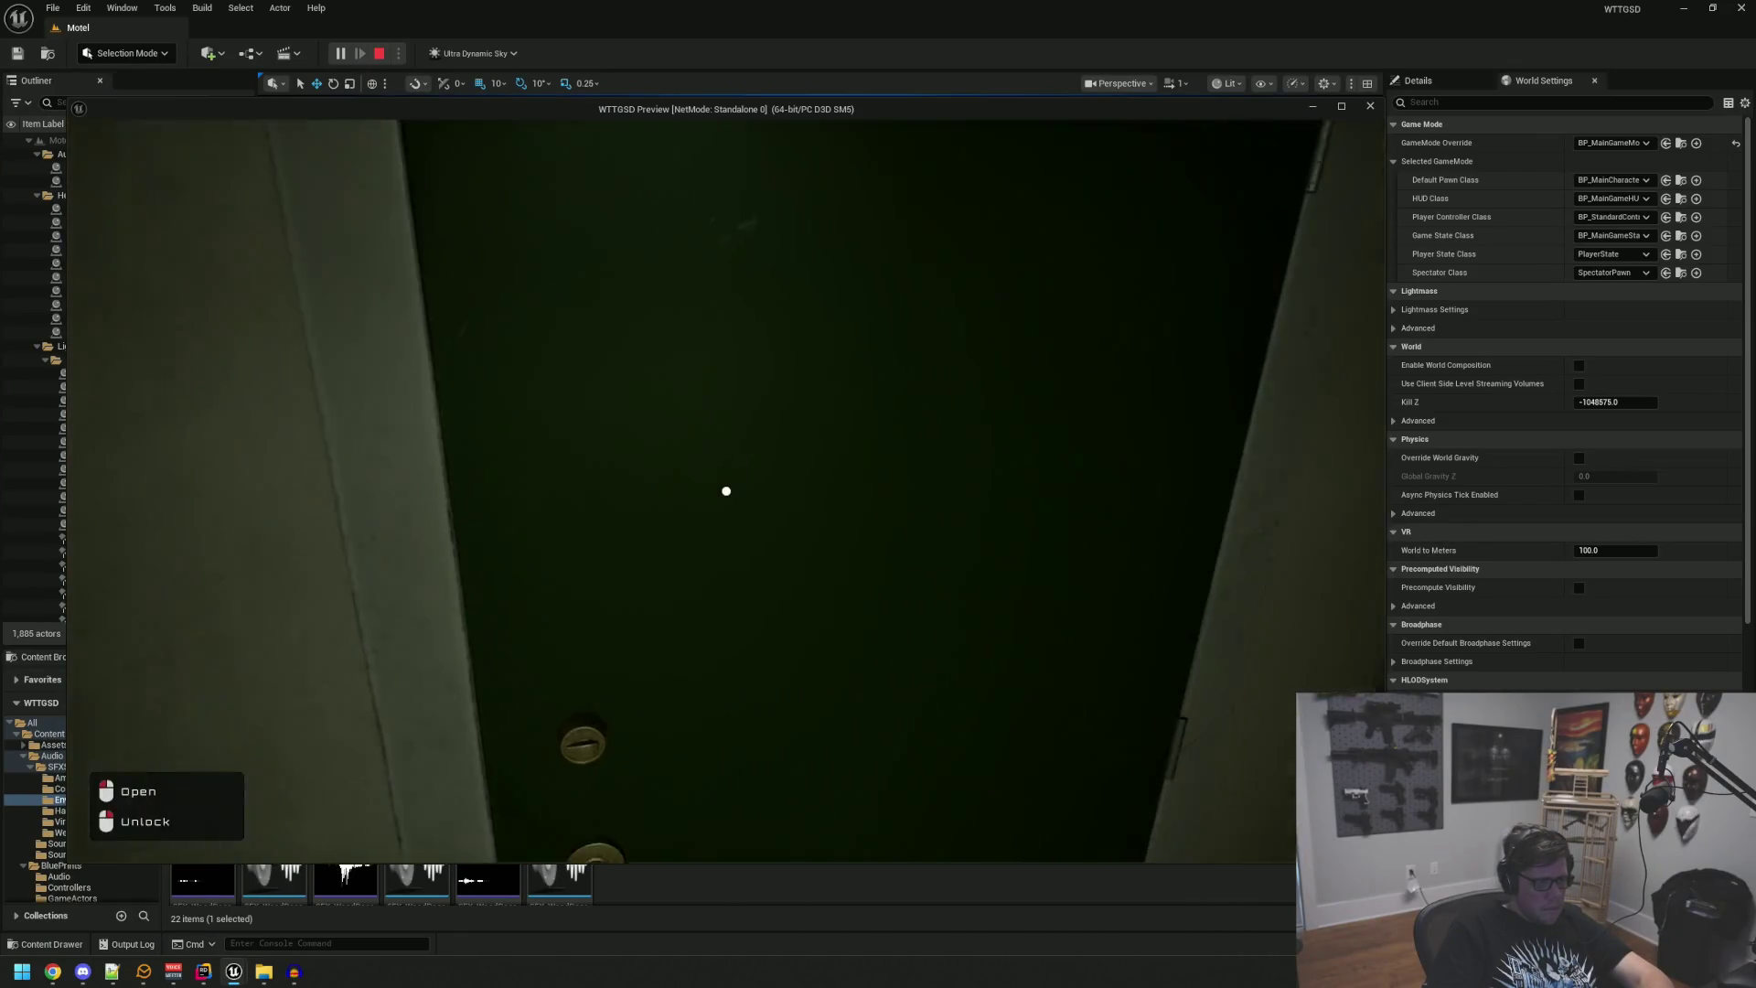
click(727, 491)
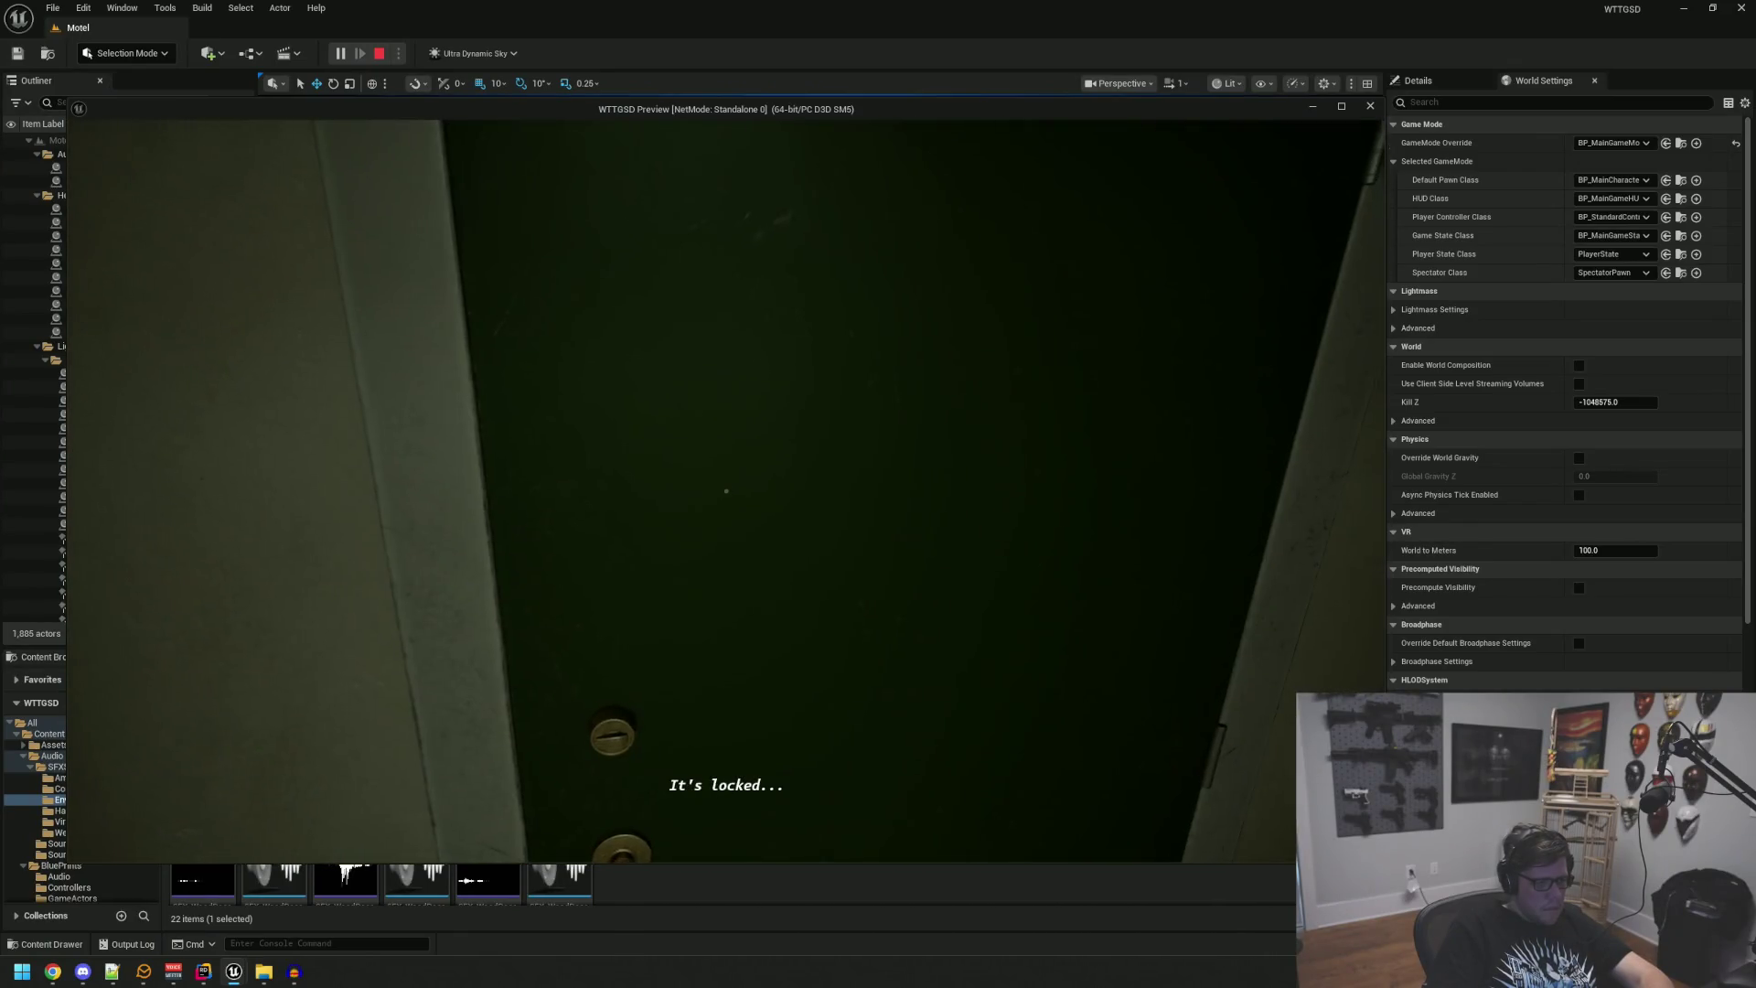
mouse_move(726, 491)
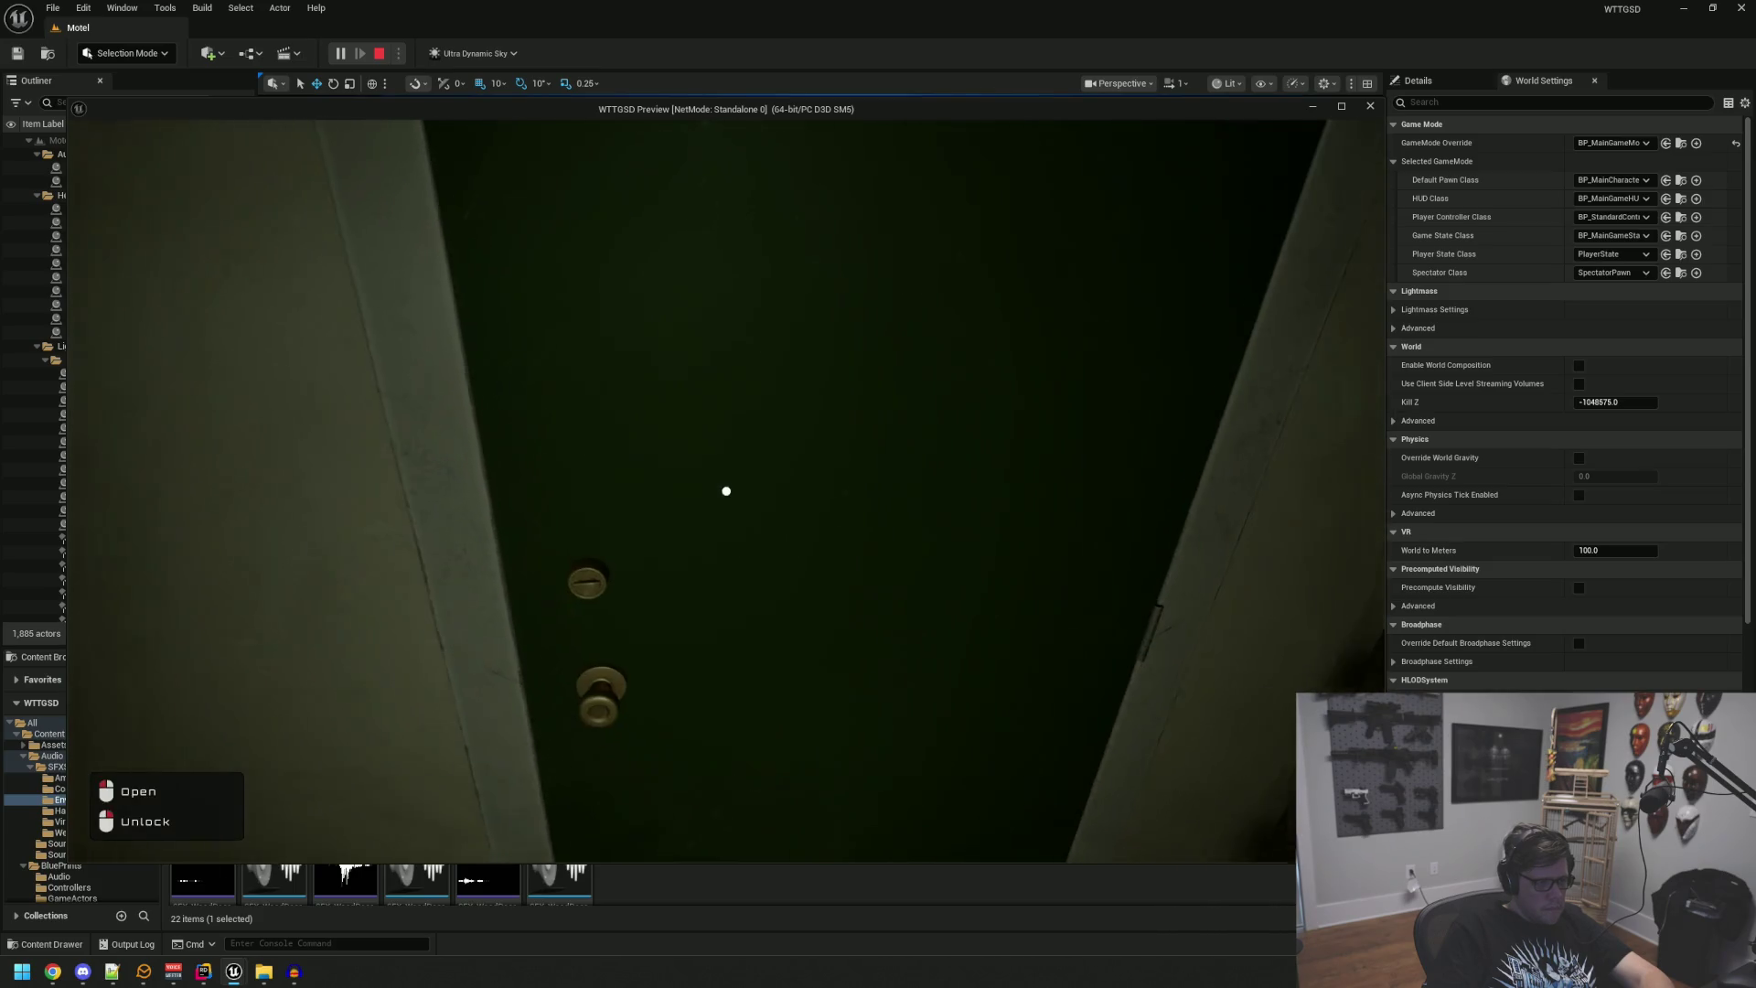
key(w)
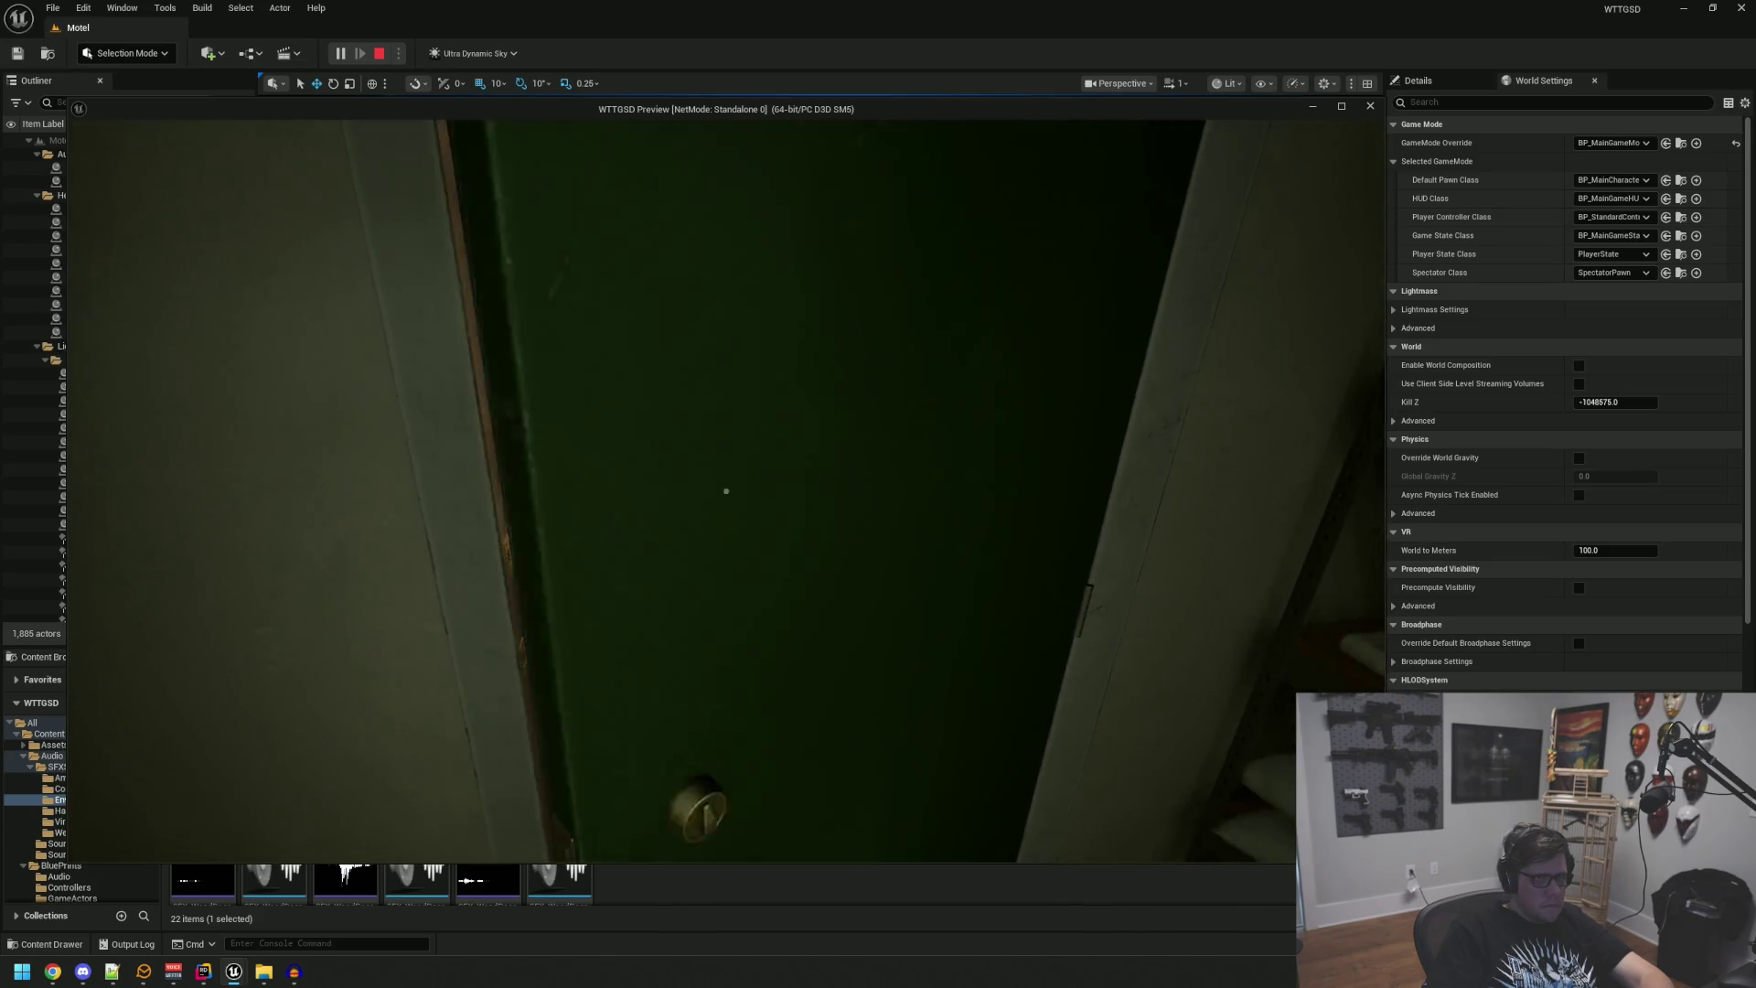
click(726, 491)
Step: Come back in, try the locked green door and hallway door past the wooden doors, then stop
key(w)
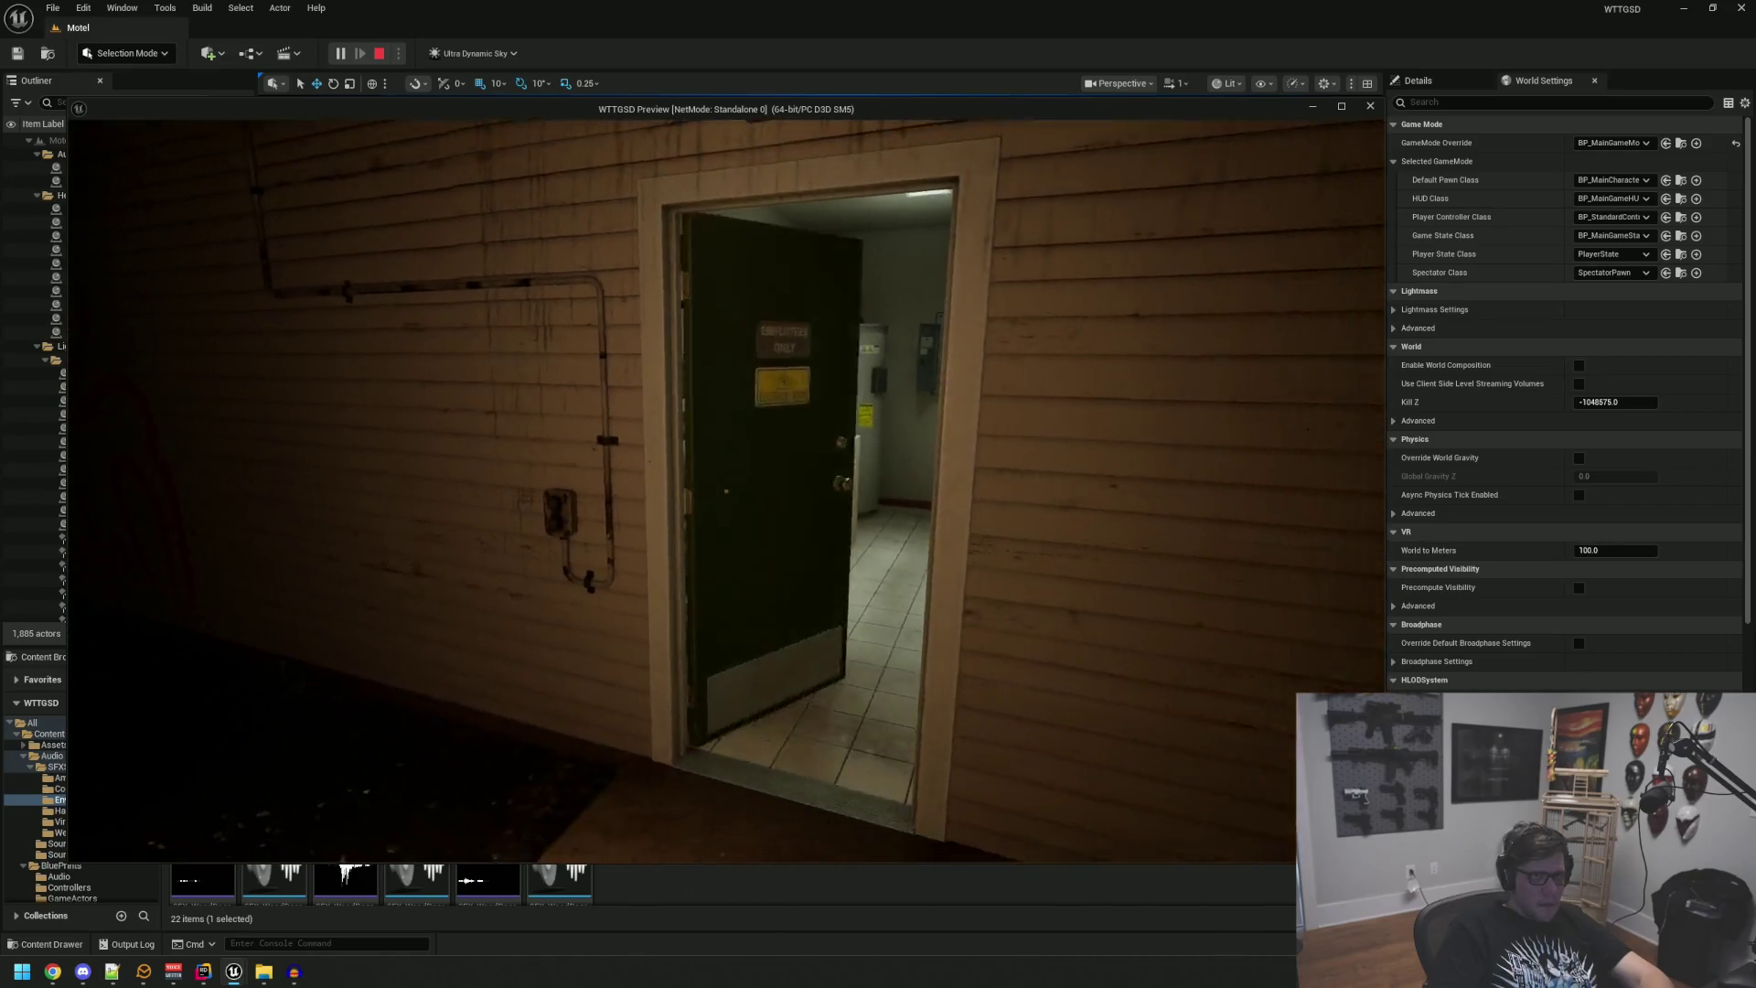
key(w)
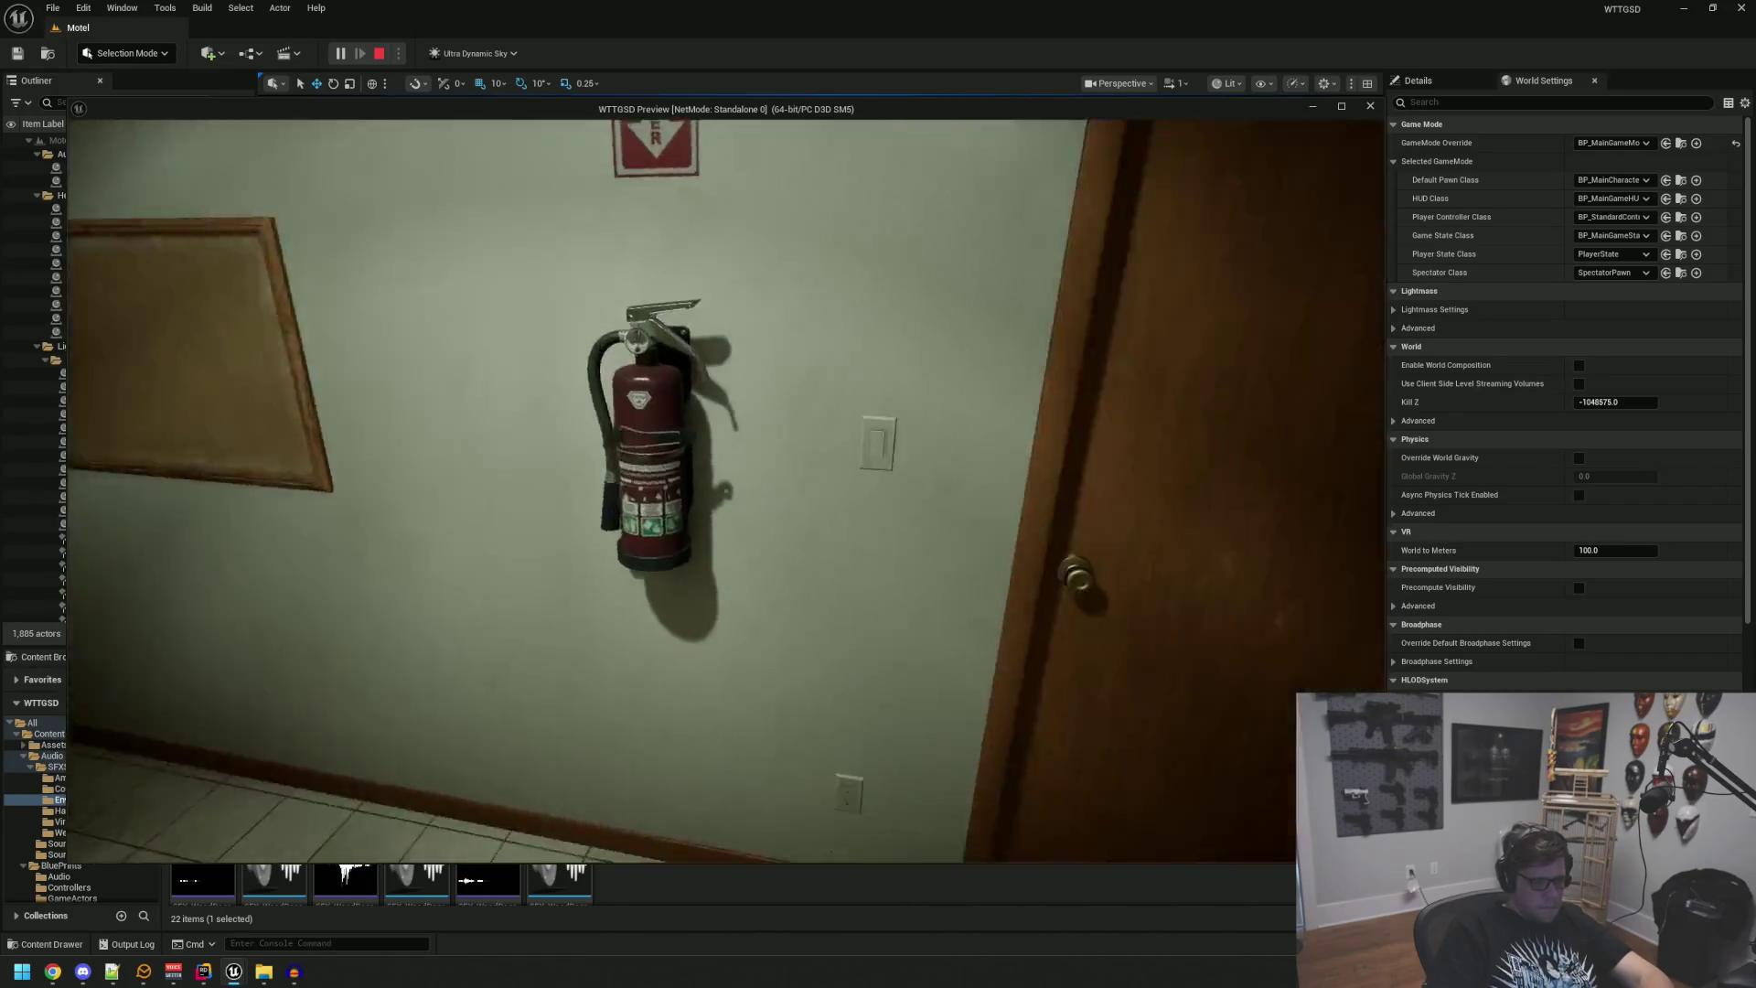
key(w)
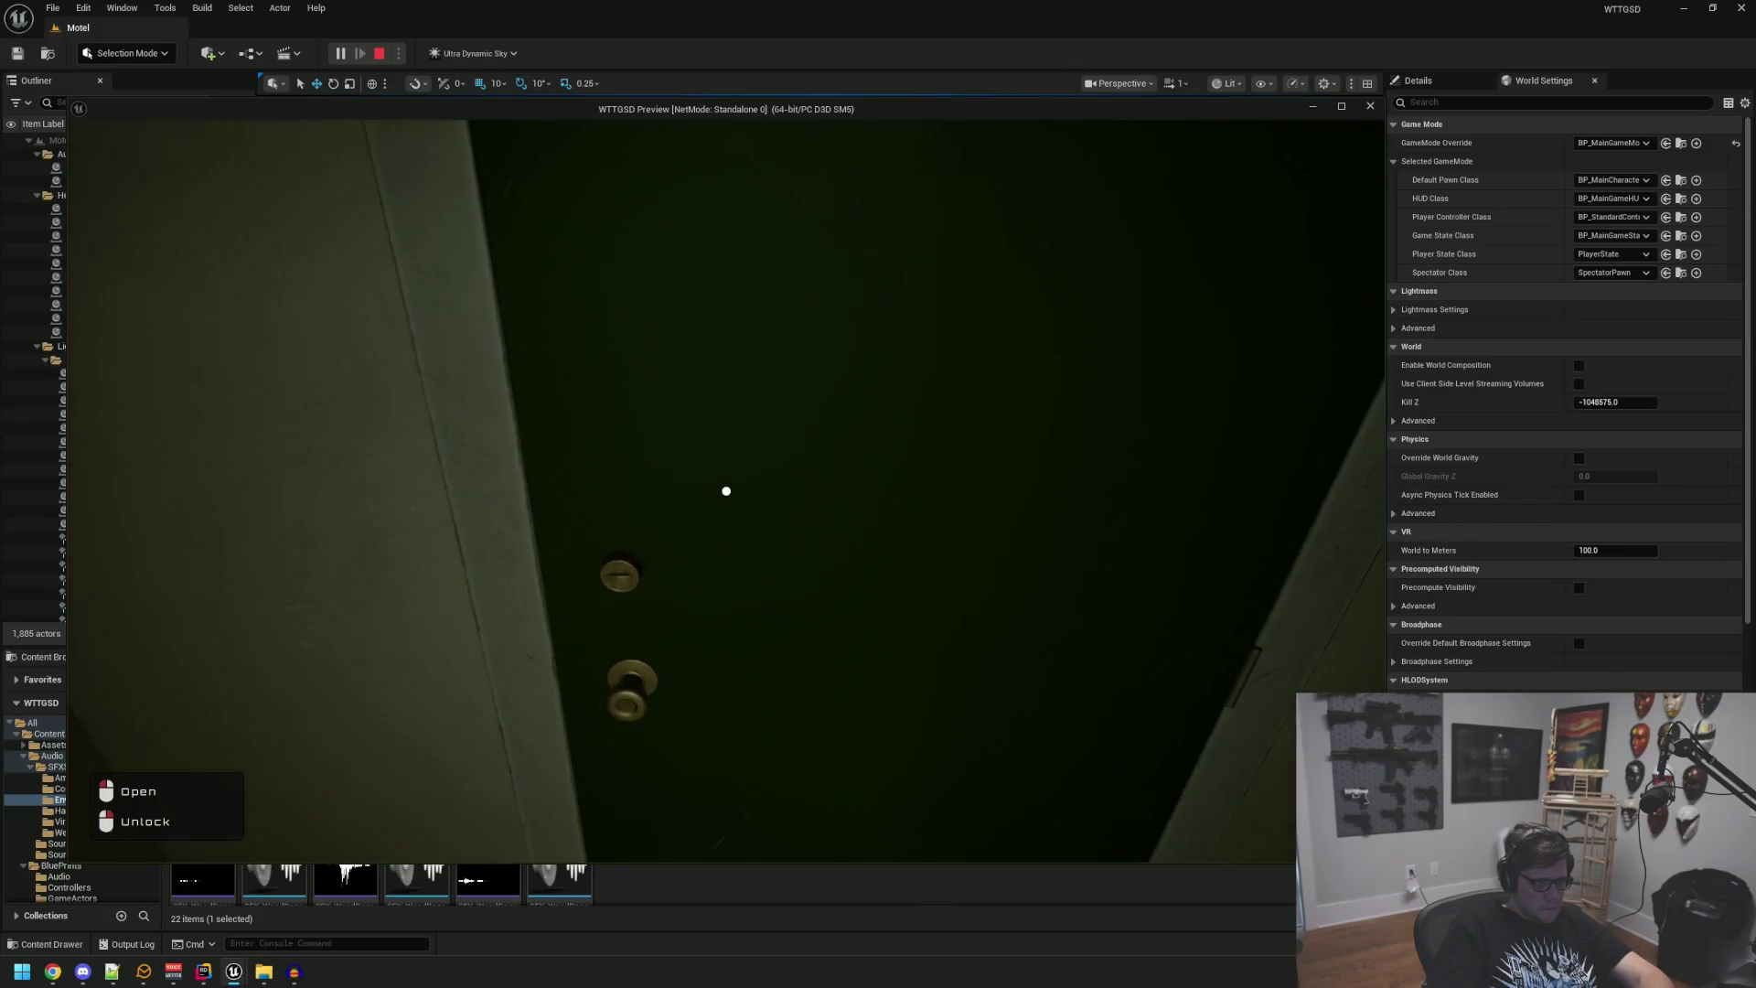
click(727, 491)
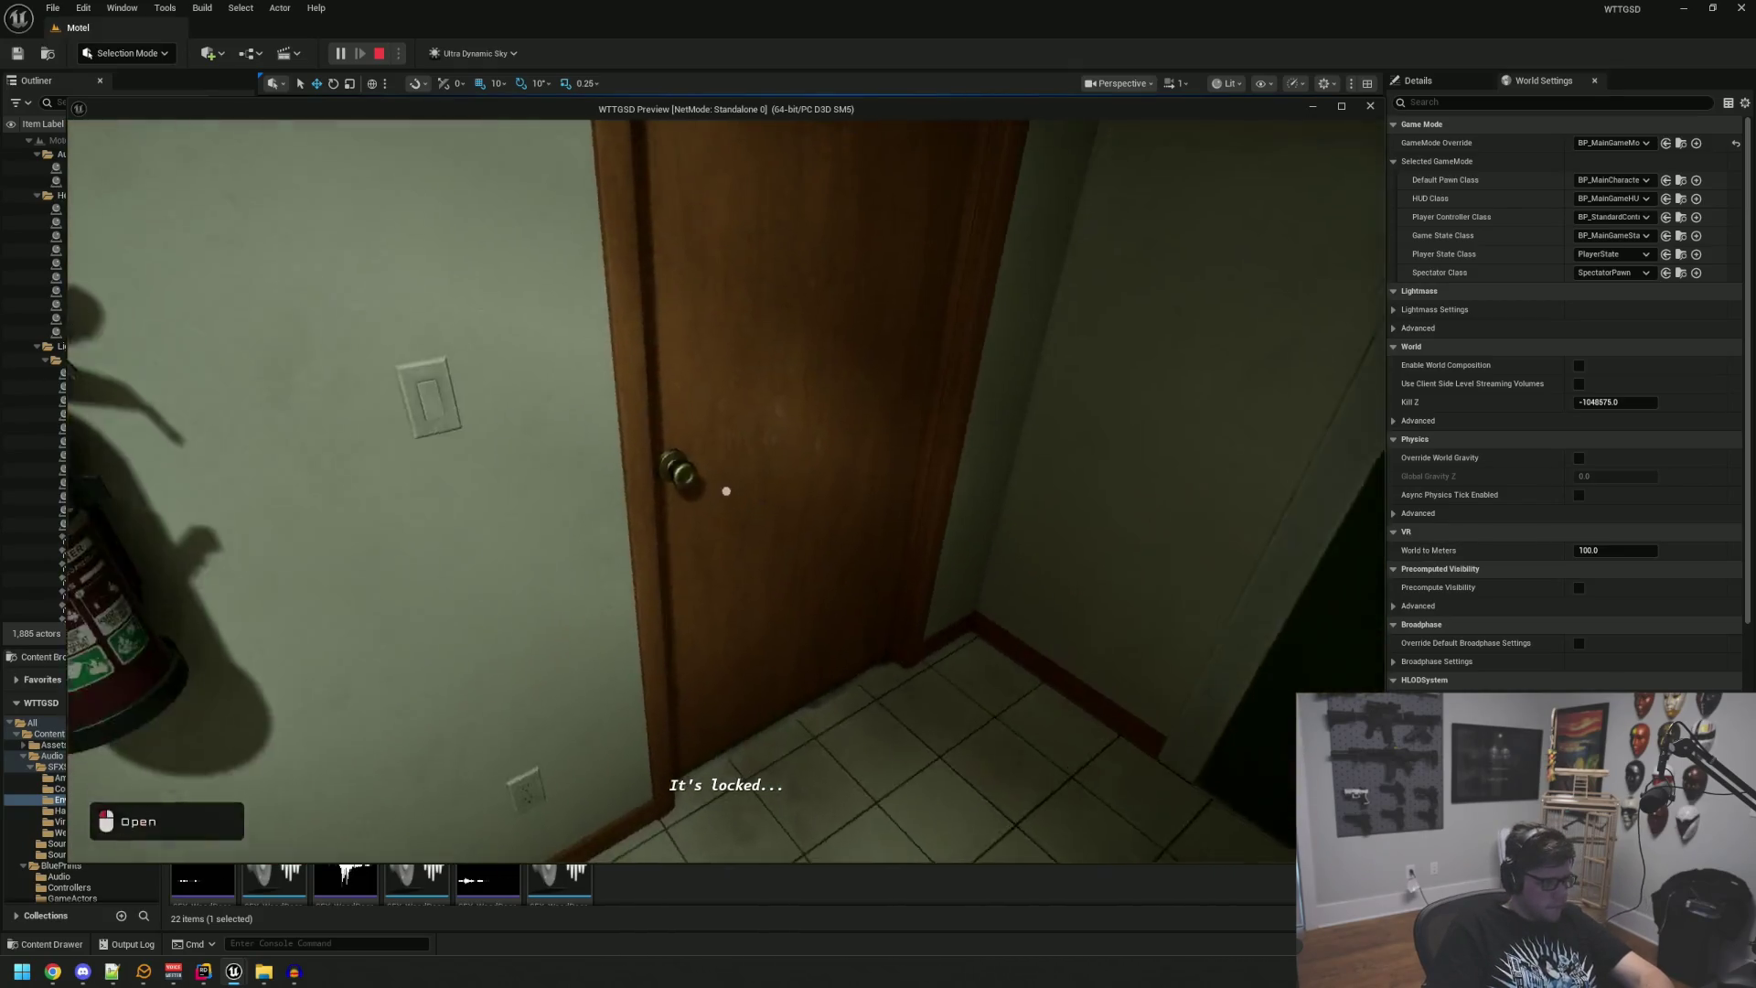
click(726, 492)
key(w)
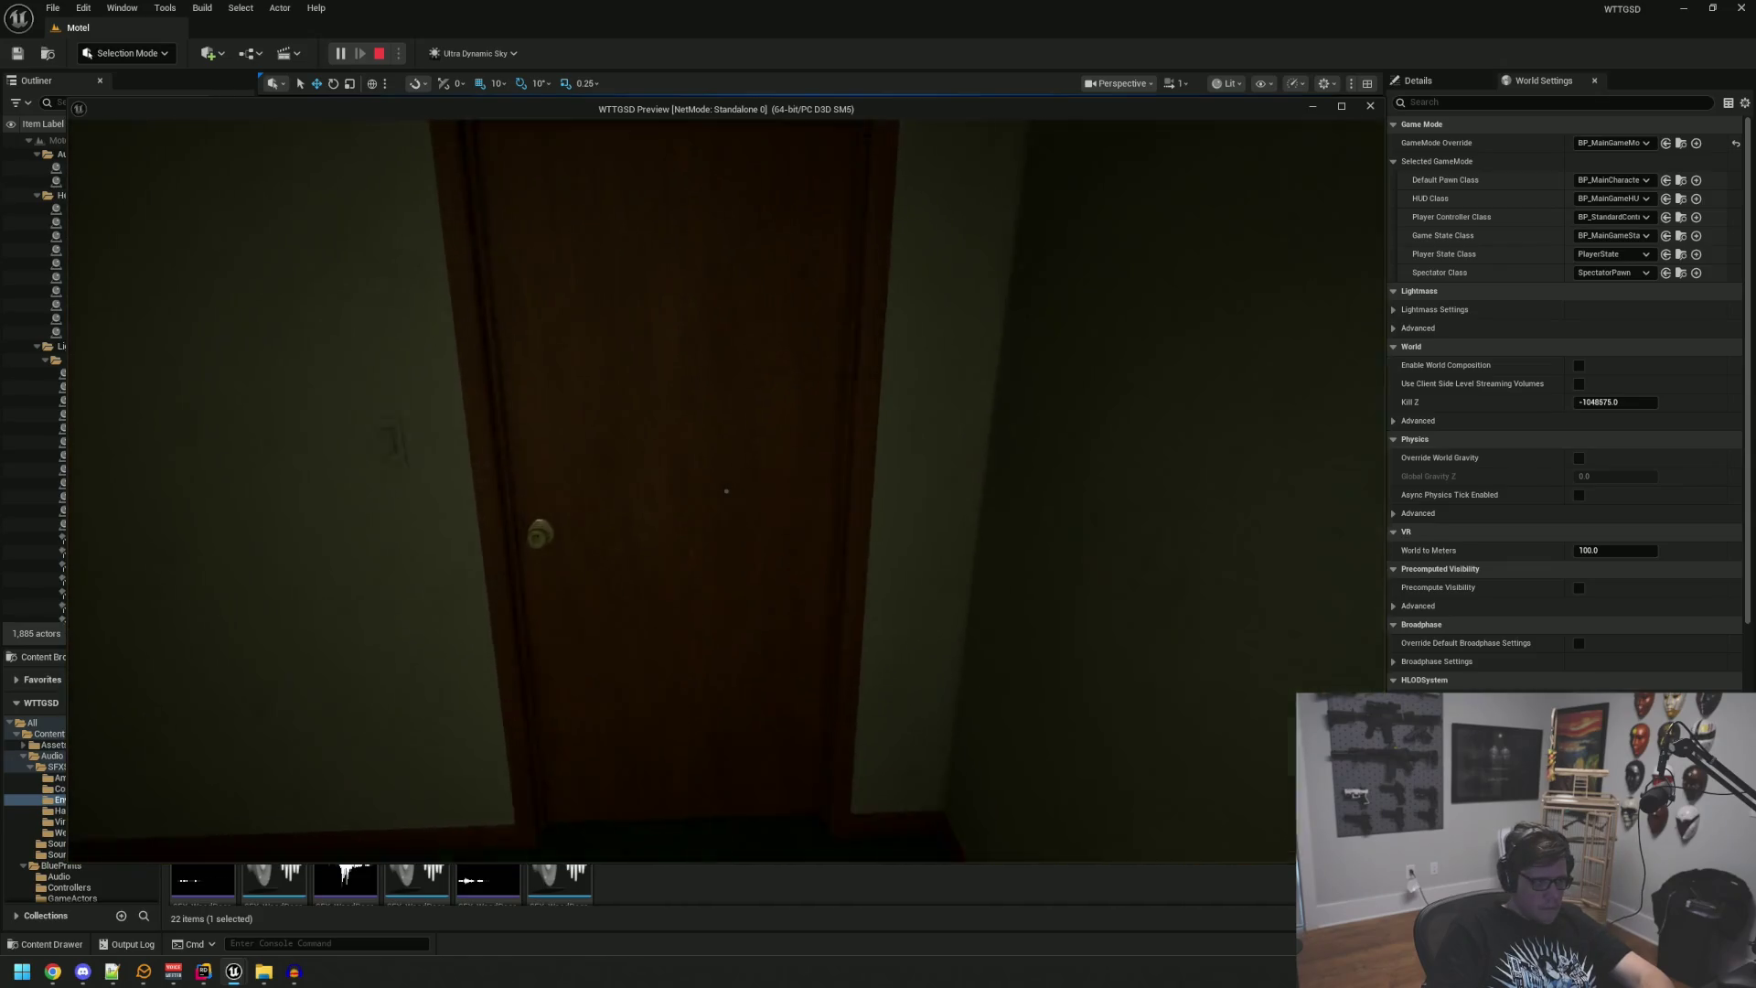
click(726, 491)
key(w)
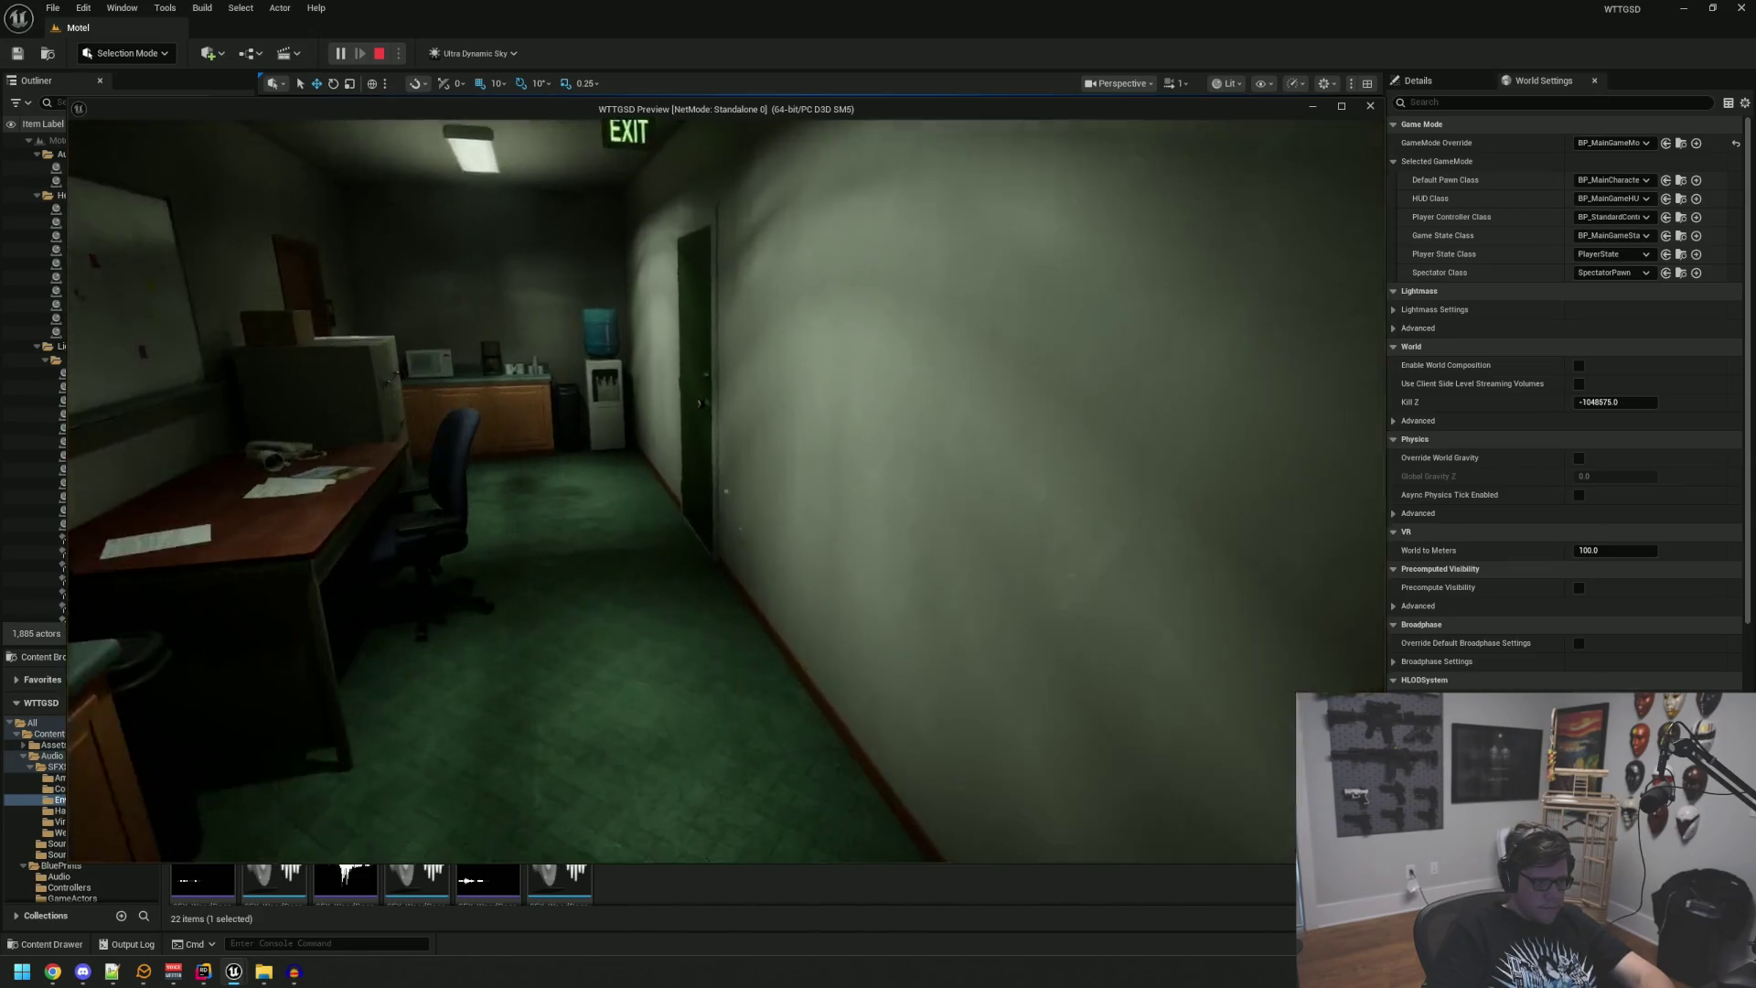
key(w)
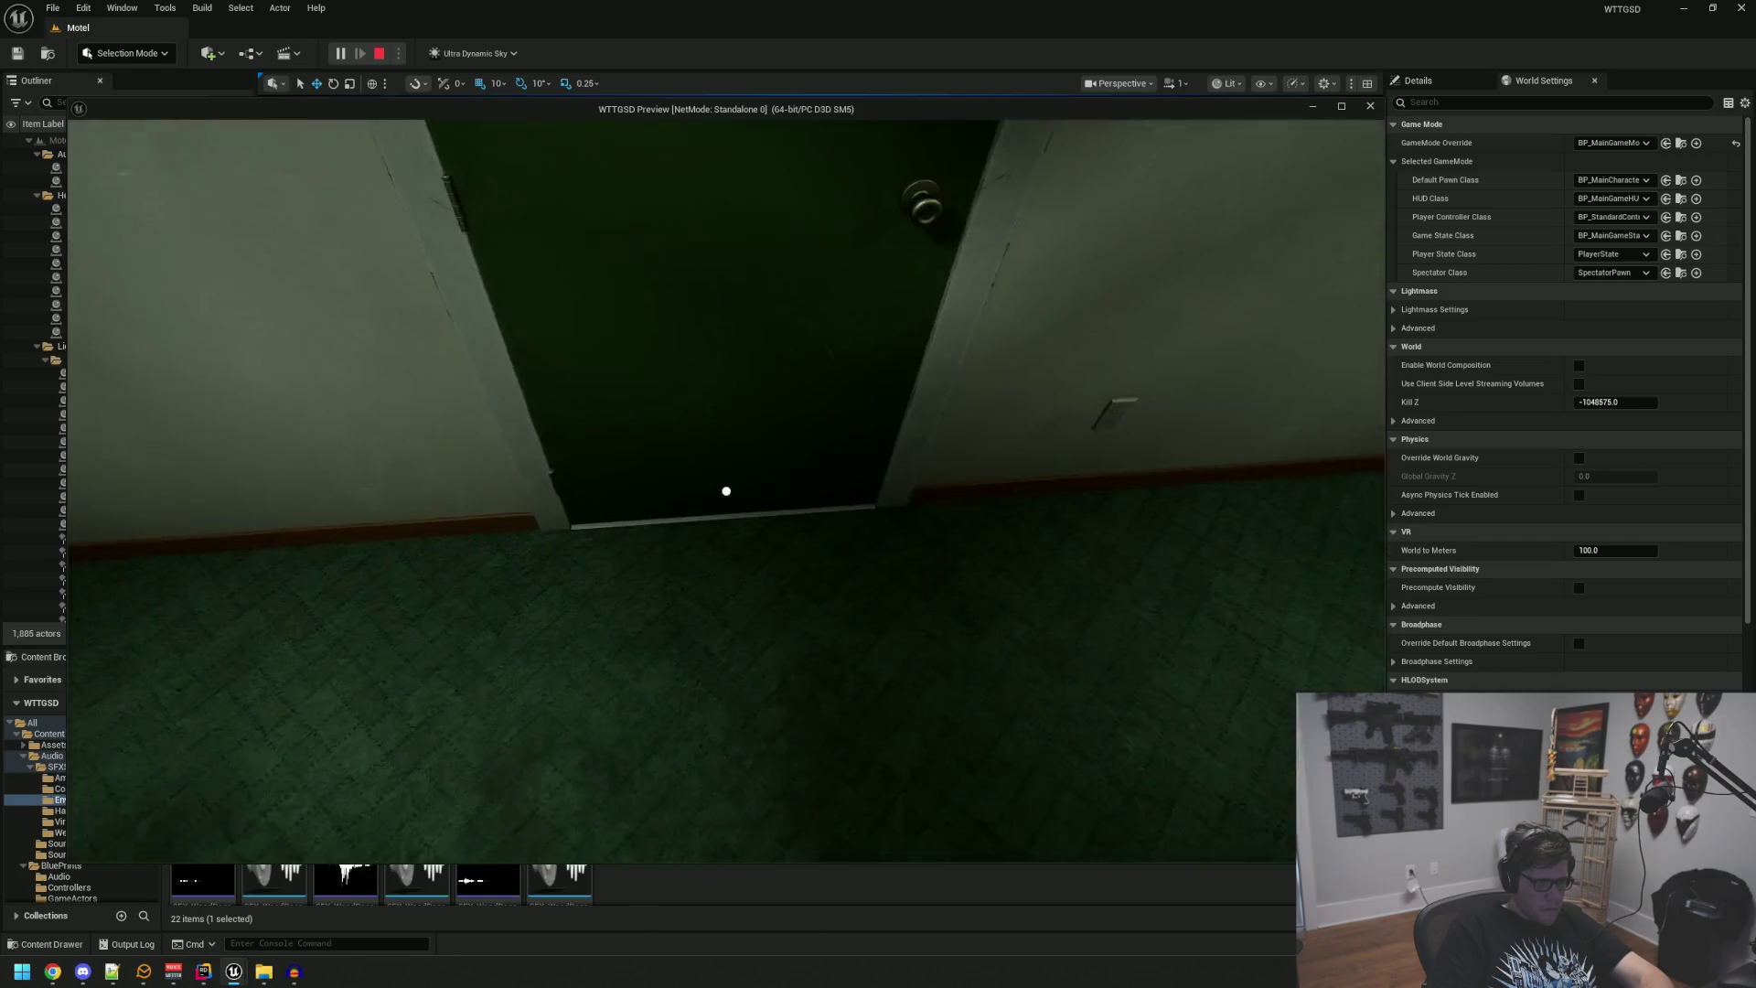
click(726, 491)
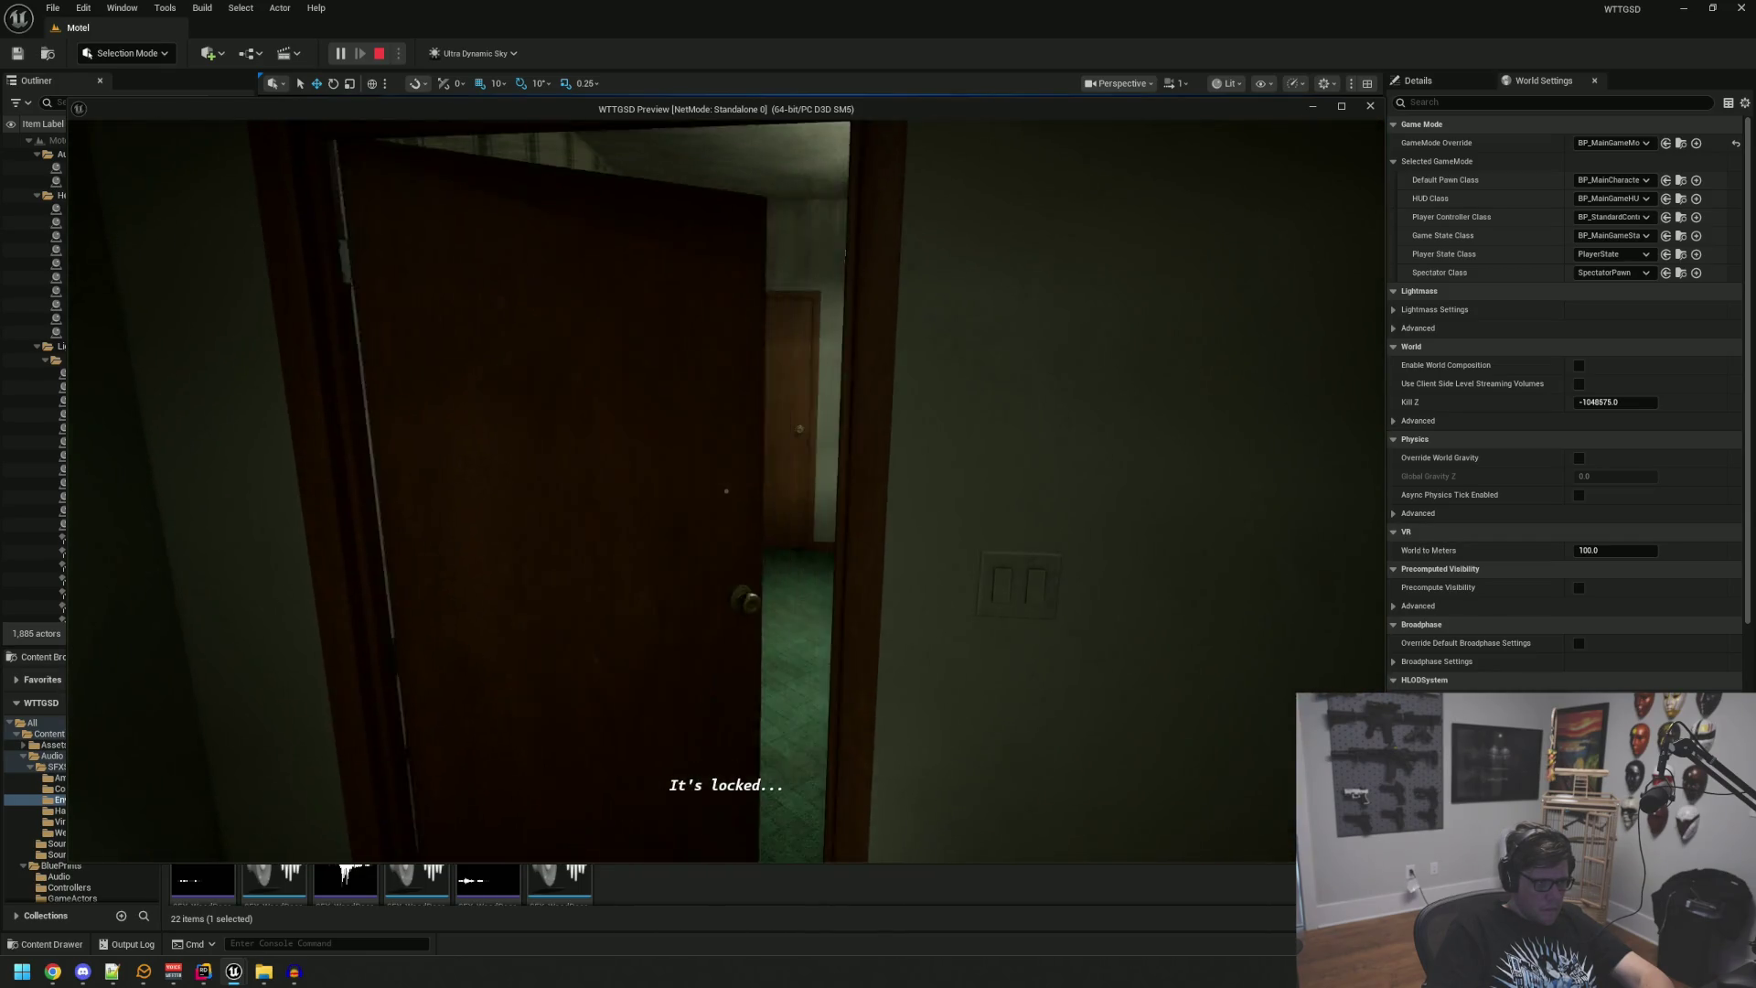
key(Escape)
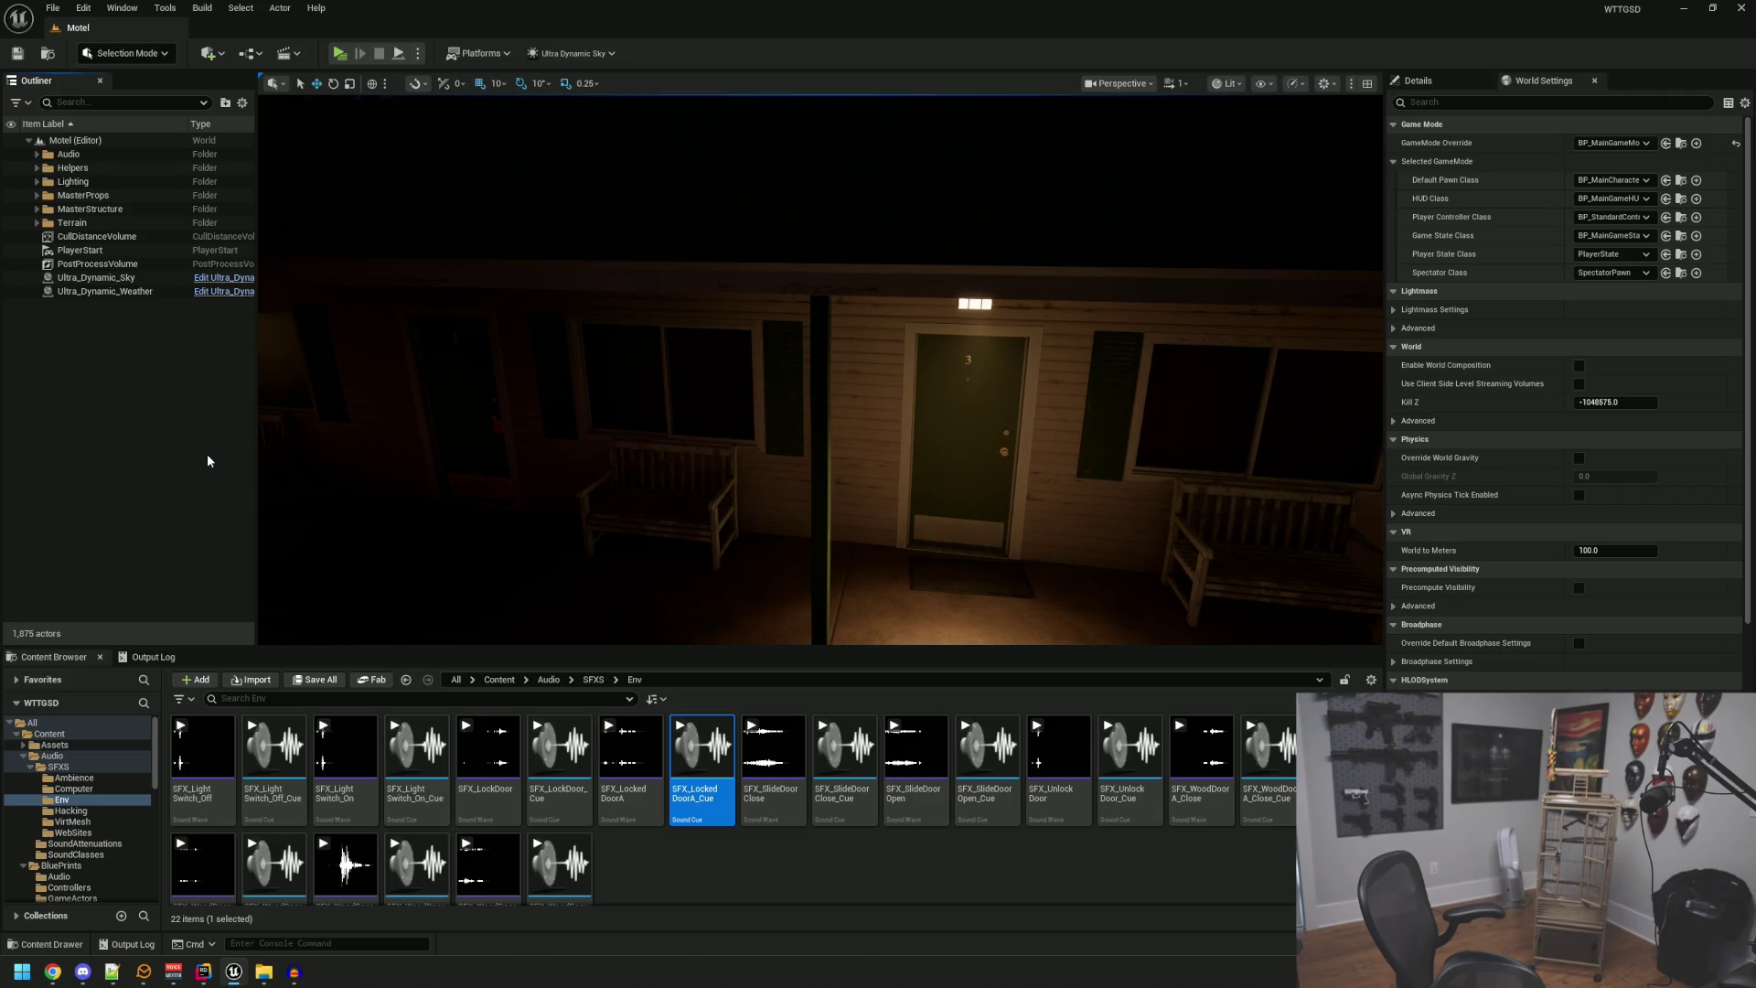
Step: Repeatedly trigger the lobby's sliding front doors open and shut, walk through, then stop and minimize Unreal
key(alt+p)
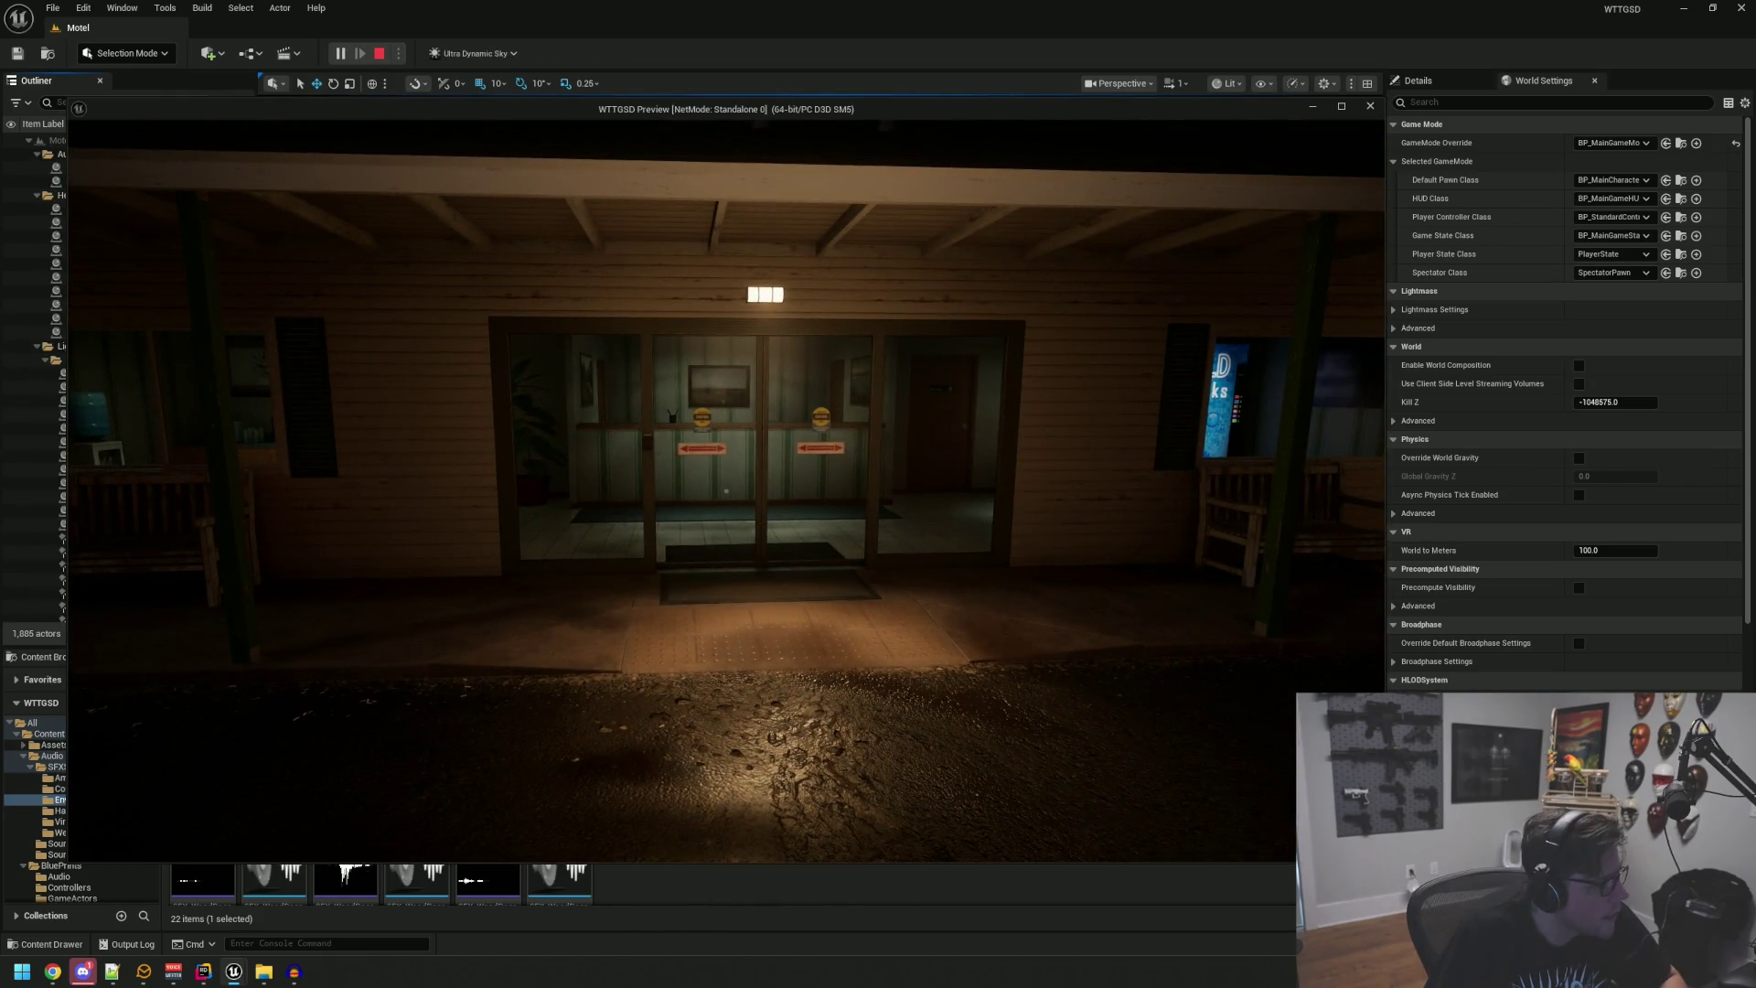
key(w)
key(w)
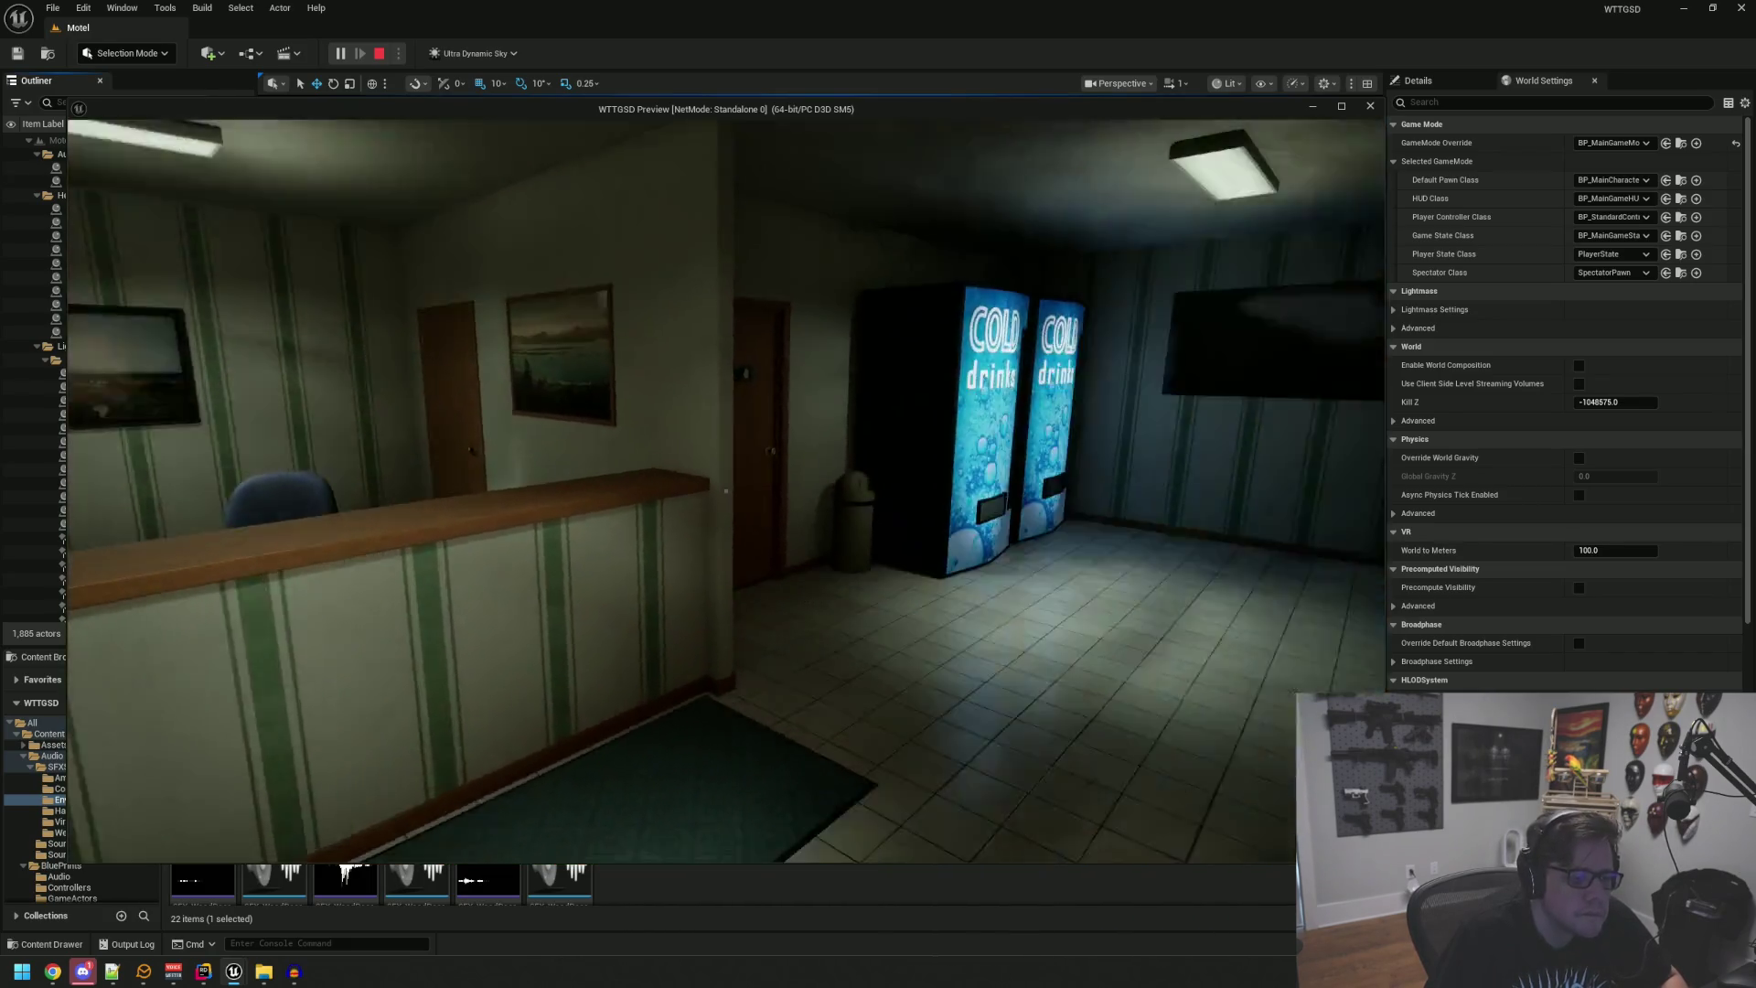
mouse_move(726, 491)
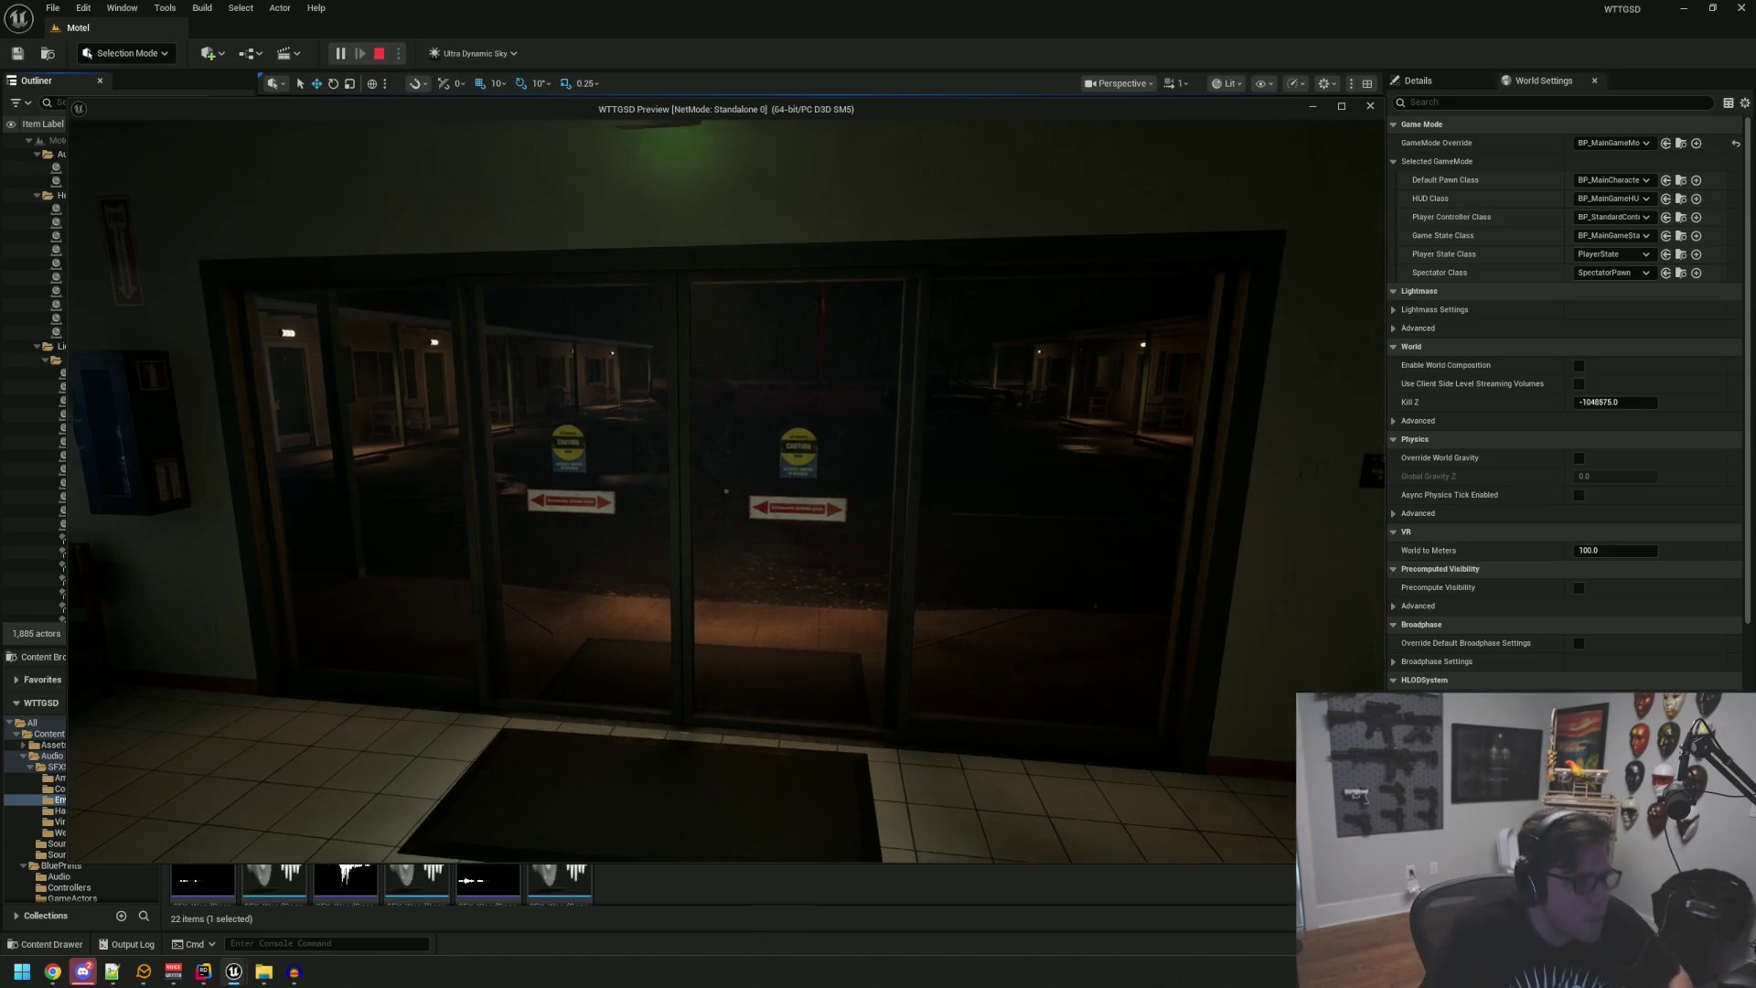
key(w)
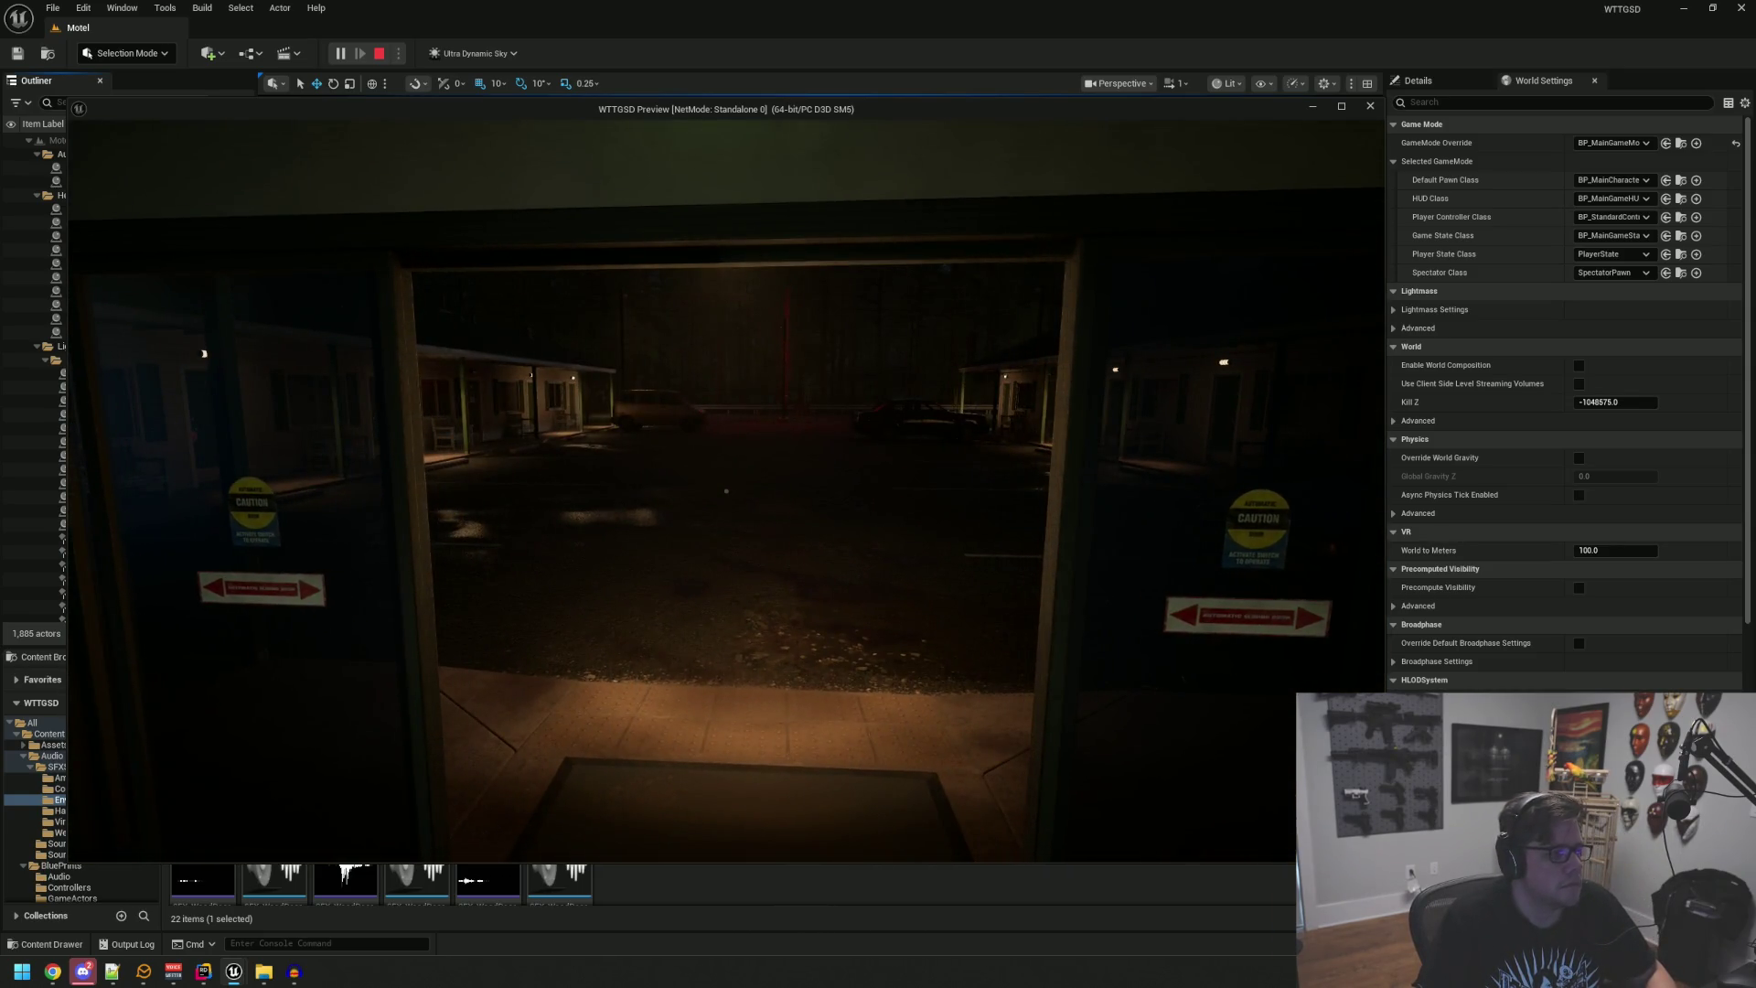
key(s)
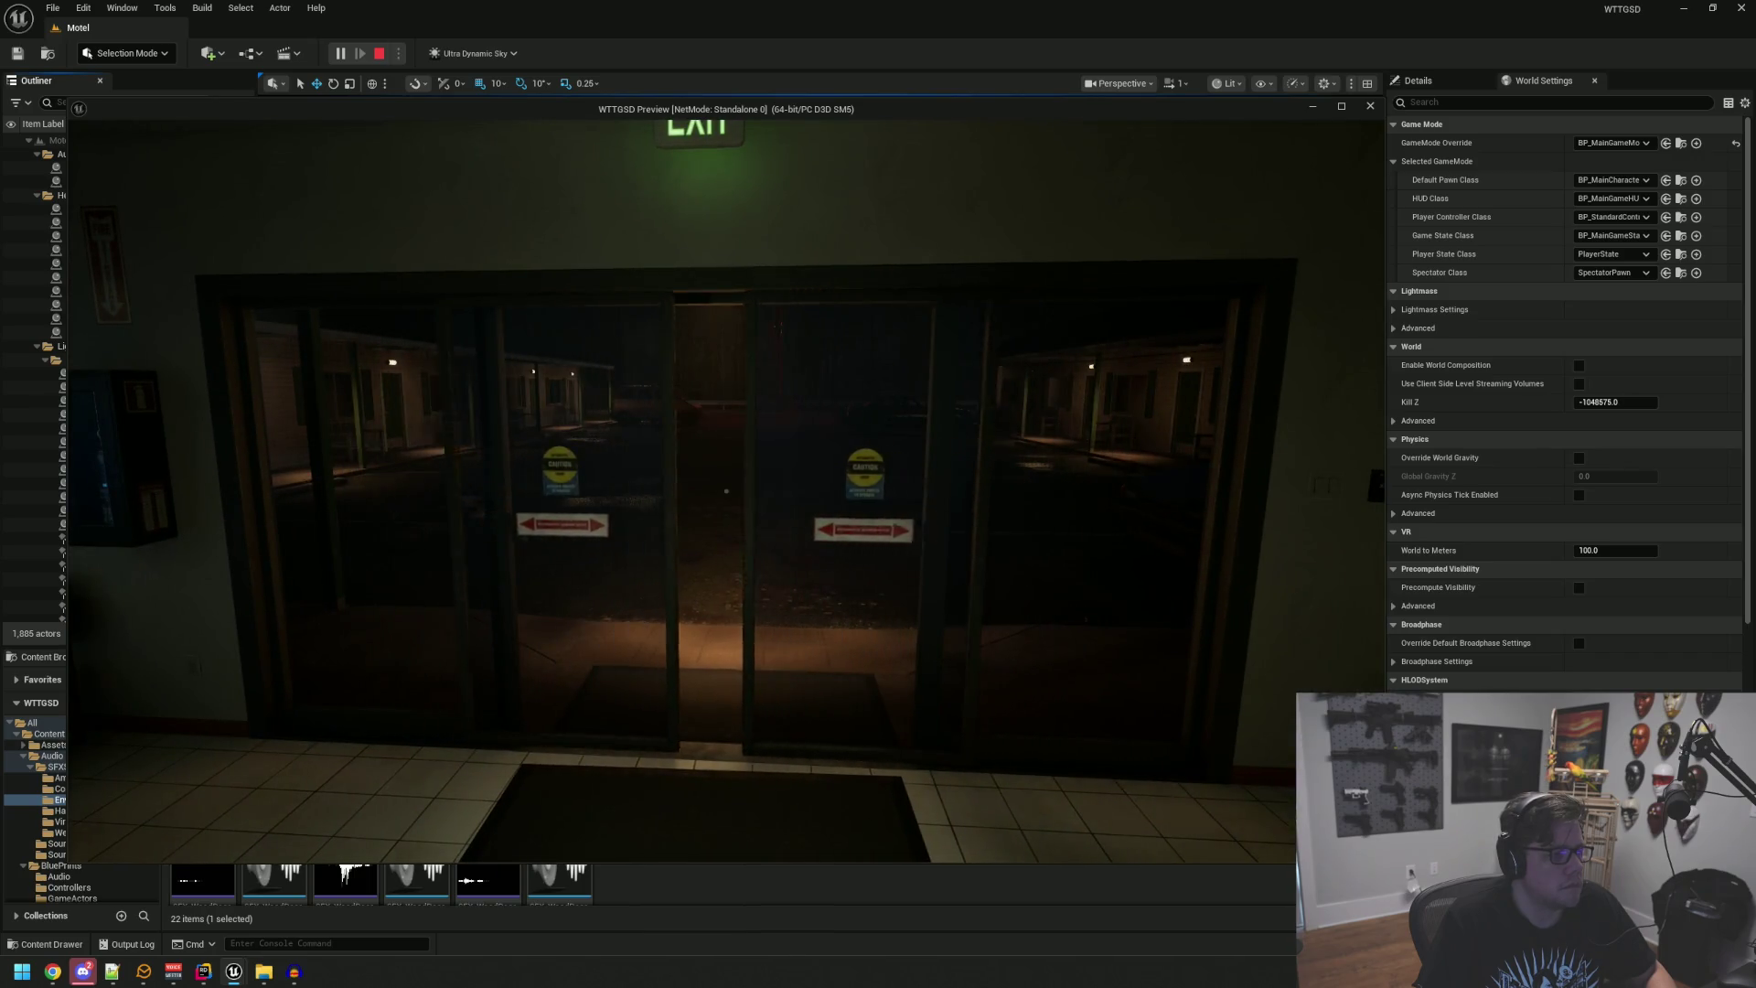
key(w)
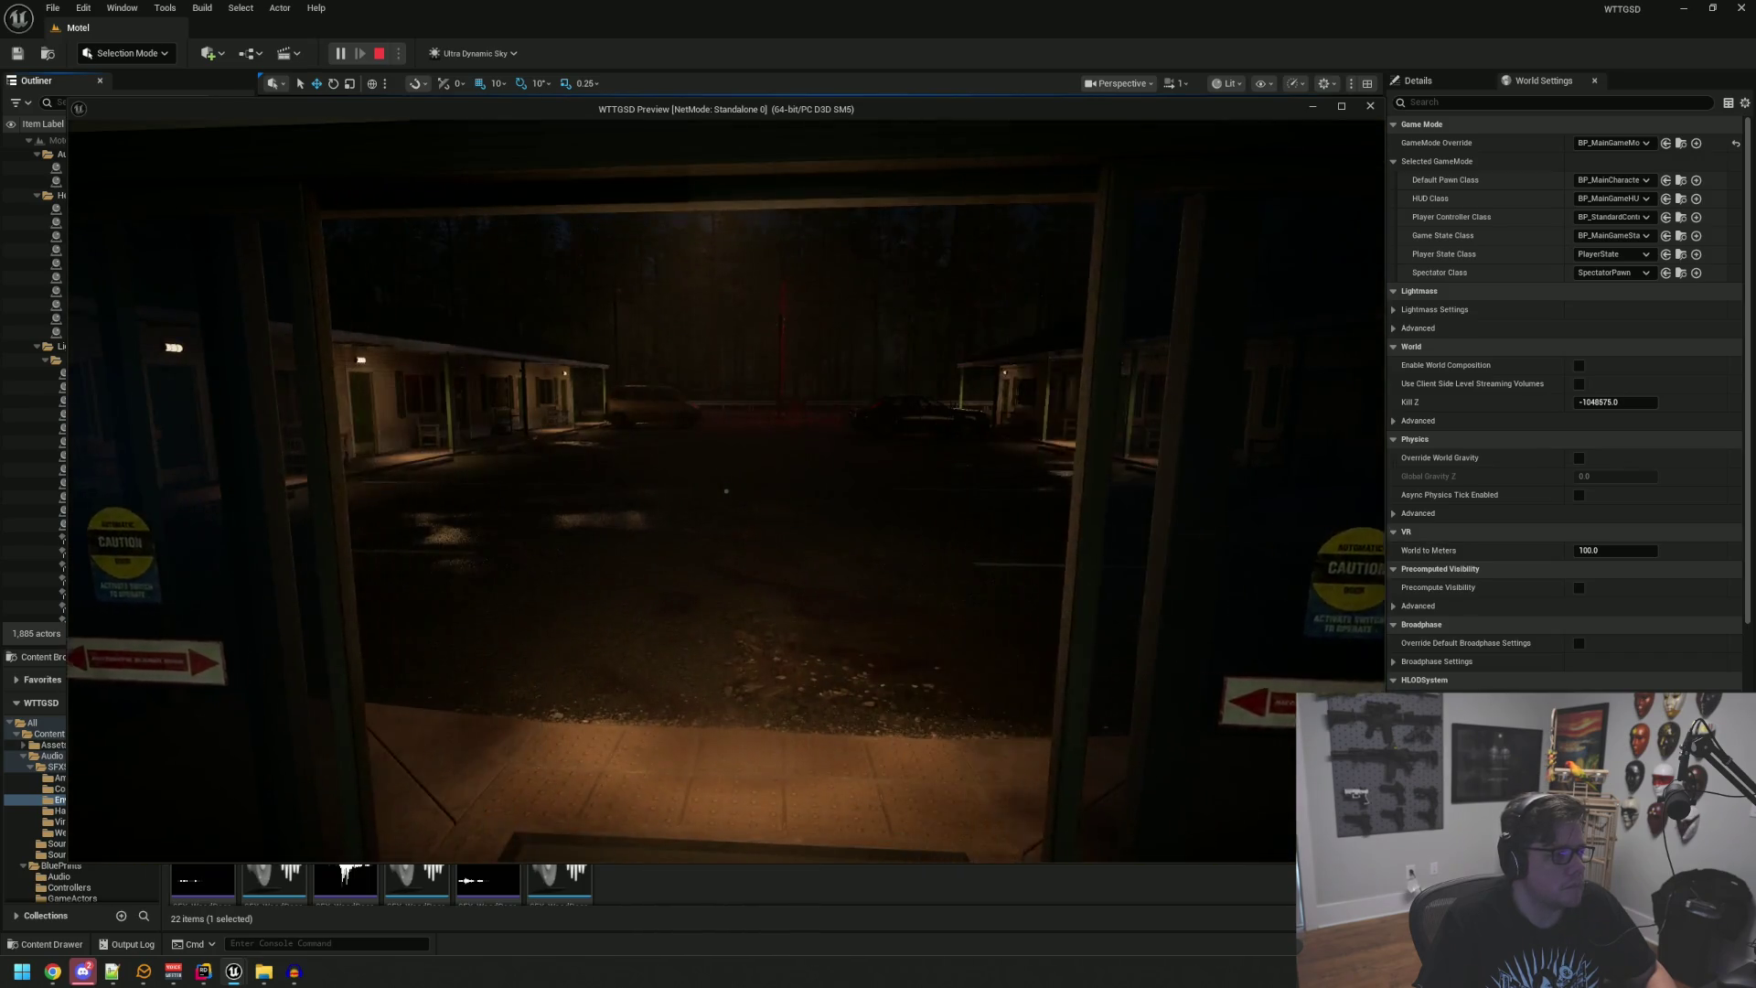
key(s)
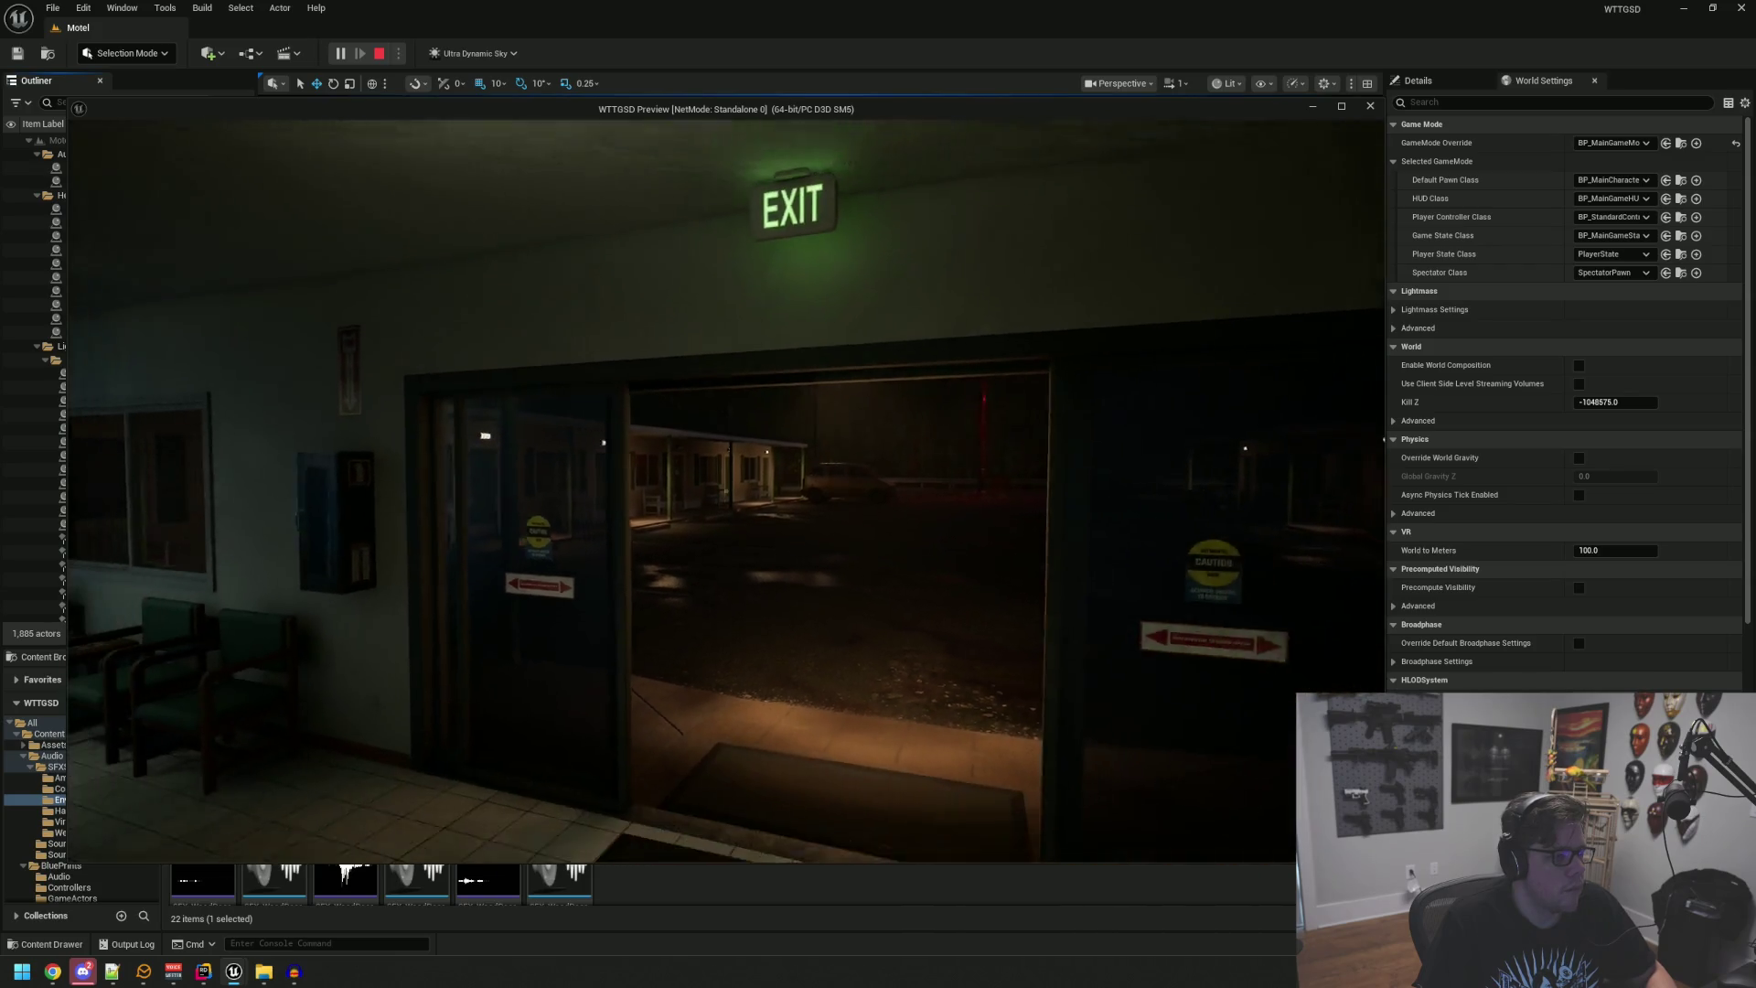
key(w)
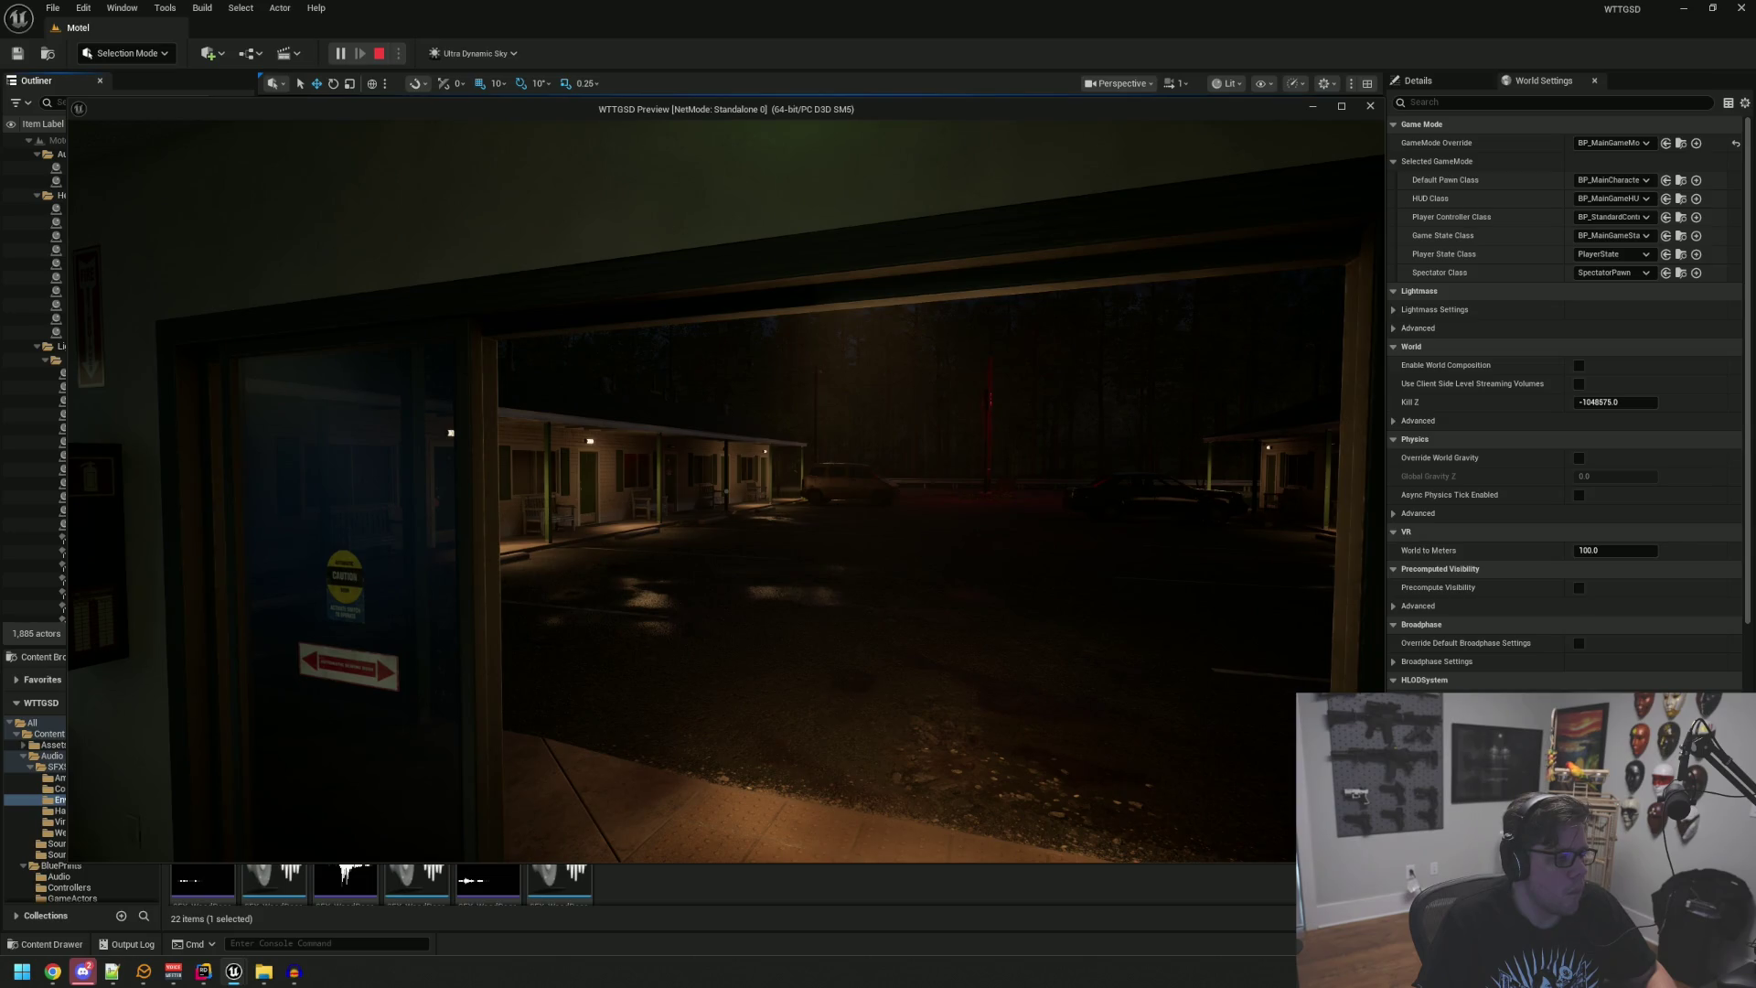
key(s)
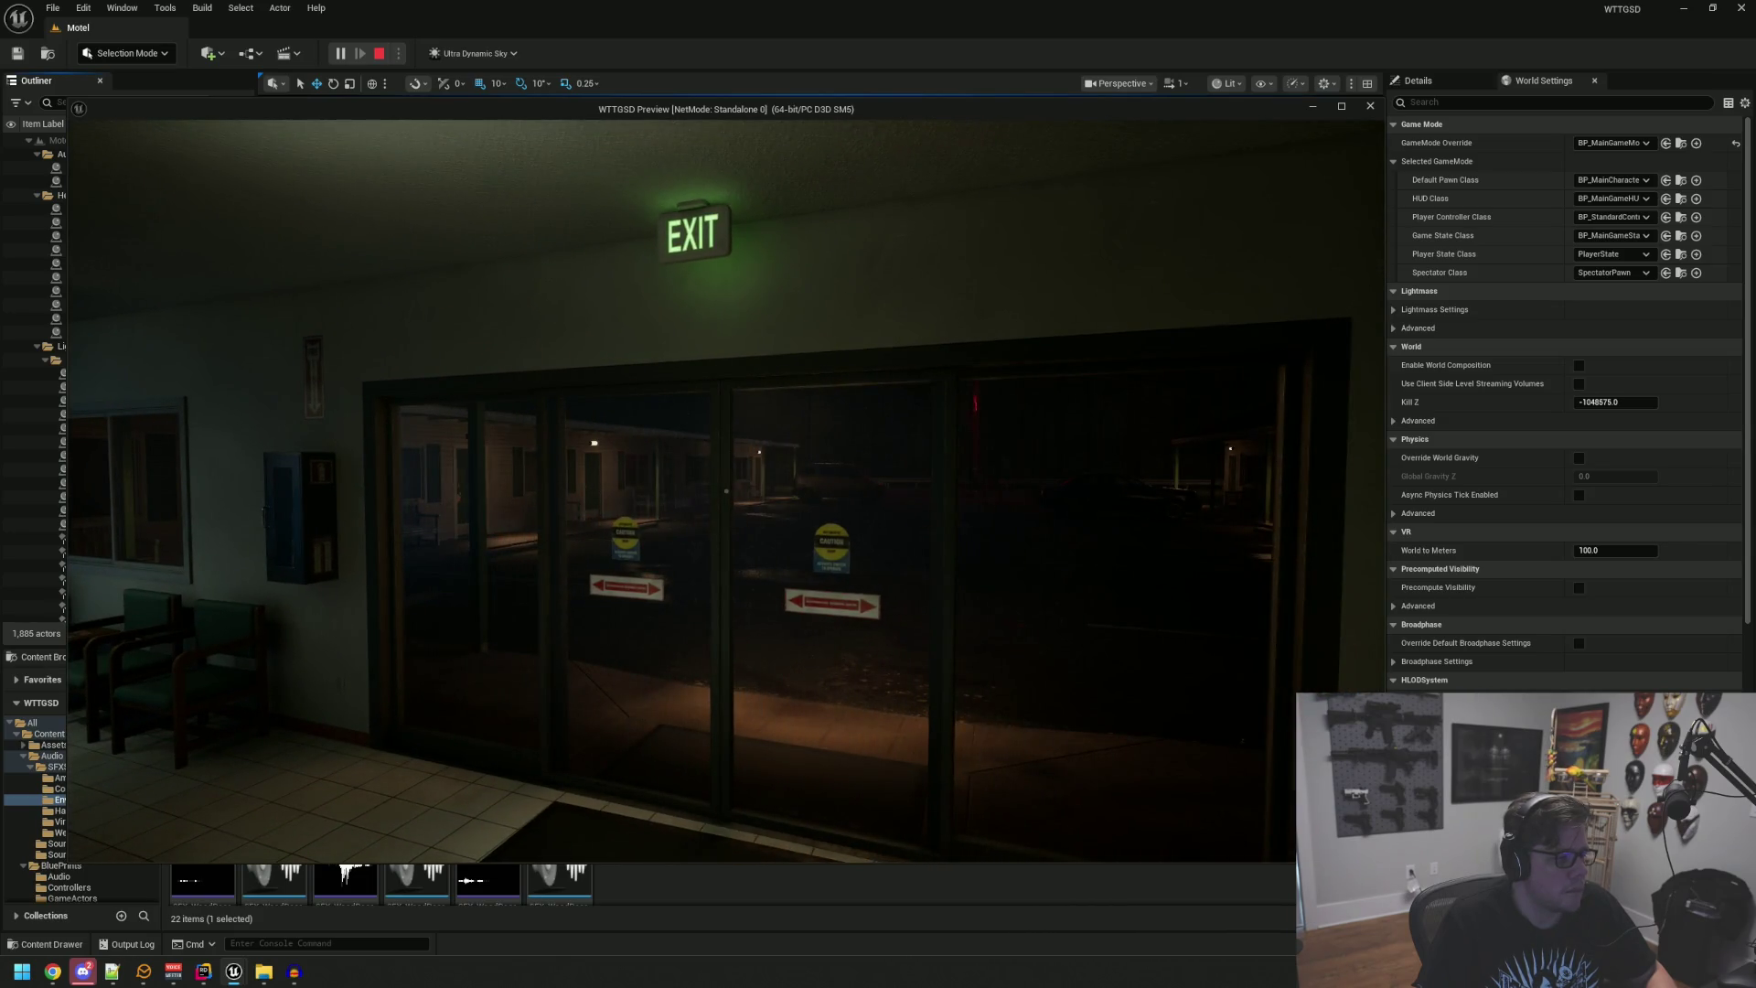
key(w)
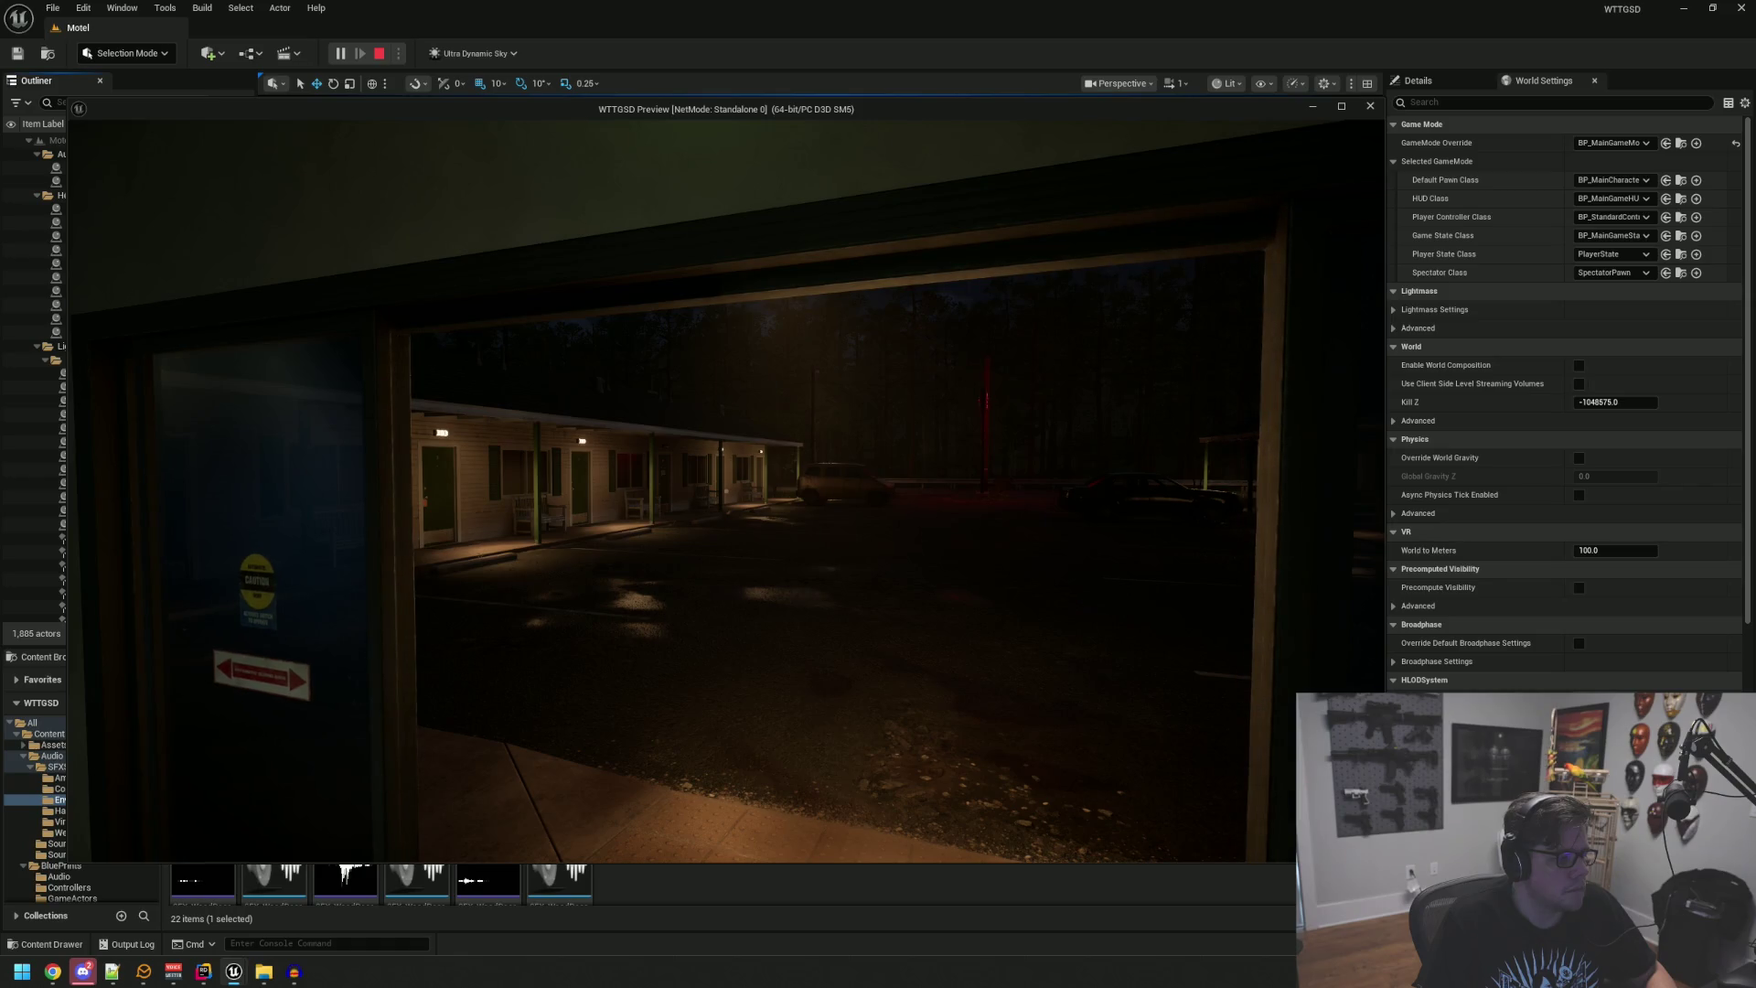
key(s)
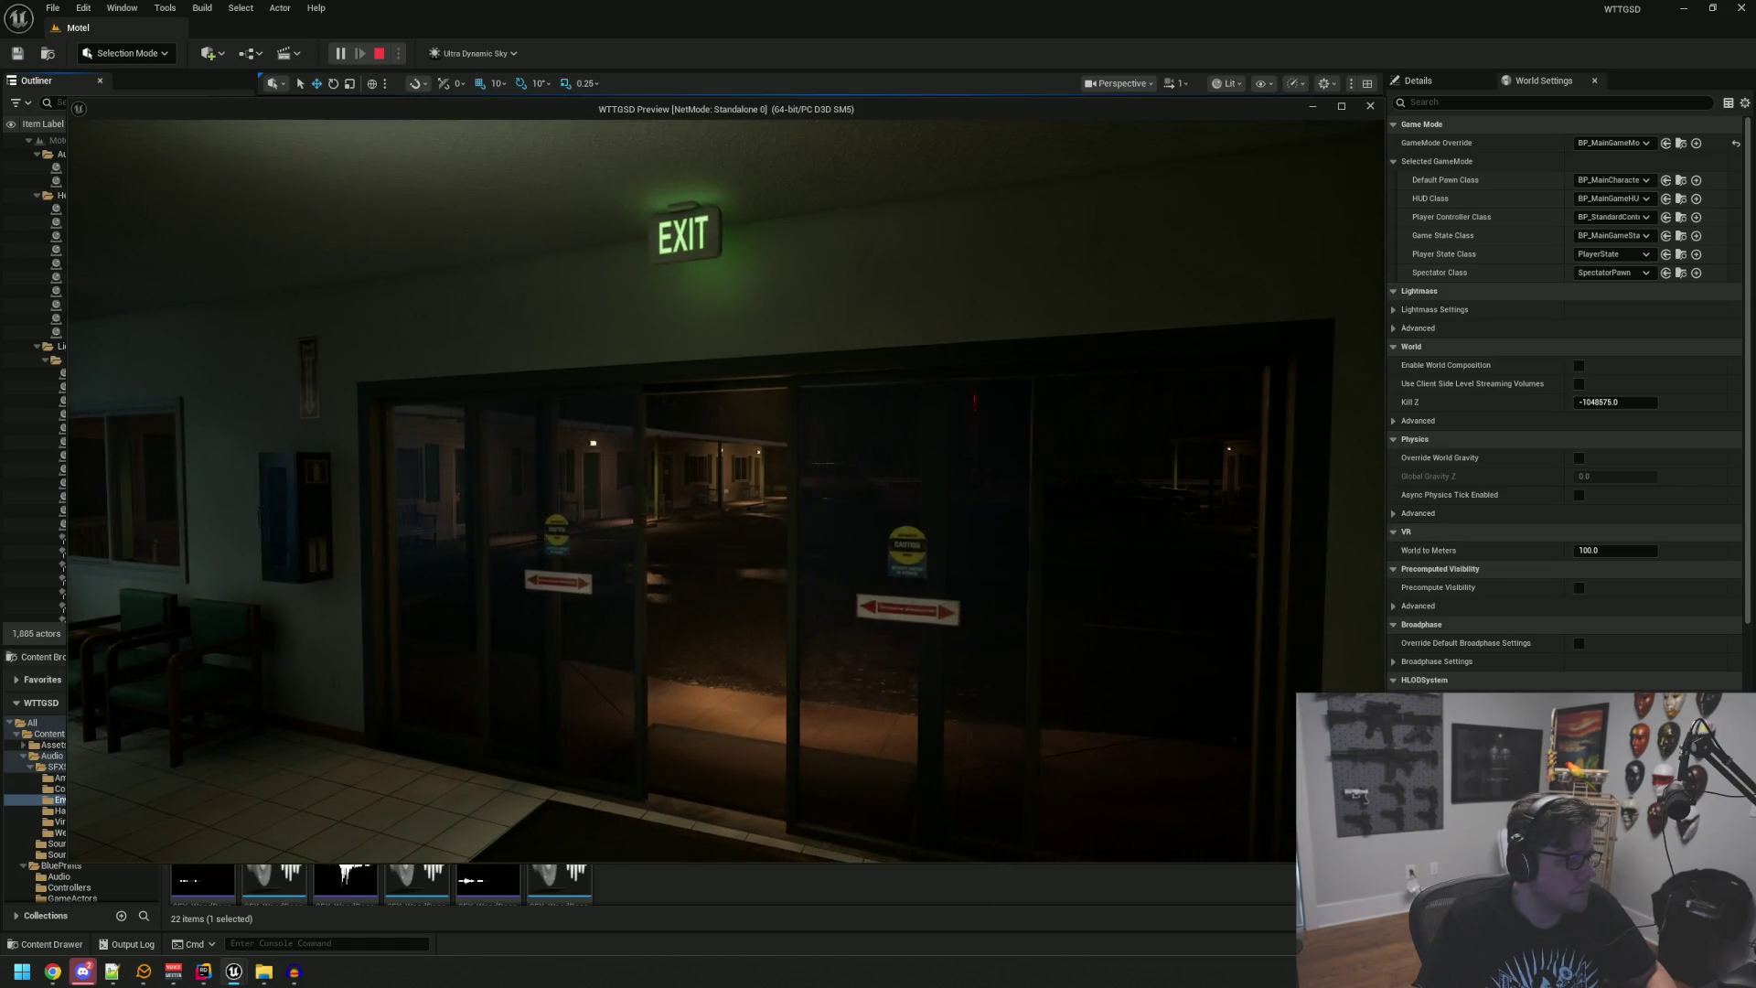
key(Escape)
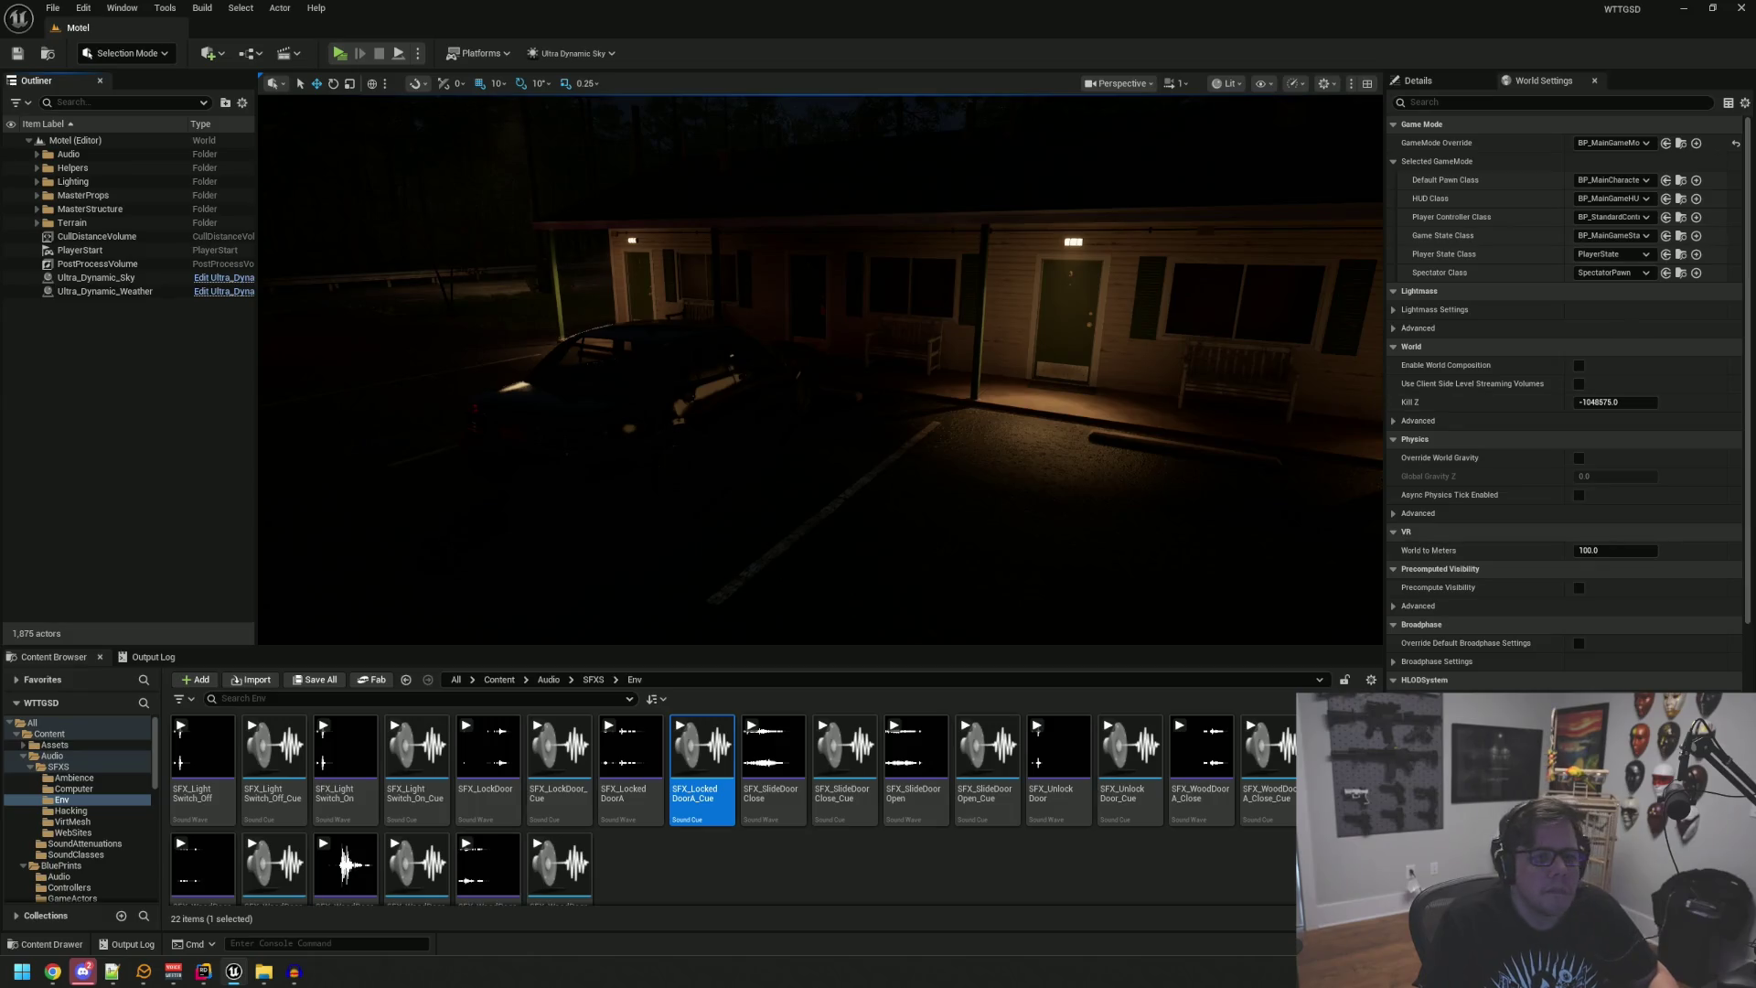
click(1679, 10)
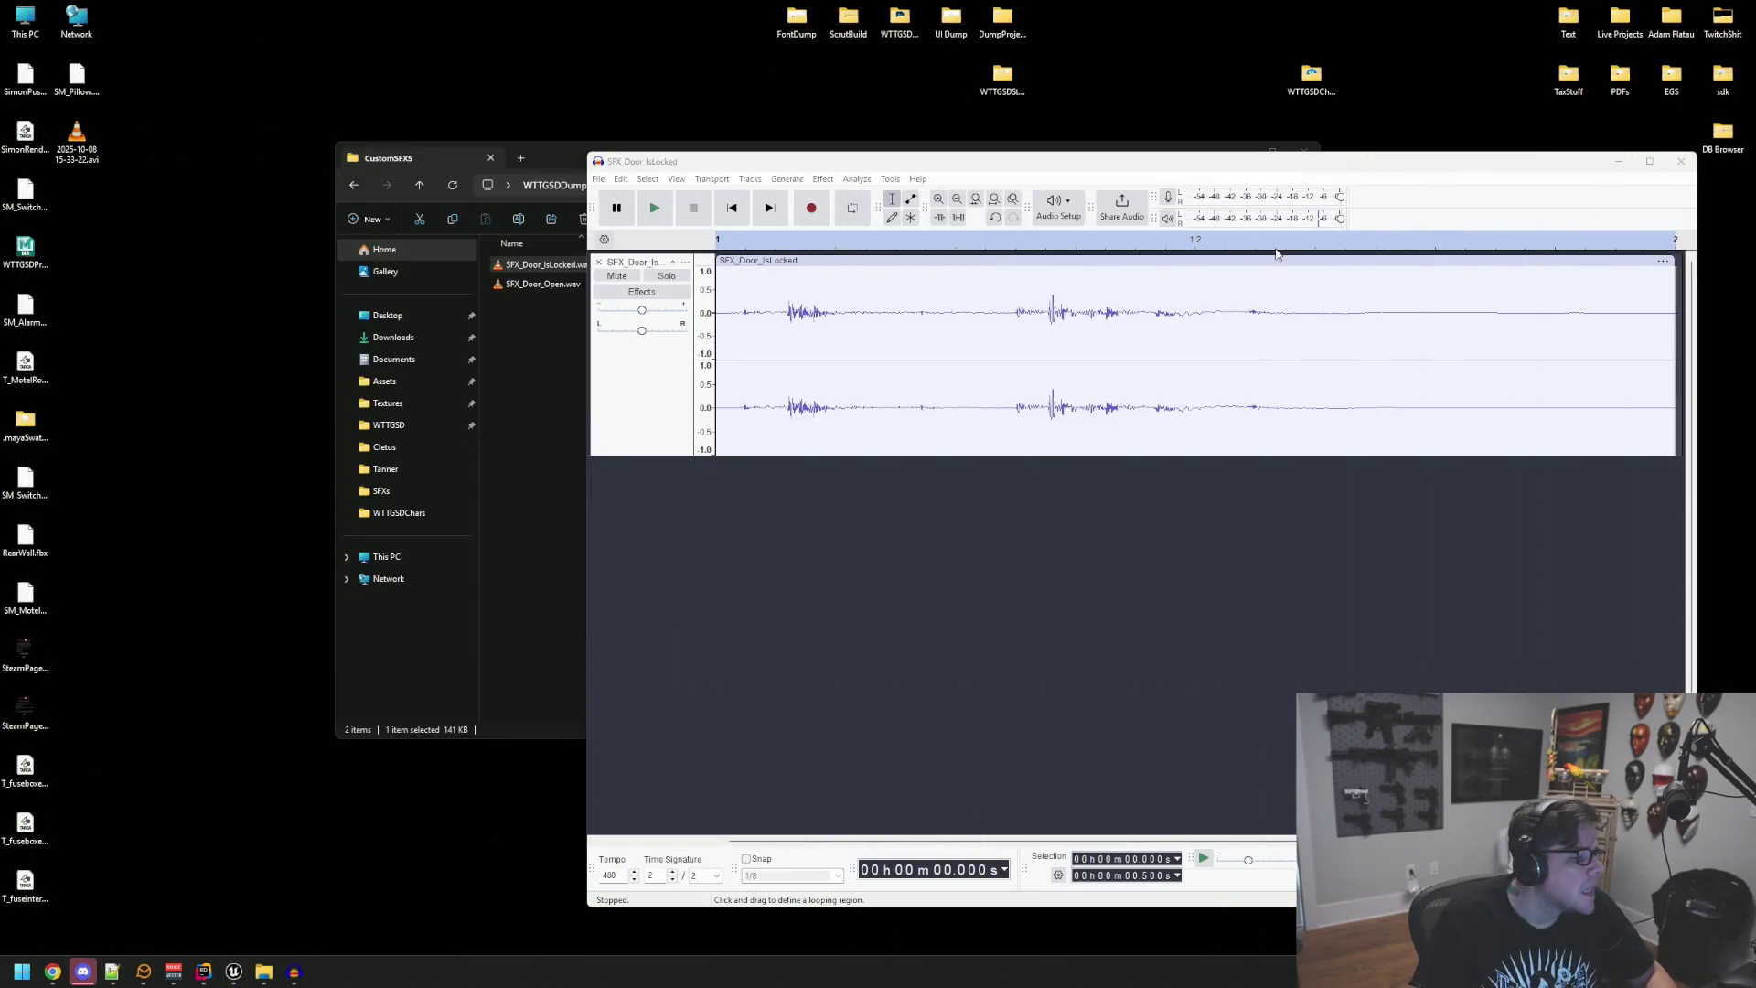
Step: Close Audacity and discard changes to the SFX_Door_IsLocked project
click(1679, 162)
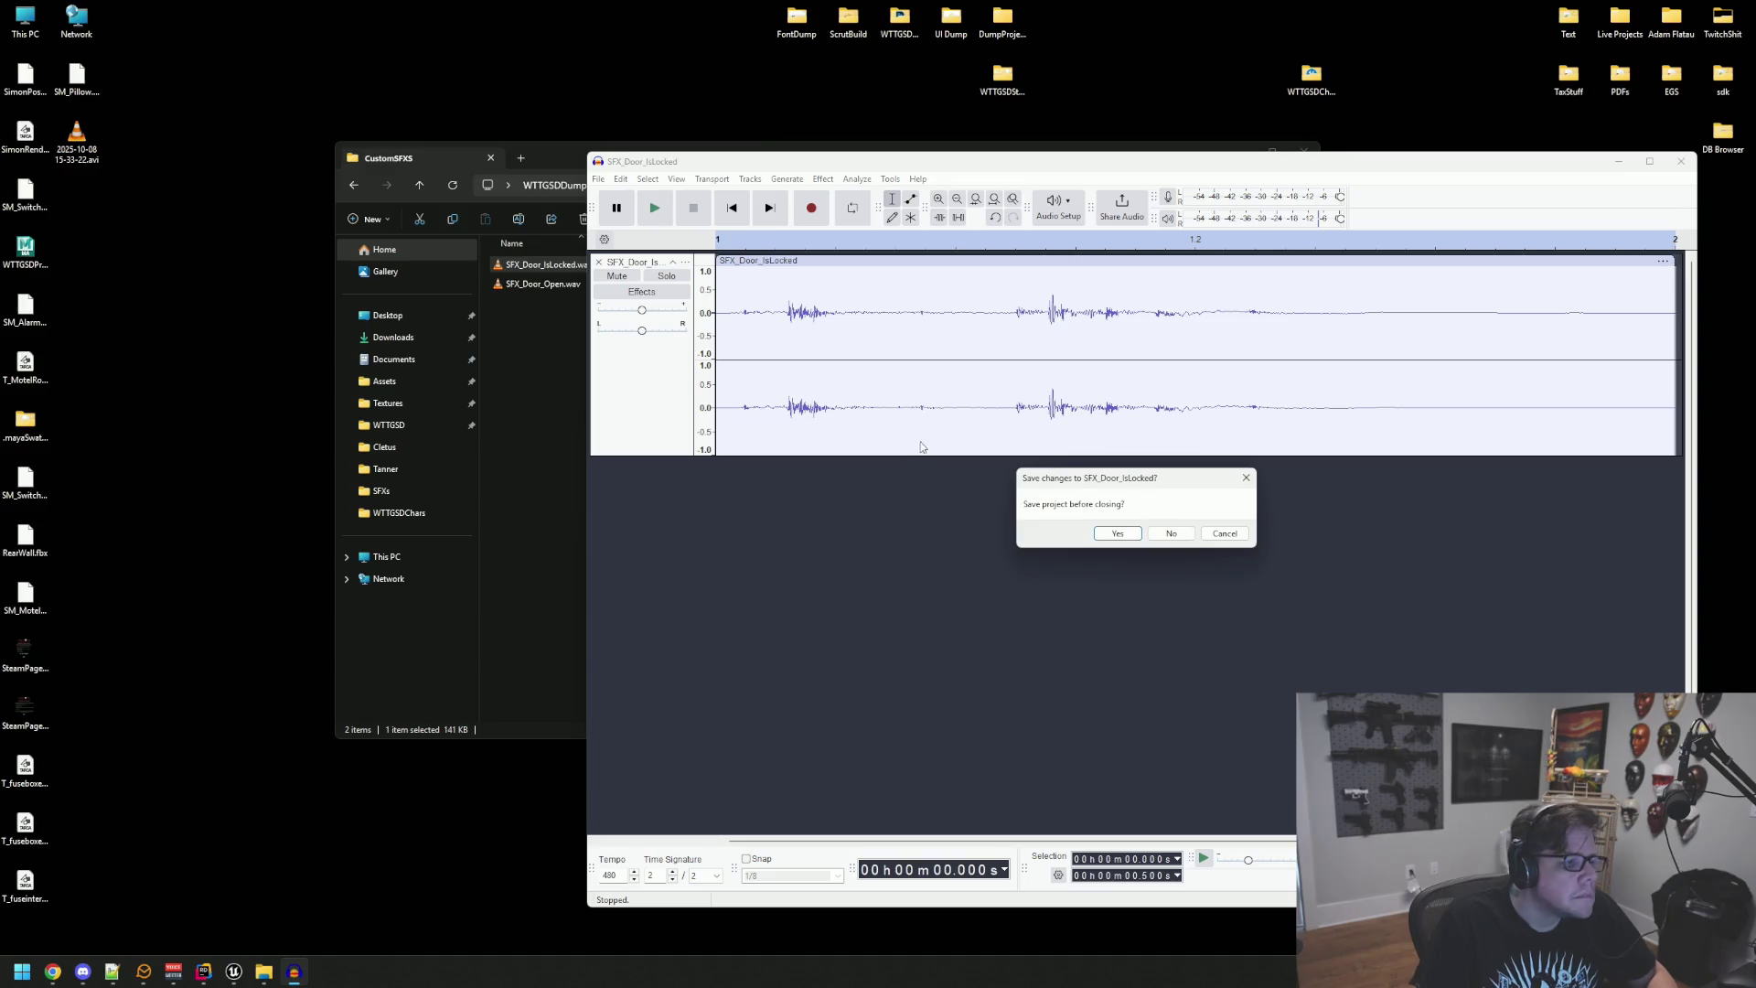
click(1174, 534)
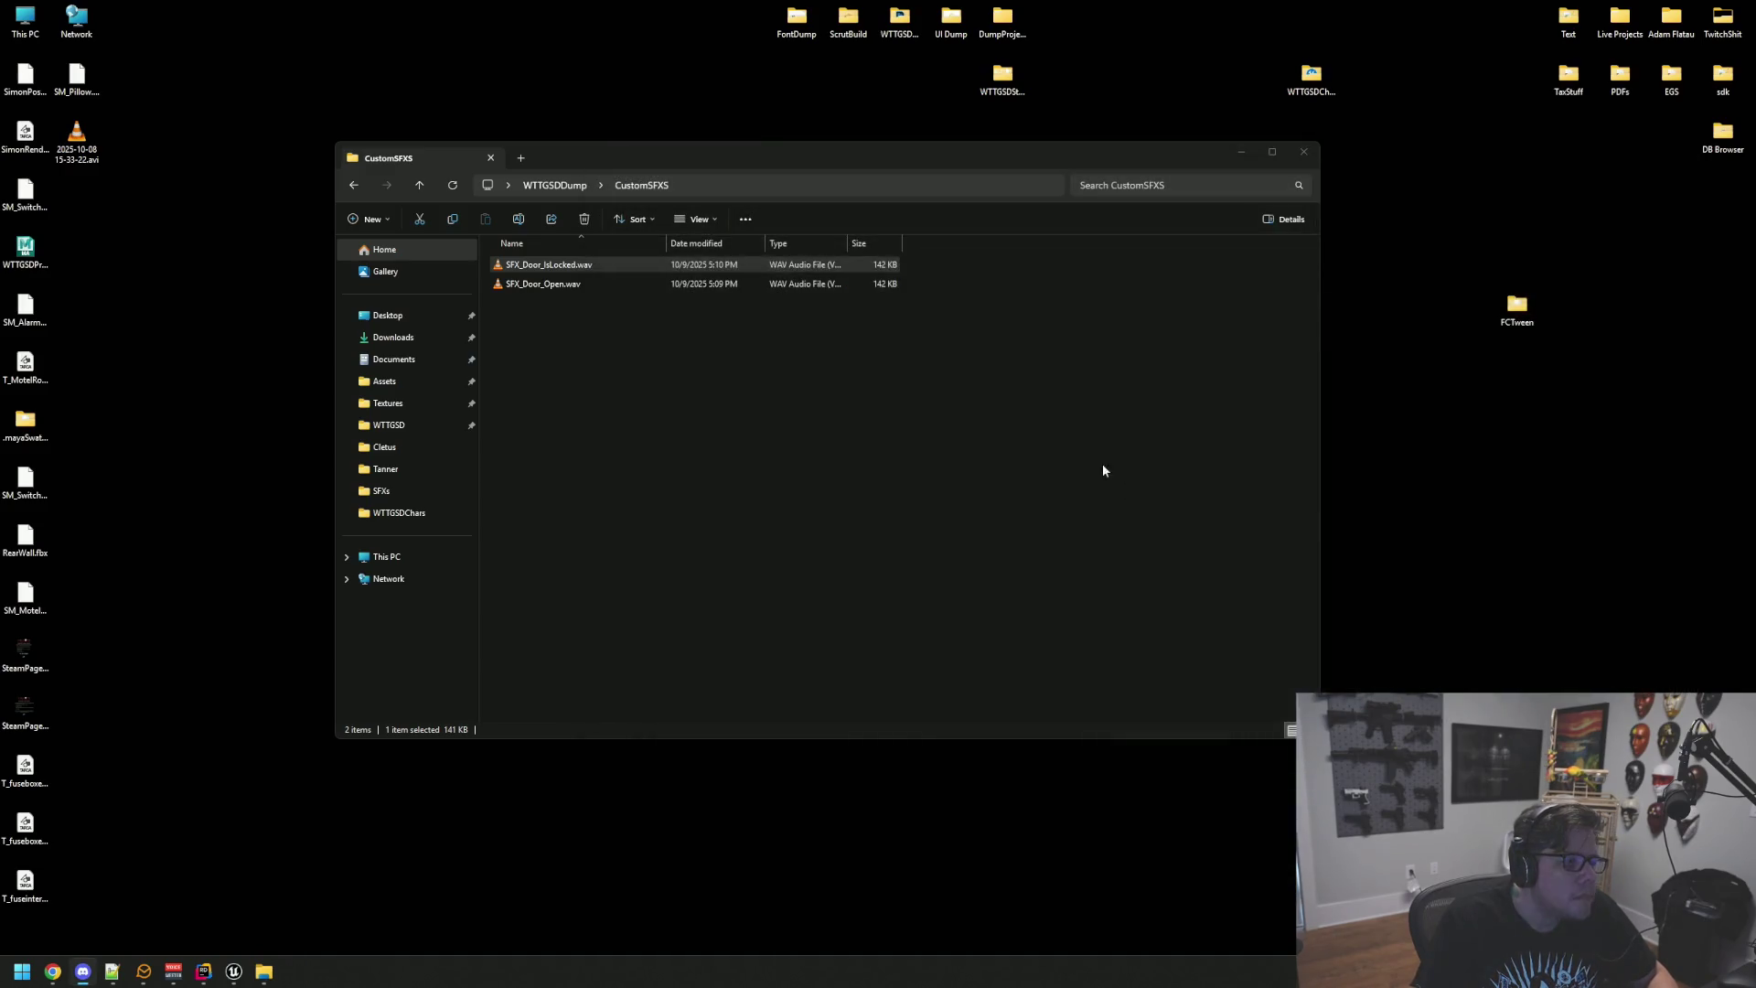
Step: Navigate to Live Projects > WTTGSD > WTTGSD > Content > Audio > SFXS > Env
double_click(1626, 33)
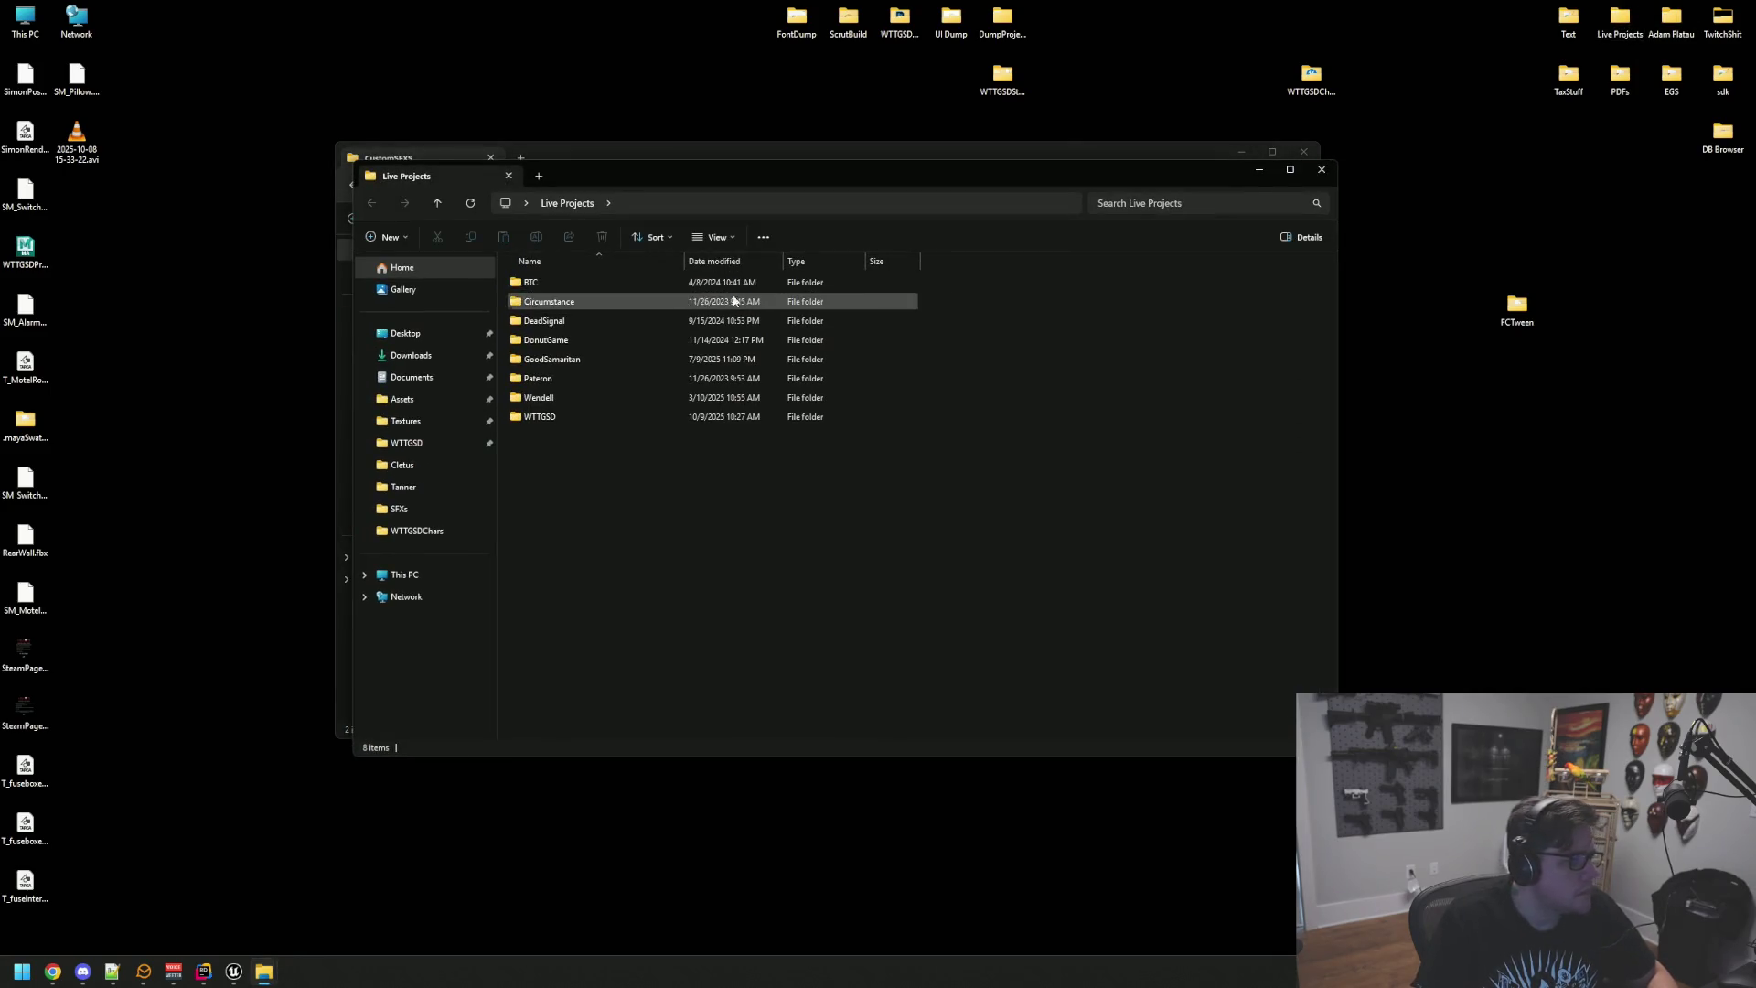
double_click(568, 414)
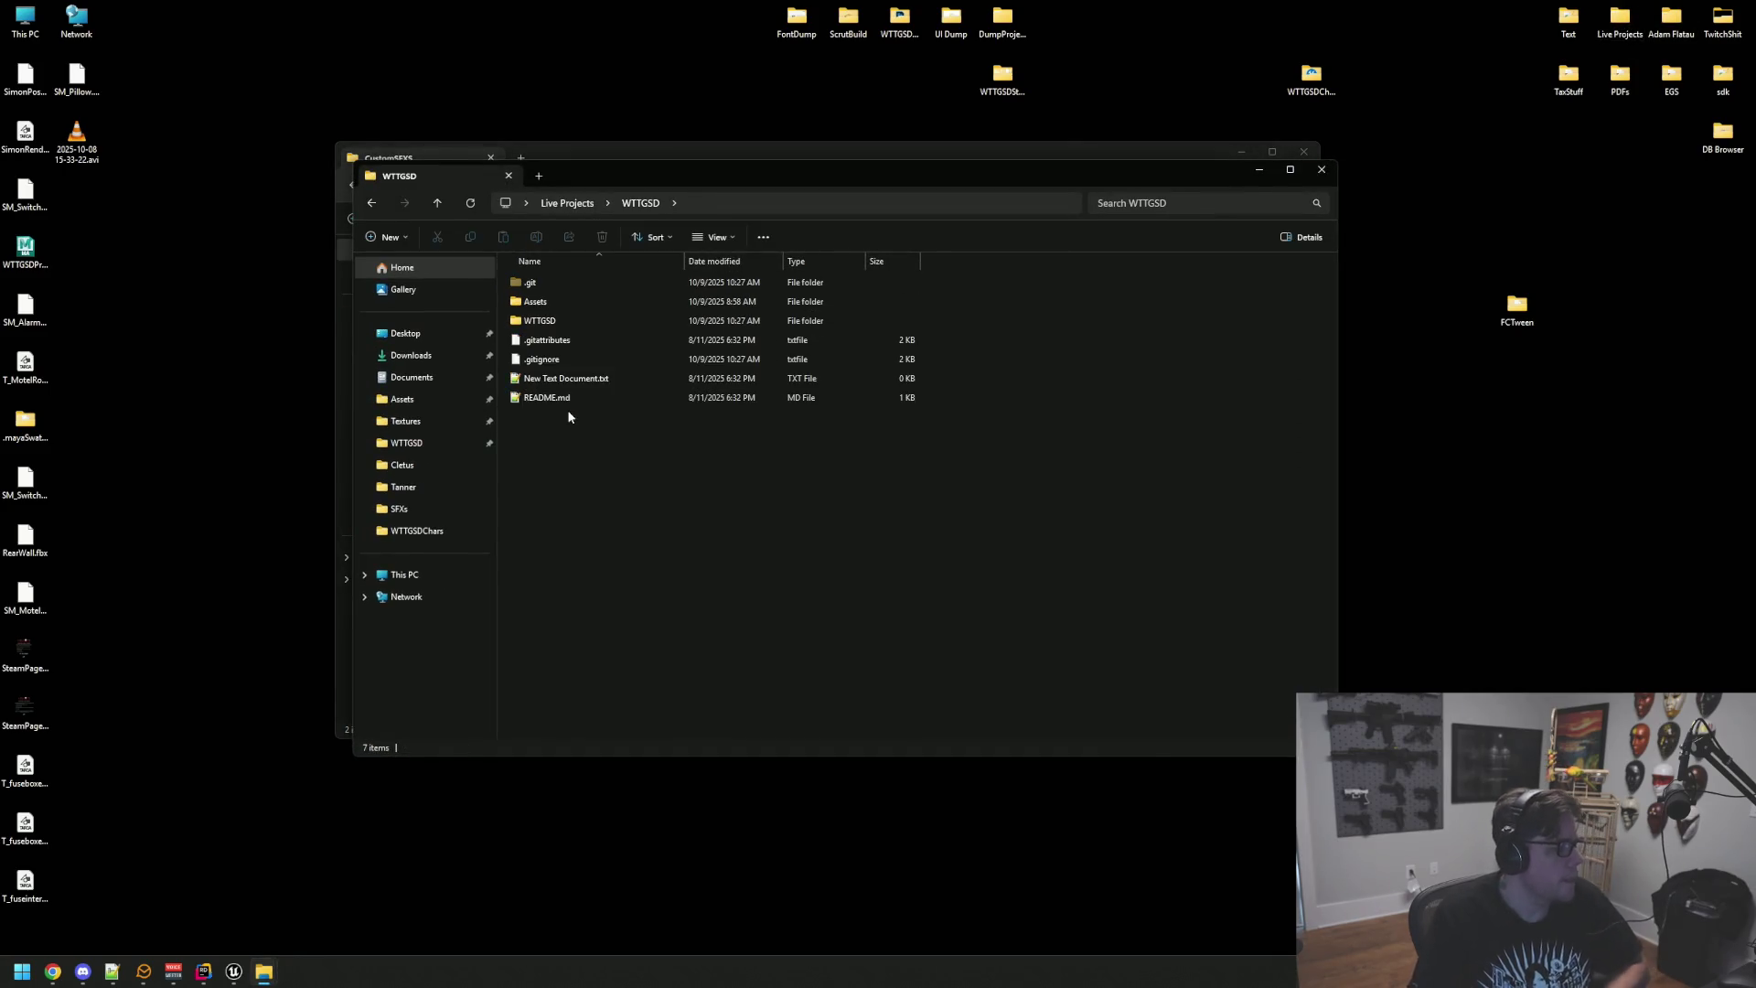
double_click(590, 321)
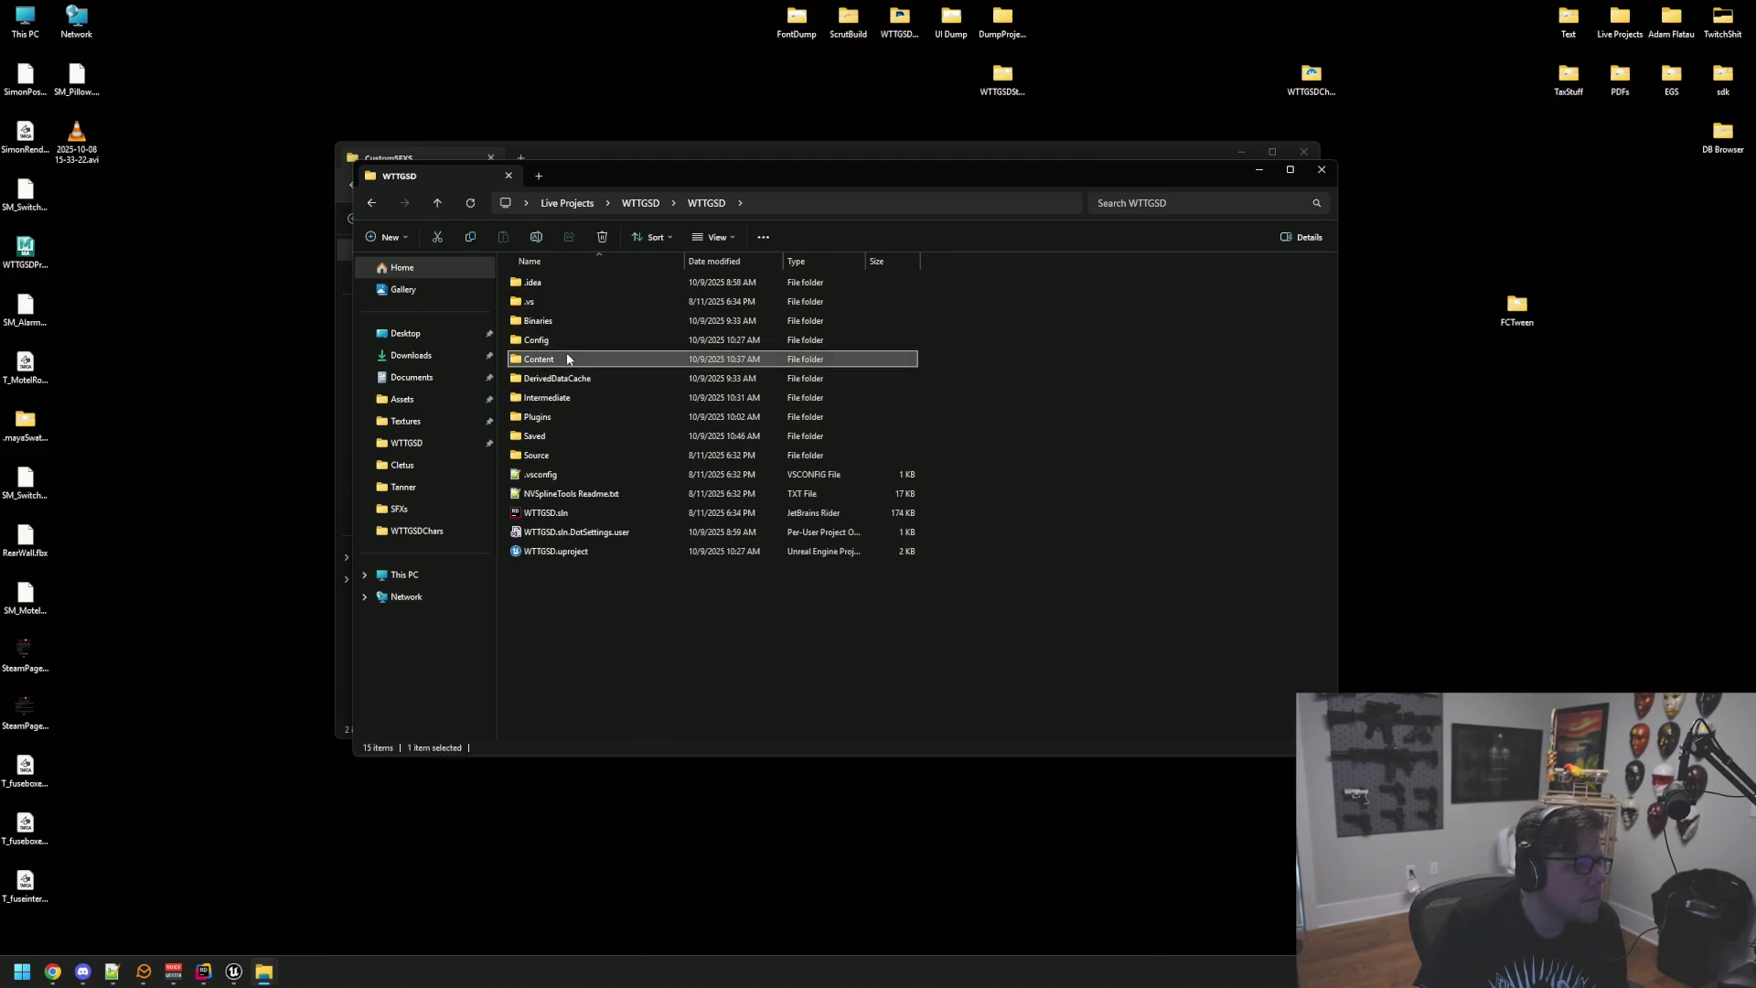
double_click(576, 357)
double_click(580, 302)
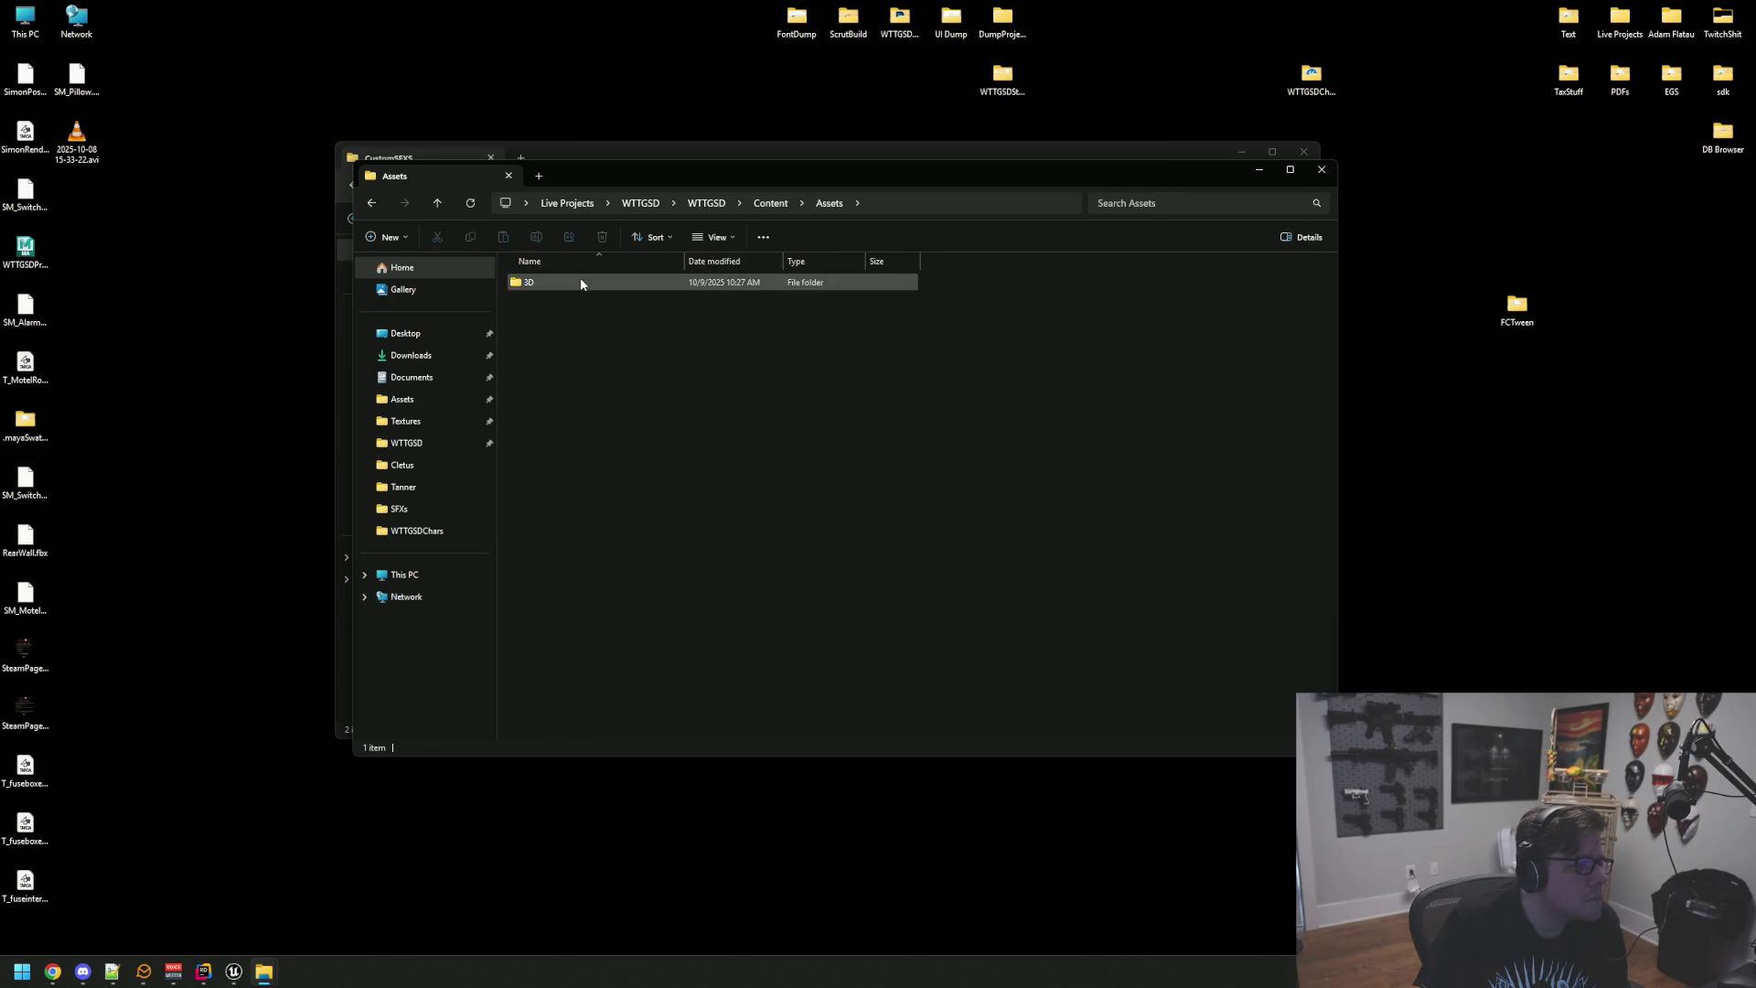
click(770, 203)
double_click(586, 302)
click(576, 290)
double_click(576, 283)
double_click(563, 322)
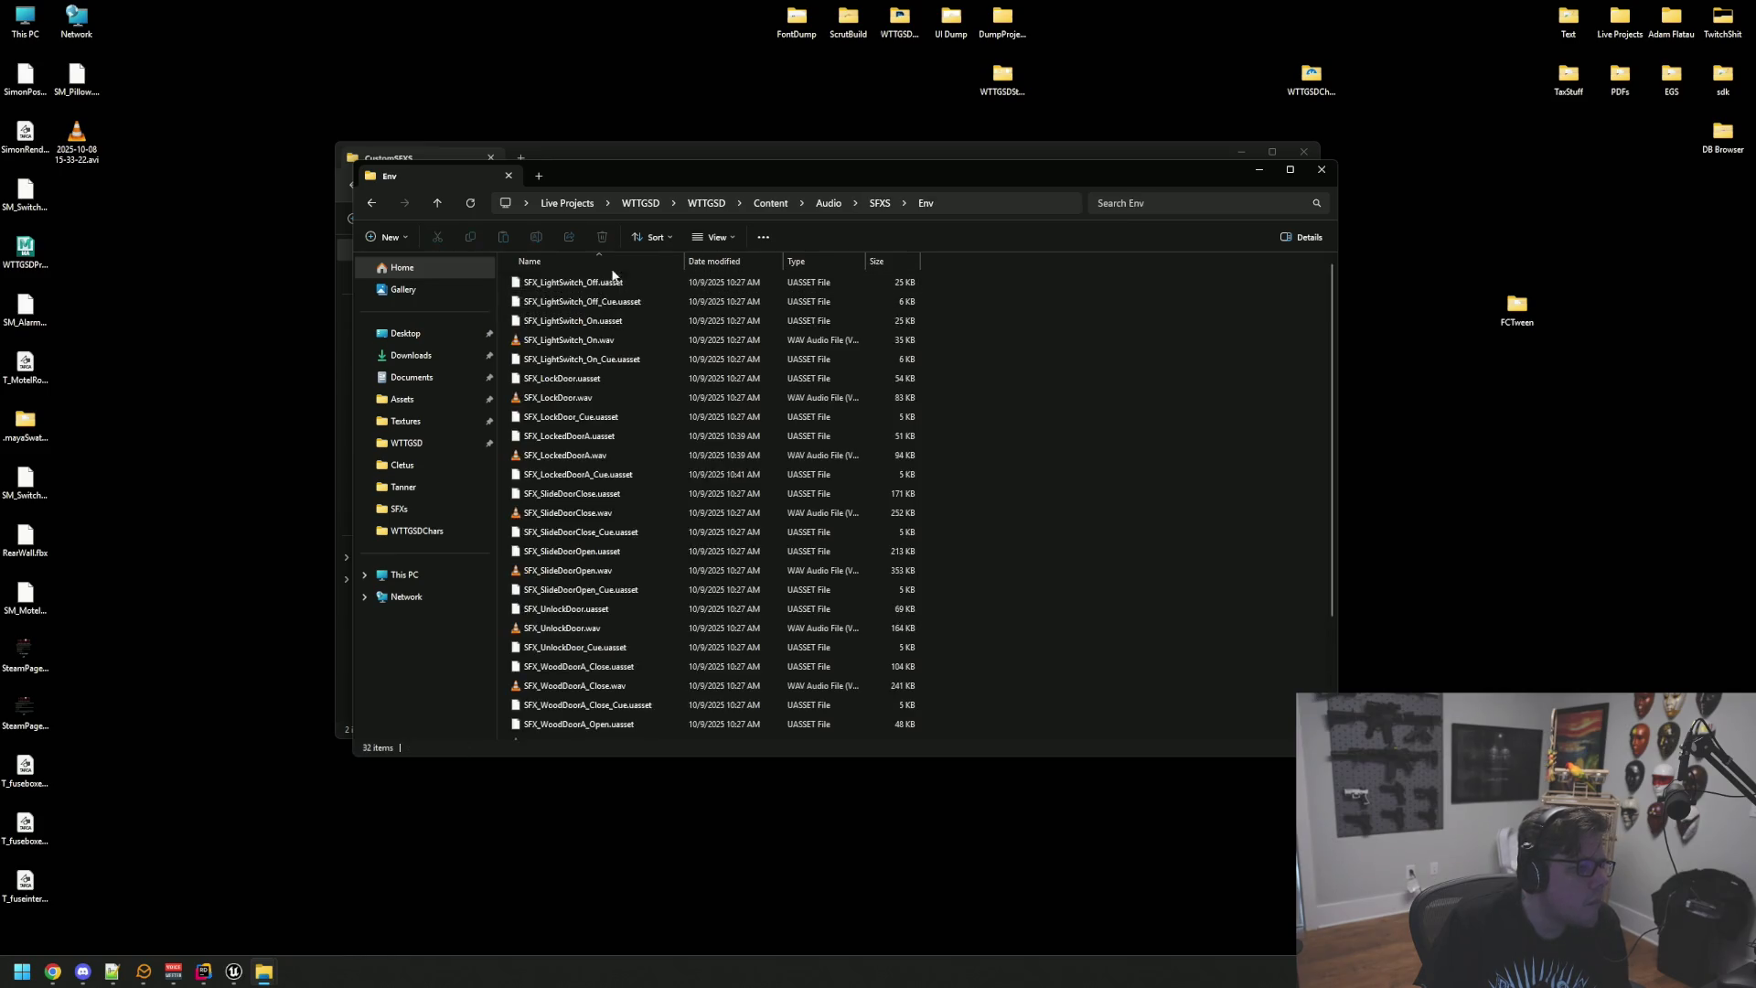
Step: Sort by type, select SFX_SlideDoorClose.wav and SFX_SlideDoorOpen.wav, and choose WinRAR's Add to archive
click(794, 261)
scroll(640, 344, down, 3)
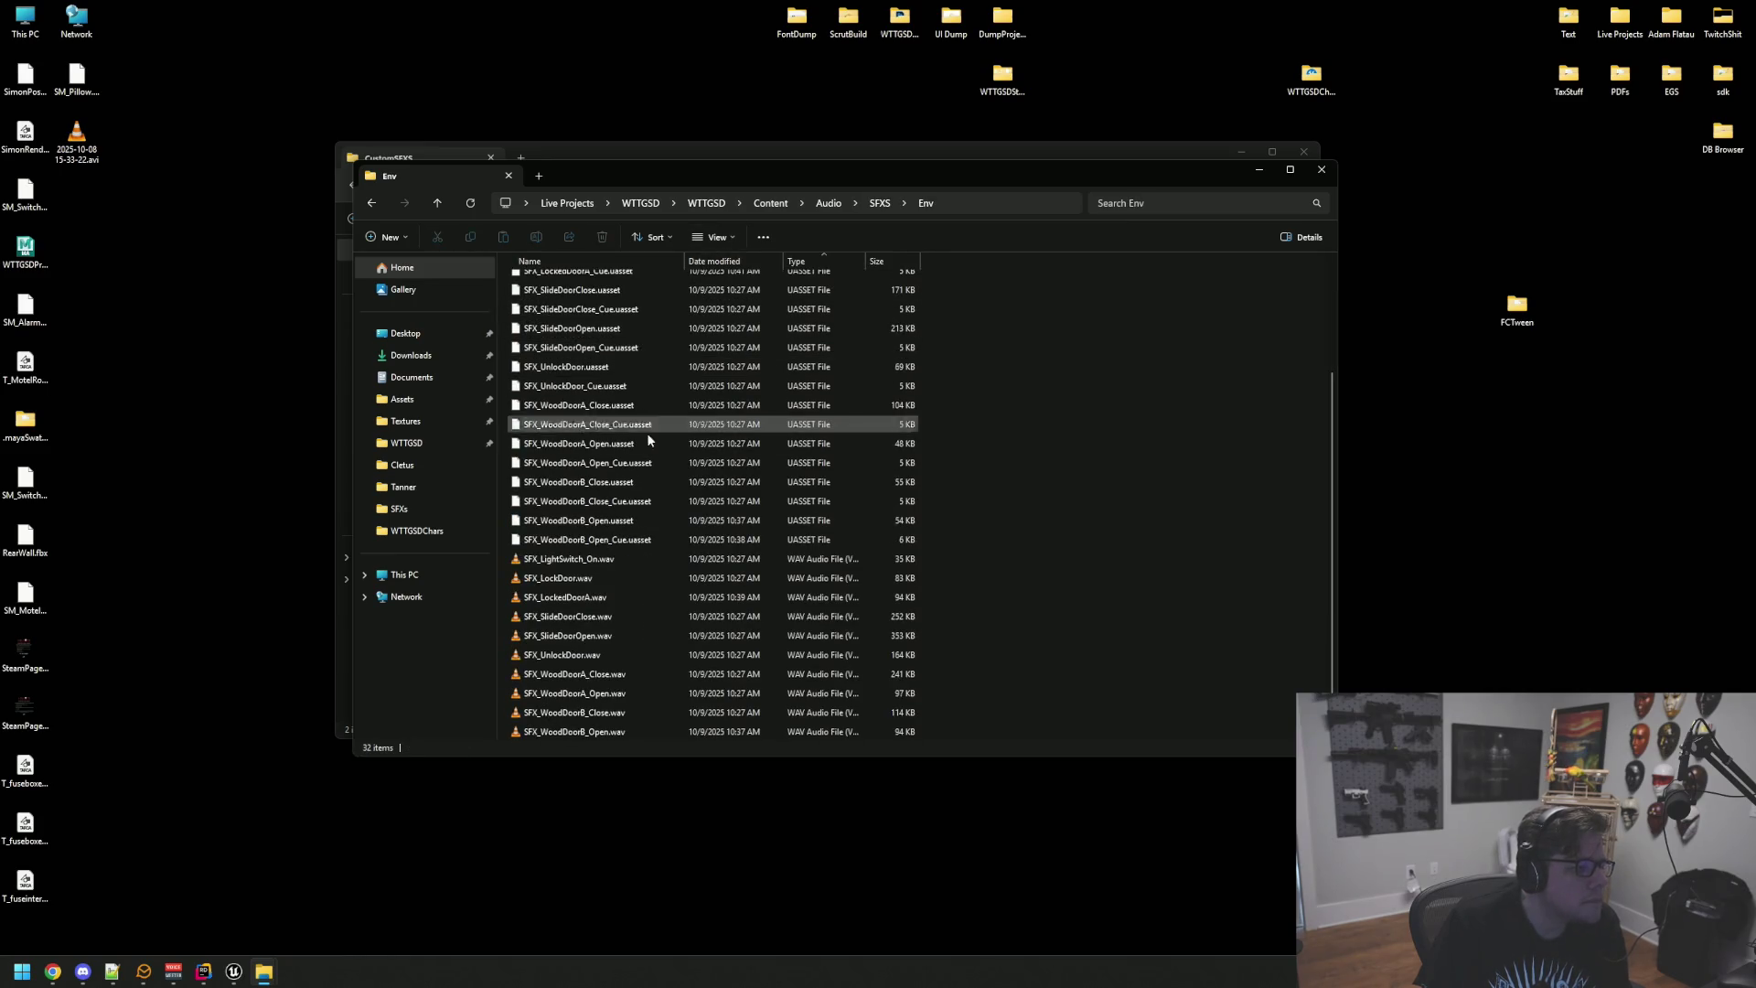
click(618, 636)
shift+click(616, 618)
right_click(616, 622)
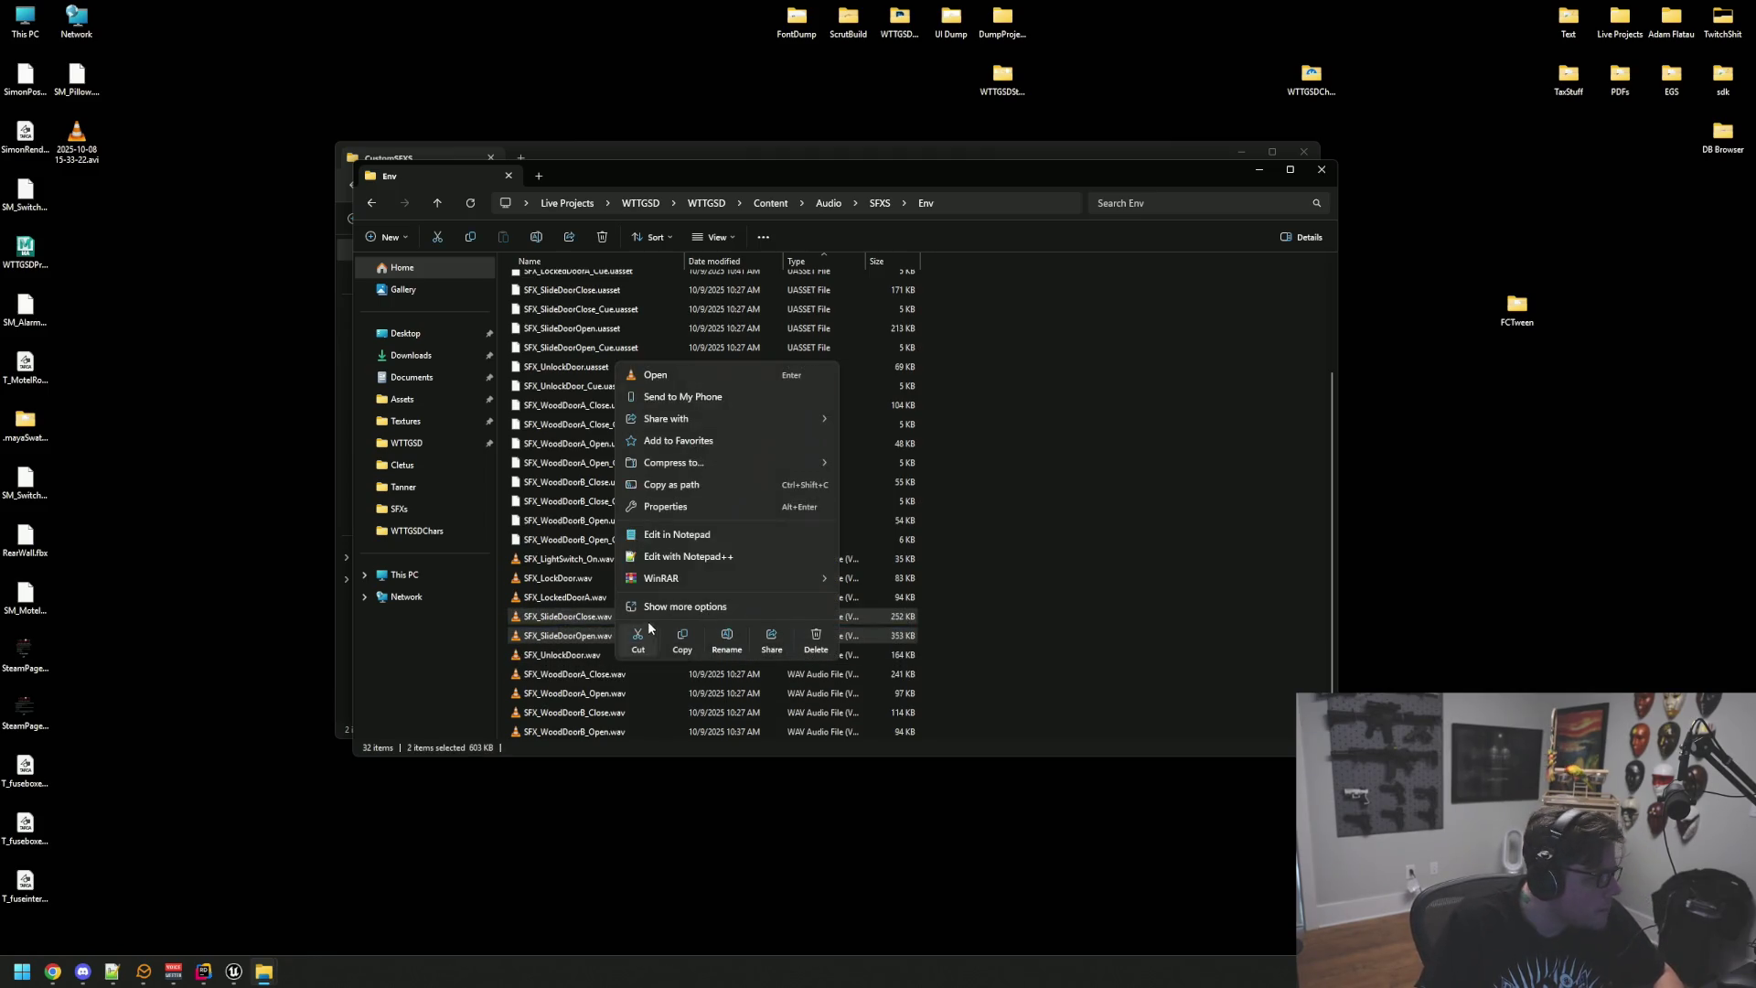
mouse_move(665, 585)
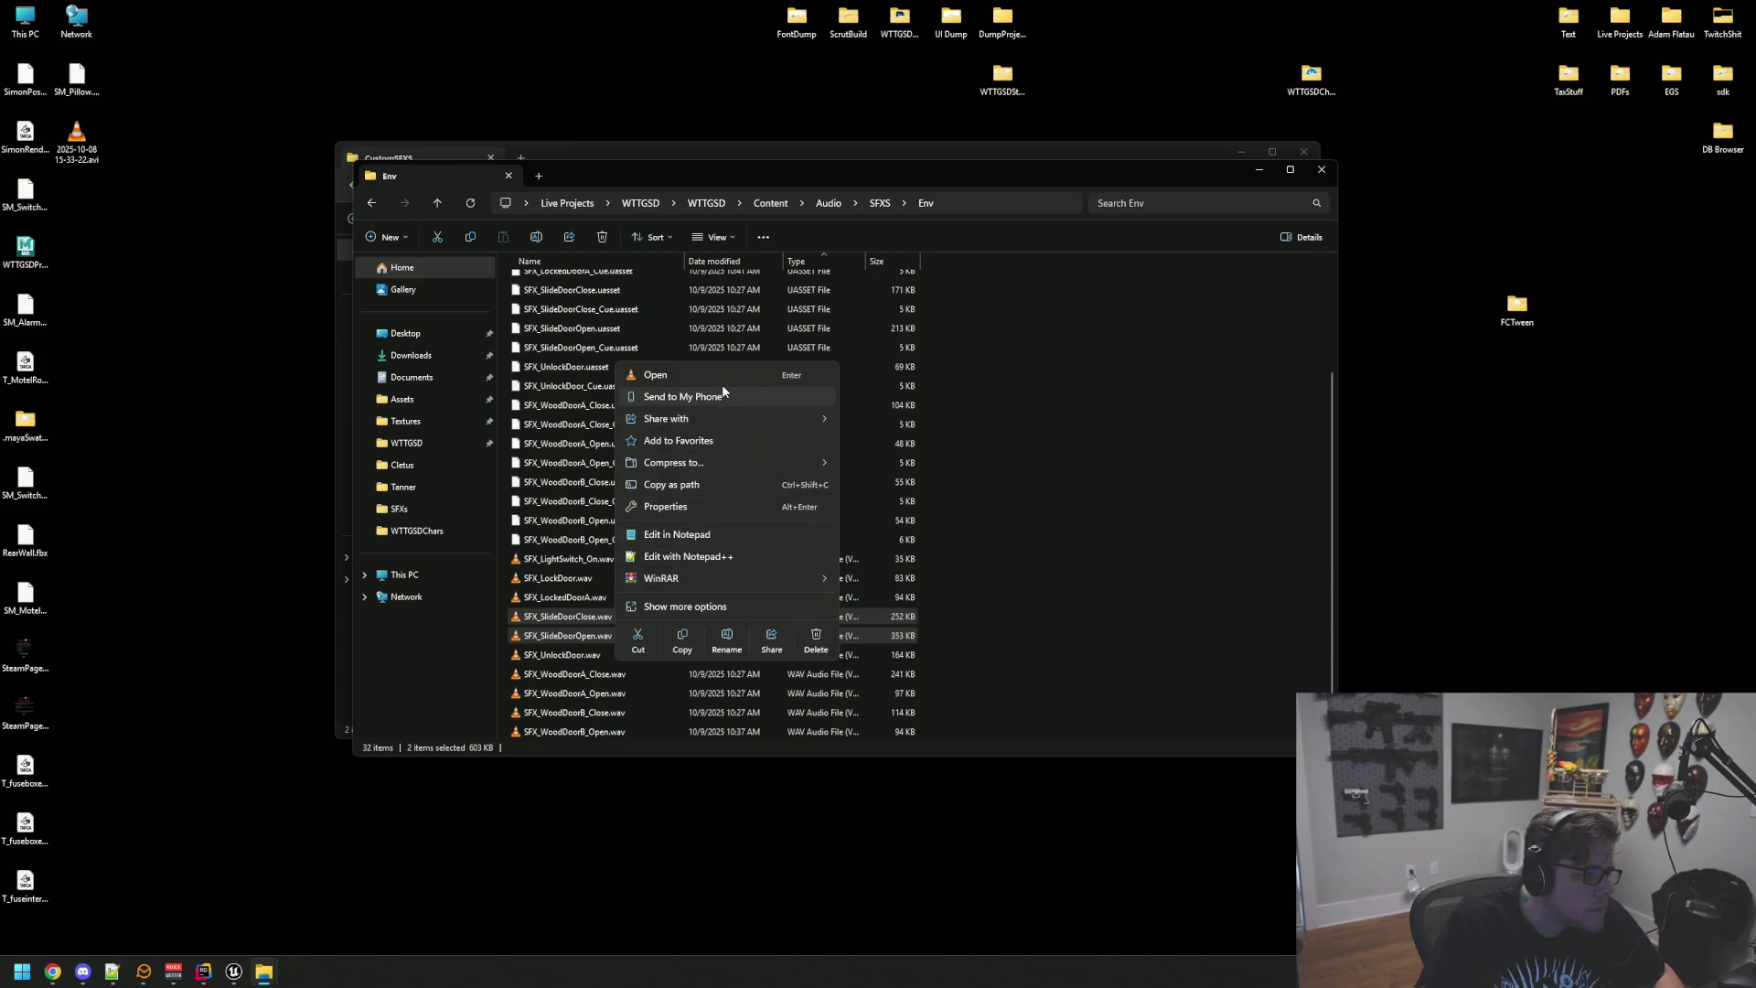
mouse_move(727, 585)
click(883, 585)
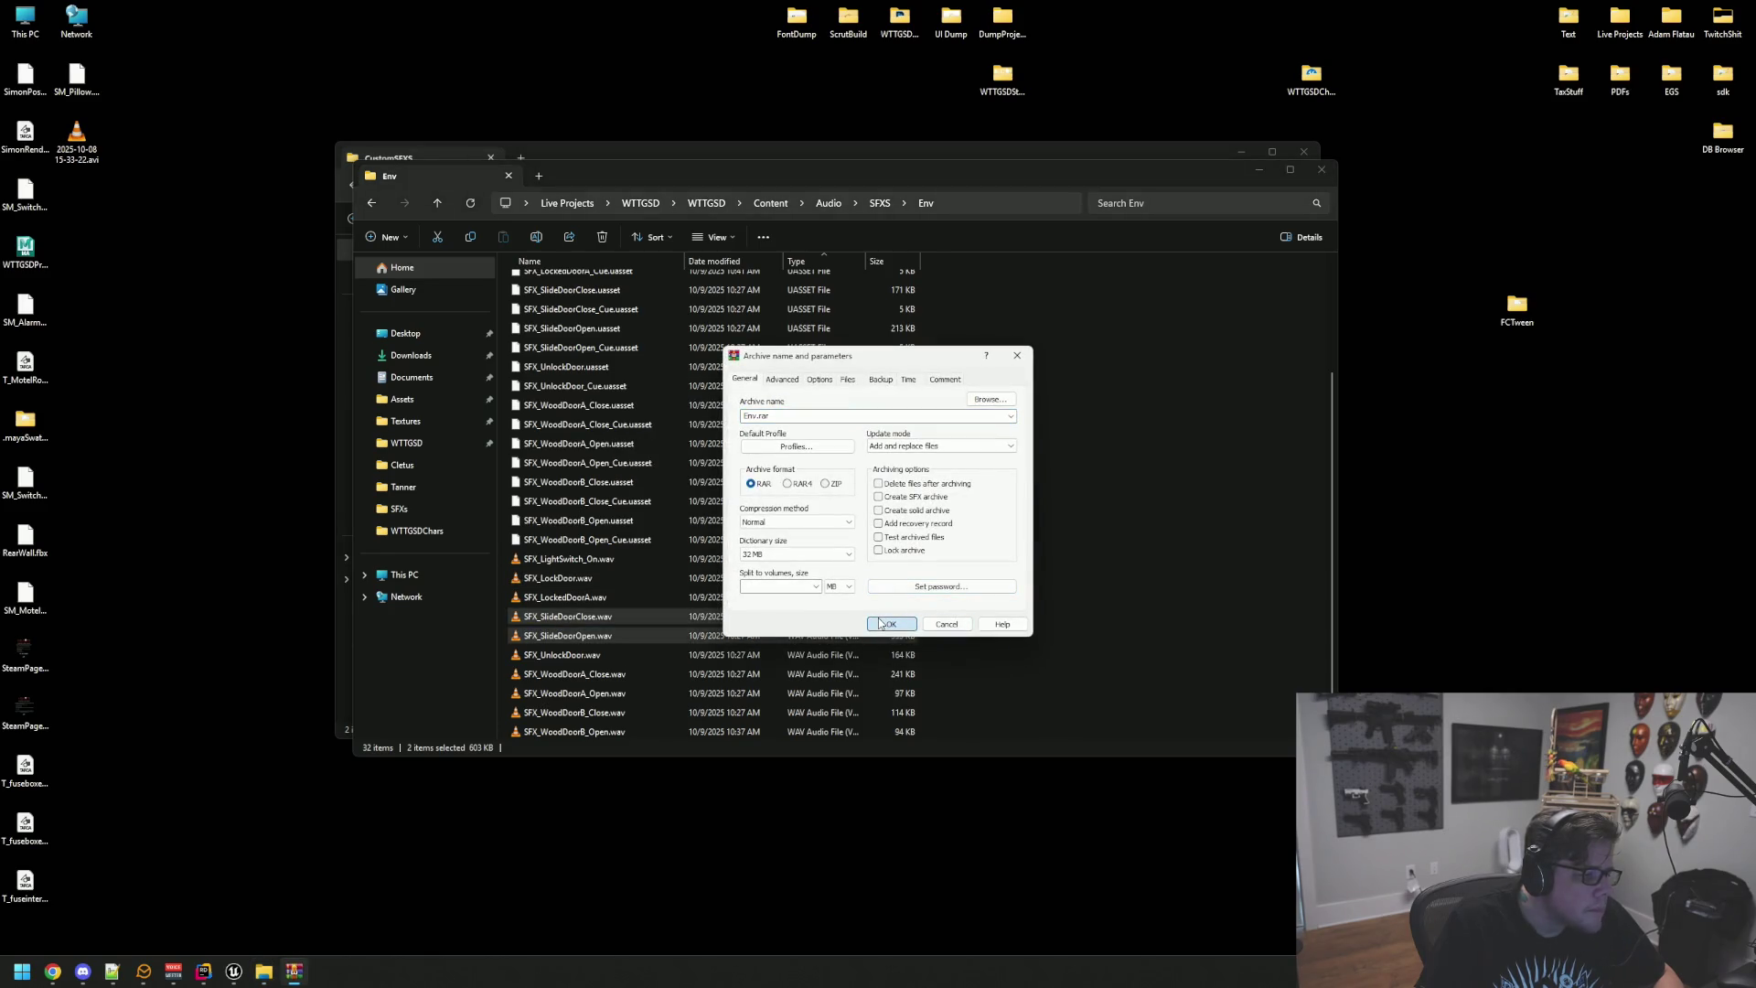
Step: Create Env.rar from the sliding-door WAVs, move it to the desktop, and delete it from Env
click(881, 623)
mouse_move(561, 730)
mouse_down()
mouse_move(103, 812)
mouse_move(82, 972)
mouse_up()
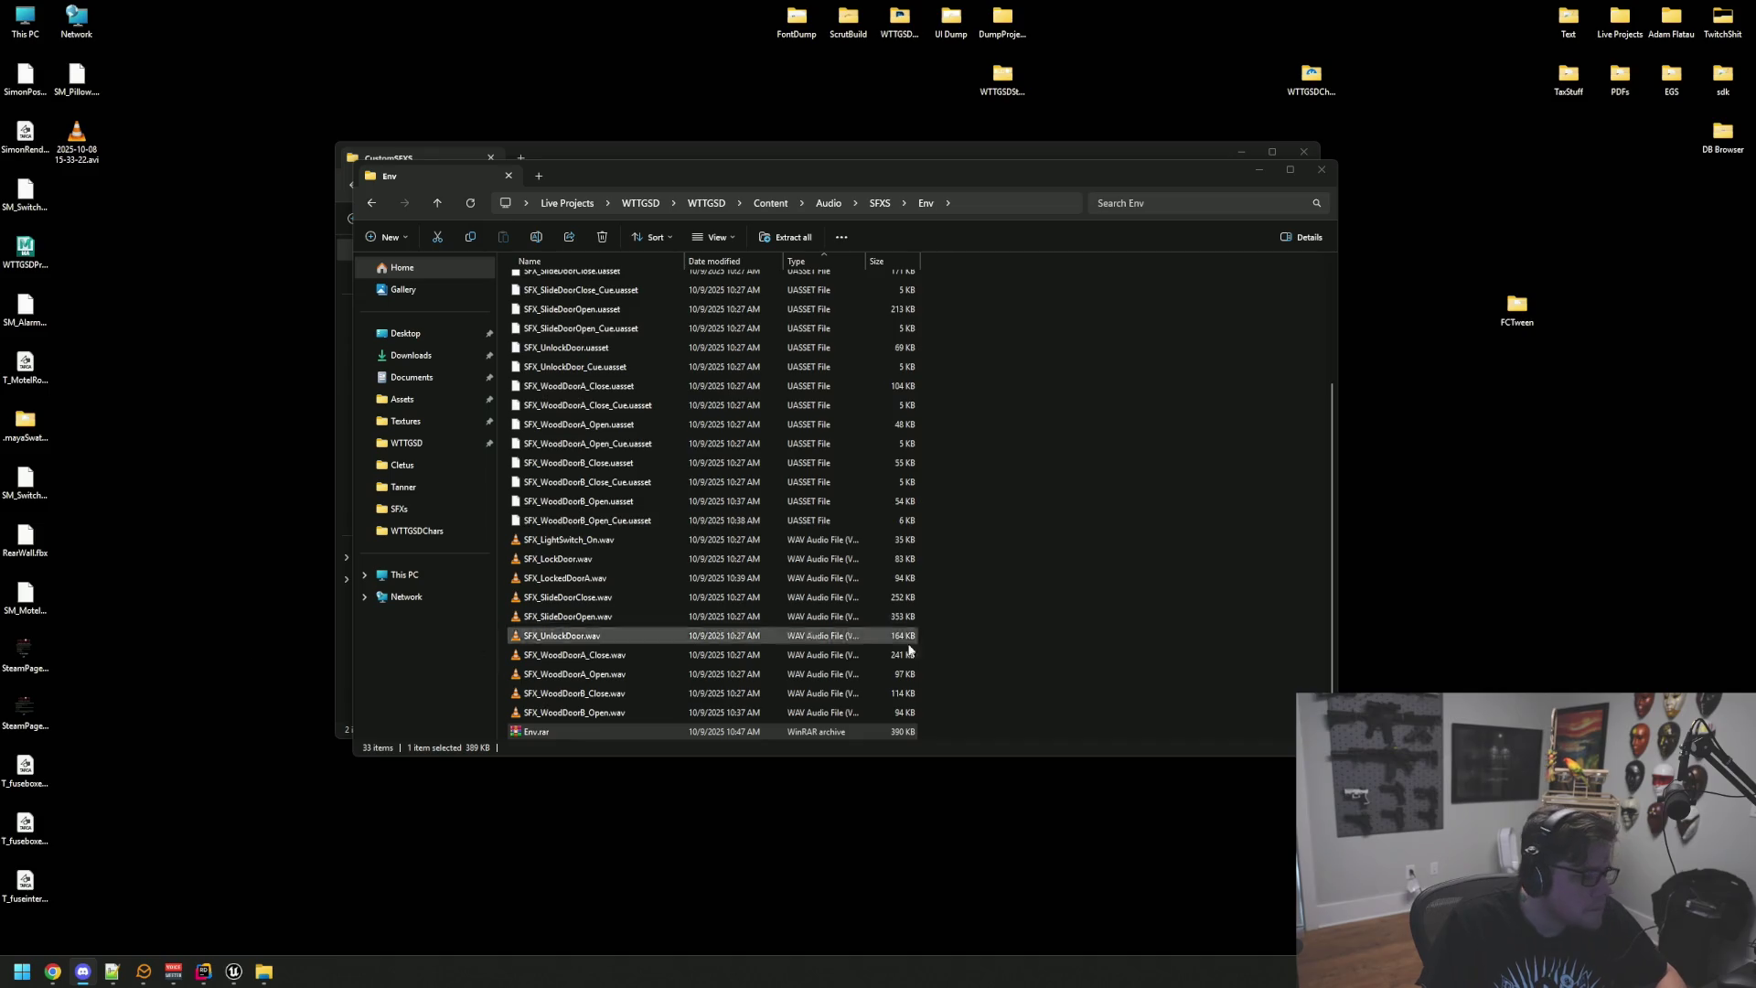
click(609, 732)
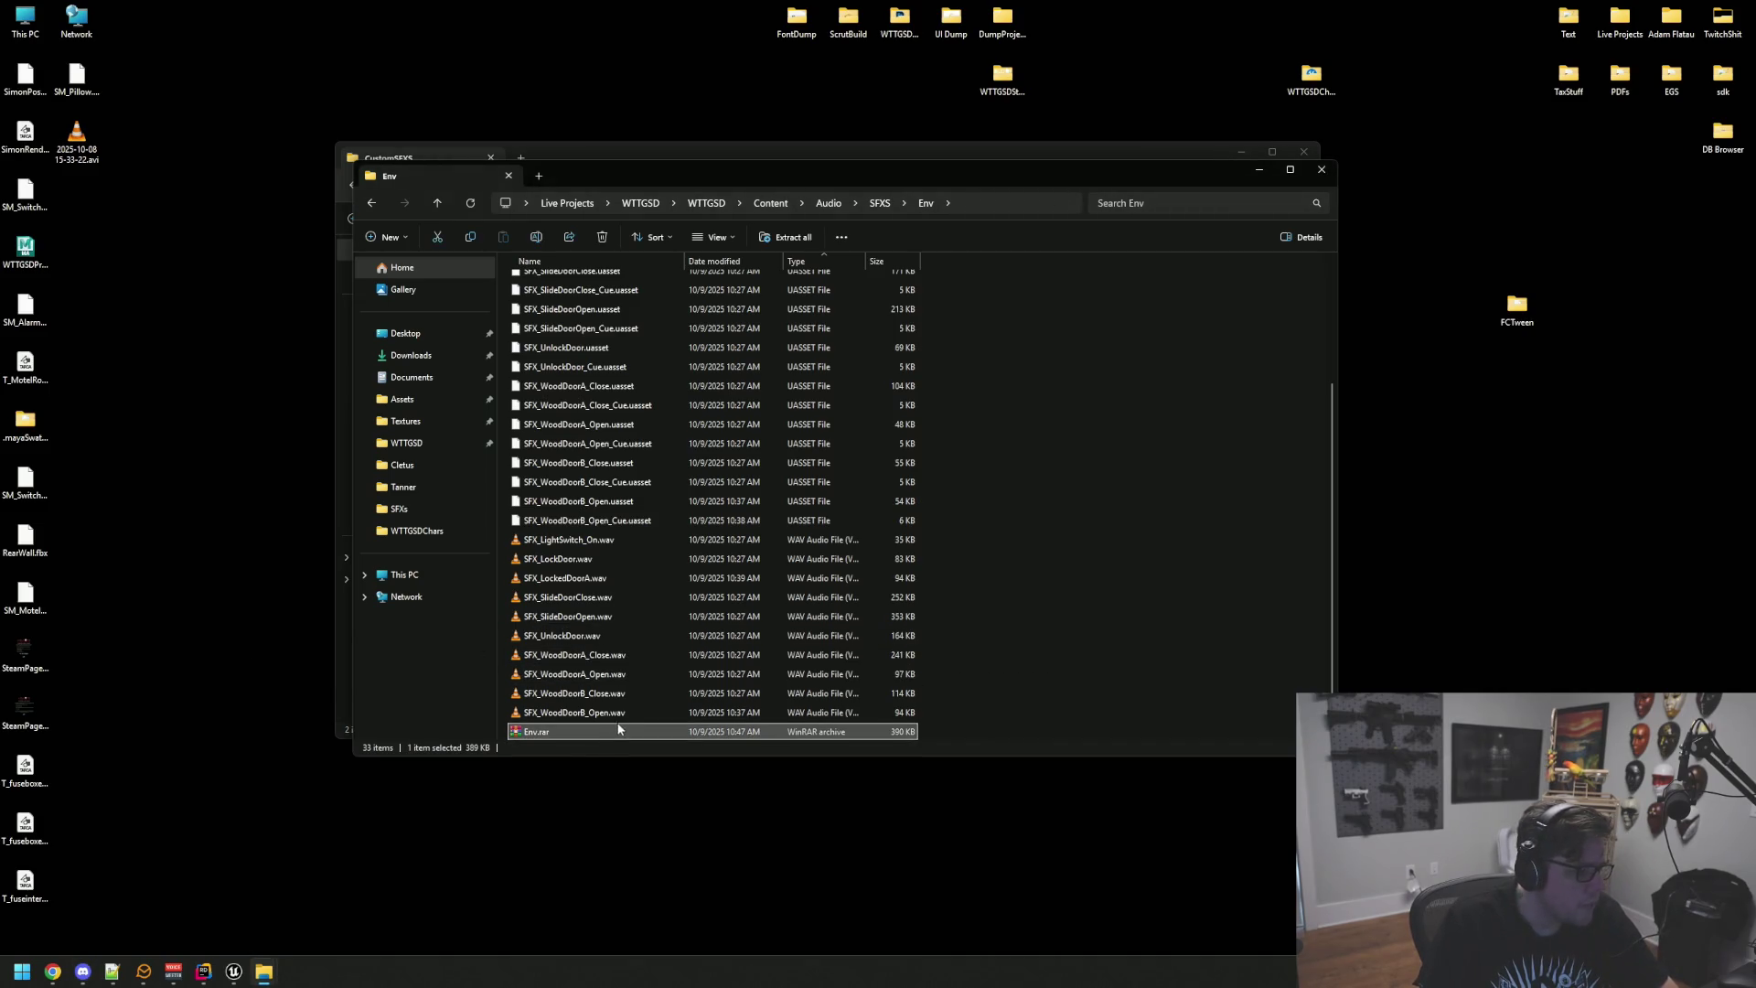
key(Delete)
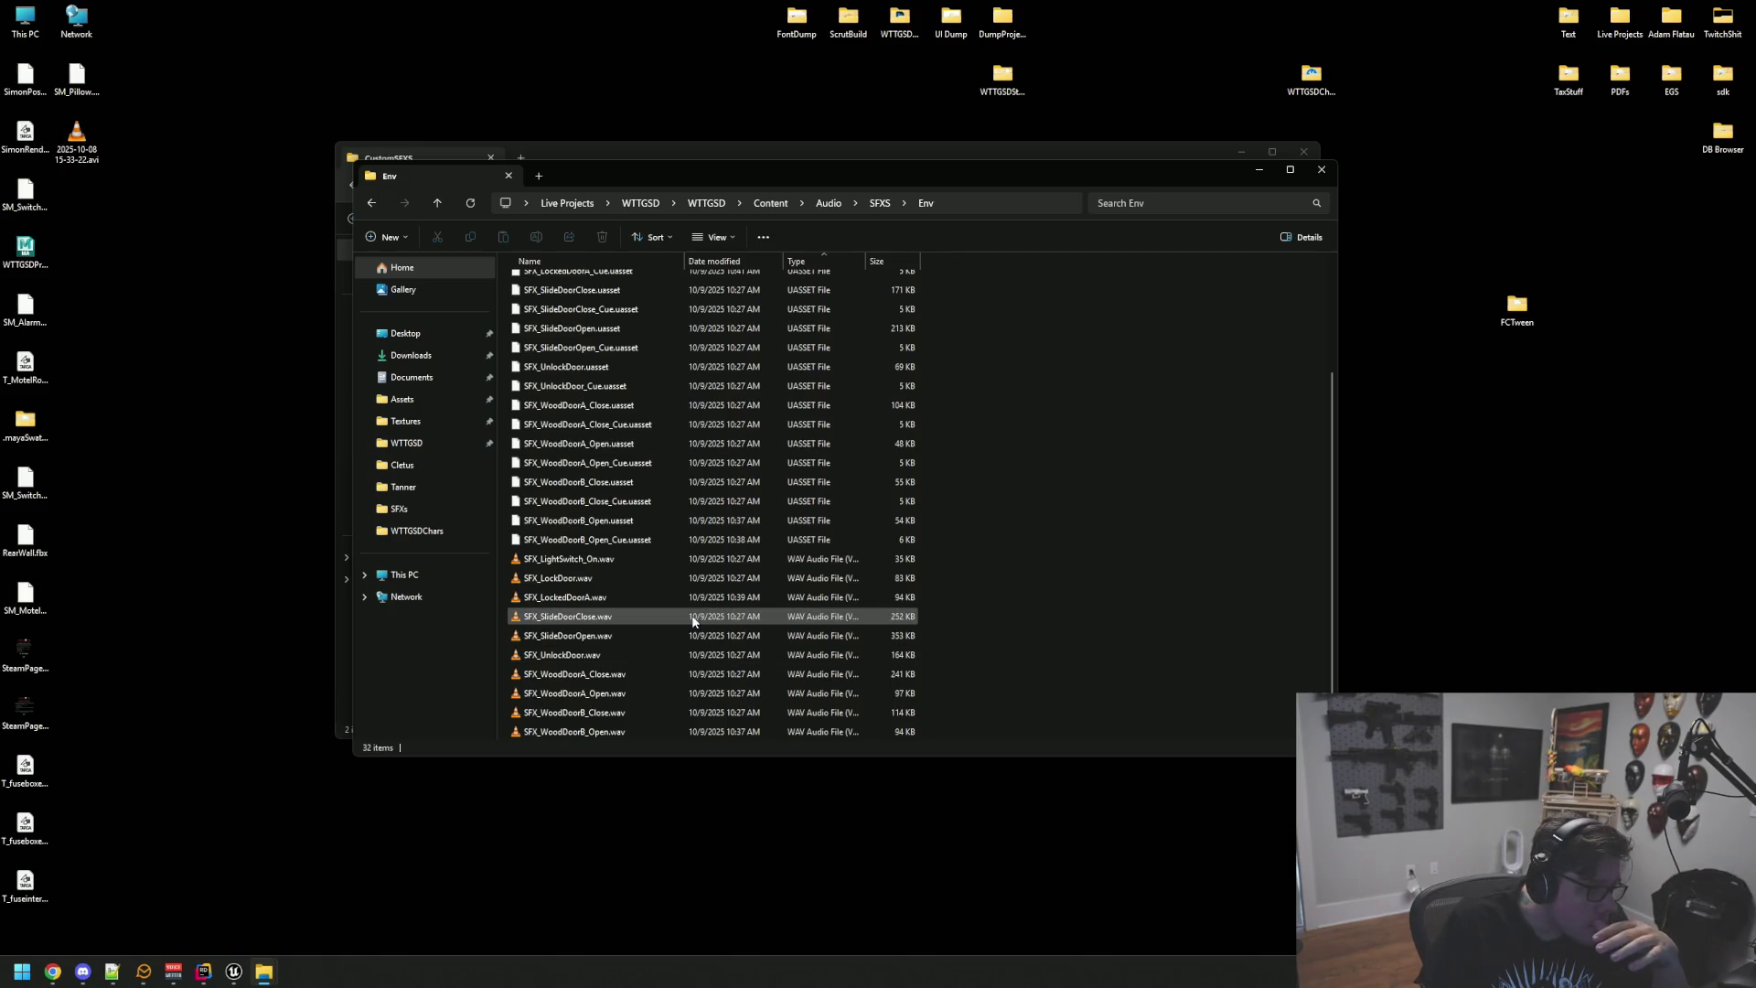
Step: Return to the Unreal Motel level and fly the camera to face the motel office
click(354, 801)
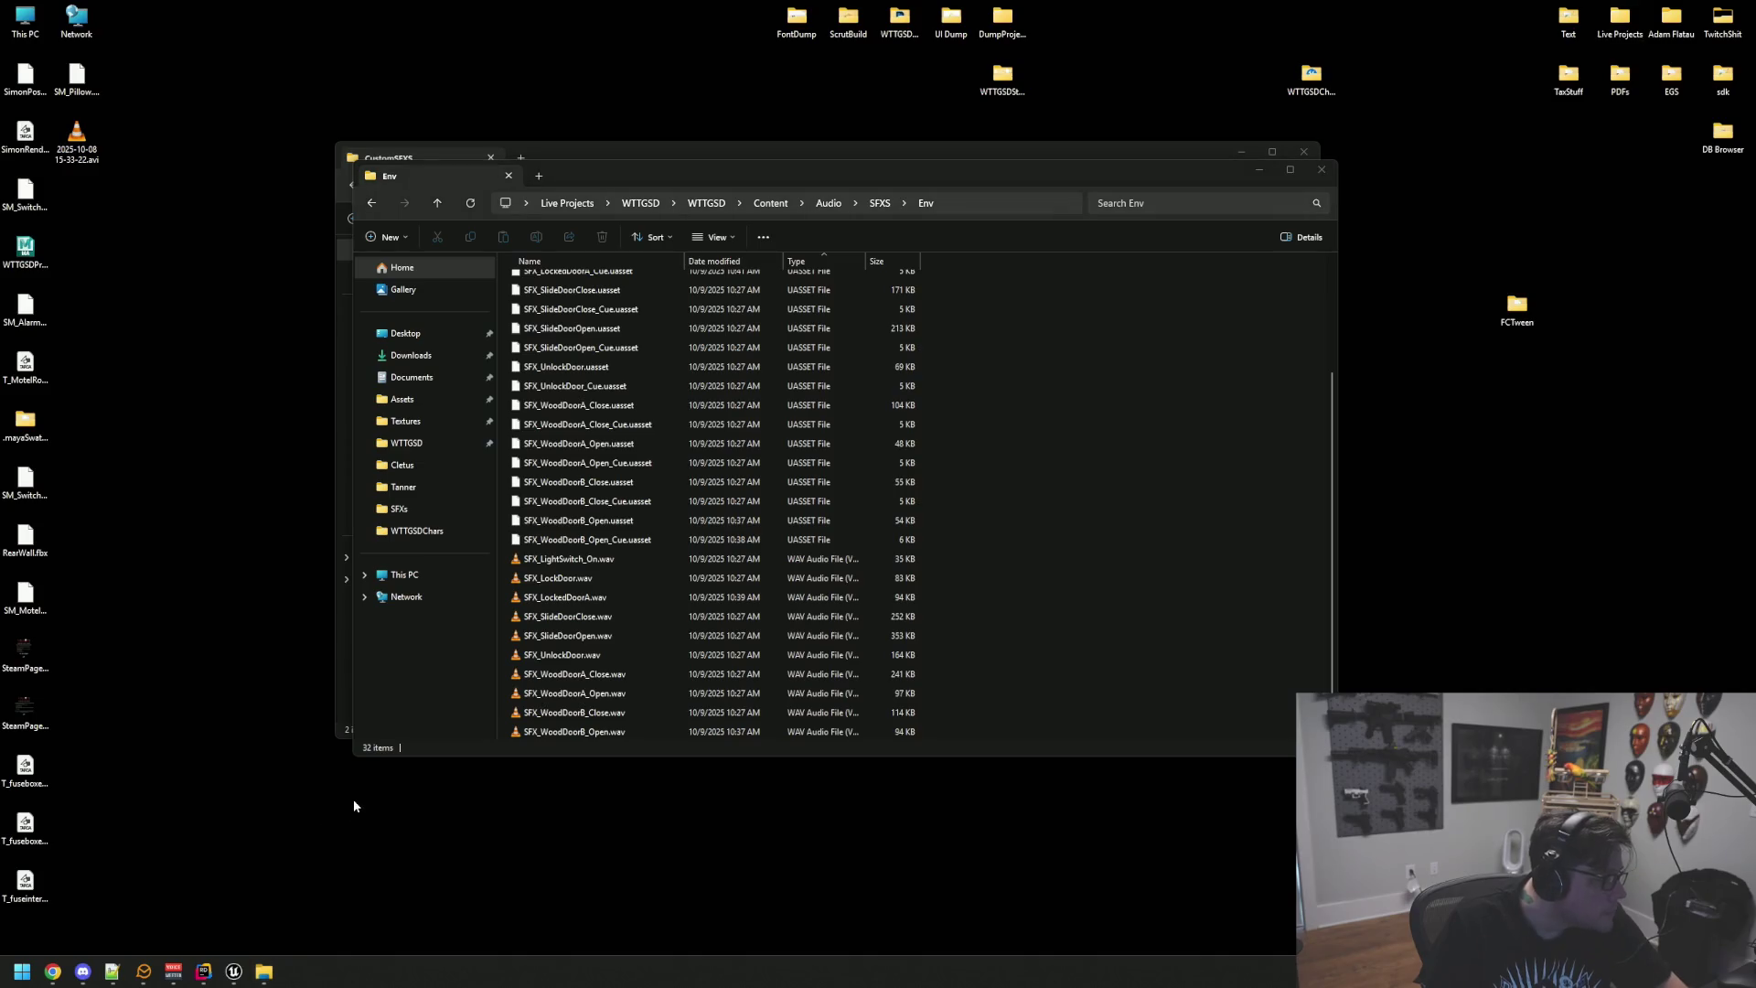
click(234, 972)
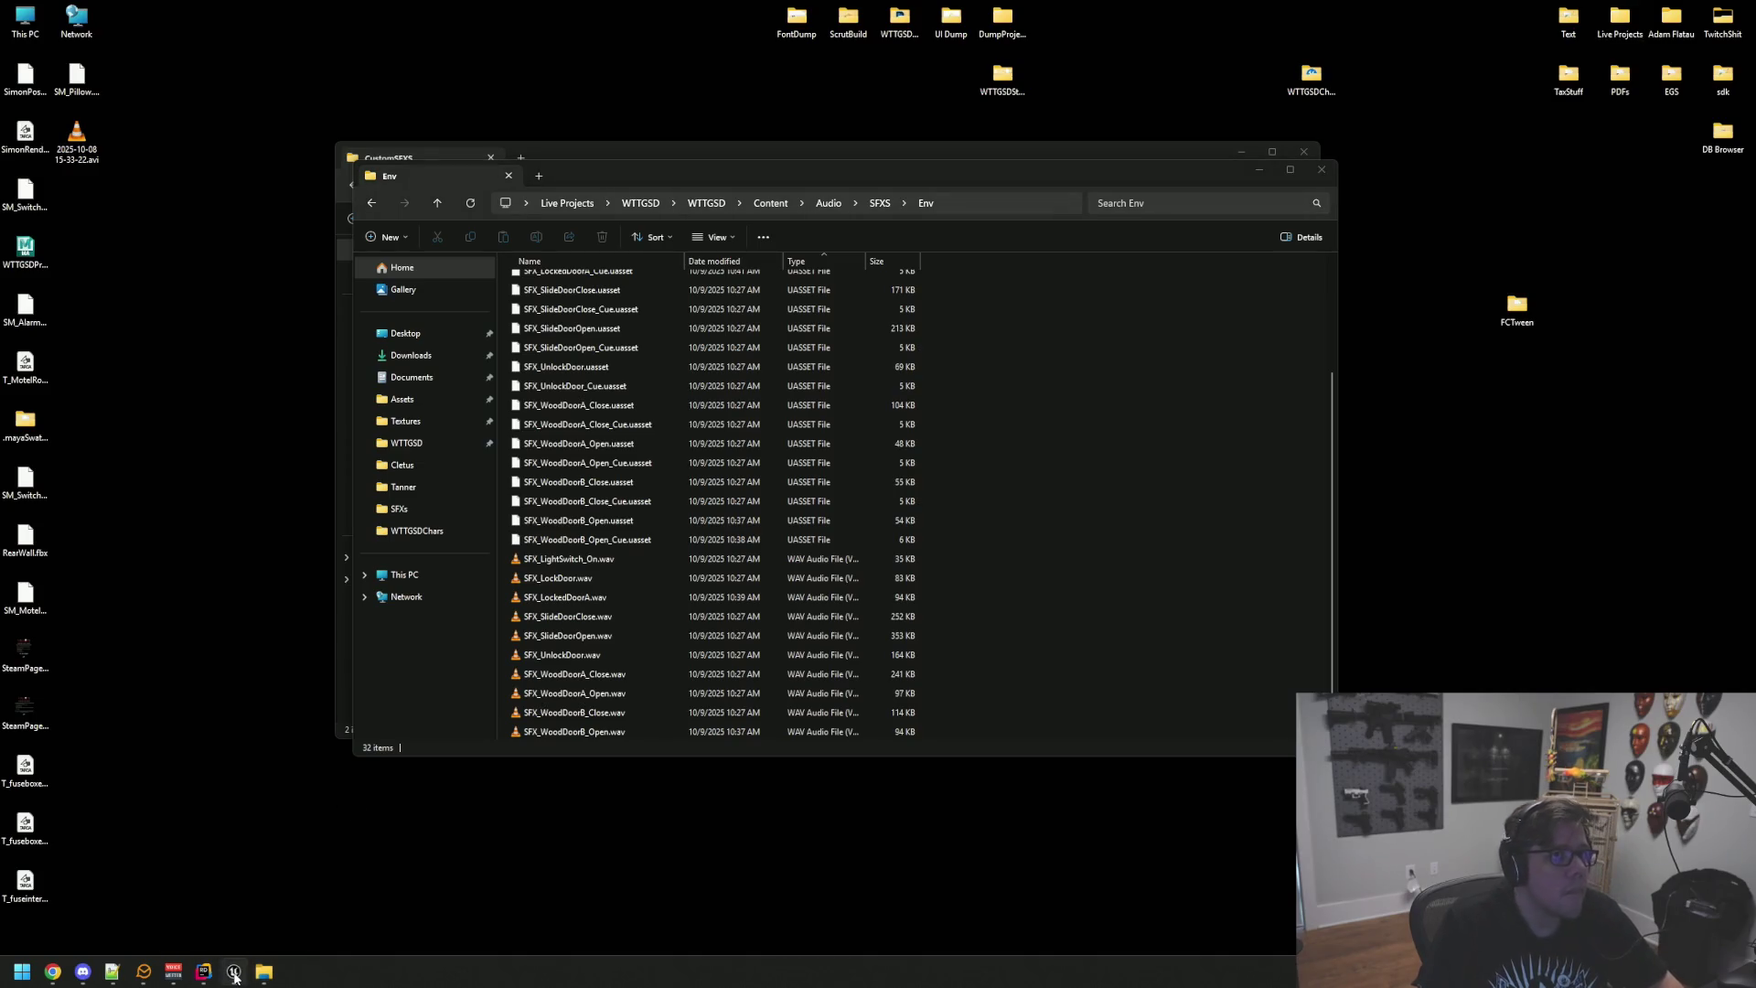
drag(295, 526, 337, 265)
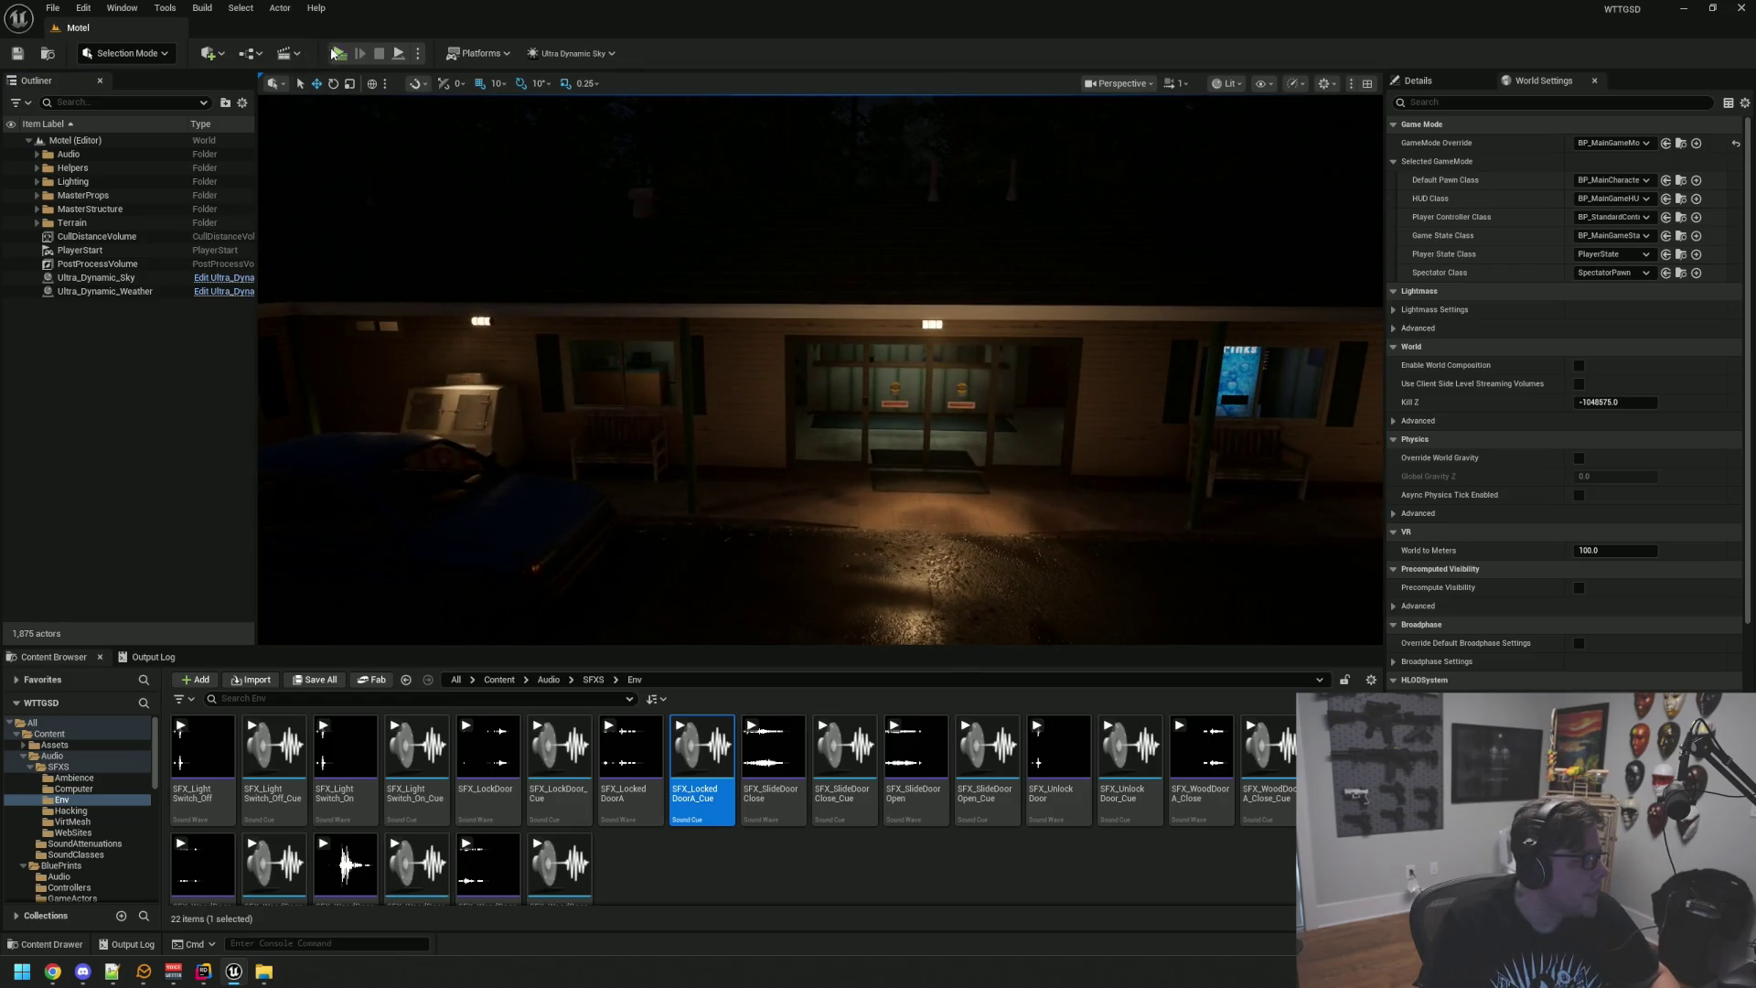
Step: Start a playtest, try the locked room 1 door, and repeatedly open and close room 3's door
key(alt+p)
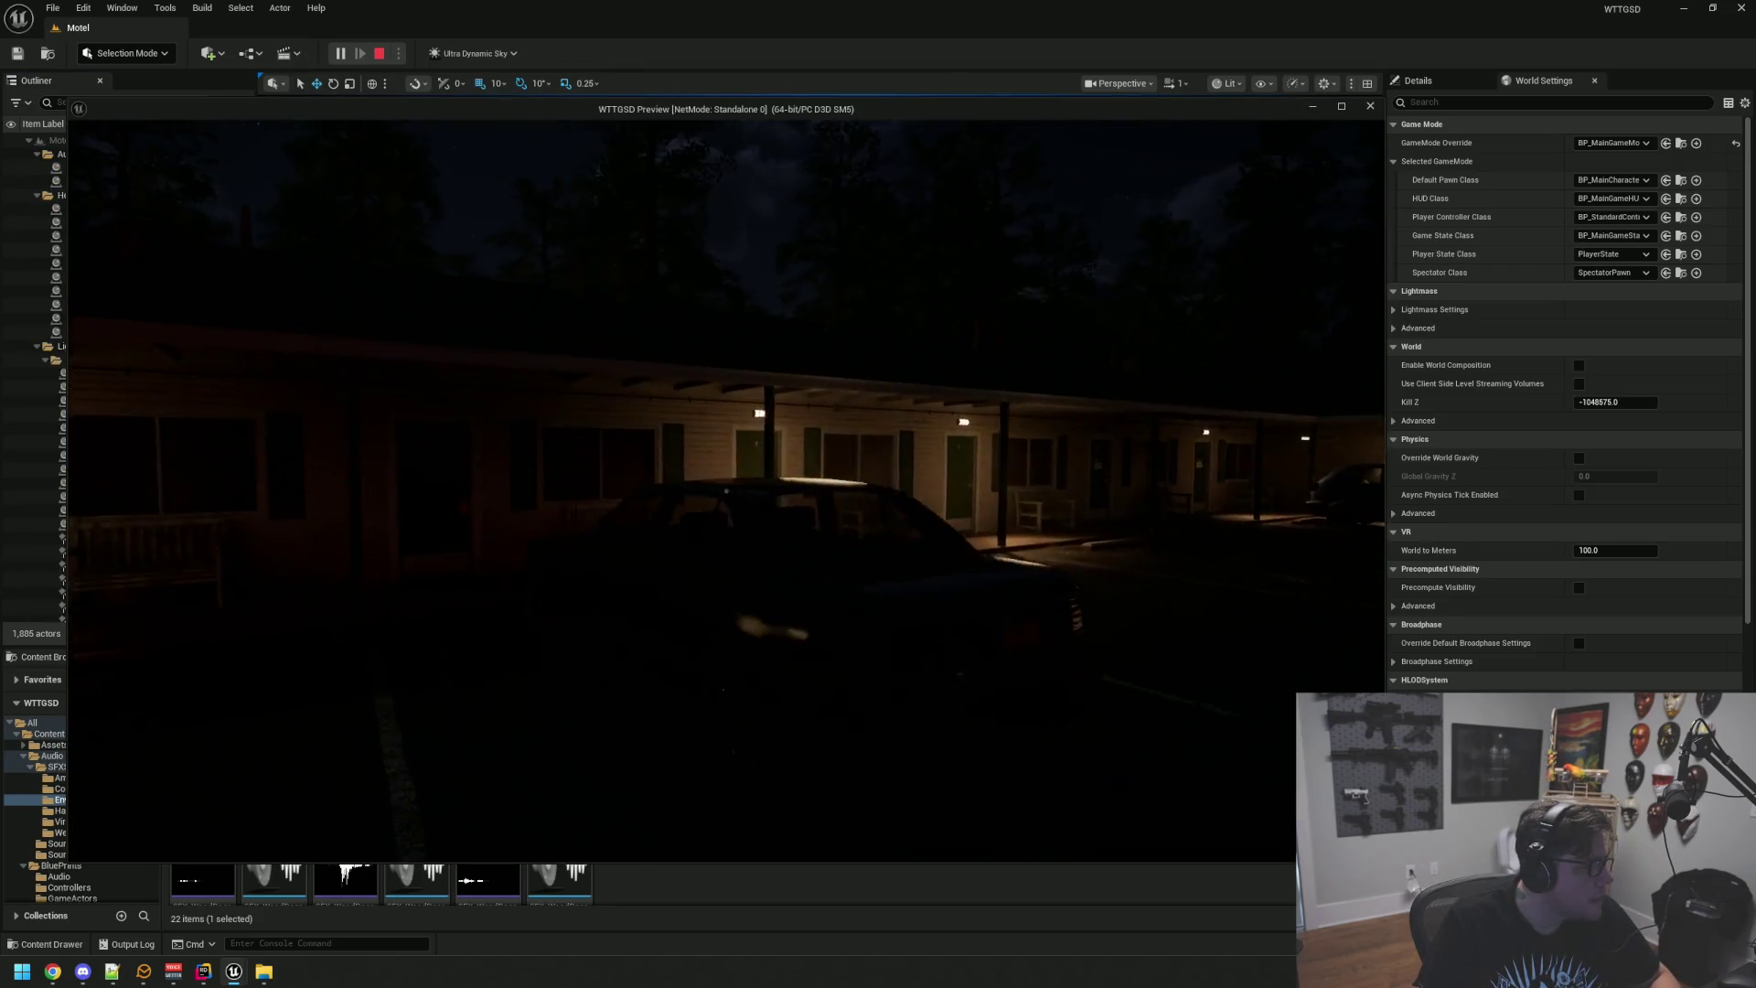
key(w)
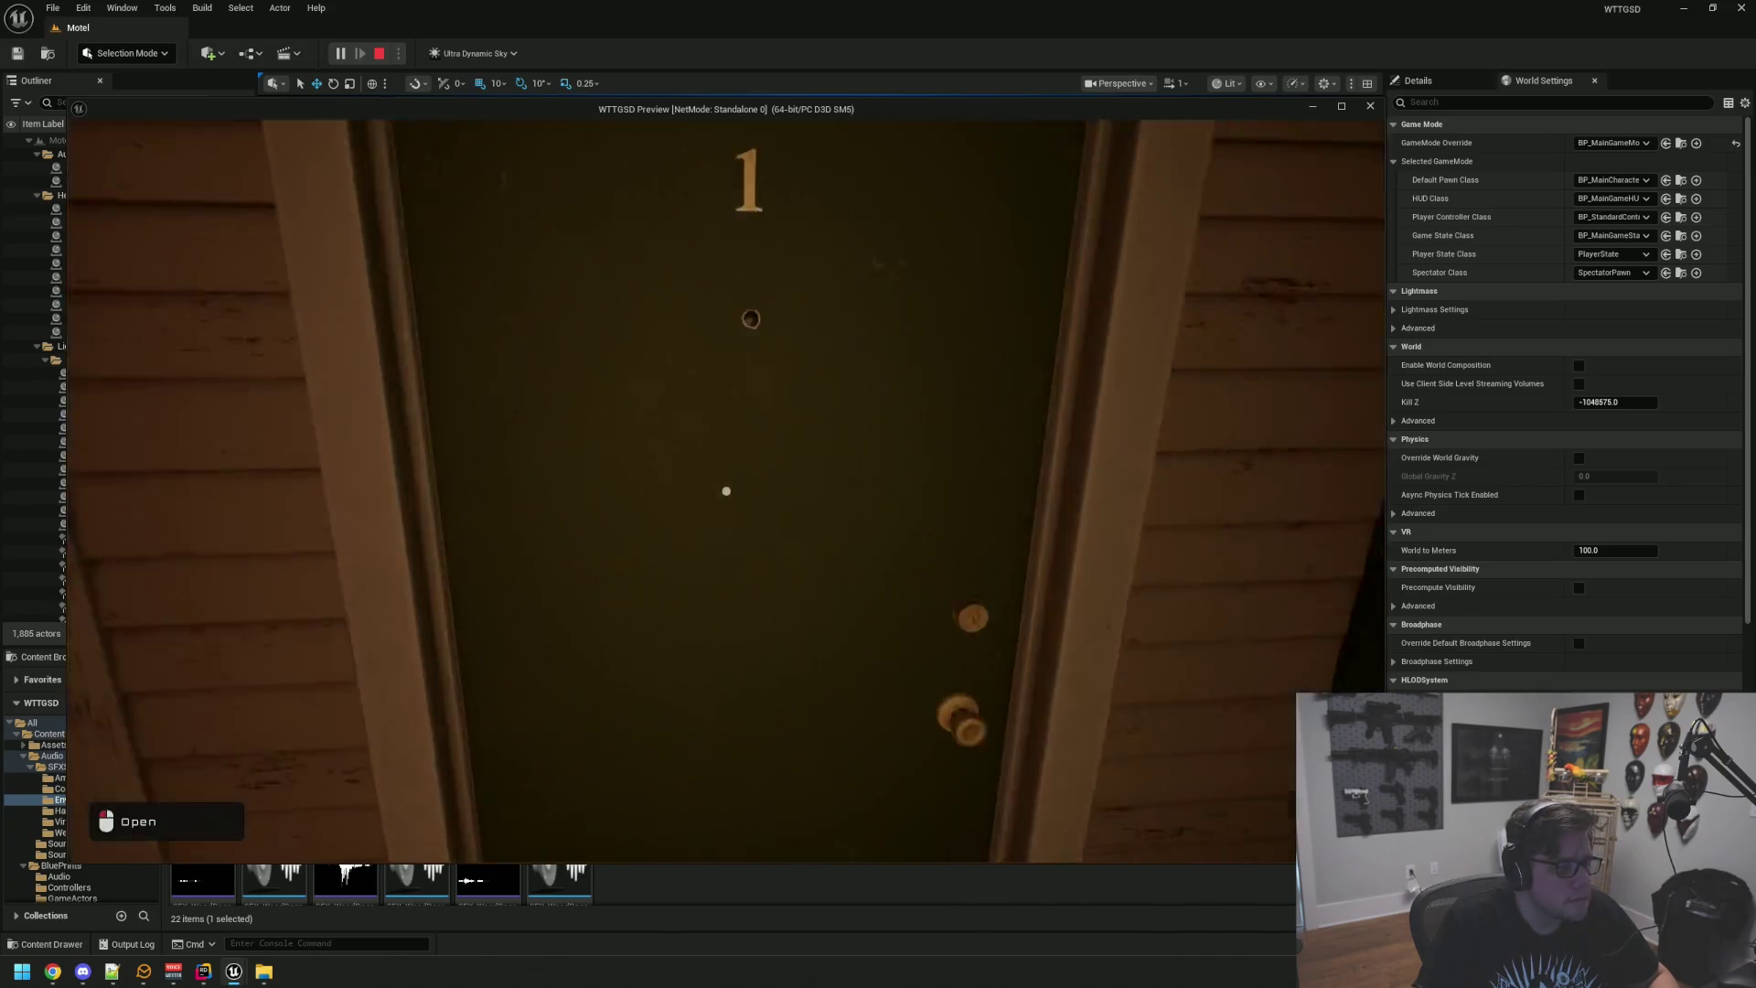
key(e)
mouse_move(727, 491)
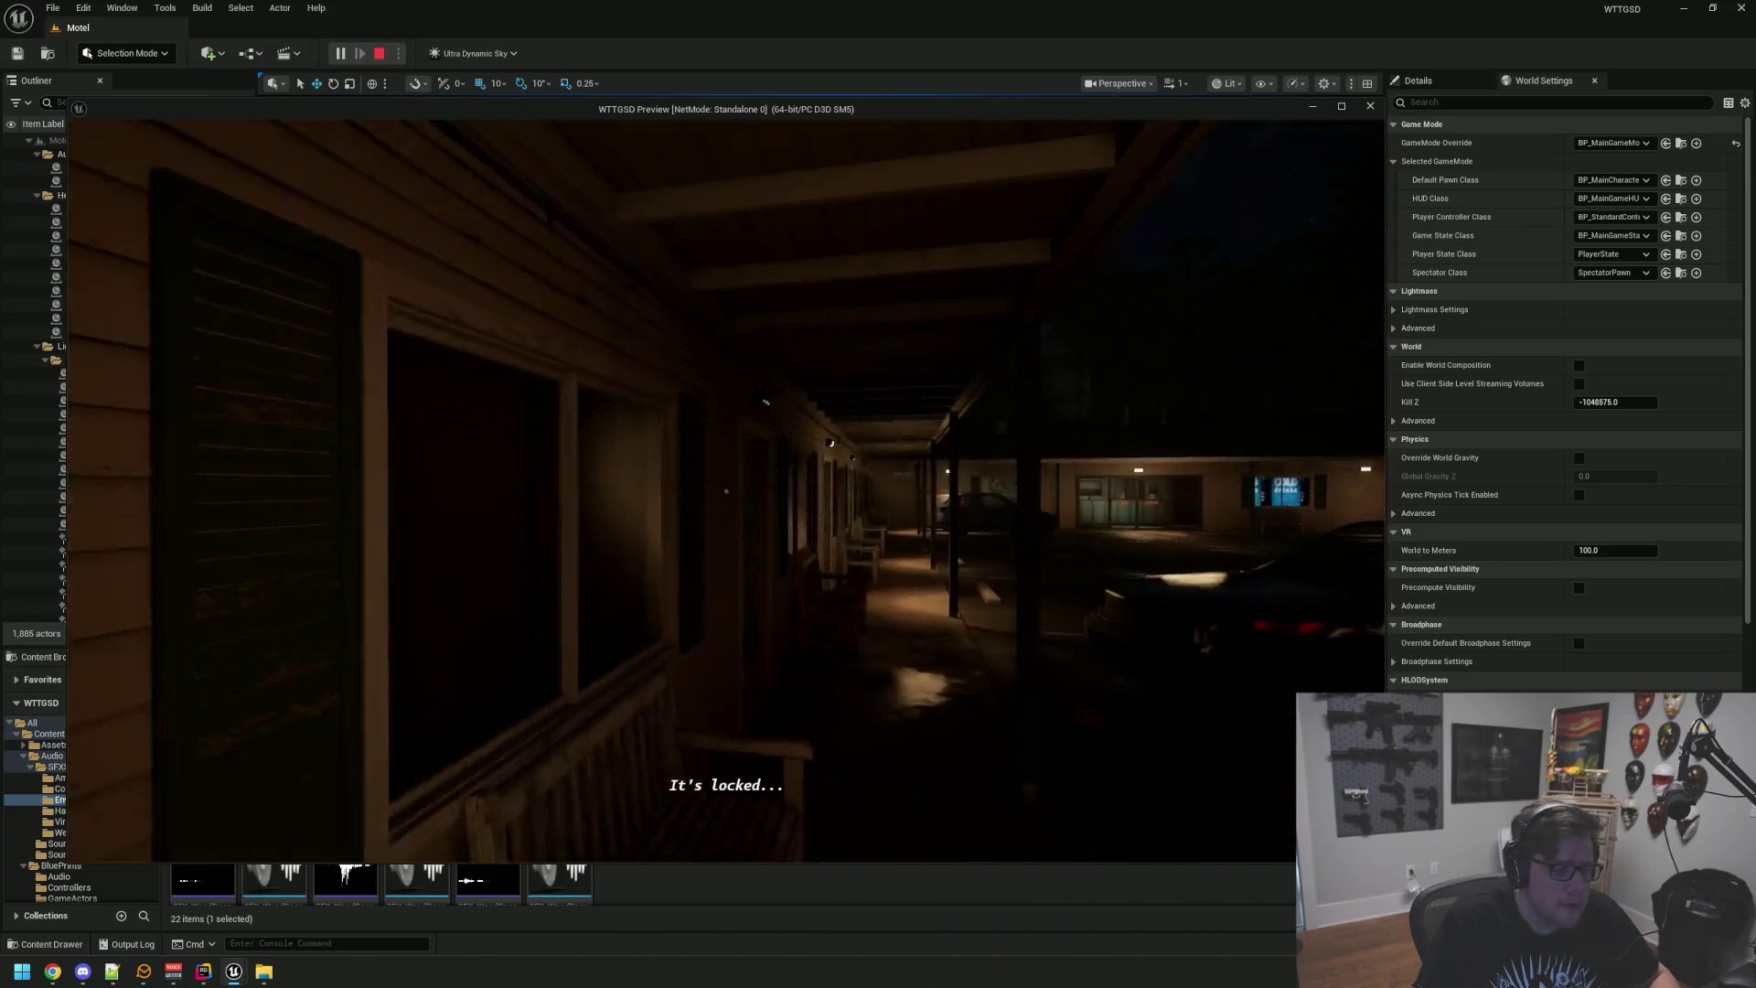
key(w)
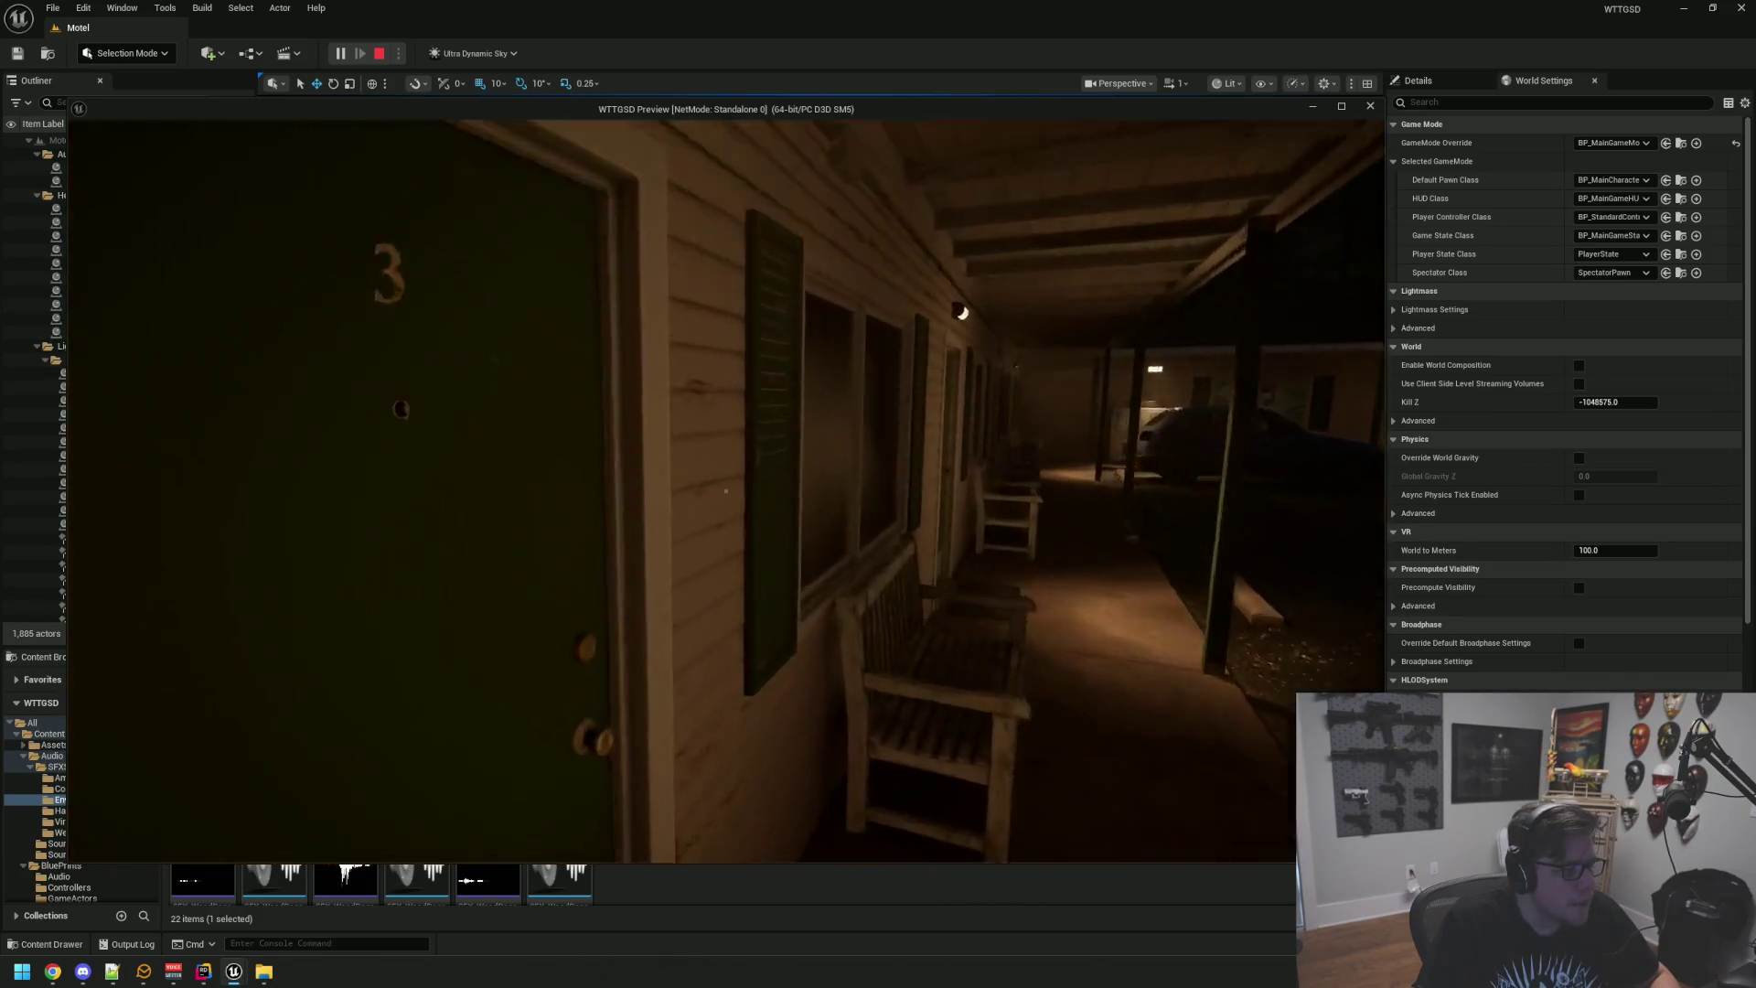
key(e)
key(w)
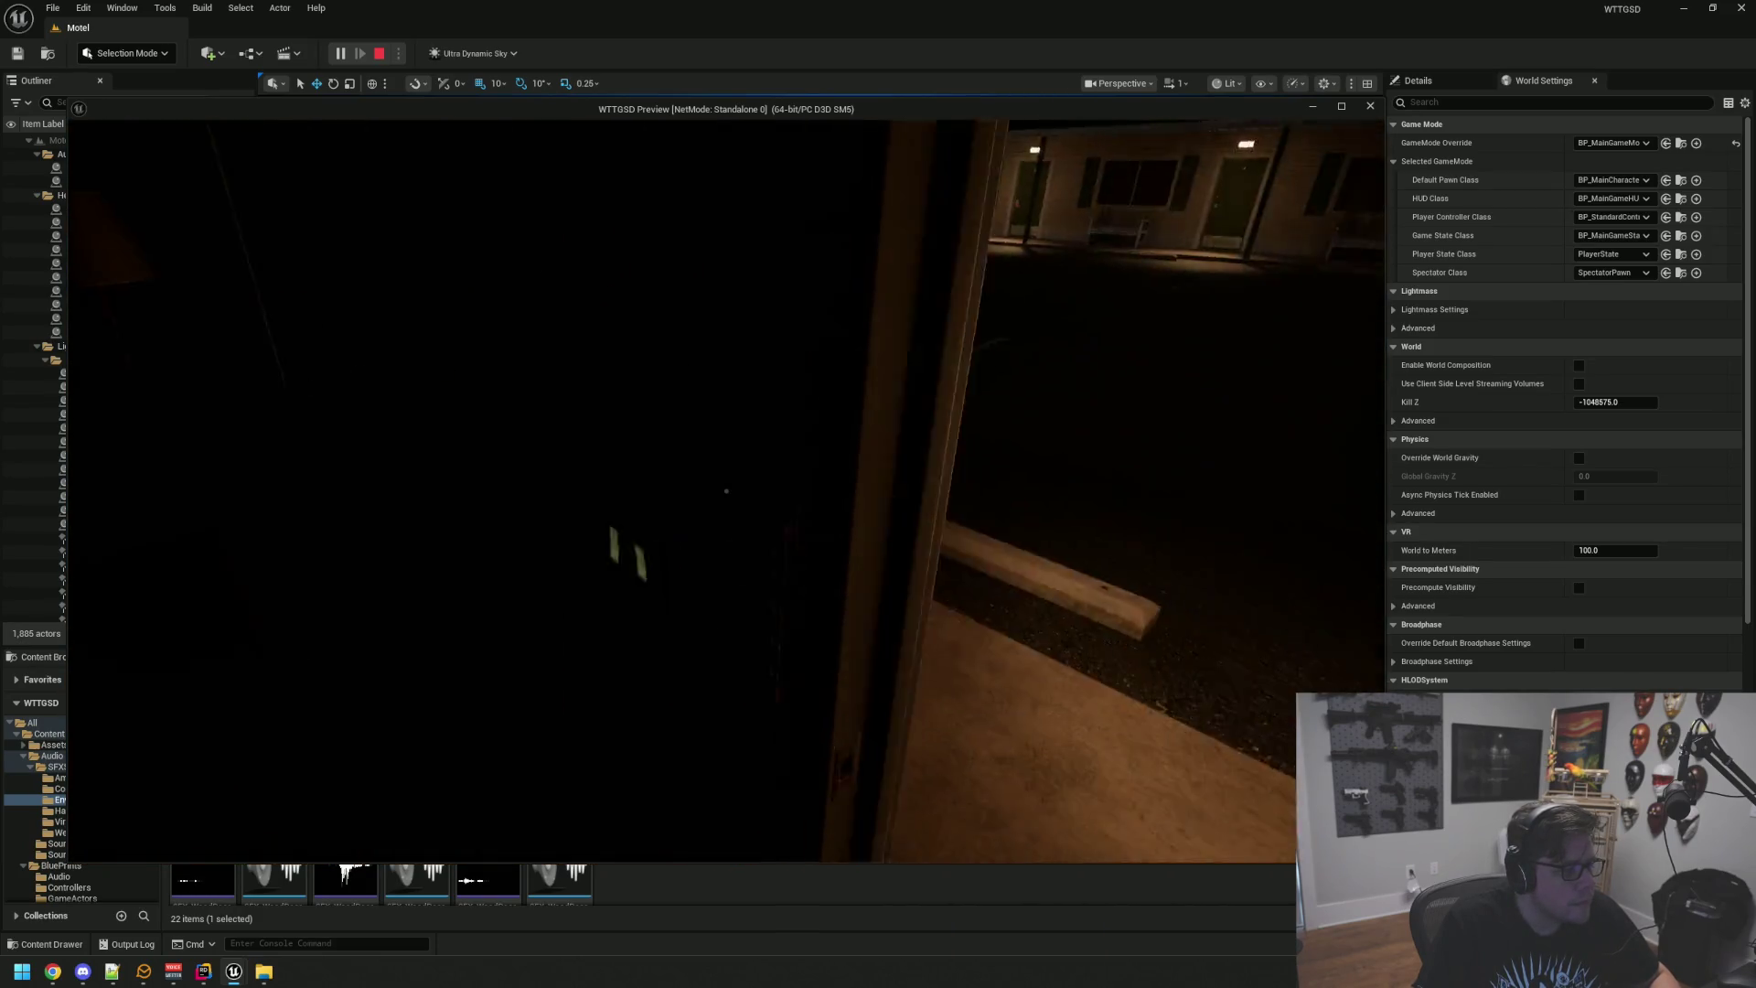
key(e)
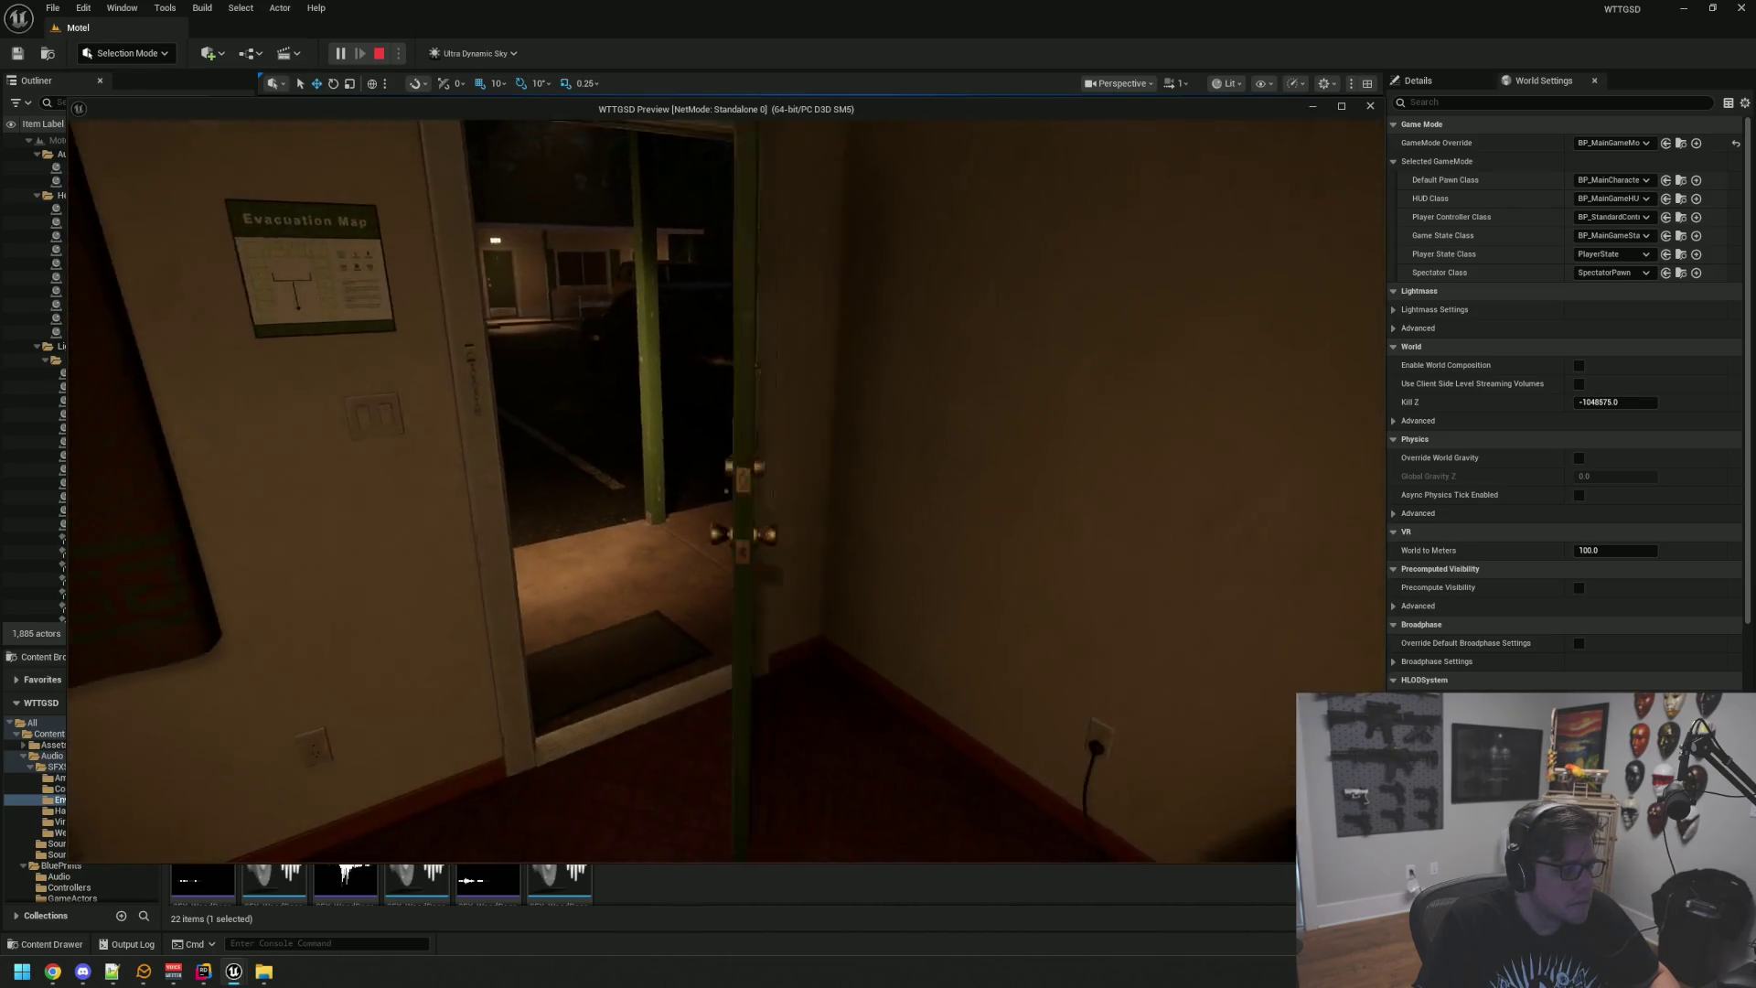
click(726, 491)
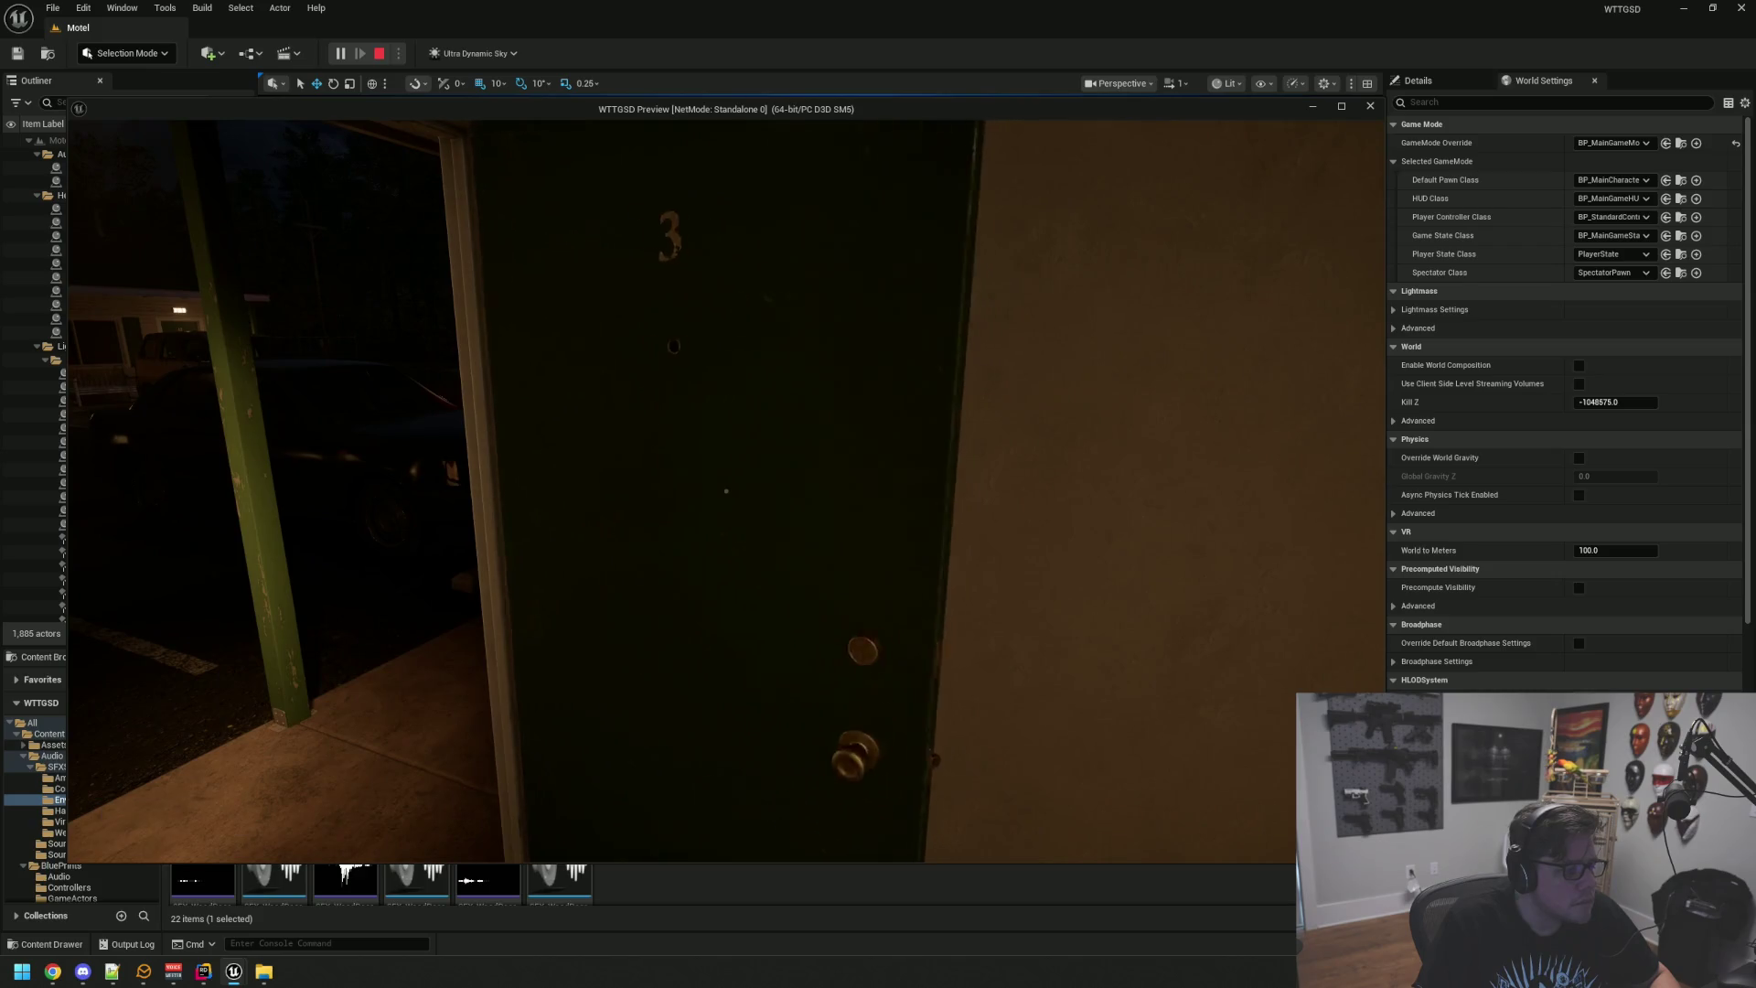
click(727, 492)
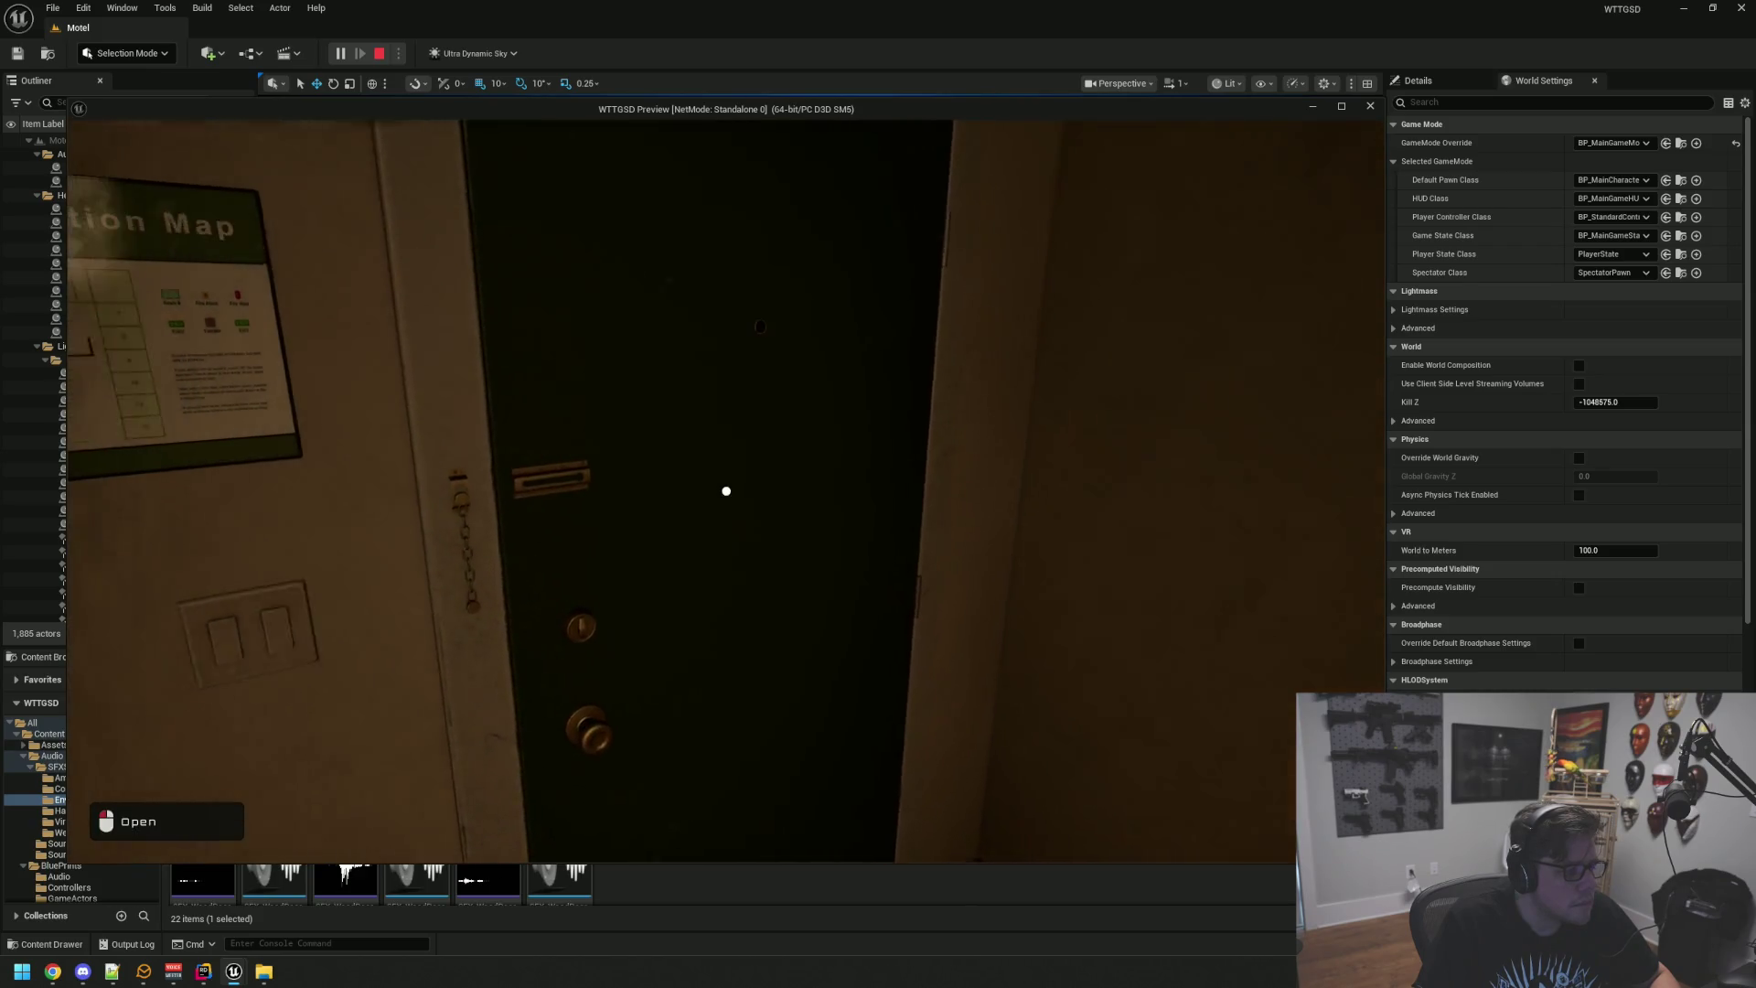
click(726, 491)
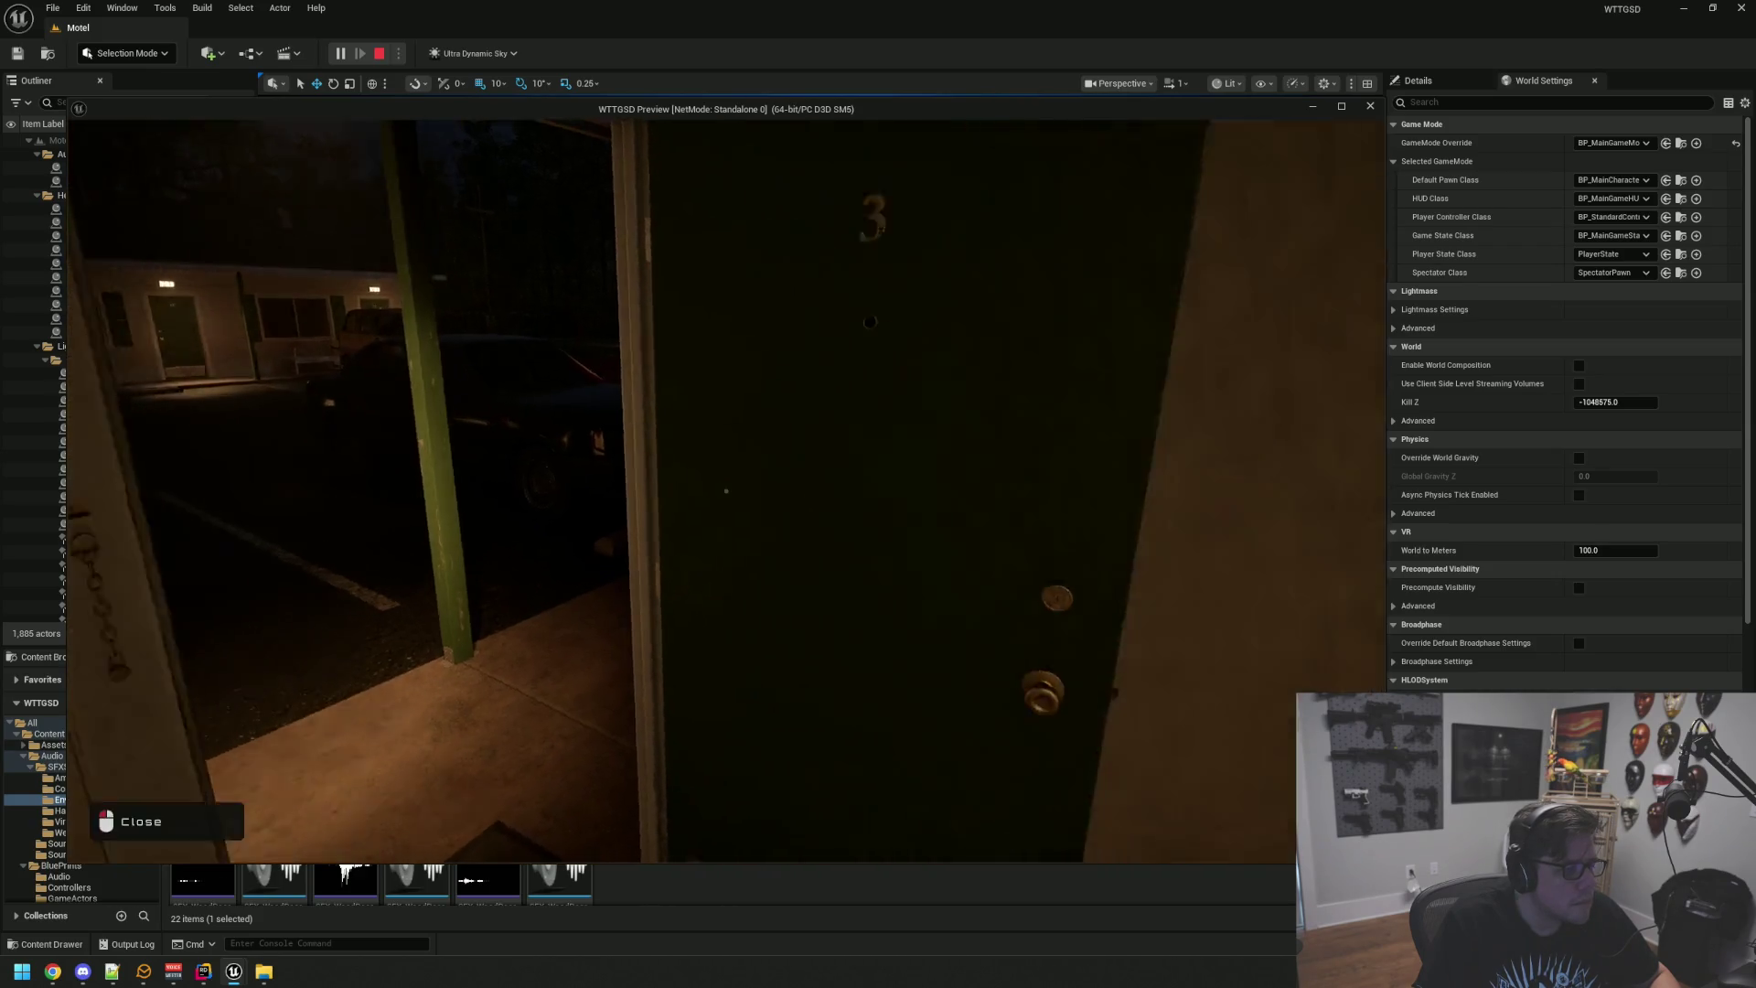
click(726, 492)
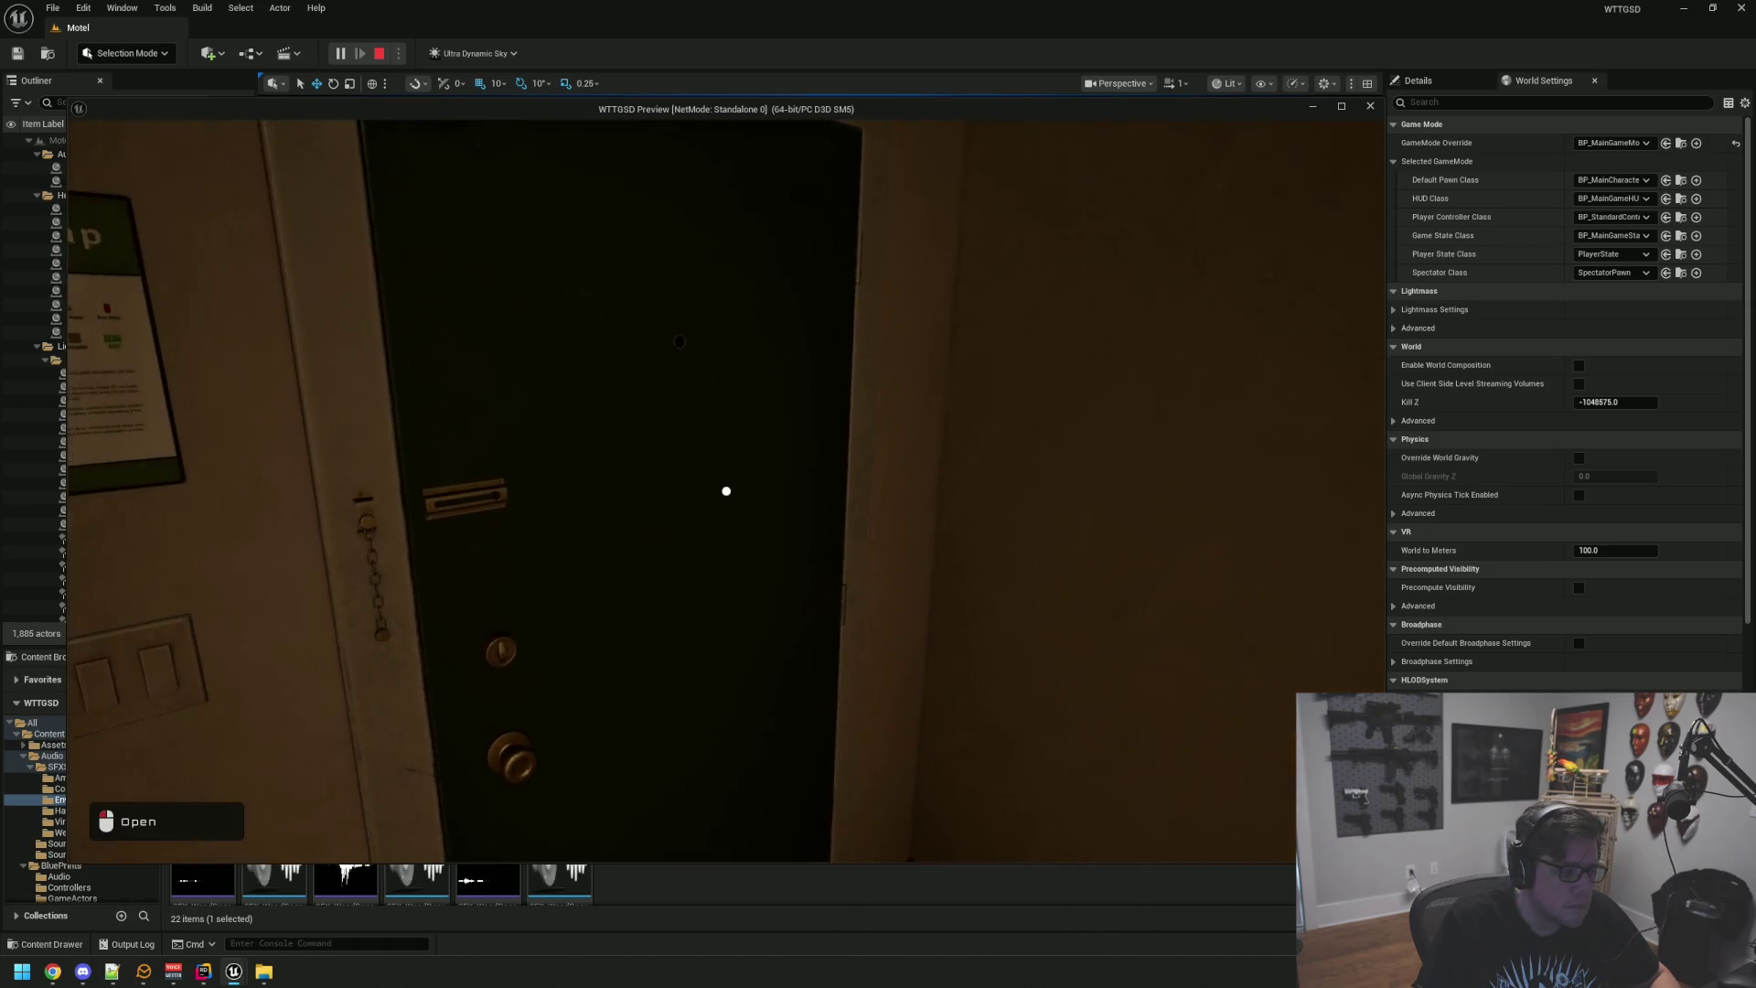
click(726, 491)
Step: Walk across the parking lot into the office and lock the dark inner door
key(w)
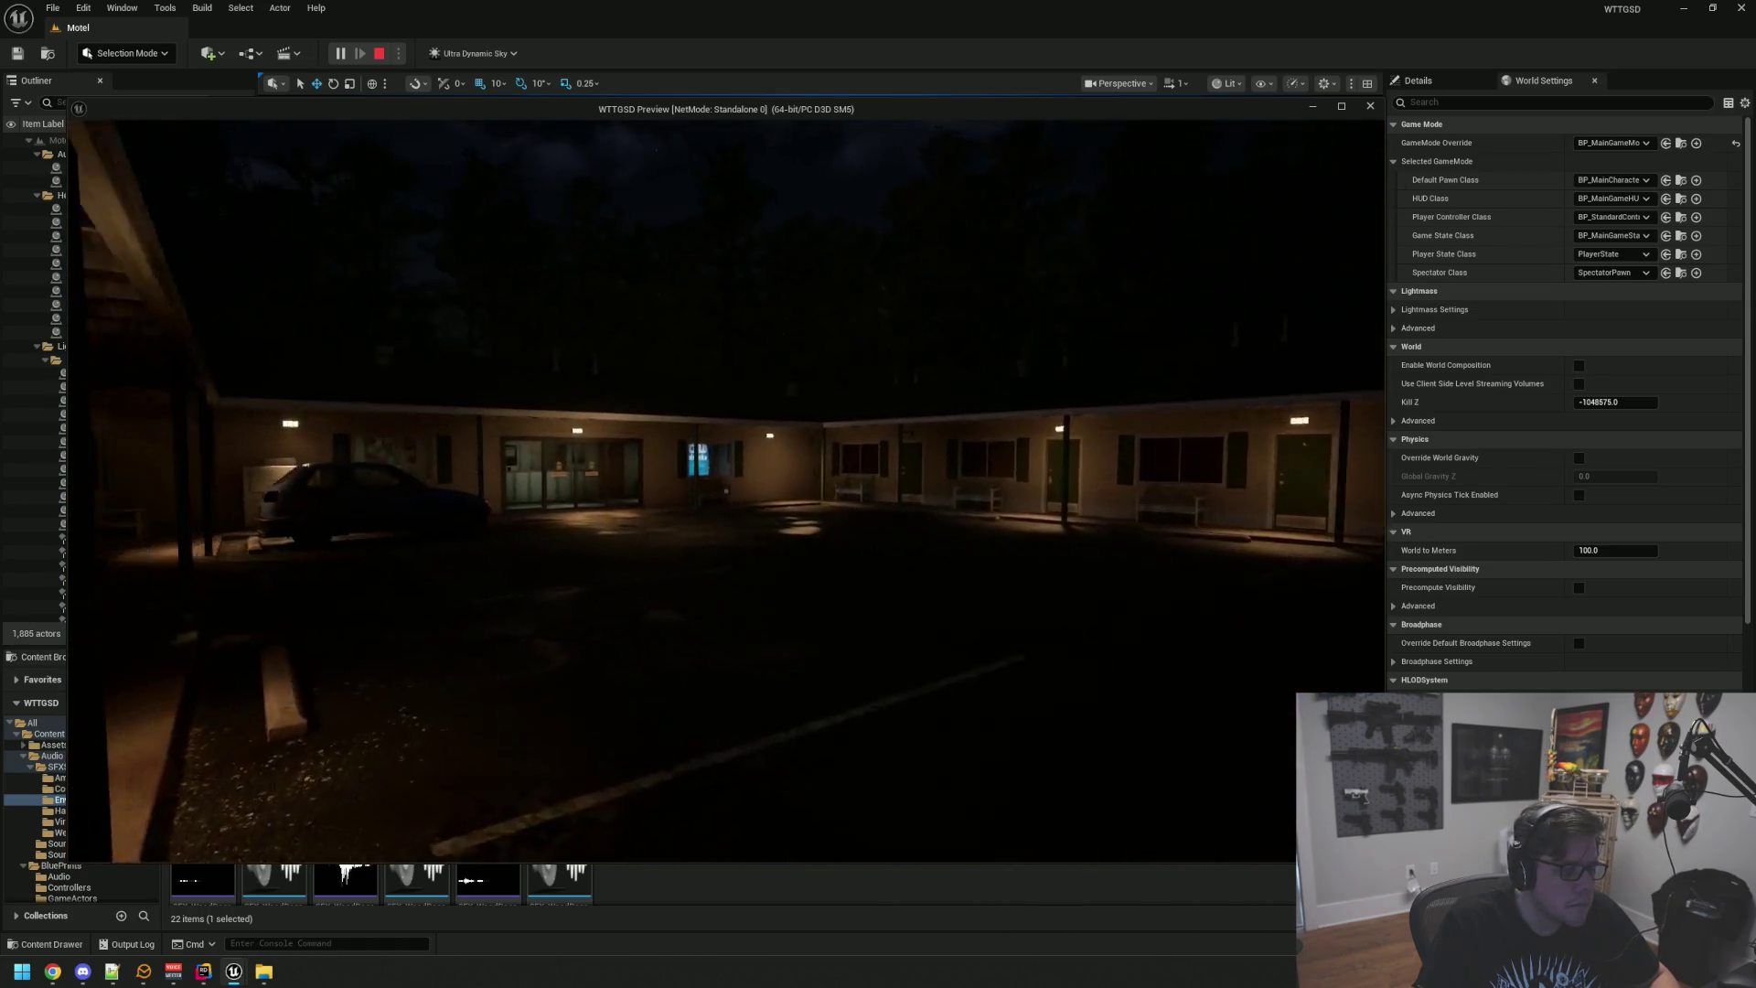
key(w)
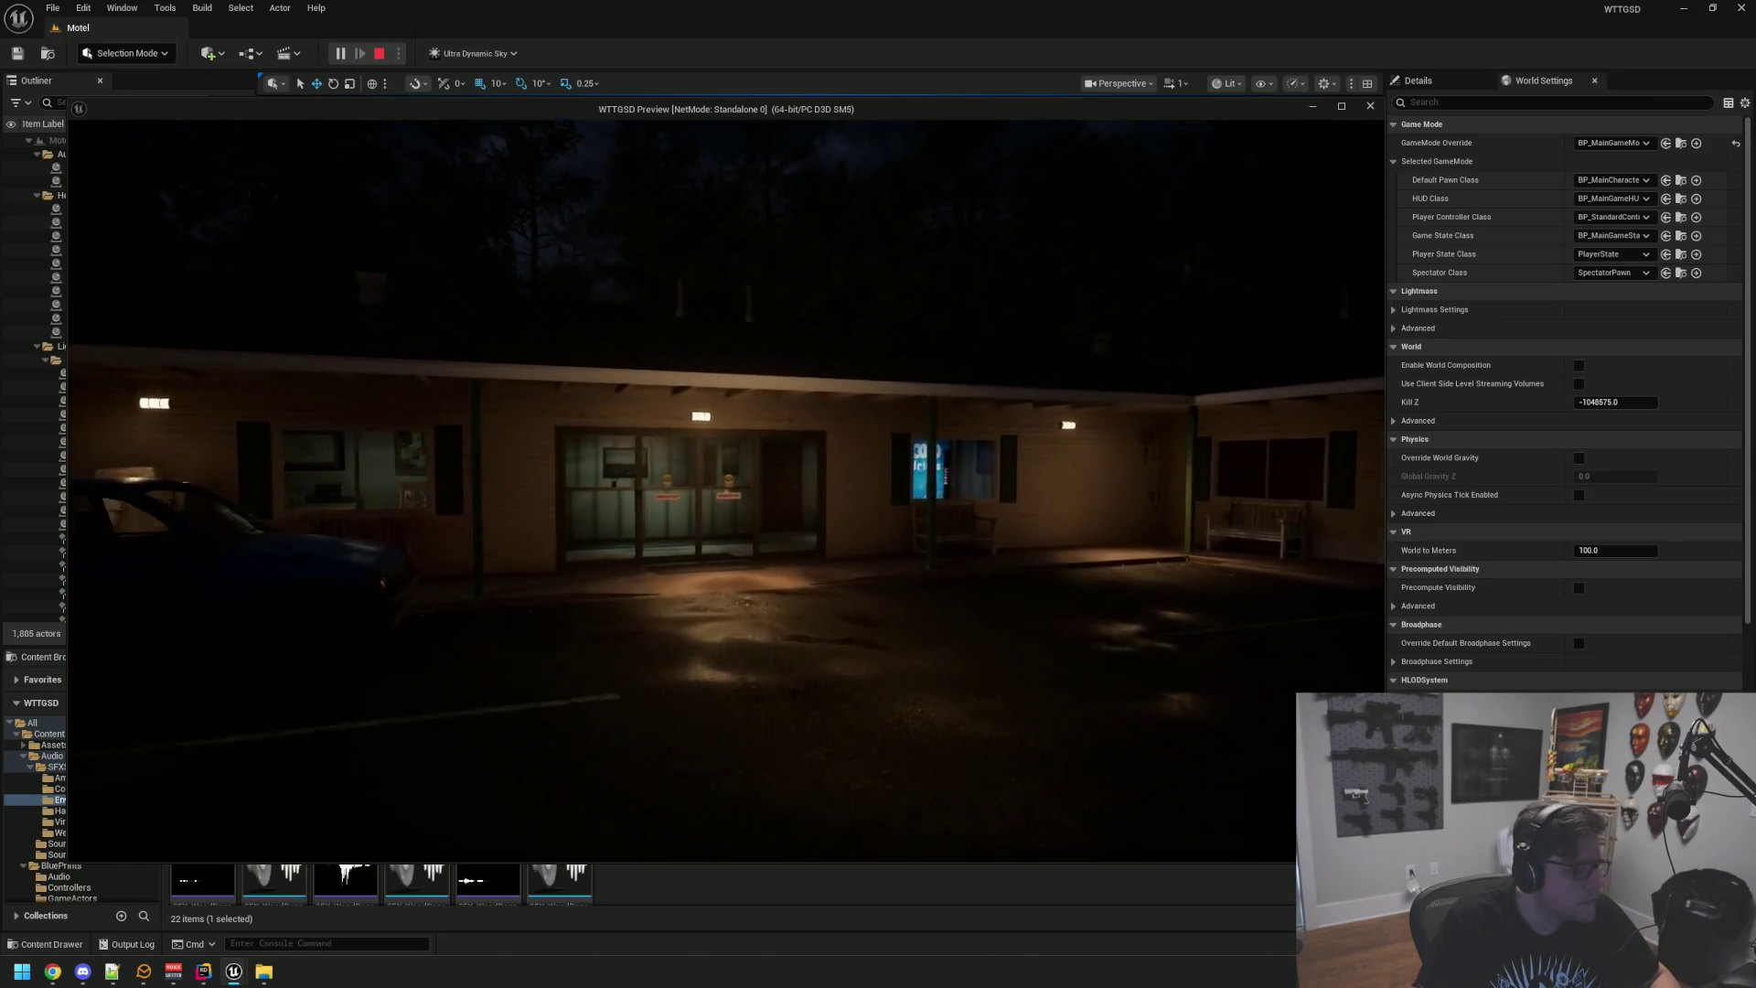
key(w)
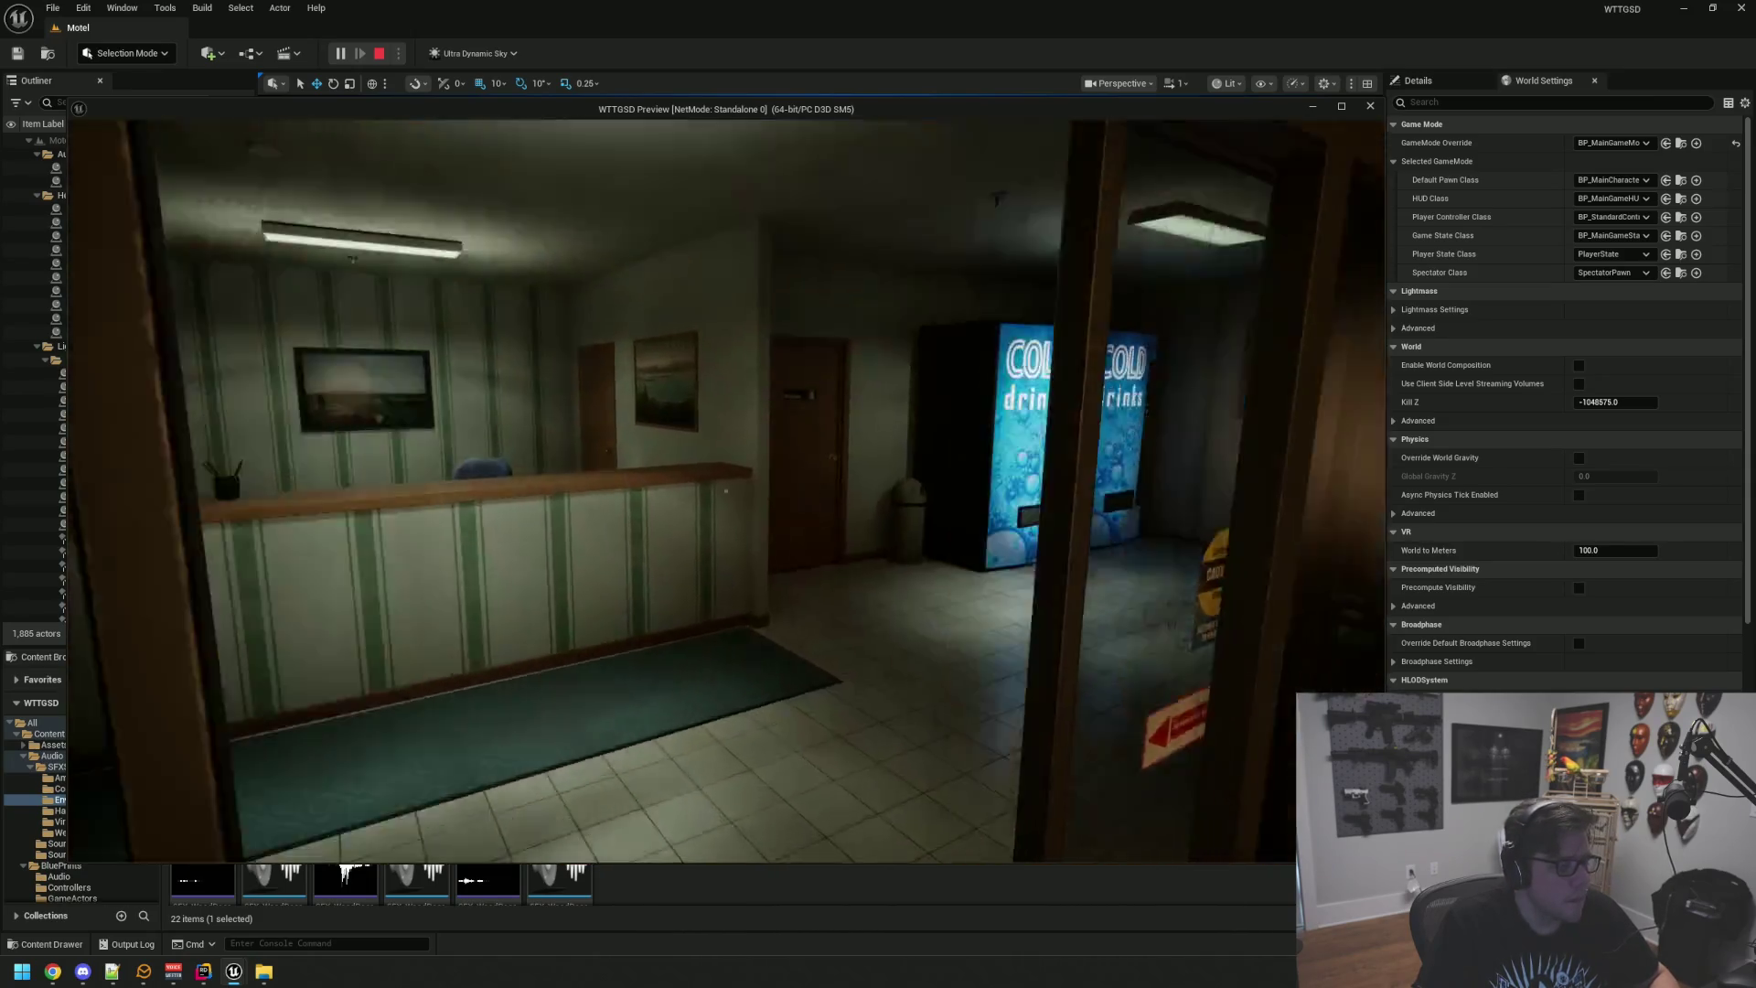
key(w)
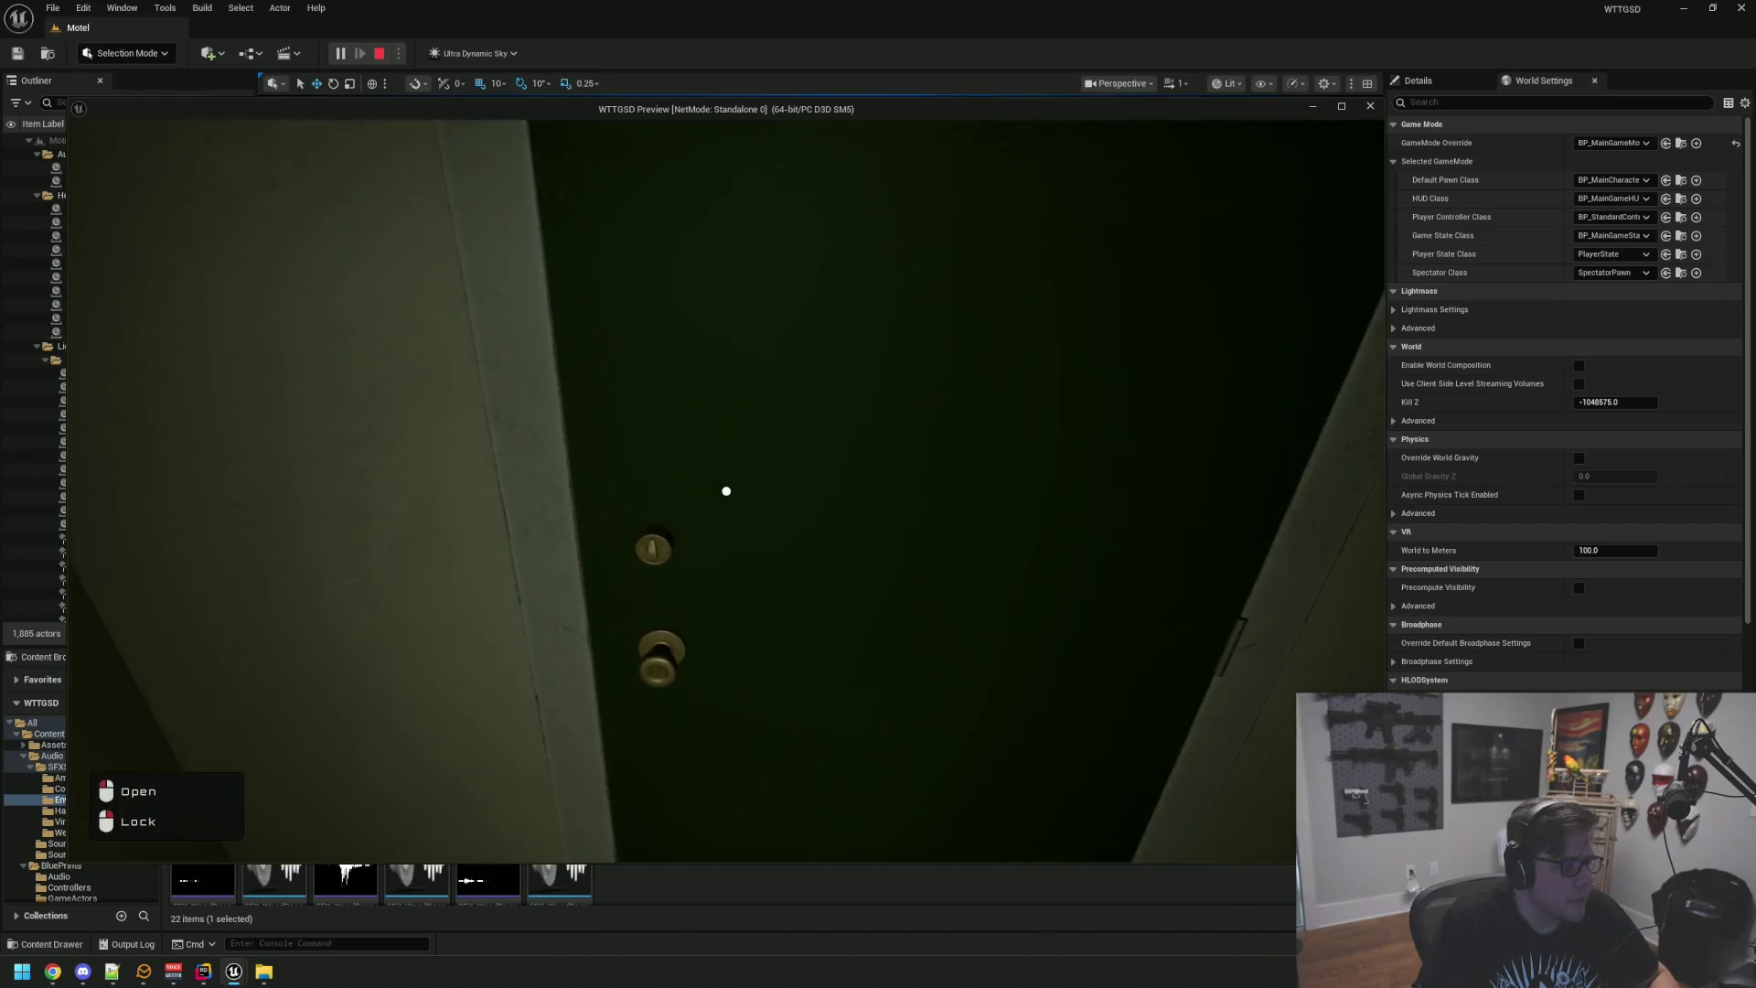
right_click(726, 491)
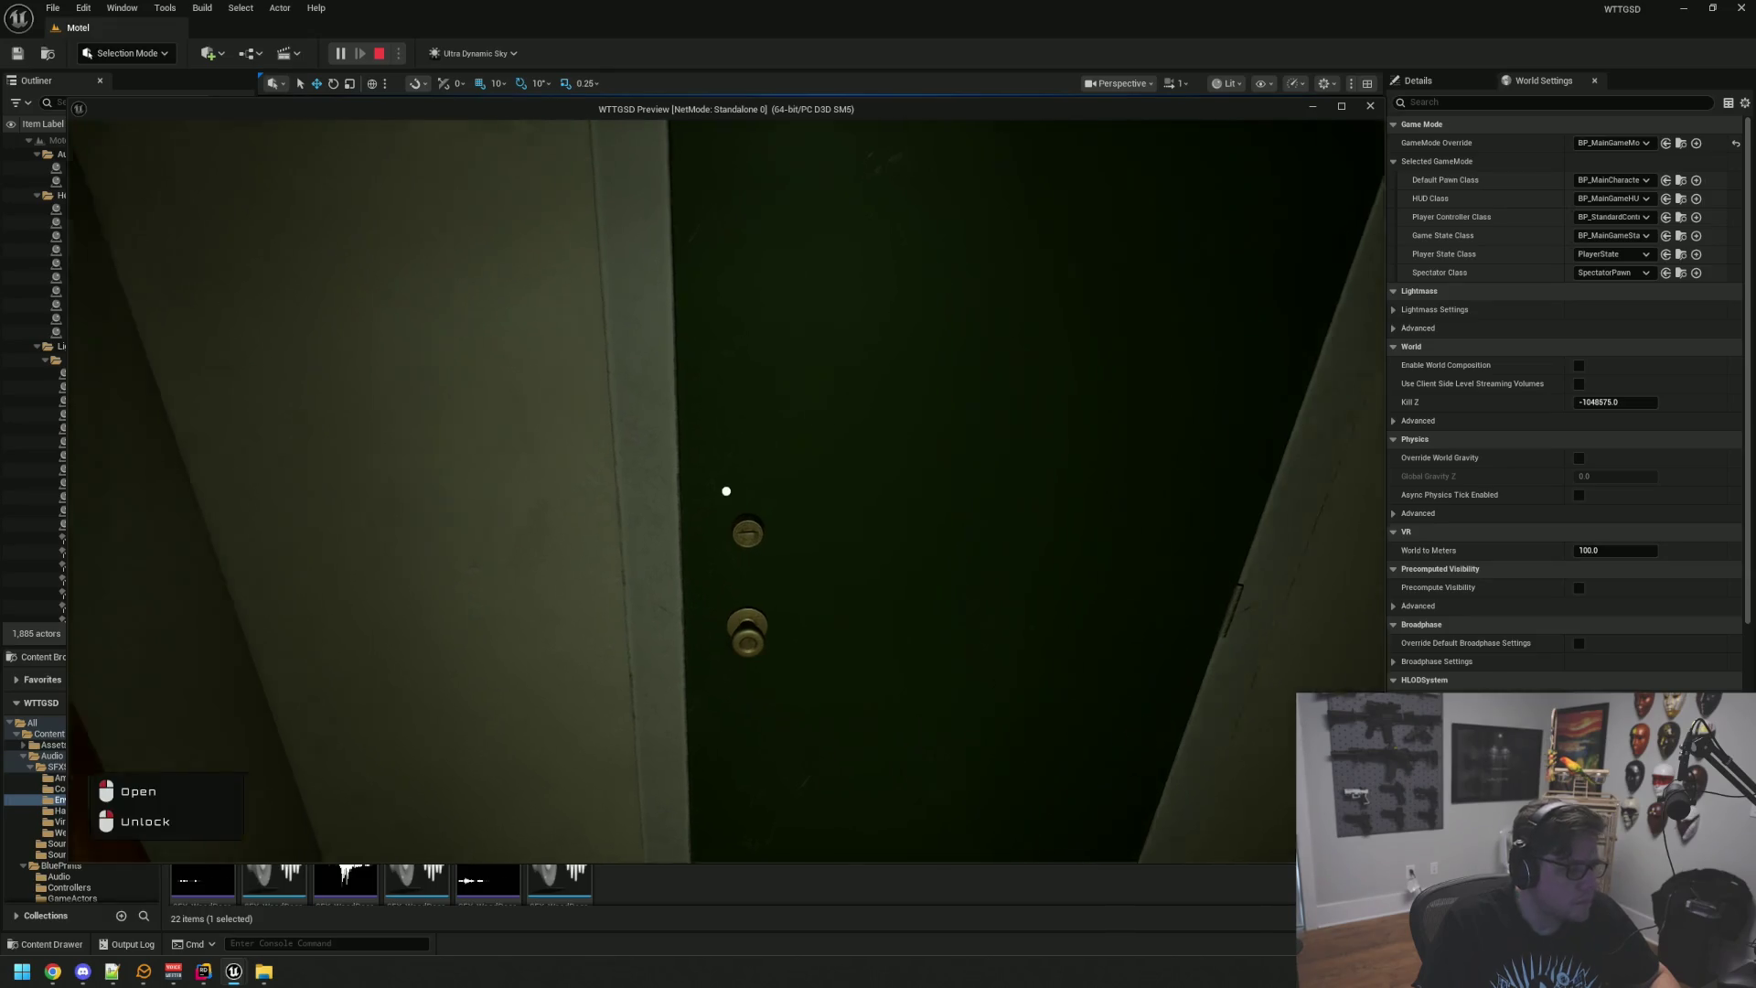
Step: Open the hallway, bathroom and room doors while walking through to the lobby exit
click(726, 491)
key(w)
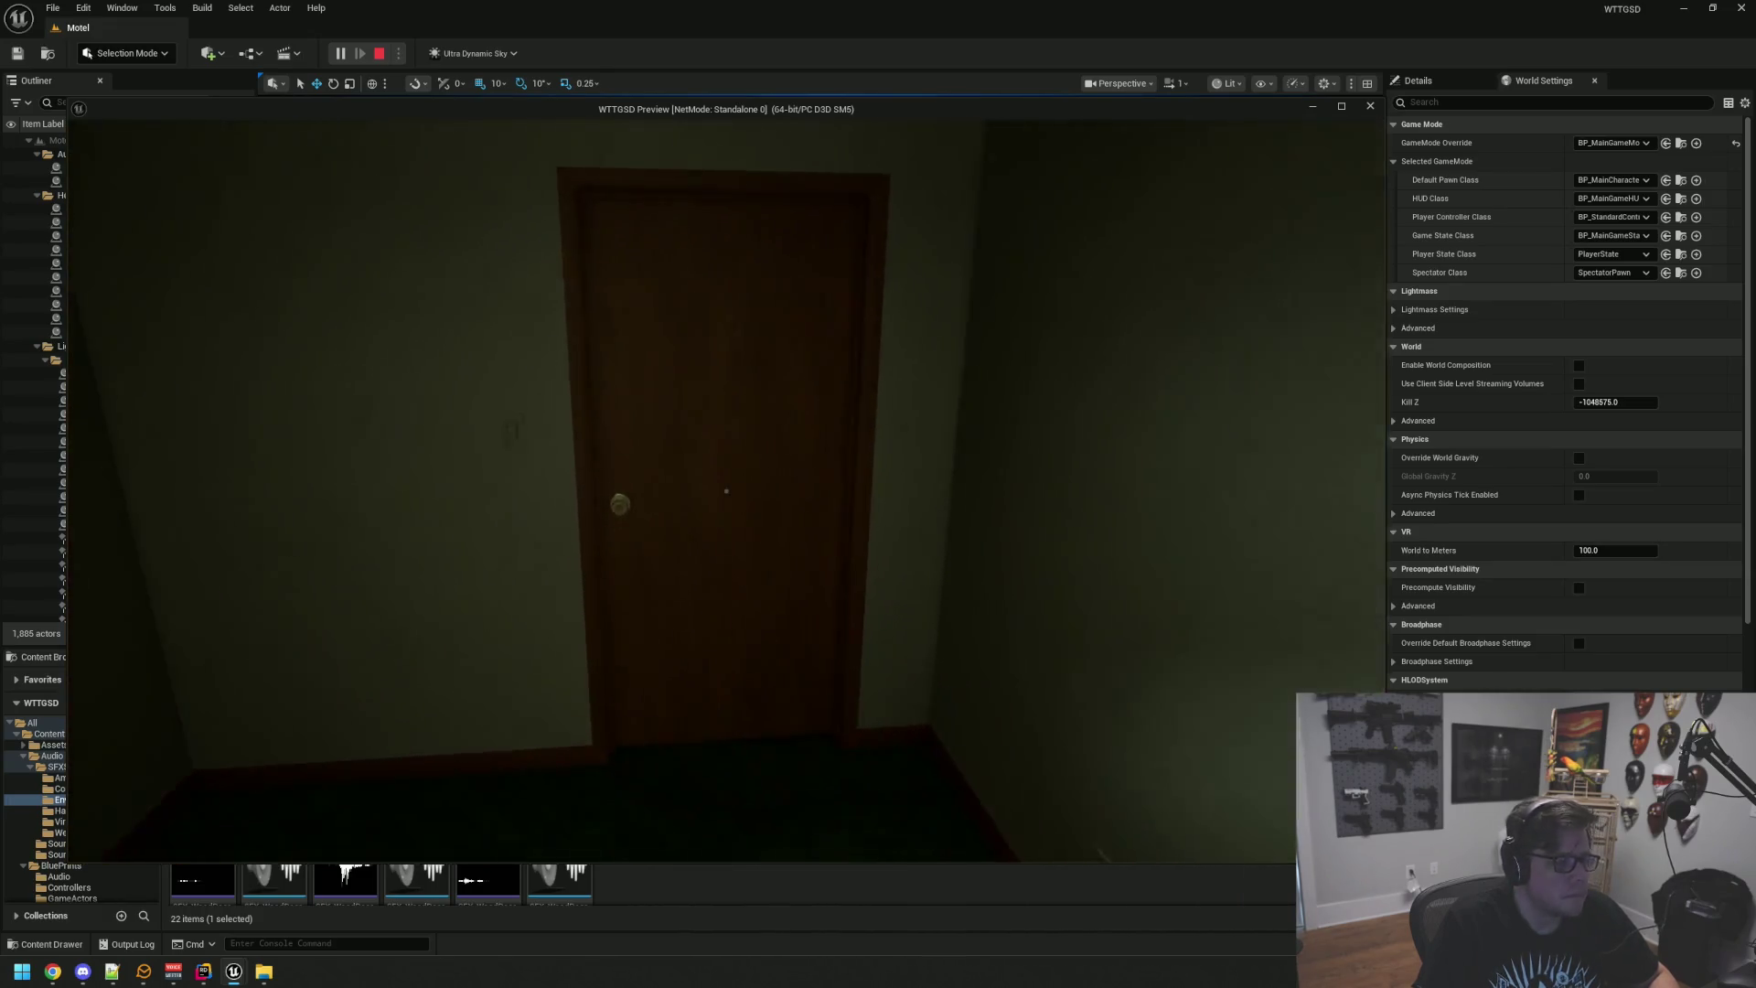
click(726, 492)
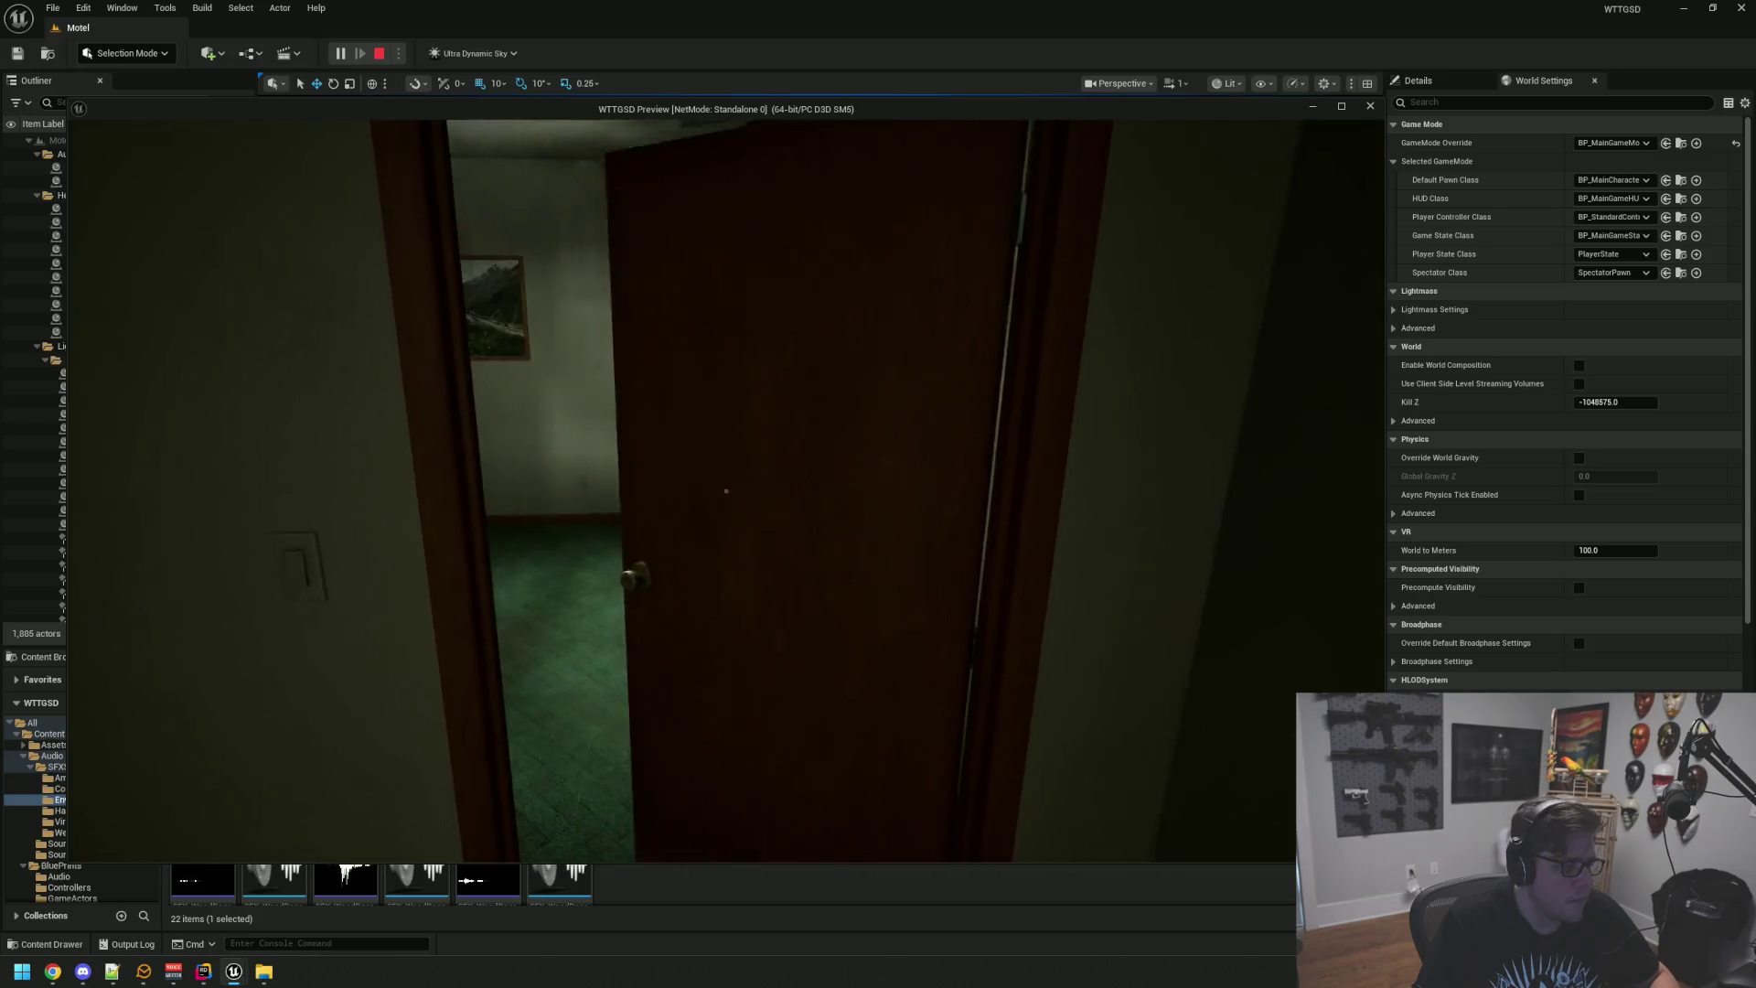
key(w)
click(726, 491)
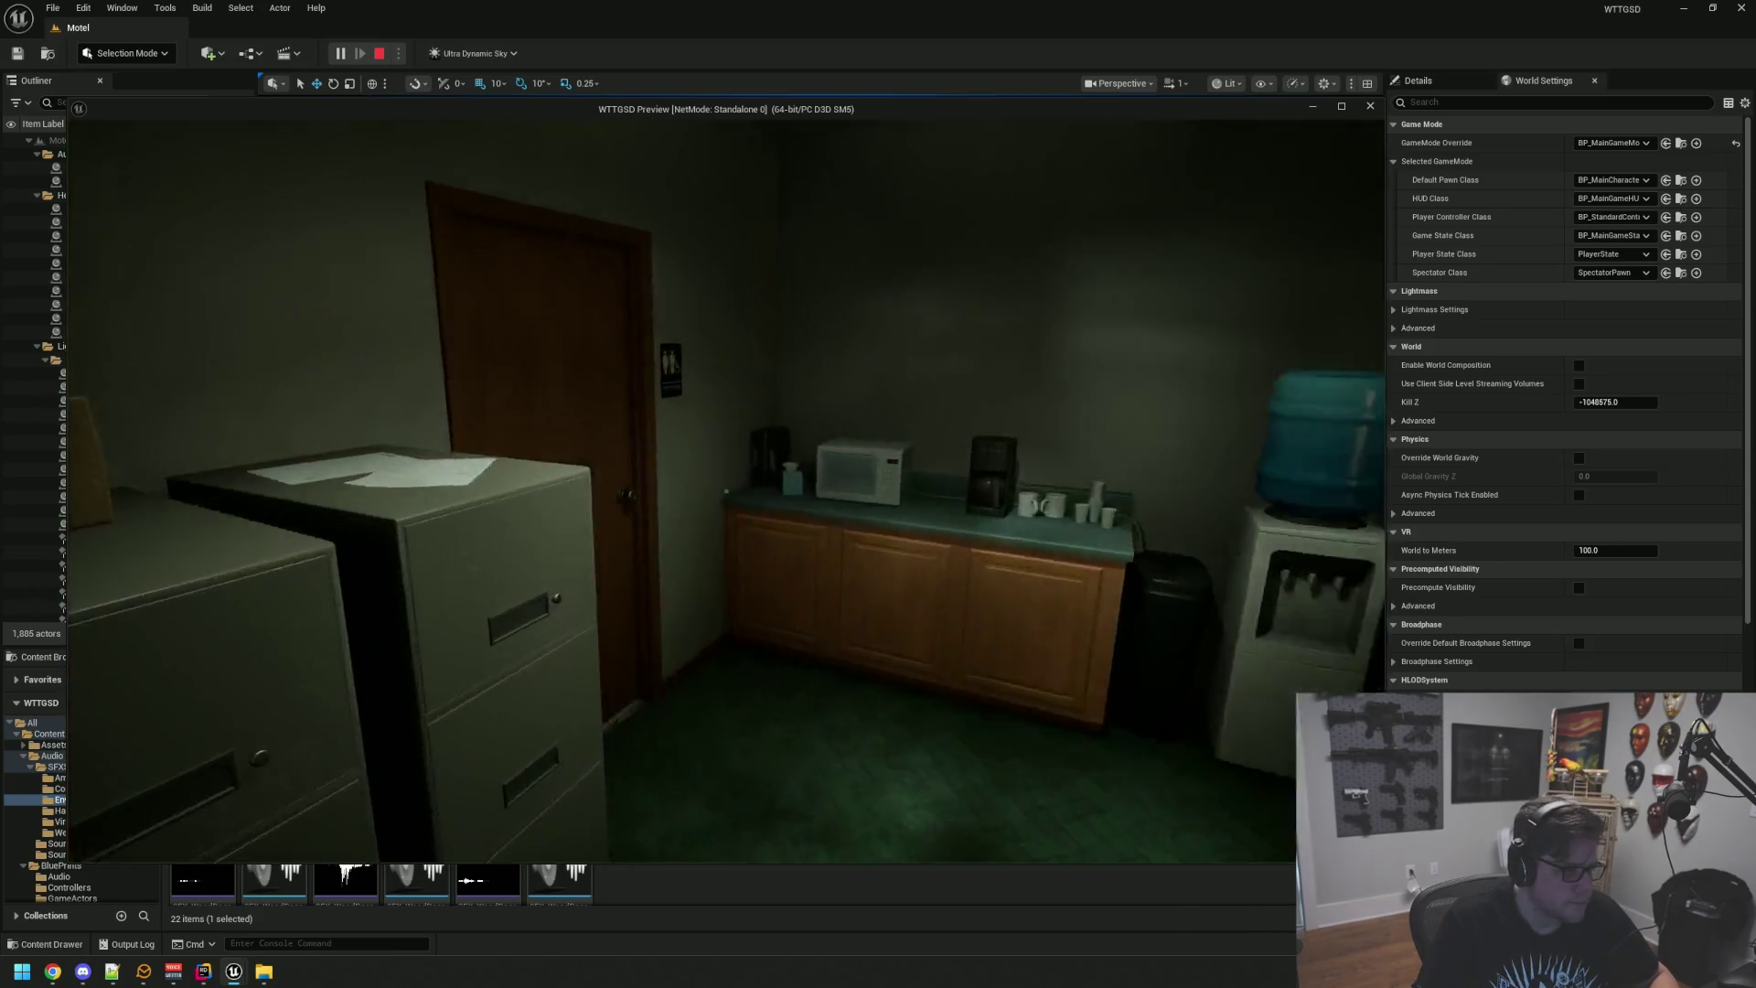
click(726, 491)
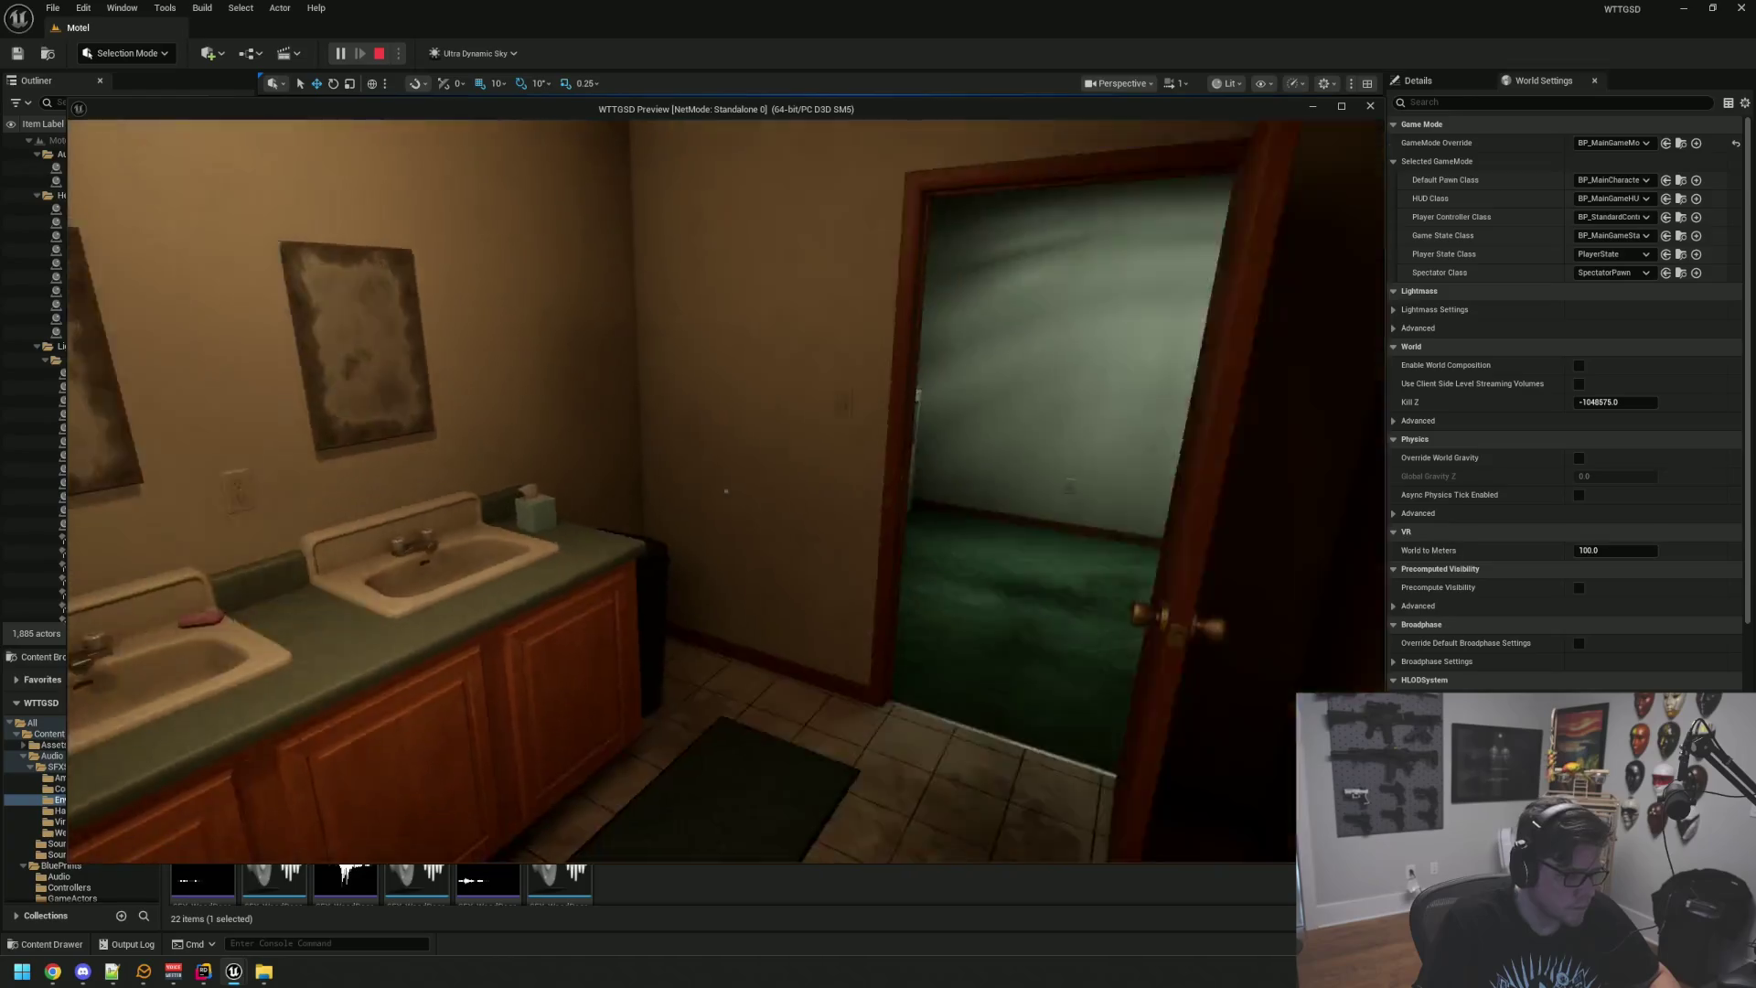
key(w)
key(w)
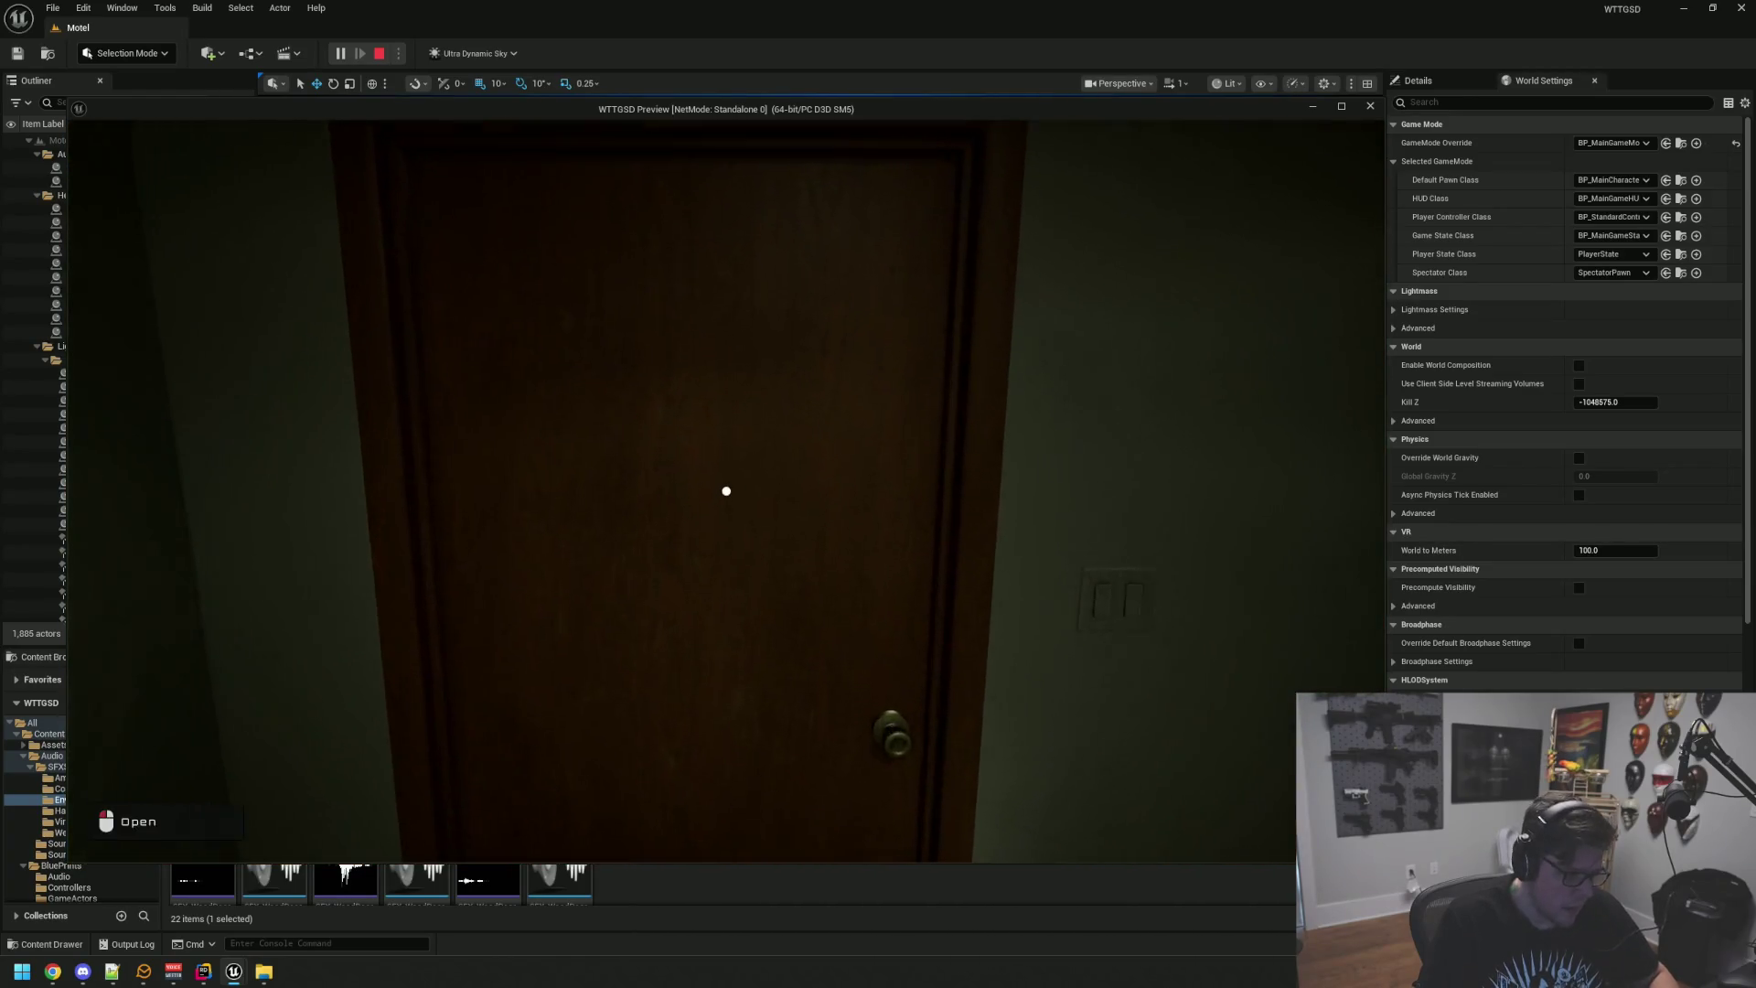
click(726, 491)
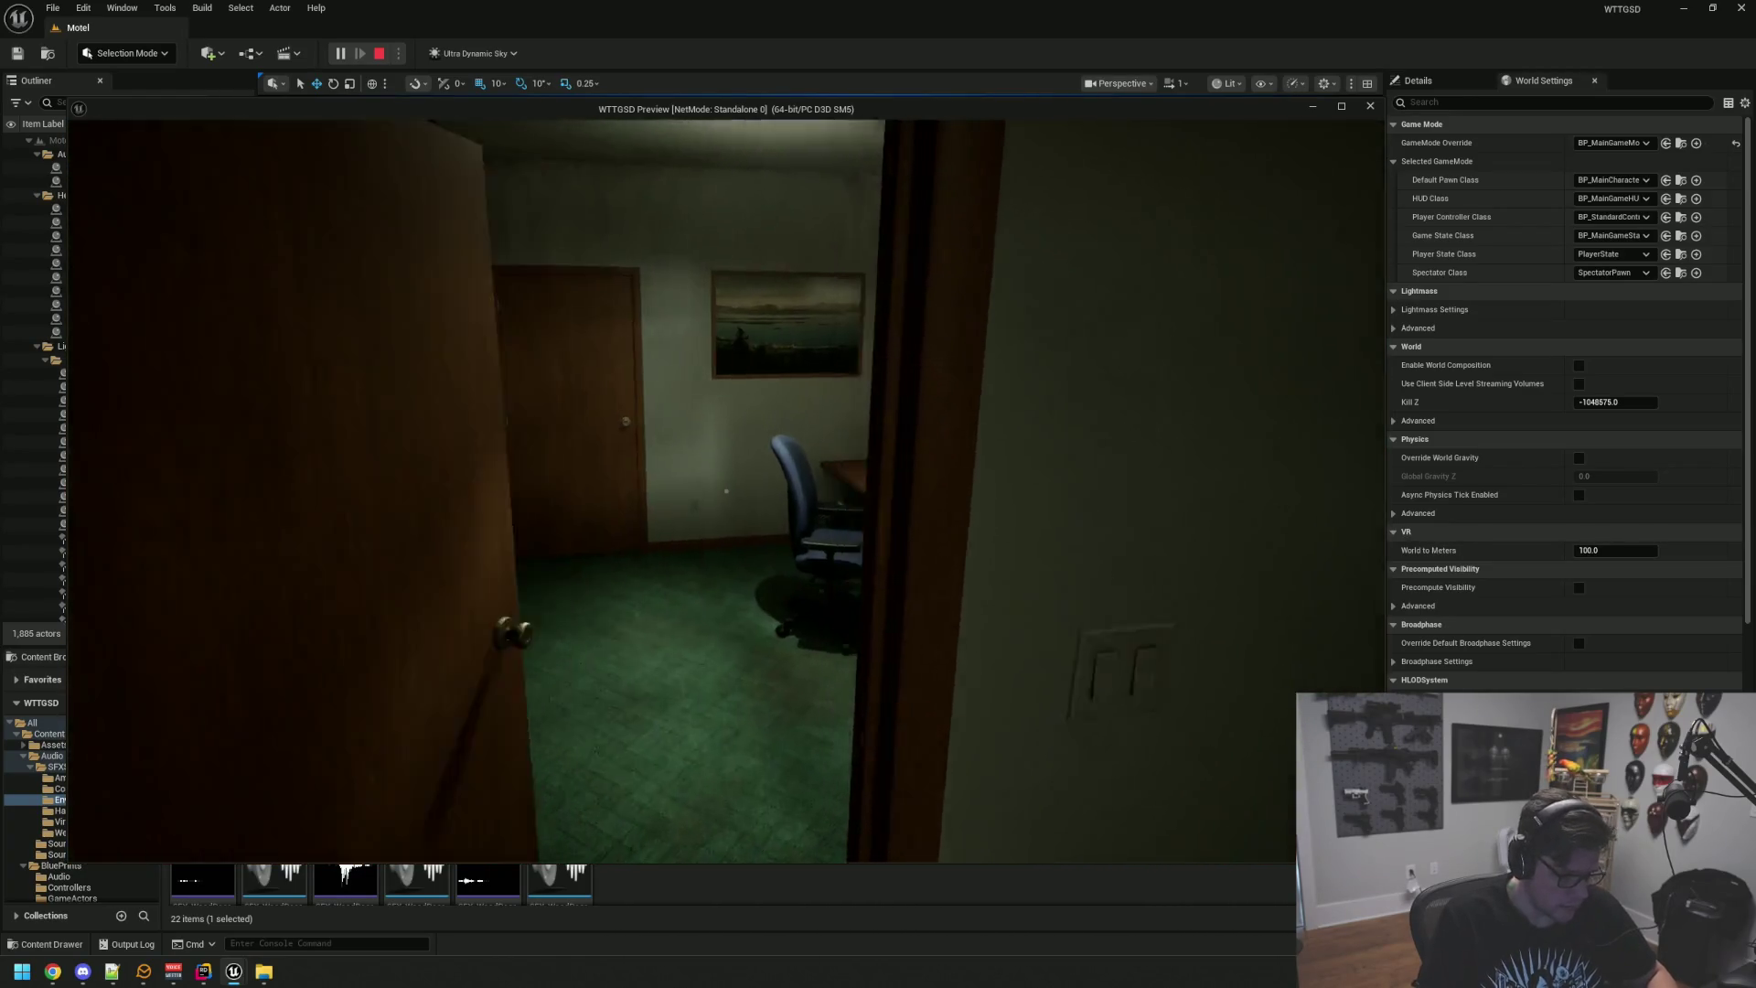
key(w)
click(726, 491)
key(w)
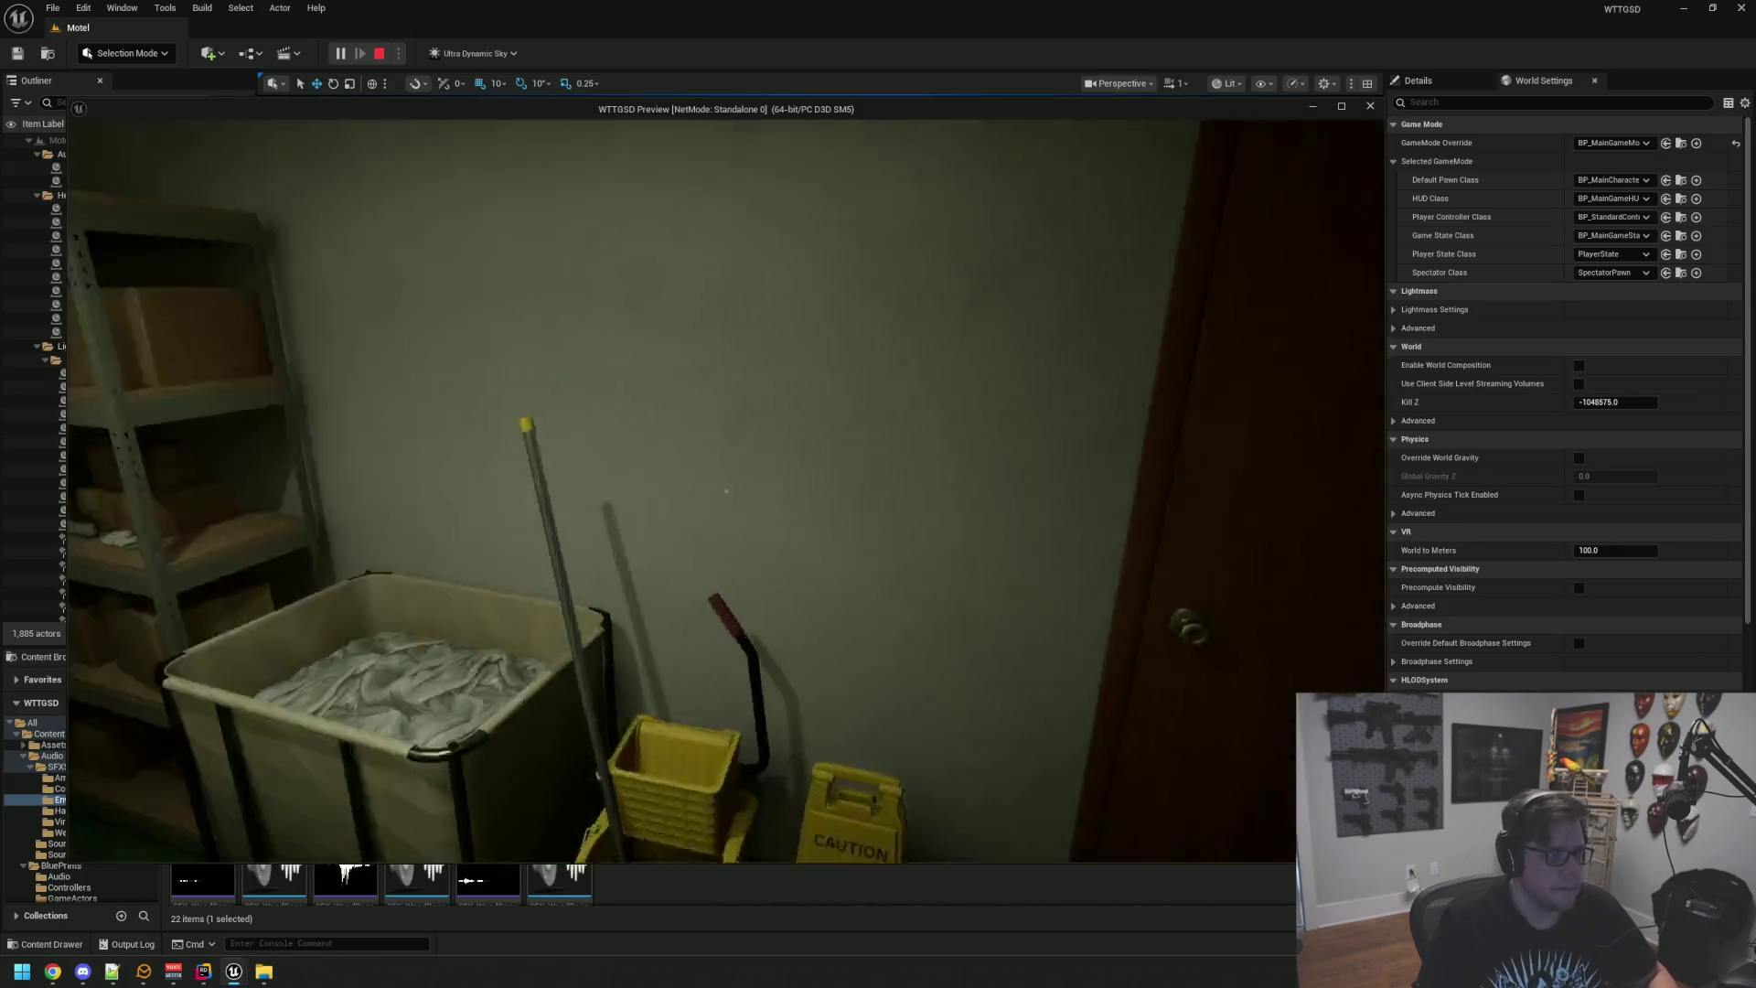
key(w)
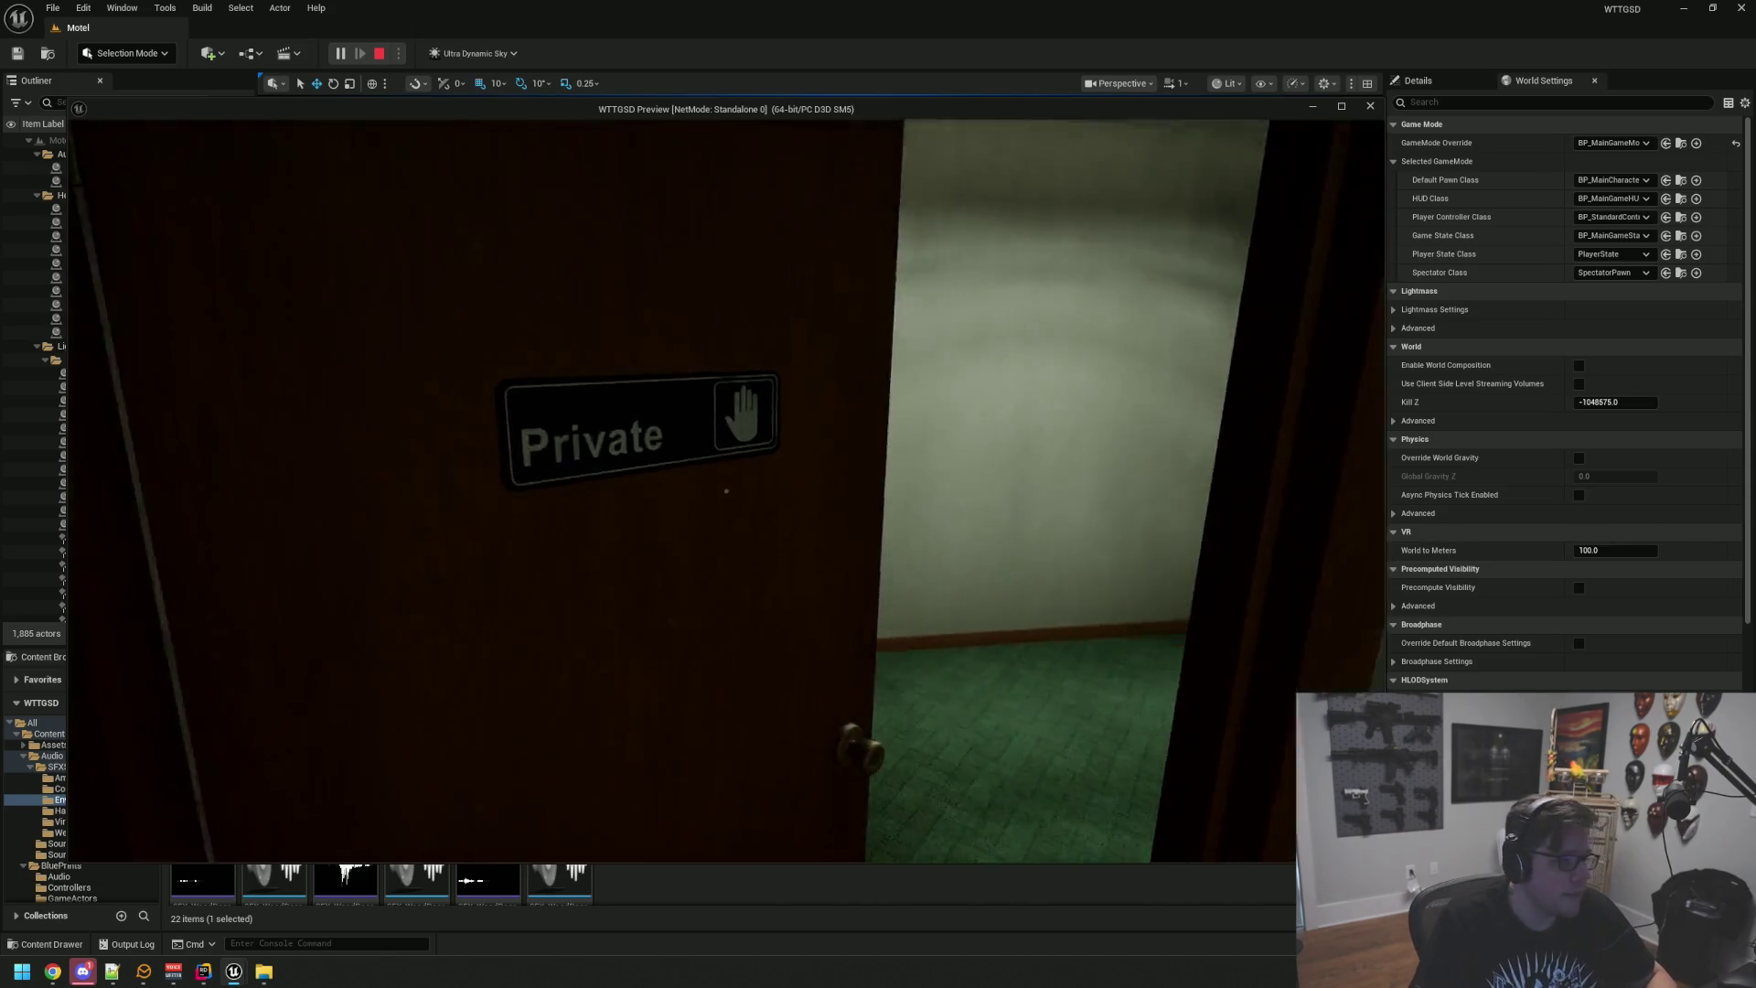
Step: Walk back through the lobby and waiting room, through the Private door into the office
key(w)
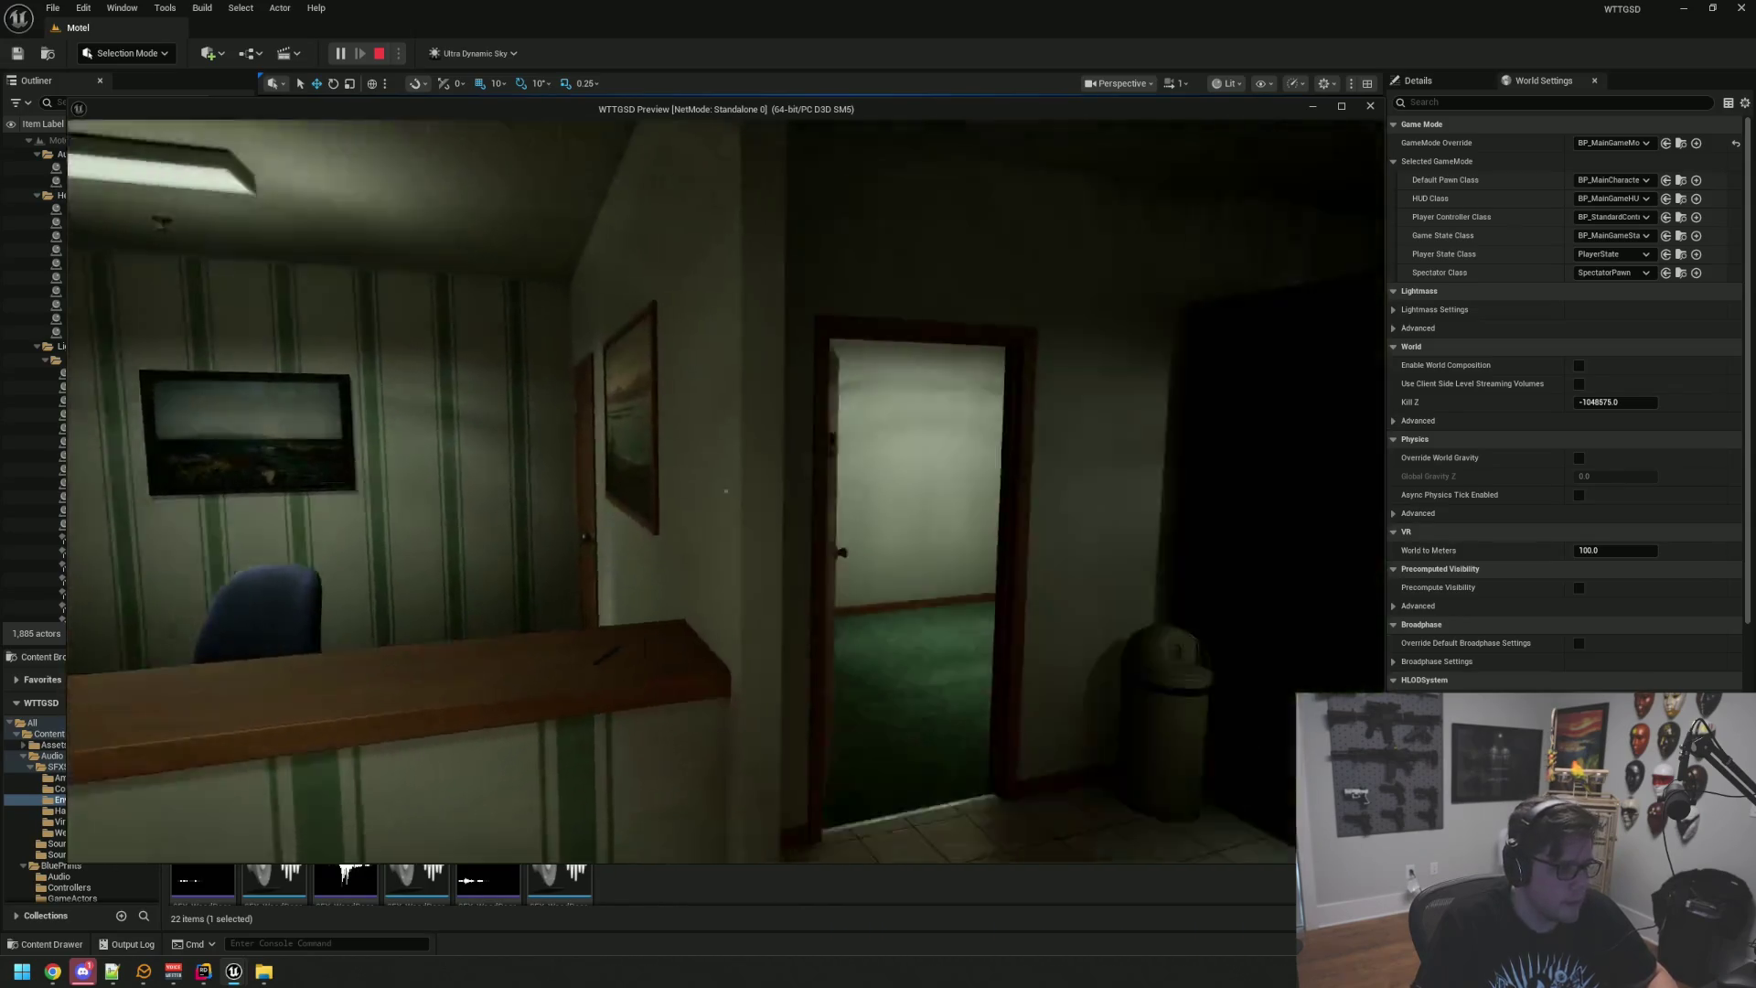
key(w)
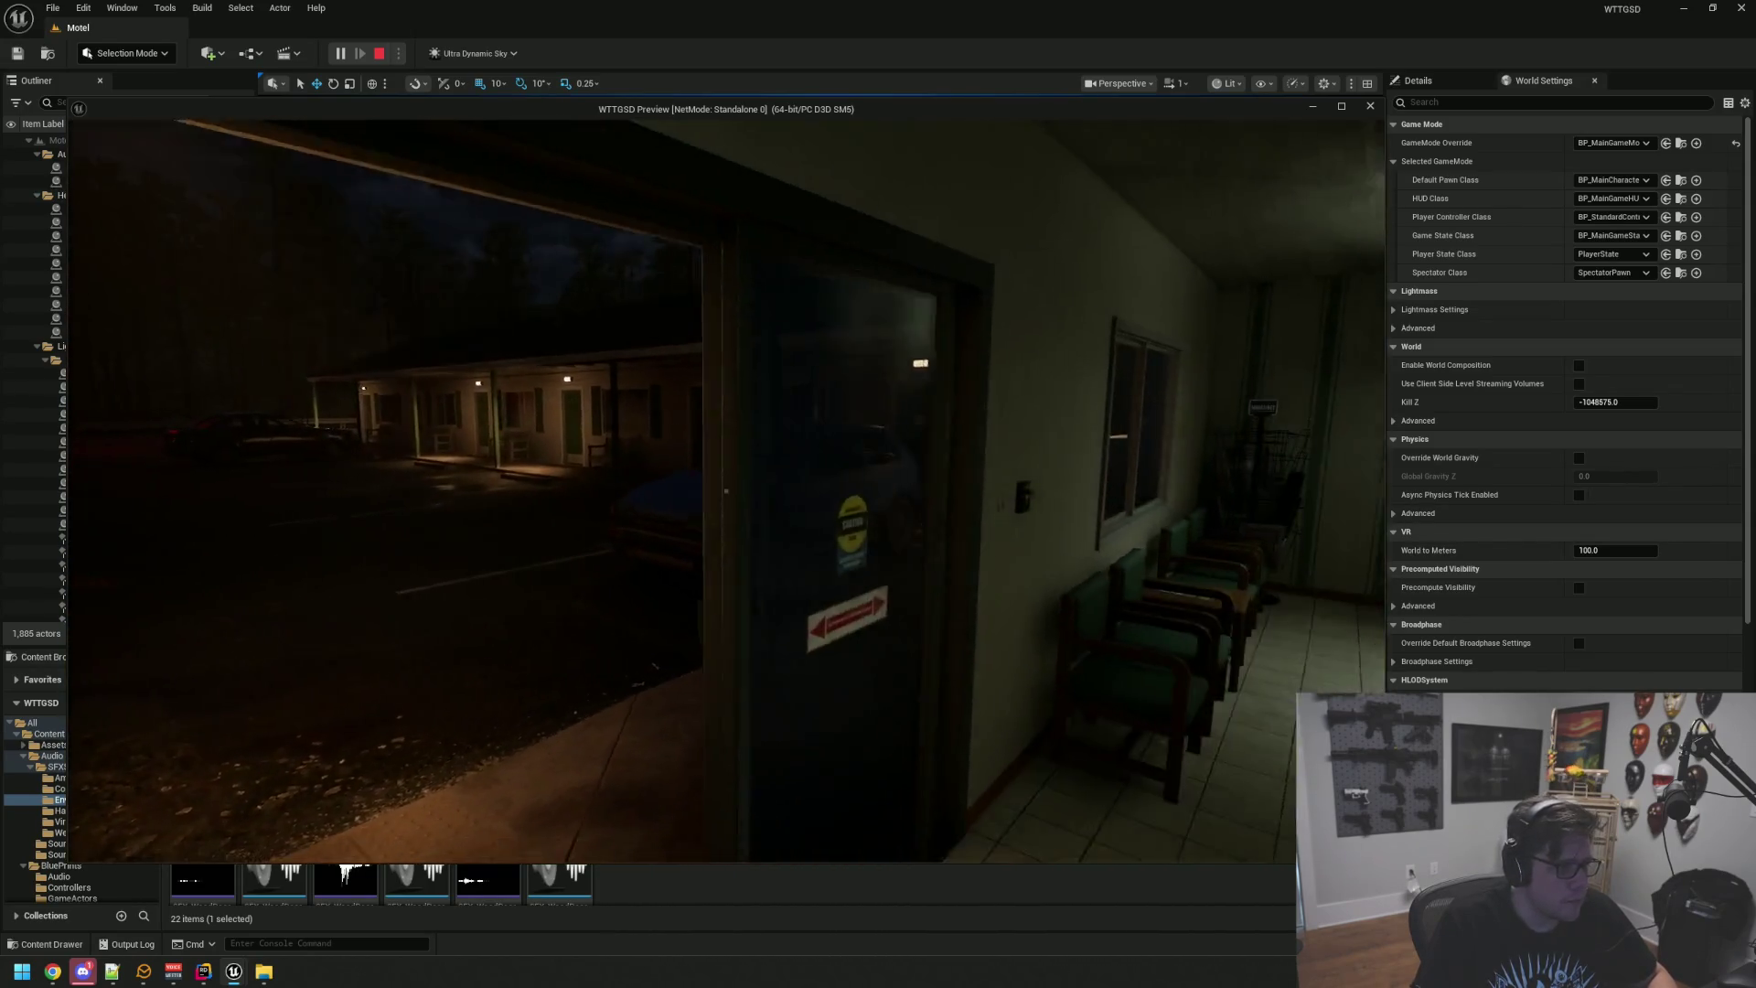
key(s)
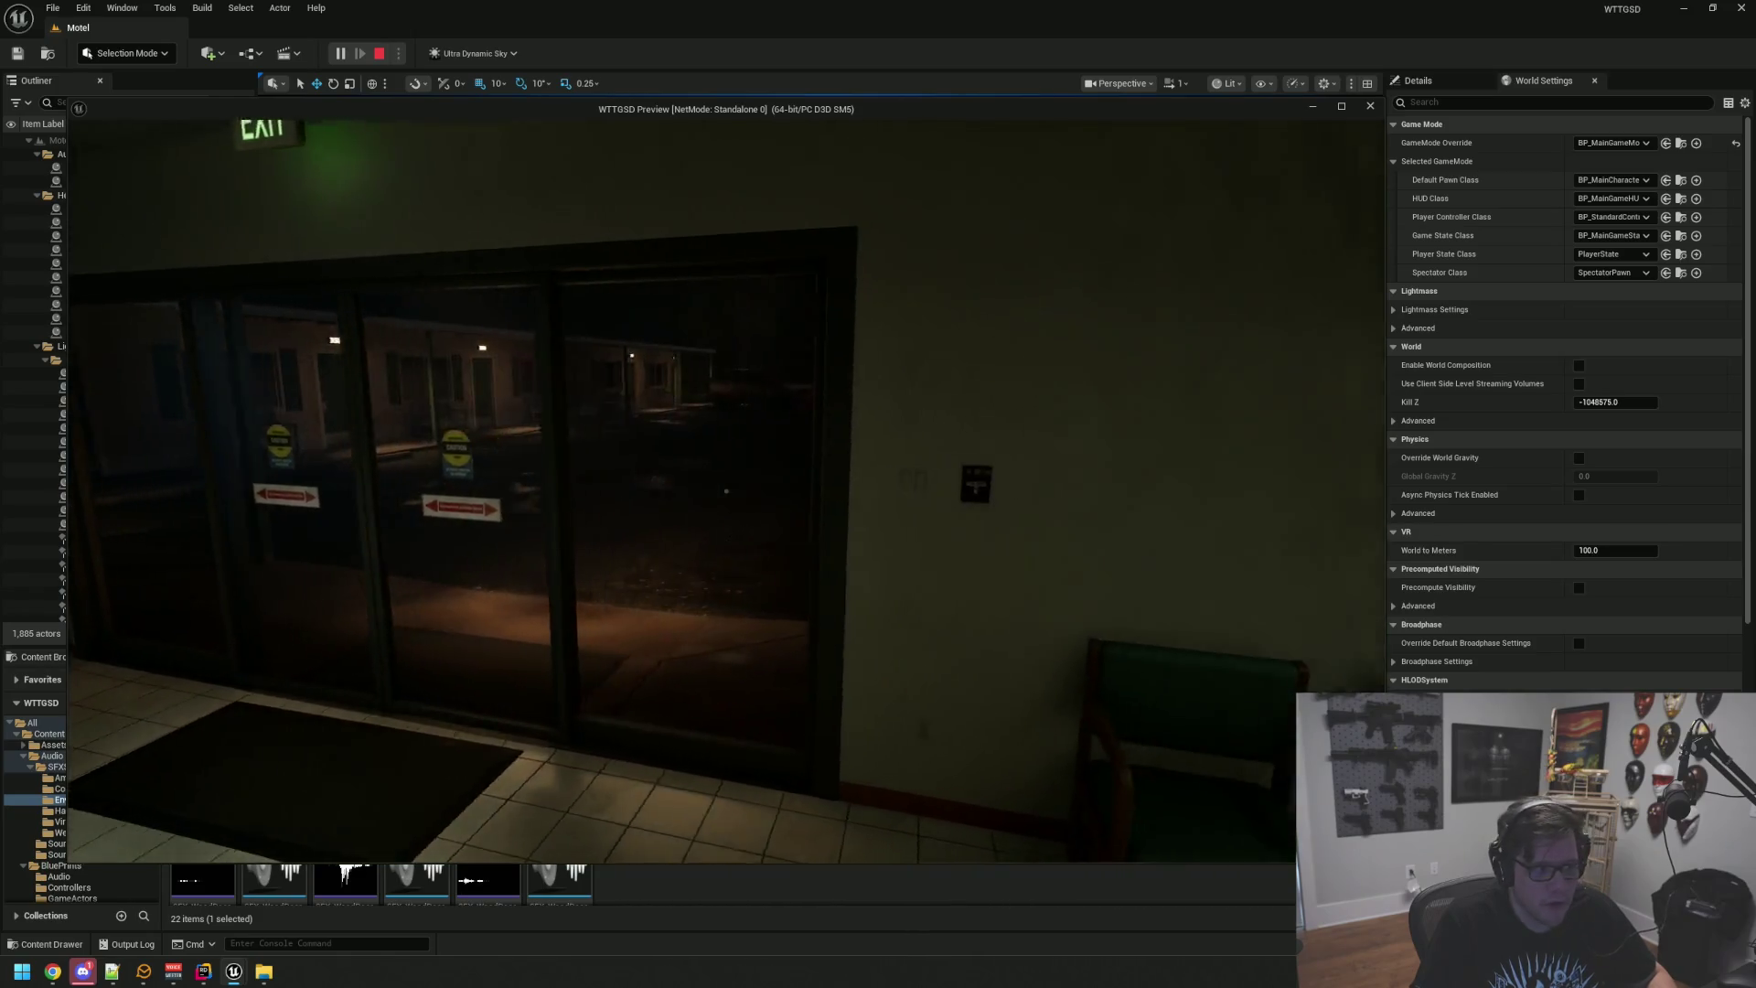
key(w)
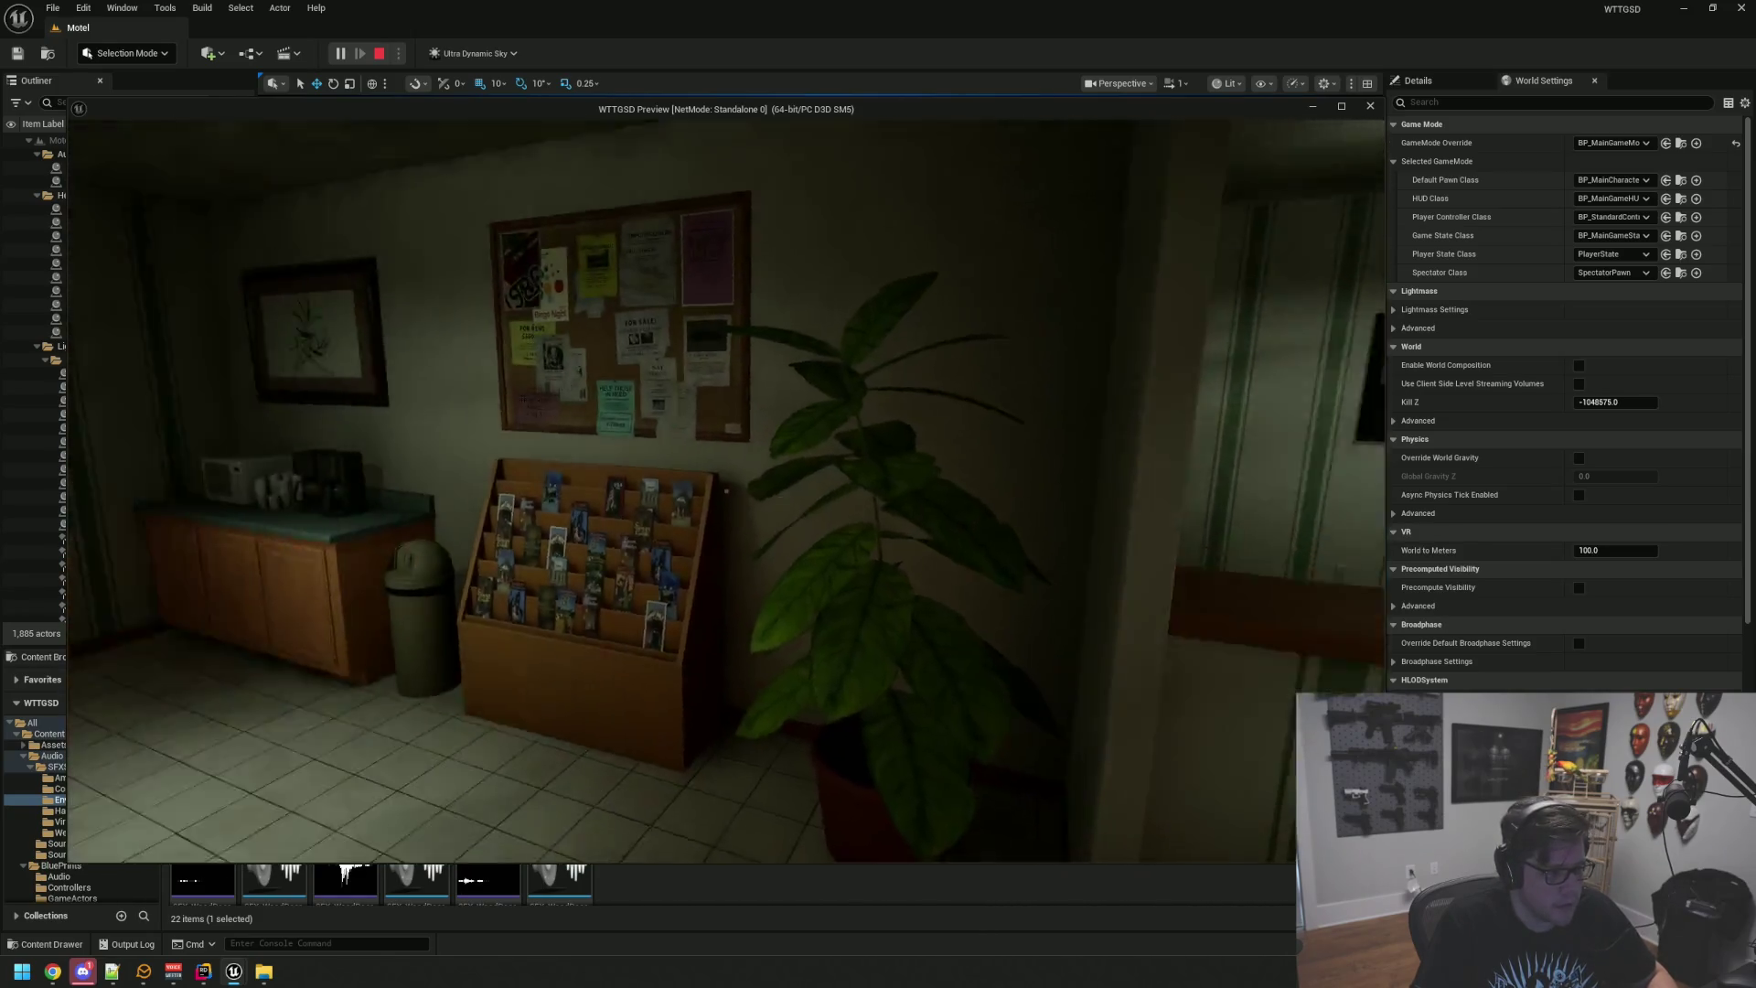
key(w)
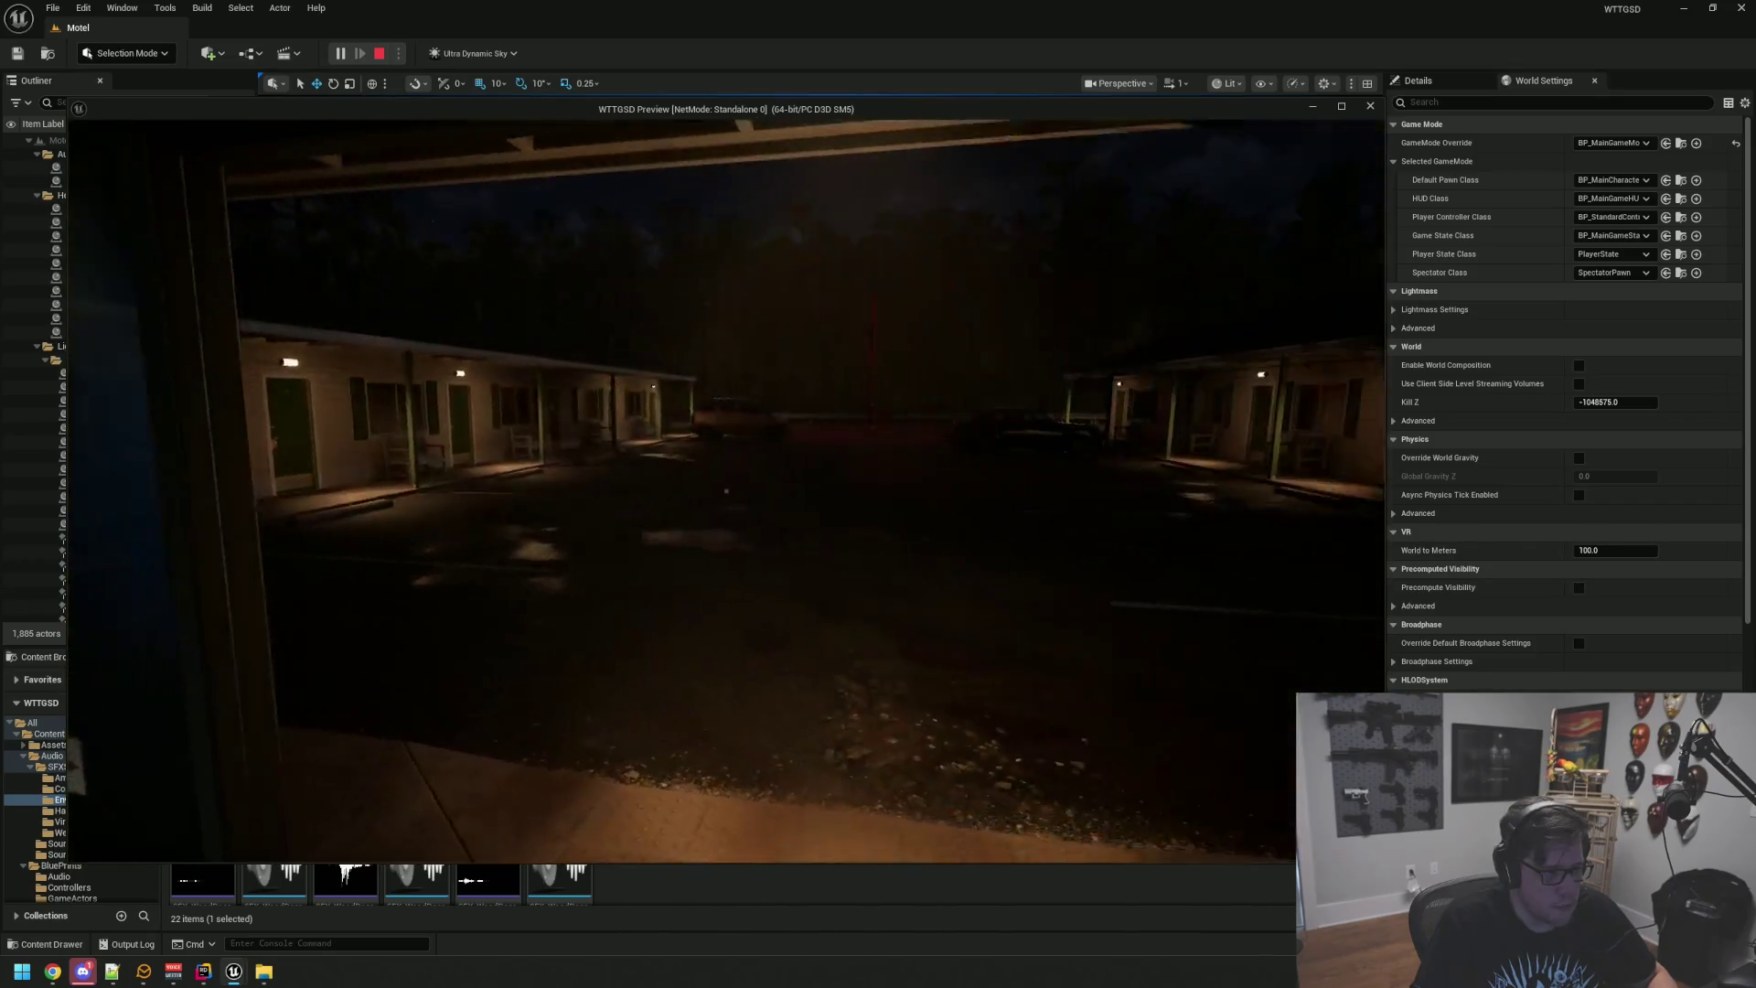
key(w)
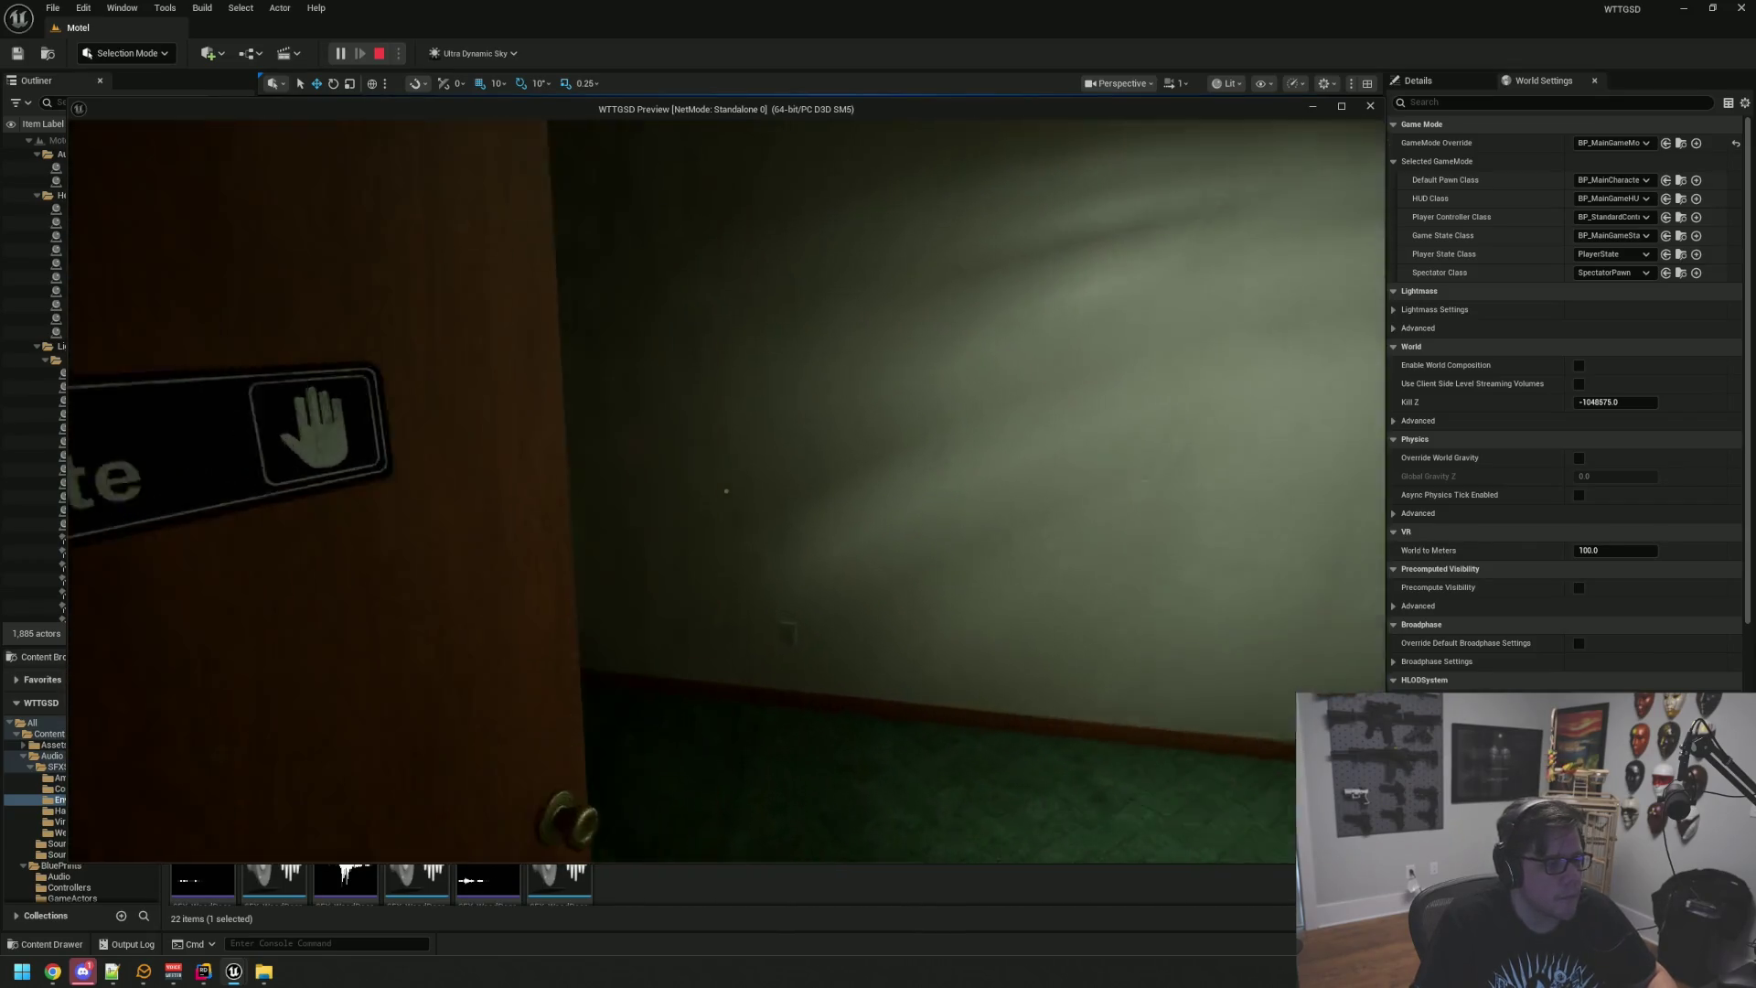
key(w)
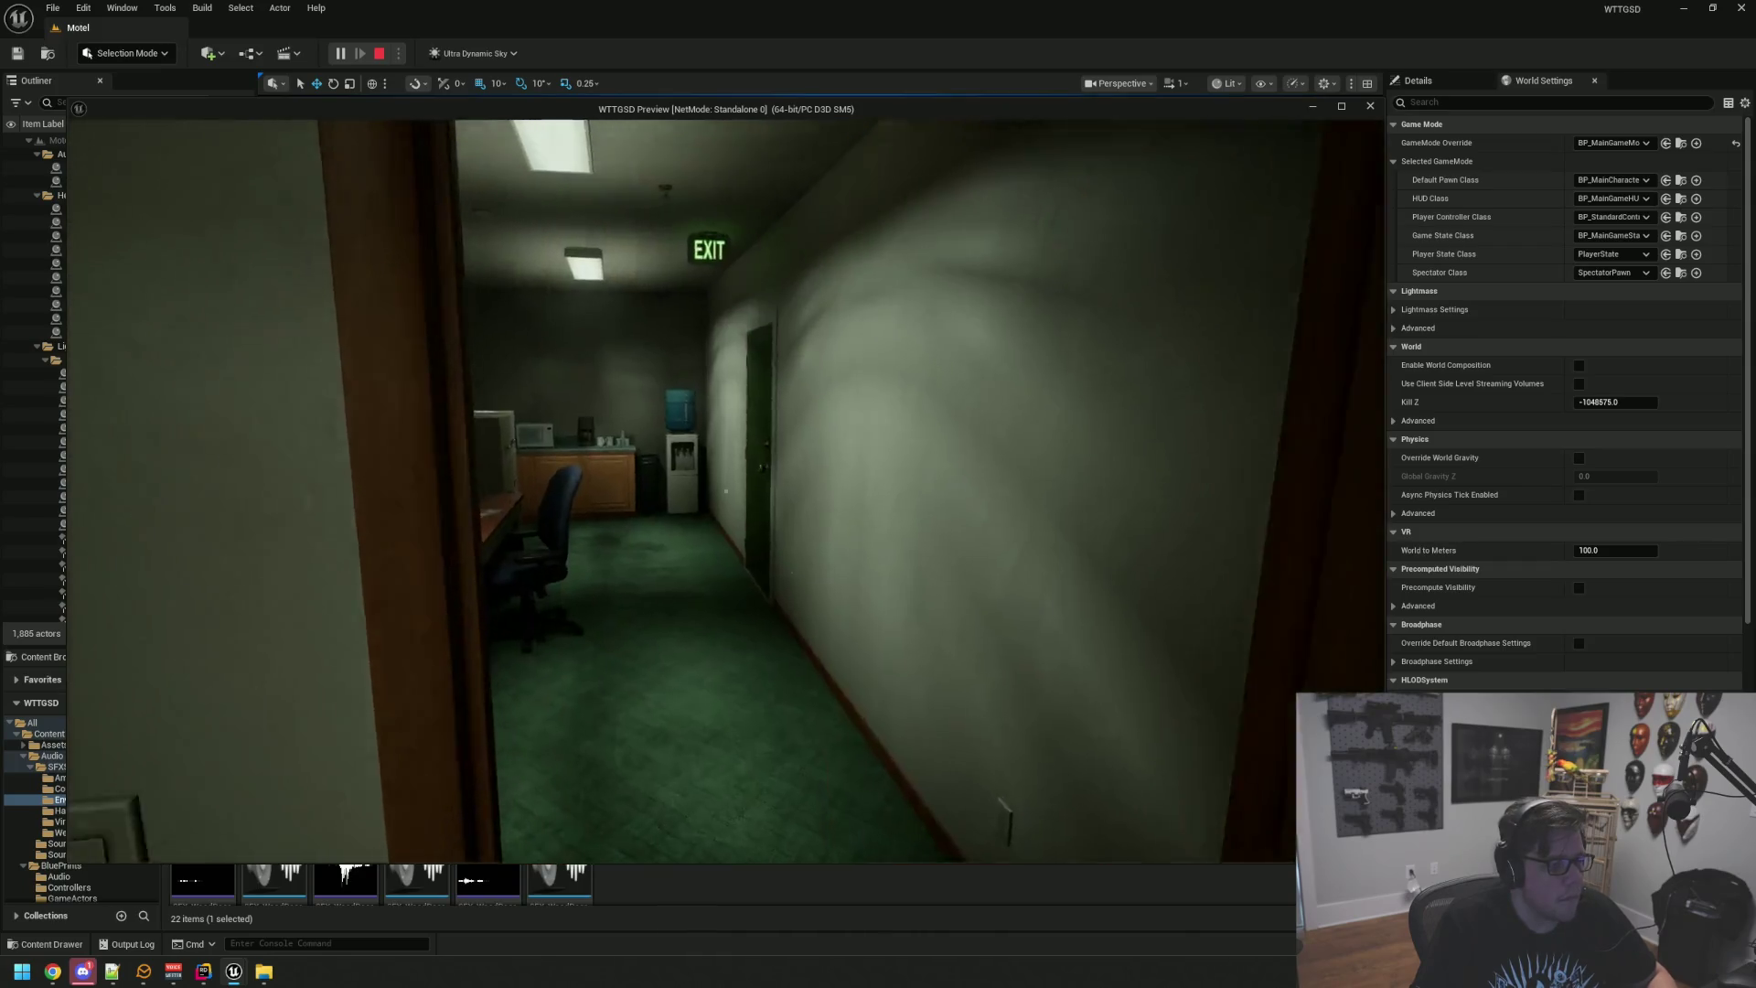
Step: Pass the green and brown doors to the storage room, go outside, then stop the preview
key(w)
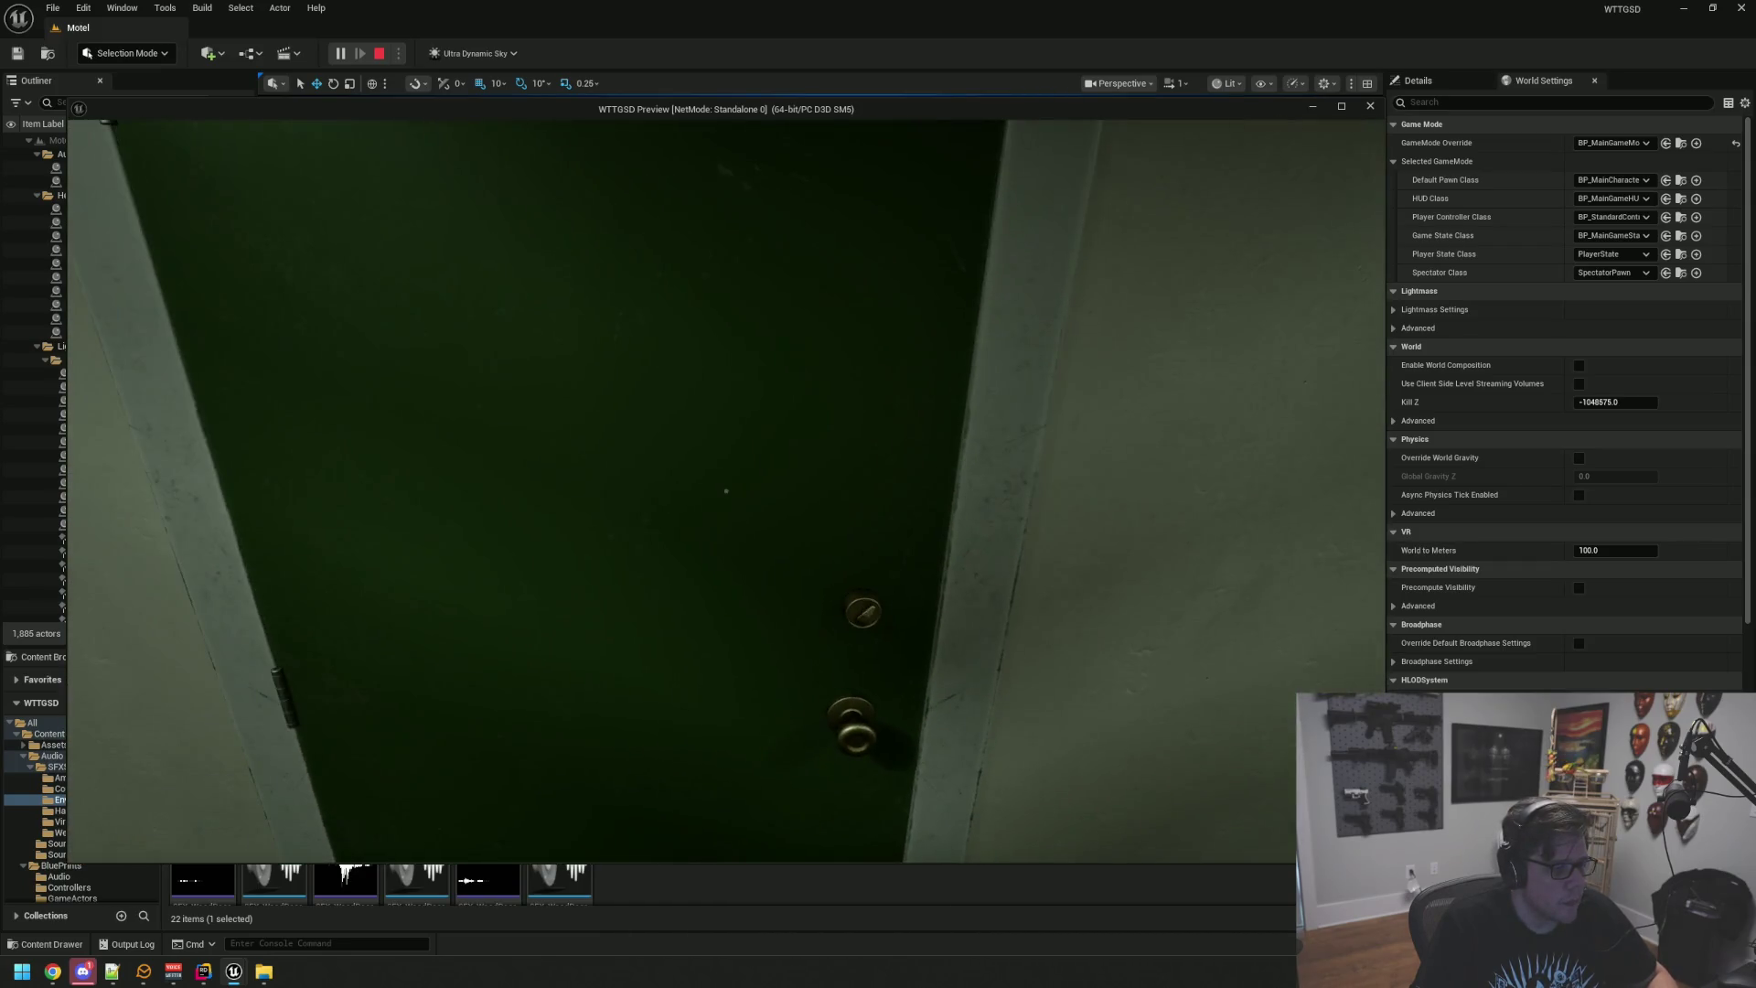
key(w)
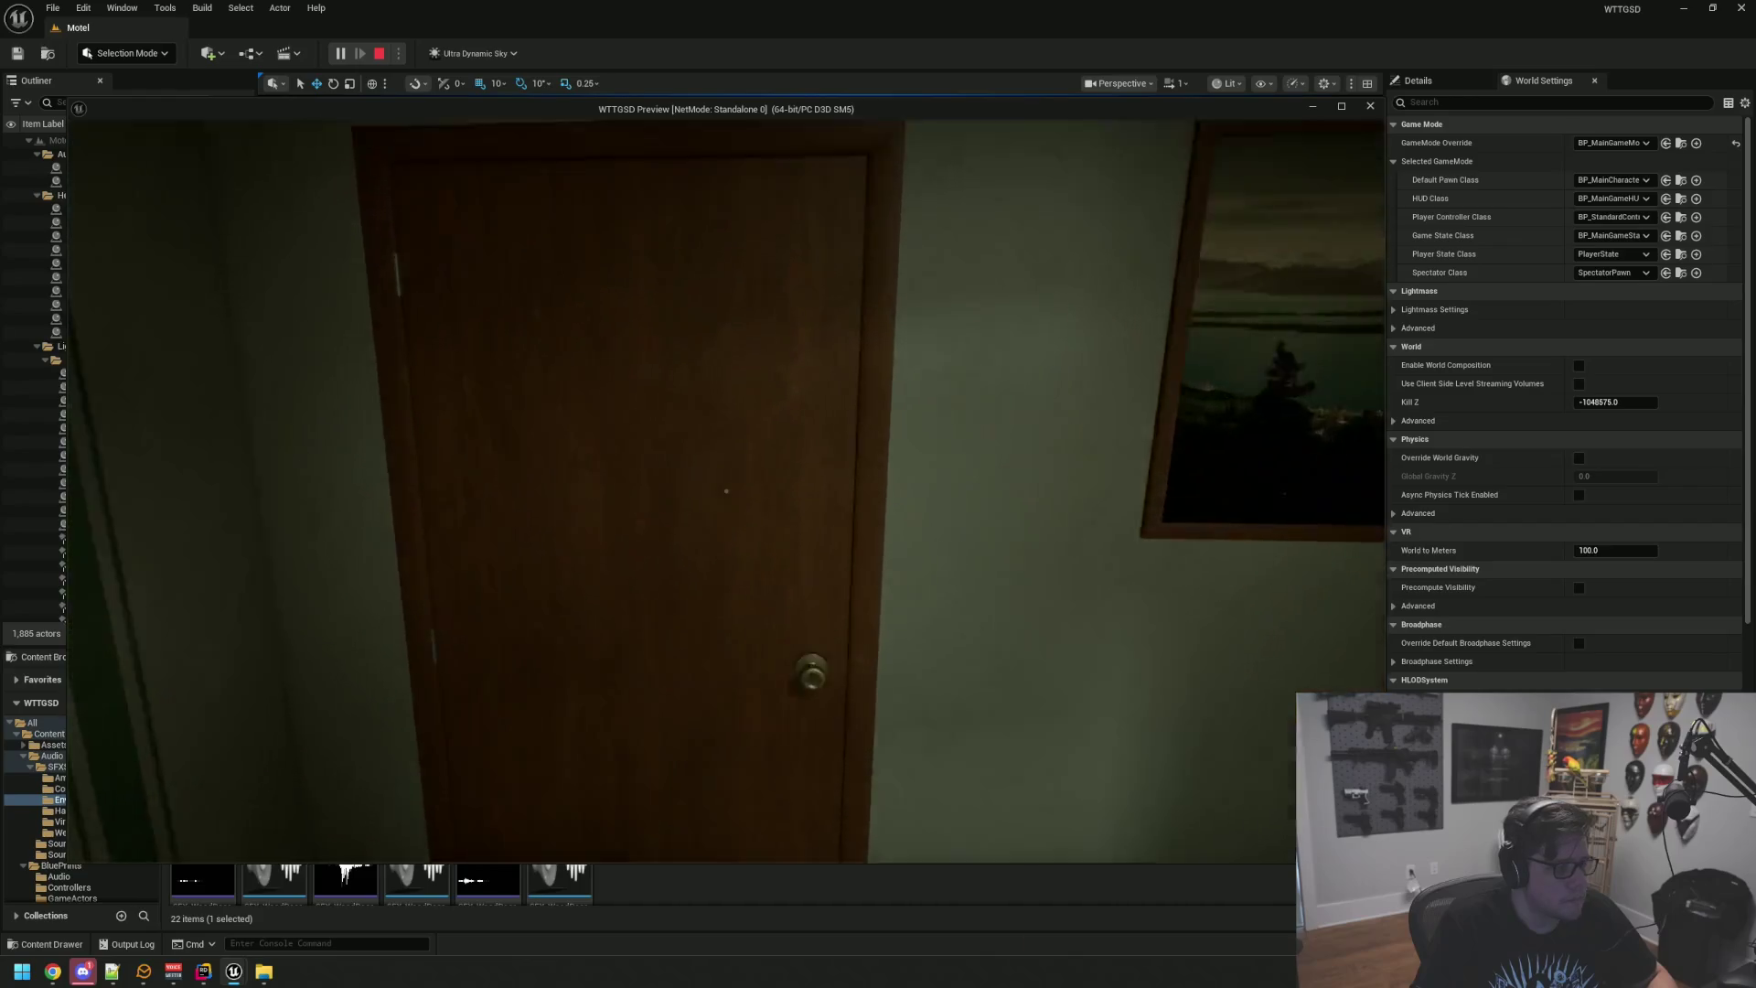
key(w)
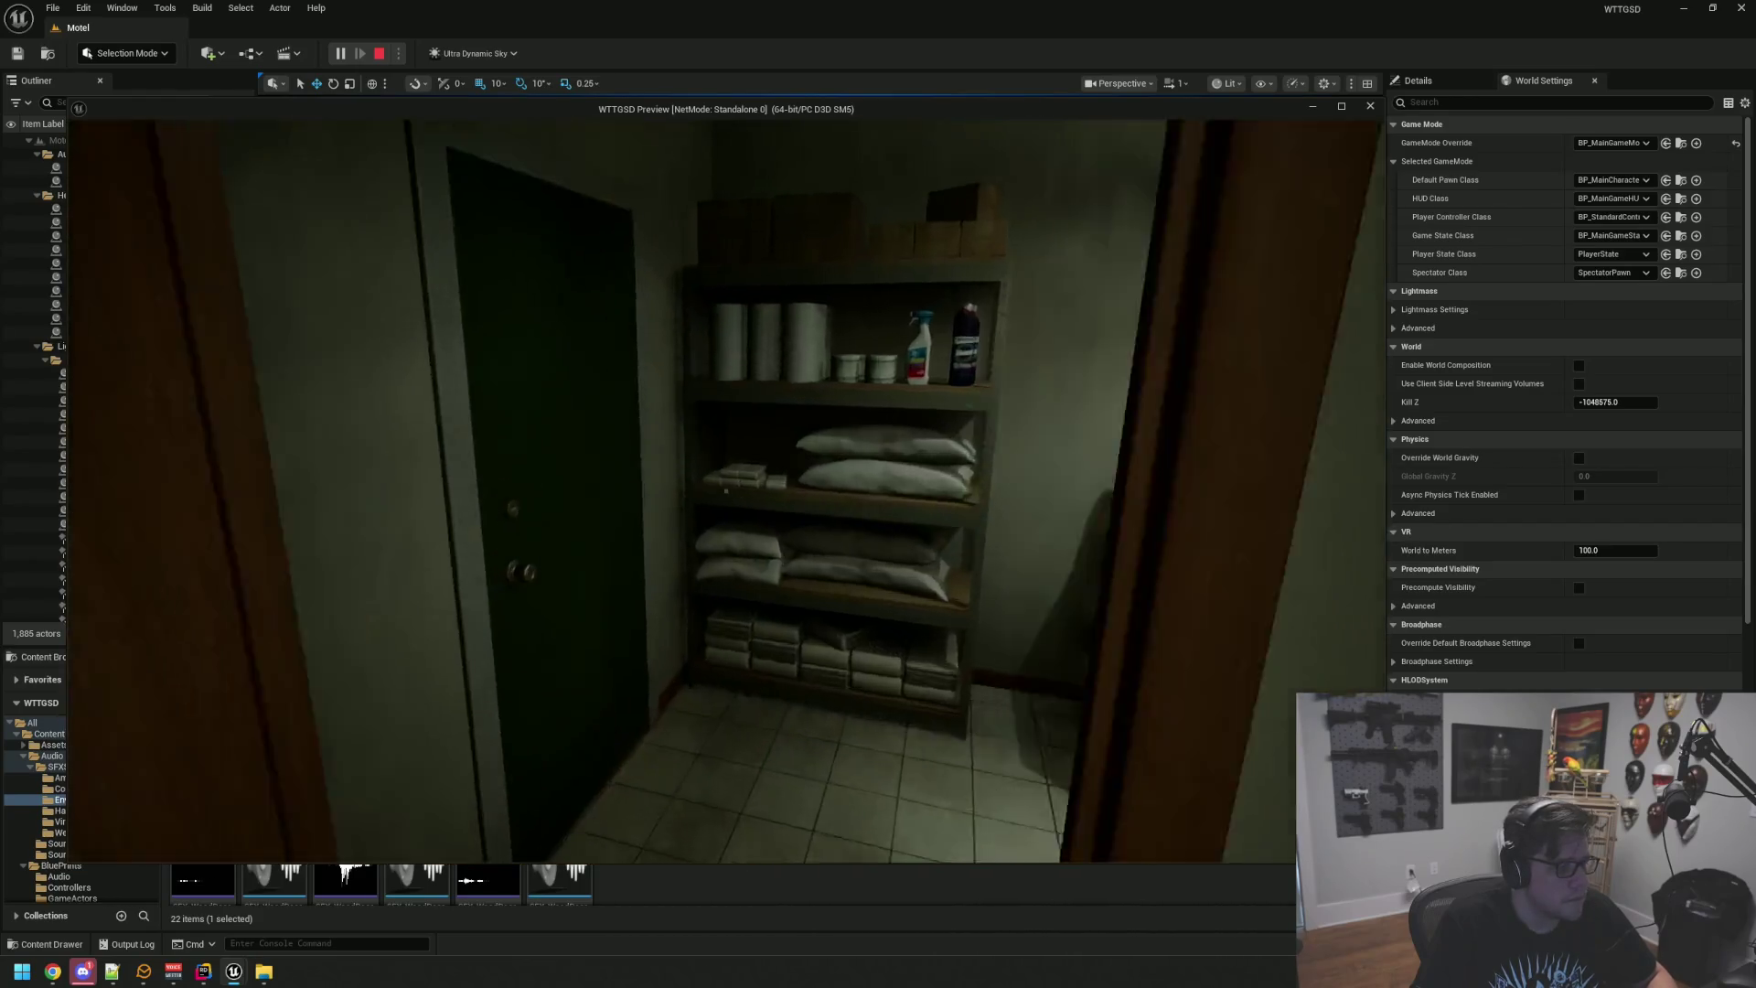
key(w)
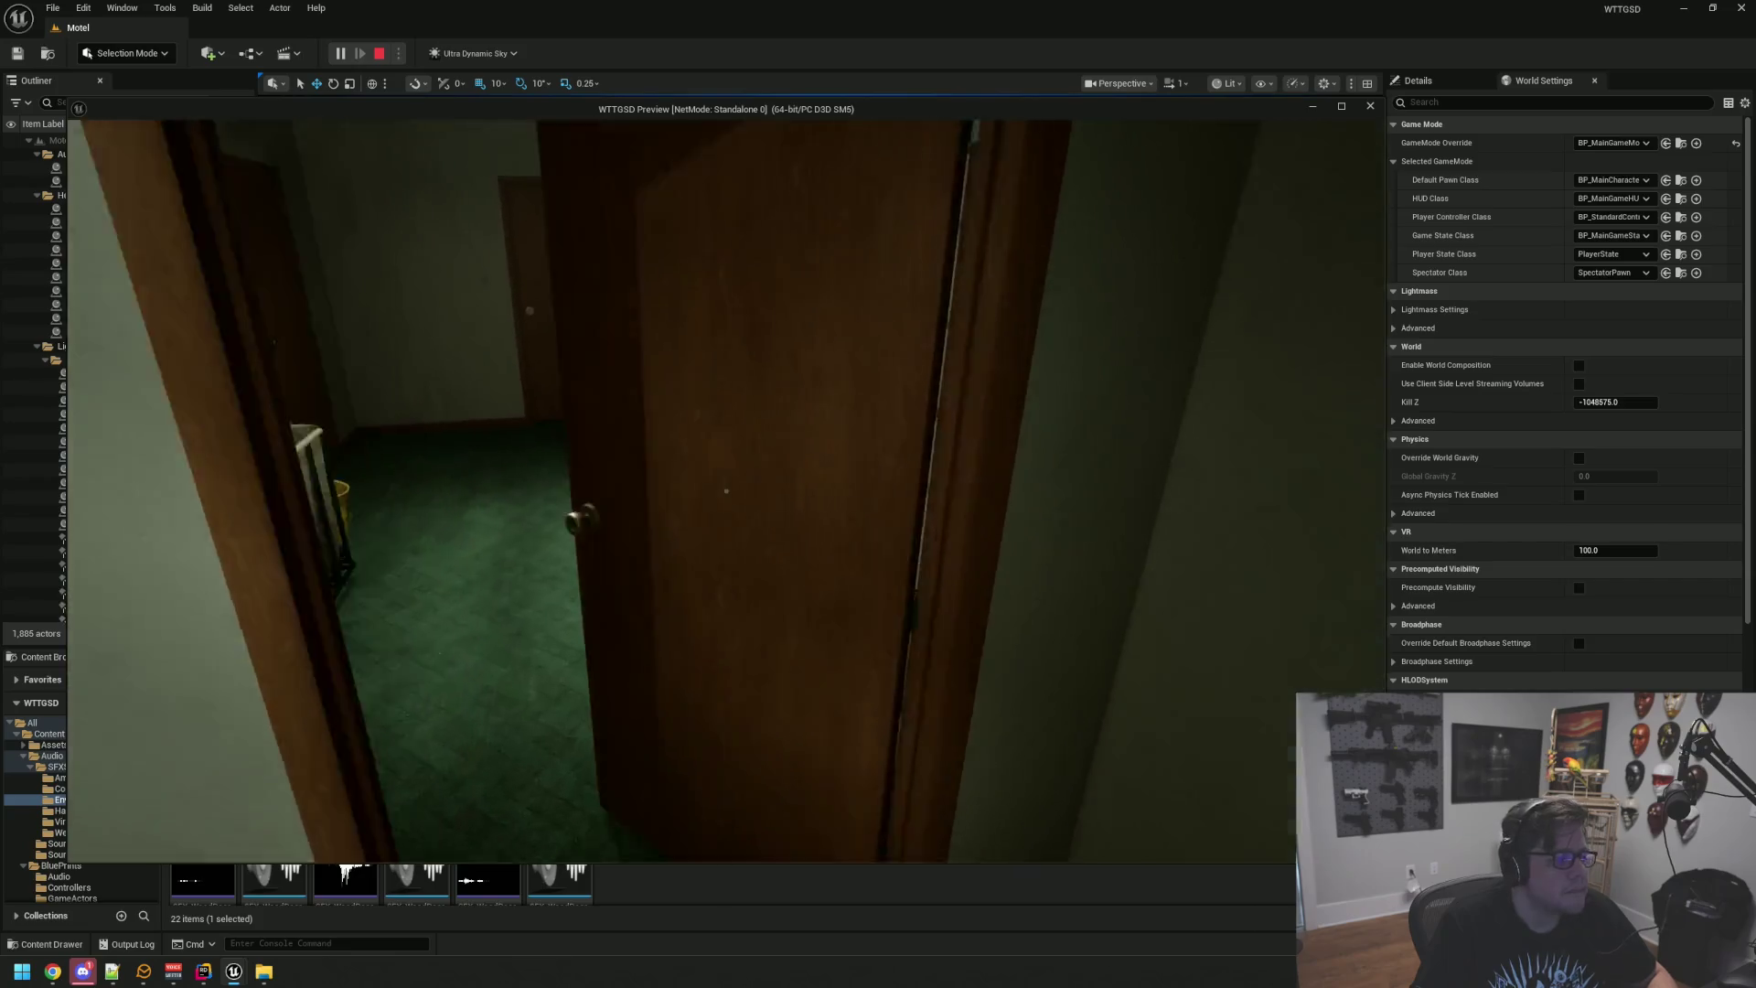
key(w)
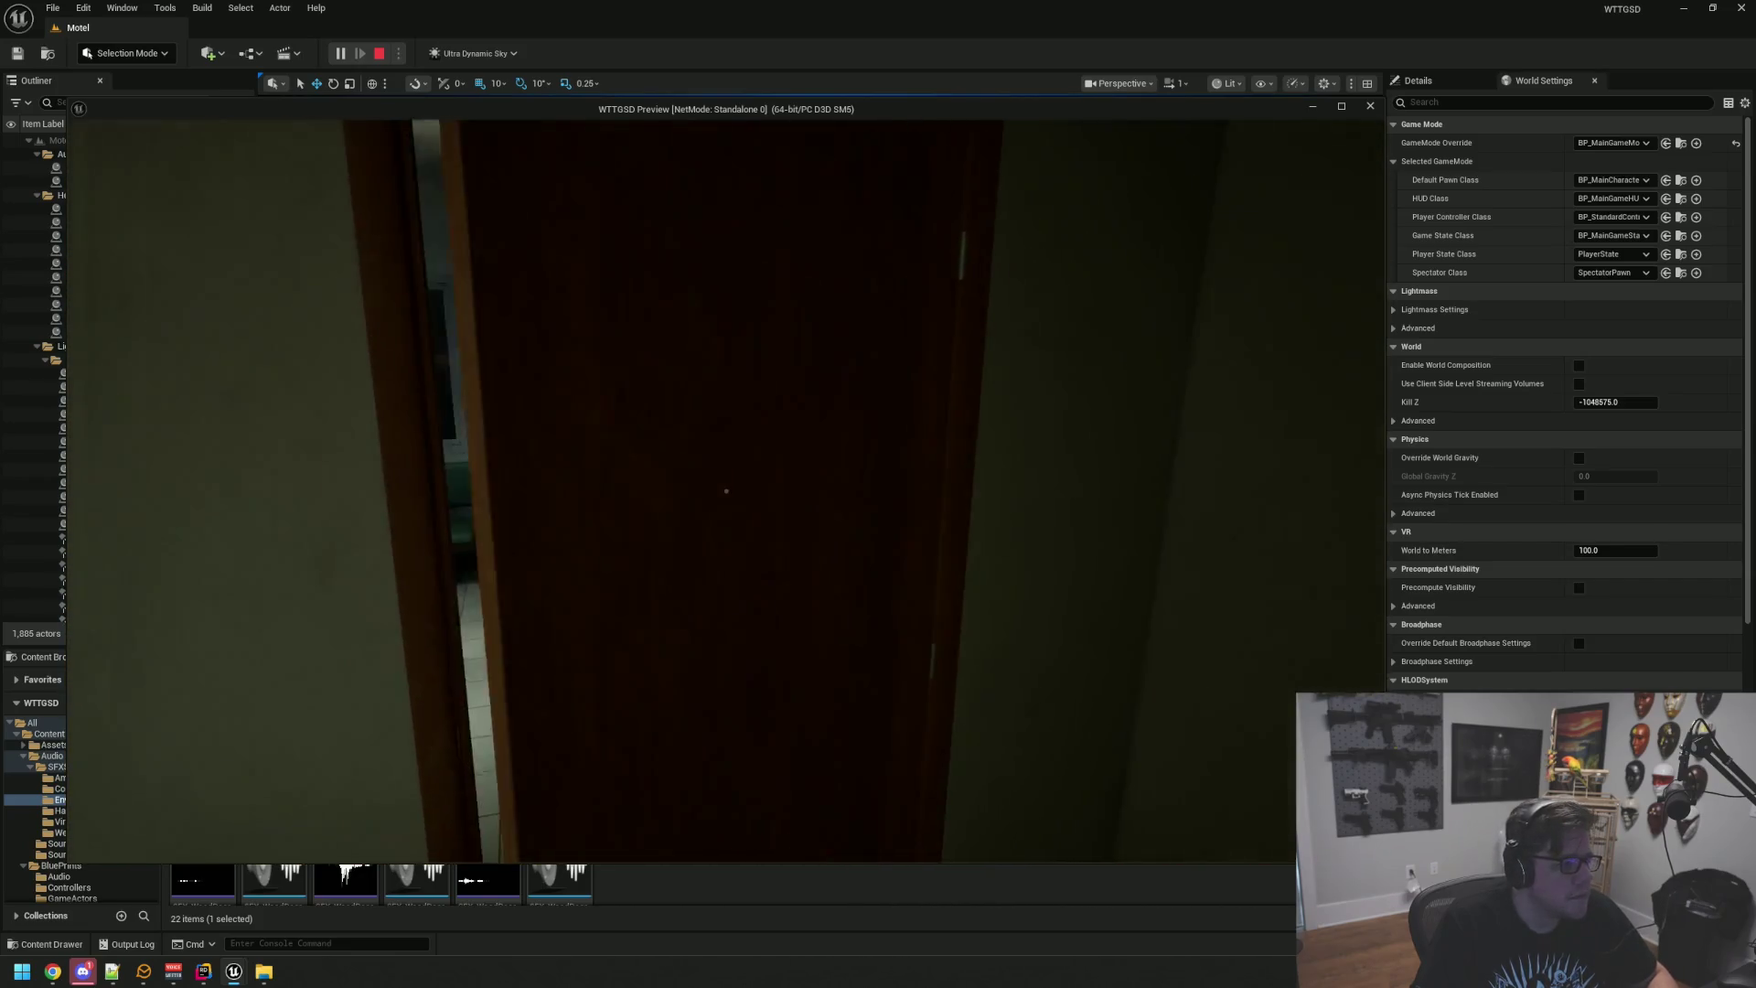
key(w)
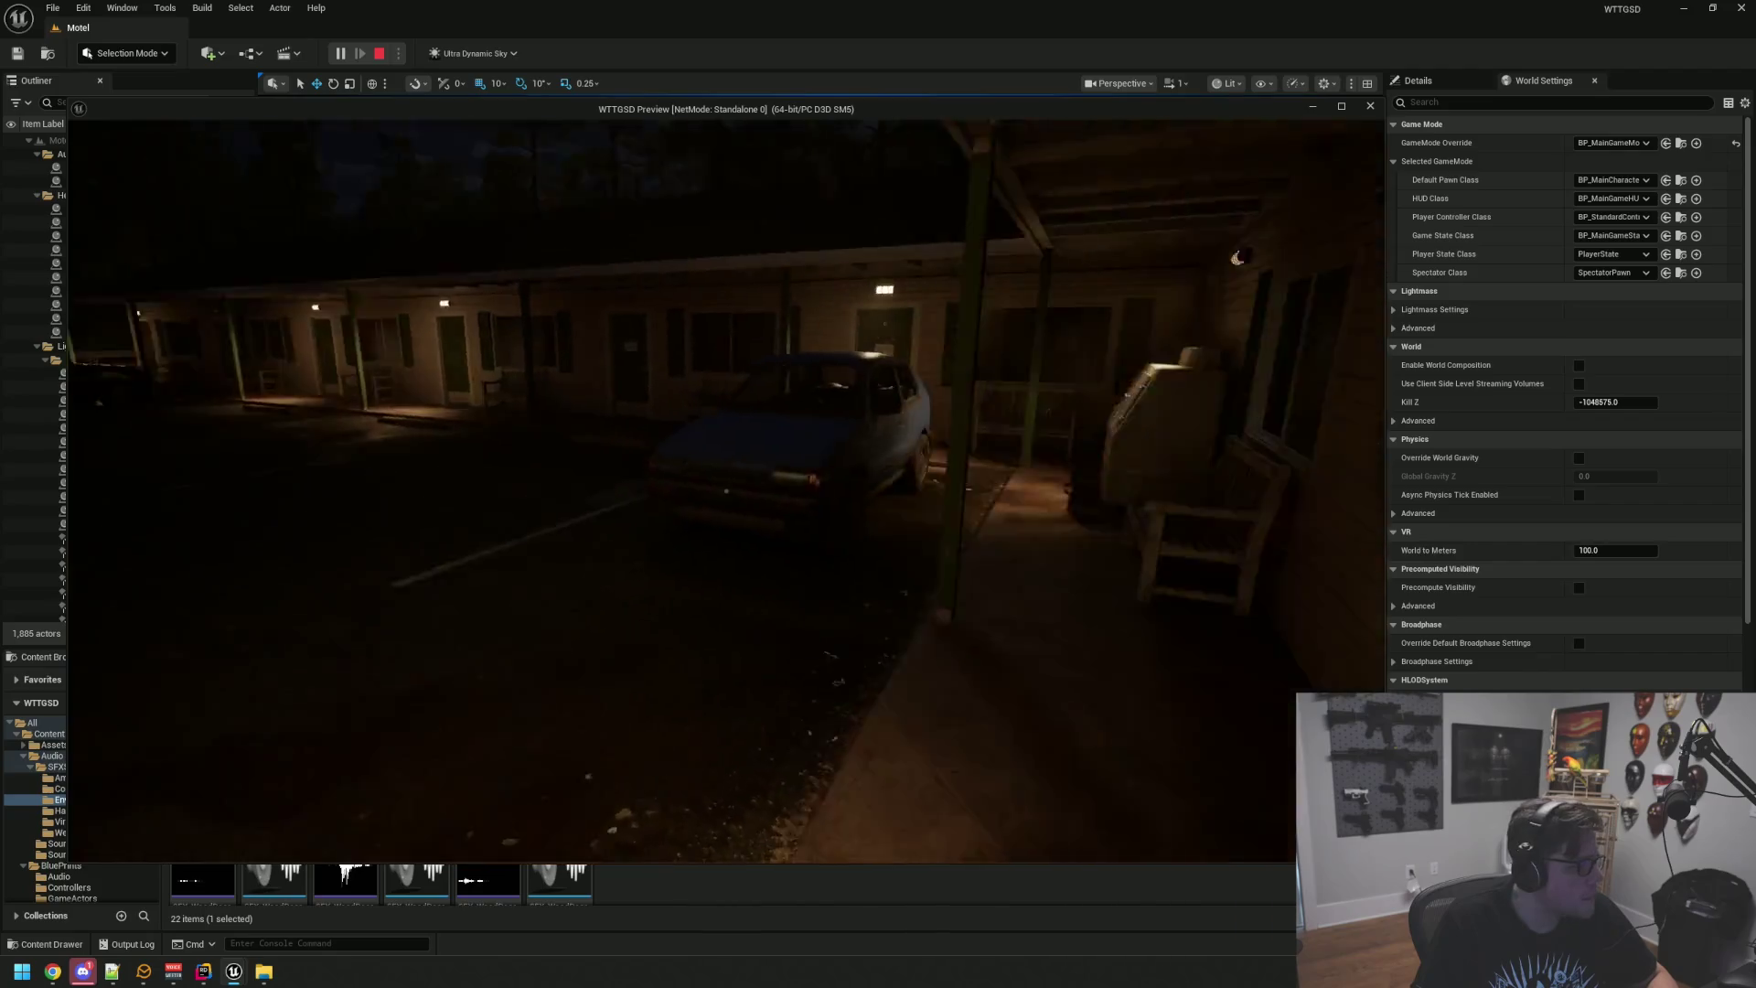
key(s)
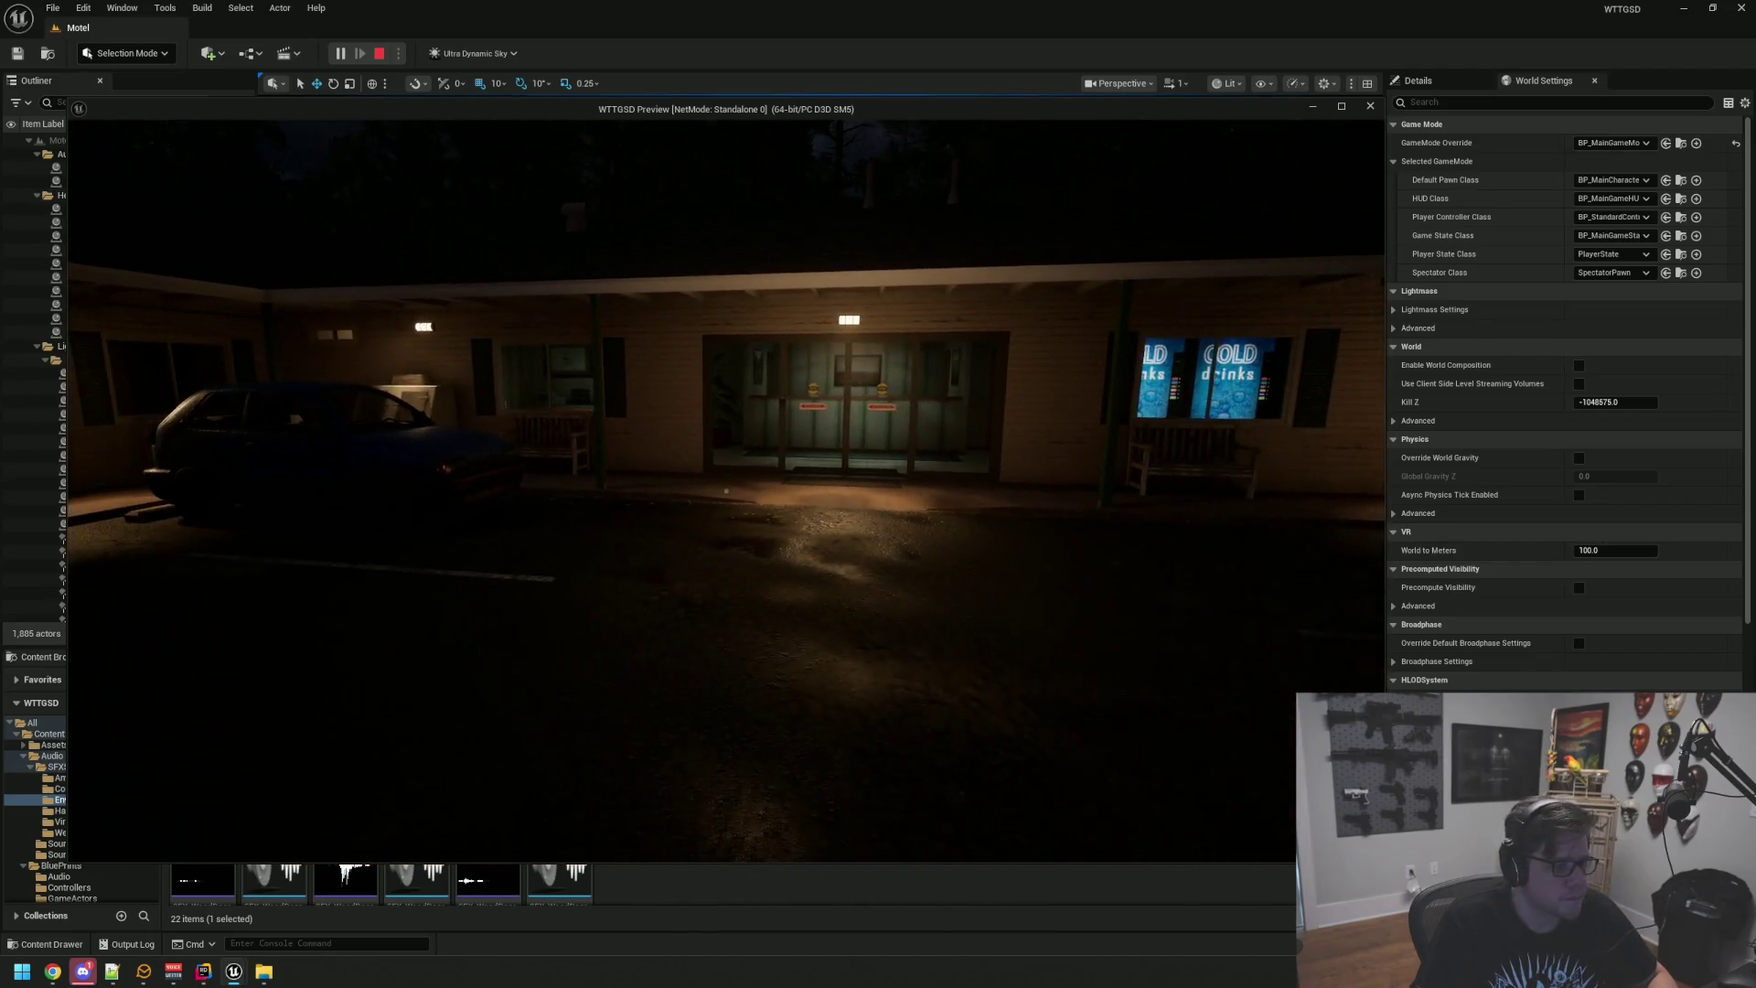
key(Escape)
click(1689, 9)
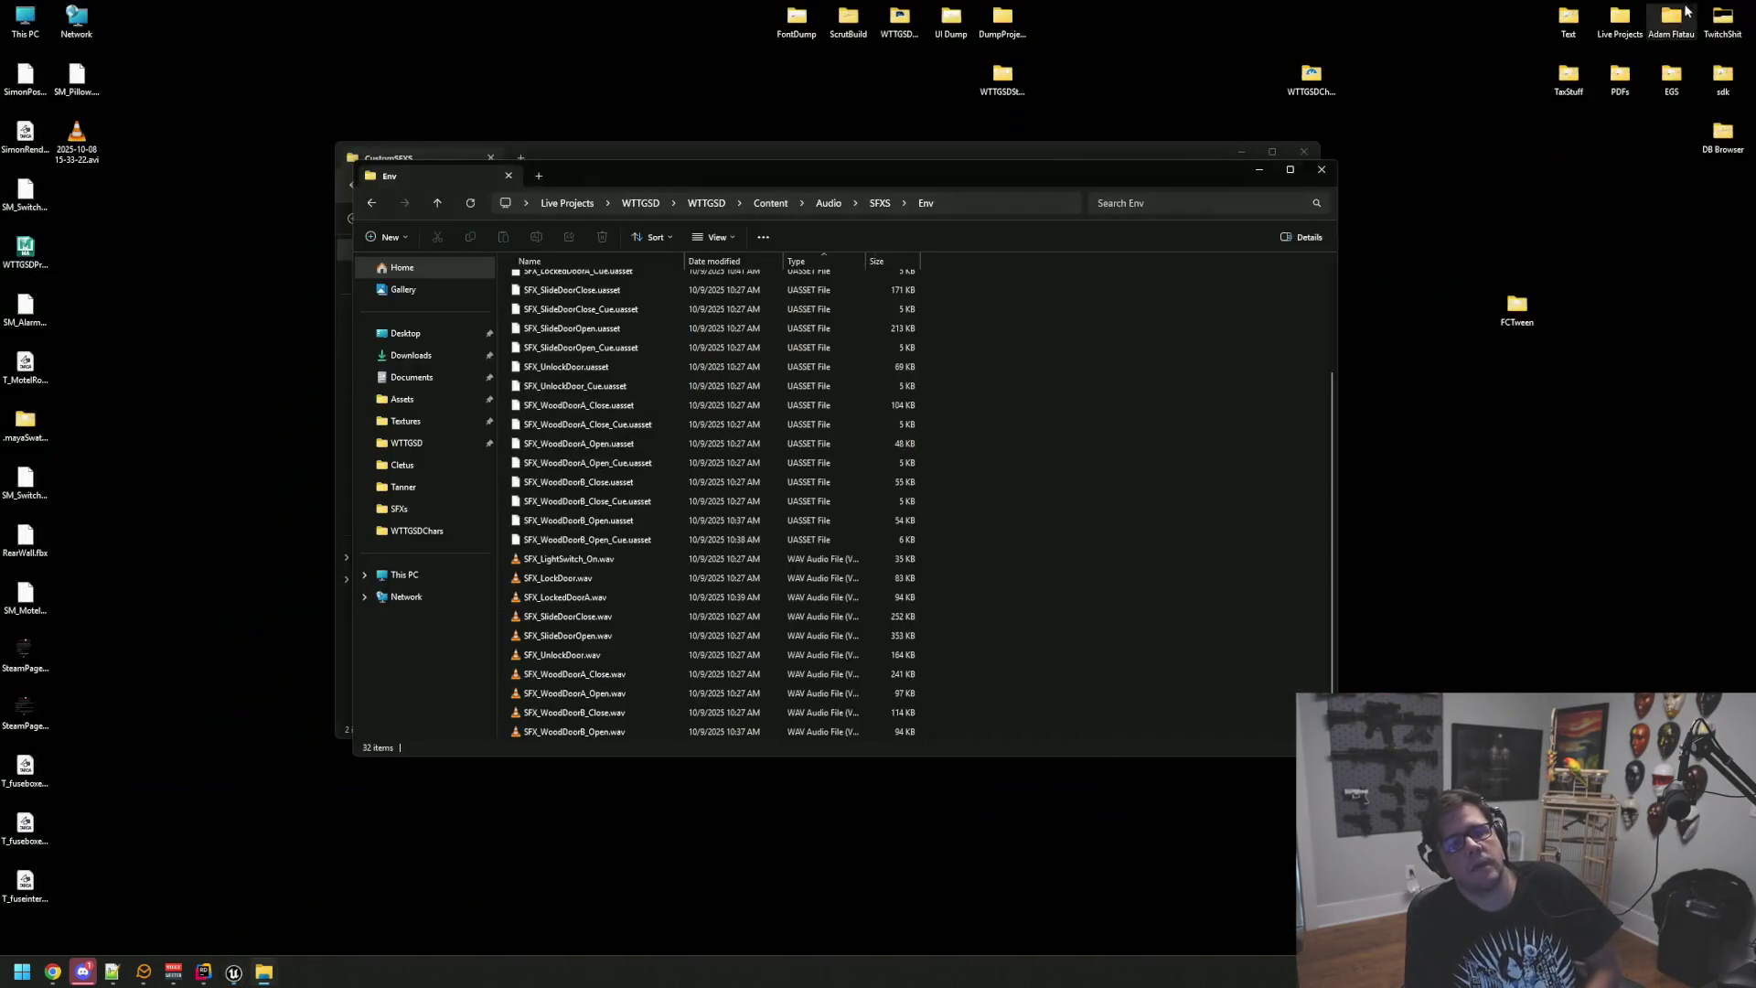
Step: Close the File Explorer window showing the Env sound folder
click(1319, 168)
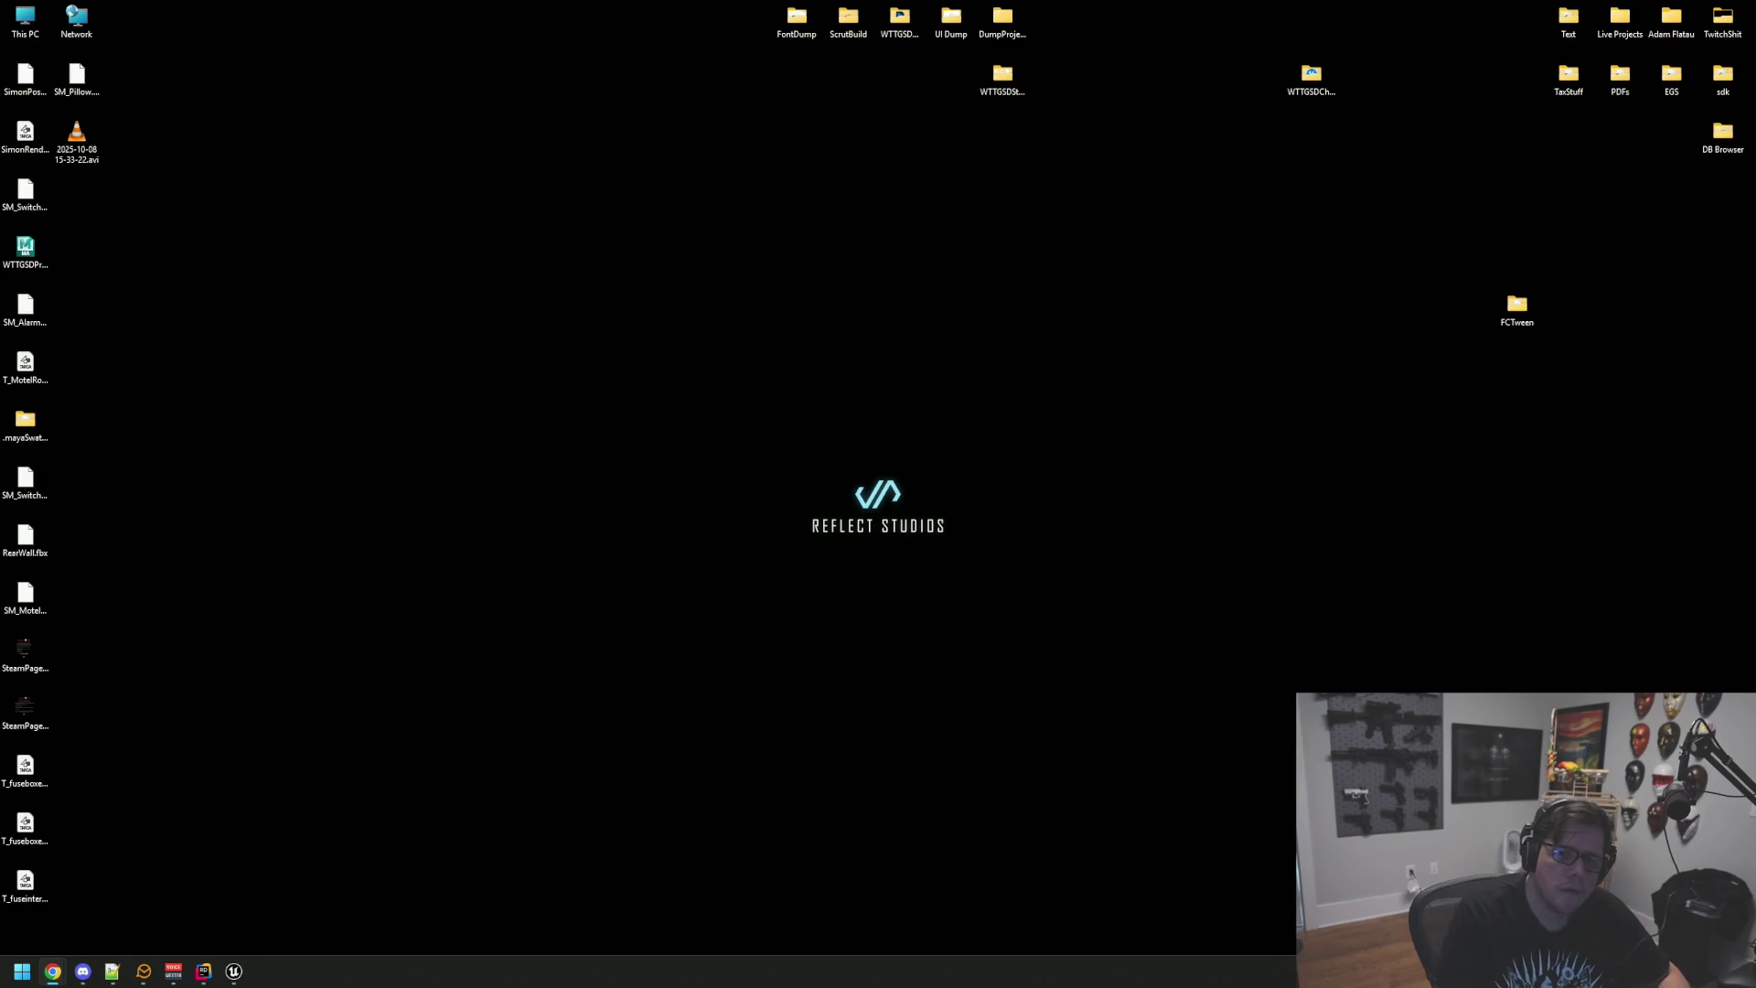
Step: Bring the browser onto this screen and search AudioJungle for 'fall night'
drag(1755, 37, 695, 37)
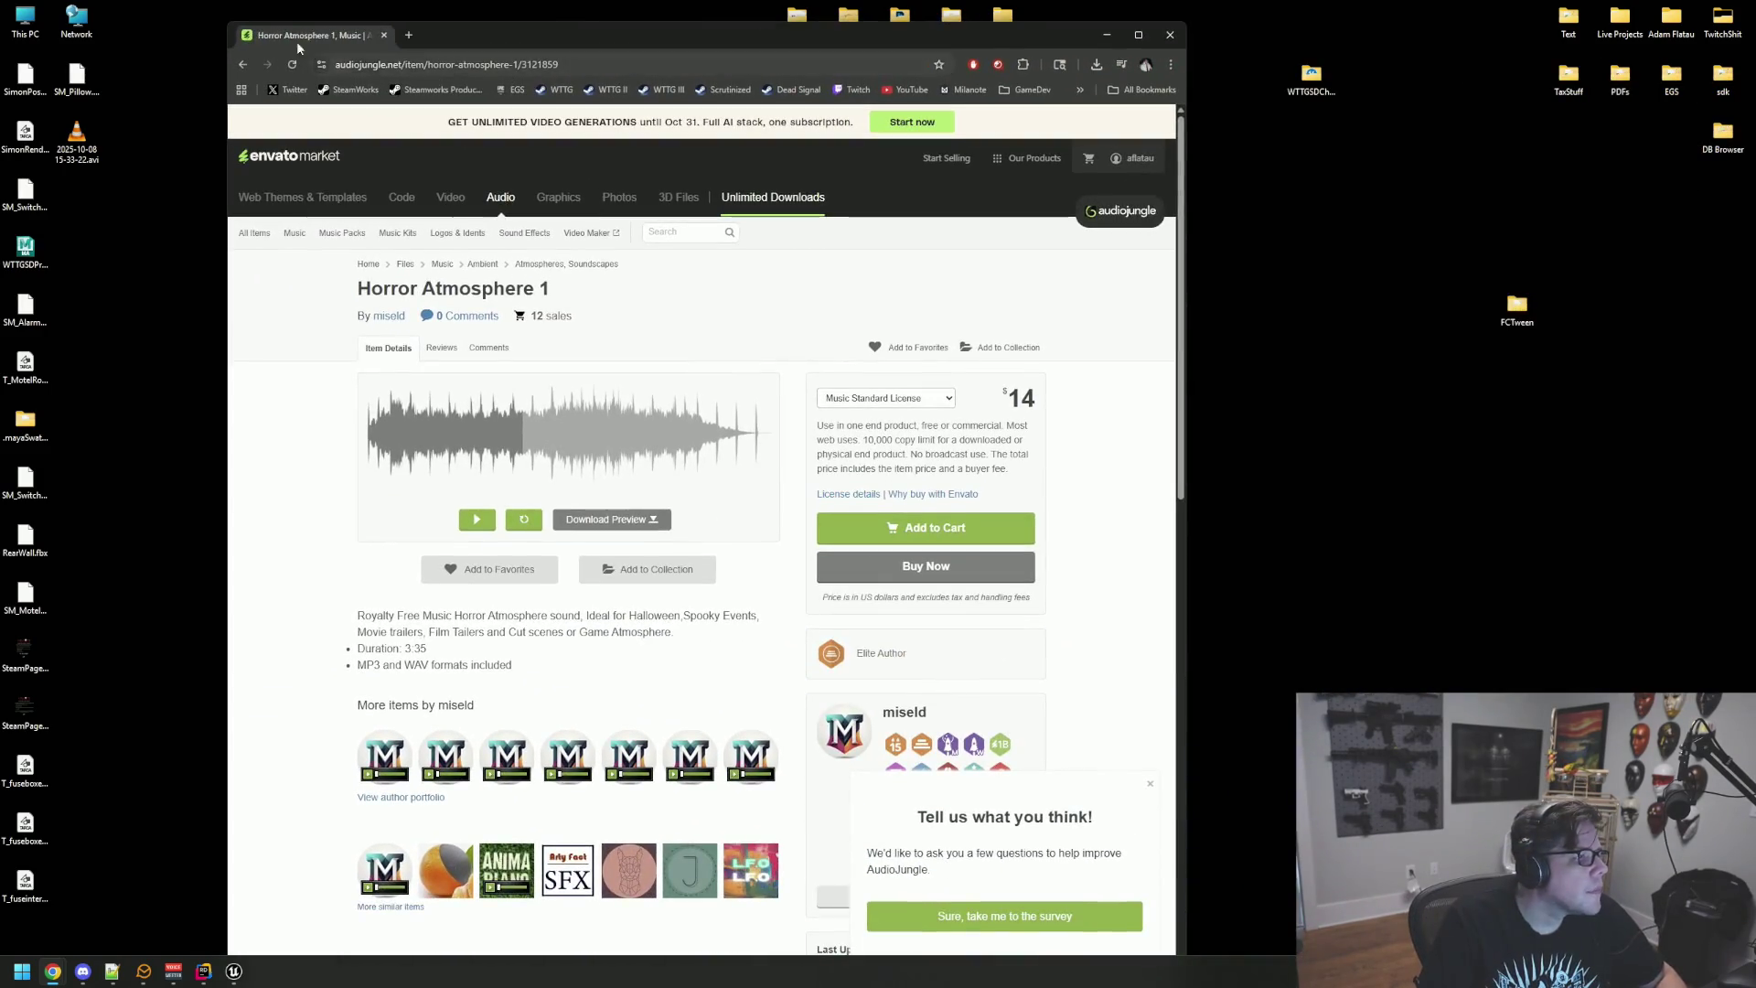
drag(265, 27, 165, 85)
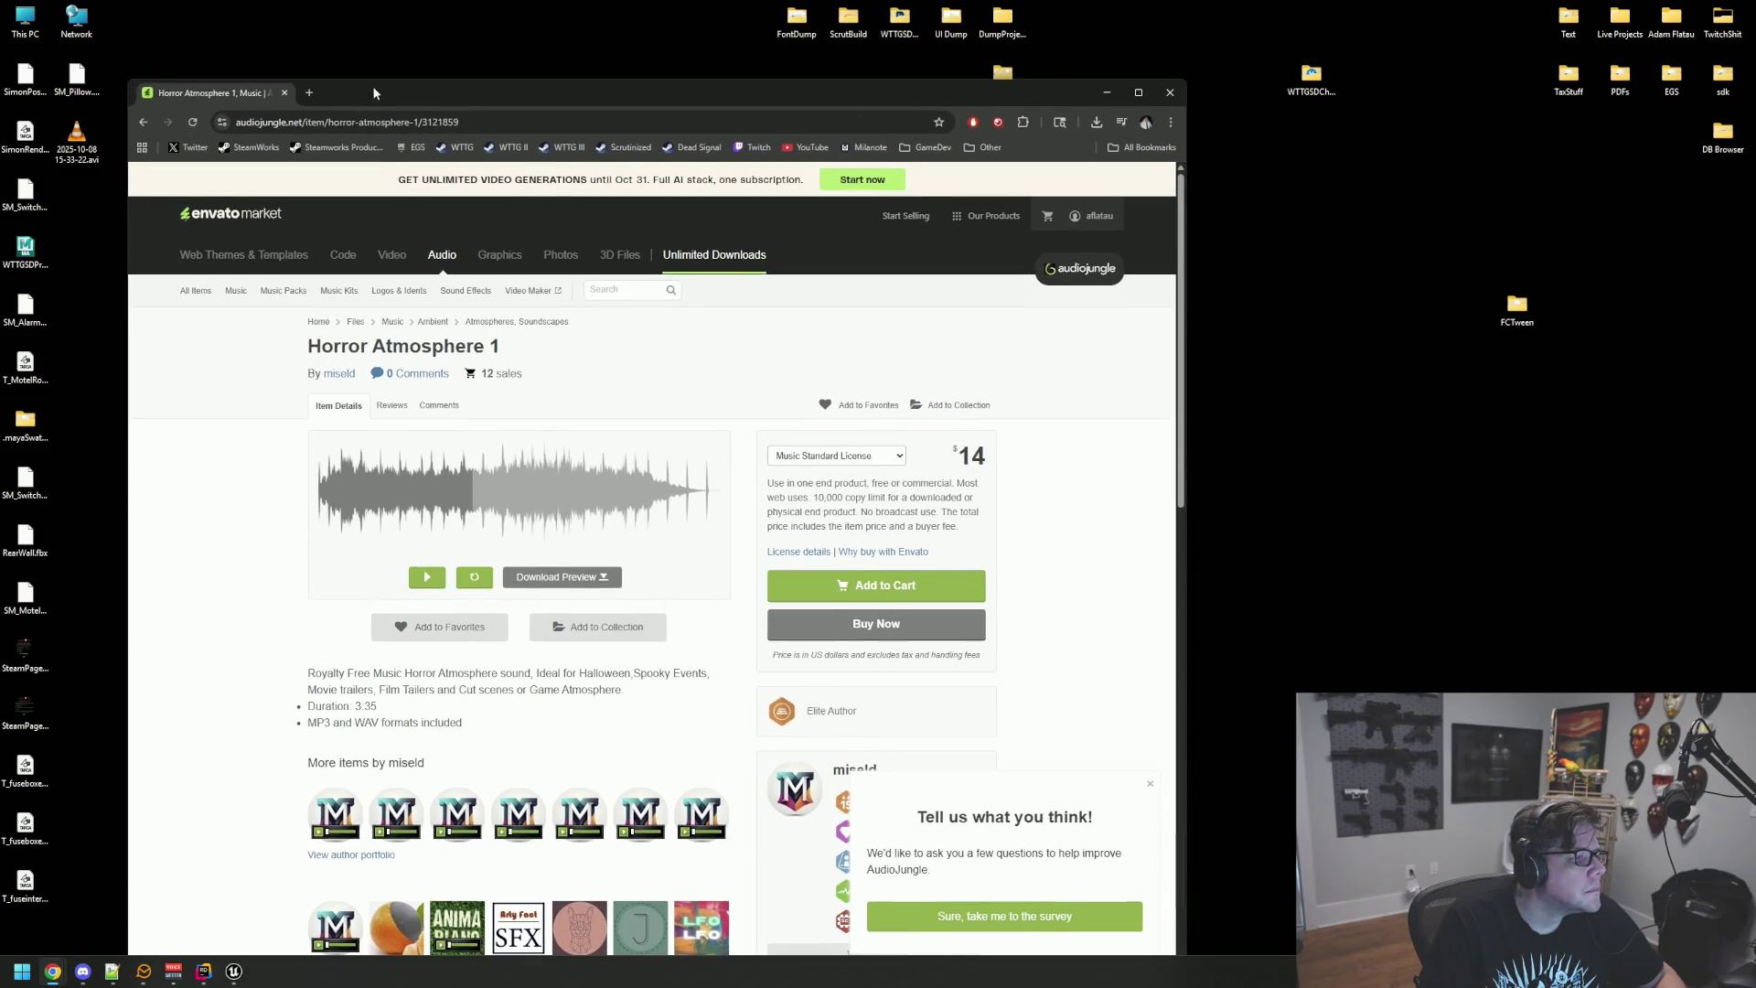
drag(376, 82, 394, 4)
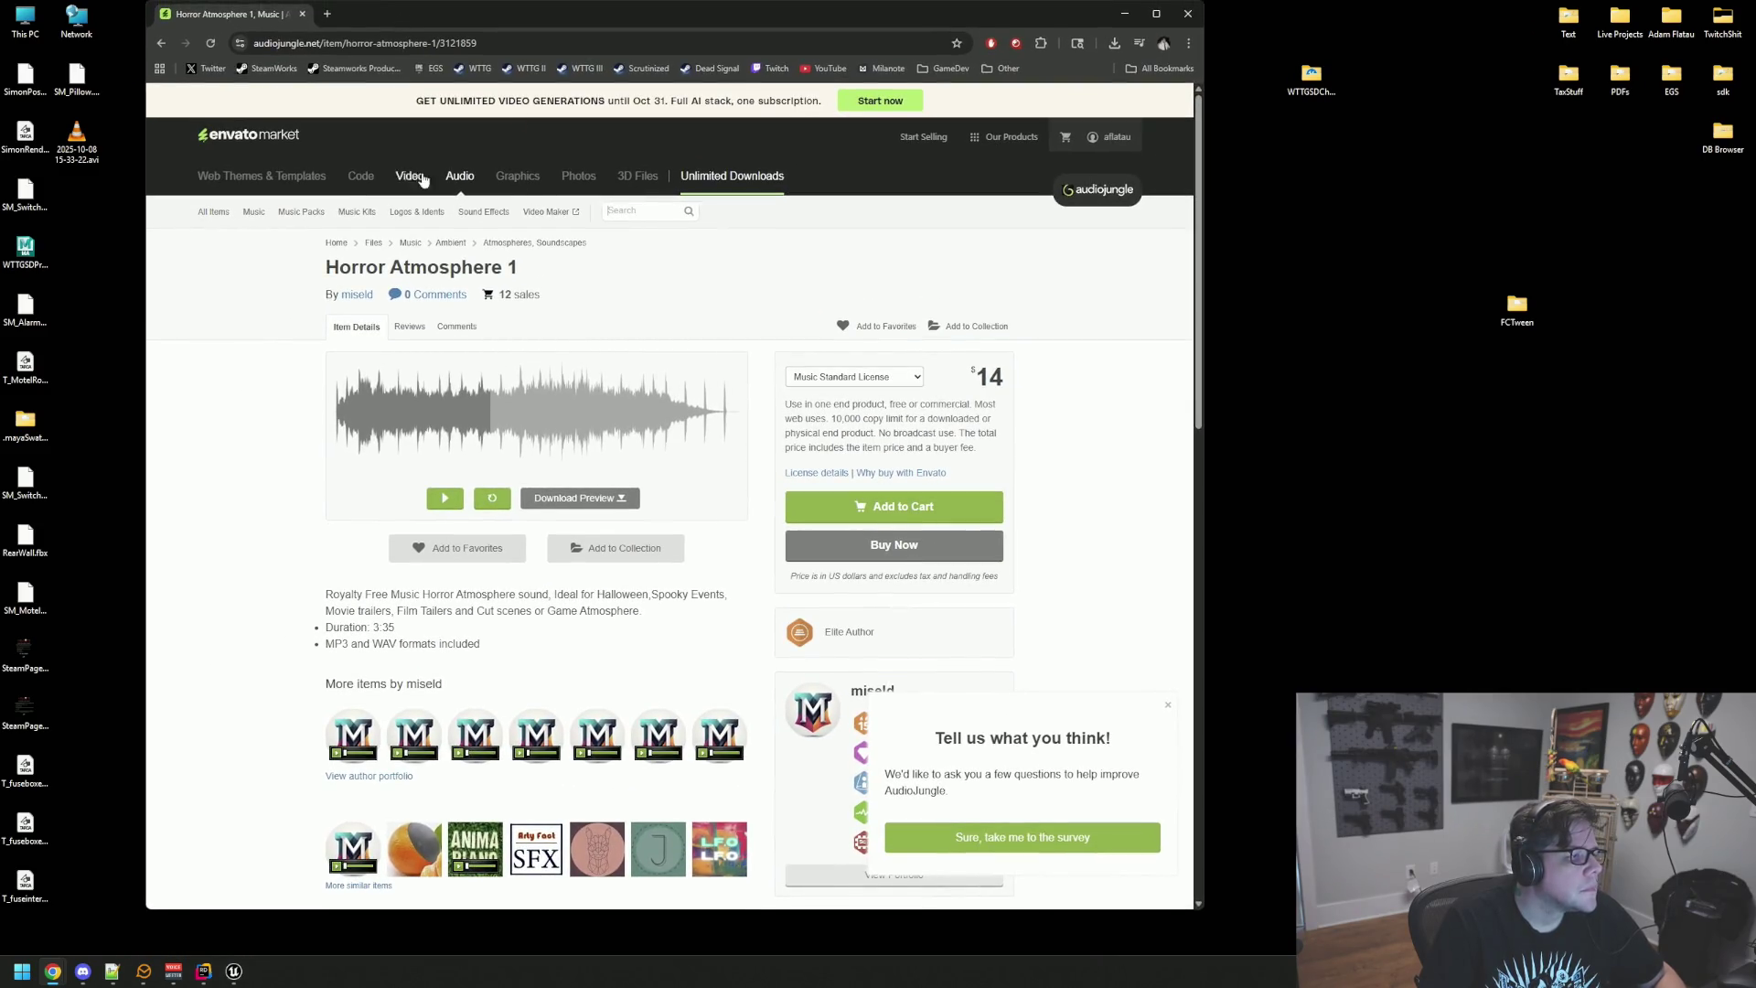
click(651, 211)
text(fall night)
key(Return)
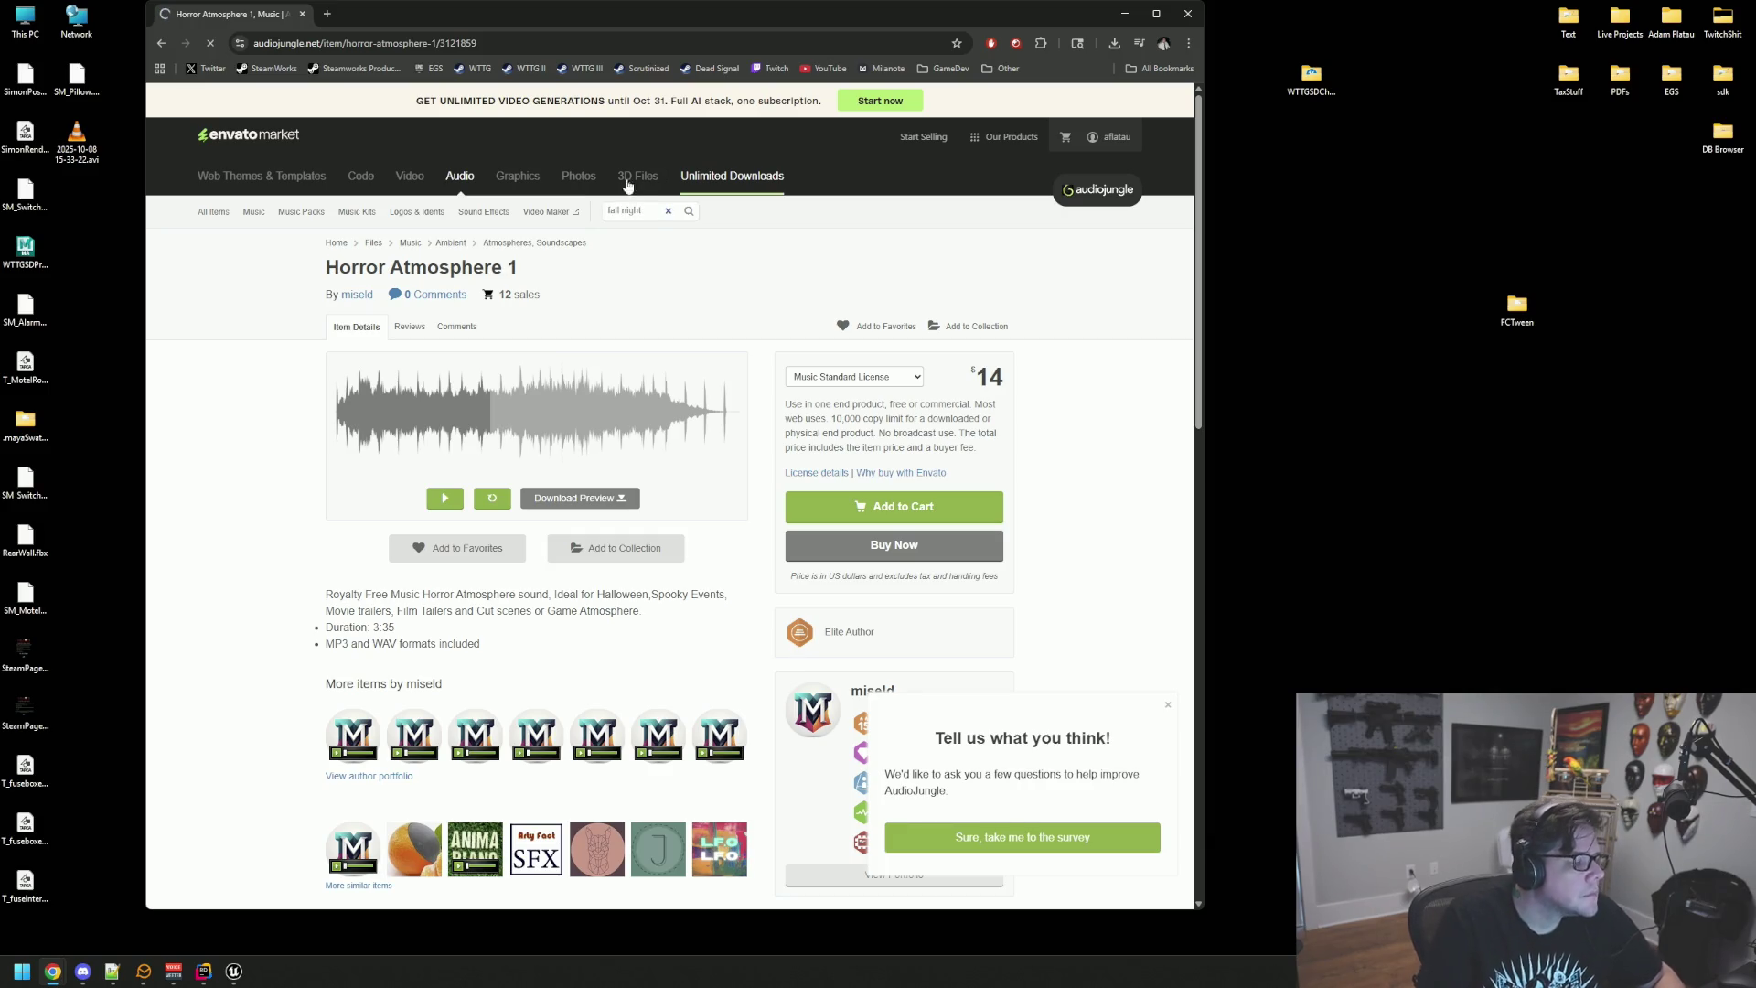
Step: Filter to looped results, widen the window, and narrow to the Sound category
scroll(254, 486, down, 15)
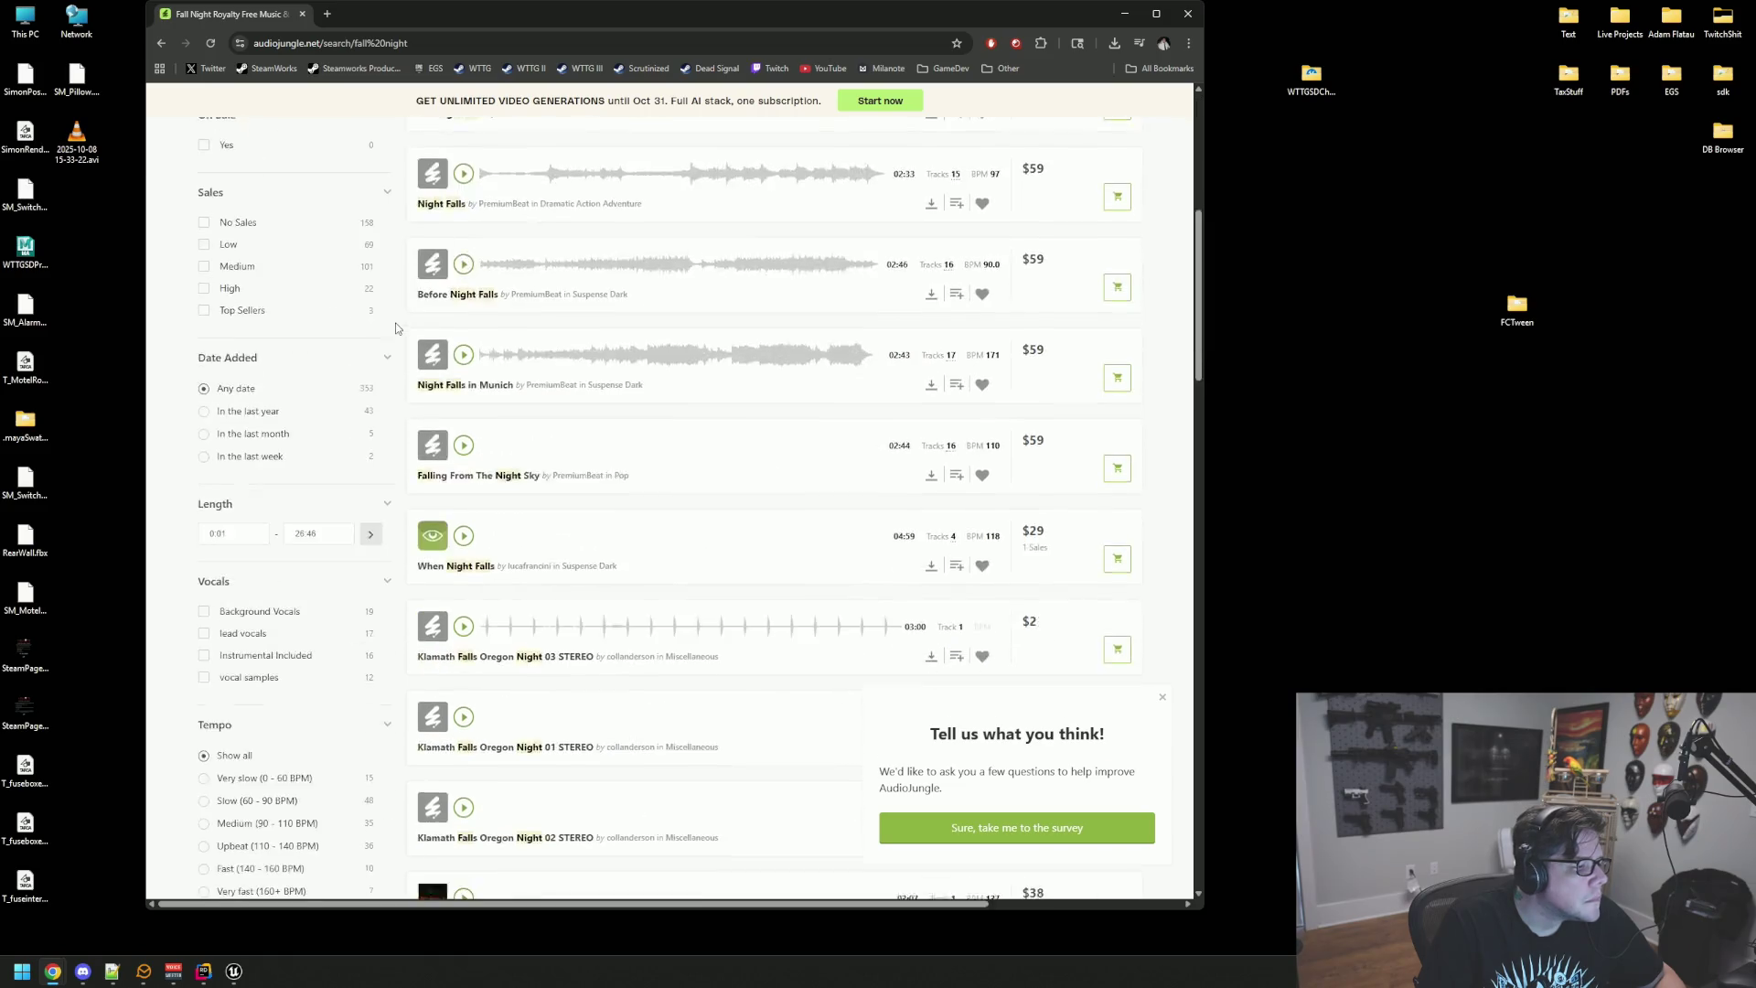
click(227, 349)
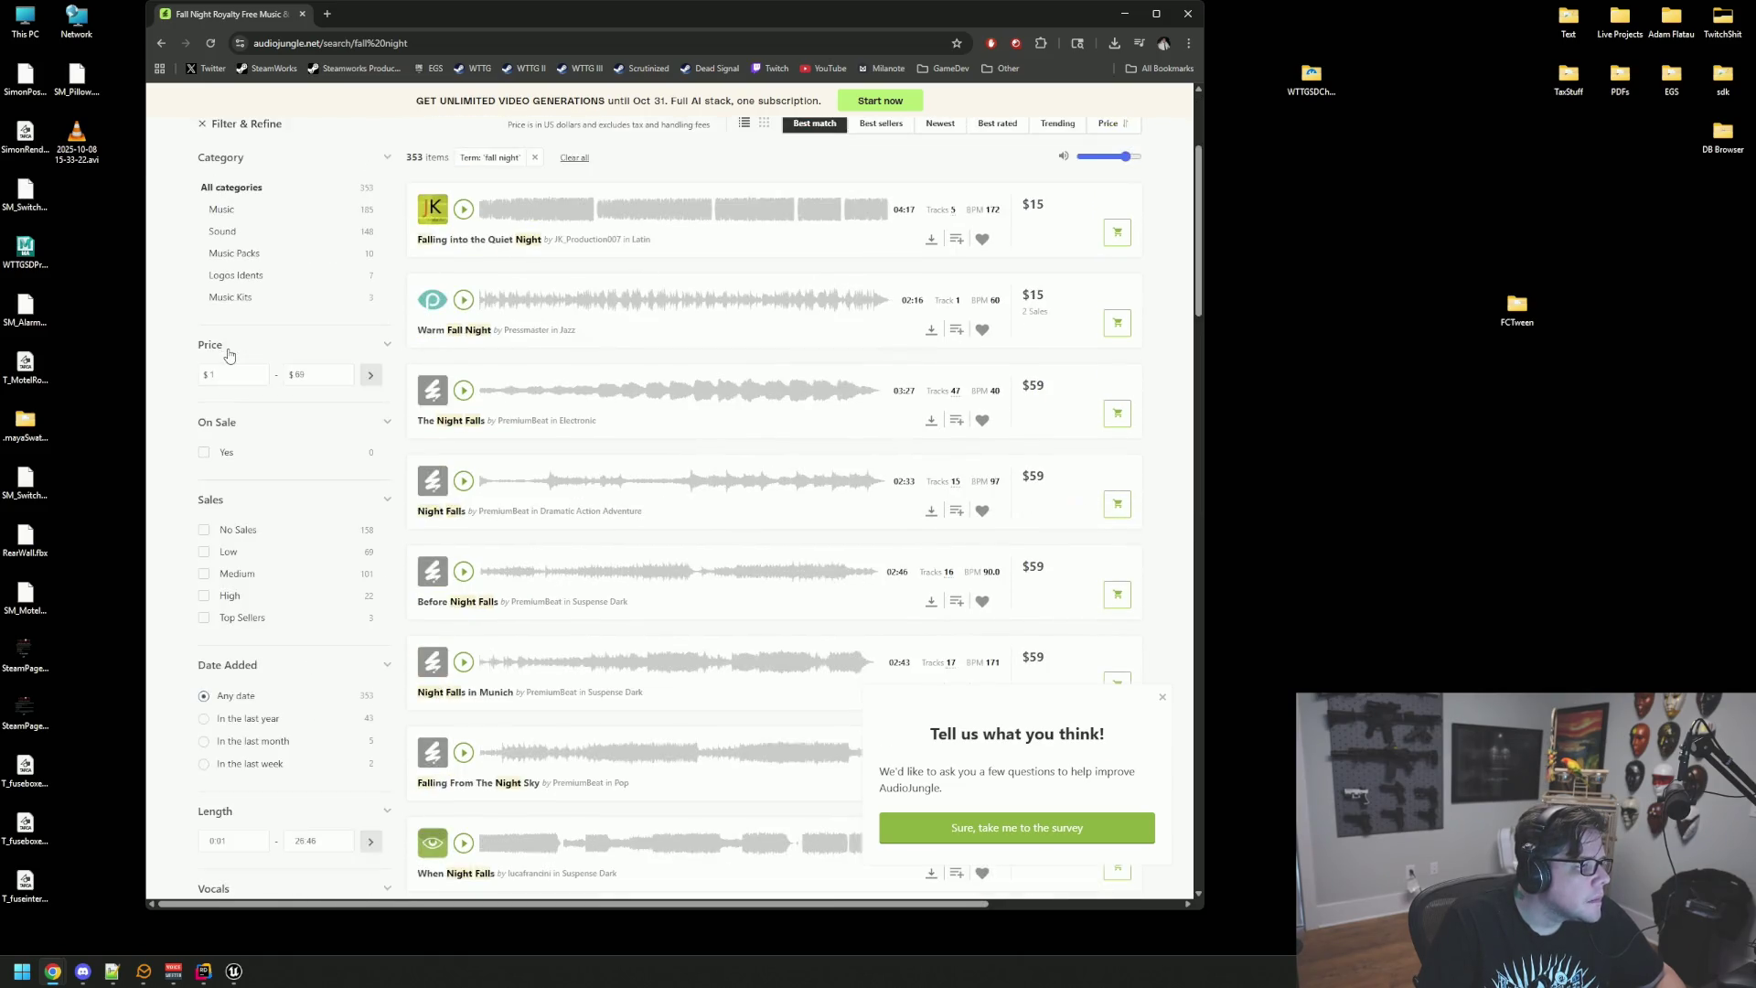
scroll(384, 349, up, 3)
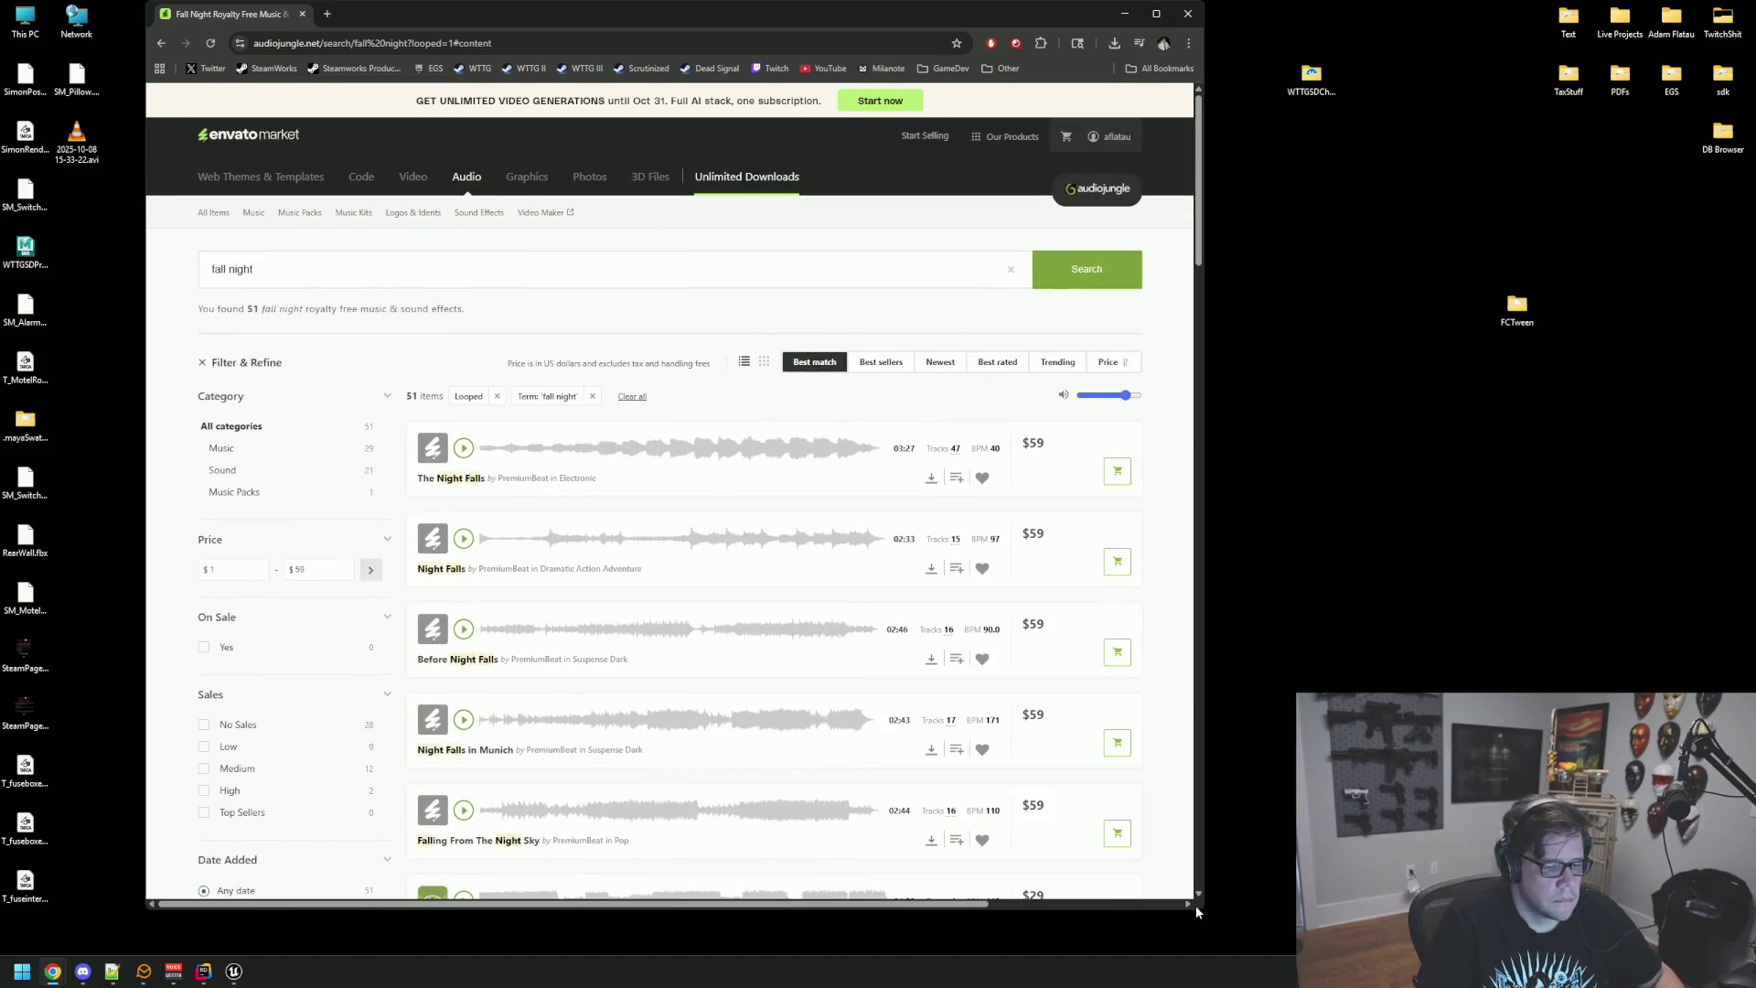
drag(1201, 906, 1294, 906)
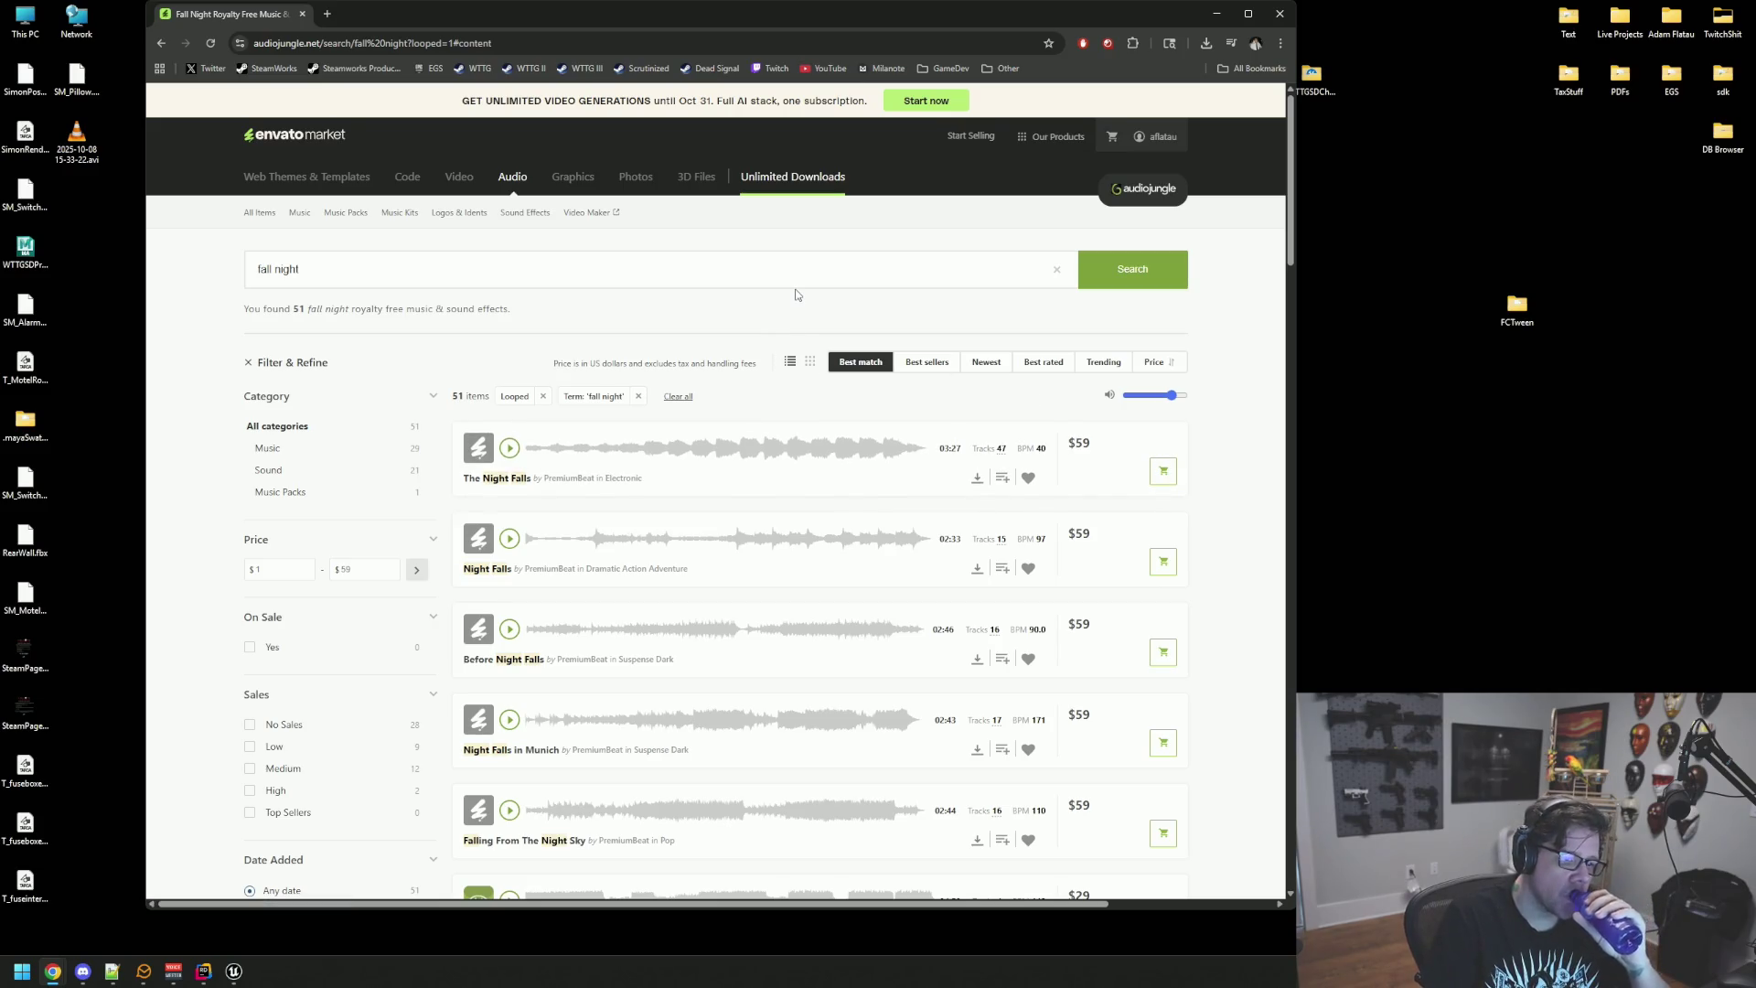
click(510, 447)
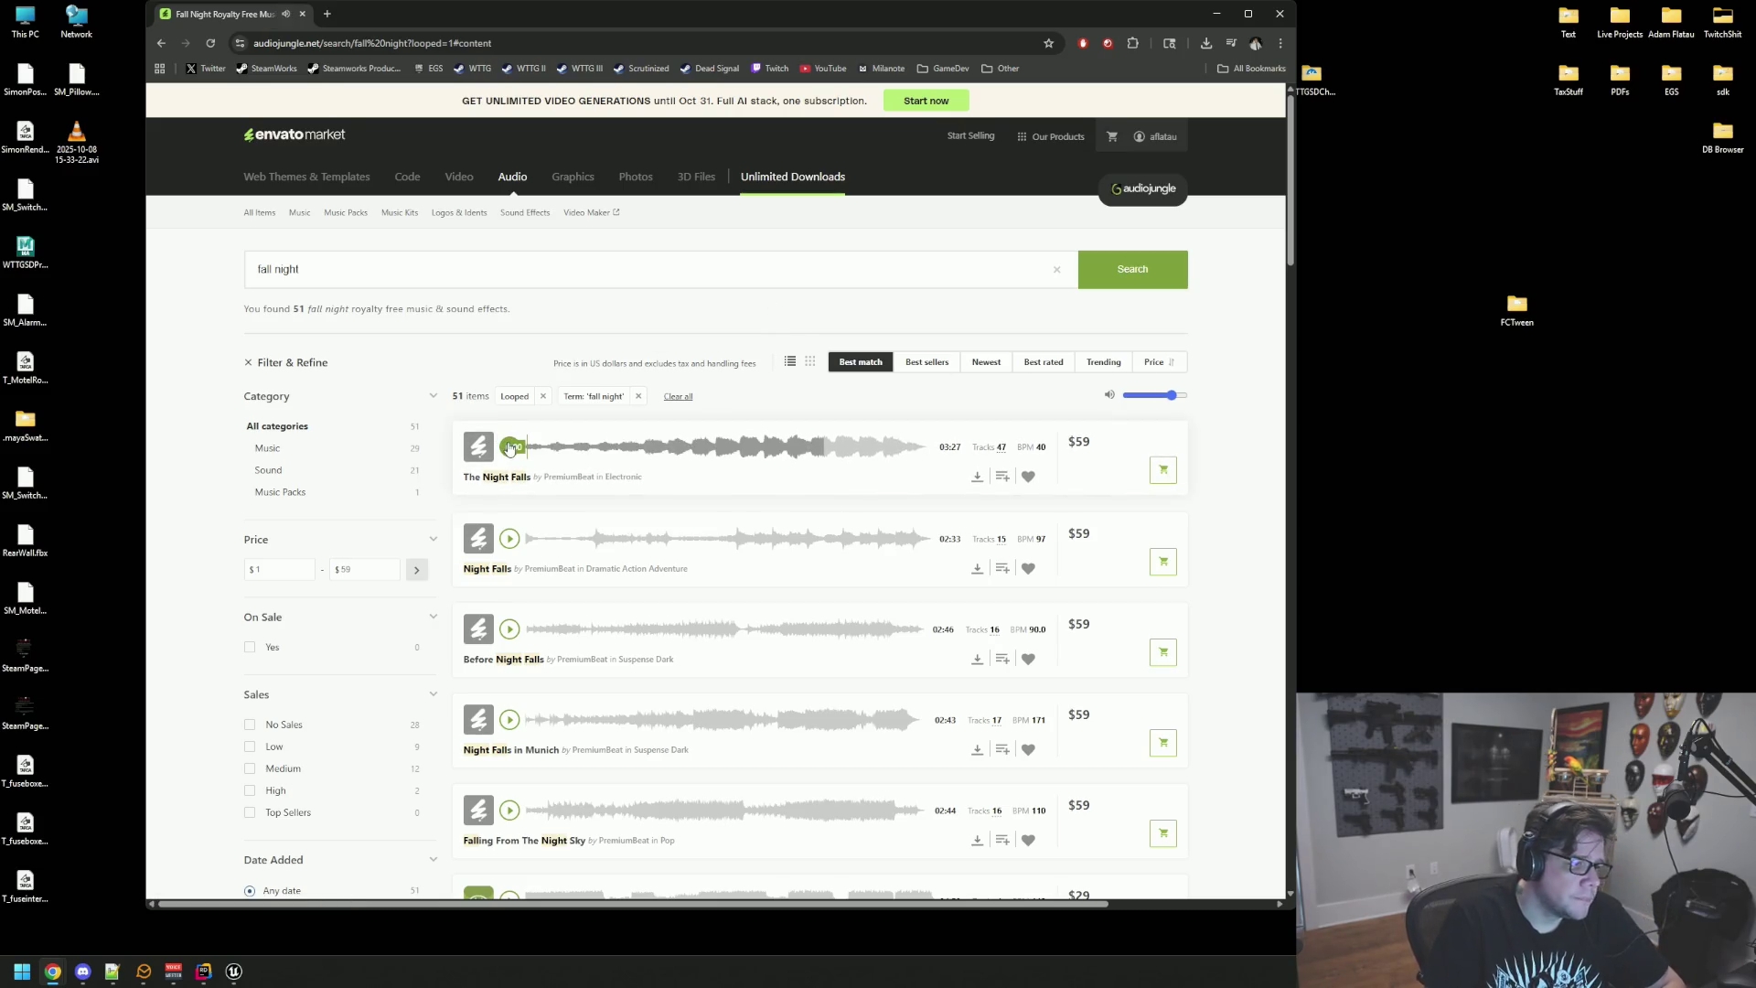
click(385, 469)
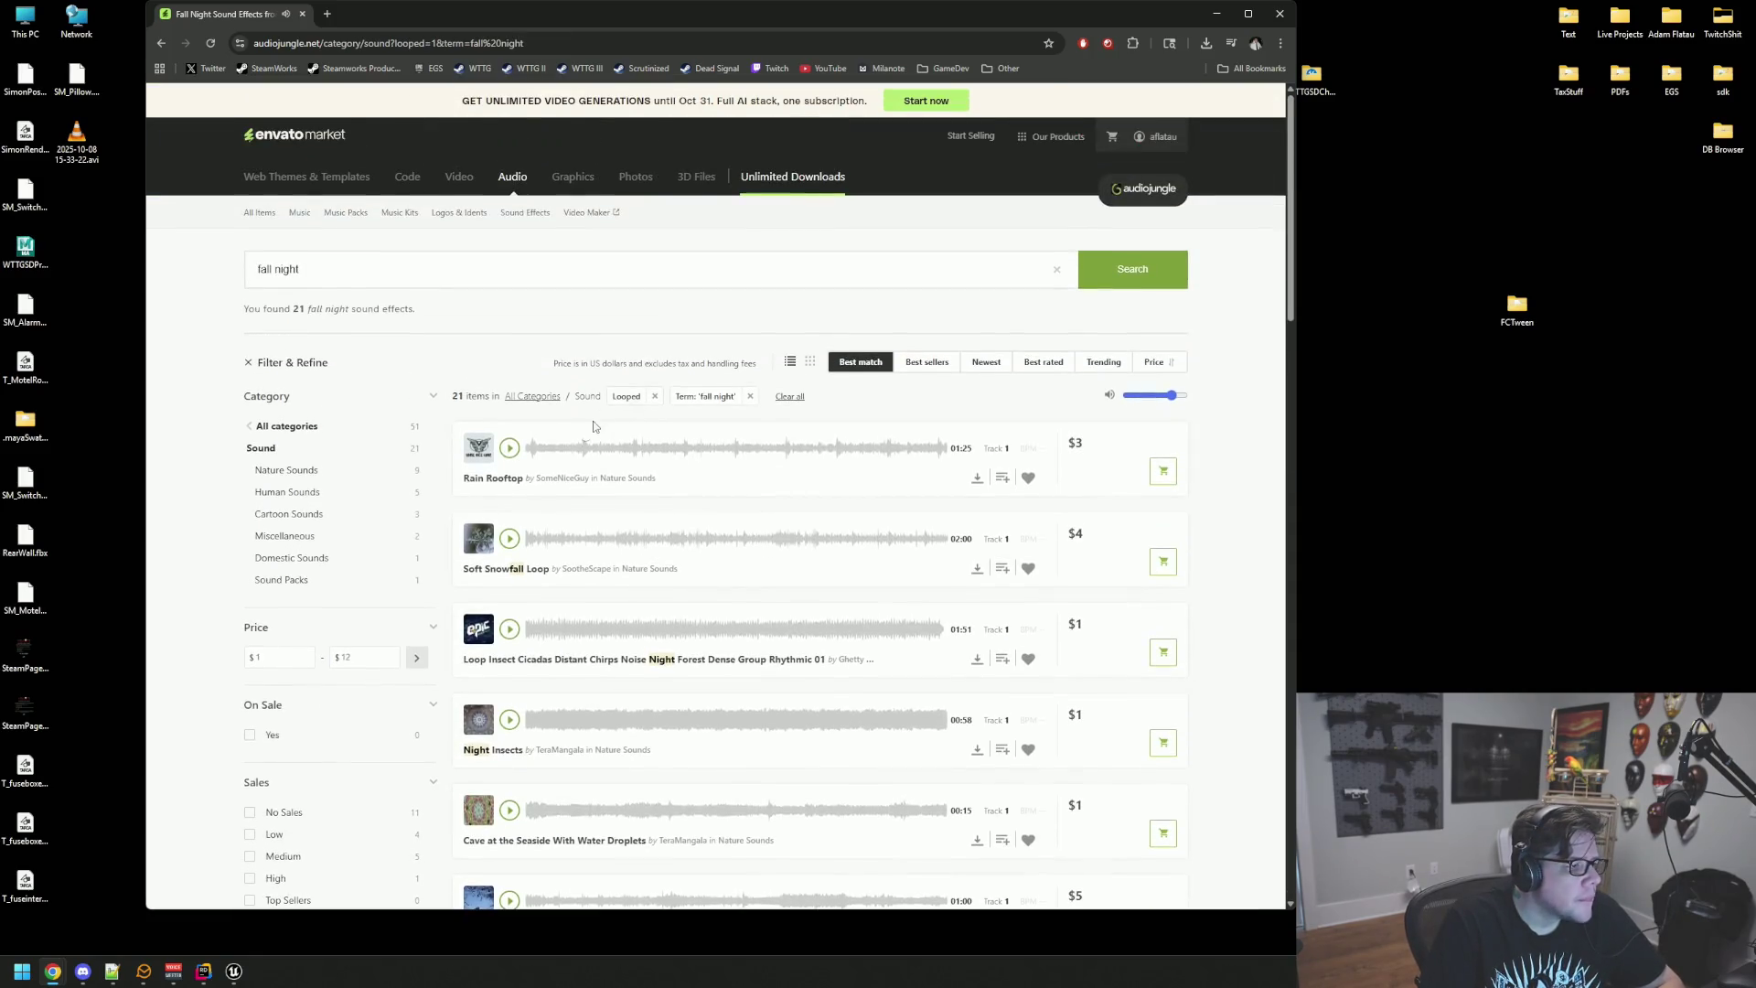
Step: Preview the Rain Rooftop, Soft Snowfall, cicadas, Night Insects and Bamboo Forest loops
click(509, 447)
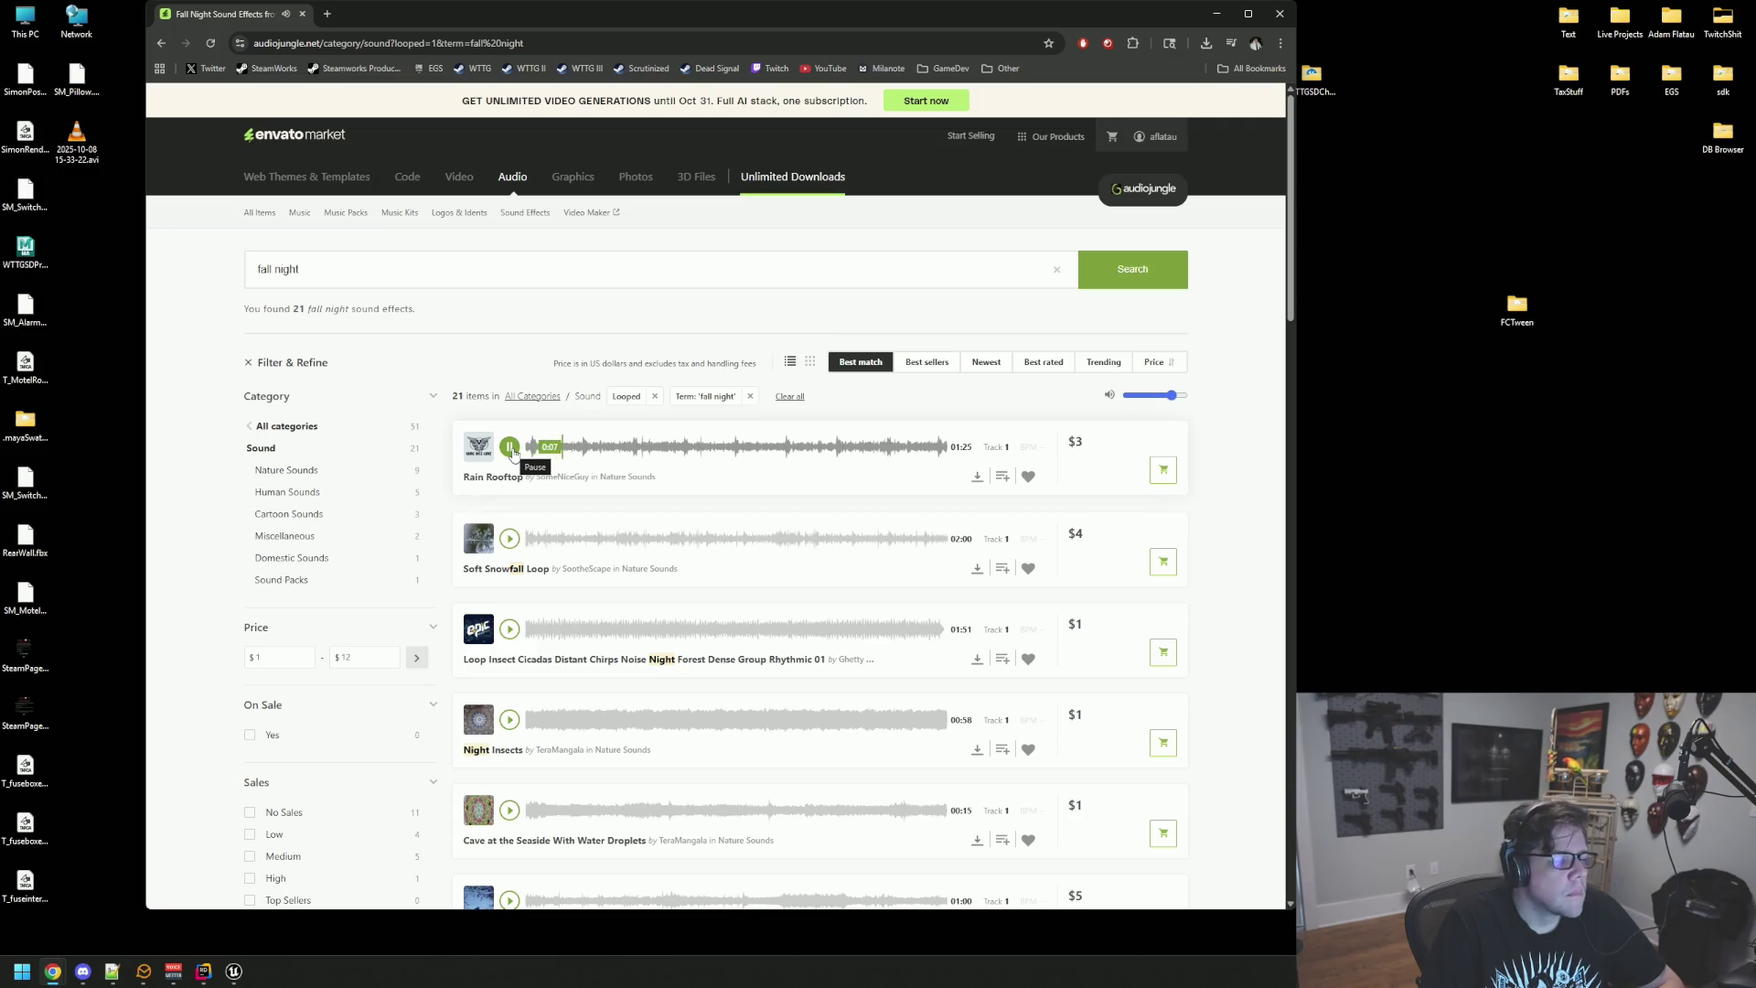
click(509, 538)
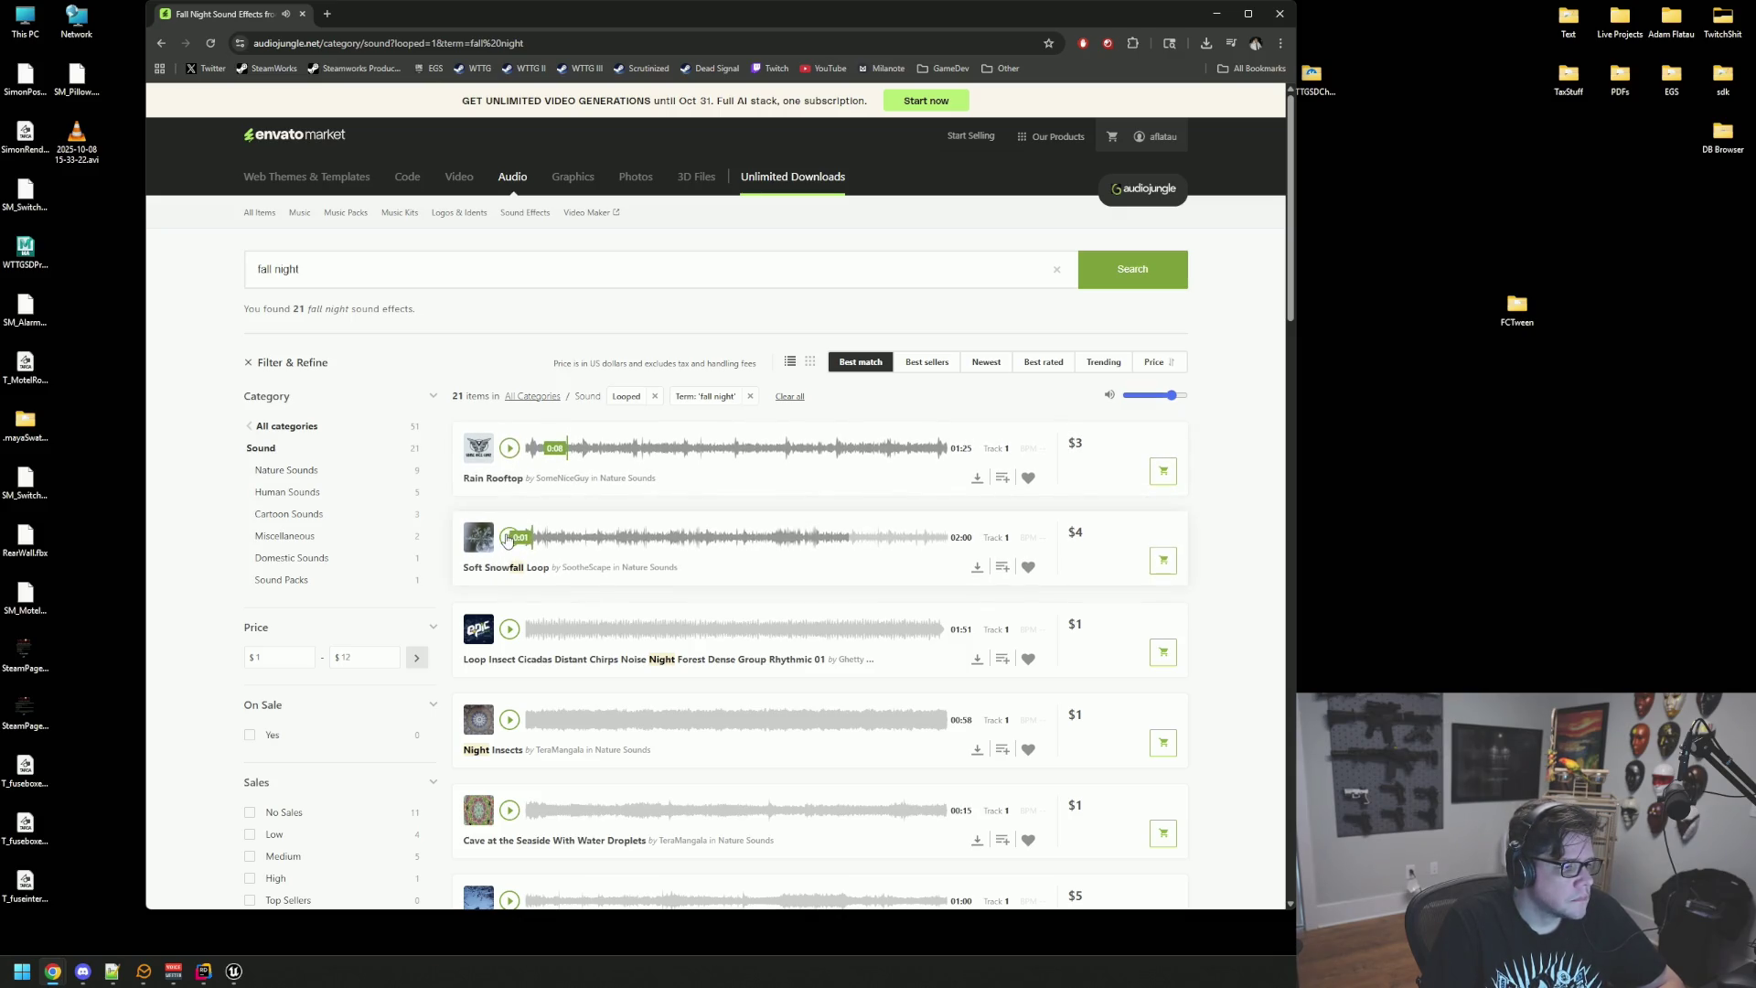
click(510, 626)
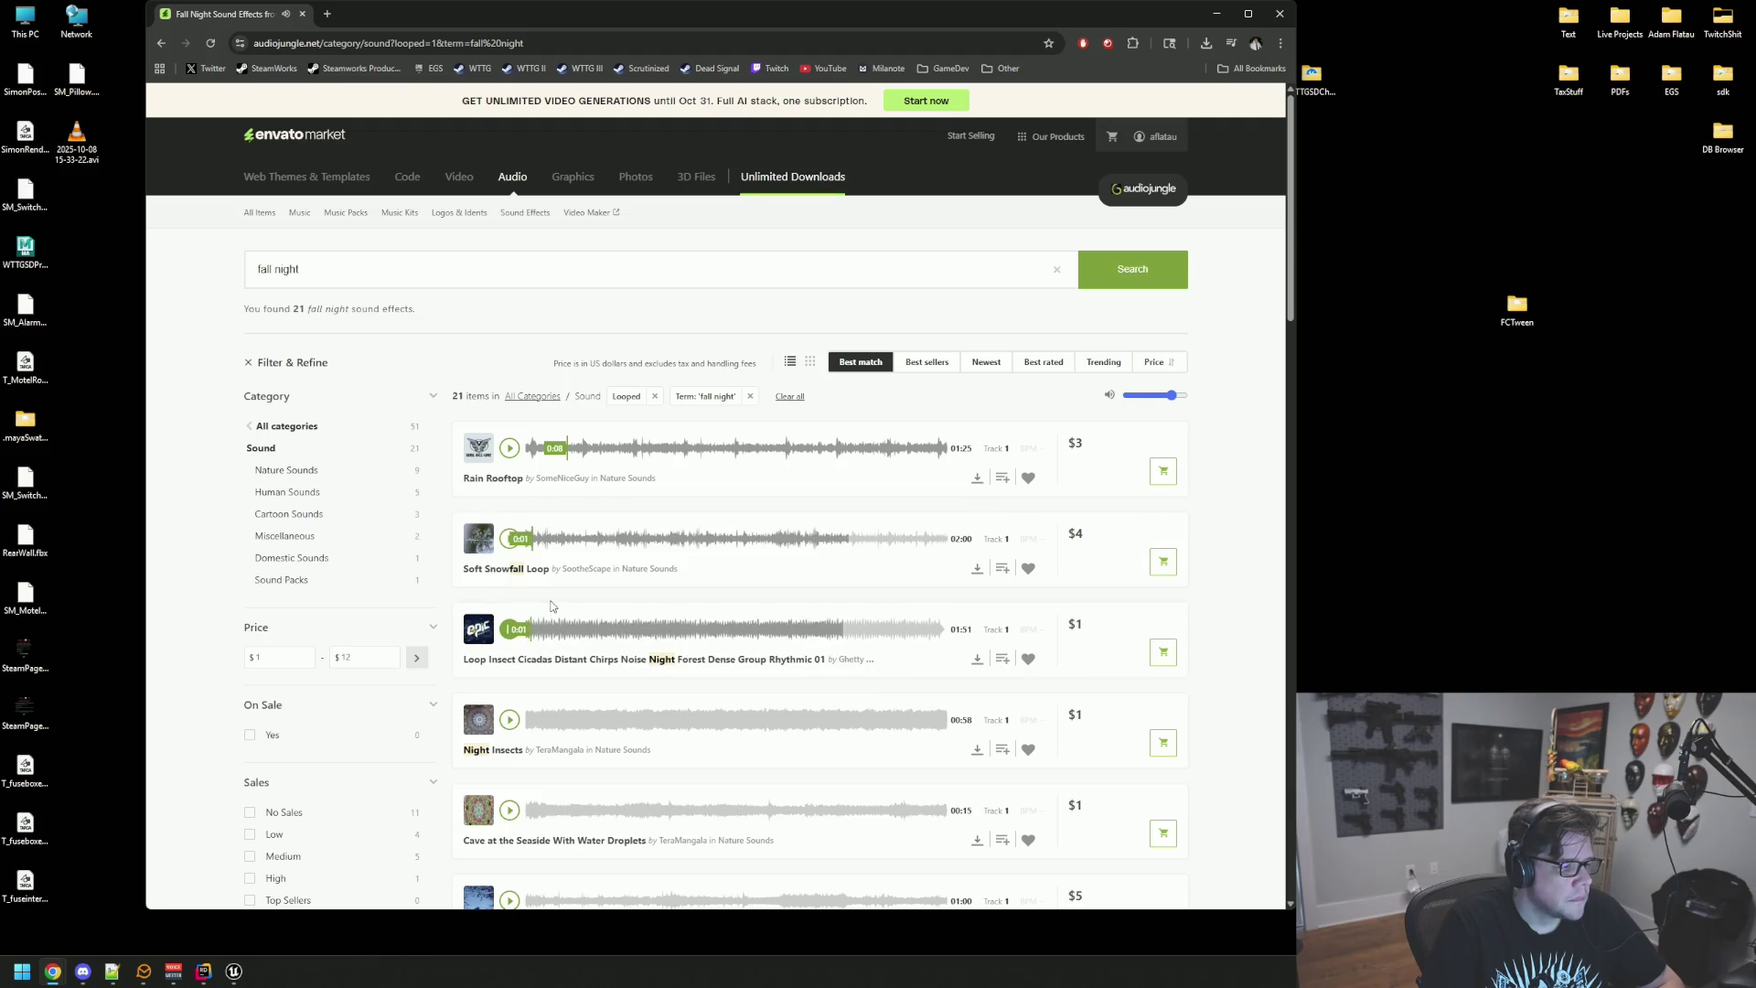
scroll(508, 569, down, 1)
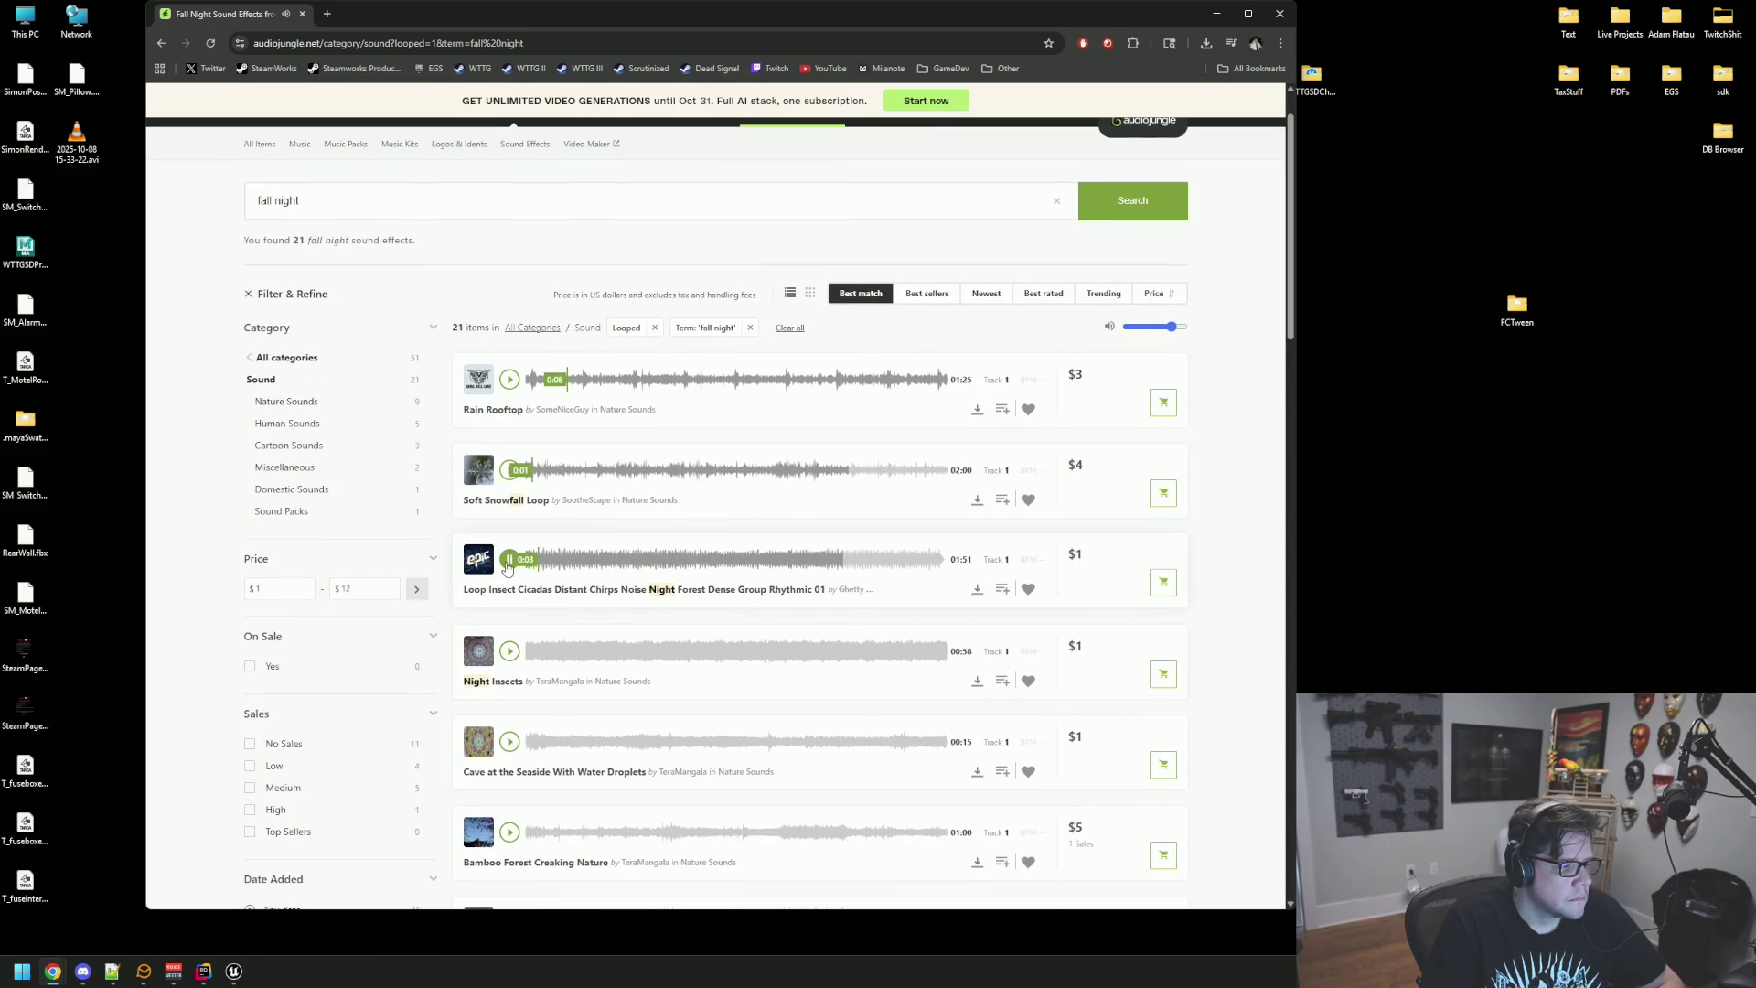
click(510, 650)
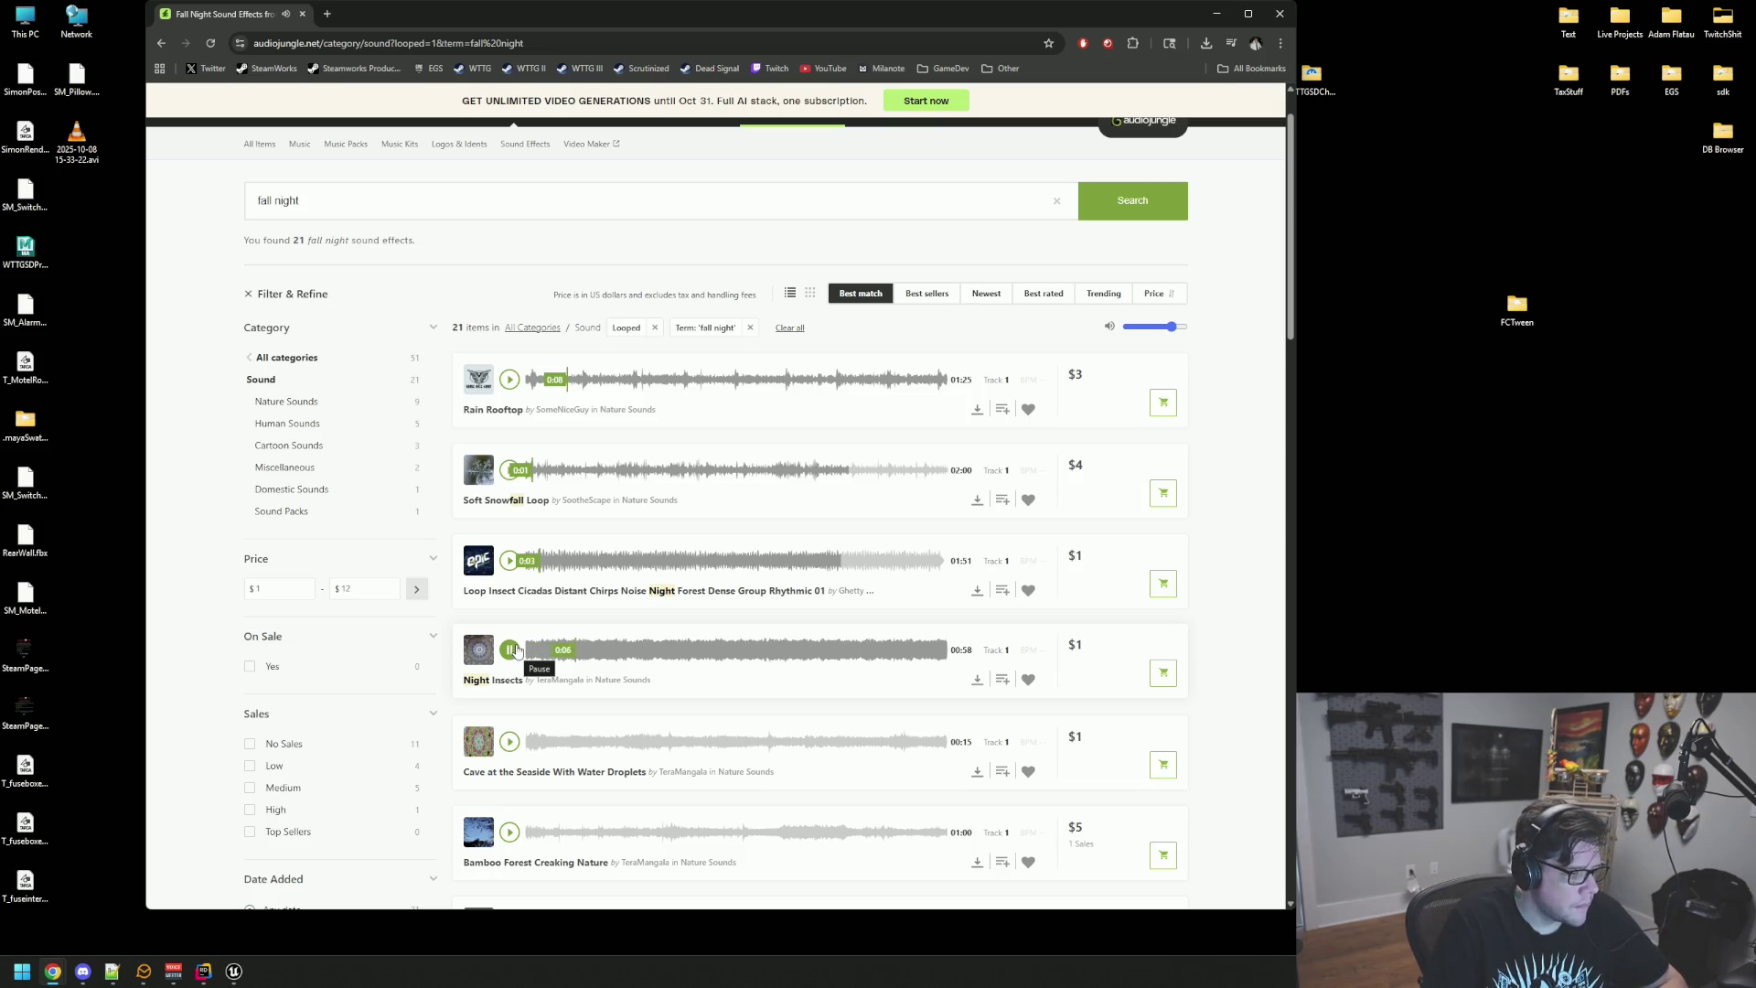
click(517, 650)
scroll(516, 650, down, 2)
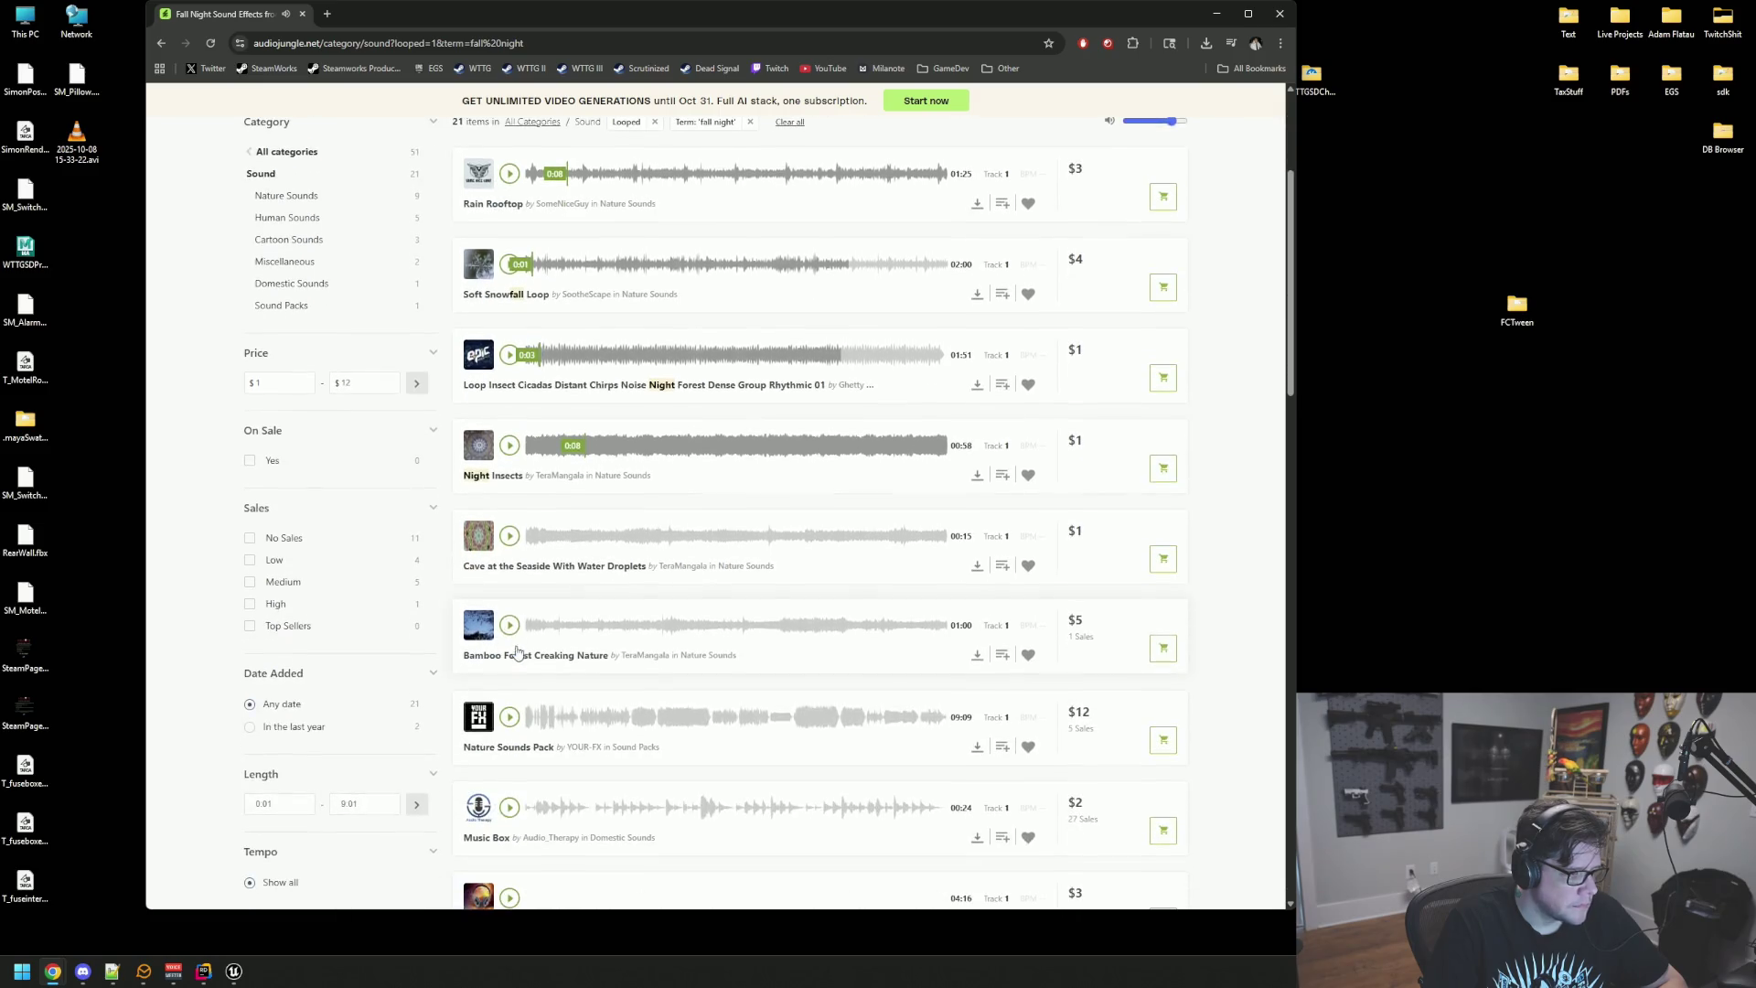
click(513, 633)
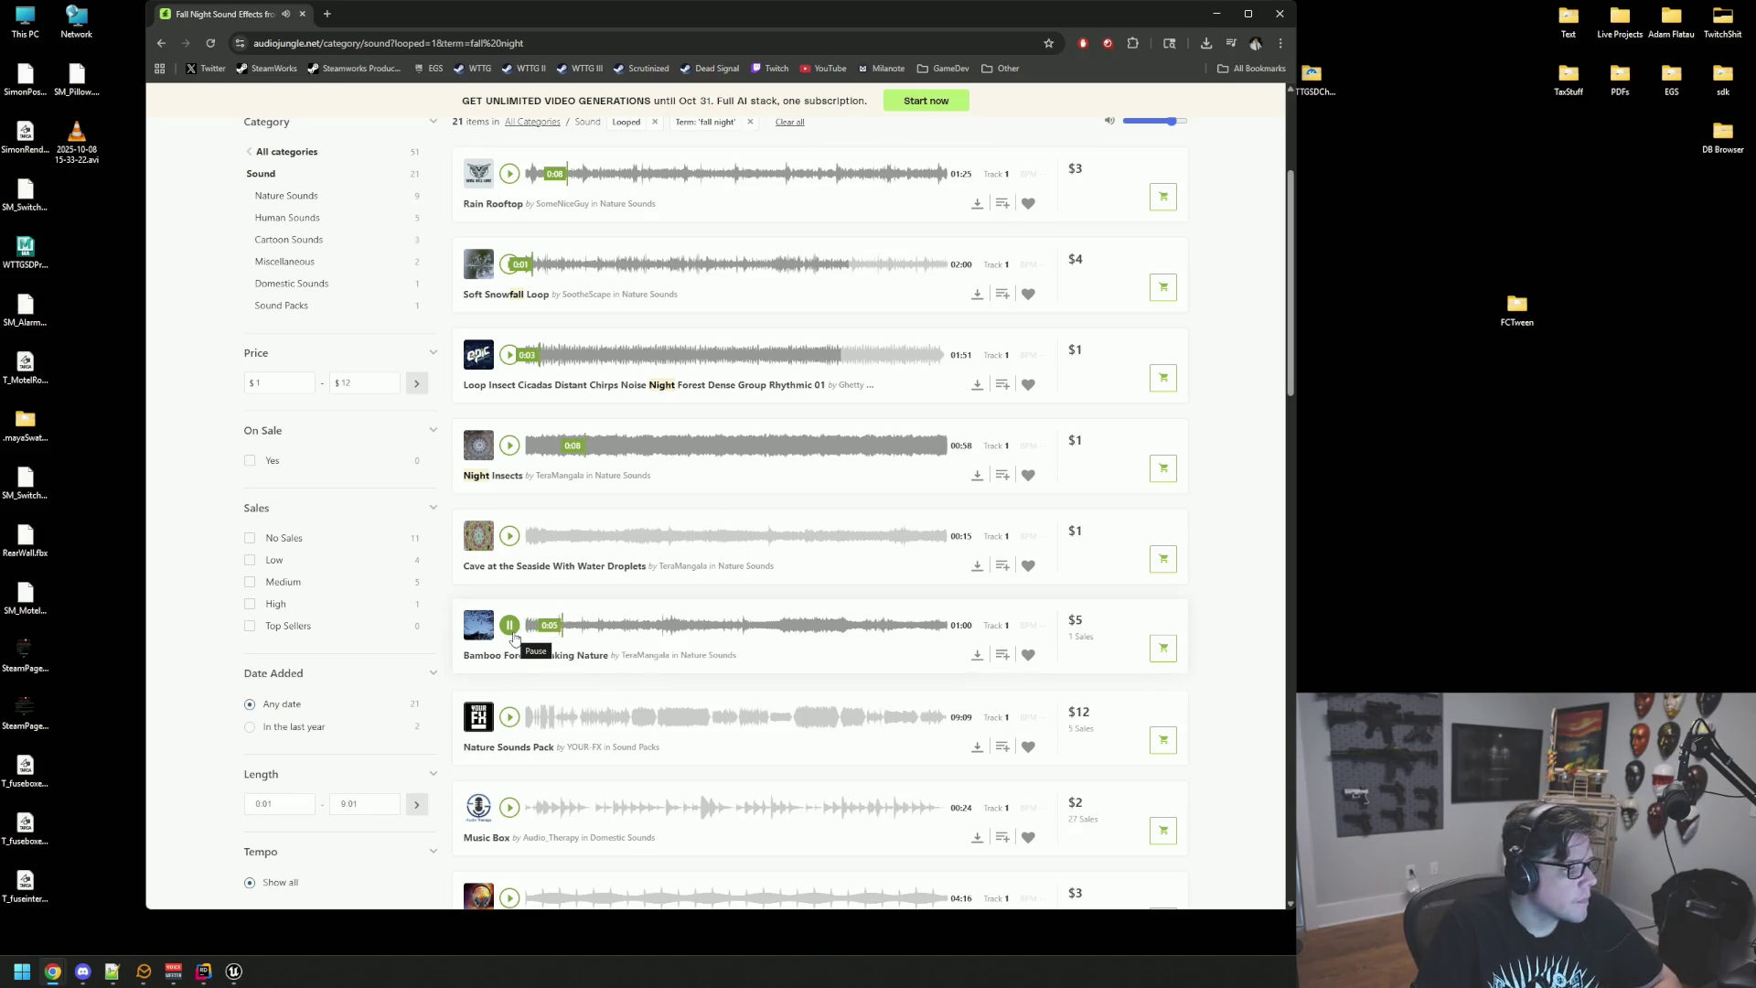
click(513, 633)
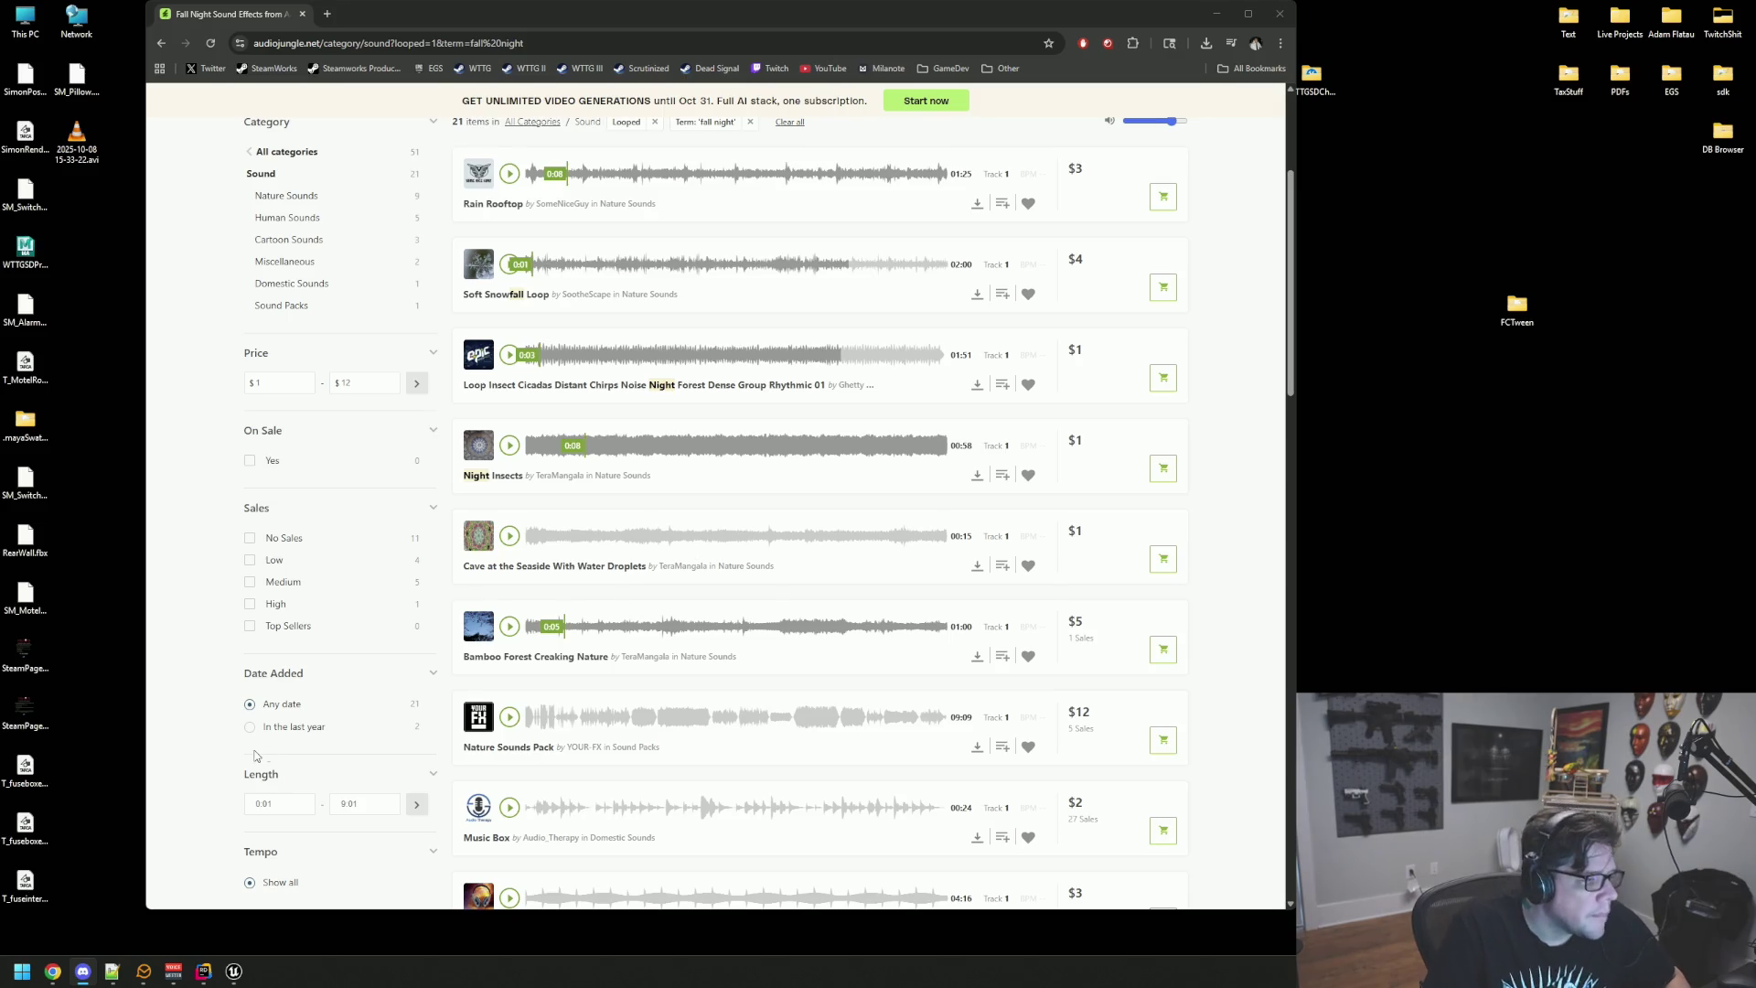
Step: Preview Cave at the Seaside, Nature Sounds Pack, Music Box and 8D Binaural Resonance
click(511, 535)
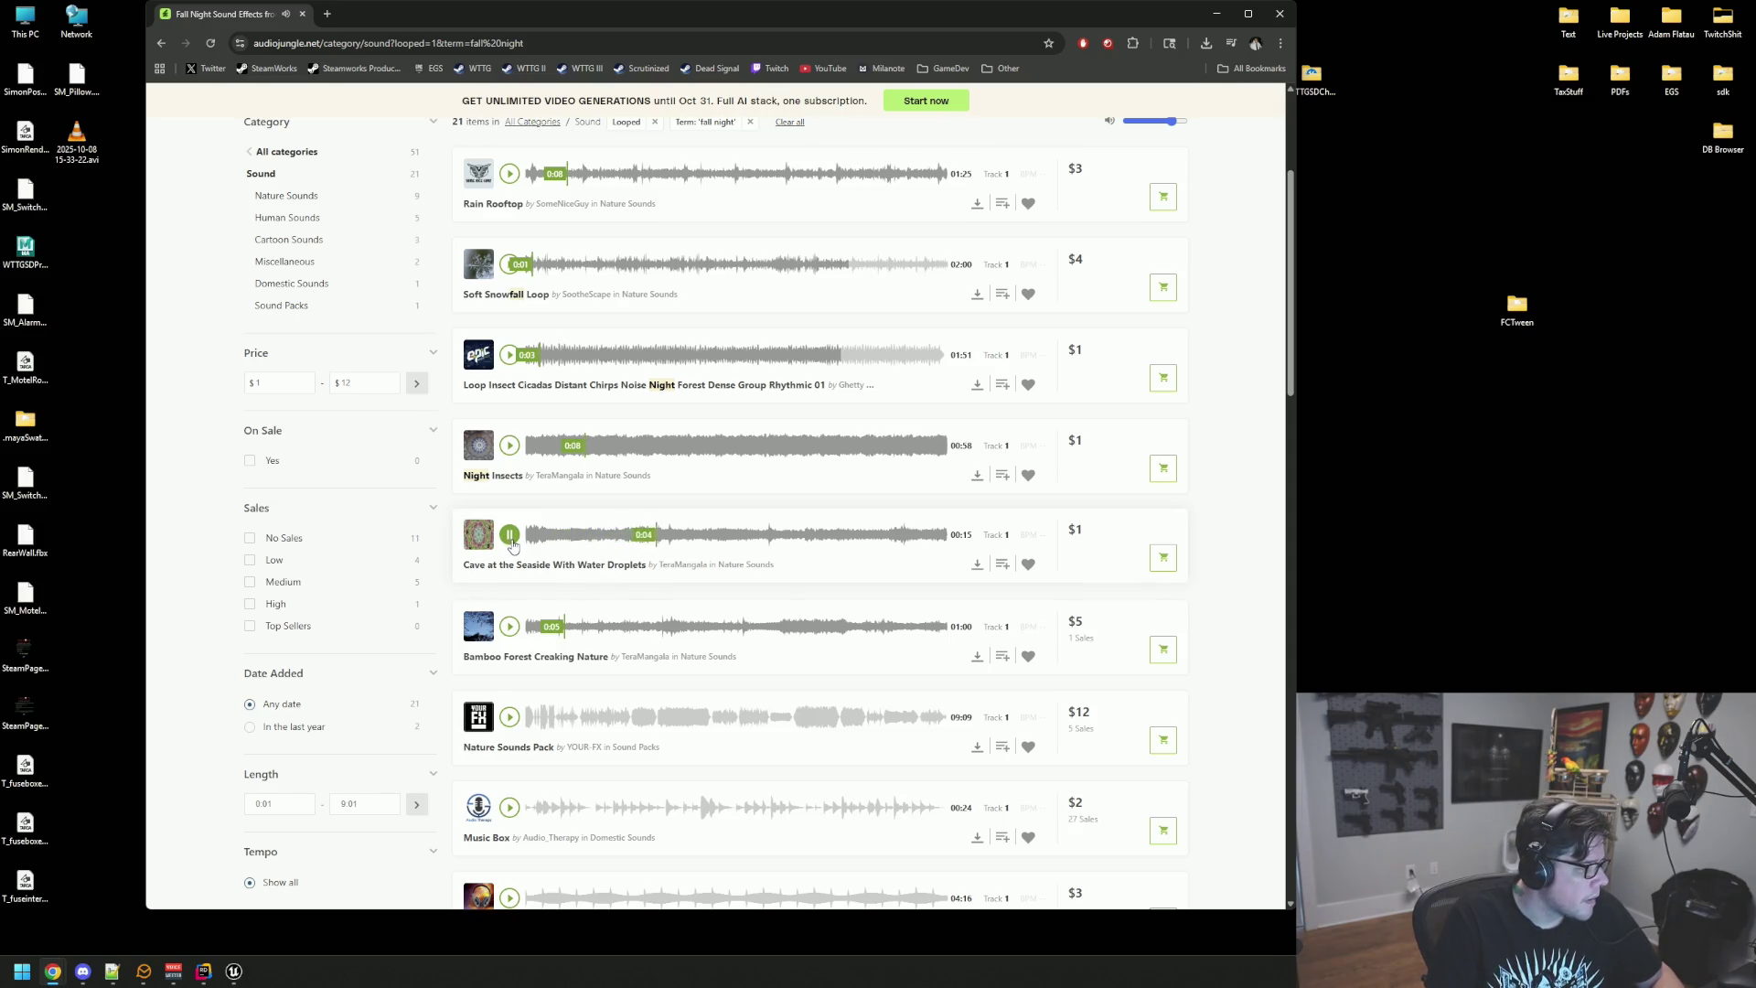
click(510, 535)
scroll(531, 640, down, 2)
scroll(532, 652, down, 1)
click(509, 511)
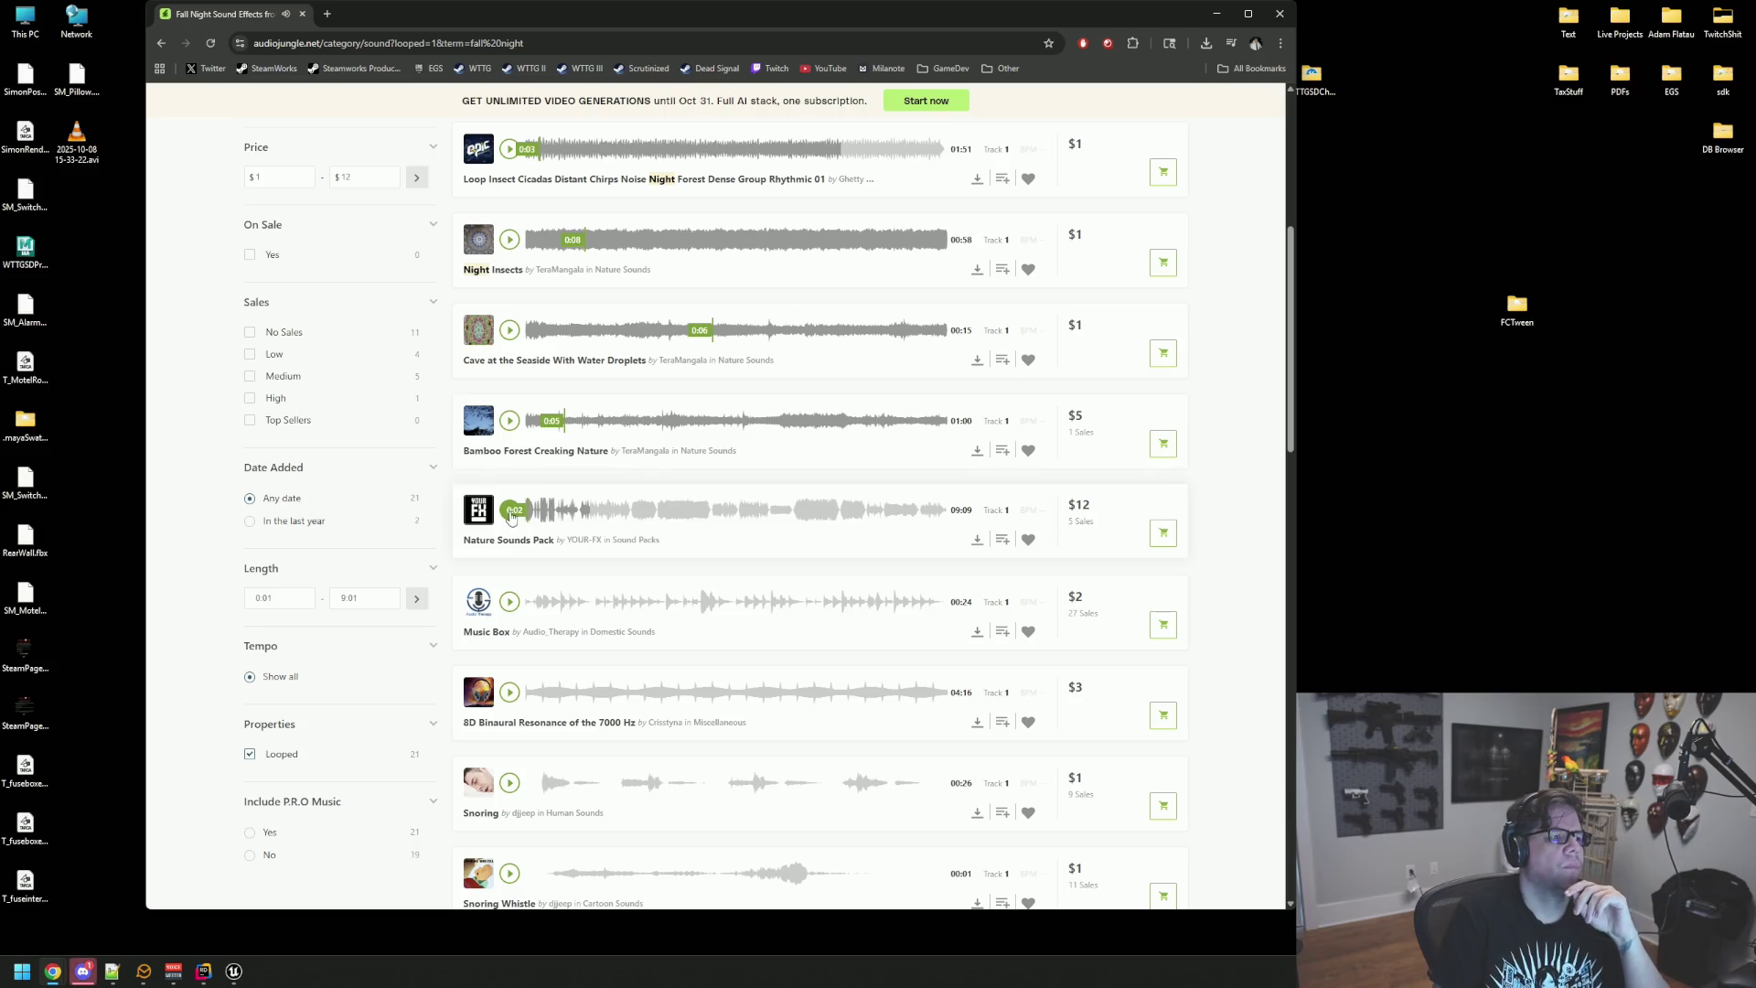
scroll(531, 517, down, 2)
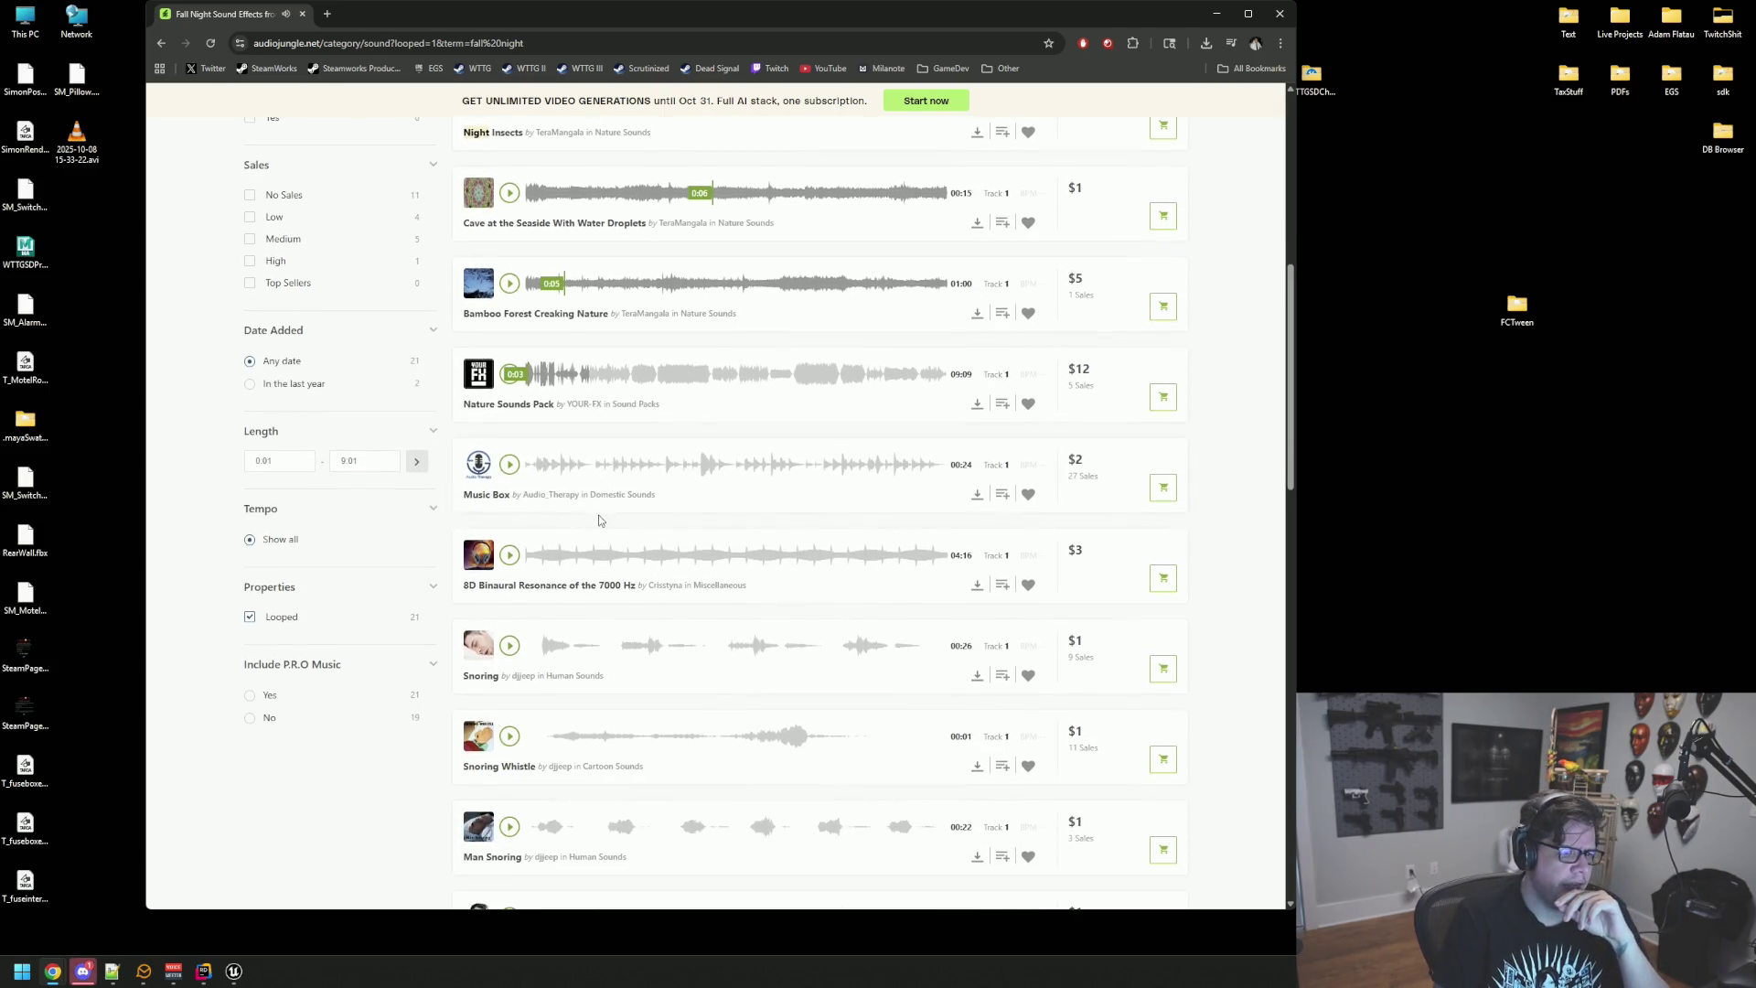
click(512, 466)
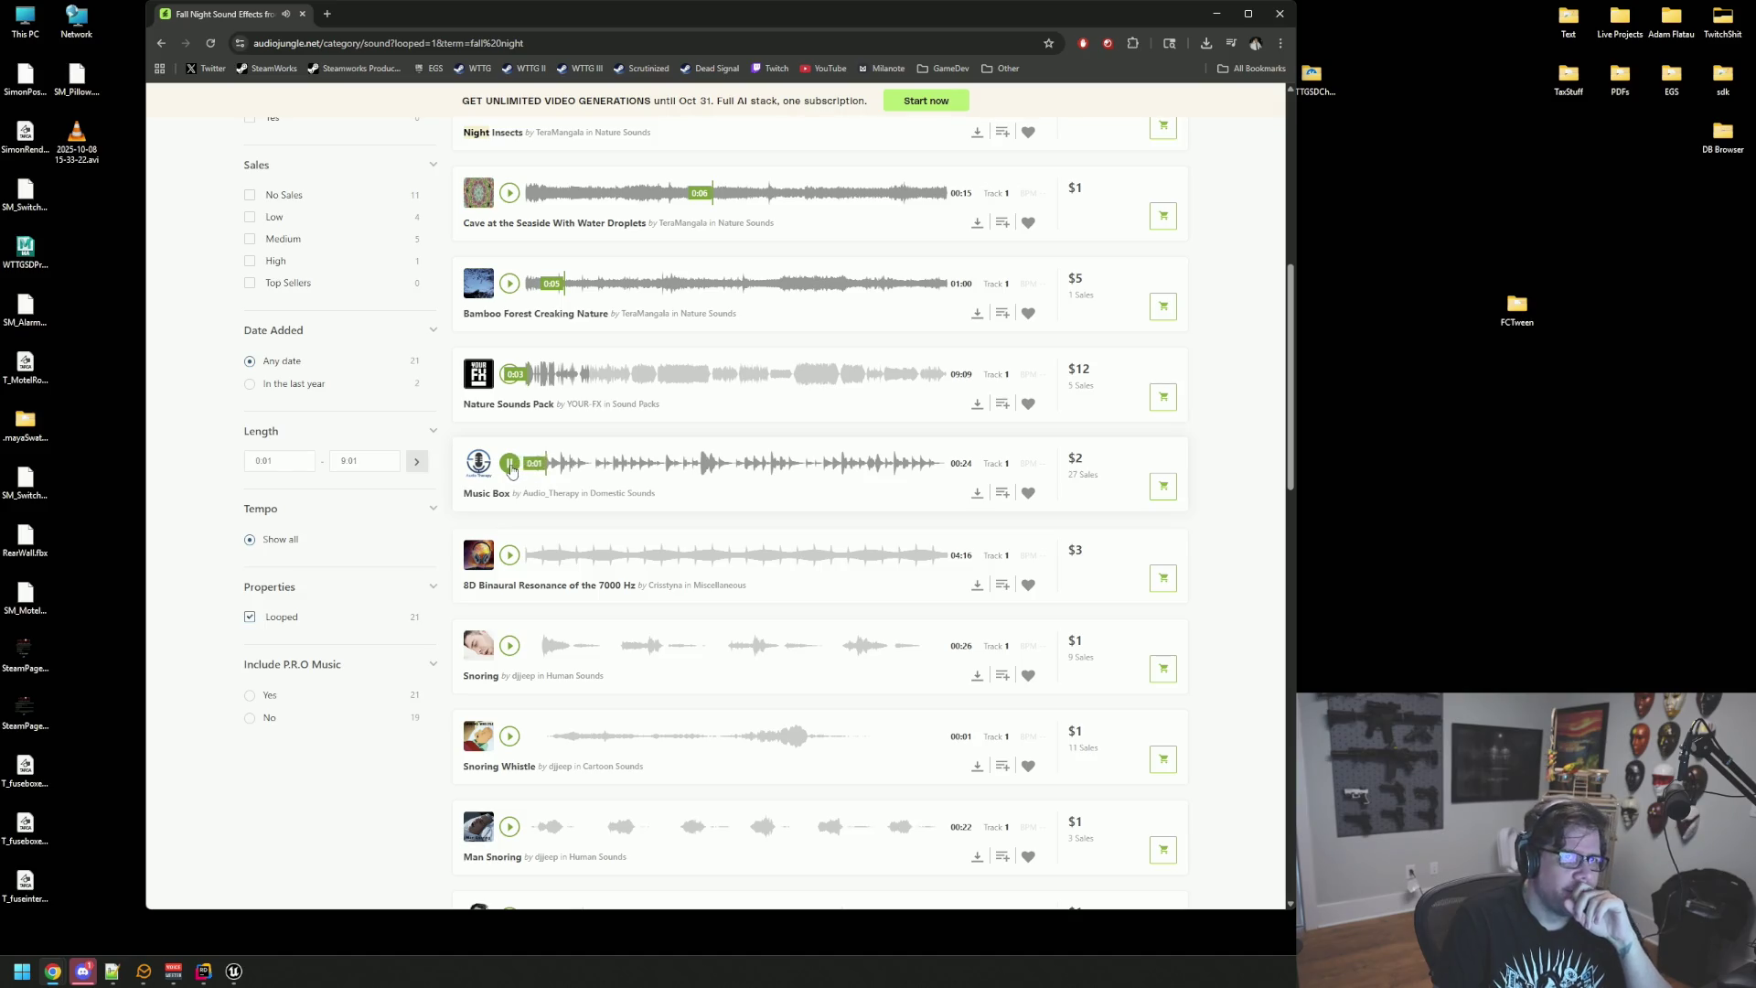
click(512, 470)
click(510, 555)
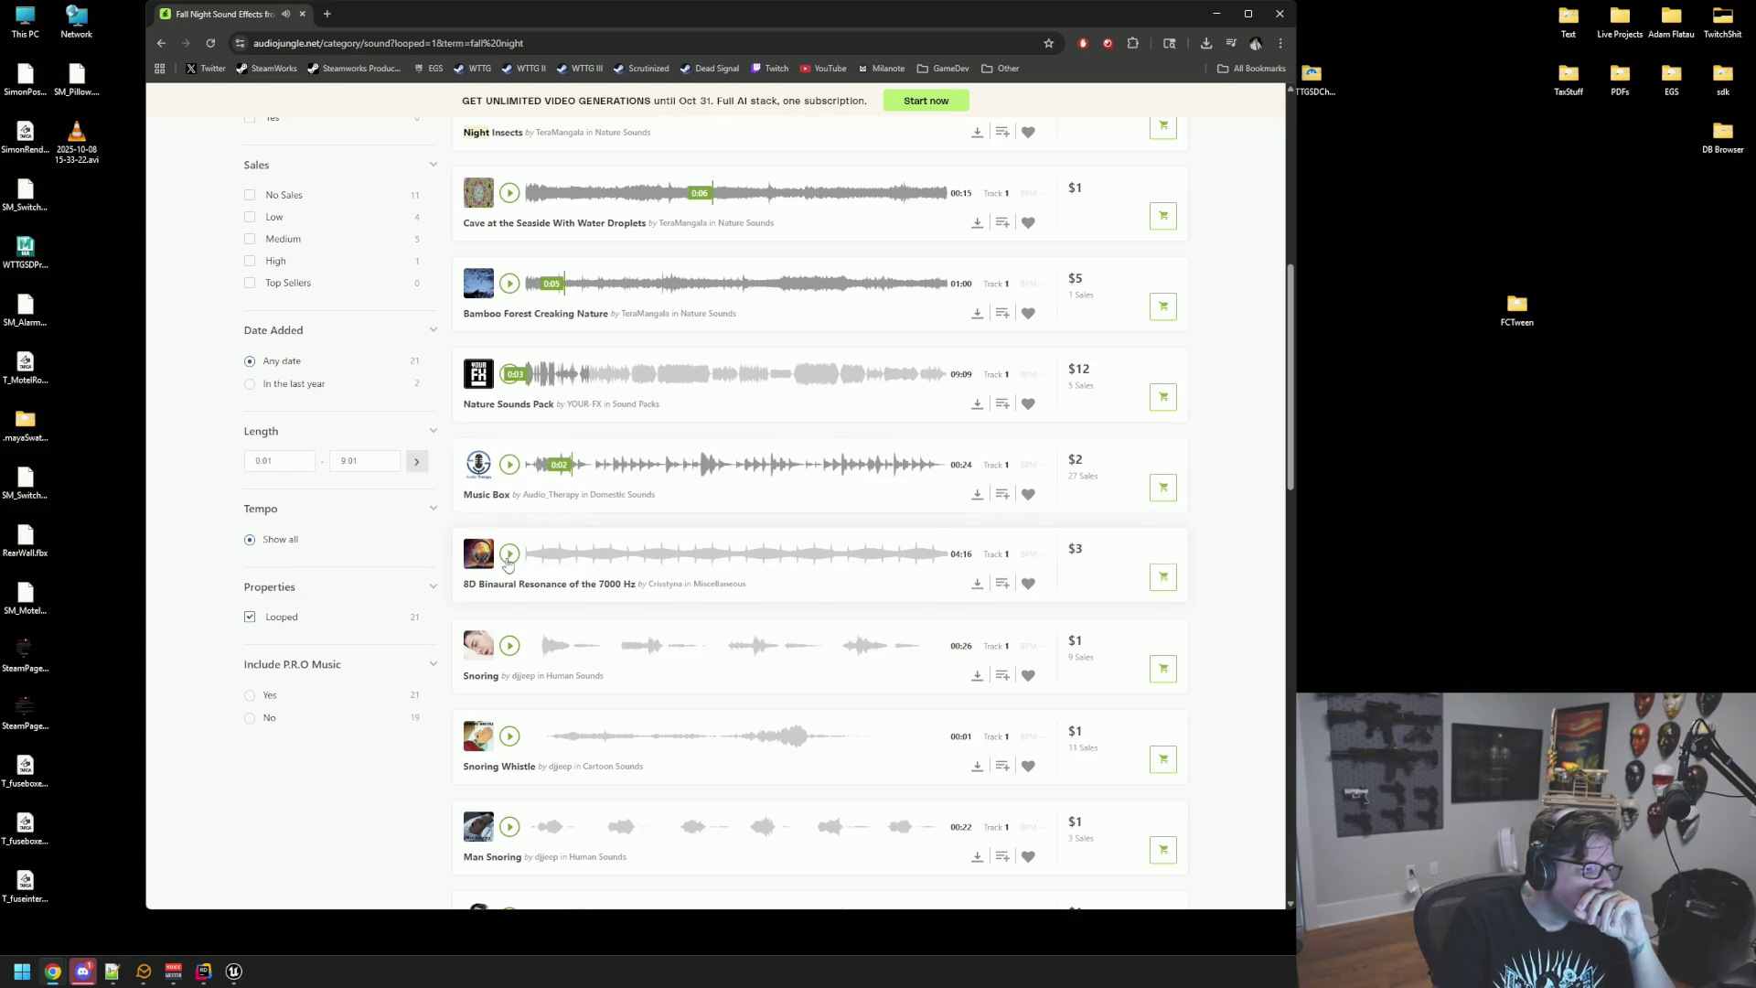
Step: Delete the 'fall night' text from the search box
scroll(642, 547, down, 5)
scroll(659, 513, up, 12)
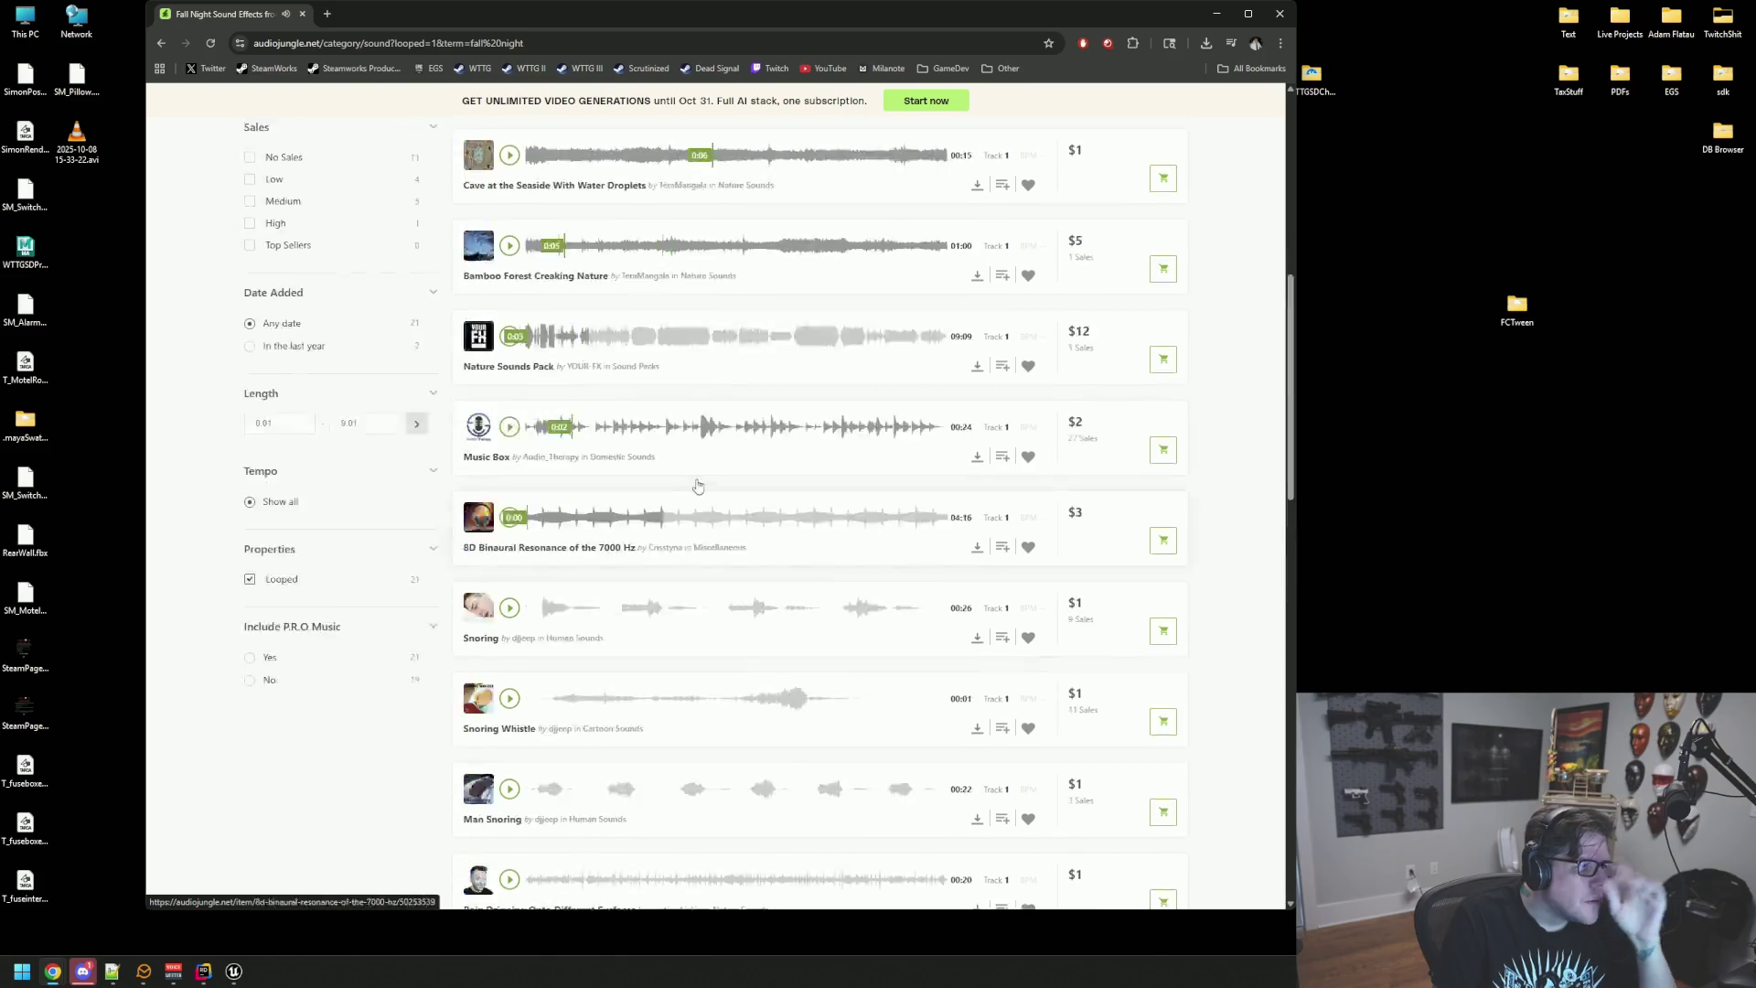
key(ctrl+shift+Left)
key(BackSpace)
key(BackSpace)
key(BackSpace)
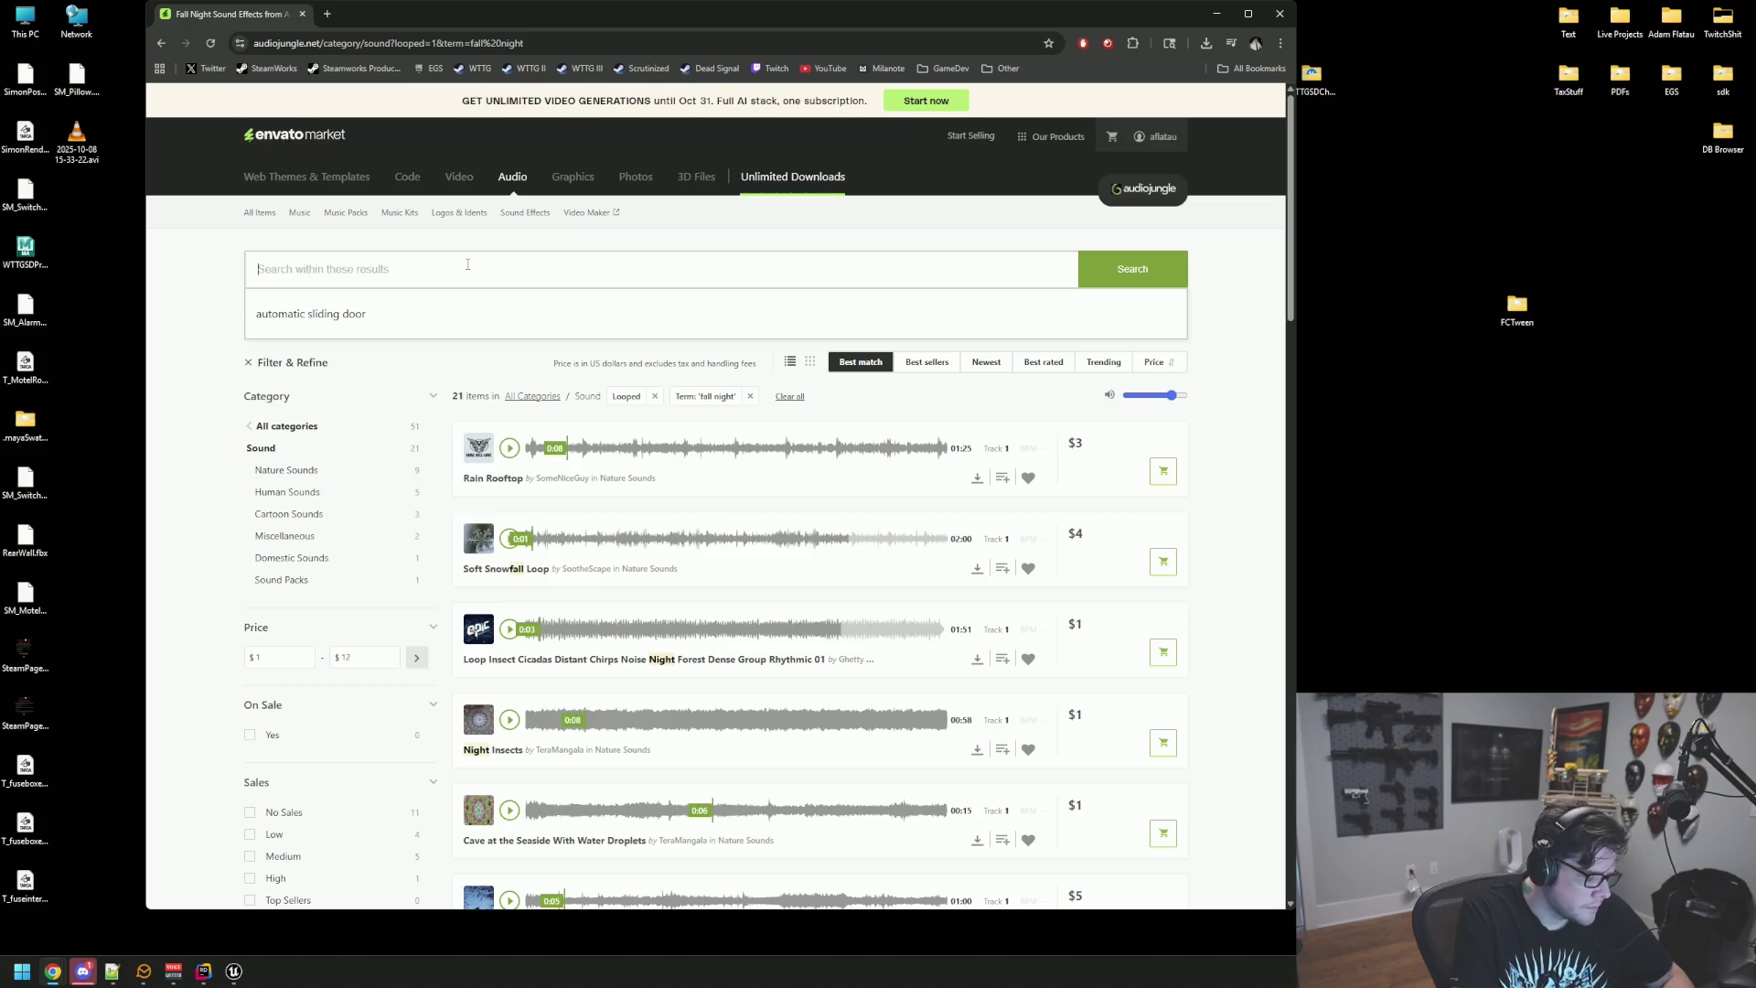
Step: Search looped sounds for 'forest ambience night' and preview the Forest At Night Ambience result
text(forest am)
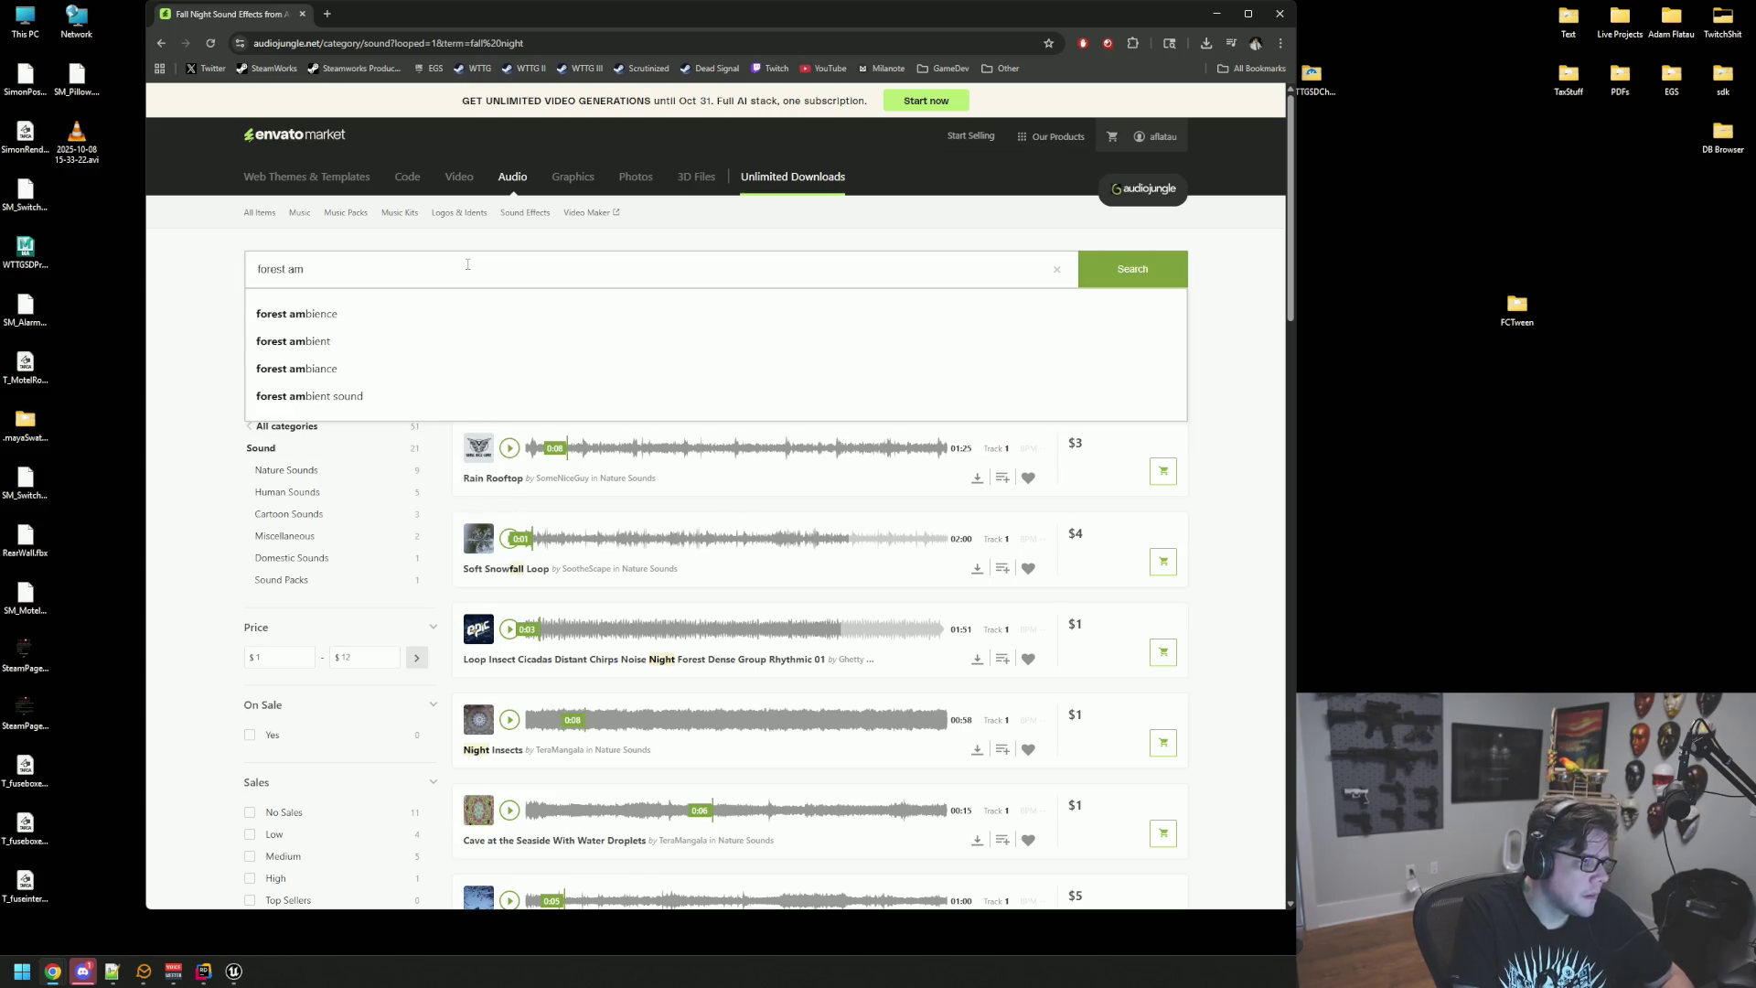
click(384, 316)
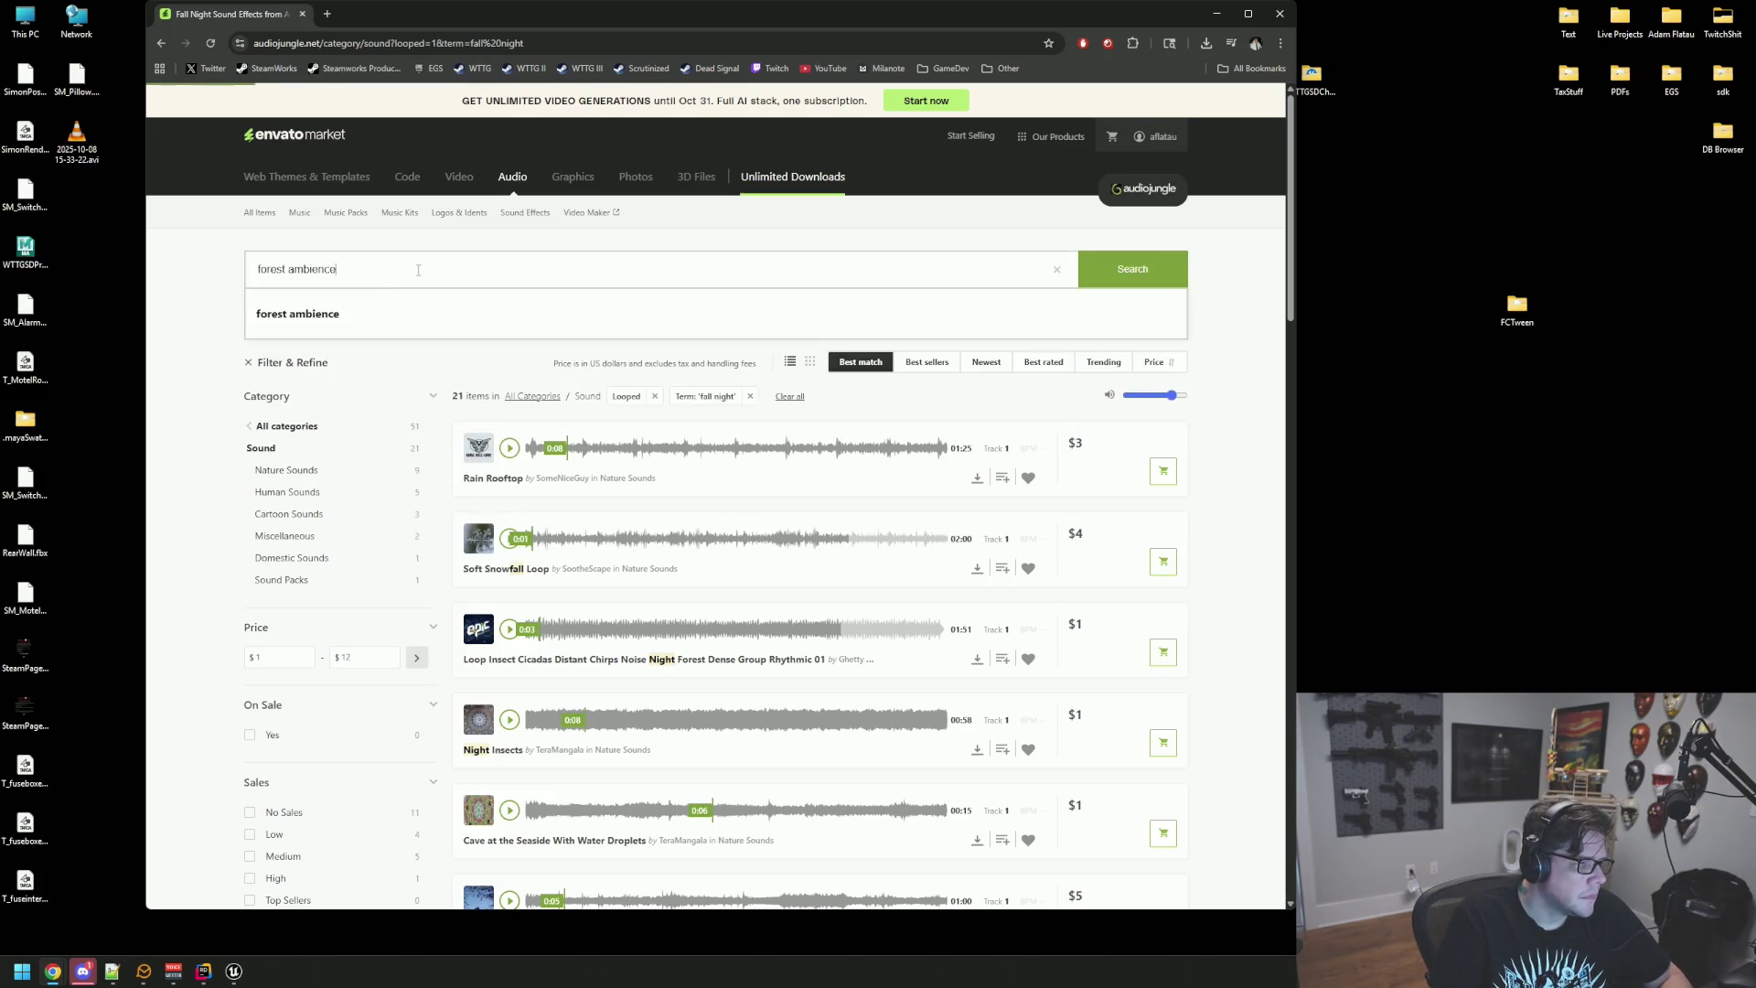
click(434, 273)
text(night)
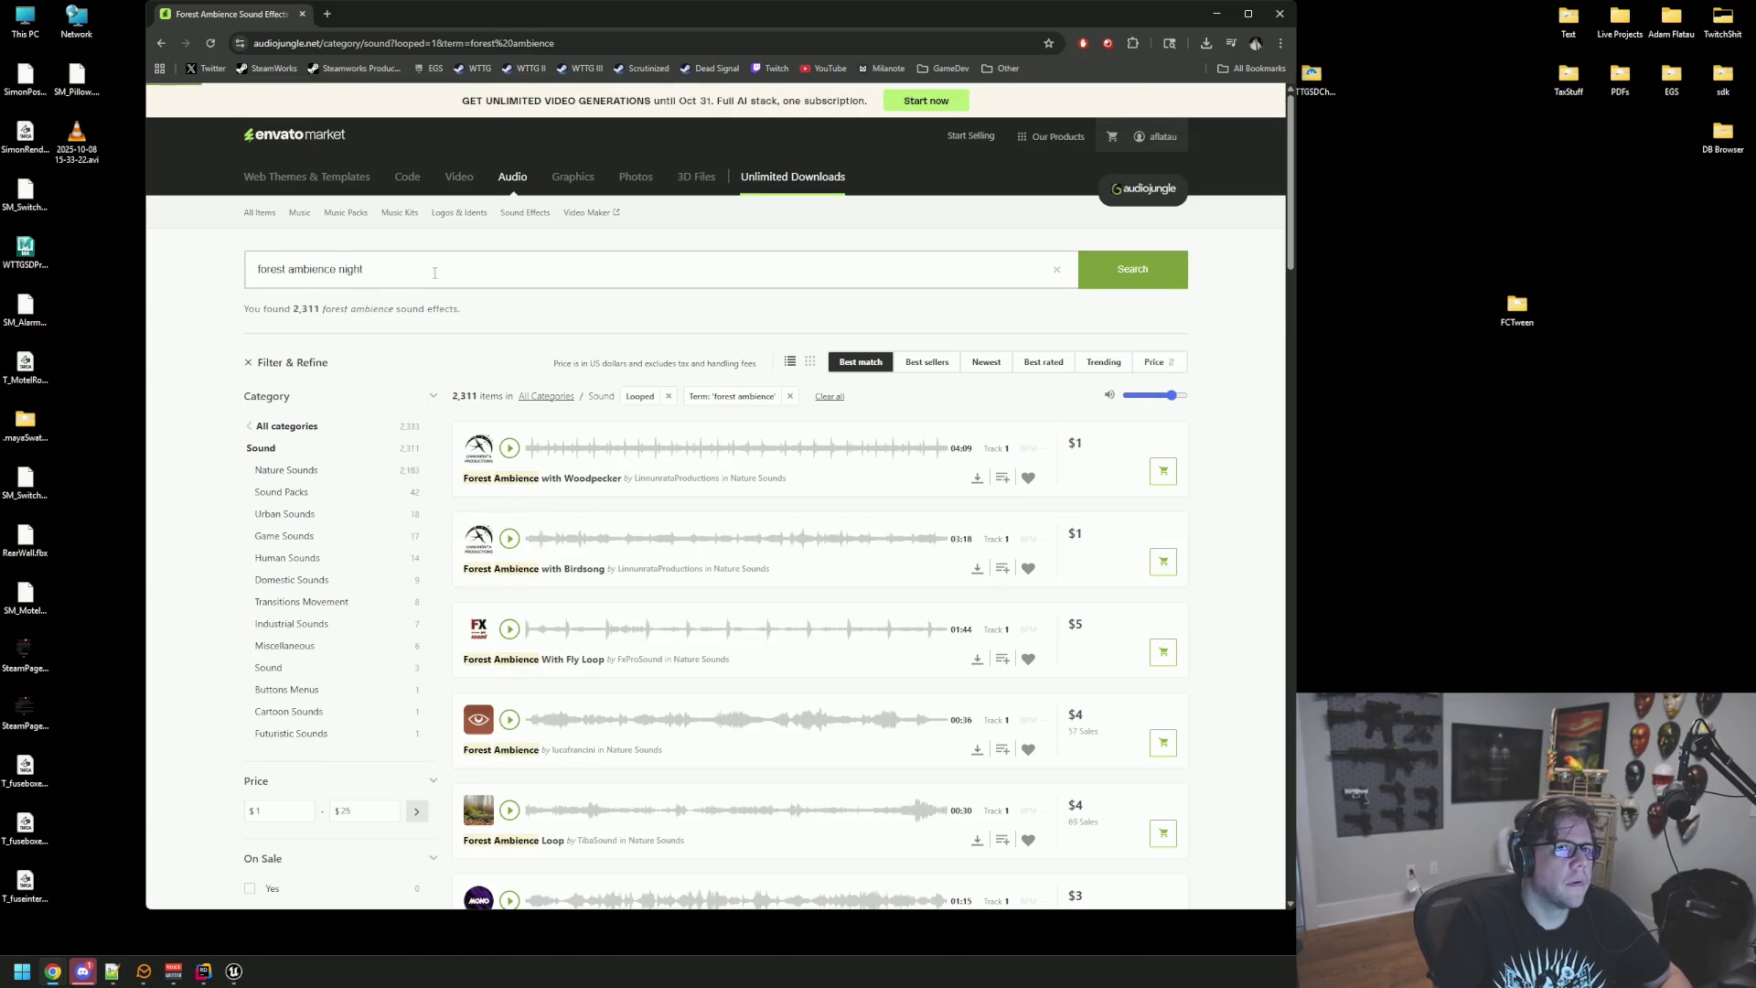
click(509, 447)
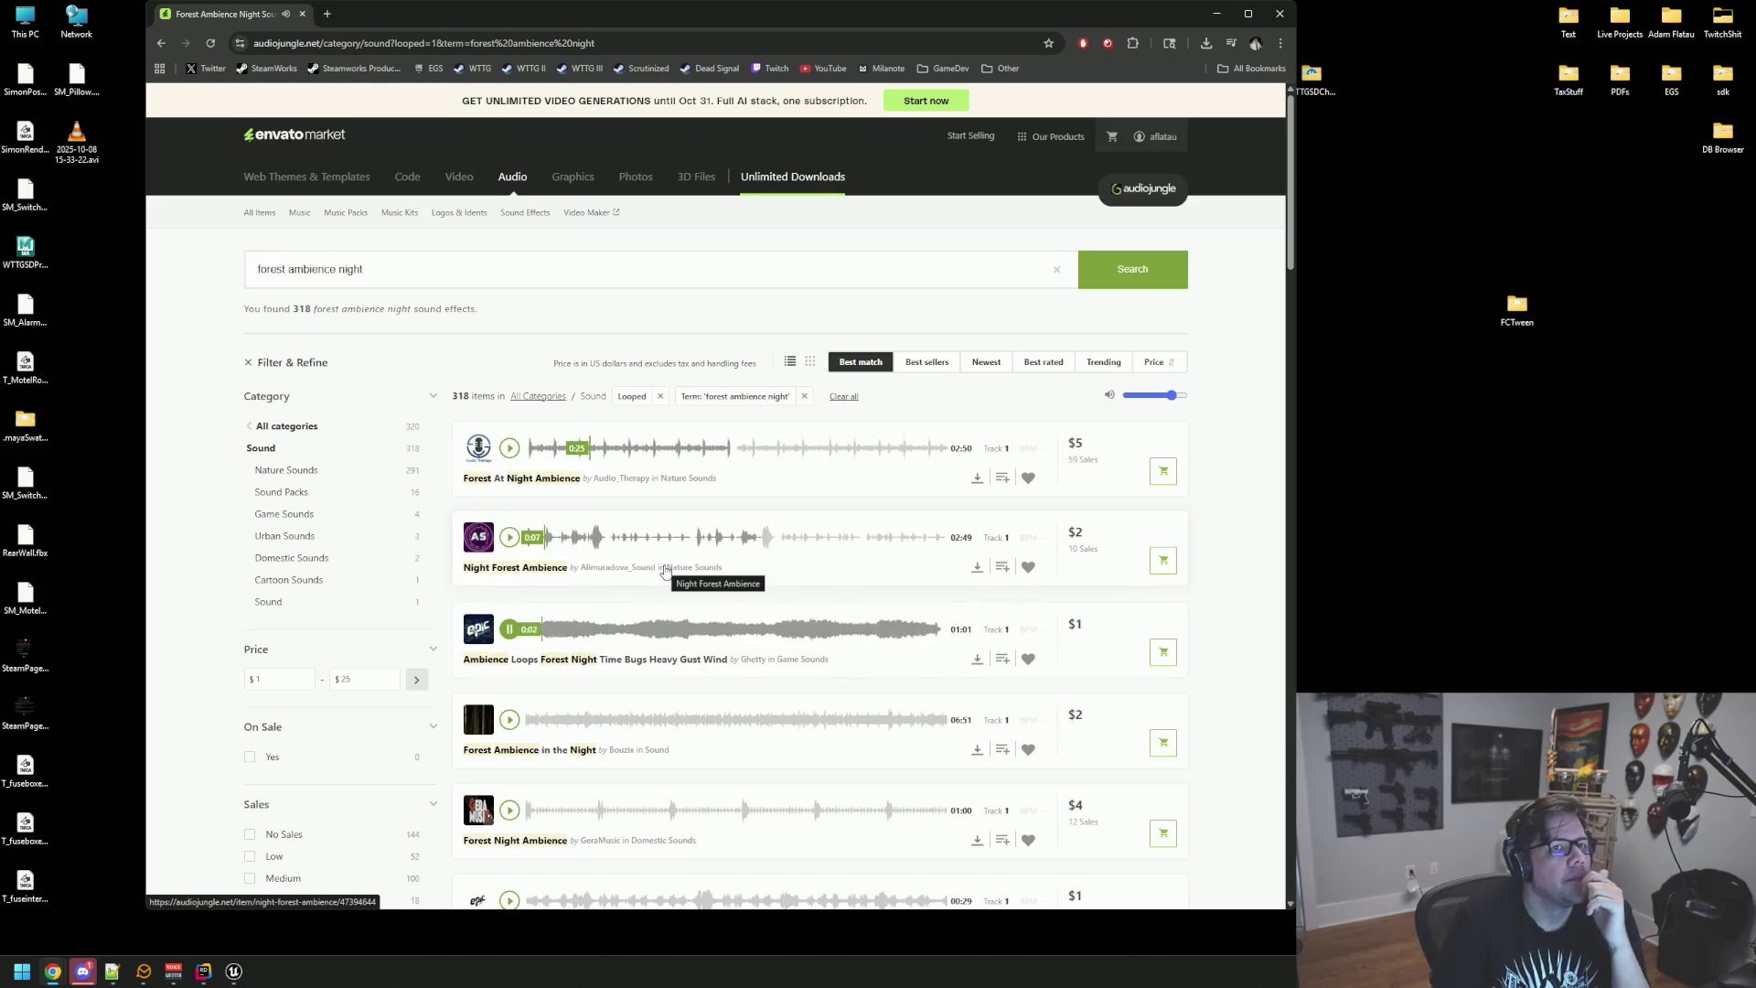
click(514, 630)
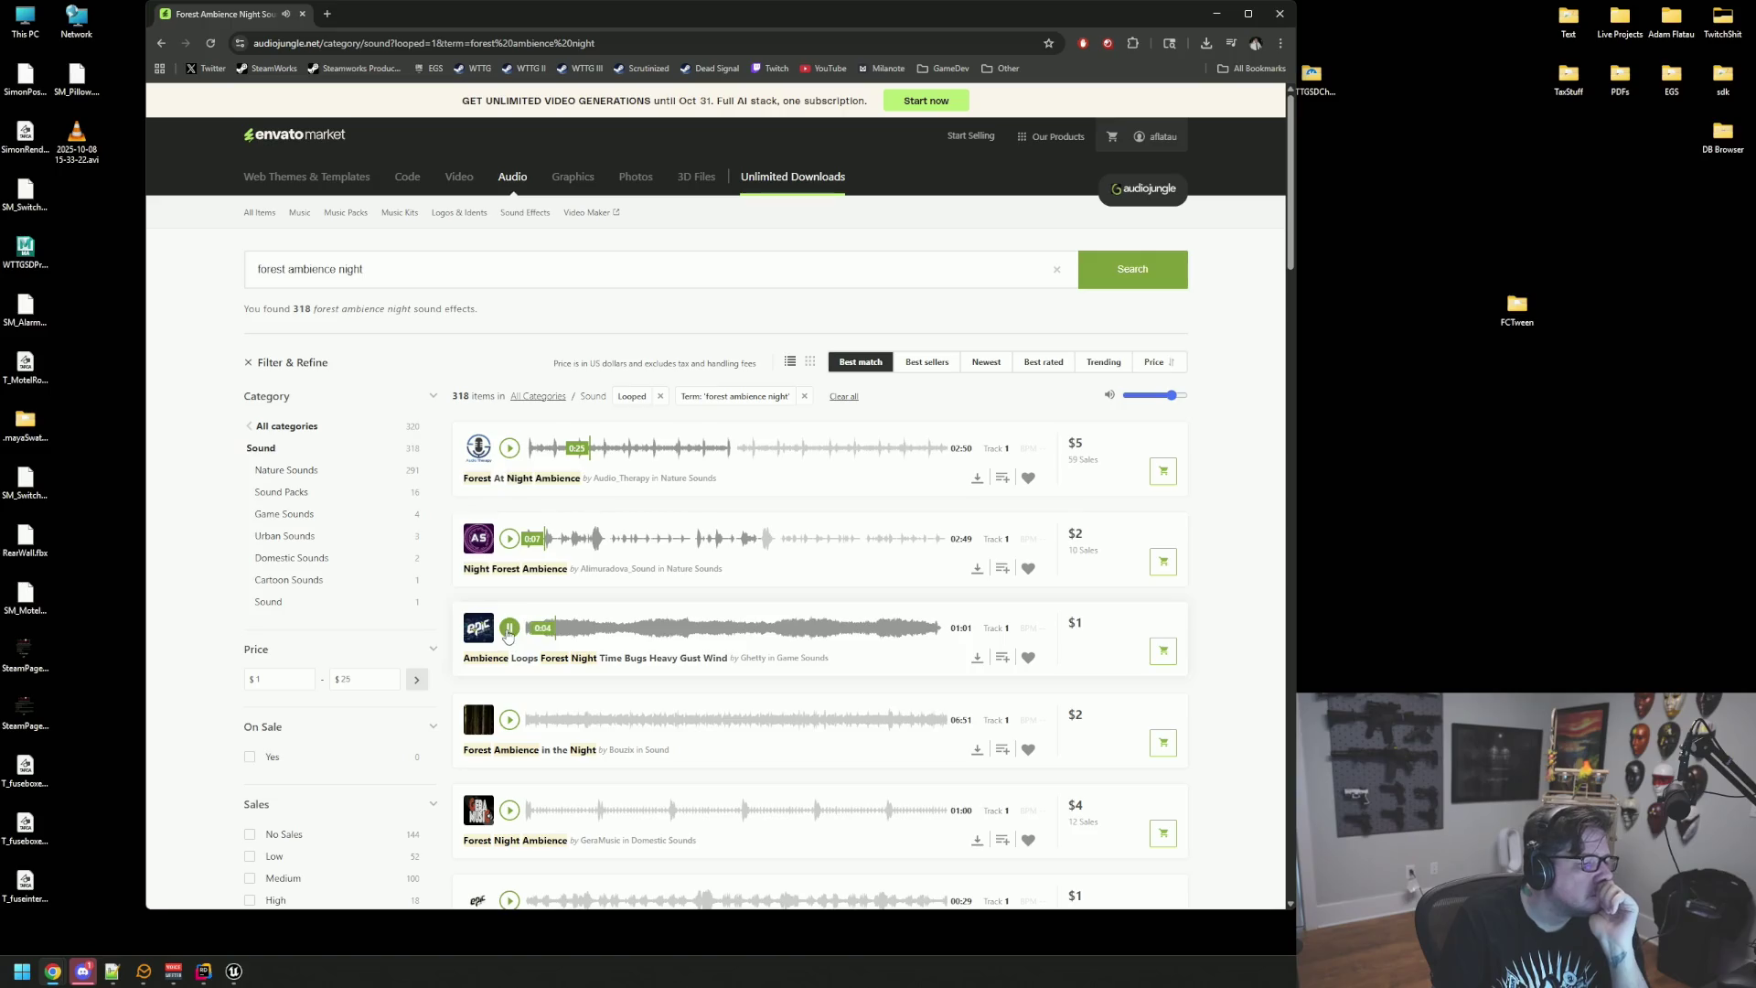
Step: Play and pause the $4 Forest Night Ambience and Boreal Forest Night Ambience previews
scroll(522, 635, down, 2)
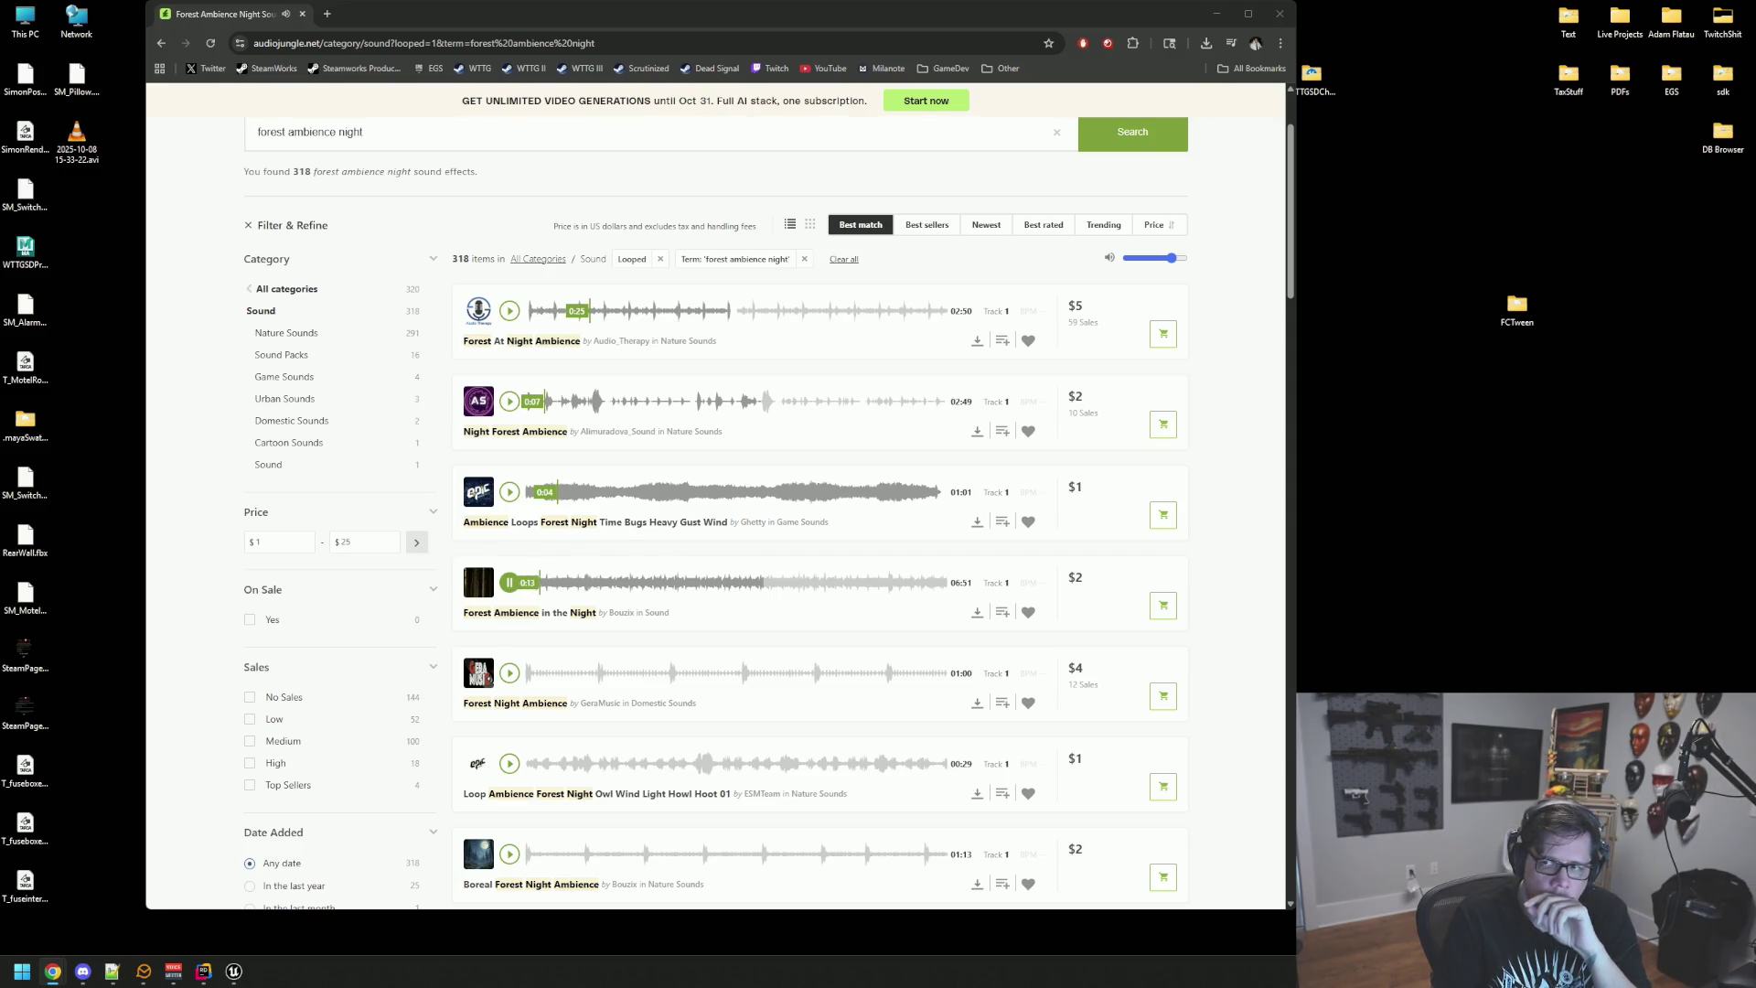
click(510, 583)
click(509, 673)
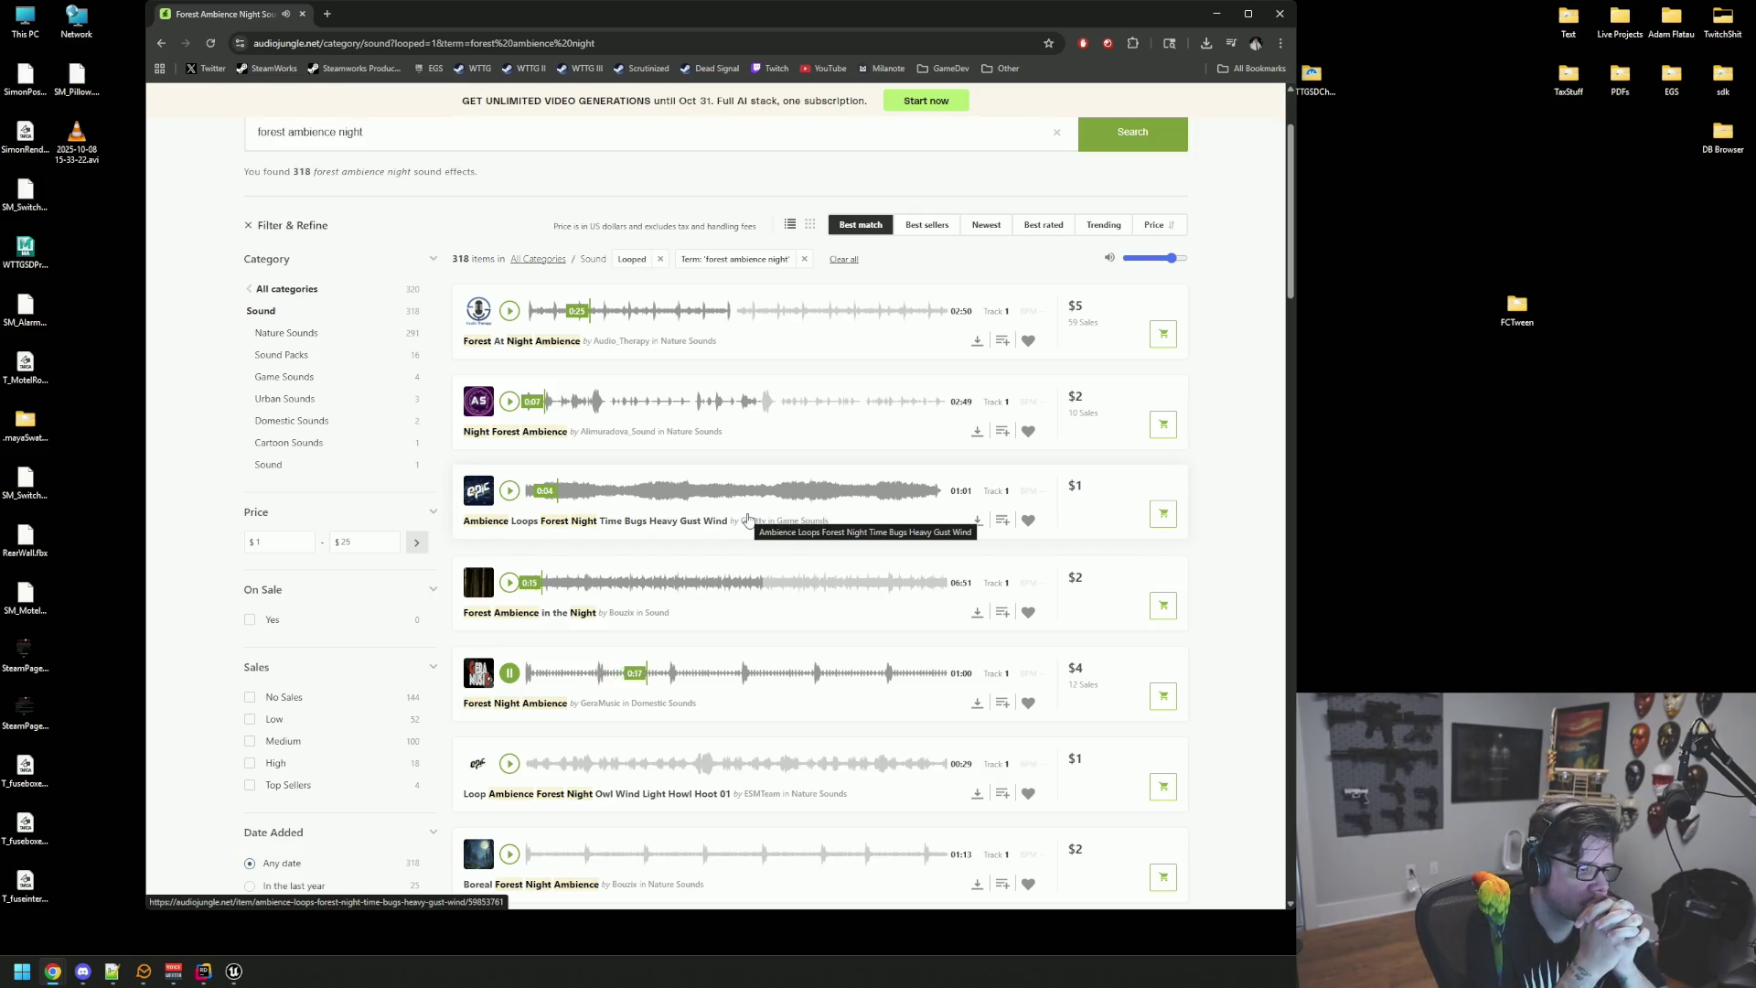
scroll(711, 481, down, 1)
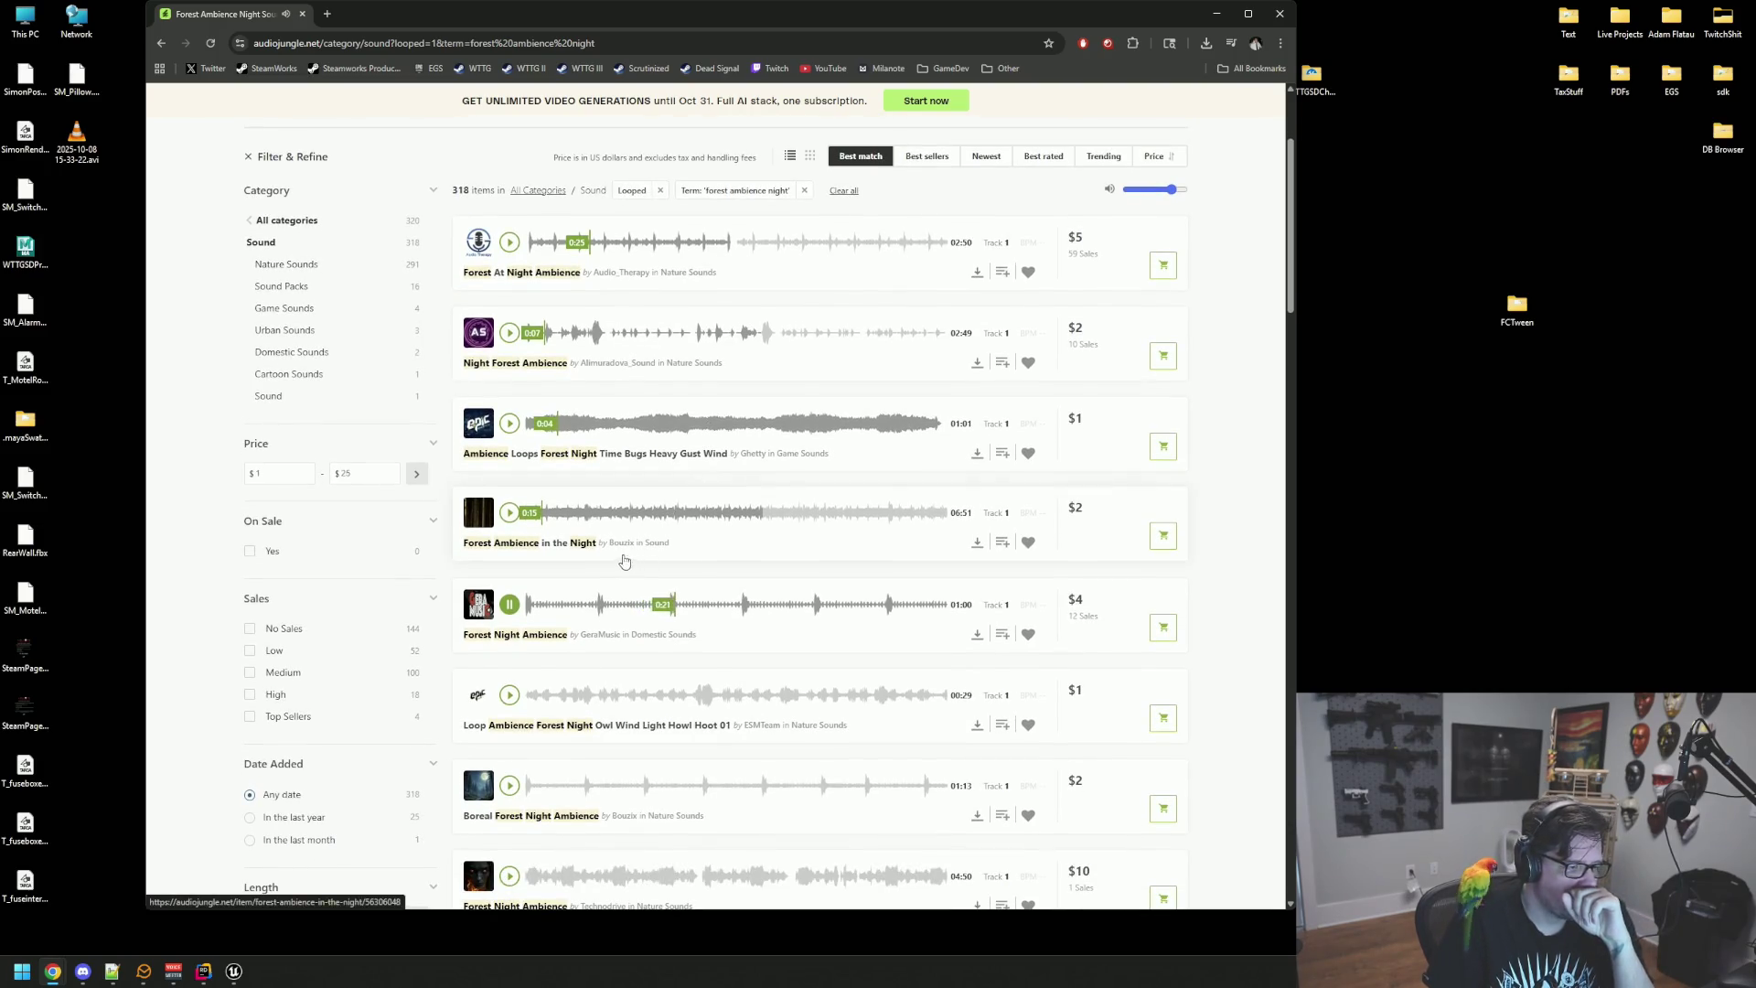
click(590, 552)
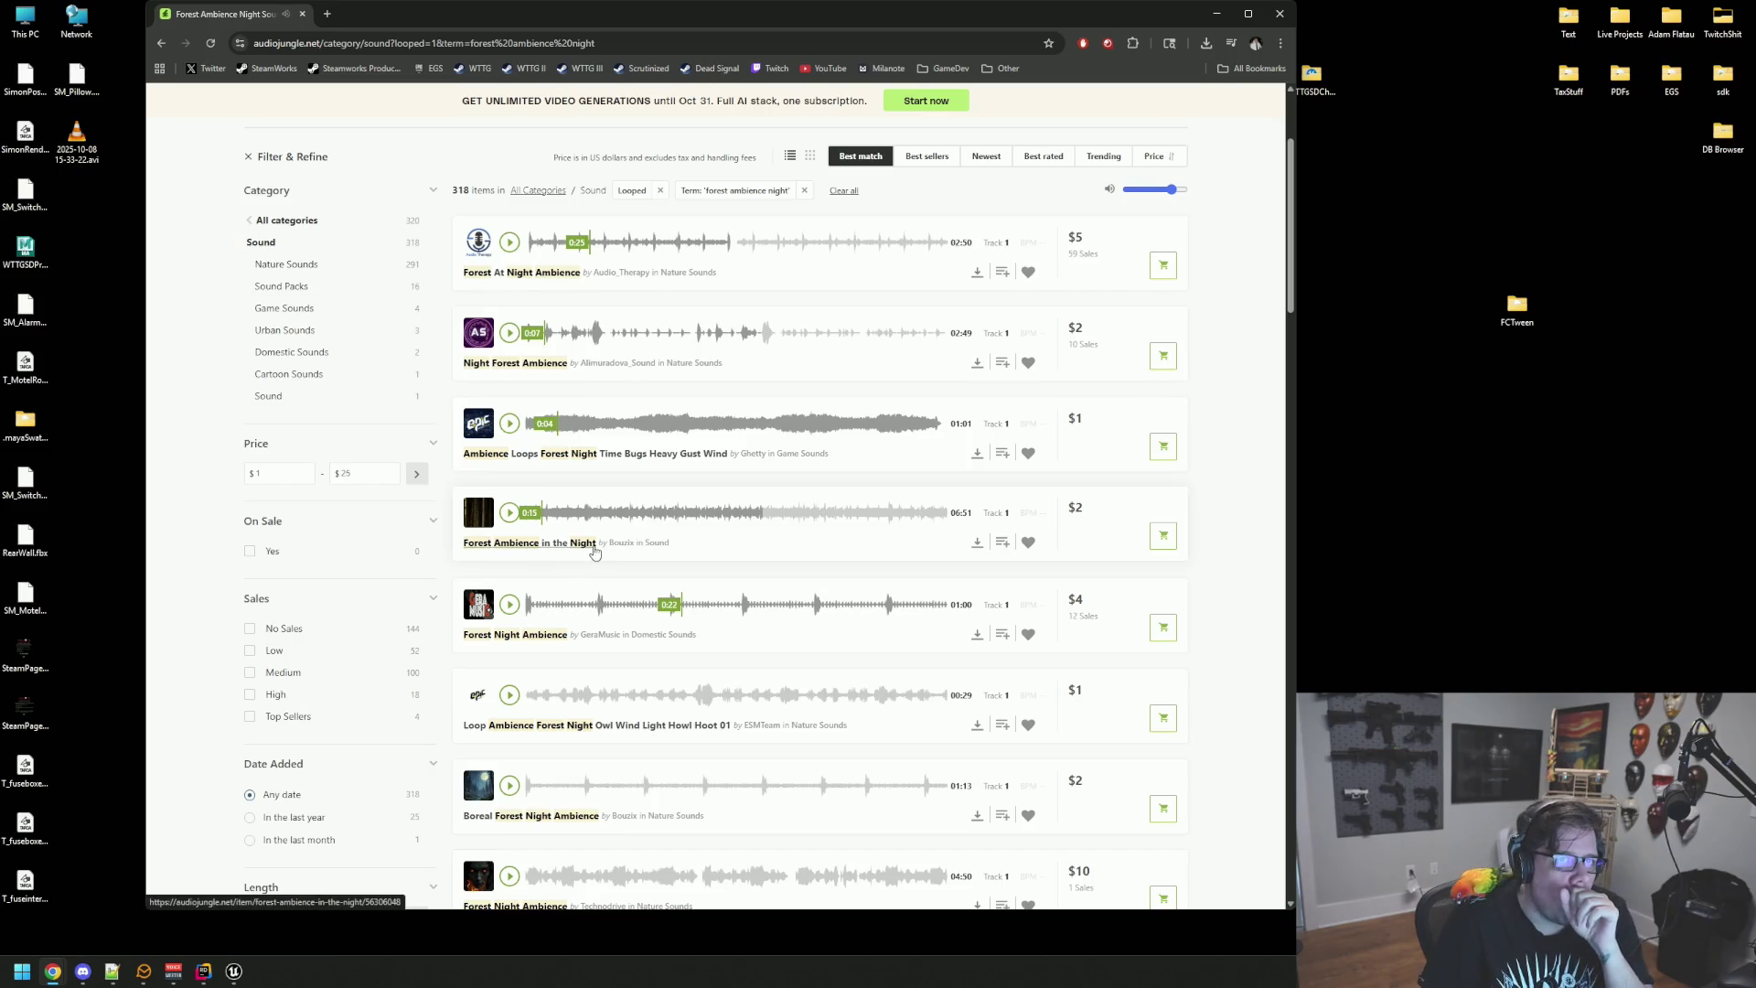
scroll(596, 552, down, 1)
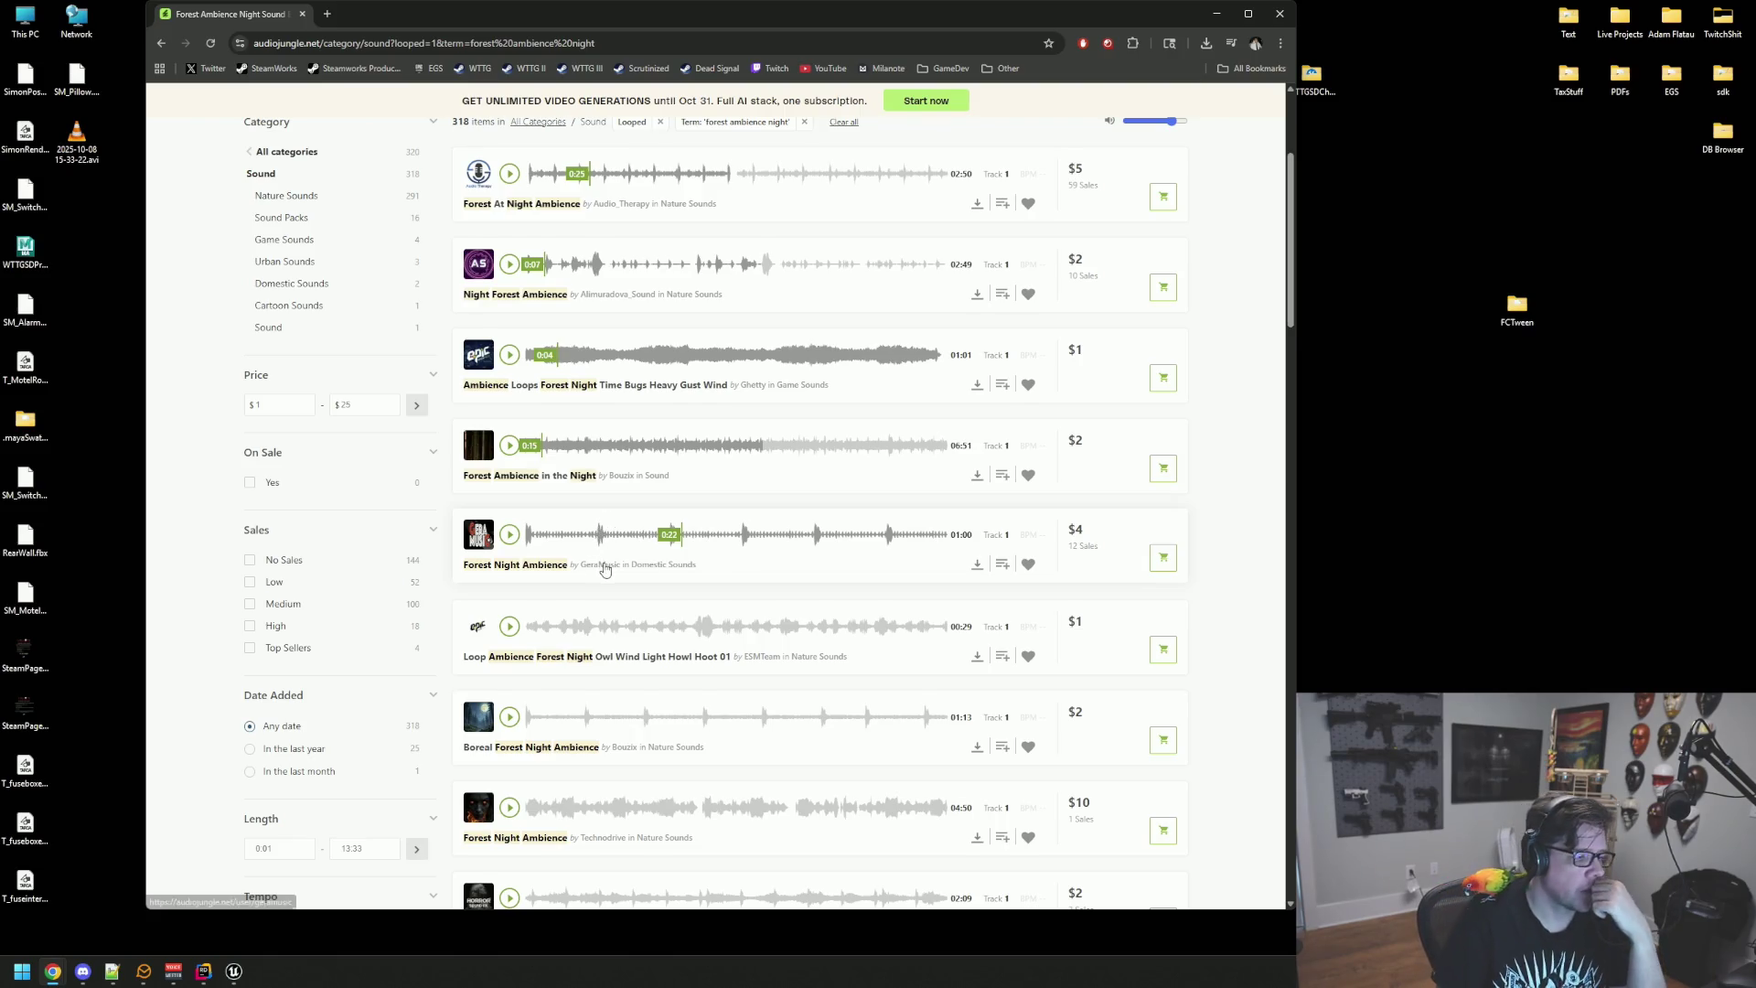
scroll(598, 531, down, 1)
click(510, 647)
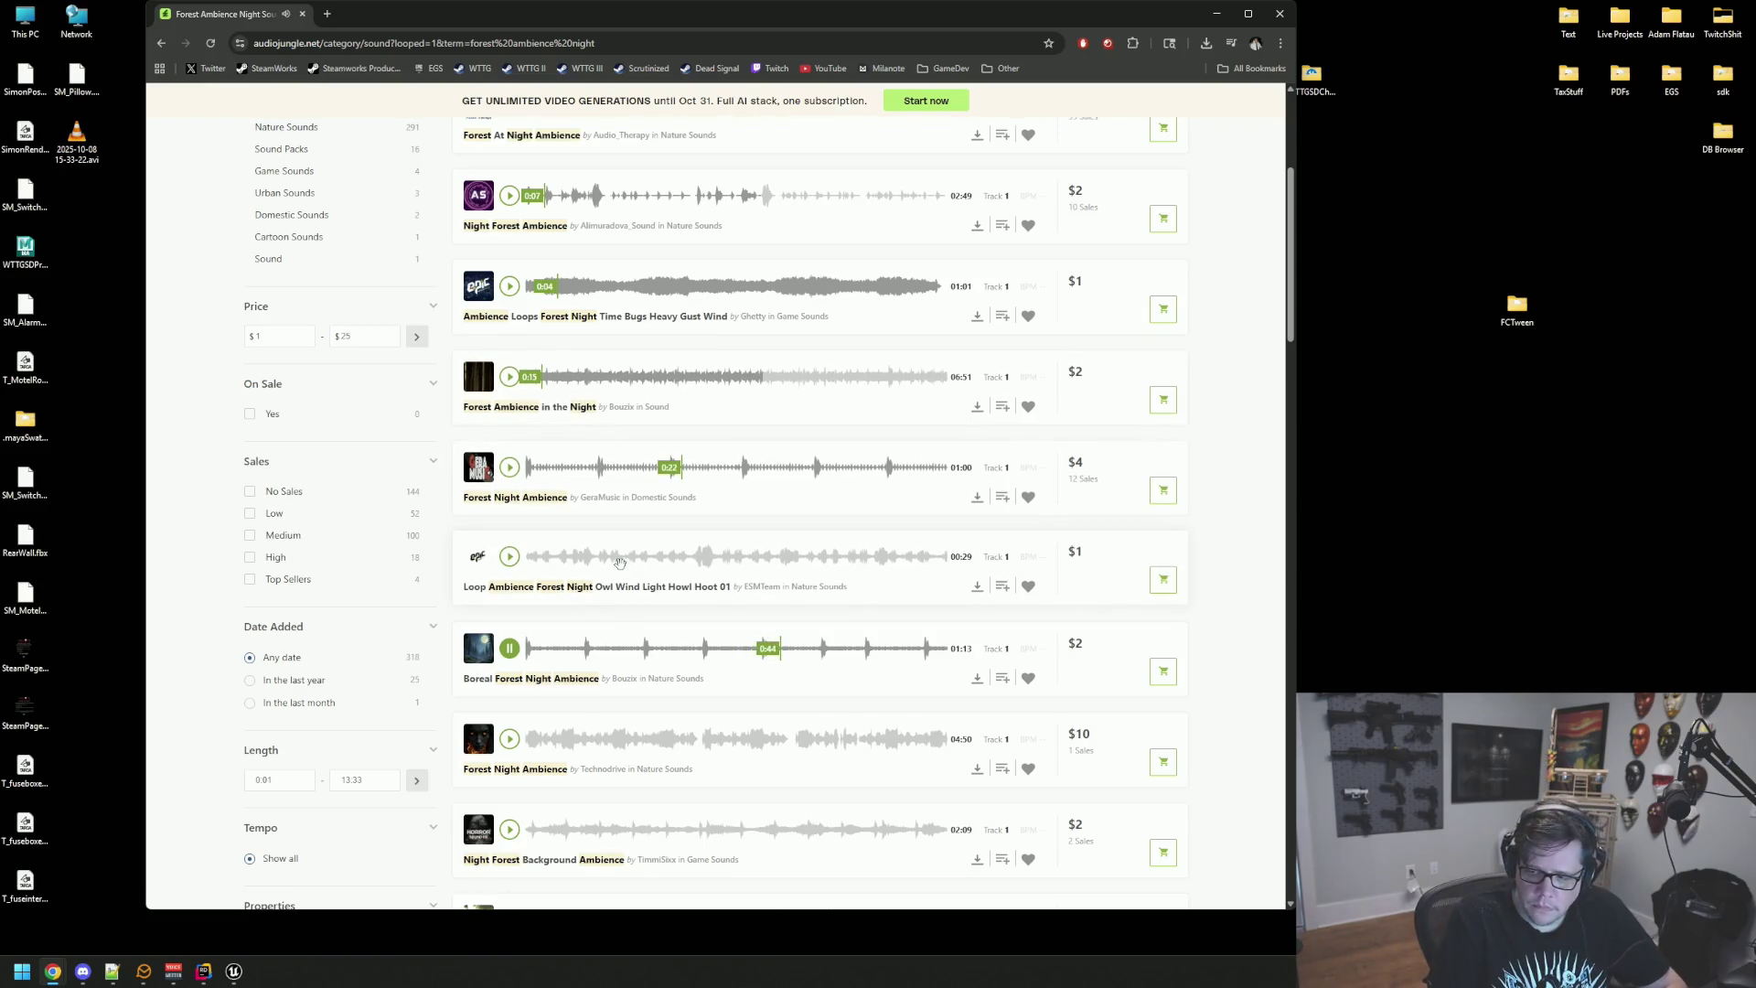
click(517, 651)
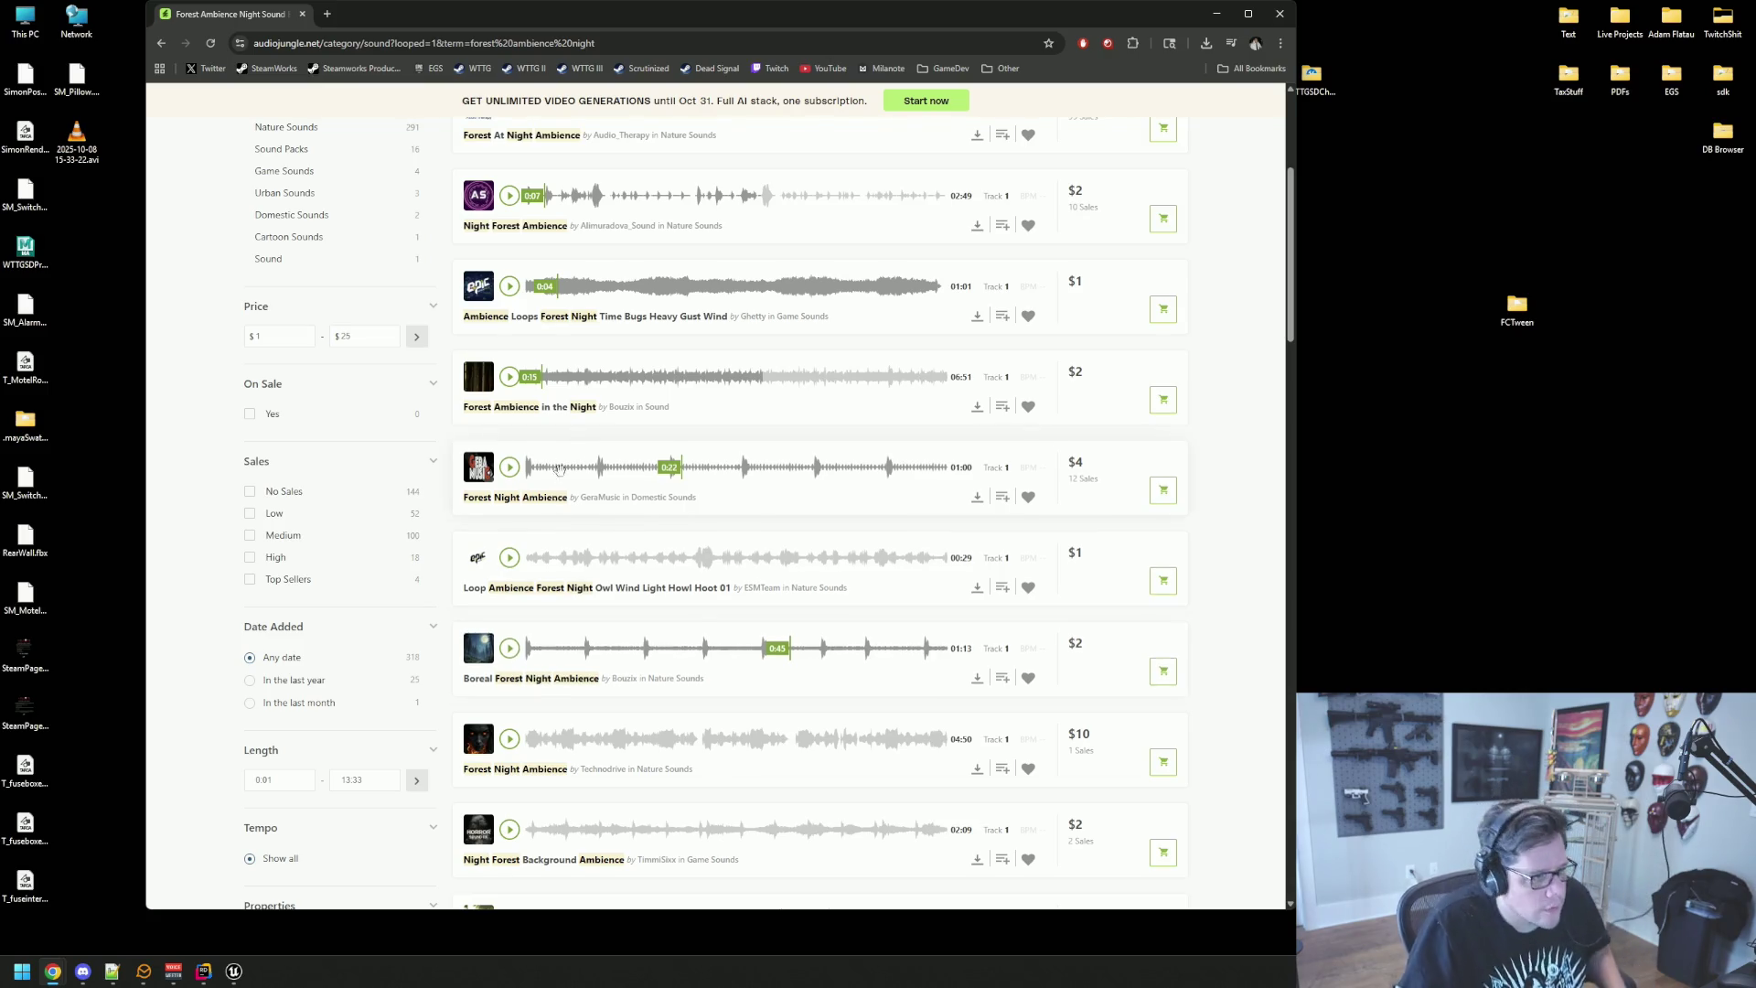
Step: Open Boreal Forest Night Ambience in a new tab, then preview $10 Forest Night Ambience and Night Forest Background Ambience
middle_click(516, 683)
scroll(510, 611, down, 2)
click(509, 606)
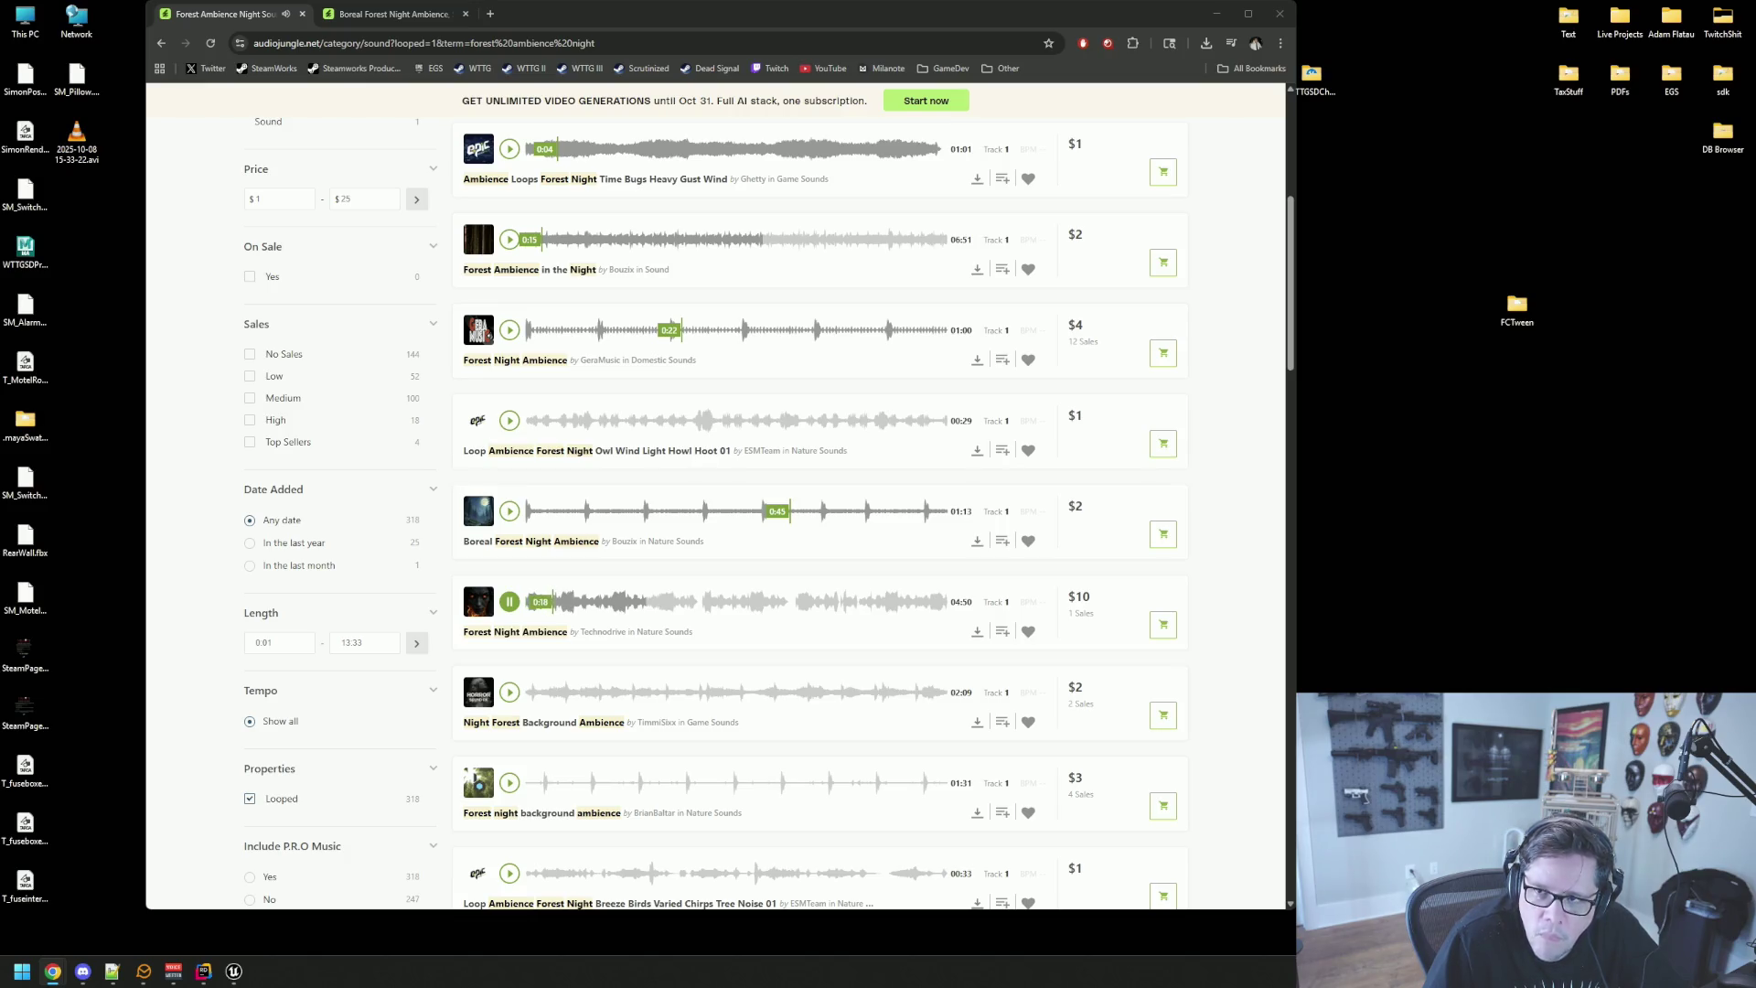
click(510, 601)
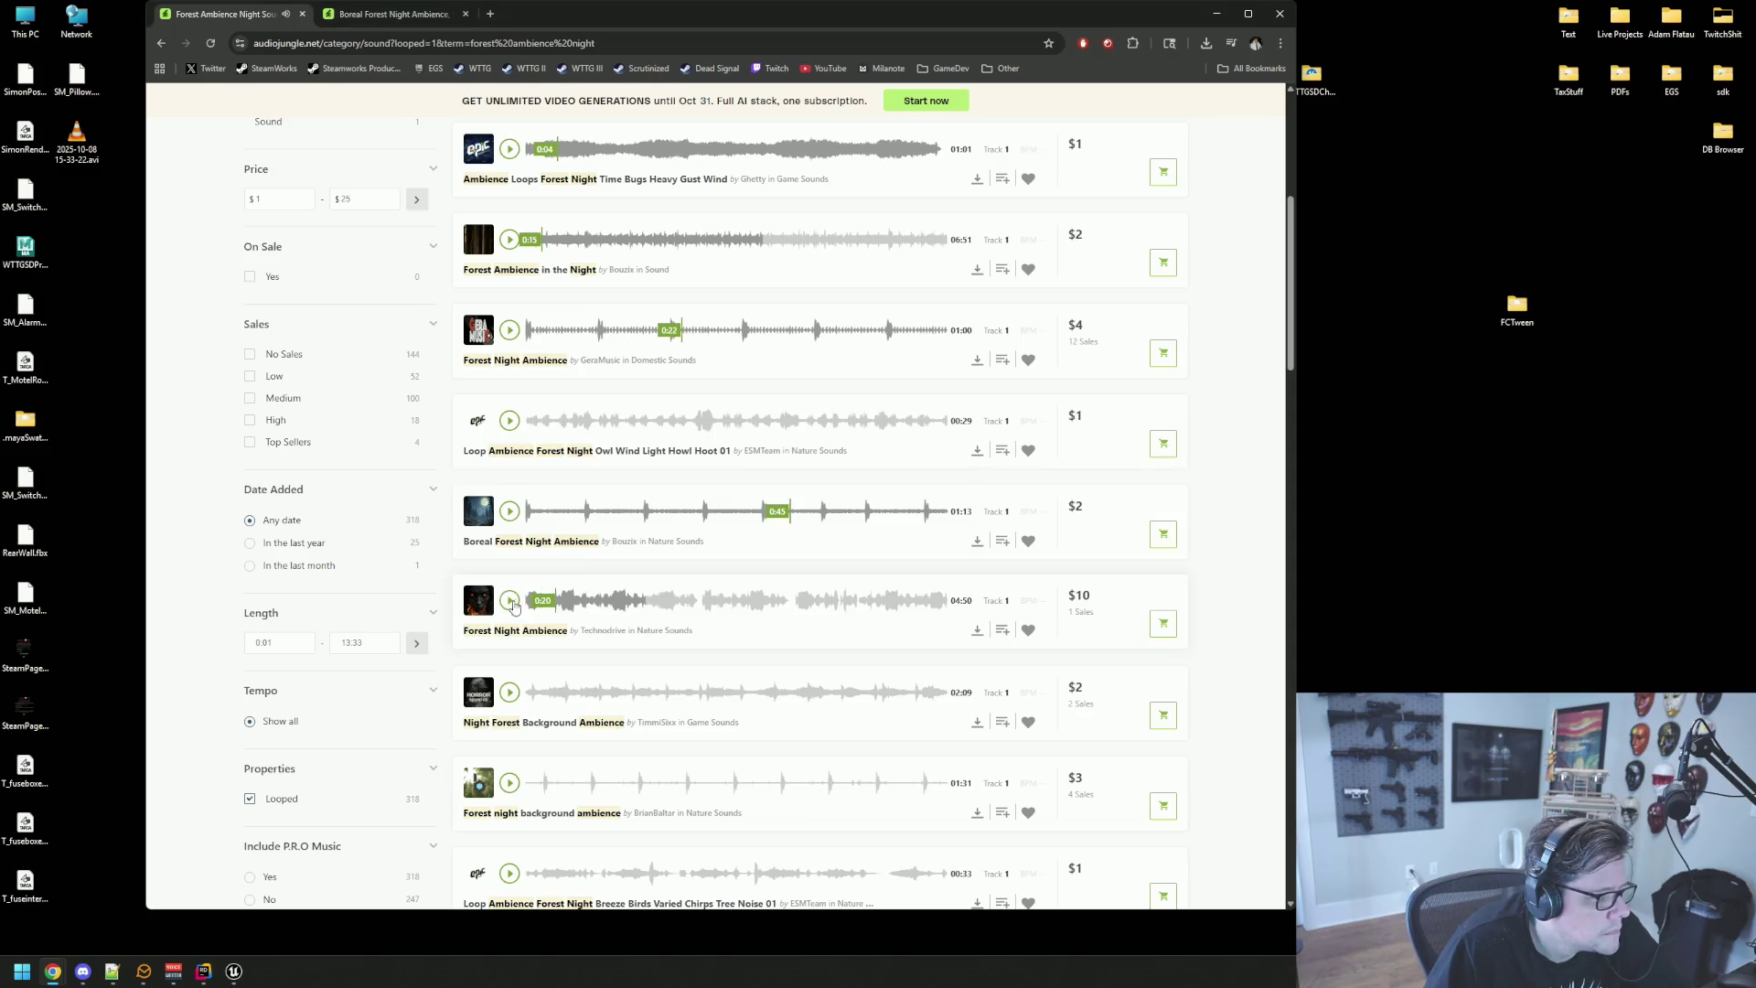
scroll(619, 567, down, 2)
click(509, 486)
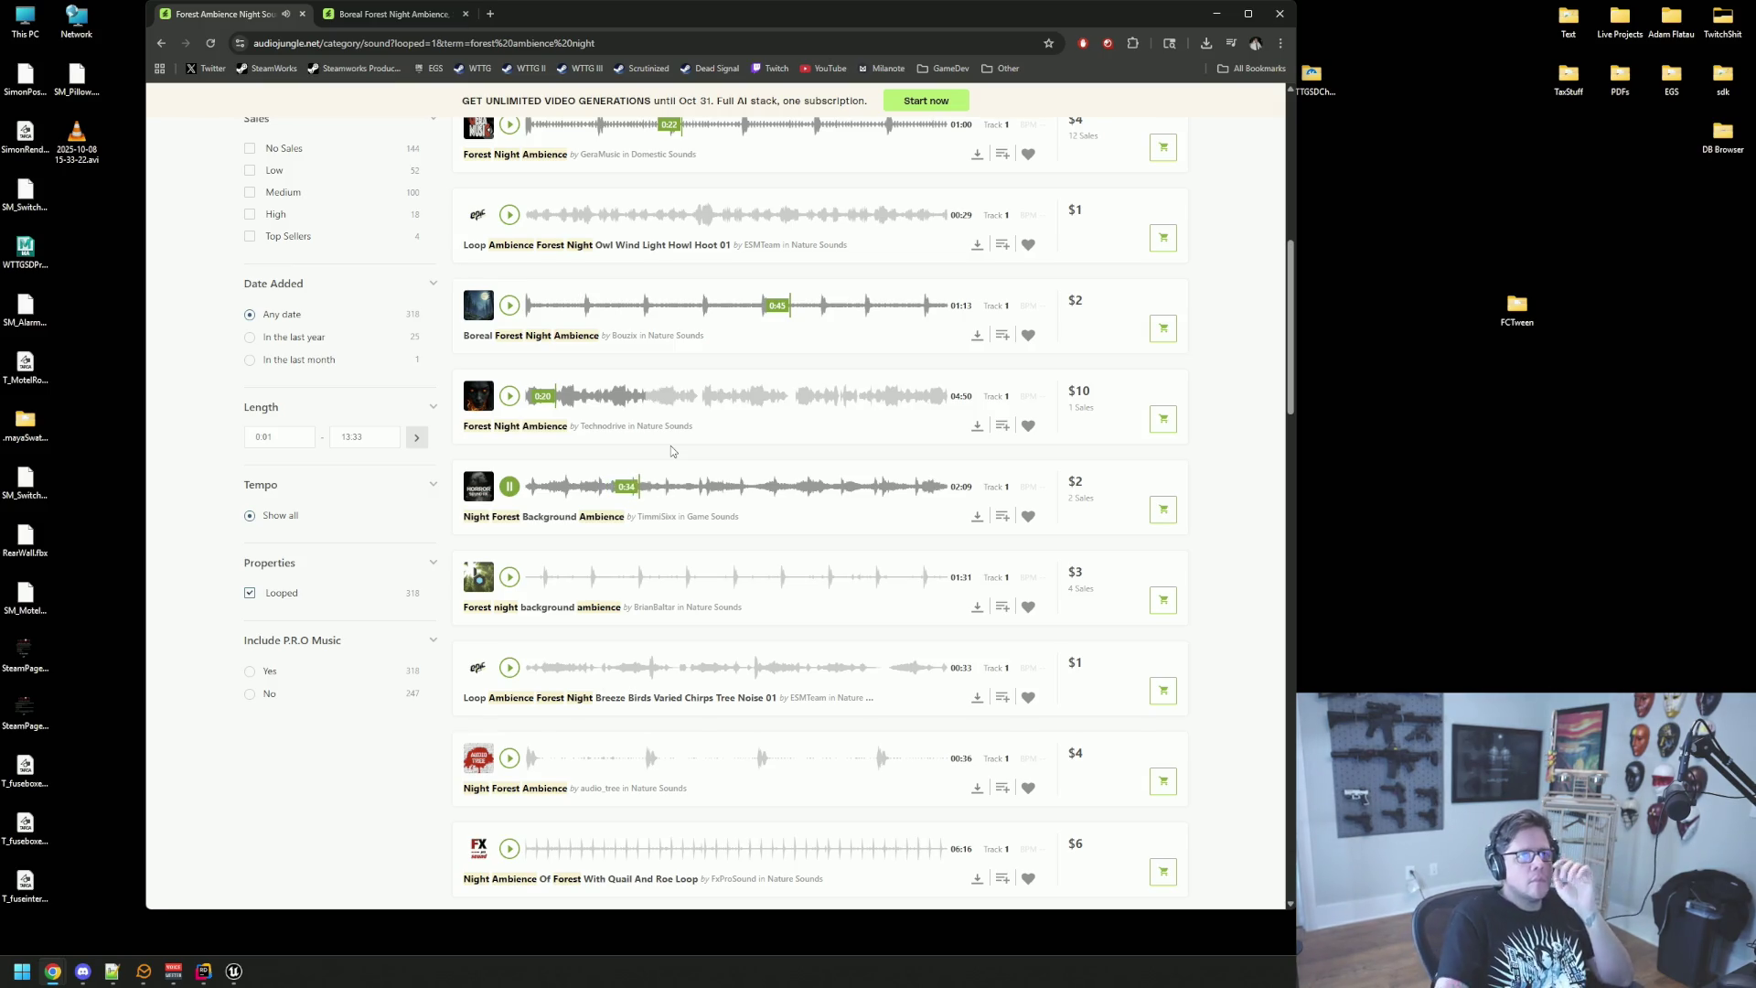
Step: Open Night Forest Background Ambience in a new tab and preview Forest night background ambience
click(511, 487)
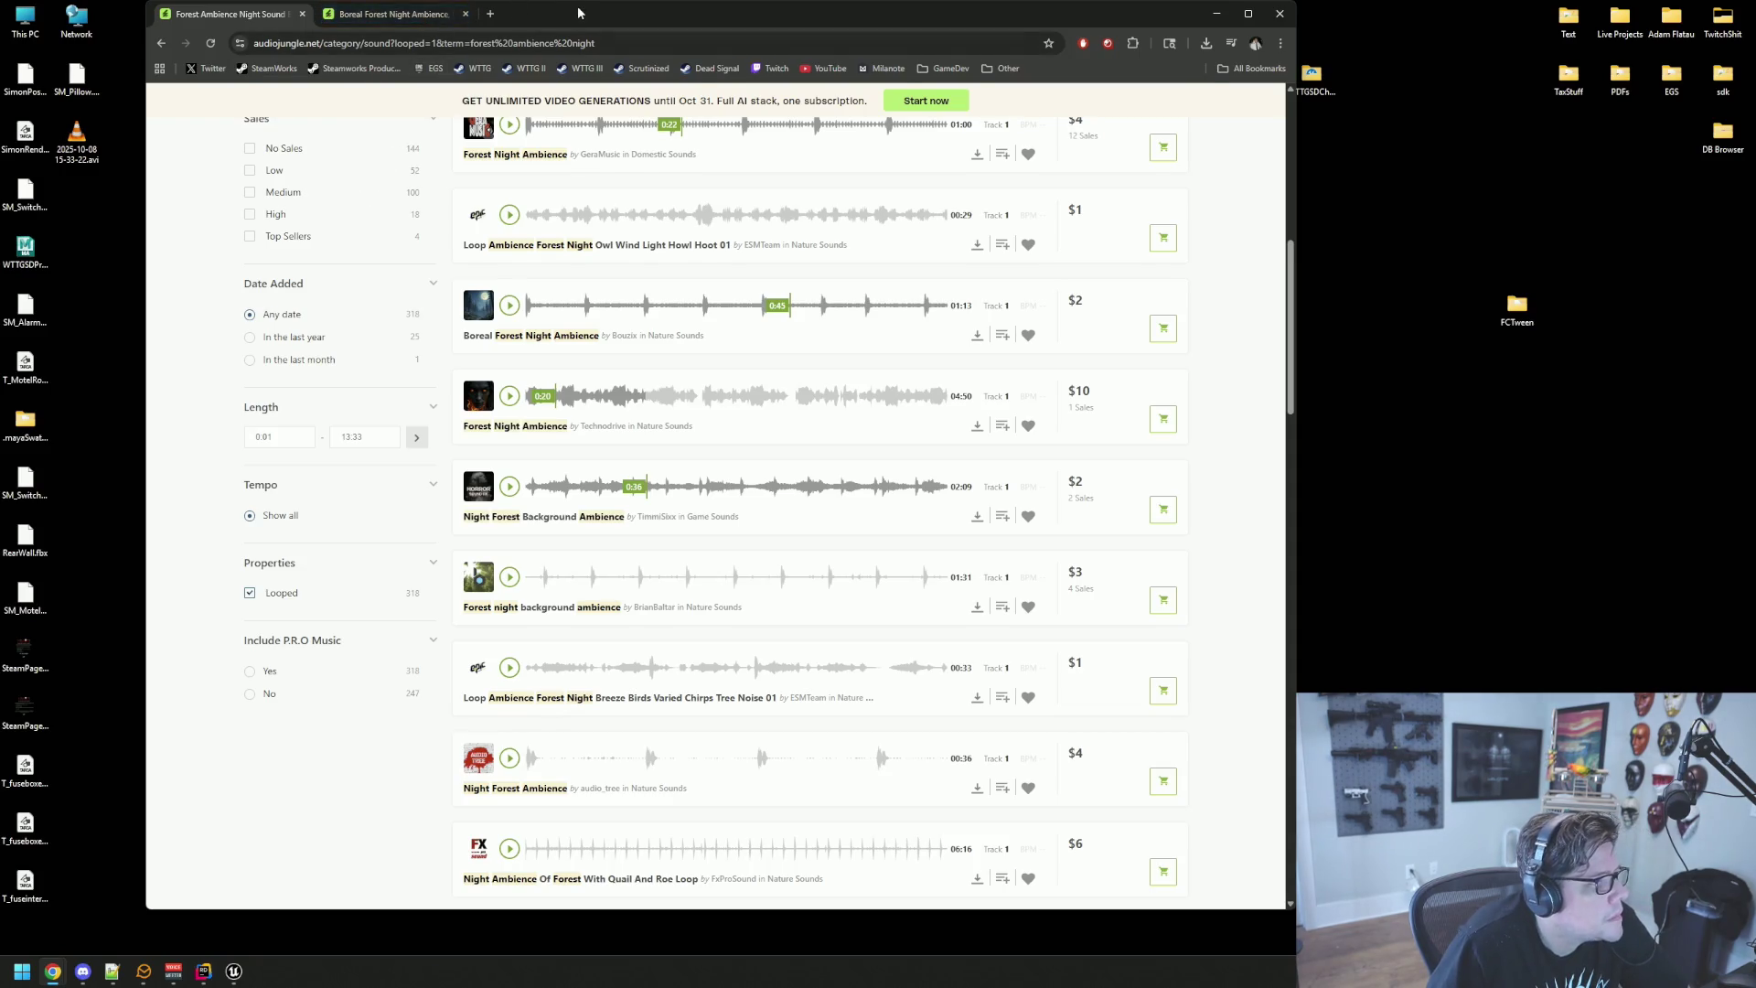
click(514, 494)
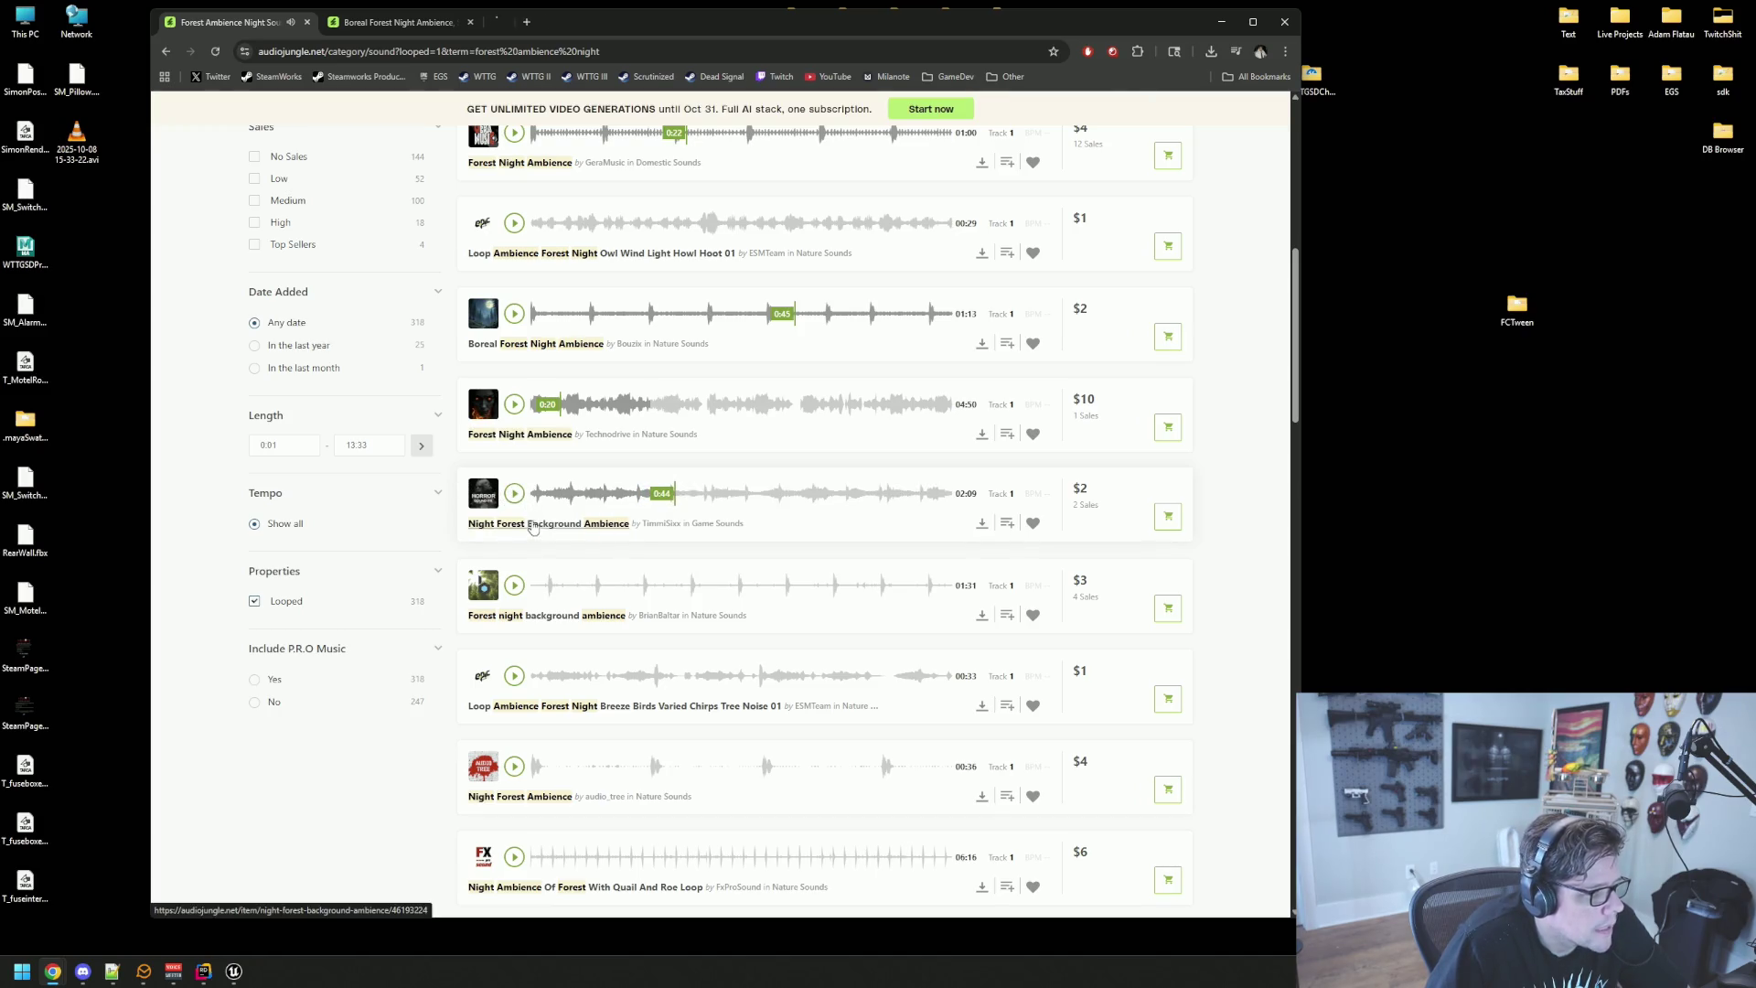
middle_click(609, 526)
scroll(620, 529, down, 1)
click(621, 529)
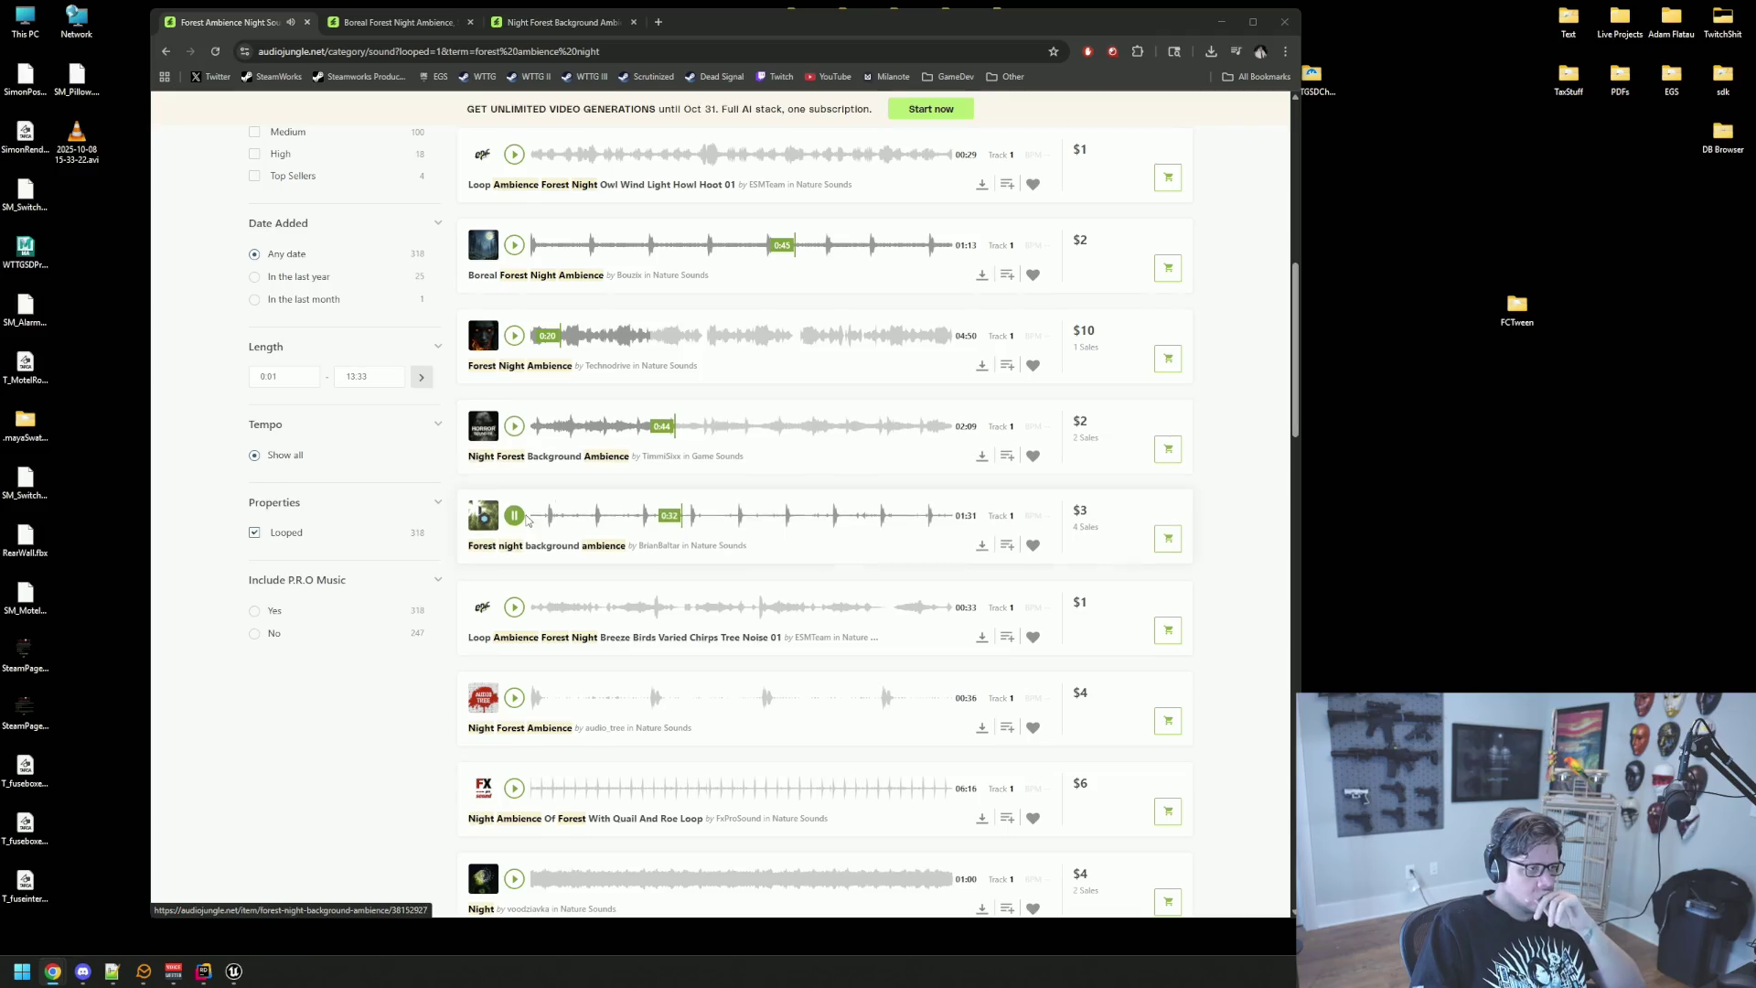
click(514, 516)
Step: Preview the forest breeze and birds, $4 Night Forest Ambience and Quail And Roe loops, then view the Boreal page
scroll(521, 628, down, 2)
click(514, 469)
click(514, 560)
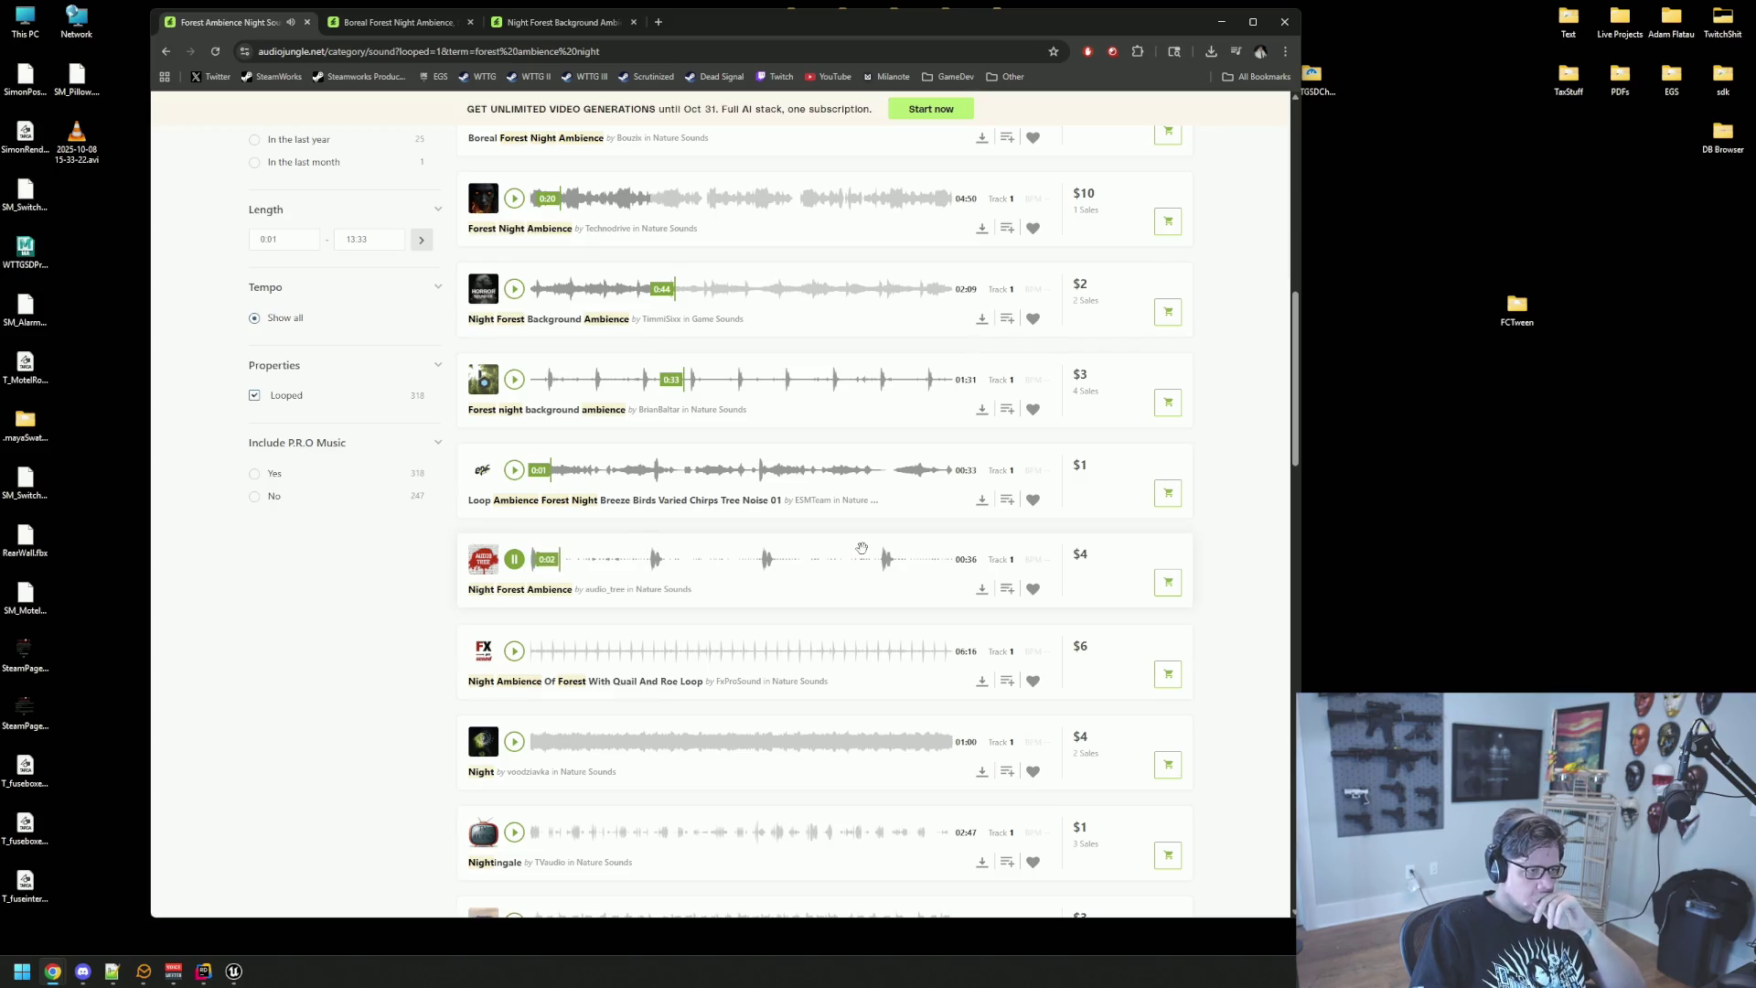
scroll(514, 561, down, 2)
click(515, 444)
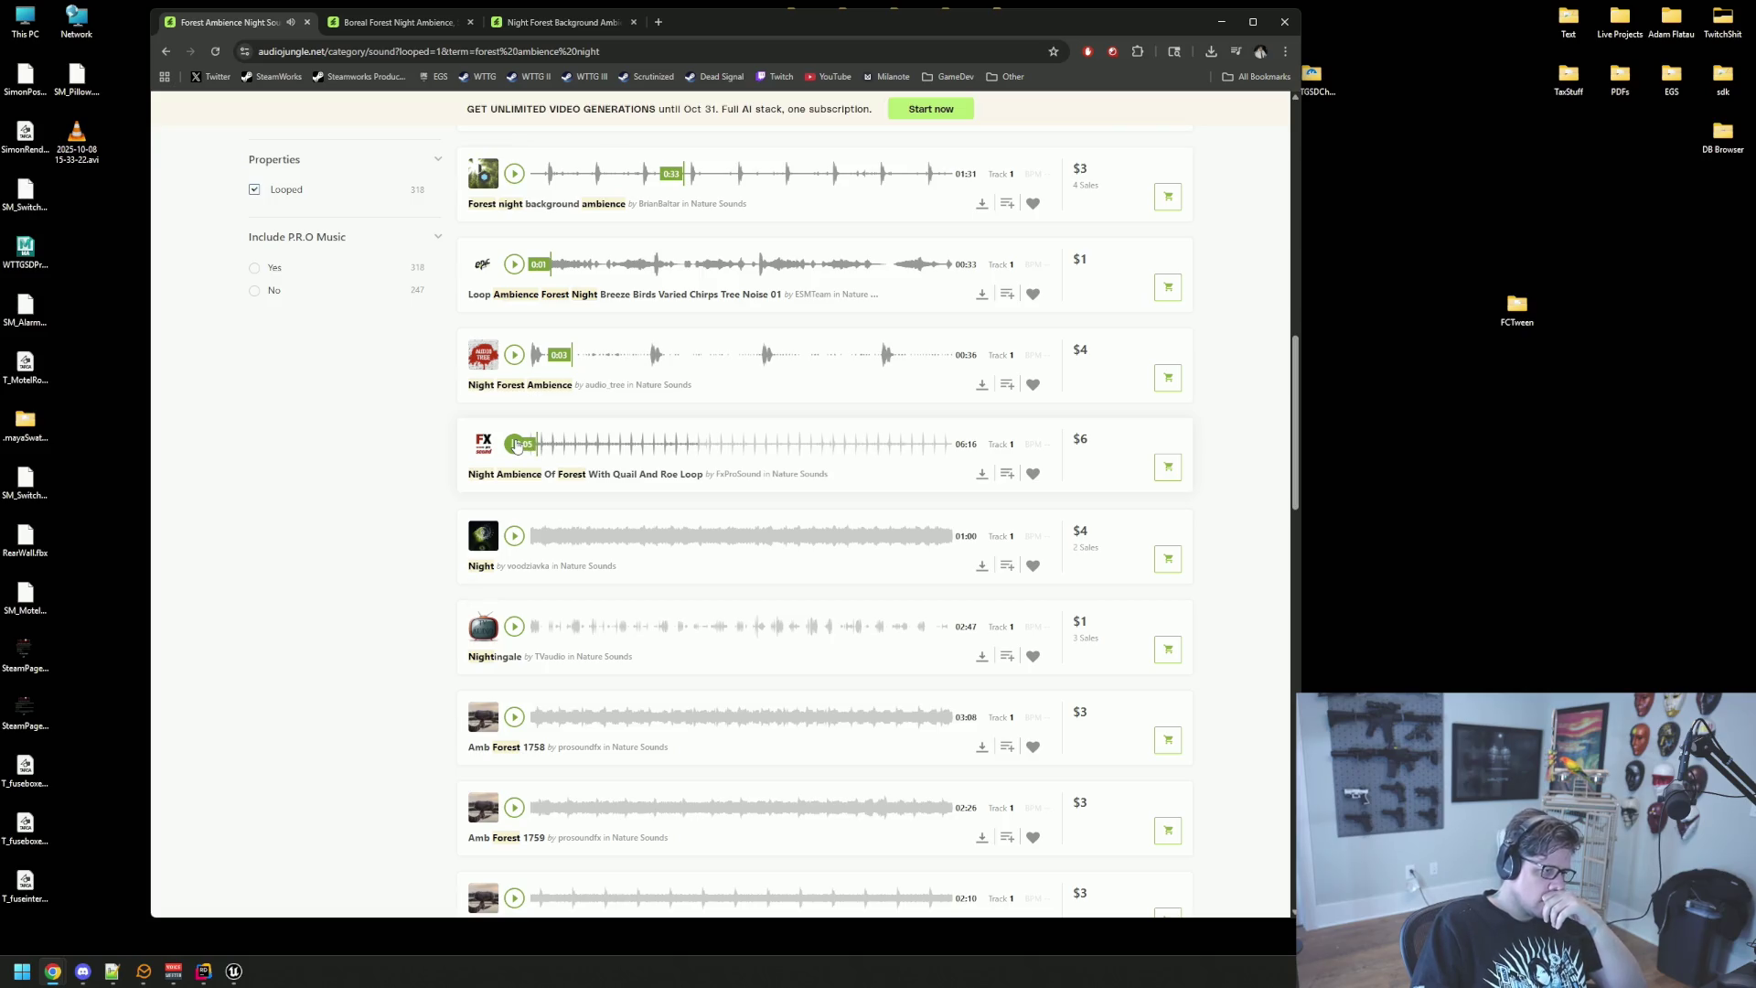
click(398, 22)
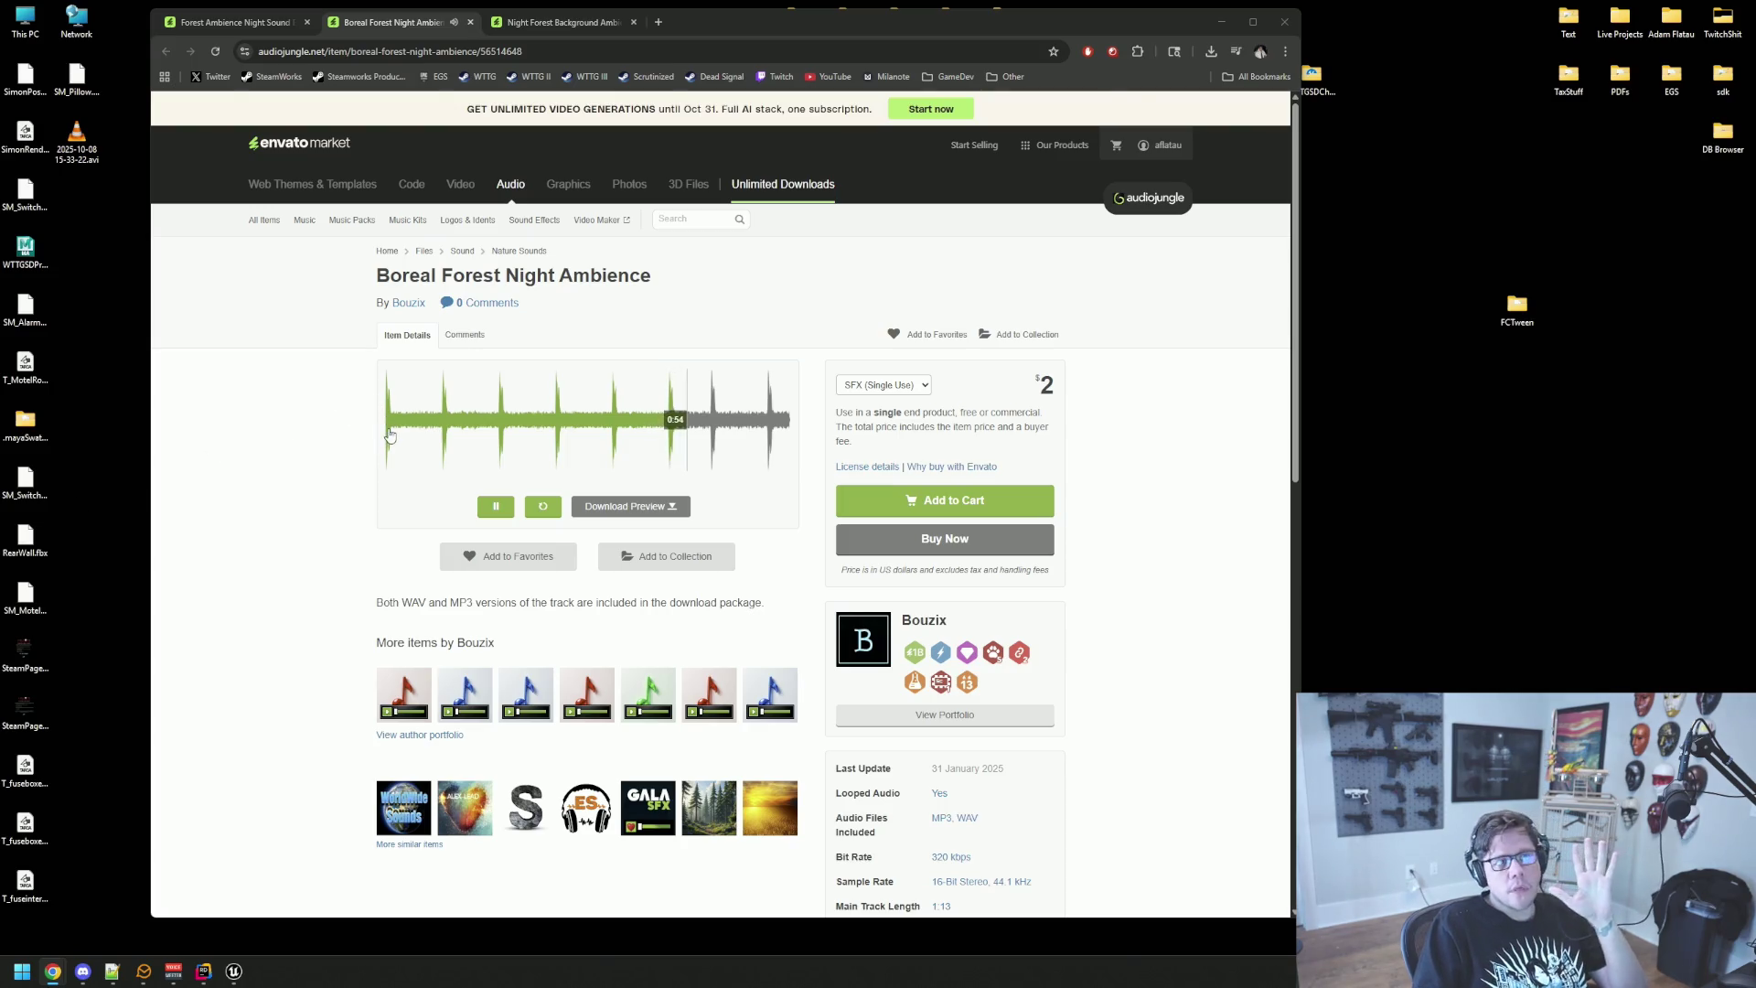
Step: Pause the Boreal and Night Forest Background Ambience previews and drag the browser off-screen
click(439, 490)
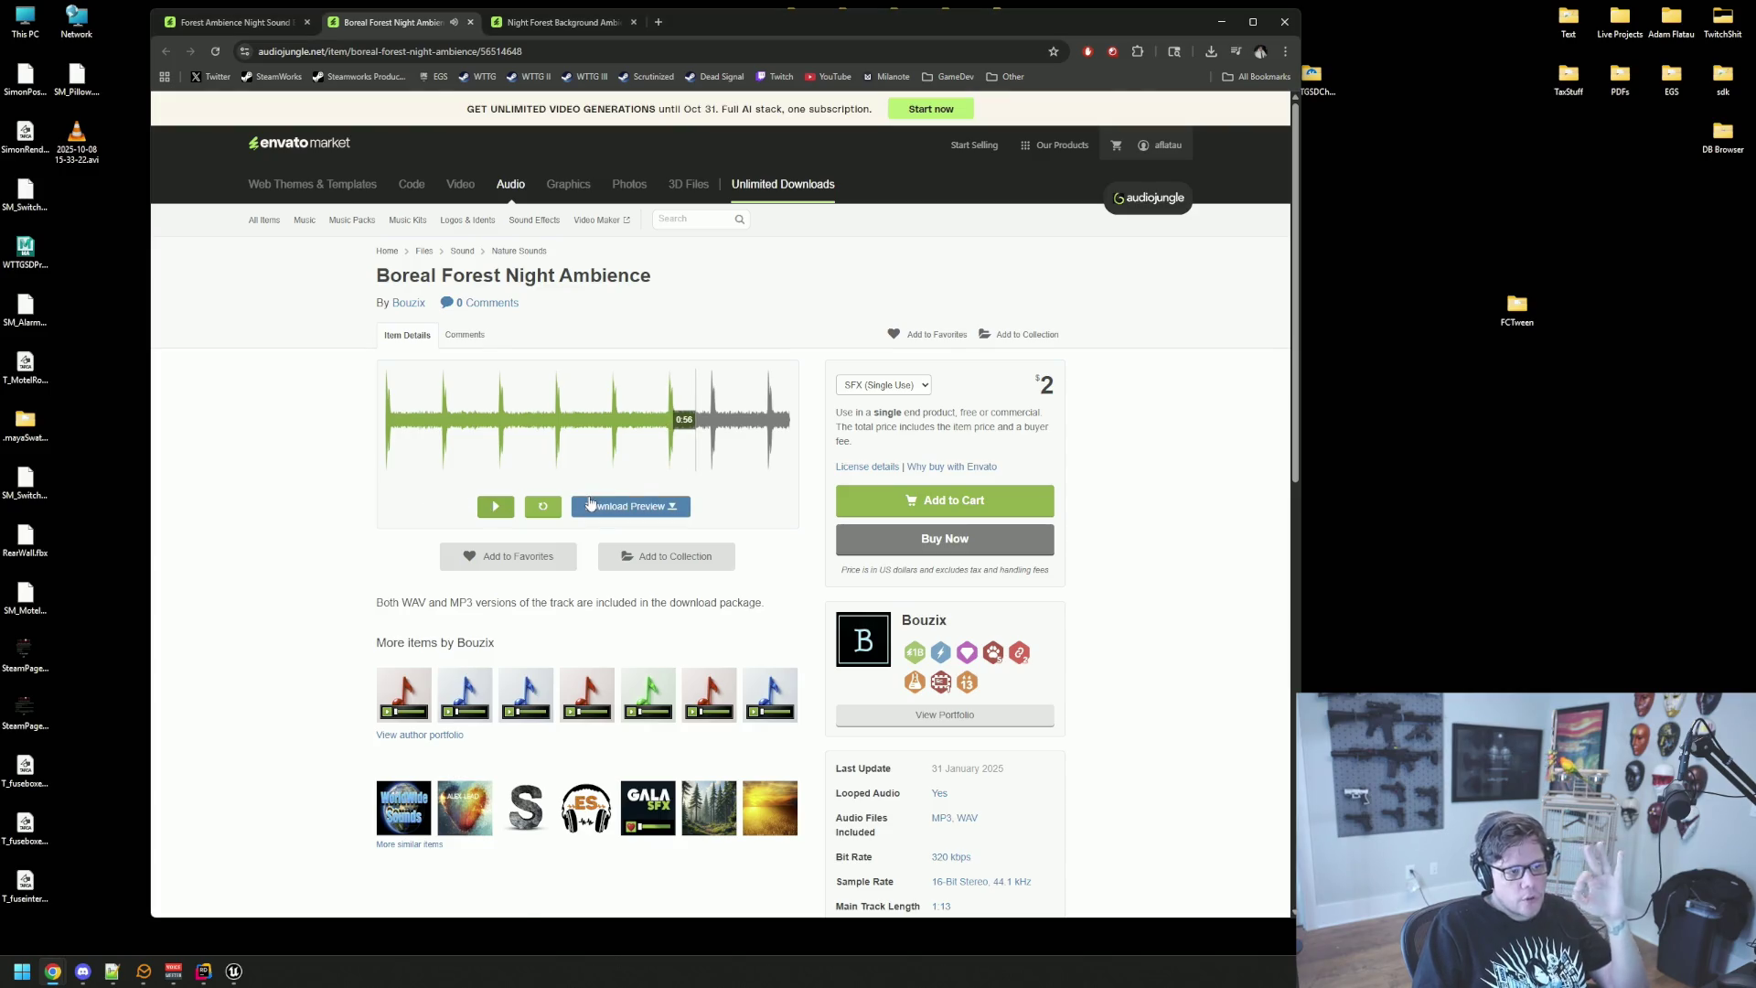
click(558, 22)
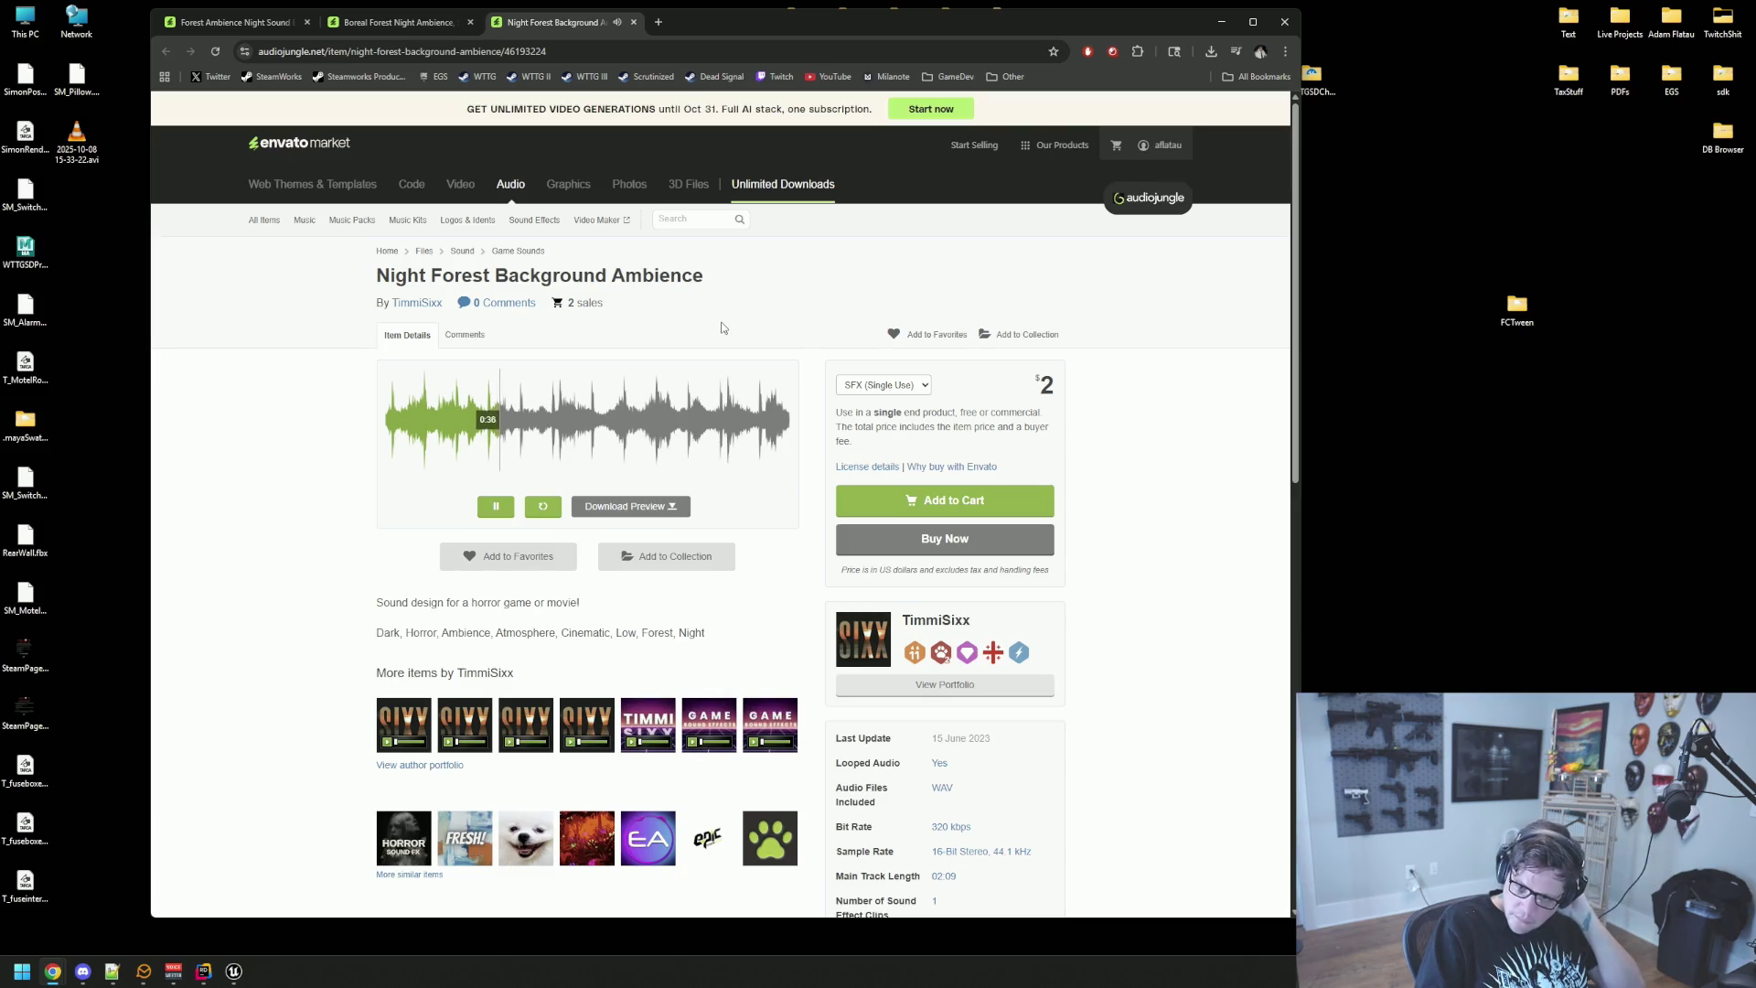
click(508, 514)
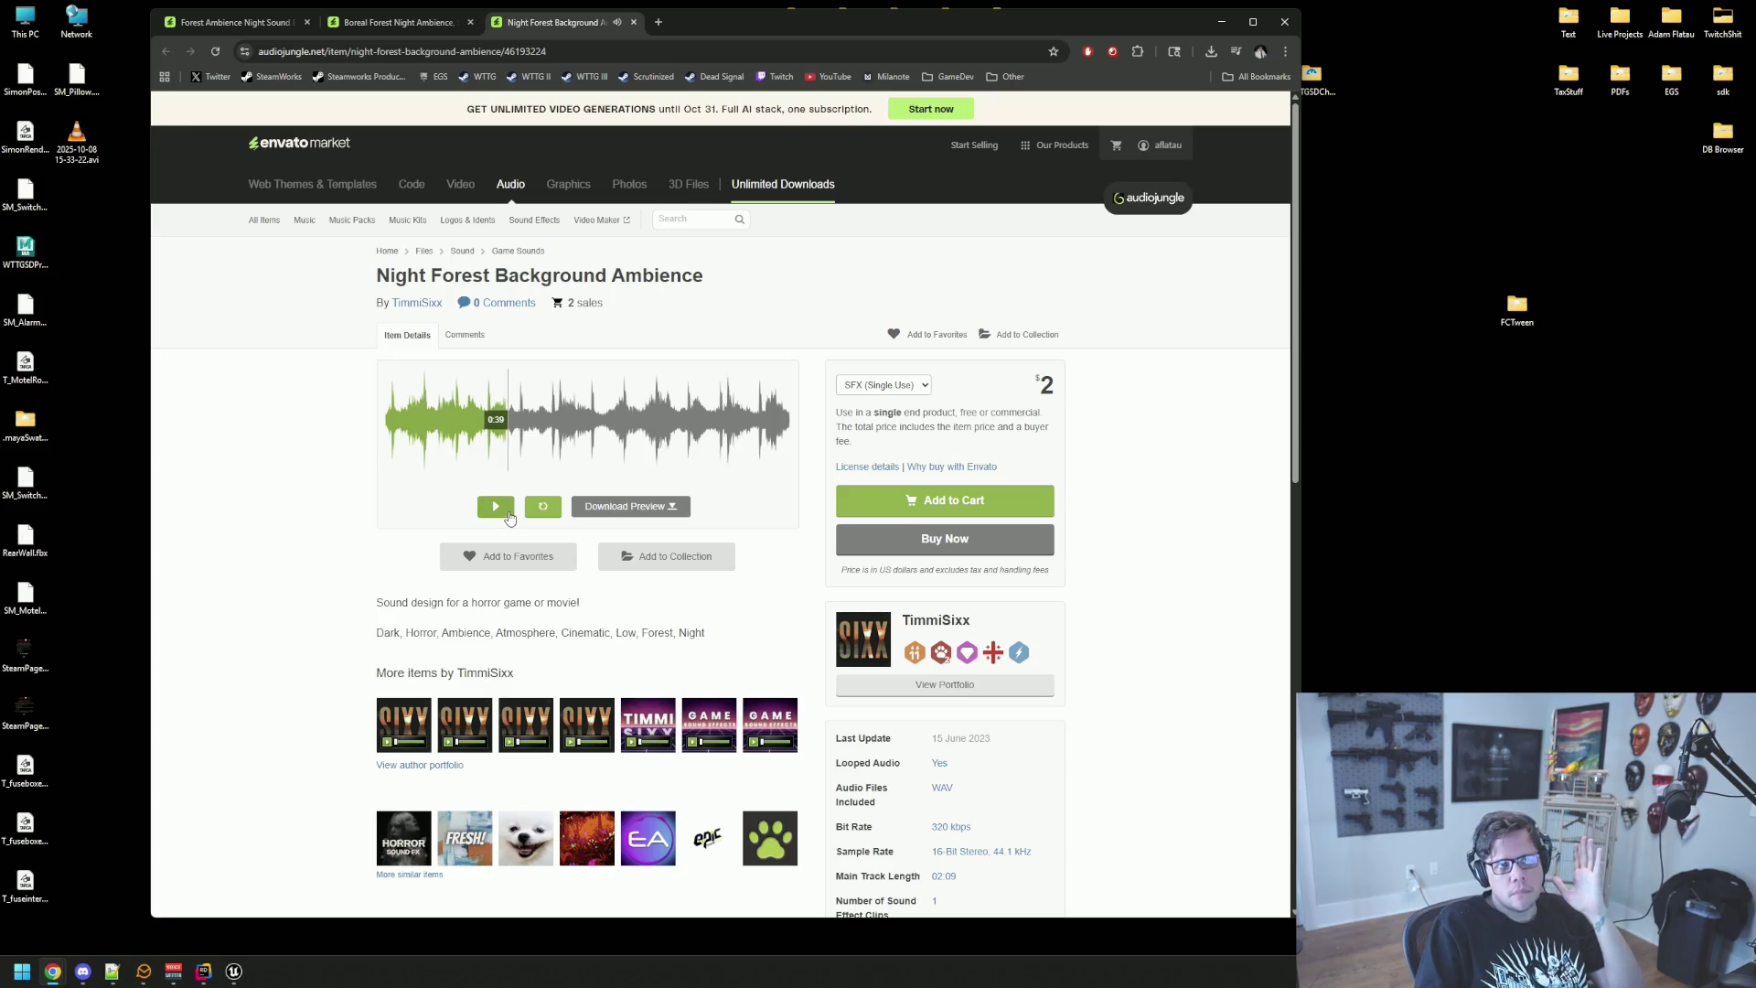
click(418, 30)
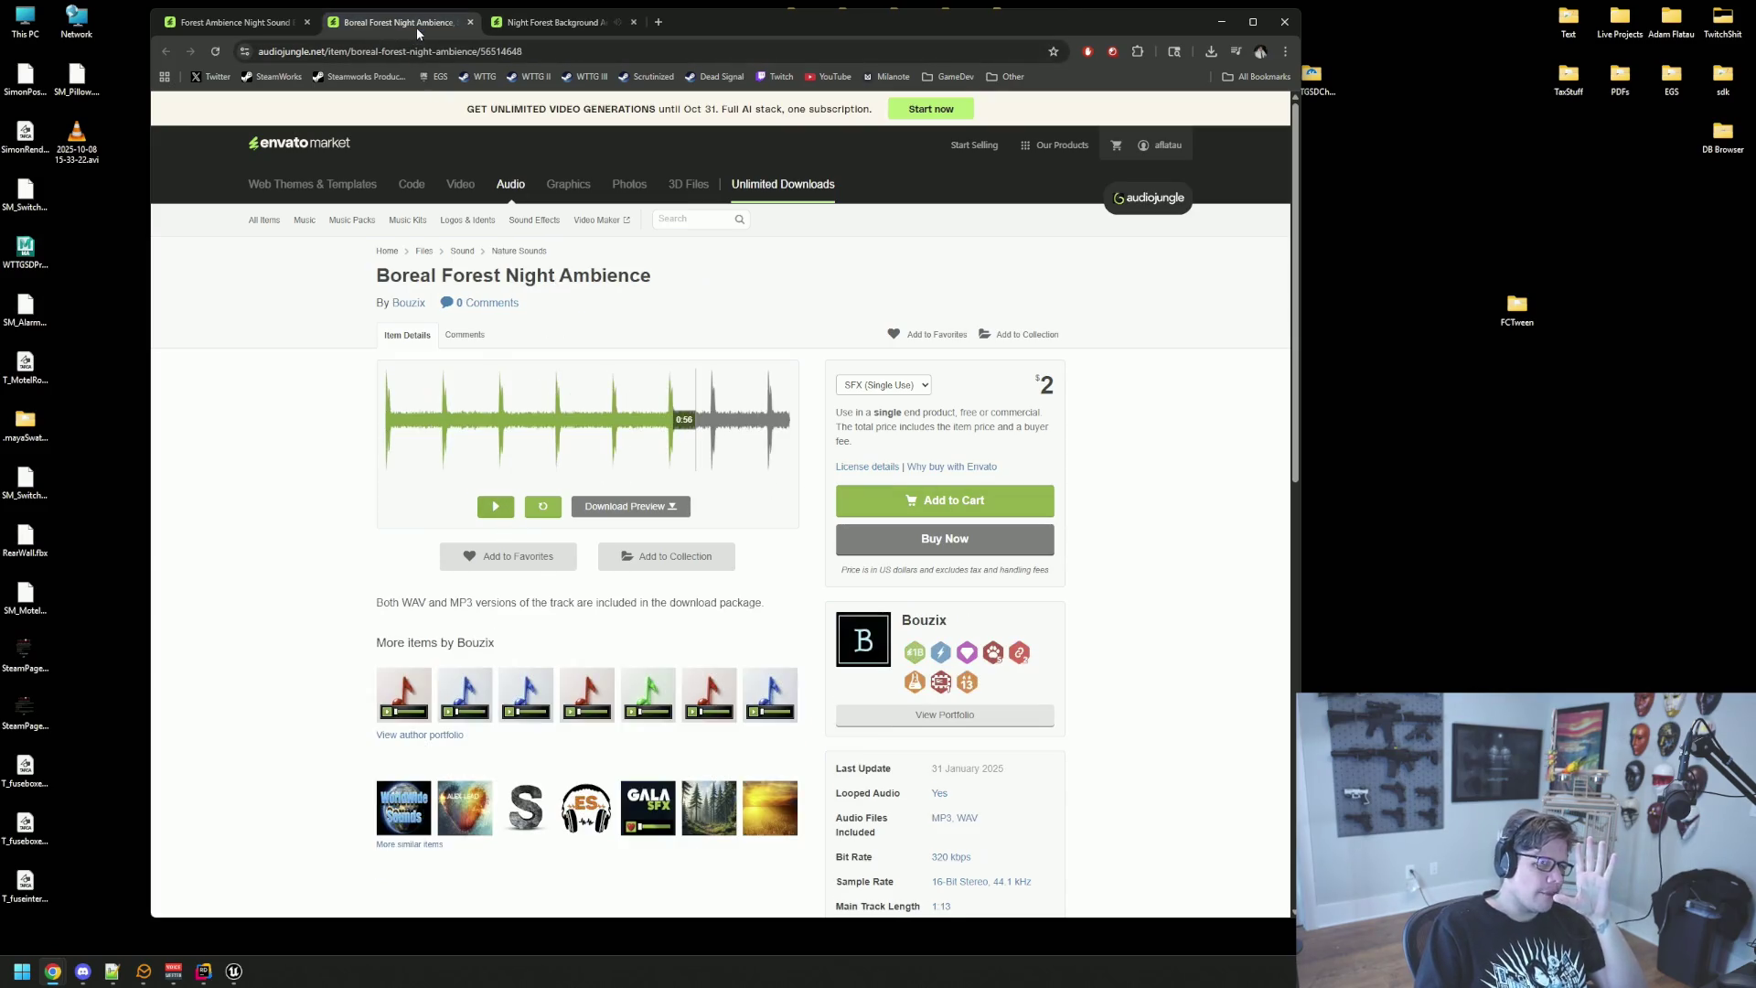
click(554, 22)
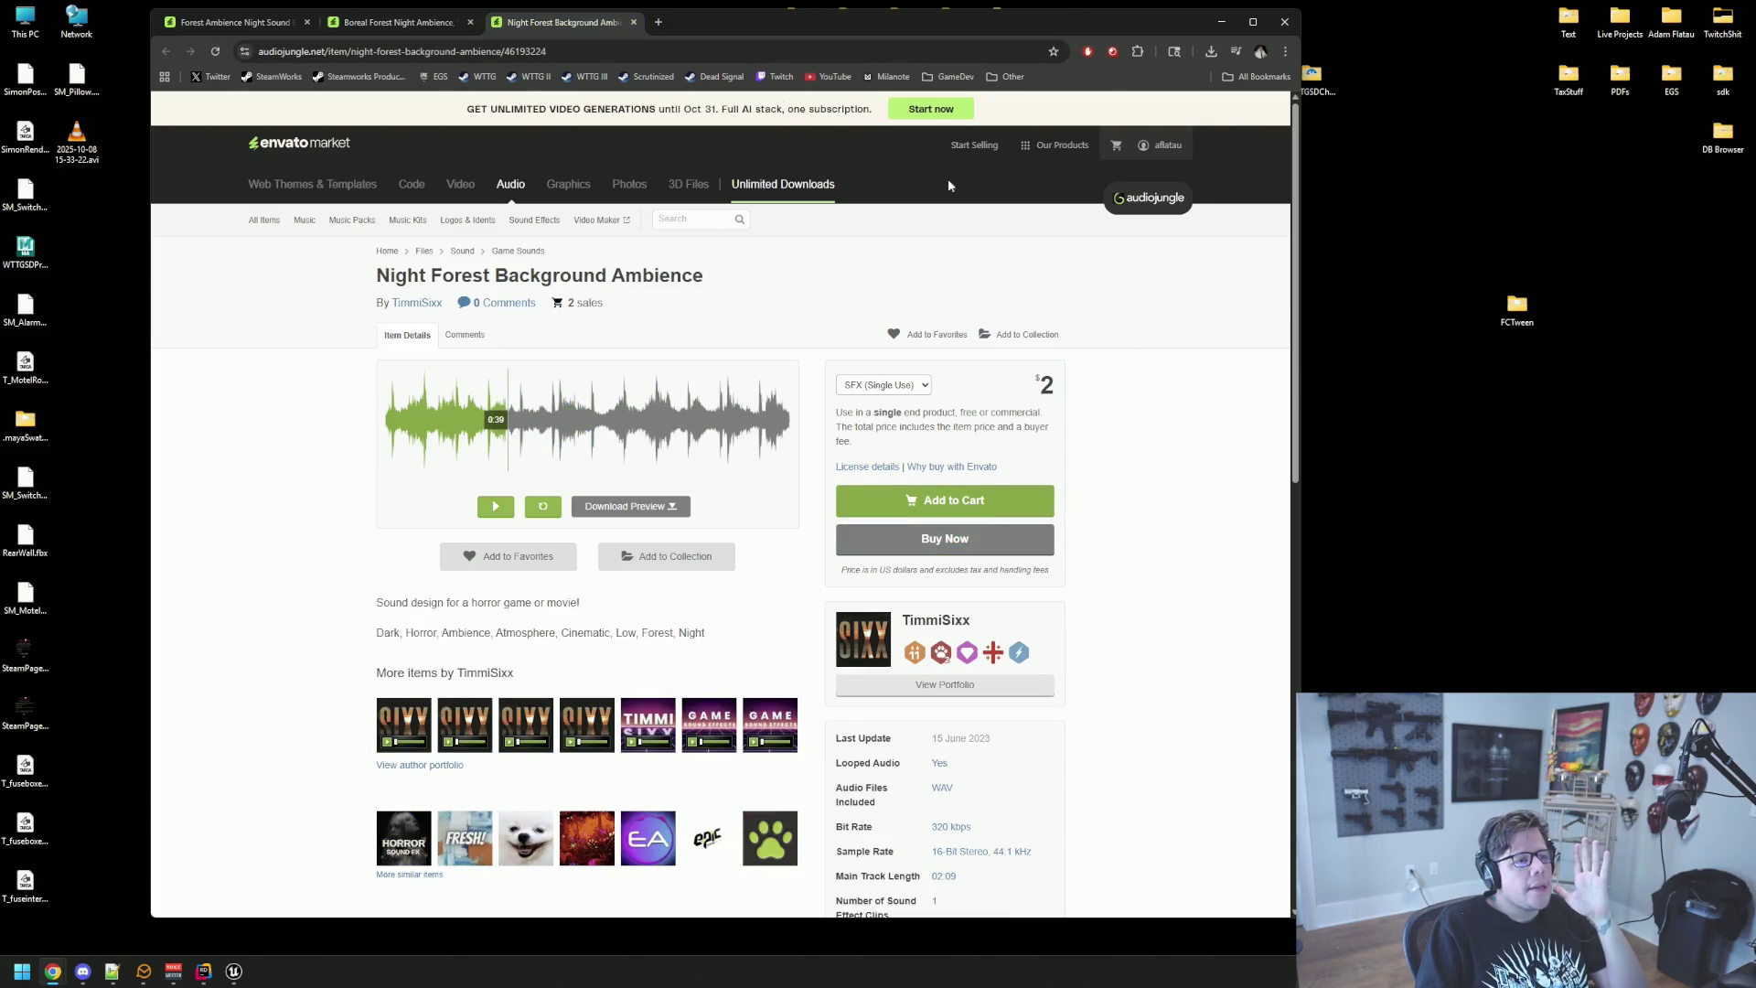
mouse_move(676, 23)
mouse_down()
mouse_move(1462, 150)
mouse_move(1755, 156)
mouse_up()
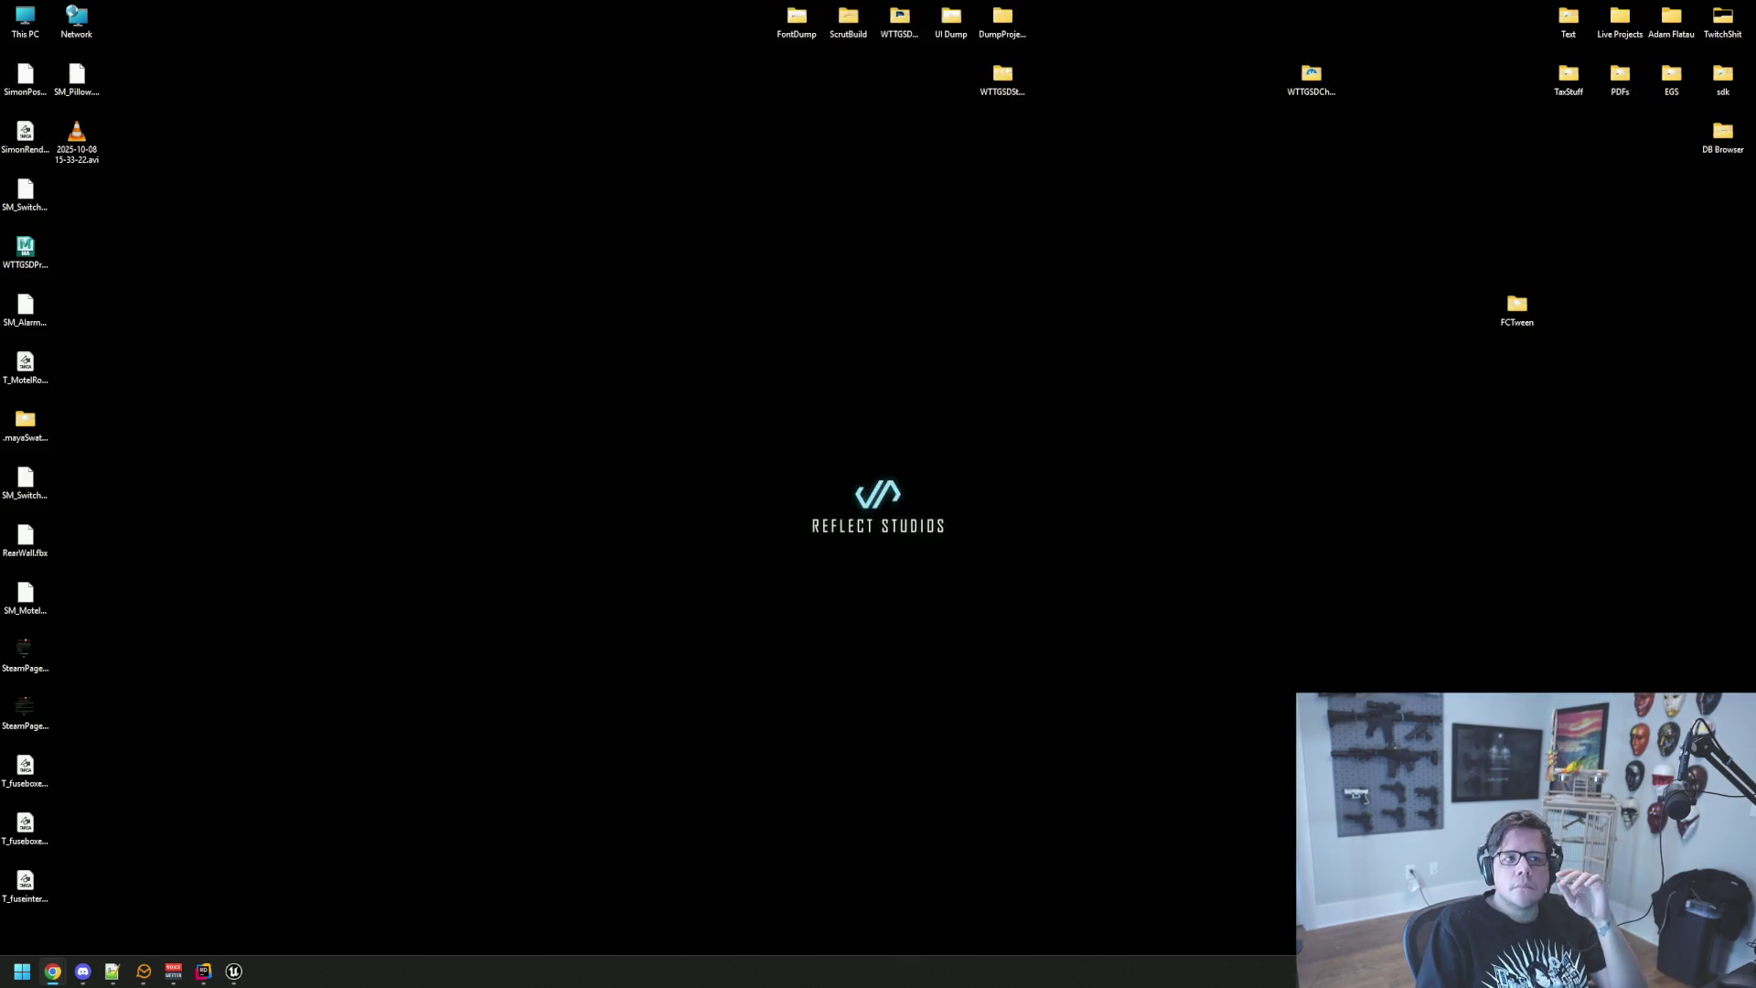
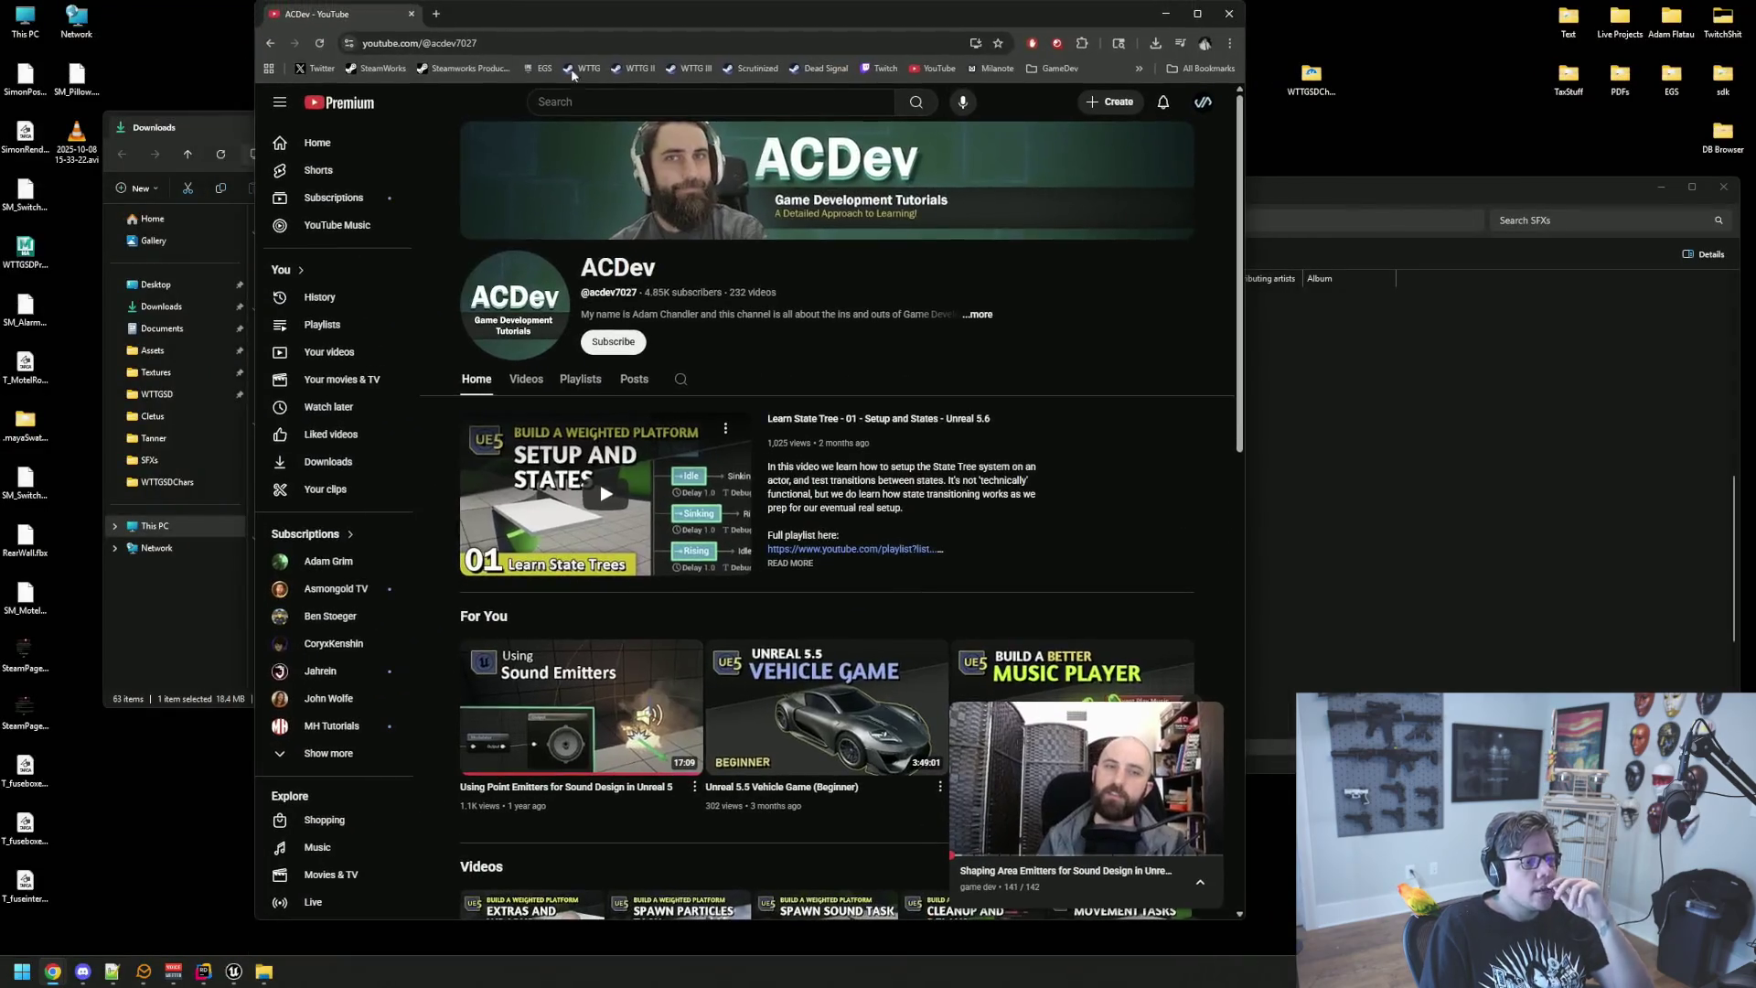
Step: From the ACDev Videos tab, start 'Occluding Exteriors with Audio Volumes in Unreal 5' in theater view
scroll(887, 301, down, 4)
scroll(897, 298, up, 4)
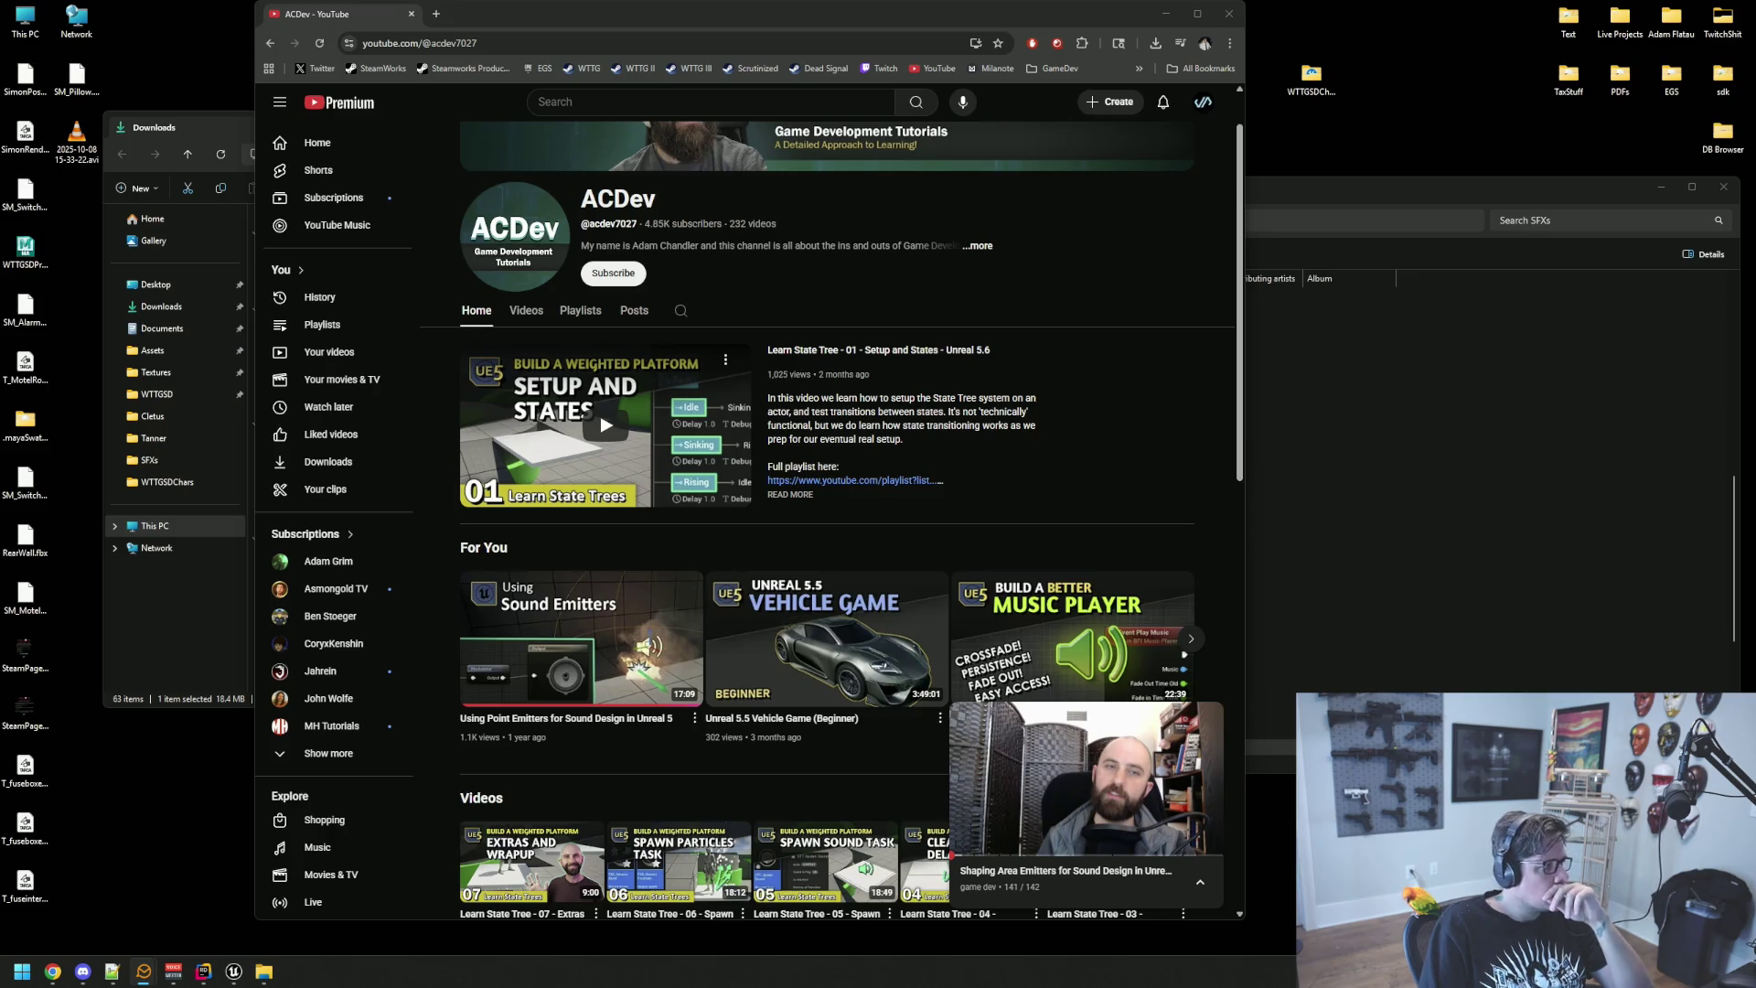
scroll(831, 521, down, 5)
click(1210, 717)
scroll(917, 538, up, 6)
click(528, 380)
scroll(810, 396, down, 10)
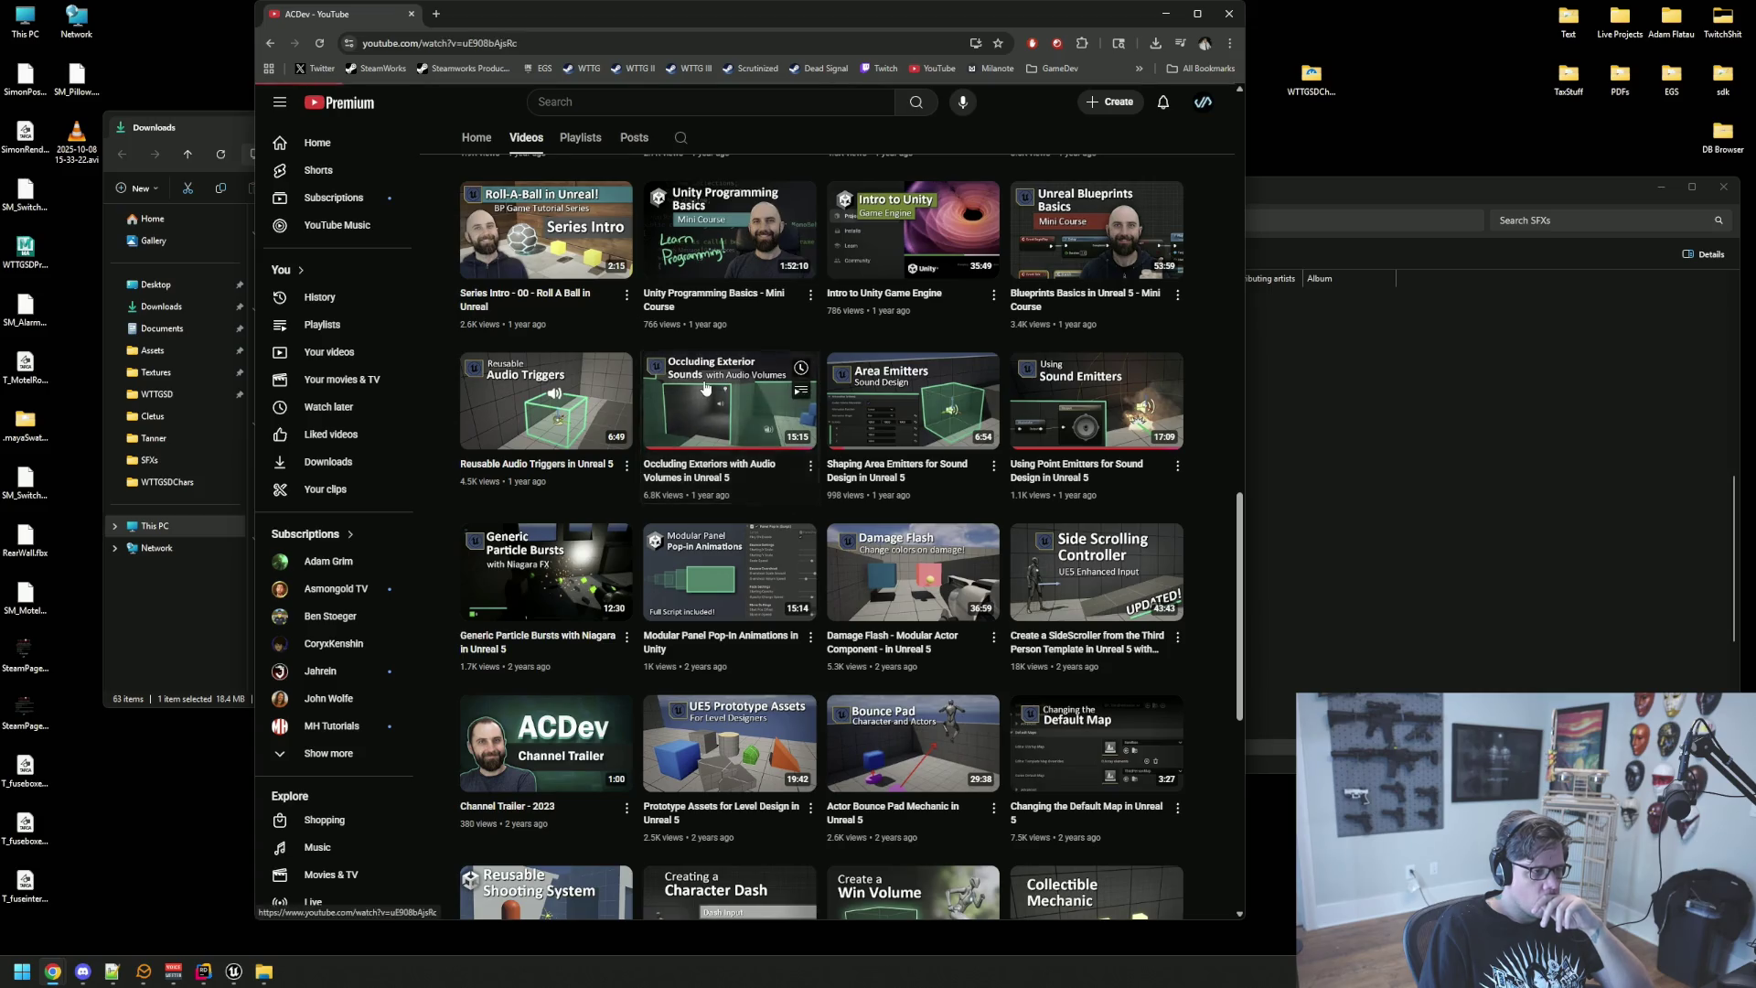
click(886, 403)
click(880, 498)
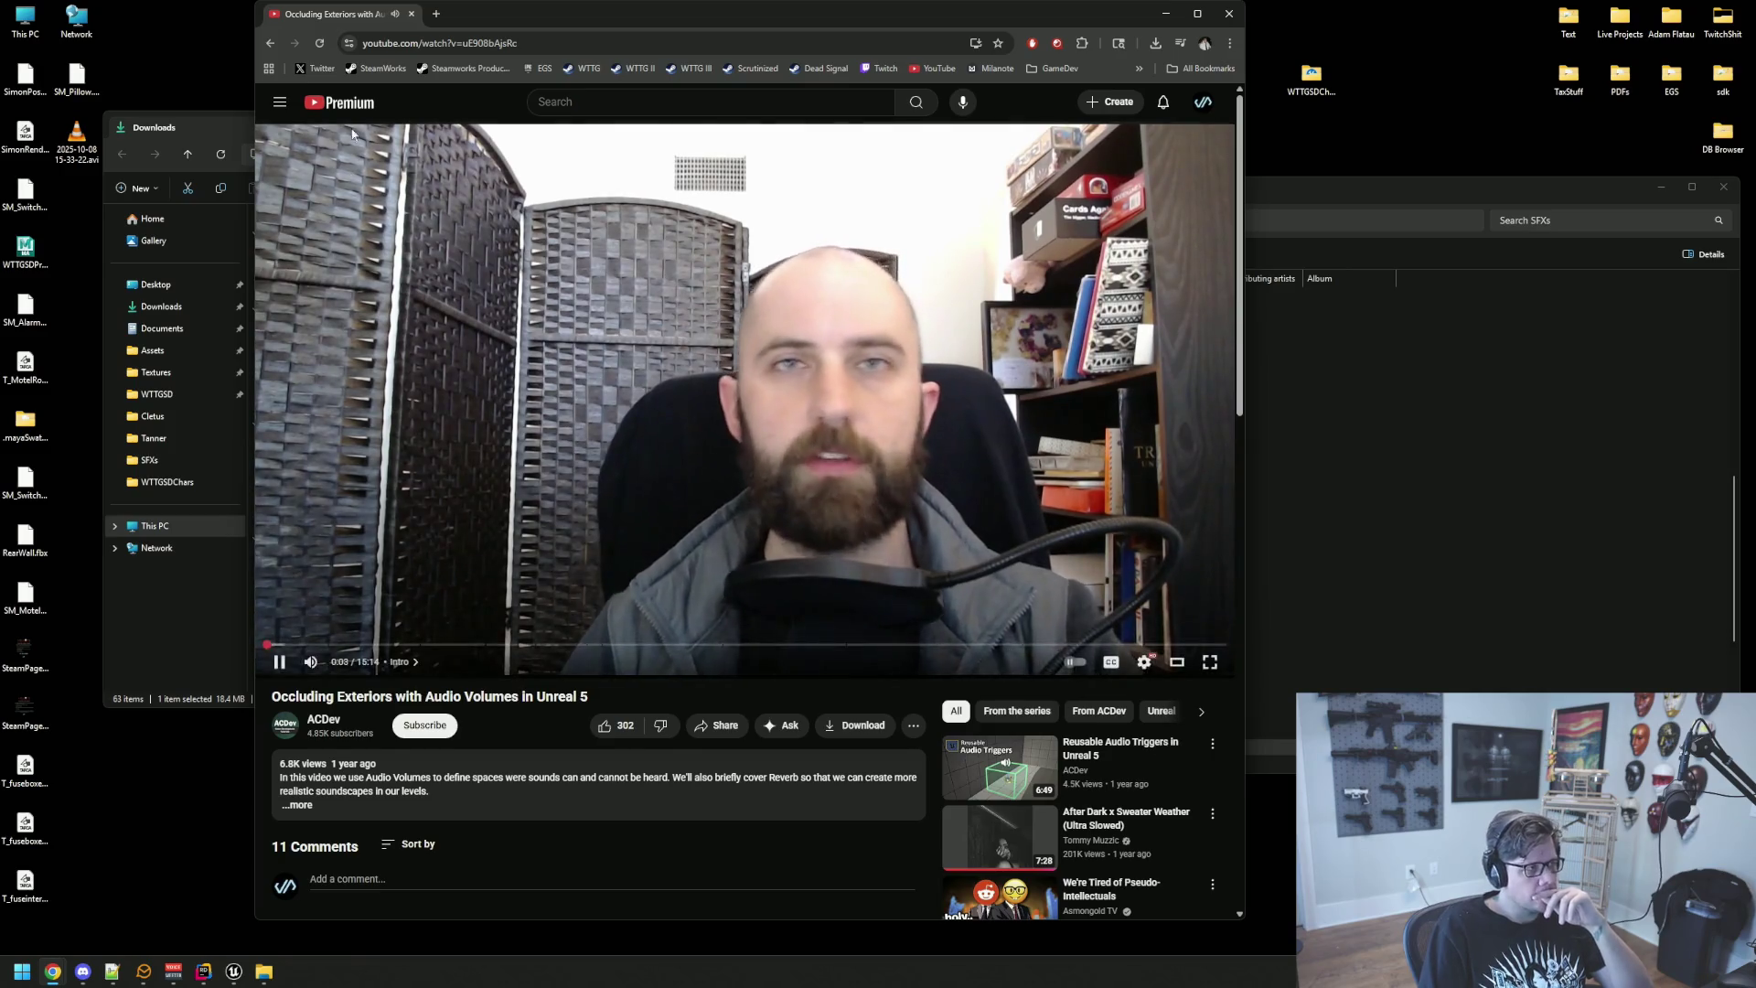
Step: Nudge the browser window, watch the tutorial intro to about 0:31, then bring up player settings
mouse_move(469, 20)
mouse_down()
mouse_move(473, 62)
mouse_move(502, 6)
mouse_move(506, 20)
mouse_up()
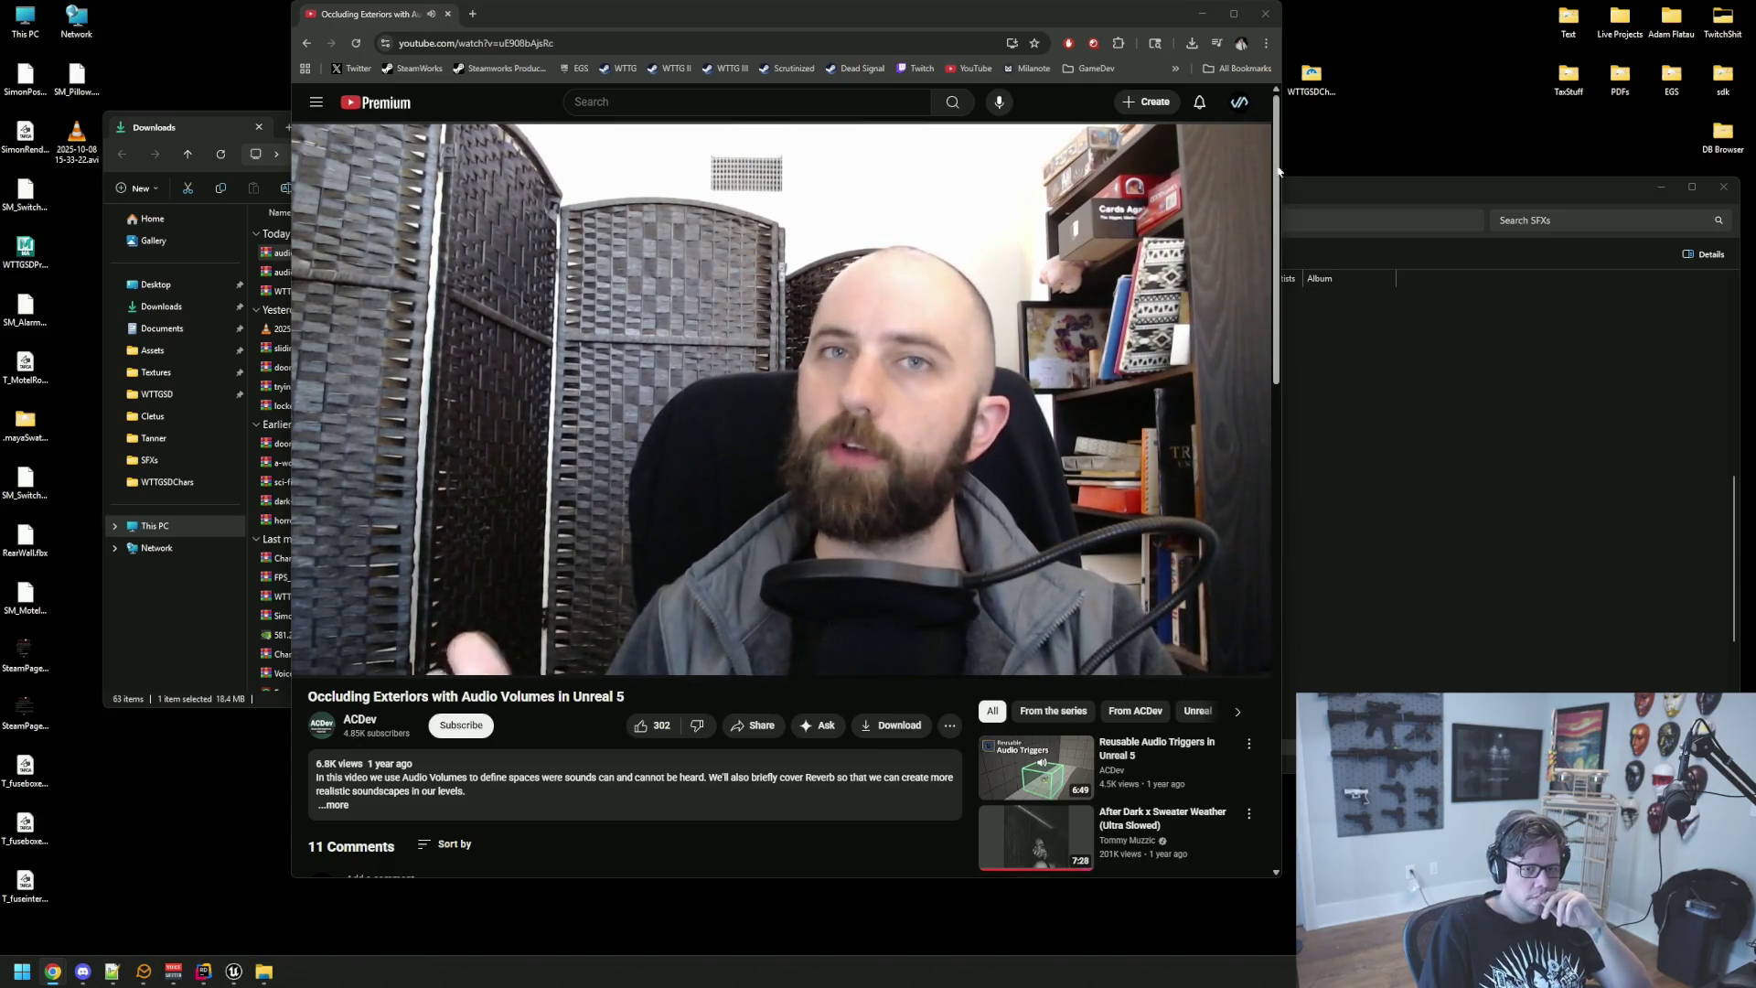
click(1049, 231)
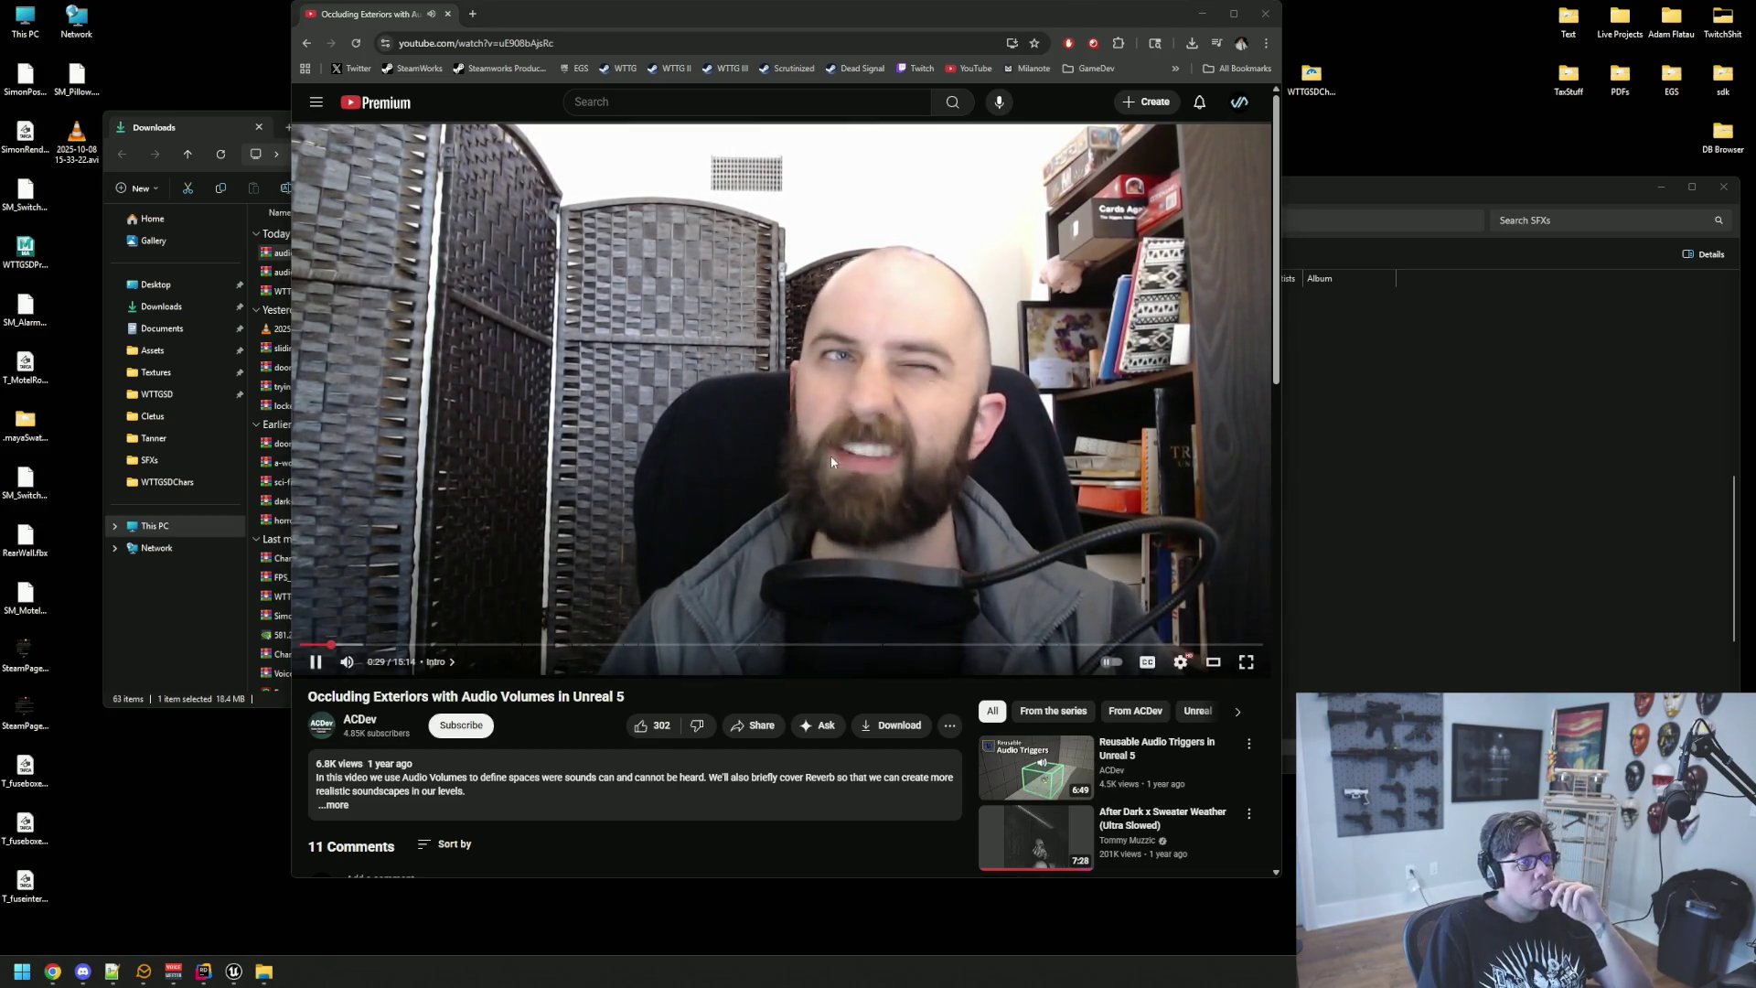
click(1181, 661)
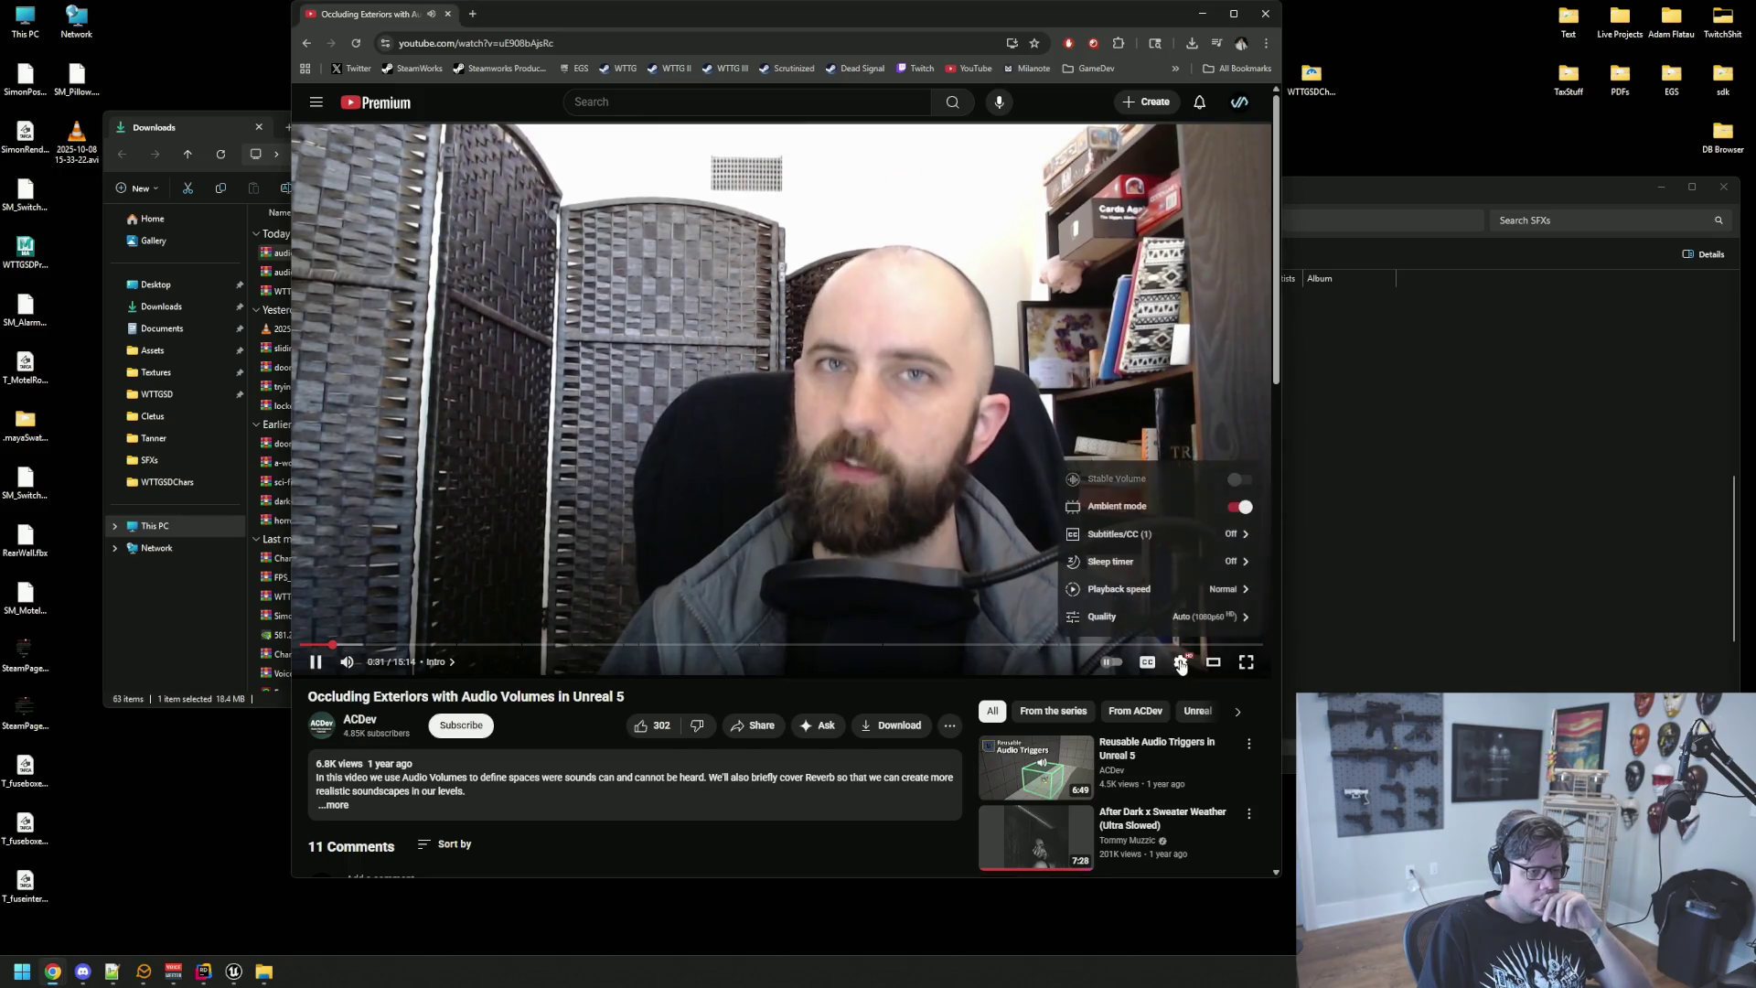
Step: Play the tutorial at 2x speed from the Exterior Emitter chapter, pausing around 1:36
click(1174, 593)
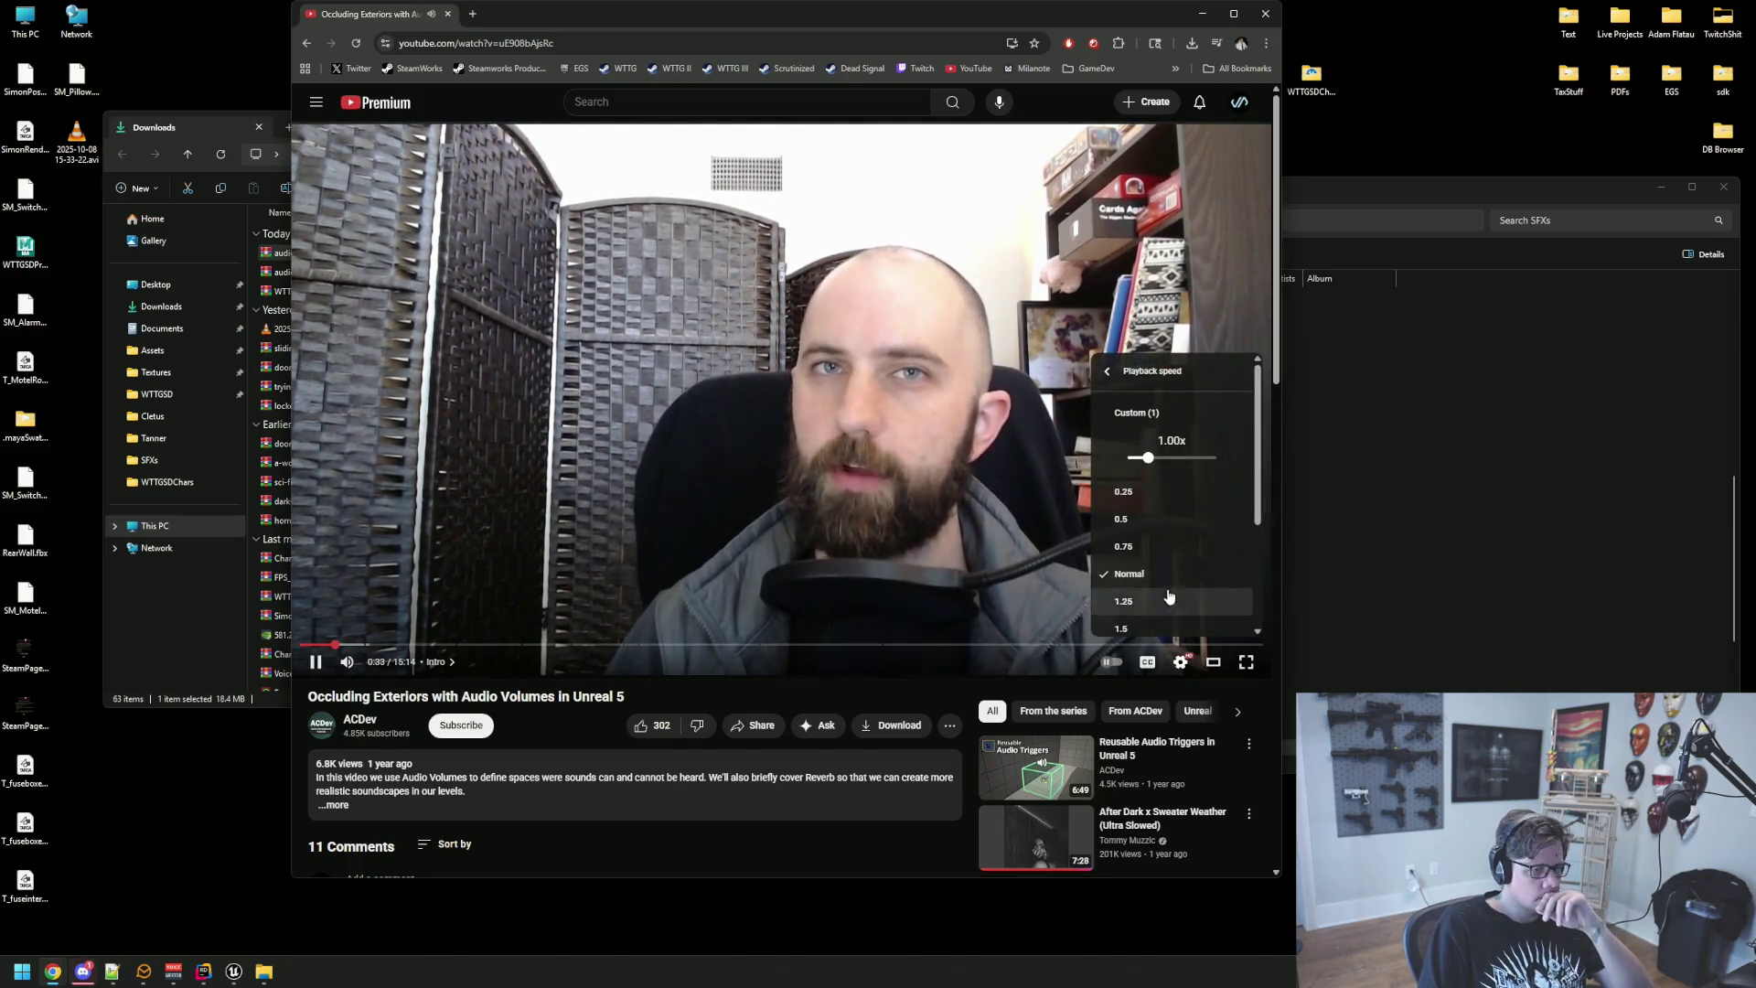
scroll(1162, 577, down, 2)
click(1130, 519)
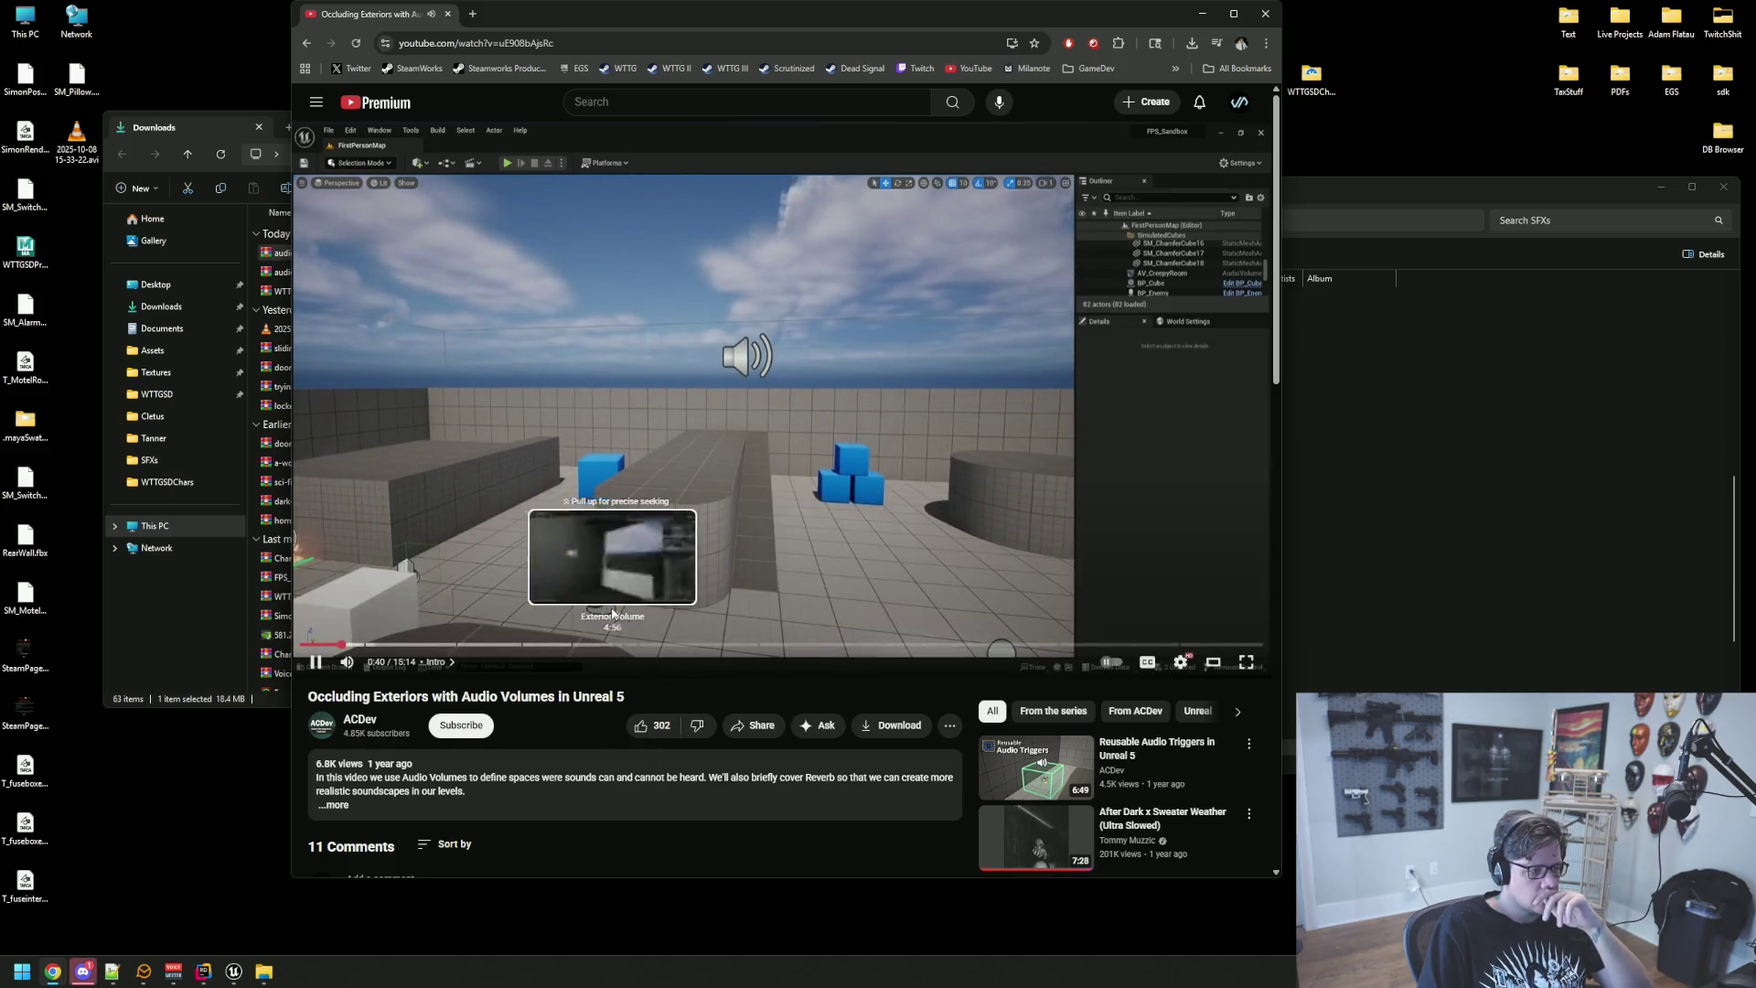
click(367, 646)
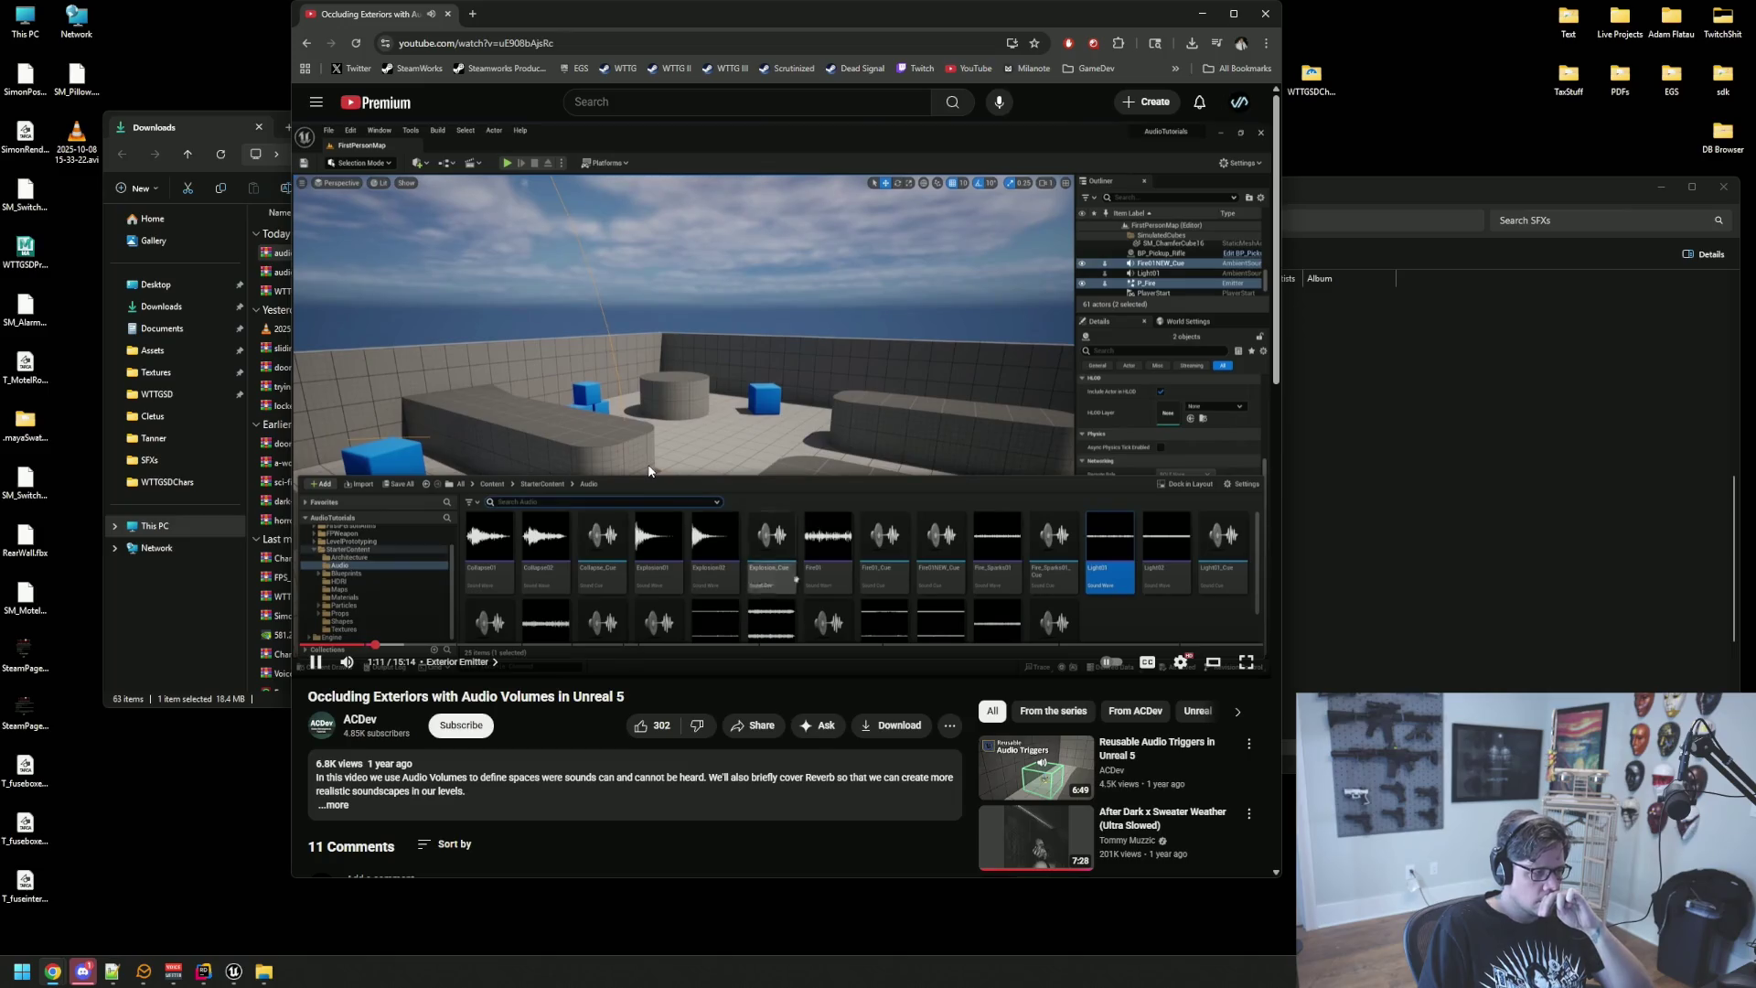
click(648, 471)
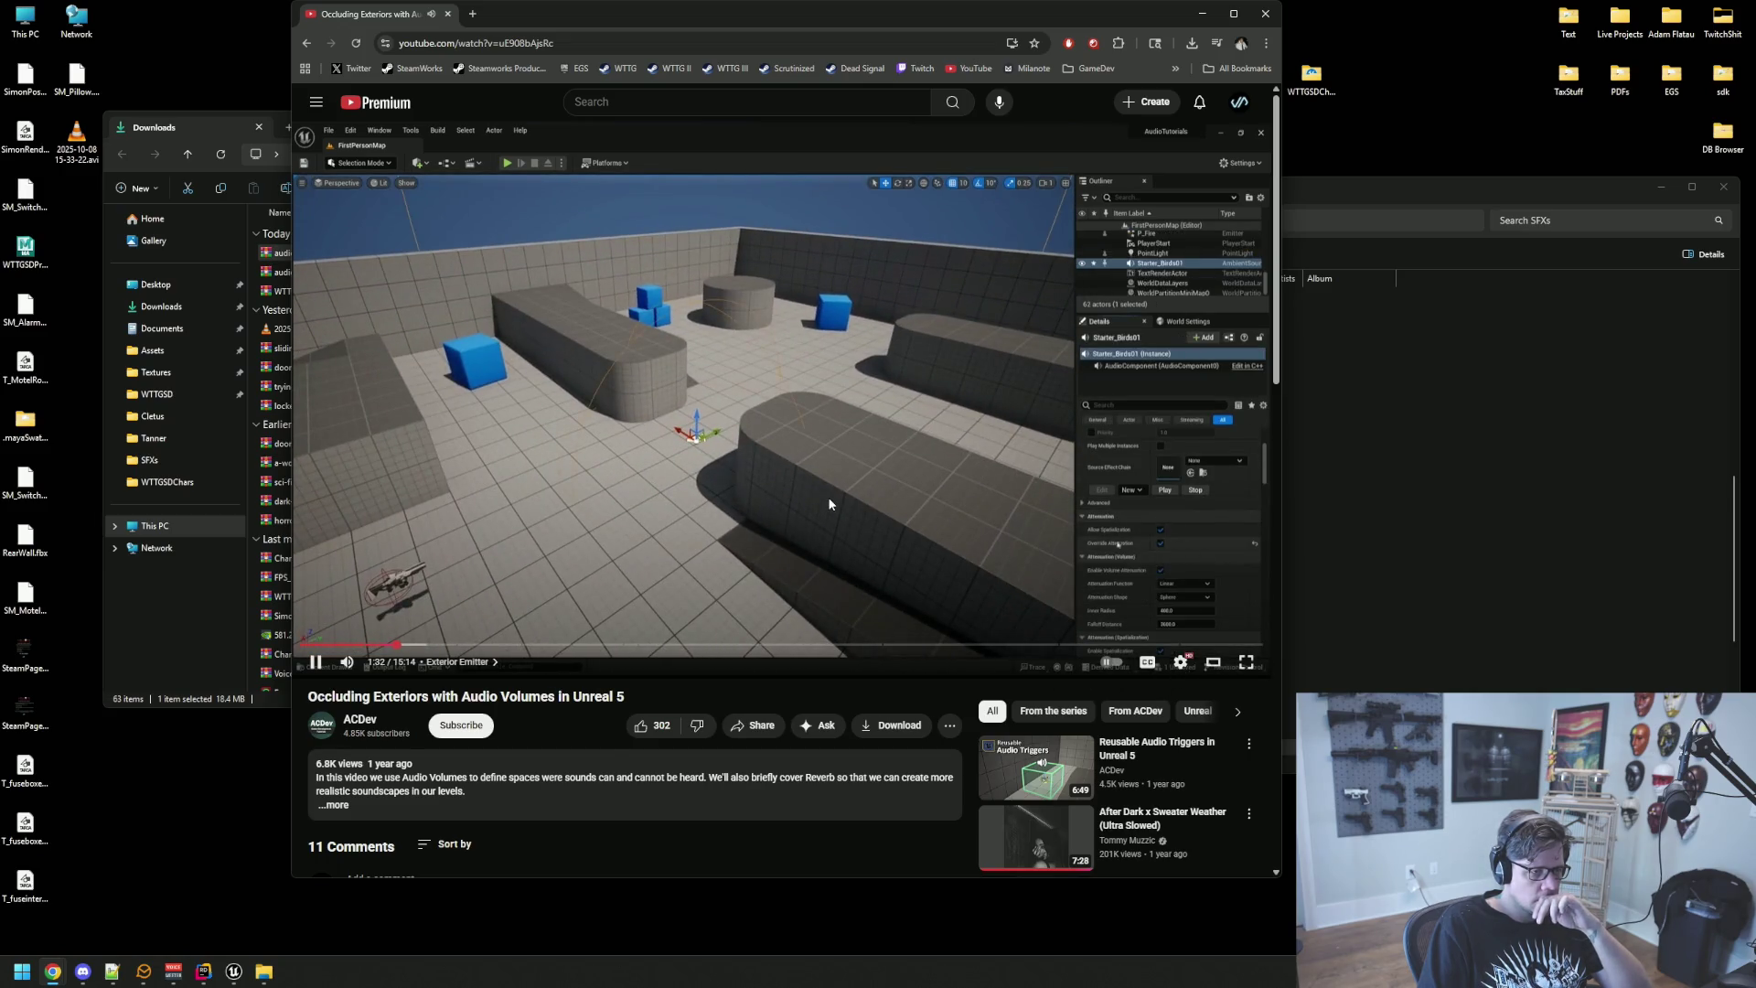
click(1081, 528)
Step: Check the video quality and keep it at 1080p60
click(1181, 662)
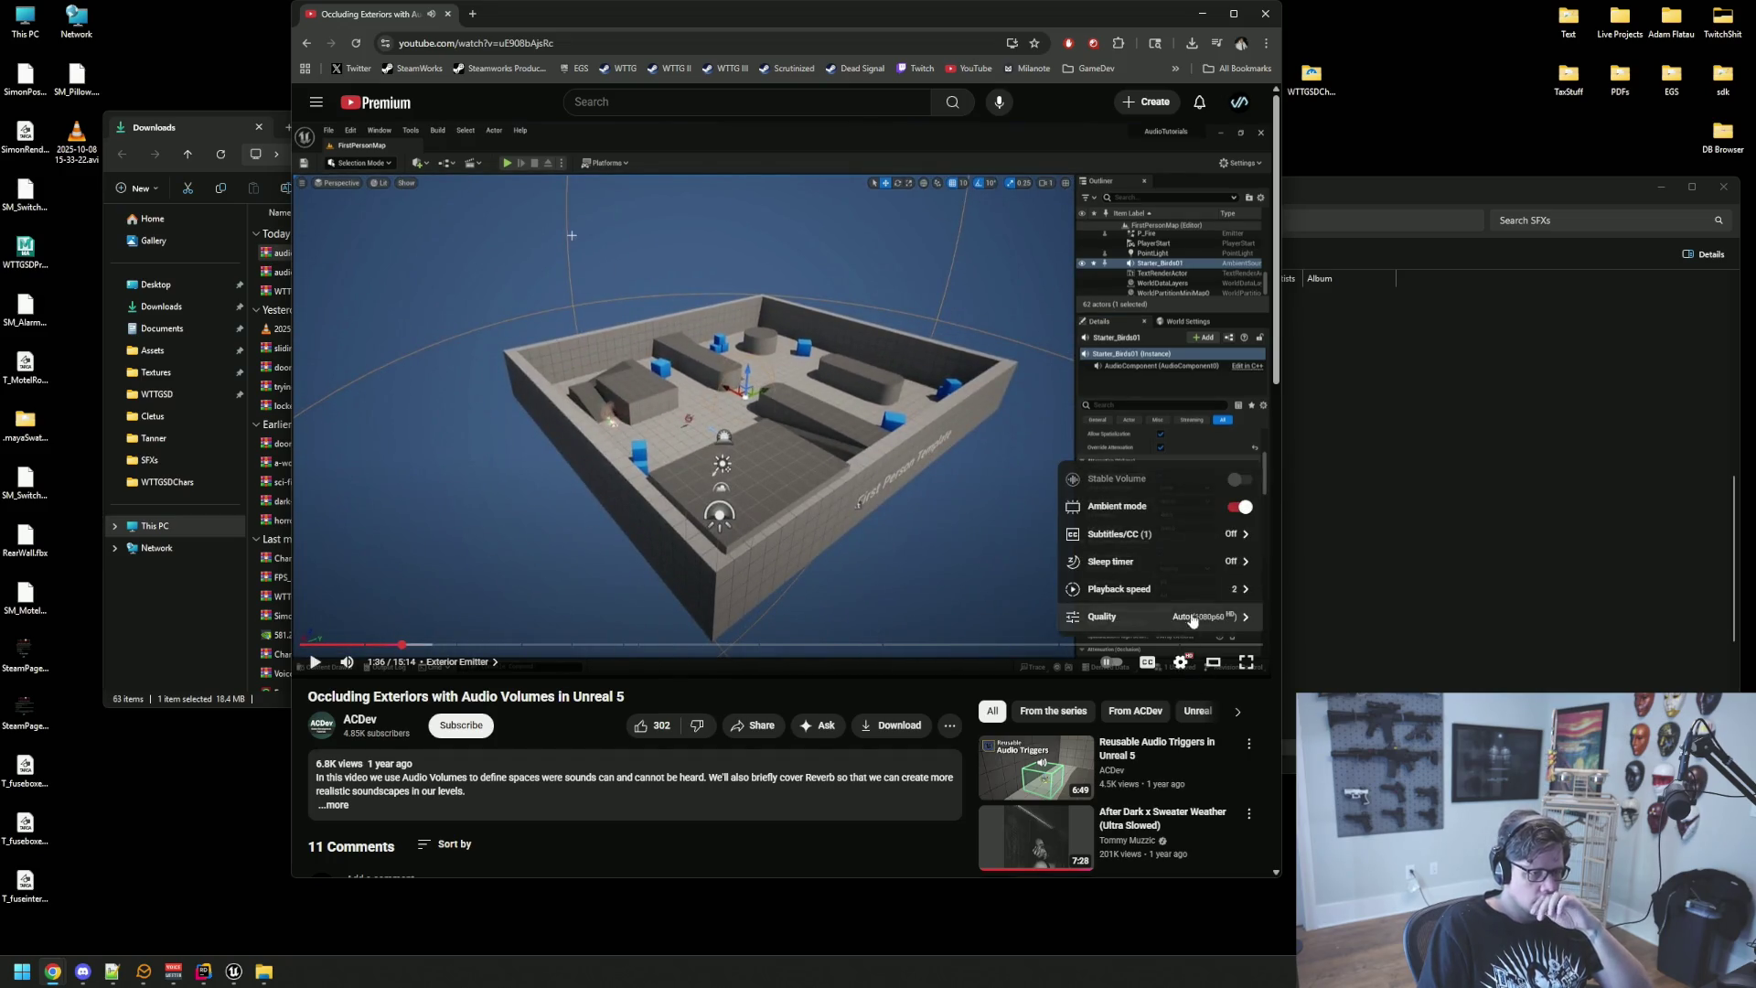
click(1203, 625)
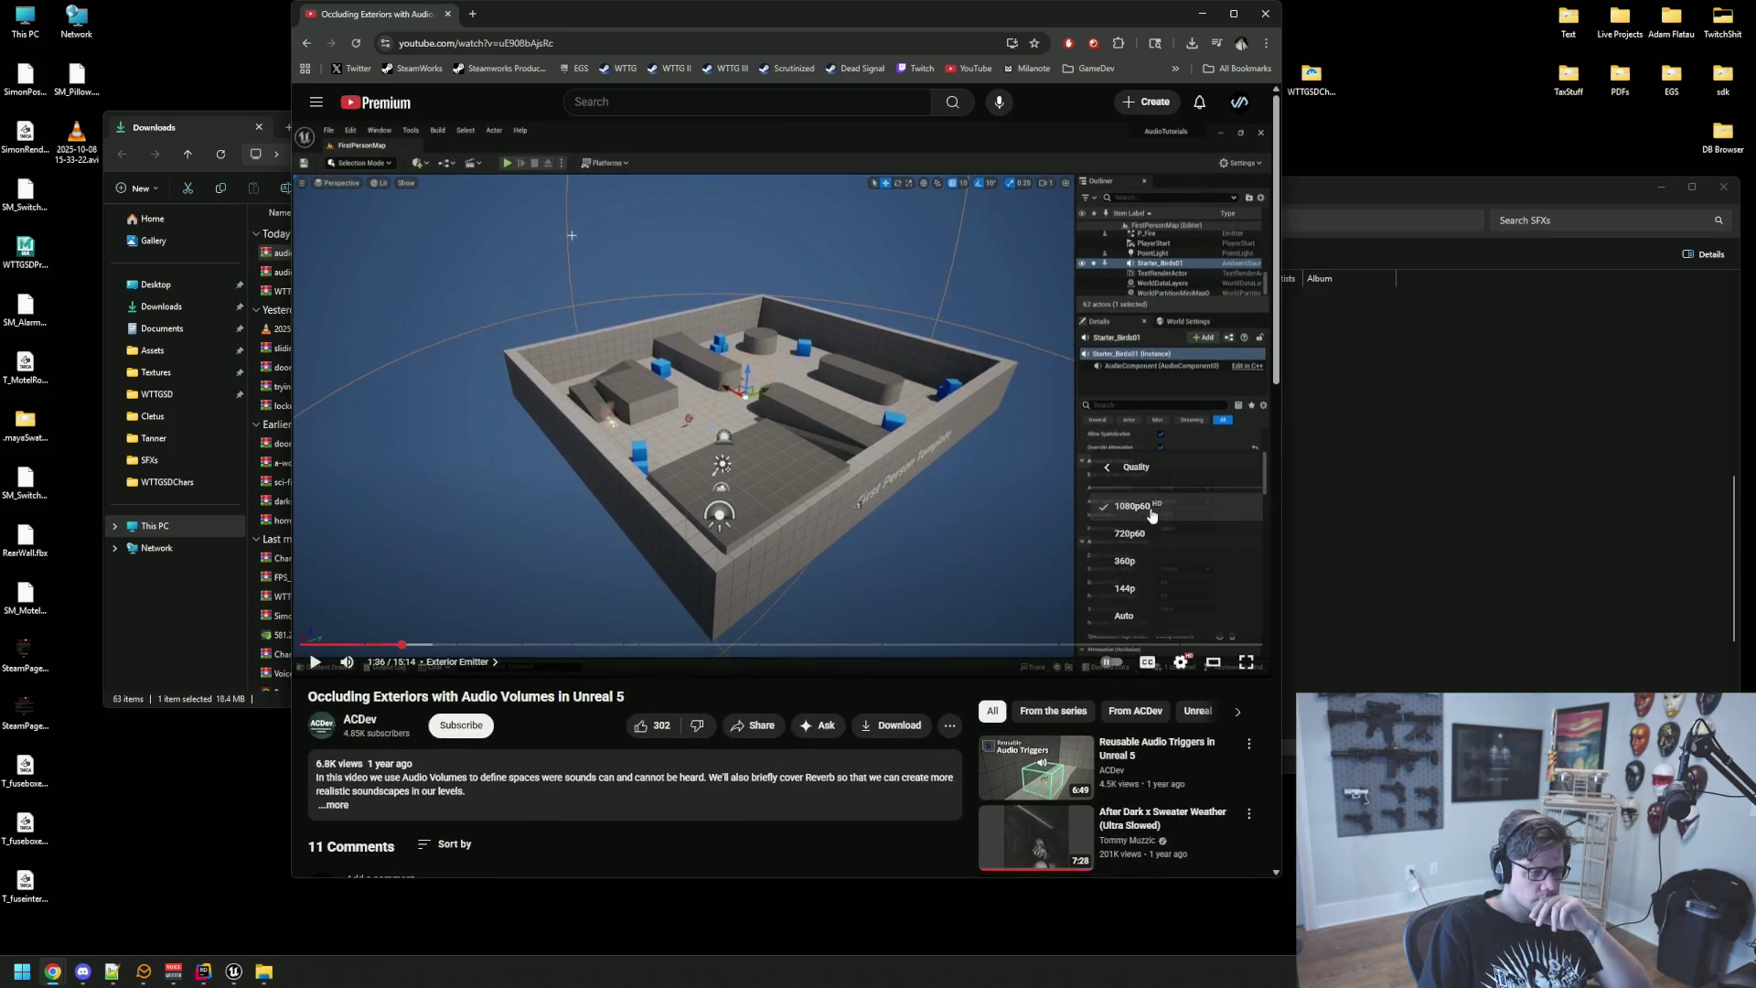
click(1134, 506)
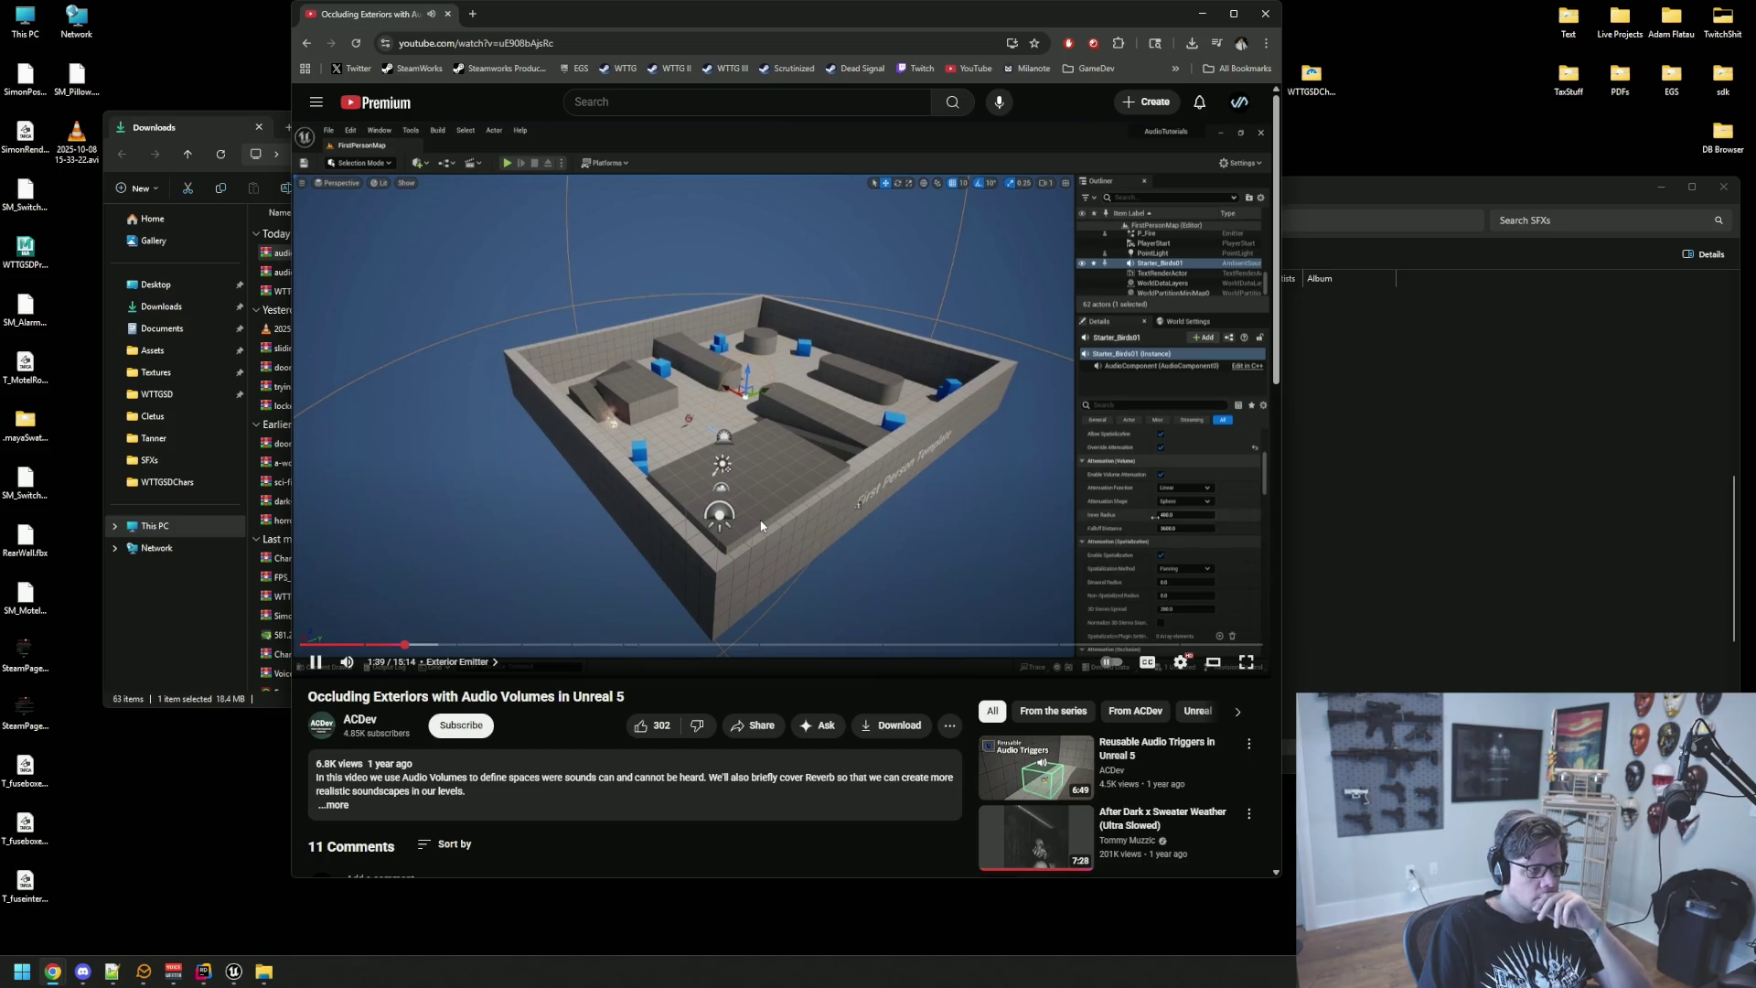
click(1181, 661)
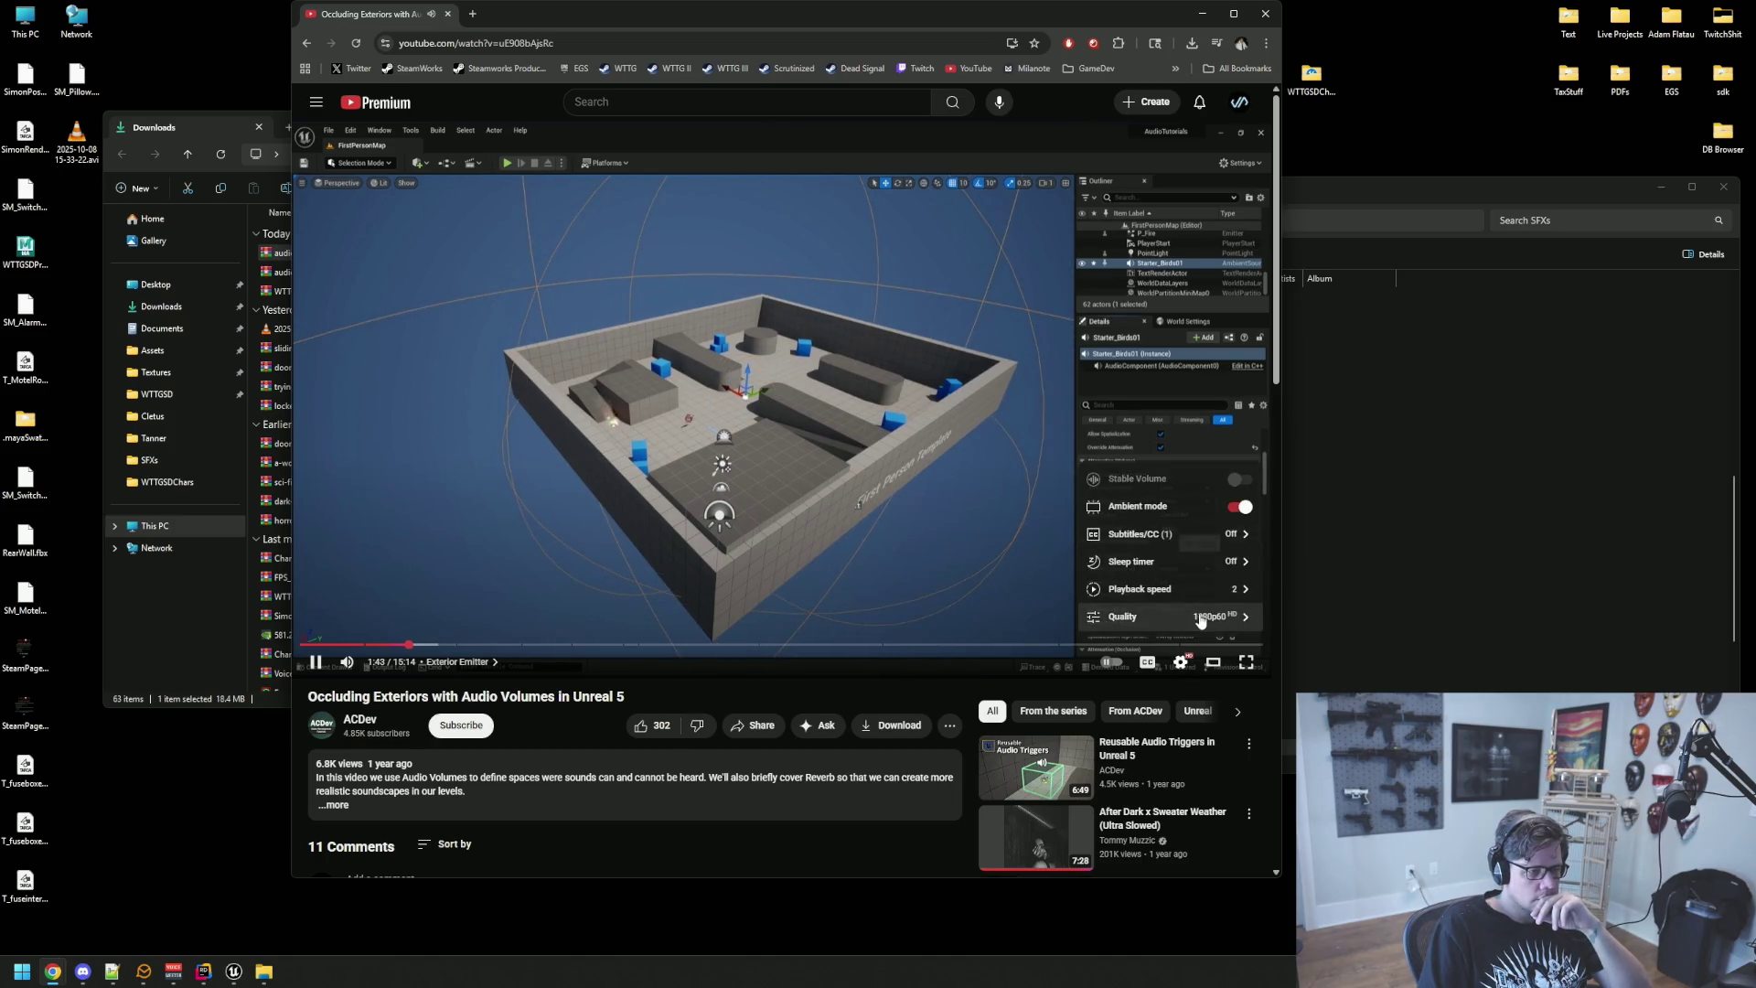
click(1187, 655)
Step: Reset playback speed to Normal, pause at 2:00, and return to the Unreal Editor
click(1189, 651)
click(1163, 590)
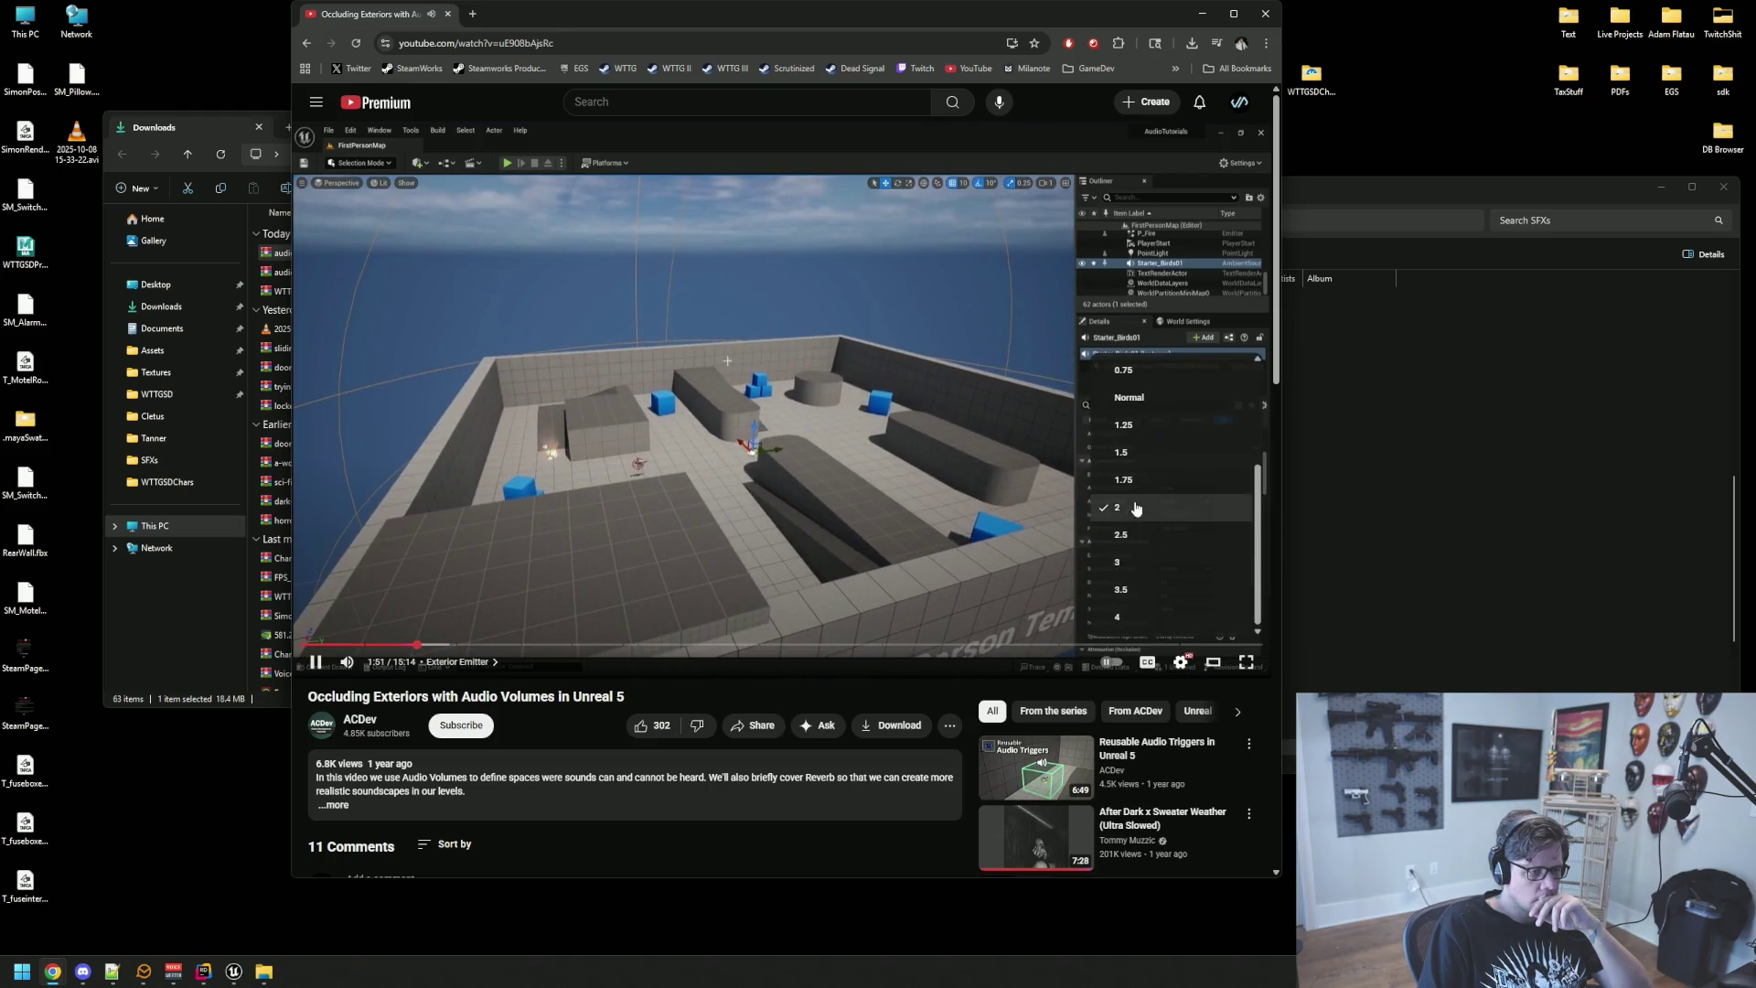
click(1128, 397)
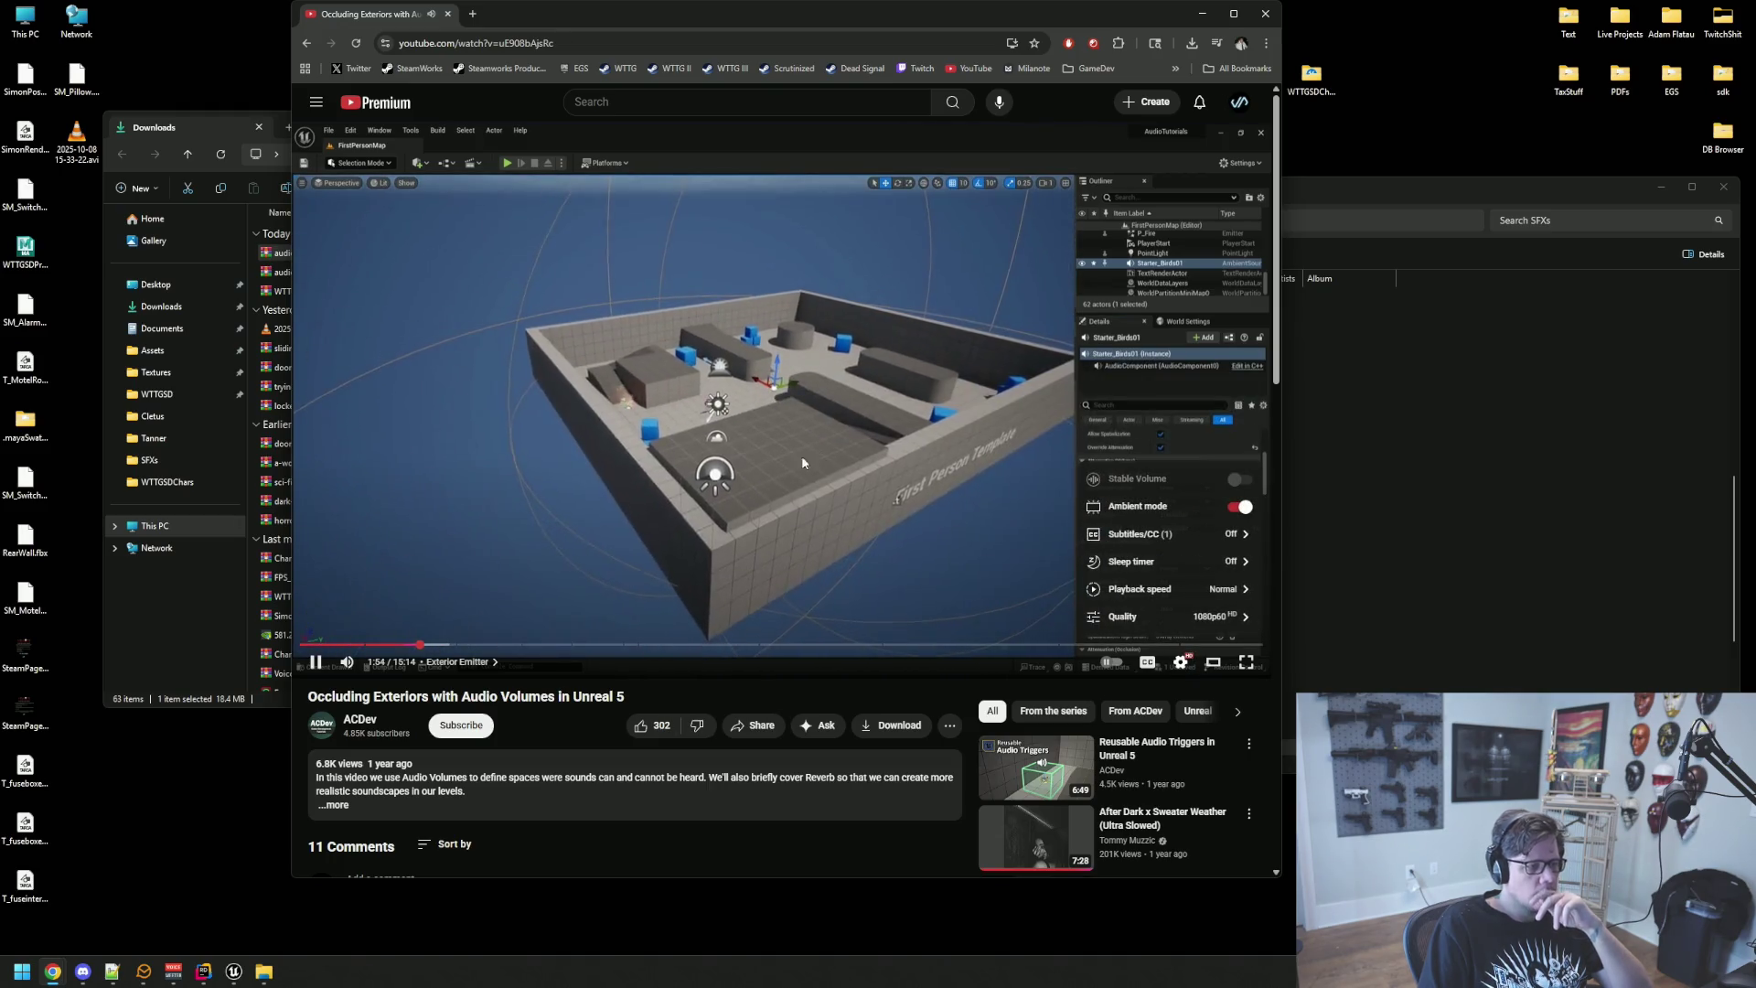
click(708, 687)
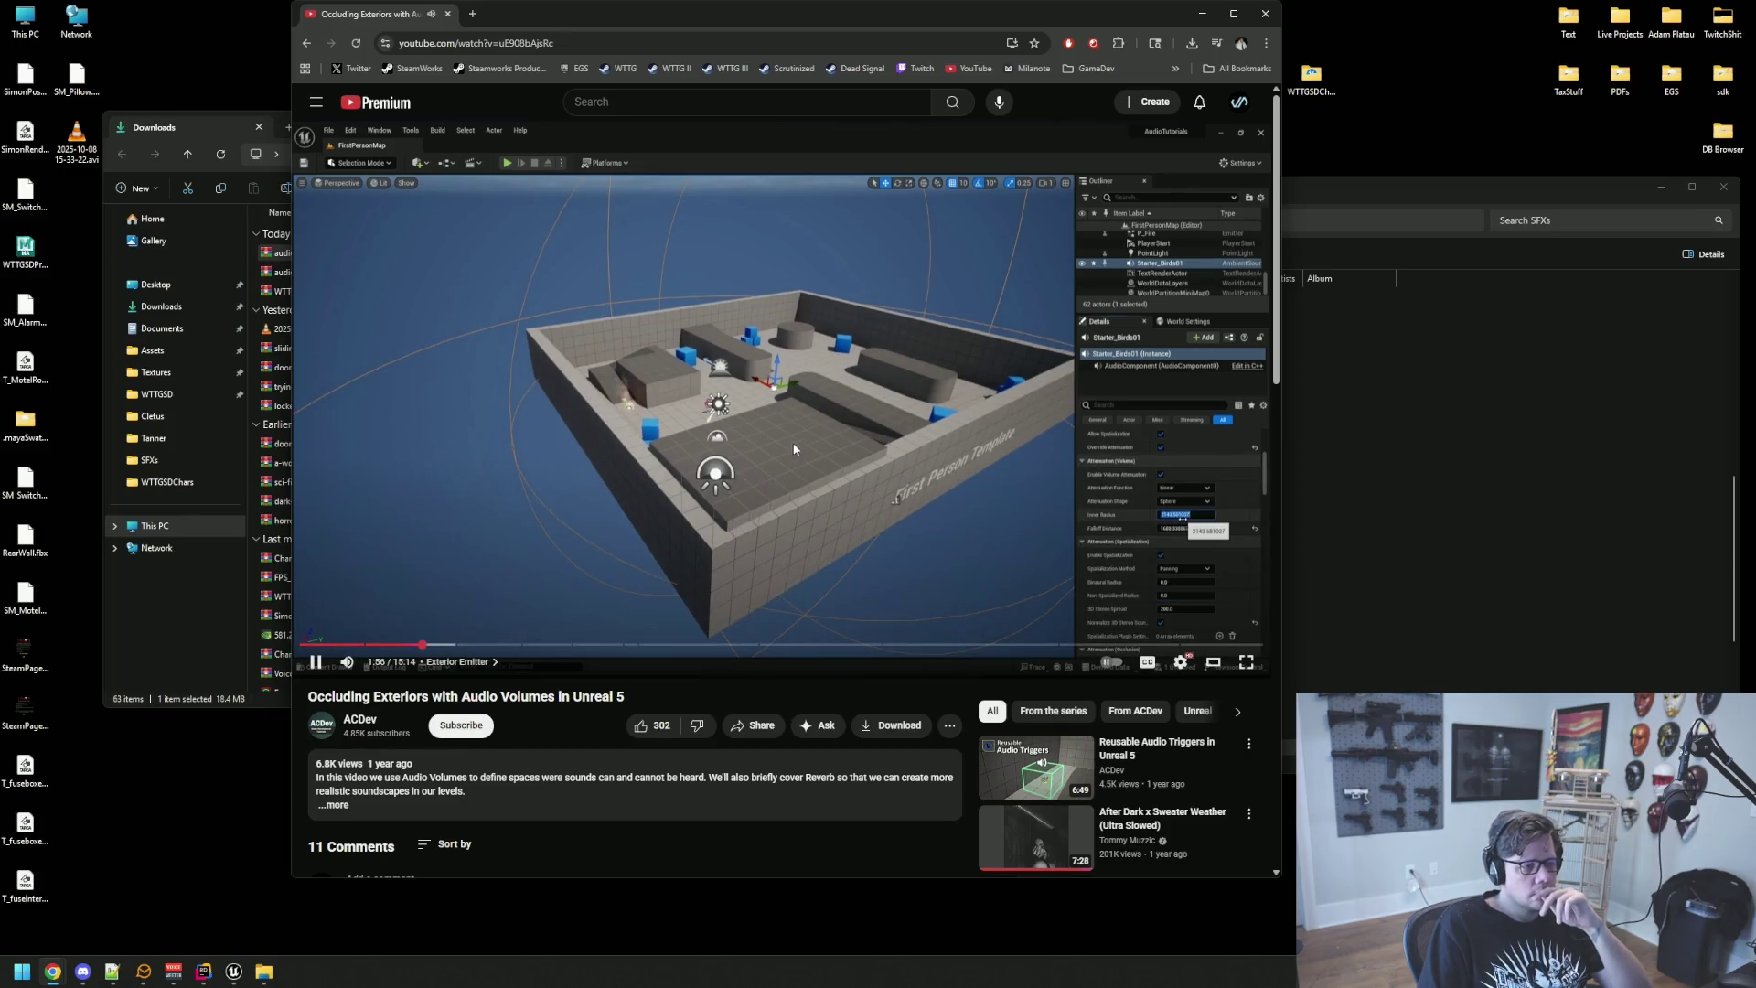
click(816, 402)
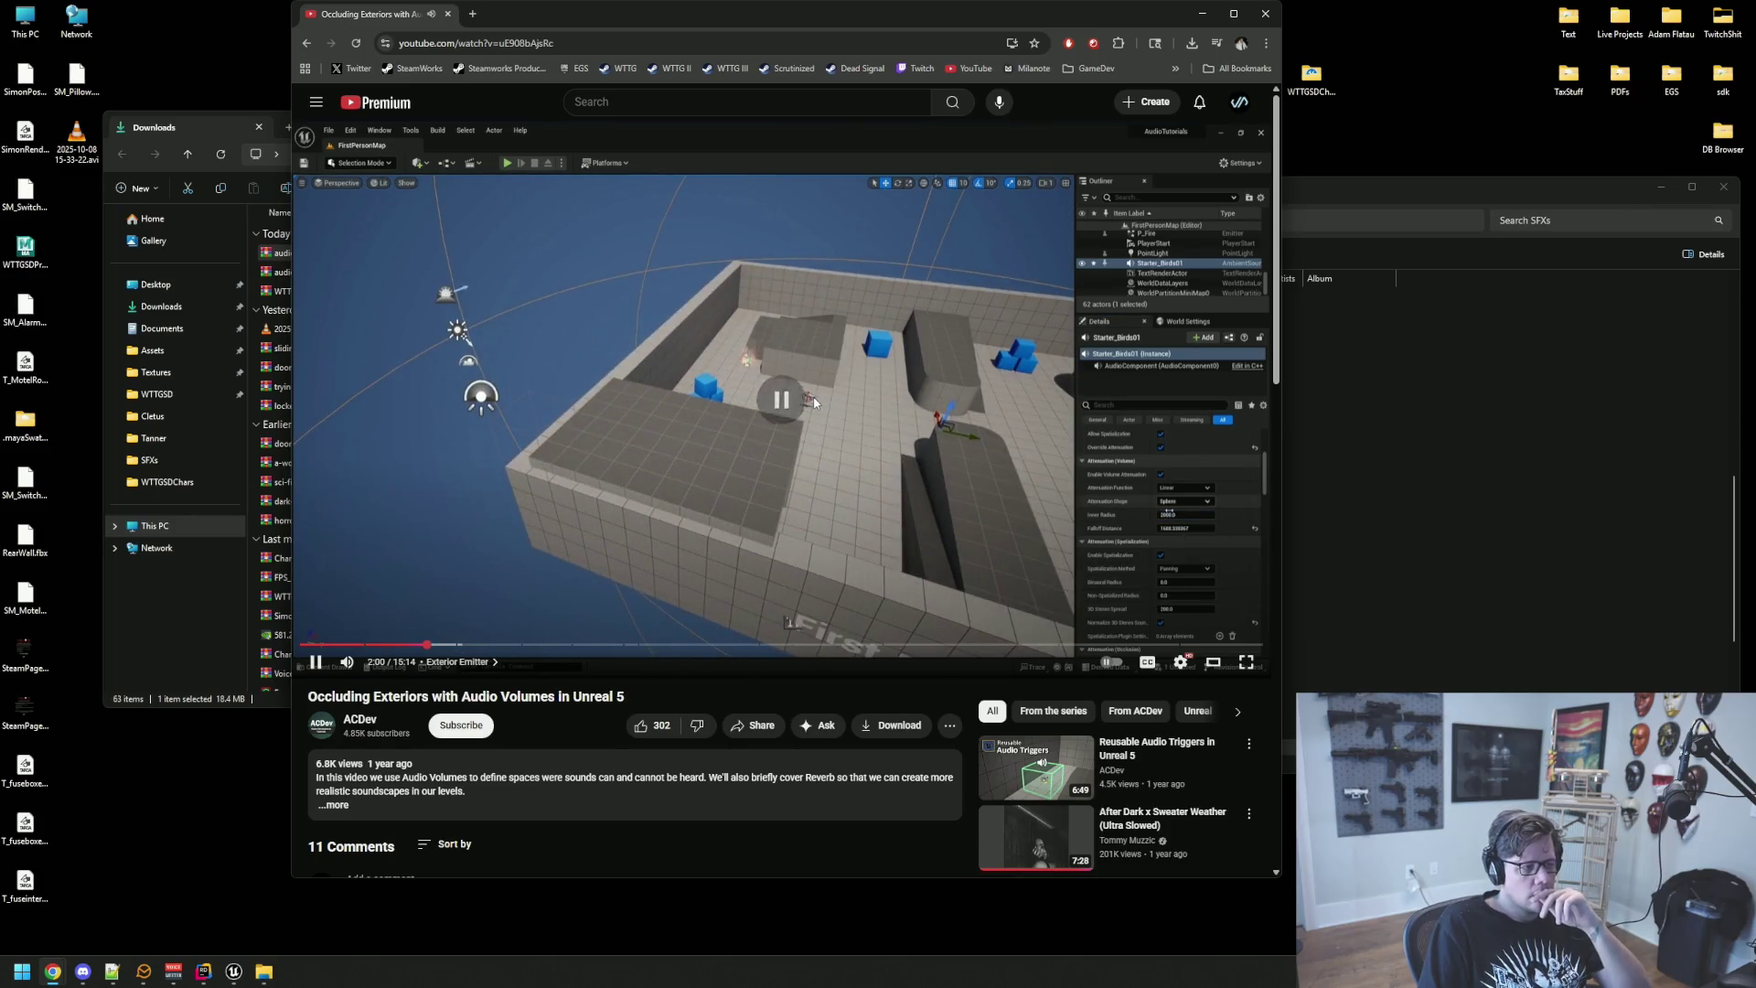
click(234, 971)
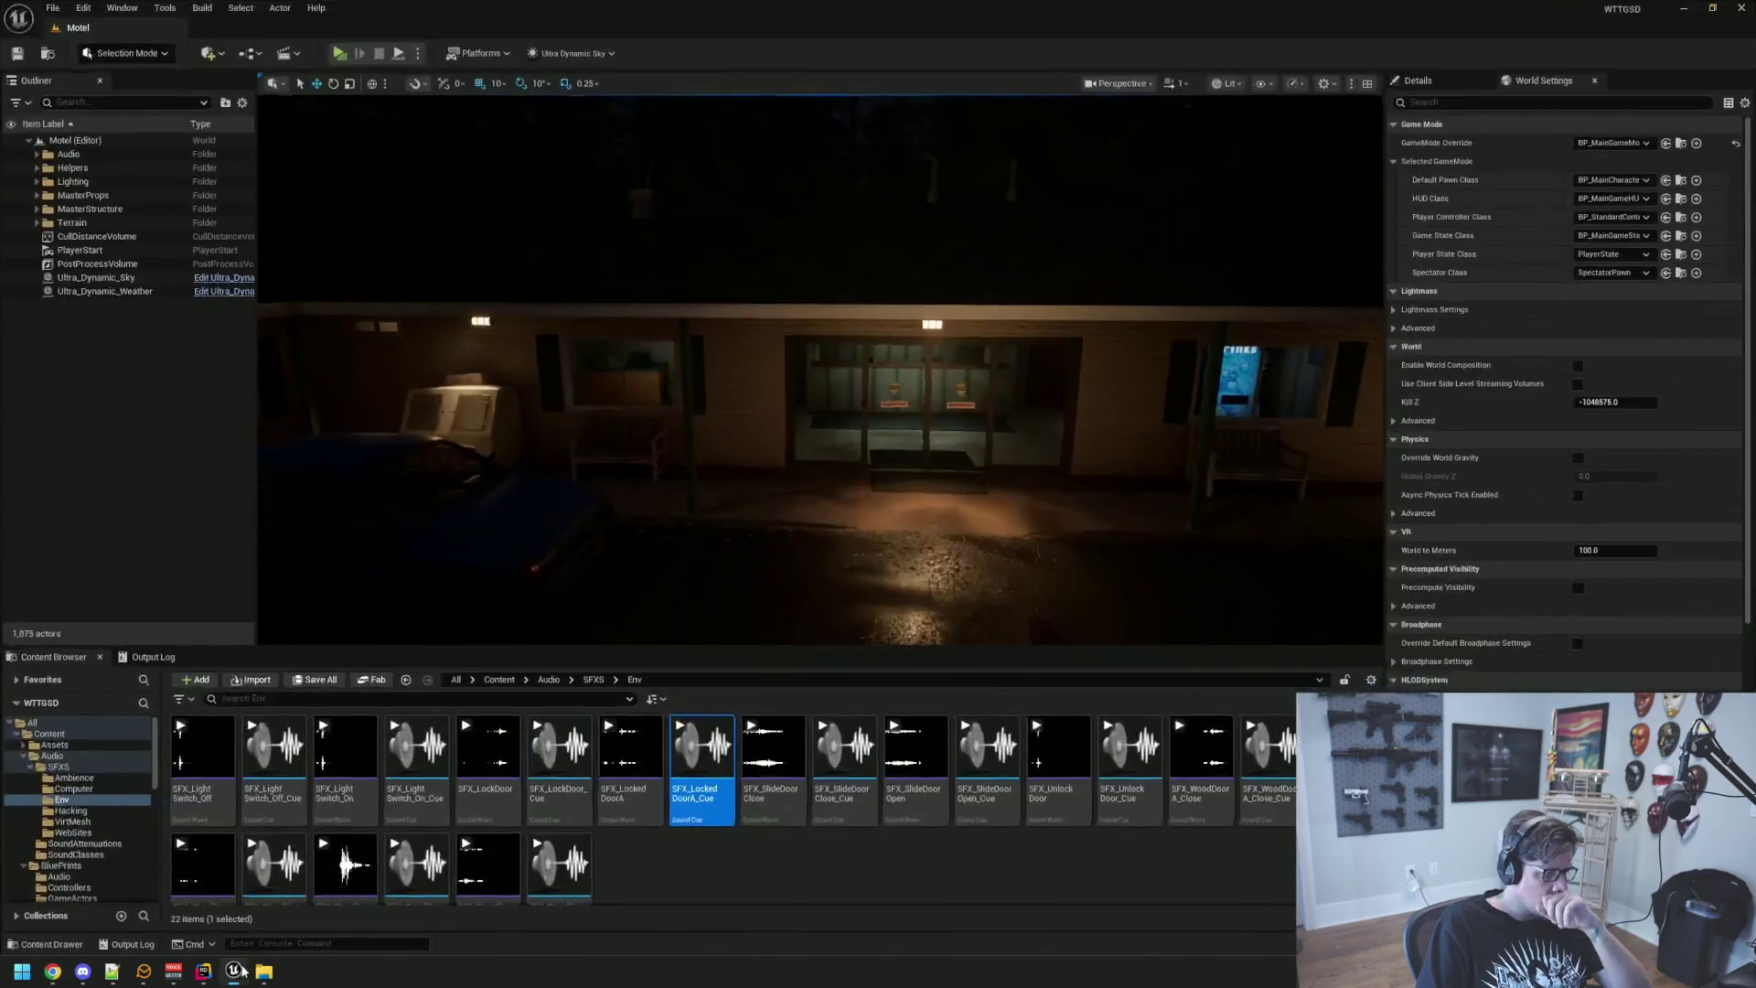
Step: Bring up the SFXs folder window and launch Audacity via the app search
click(234, 970)
click(234, 970)
mouse_move(268, 971)
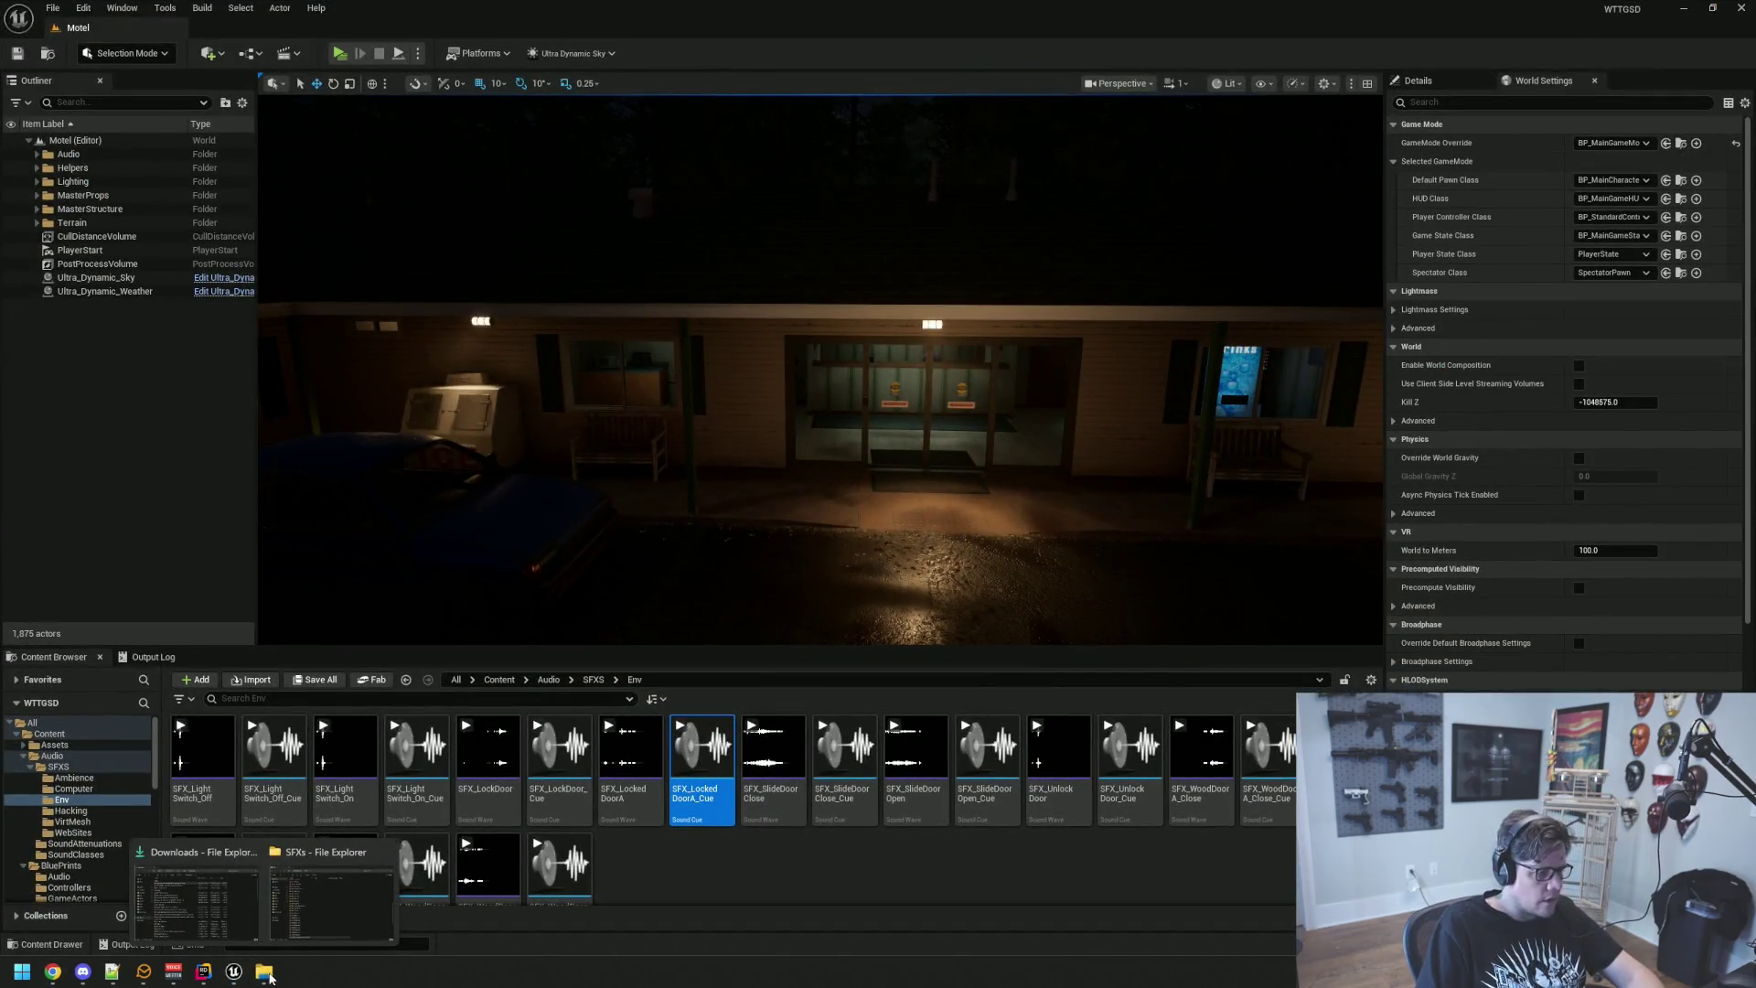
click(1683, 8)
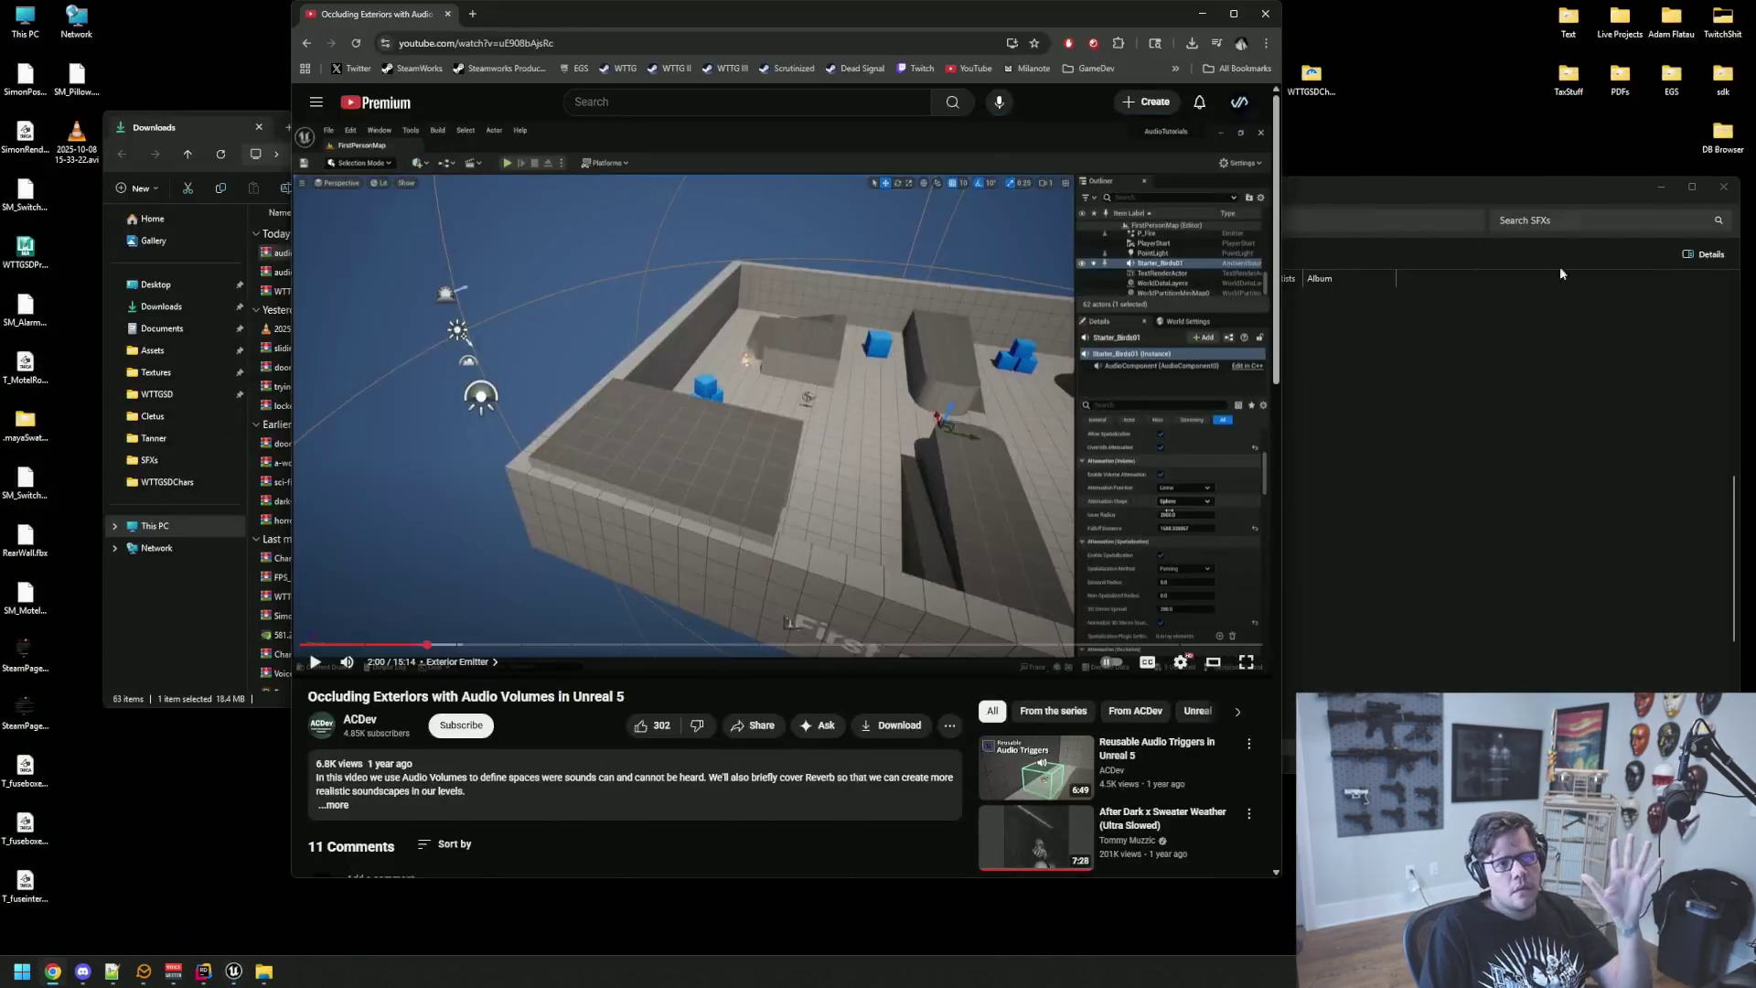
scroll(1134, 423, down, 3)
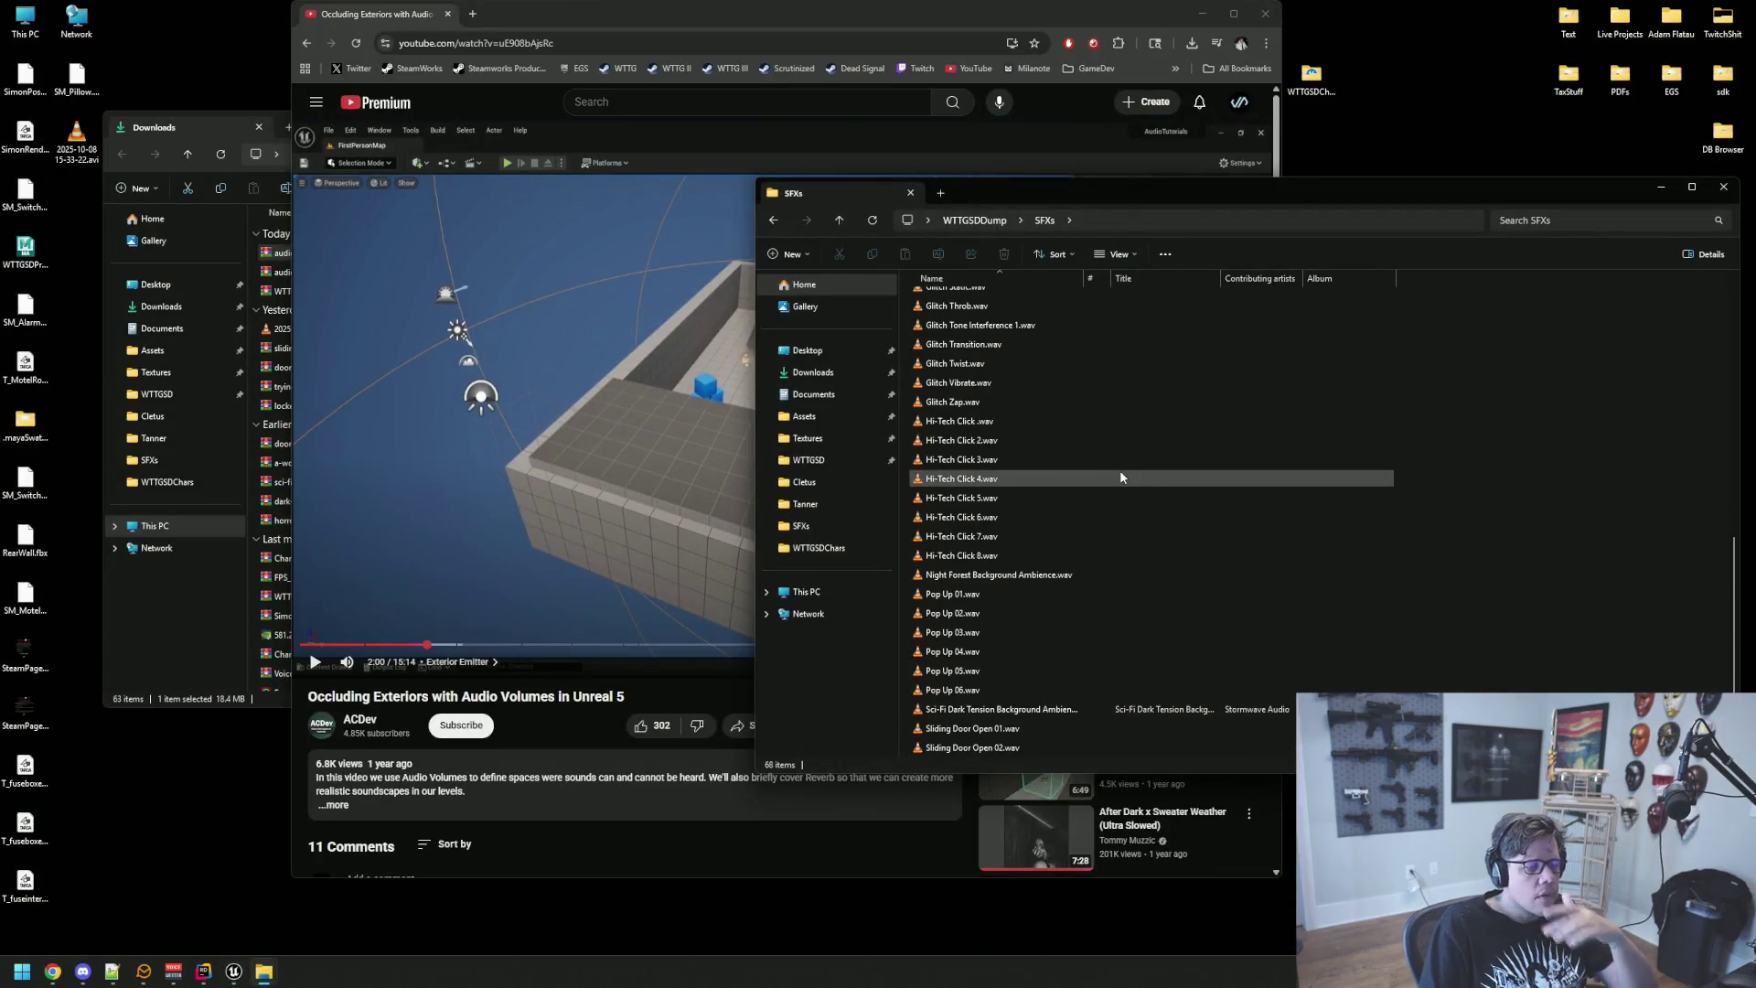
key(super)
text(aud)
key(Return)
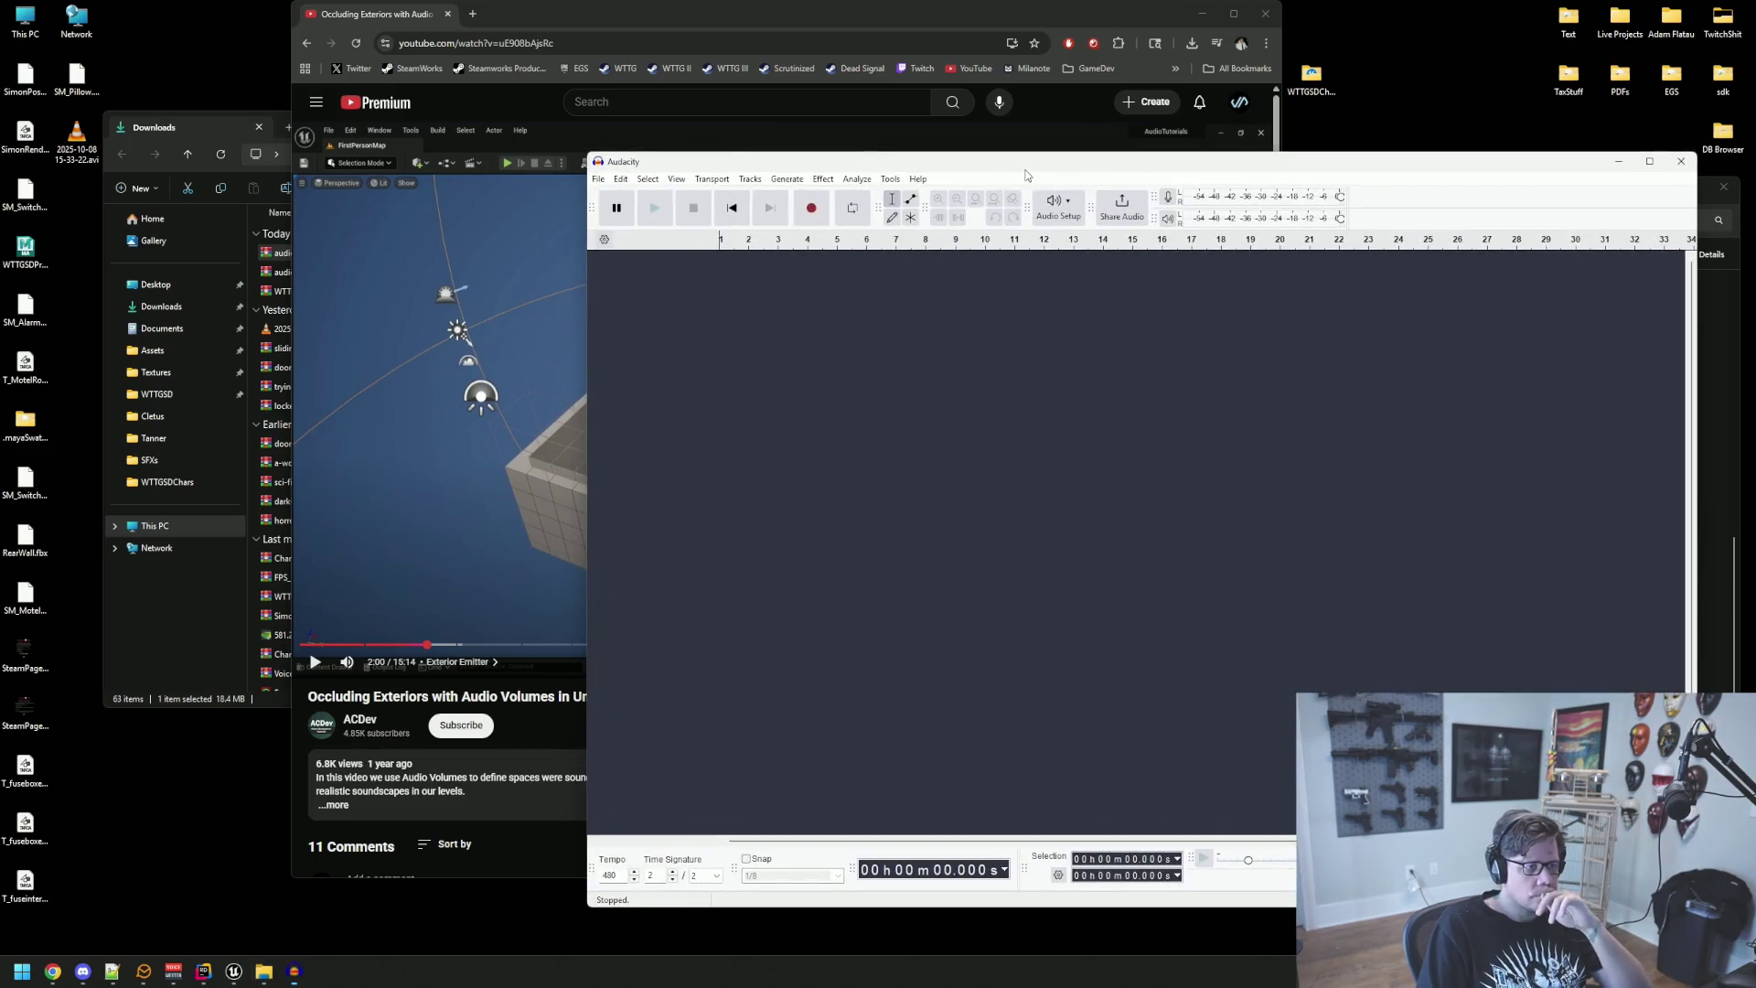
Step: Import Night Forest Background Ambience.wav into Audacity, preview it, then remove the track
mouse_move(1026, 175)
mouse_down()
mouse_move(611, 123)
mouse_move(535, 92)
mouse_up()
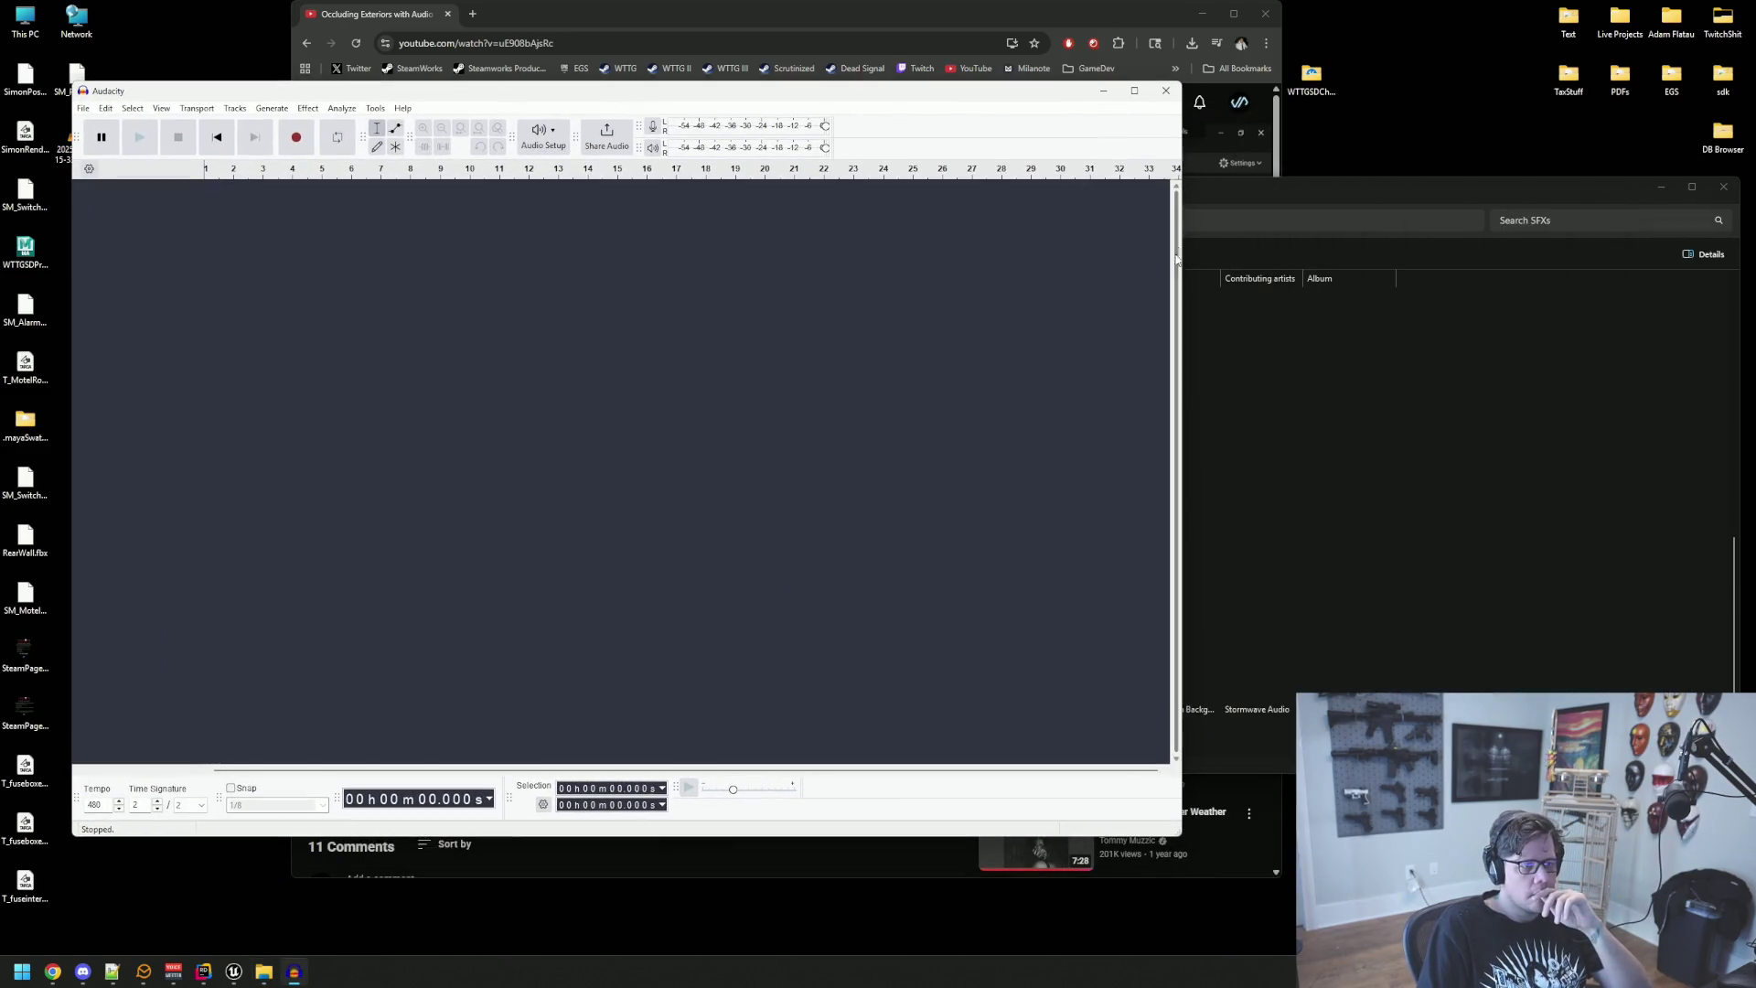
click(1182, 261)
mouse_move(980, 576)
mouse_down()
mouse_move(751, 565)
mouse_move(911, 586)
mouse_move(578, 404)
mouse_up()
key(space)
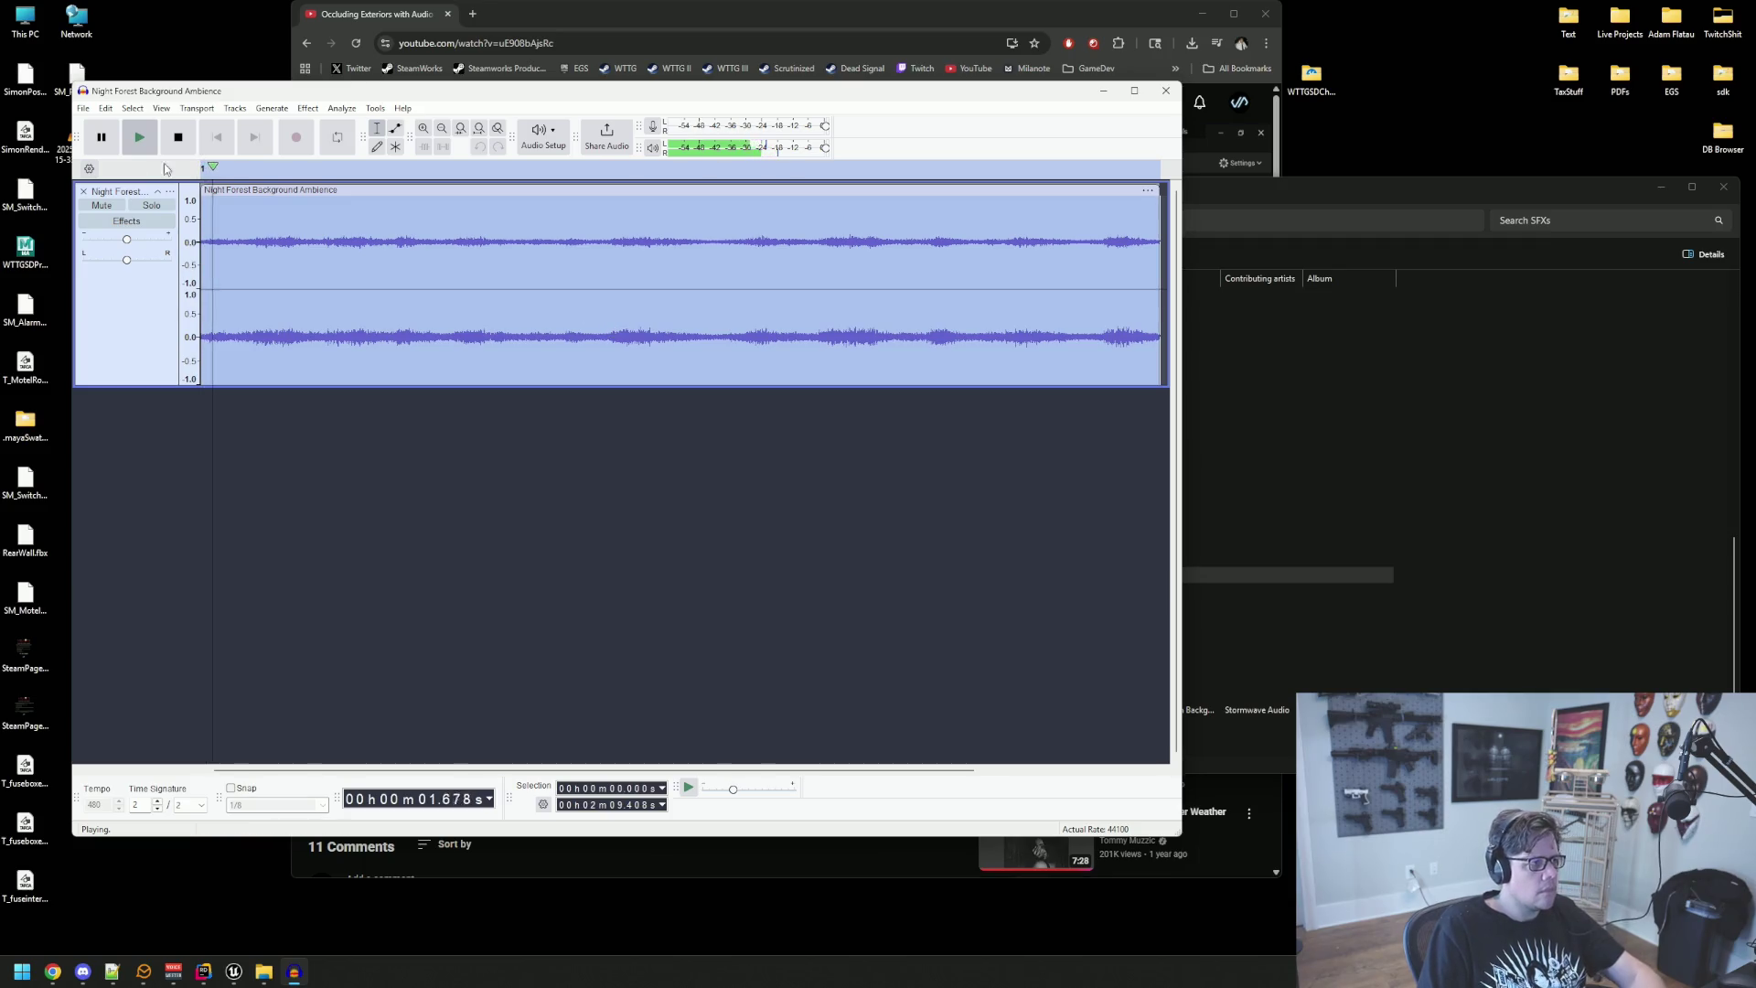
key(space)
click(83, 191)
Step: Import and preview Boreal forest night ambience loop.wav, then start a WAV export
click(1357, 459)
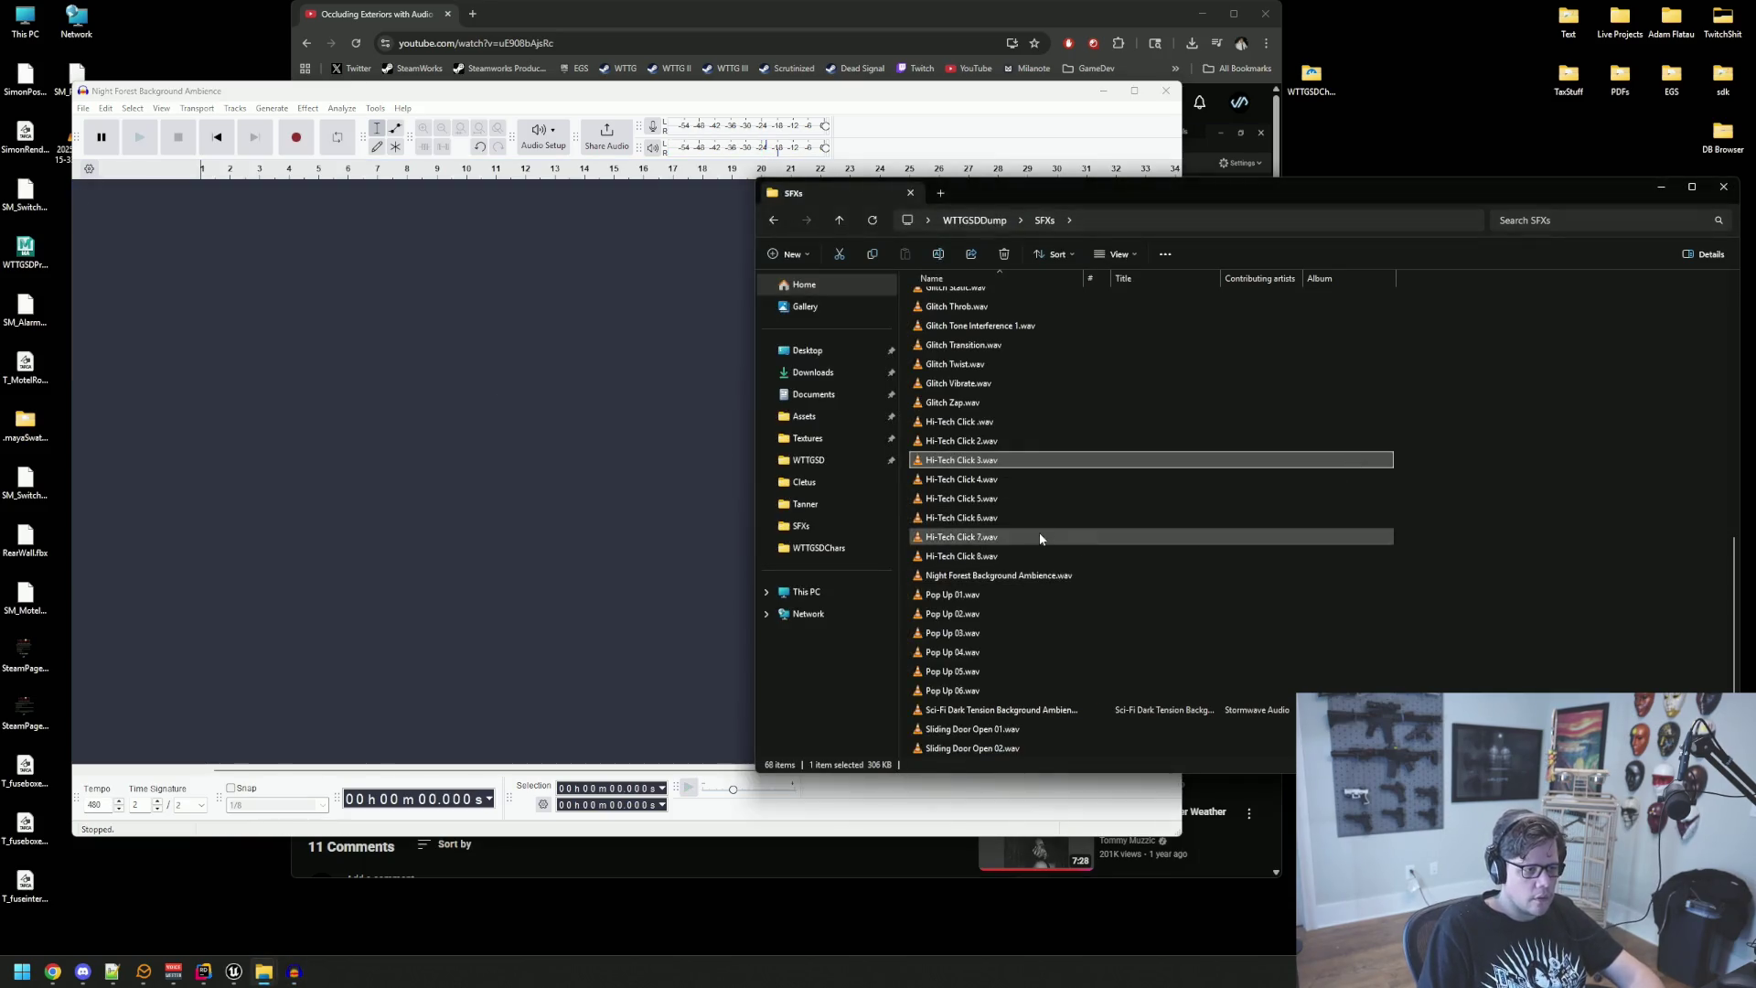
scroll(1046, 530, up, 10)
click(971, 414)
mouse_move(951, 377)
mouse_down()
mouse_move(588, 371)
mouse_move(667, 347)
mouse_up()
key(space)
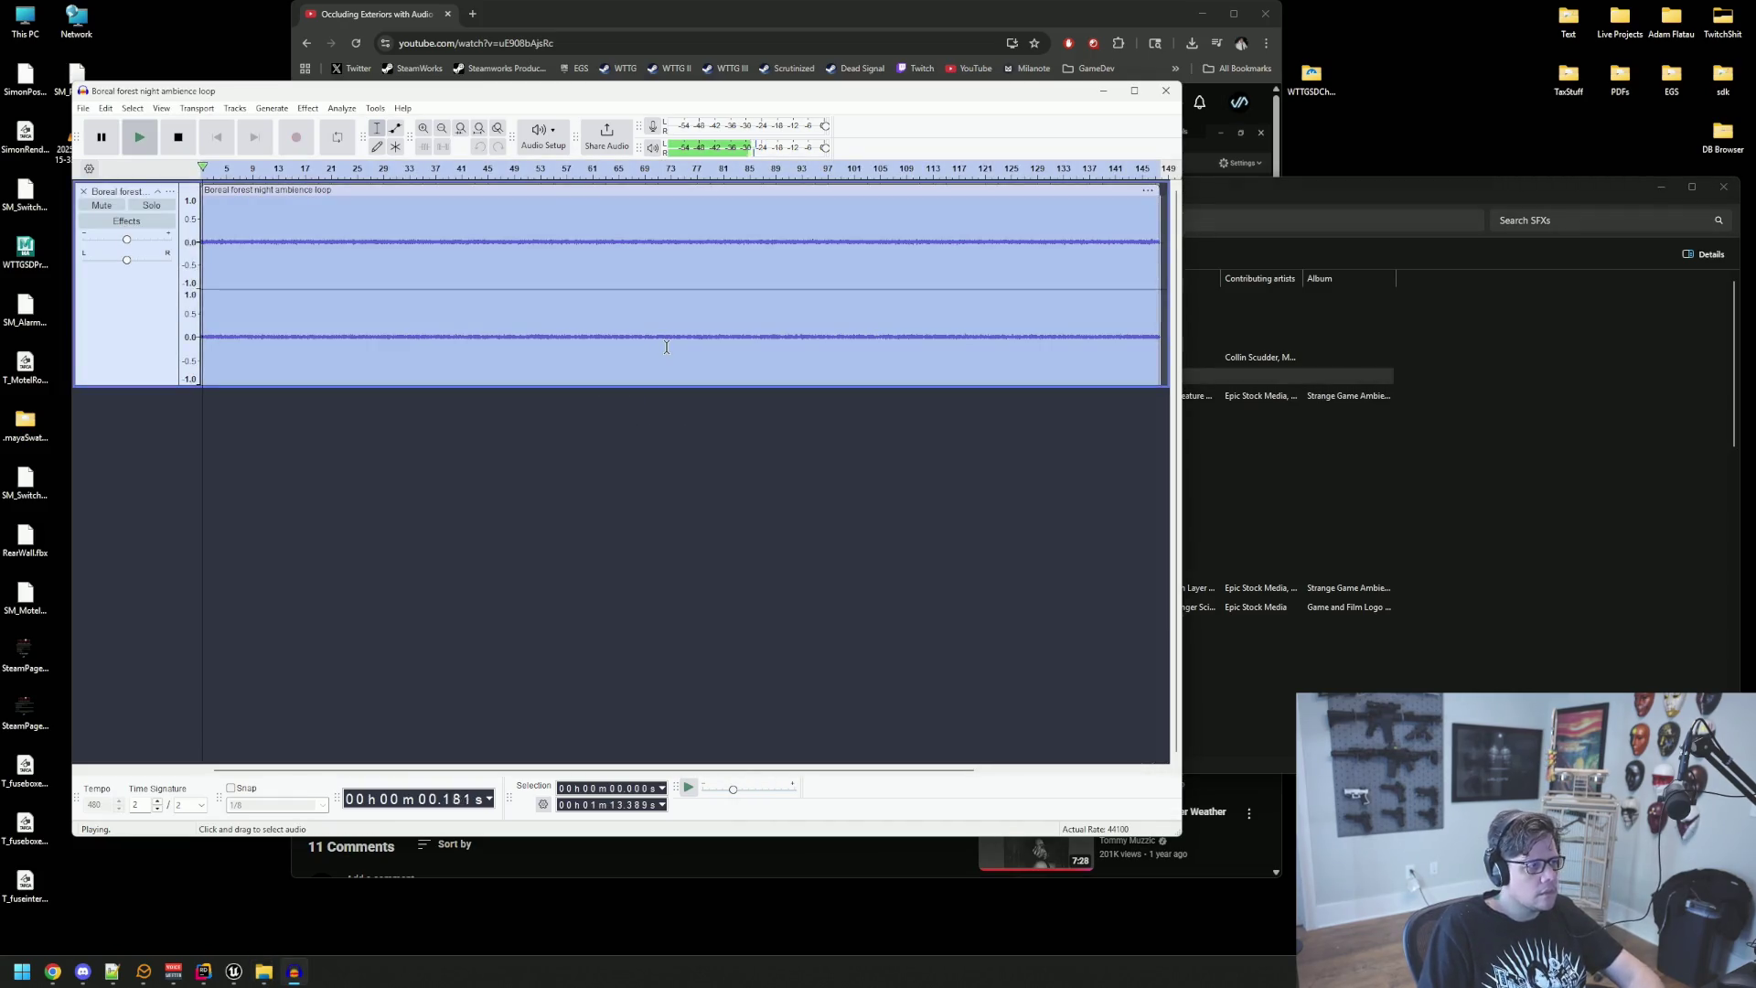
key(space)
key(ctrl+shift+e)
click(757, 370)
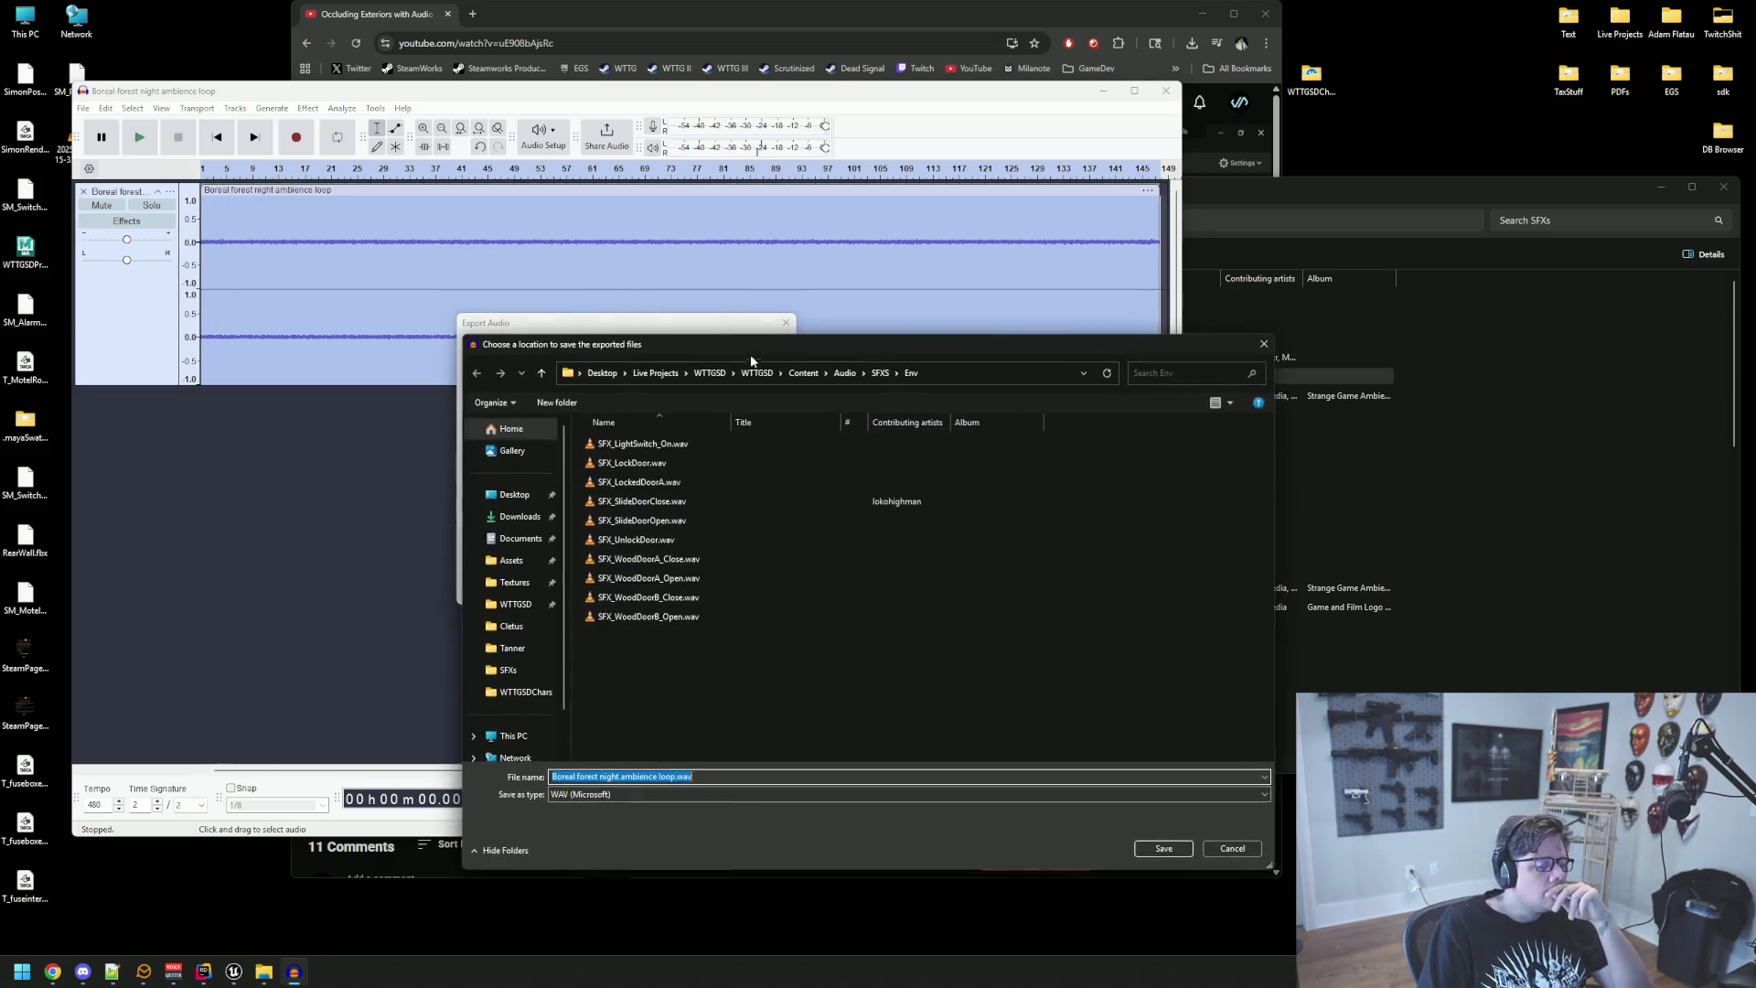
Step: Export the loop as NightForestA.wav into Content/Audio/SFXS/Ambience with metadata unchanged
drag(757, 363, 678, 258)
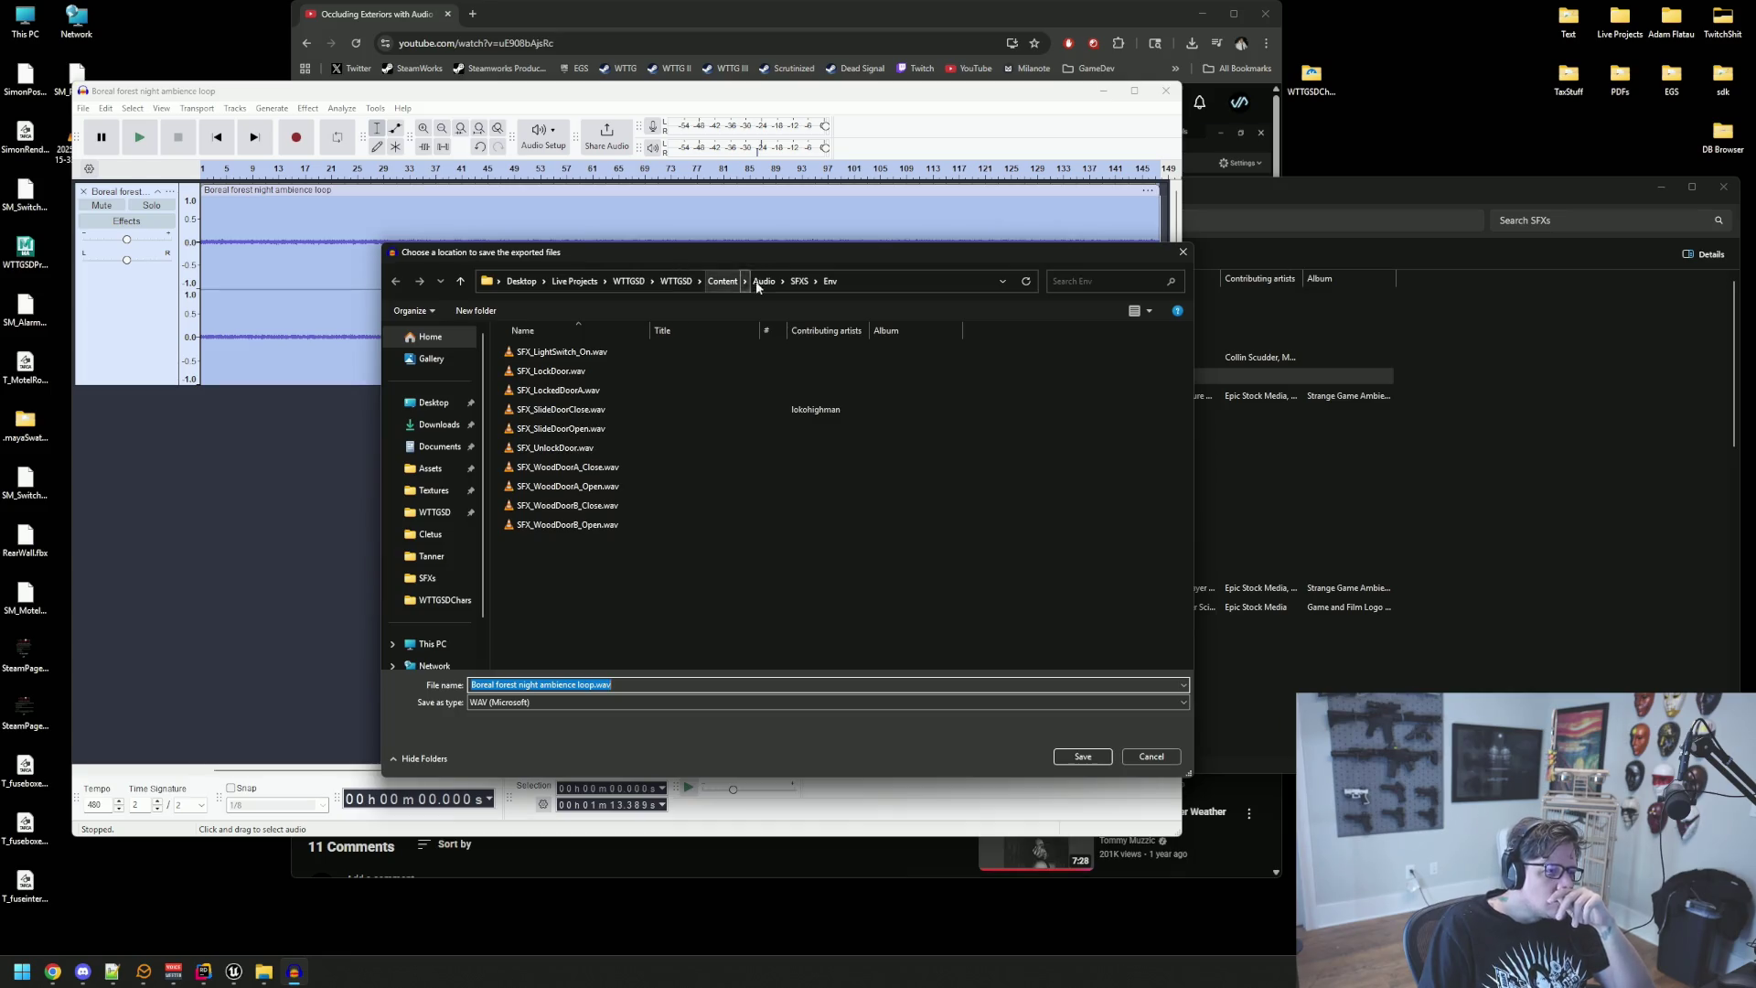
click(797, 282)
double_click(554, 355)
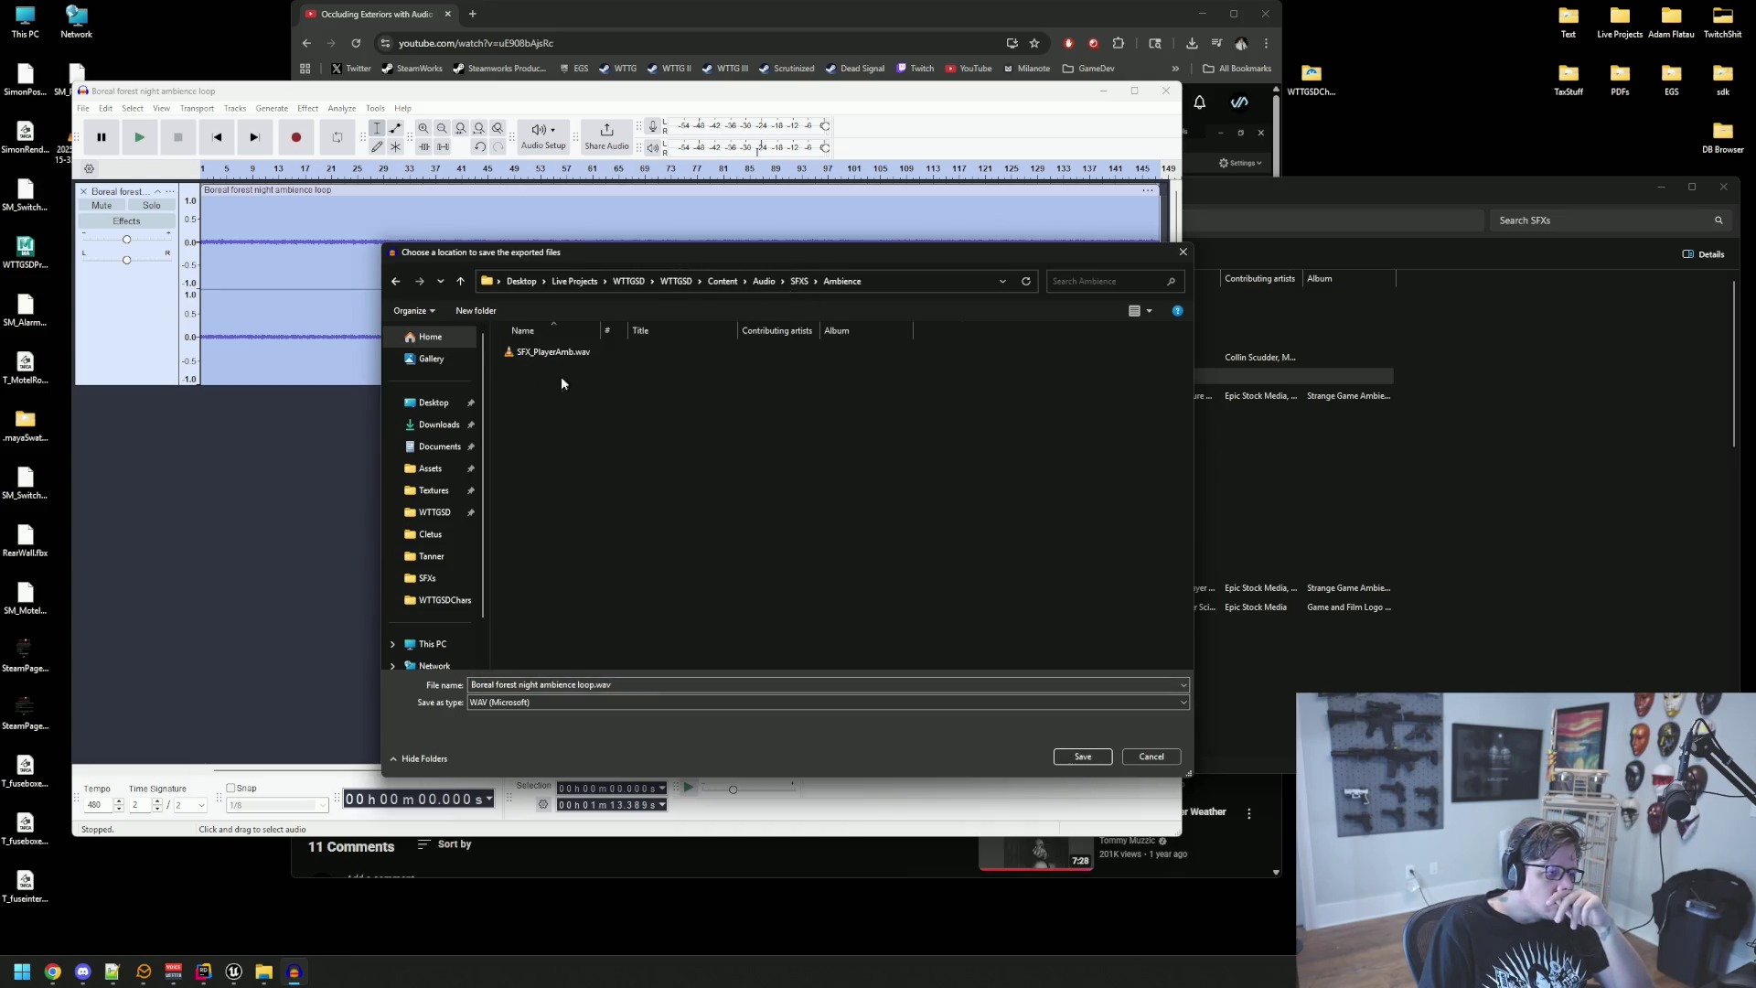
click(590, 684)
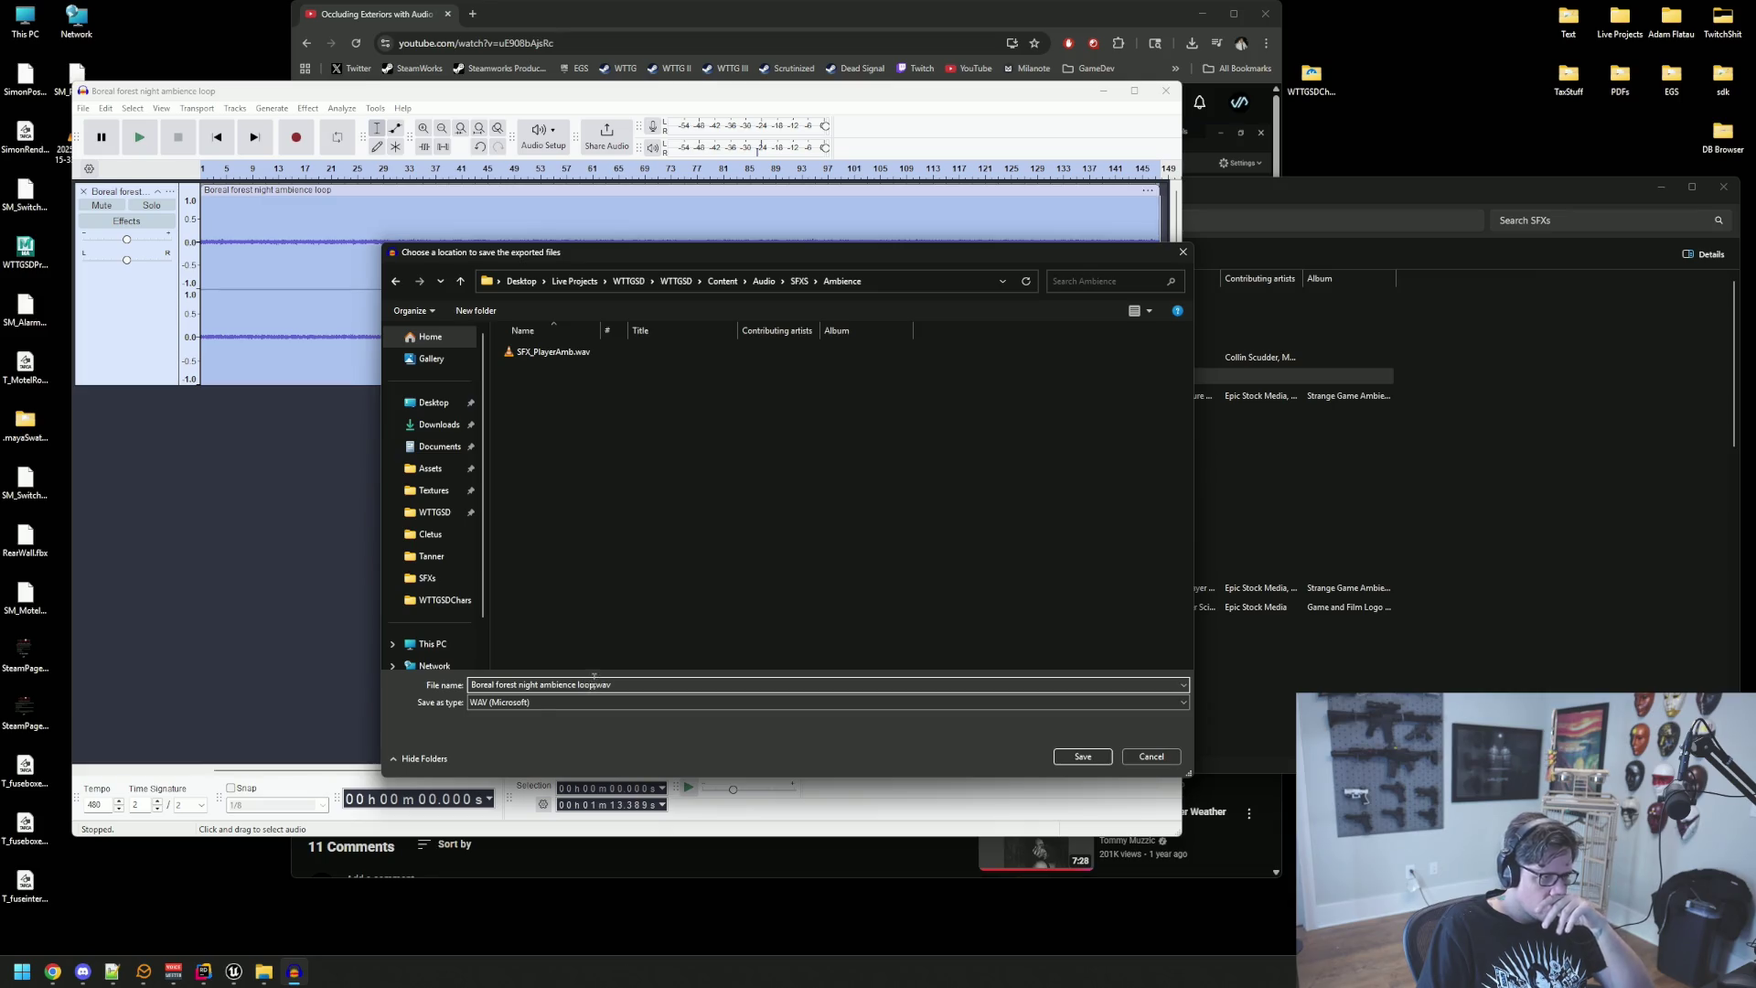
key(shift+Home)
text(Night)
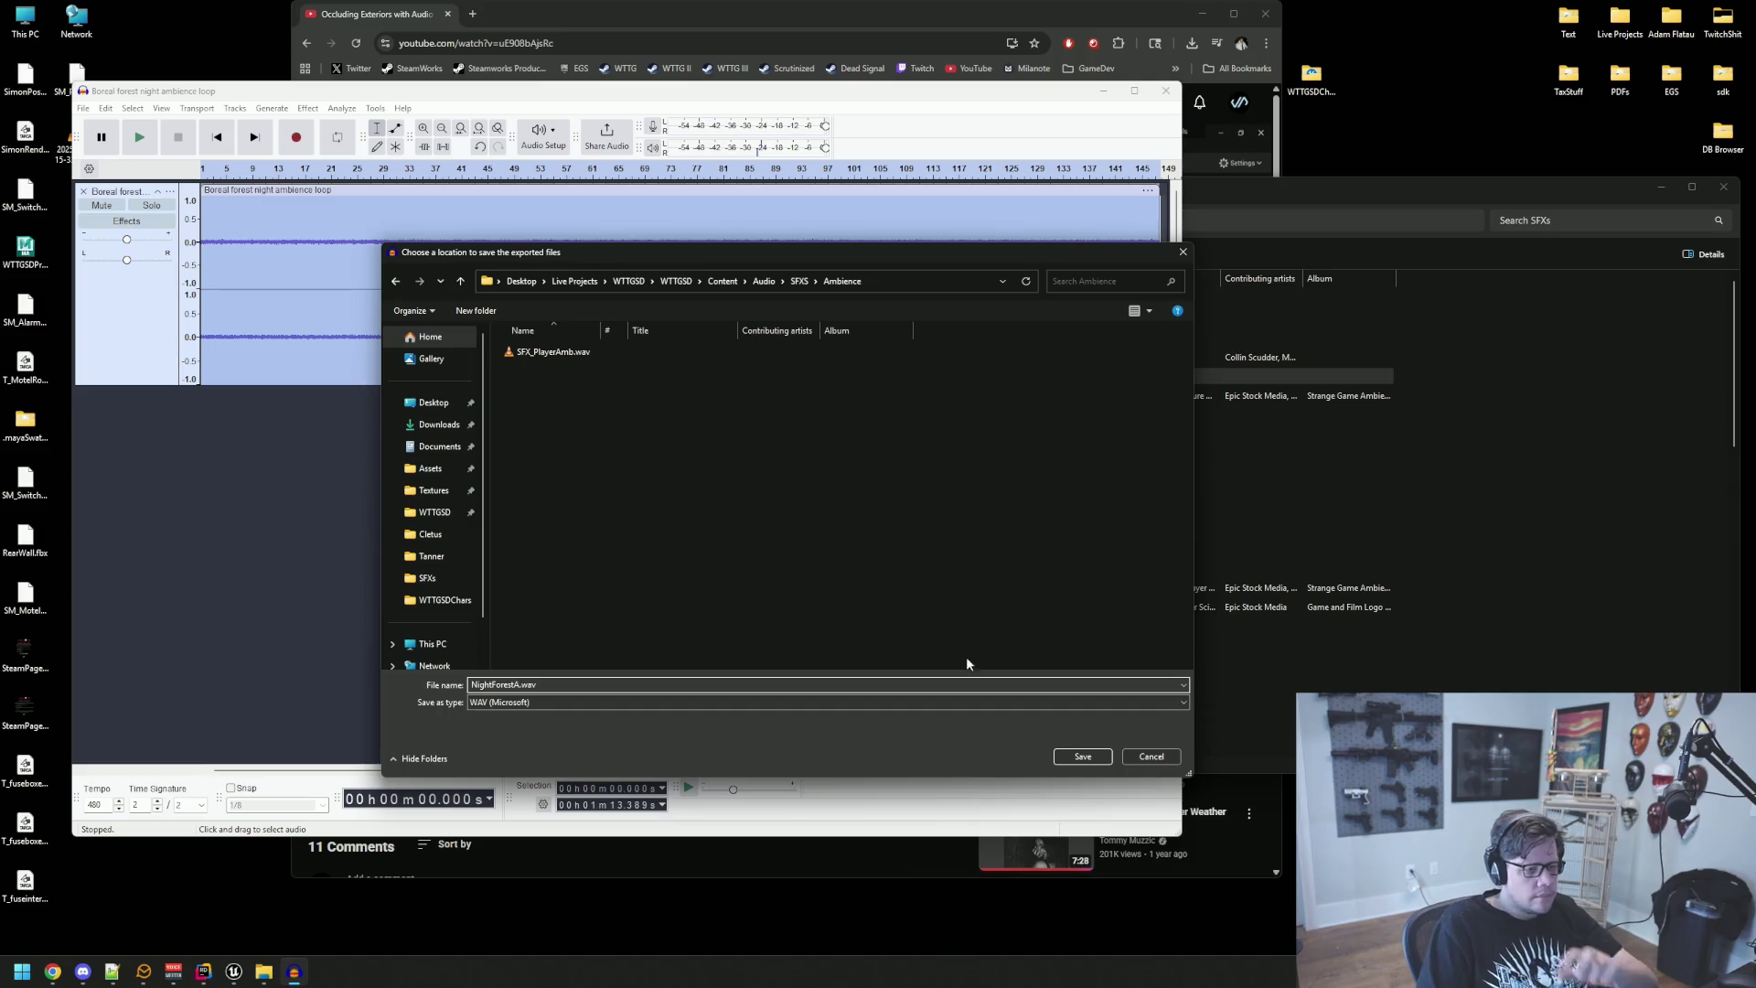
click(1081, 757)
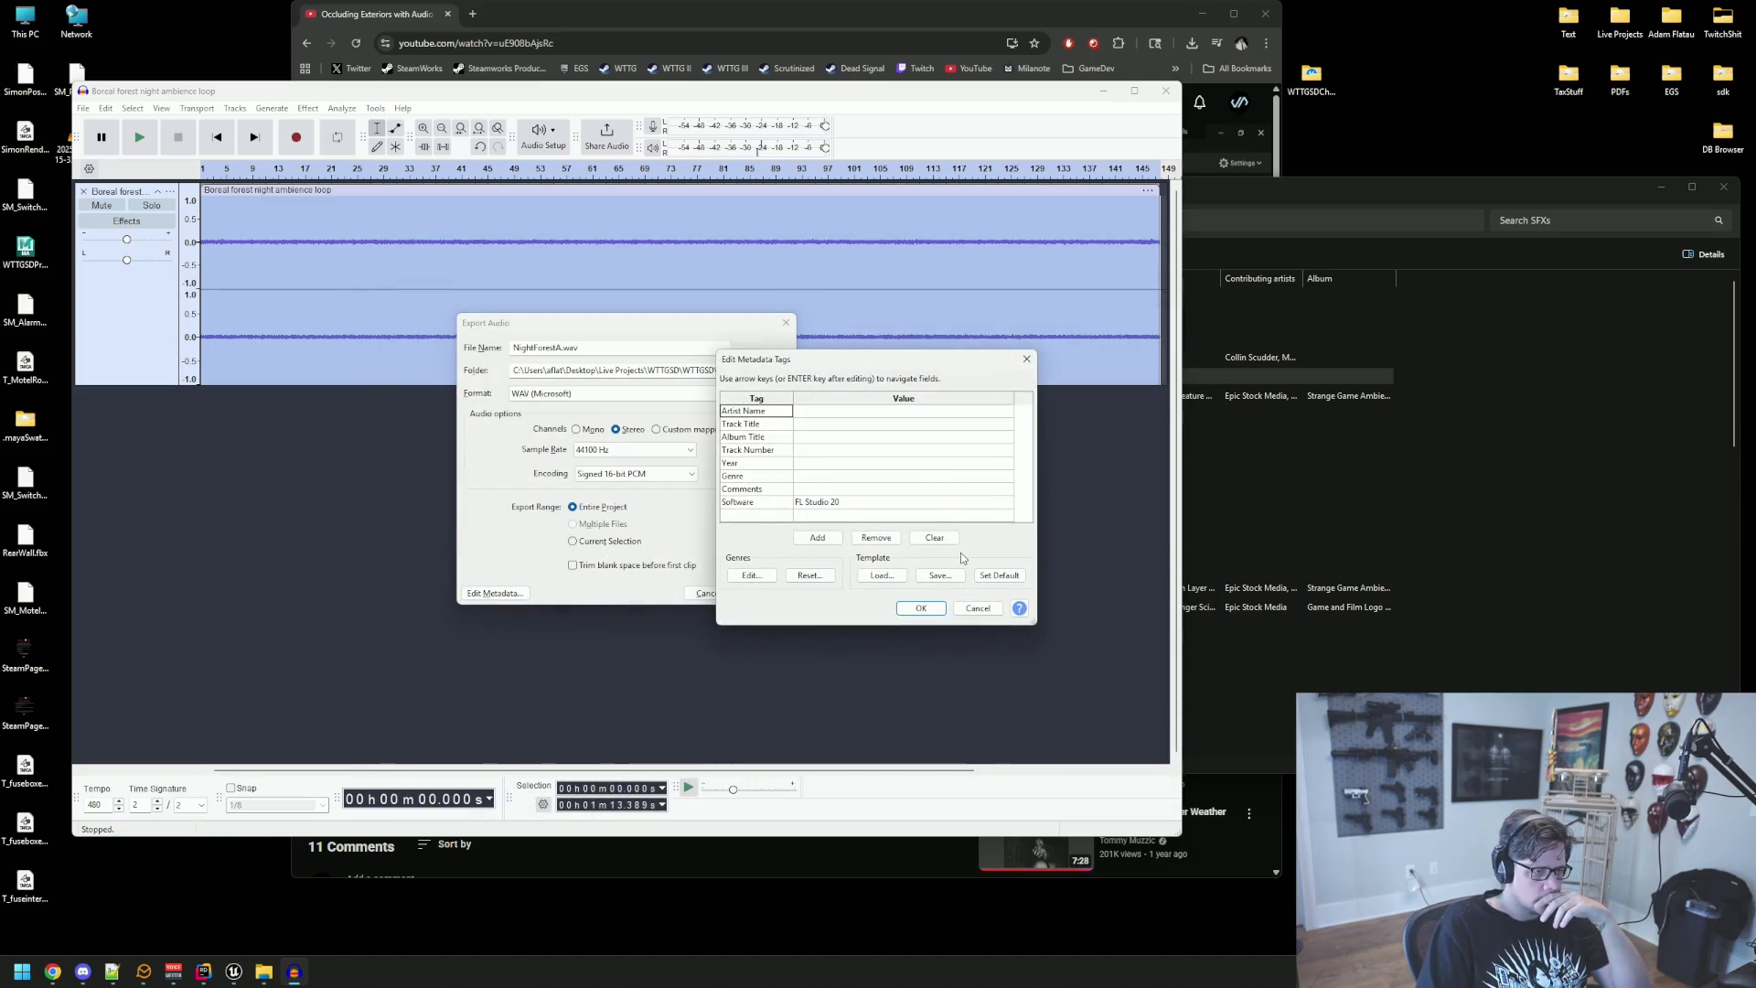
click(921, 608)
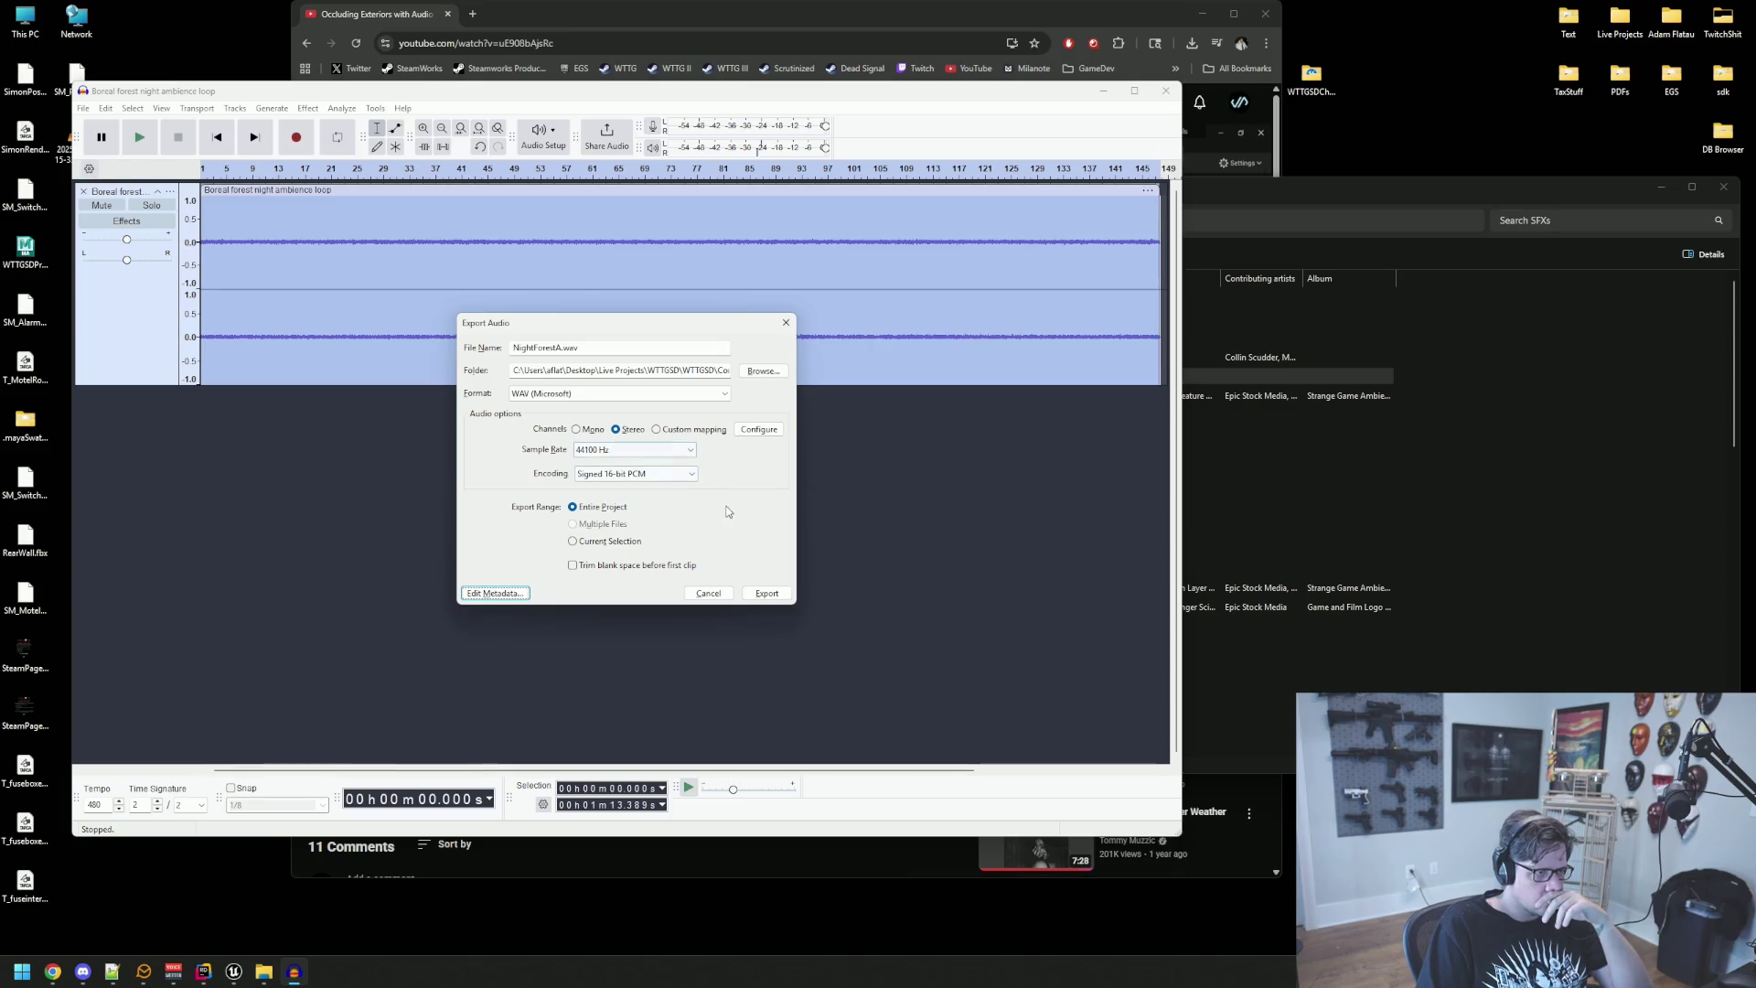
click(766, 594)
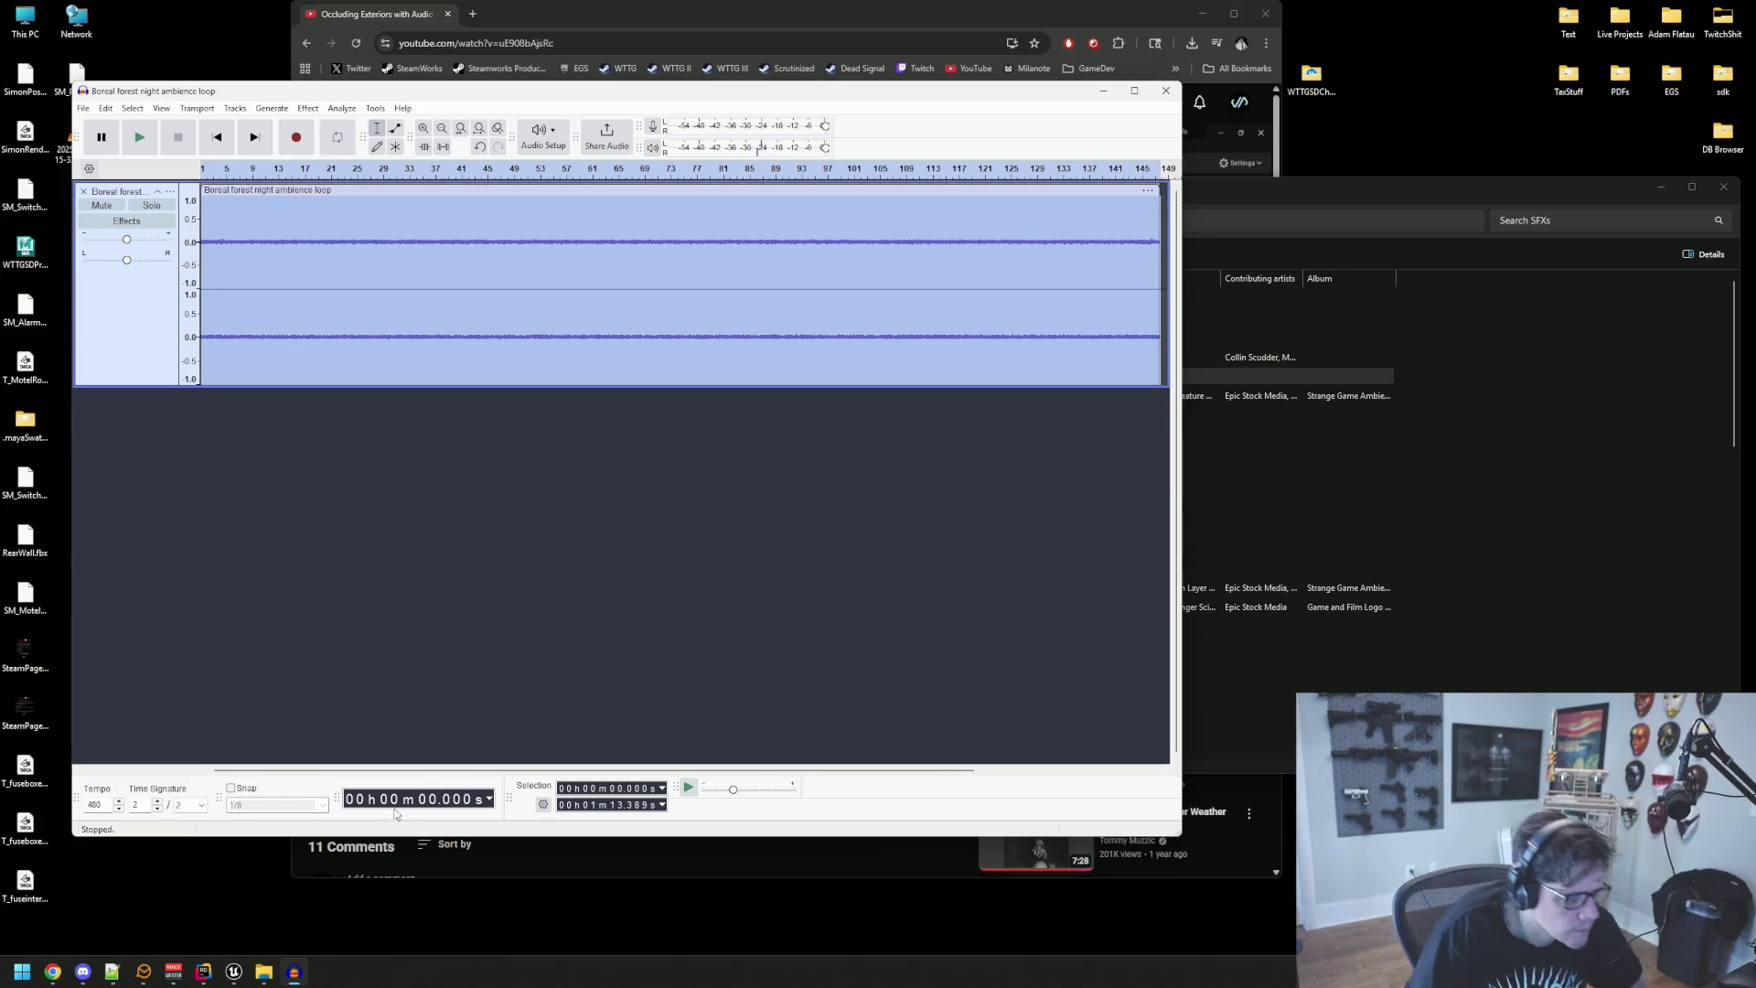
click(234, 972)
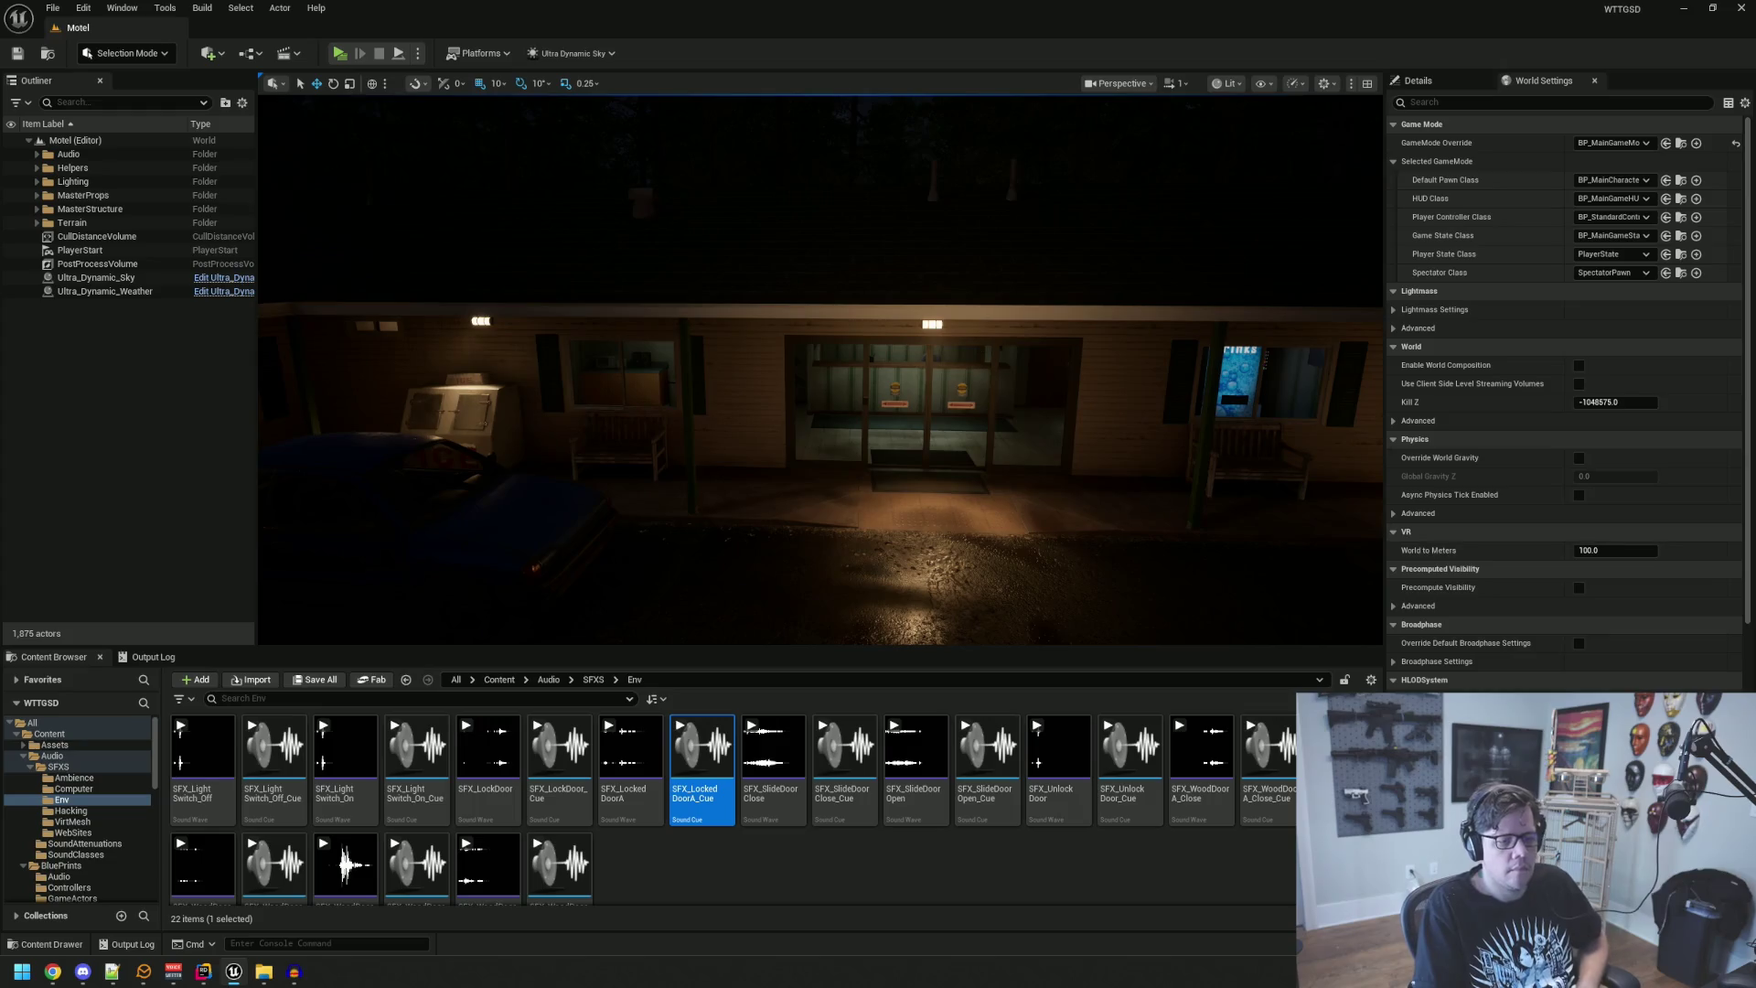
Step: Preview the imported NightForestA sound from the Ambience folder in the Content Browser
drag(976, 642, 710, 553)
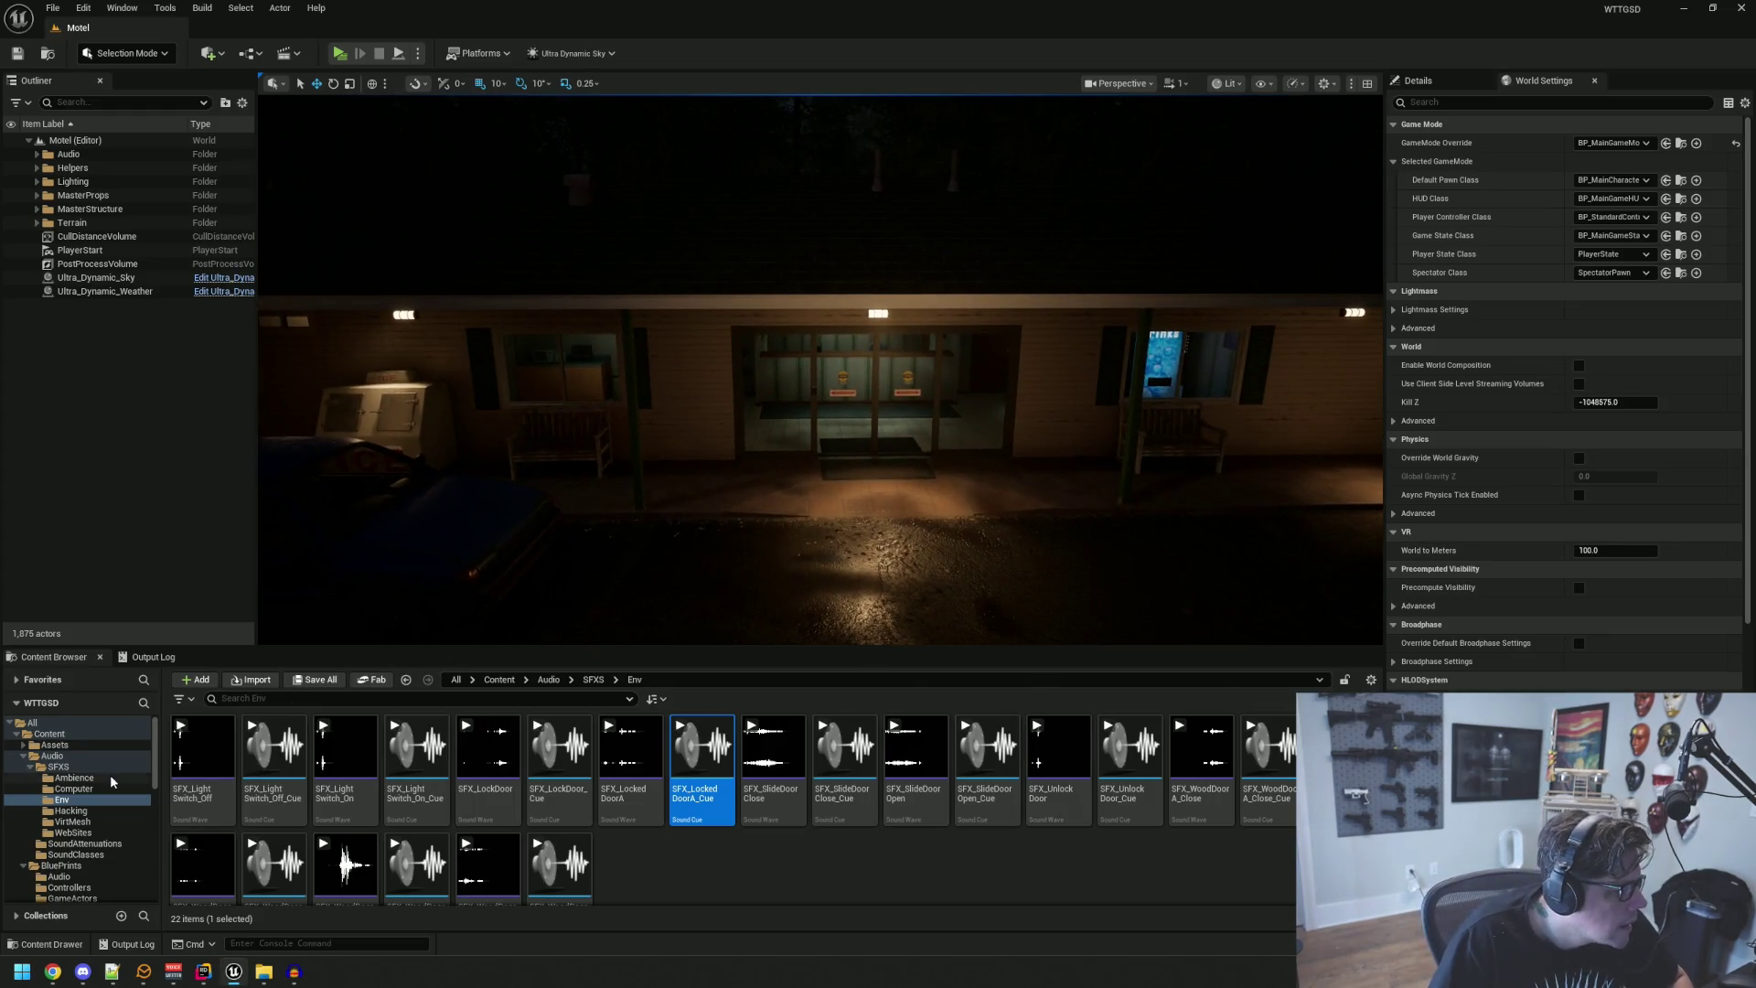
click(110, 777)
drag(347, 640, 348, 647)
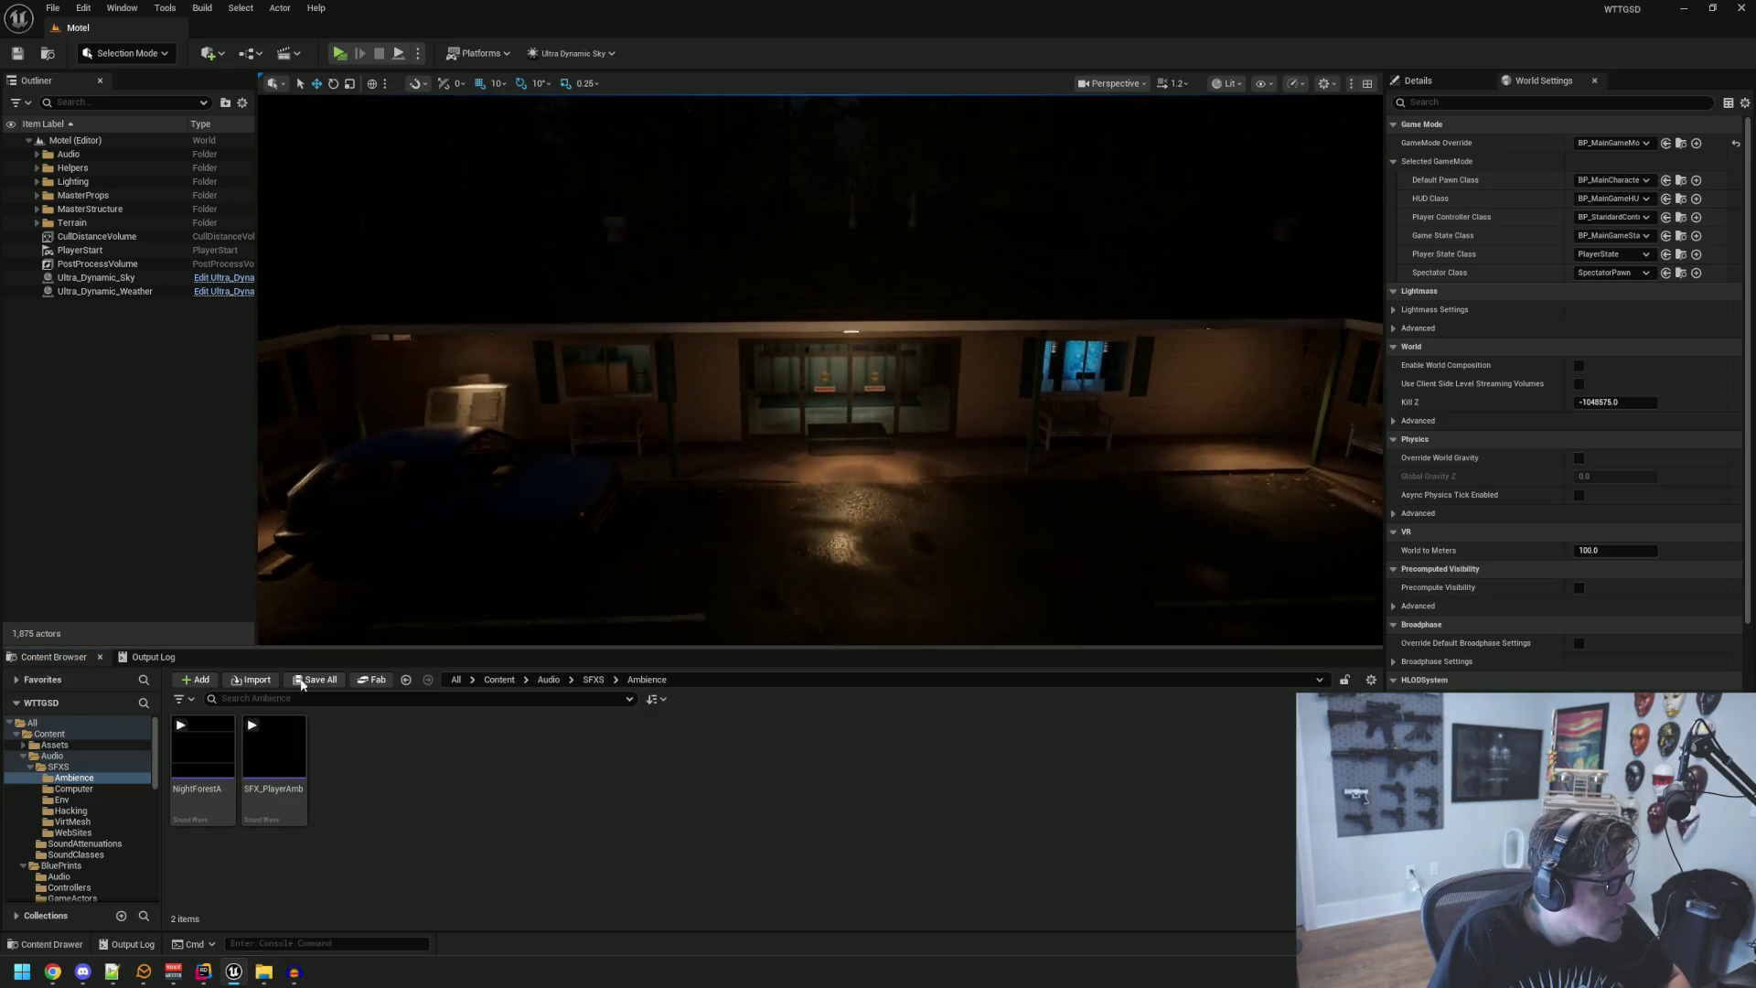
click(181, 724)
drag(444, 561, 444, 560)
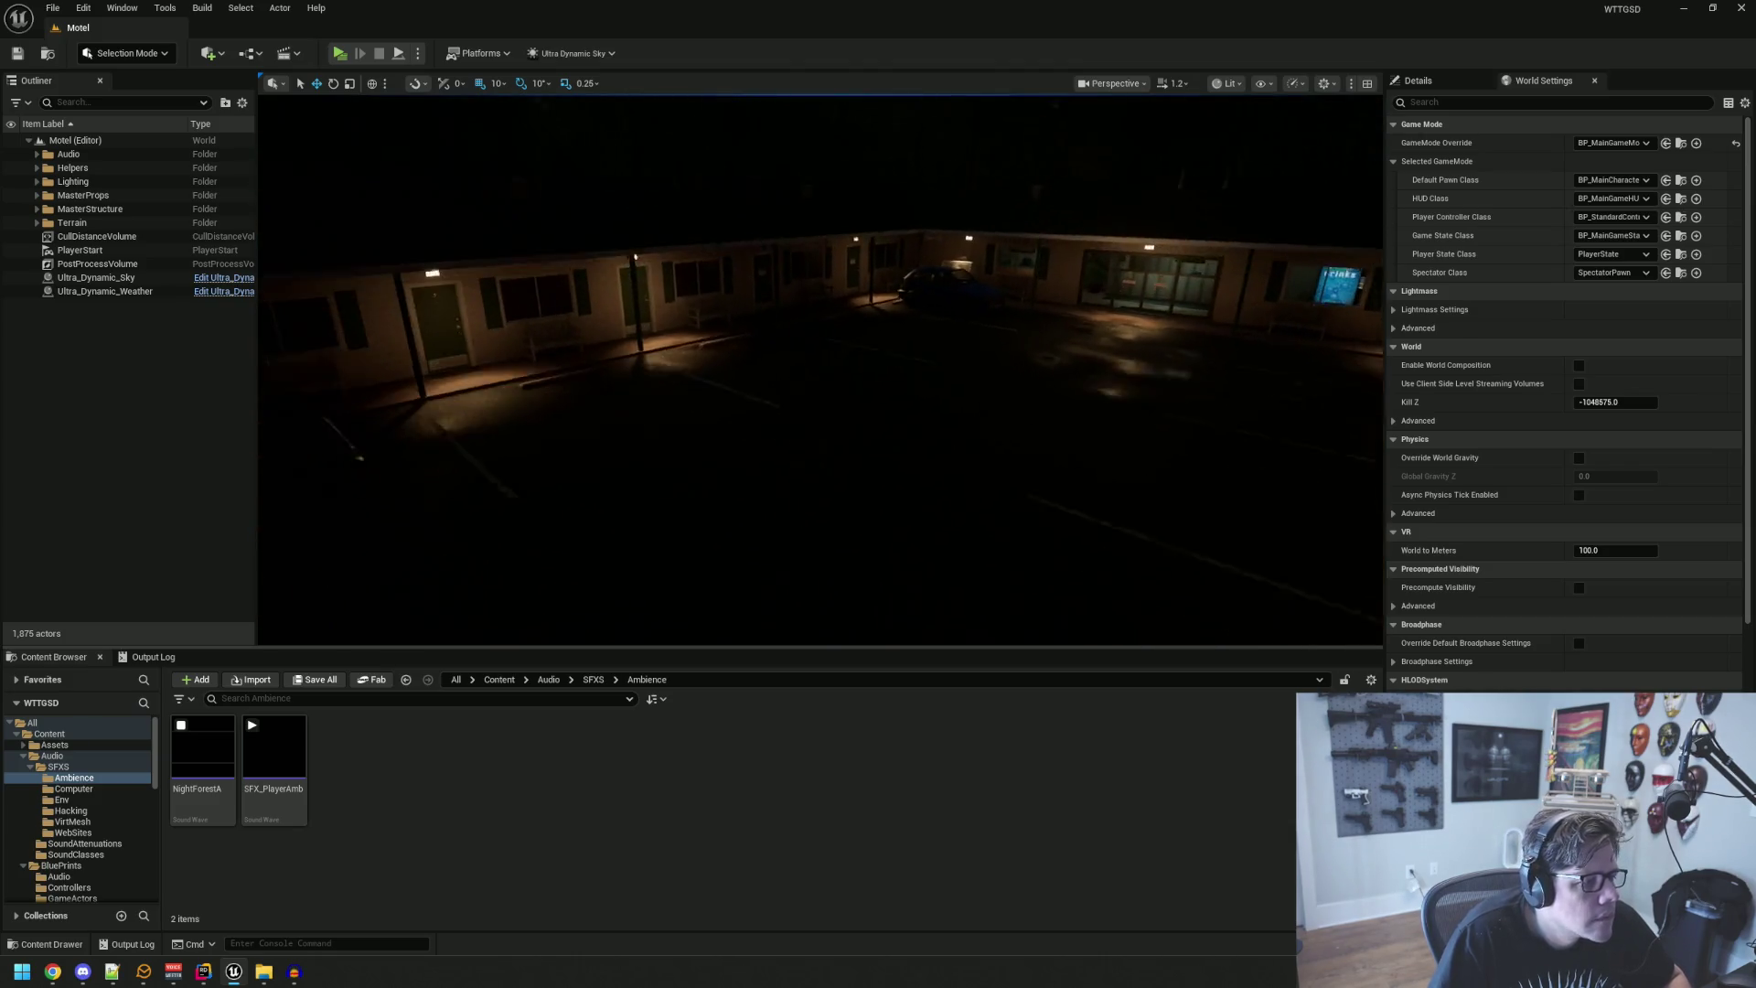
drag(572, 615, 573, 616)
click(181, 725)
drag(769, 460, 769, 460)
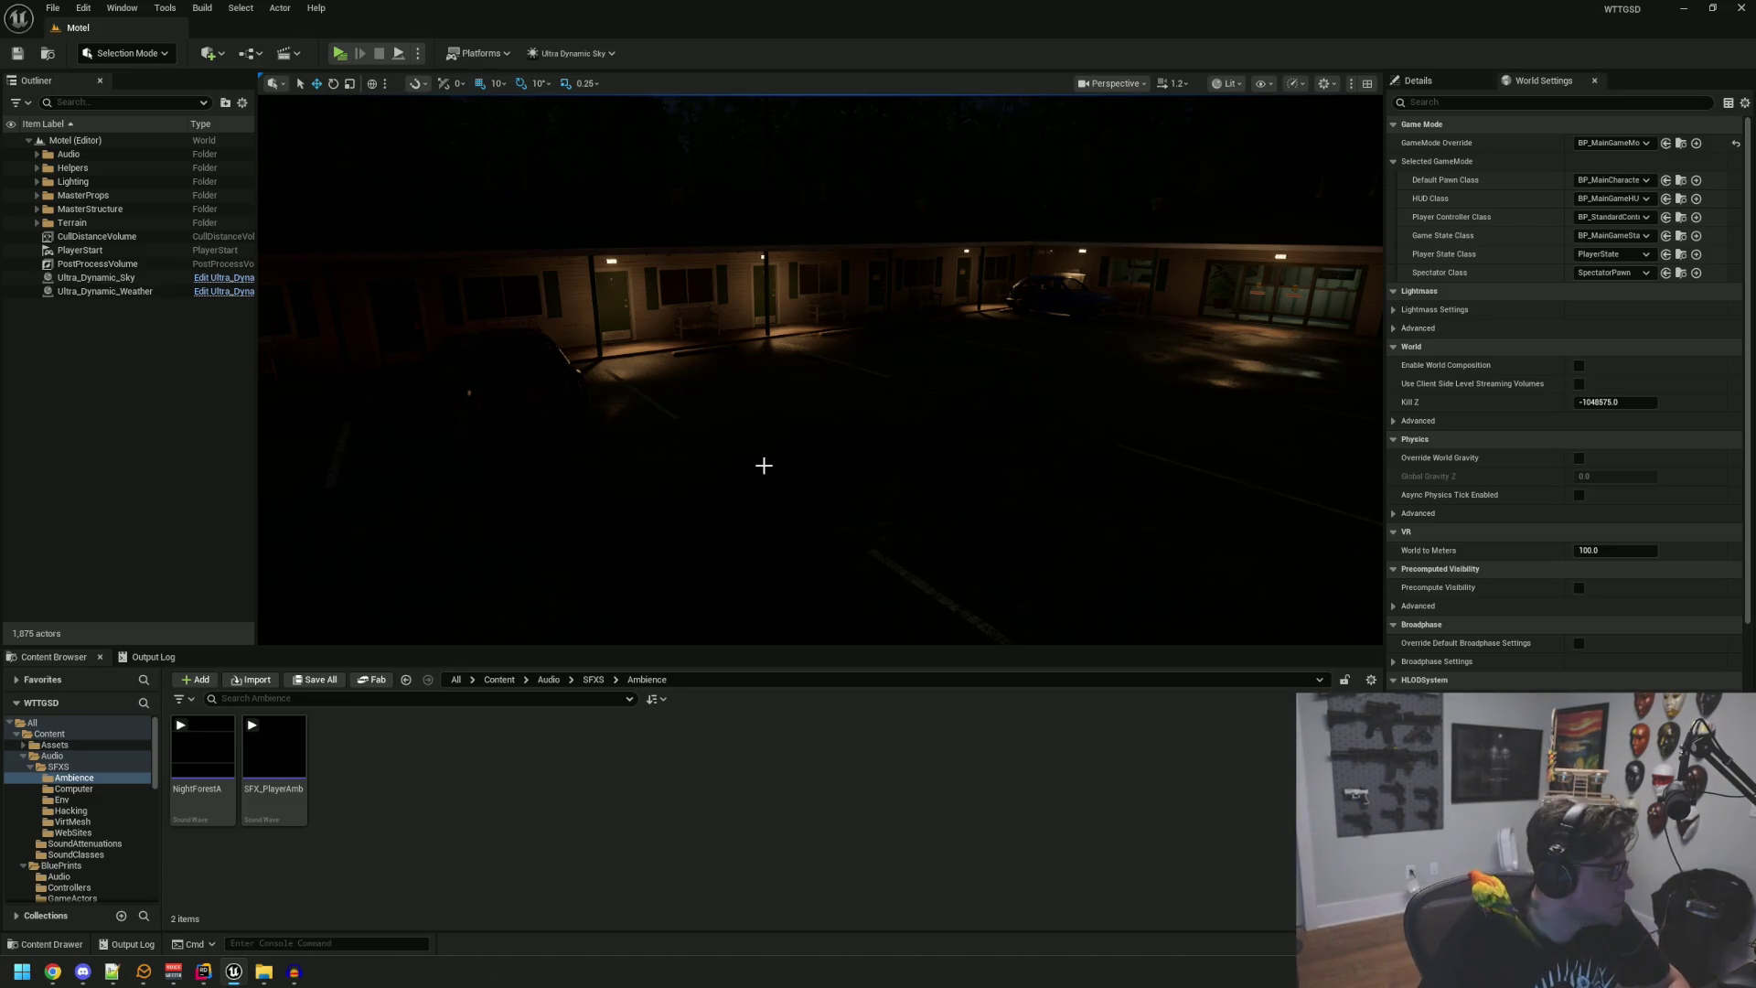
Step: Open the SC_Master sound class graph from the SoundClasses folder
drag(714, 325, 759, 385)
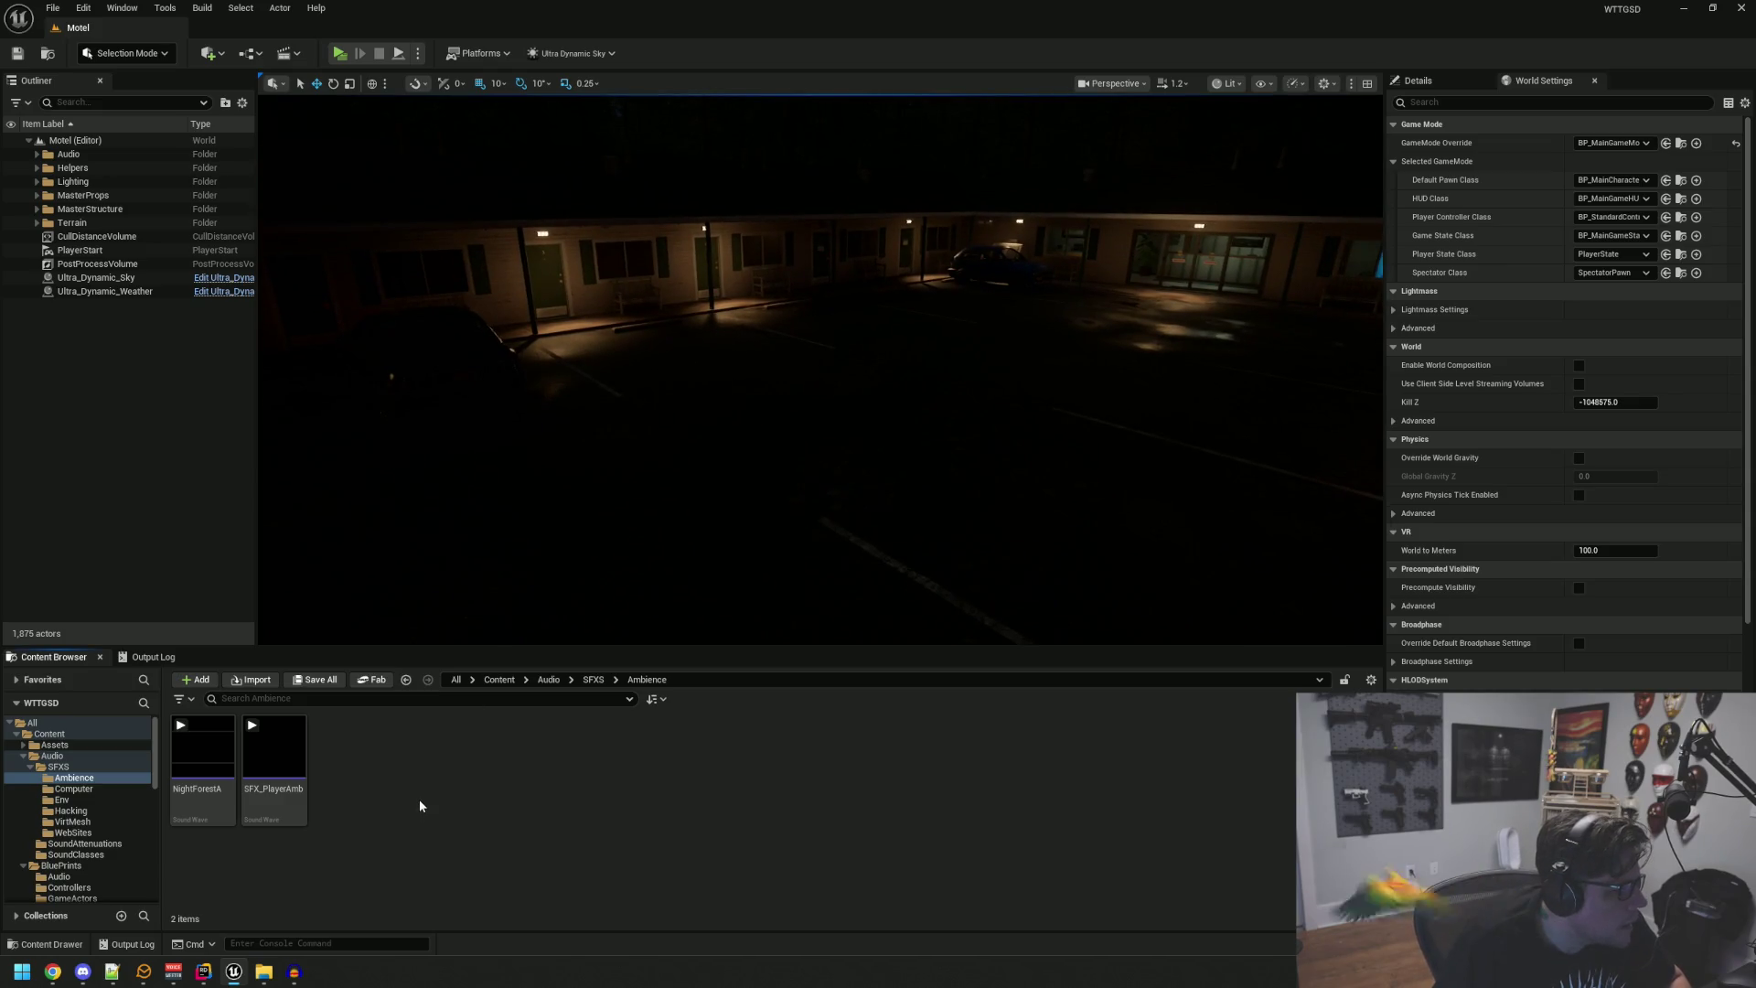
scroll(85, 799, down, 3)
scroll(85, 799, up, 2)
click(147, 767)
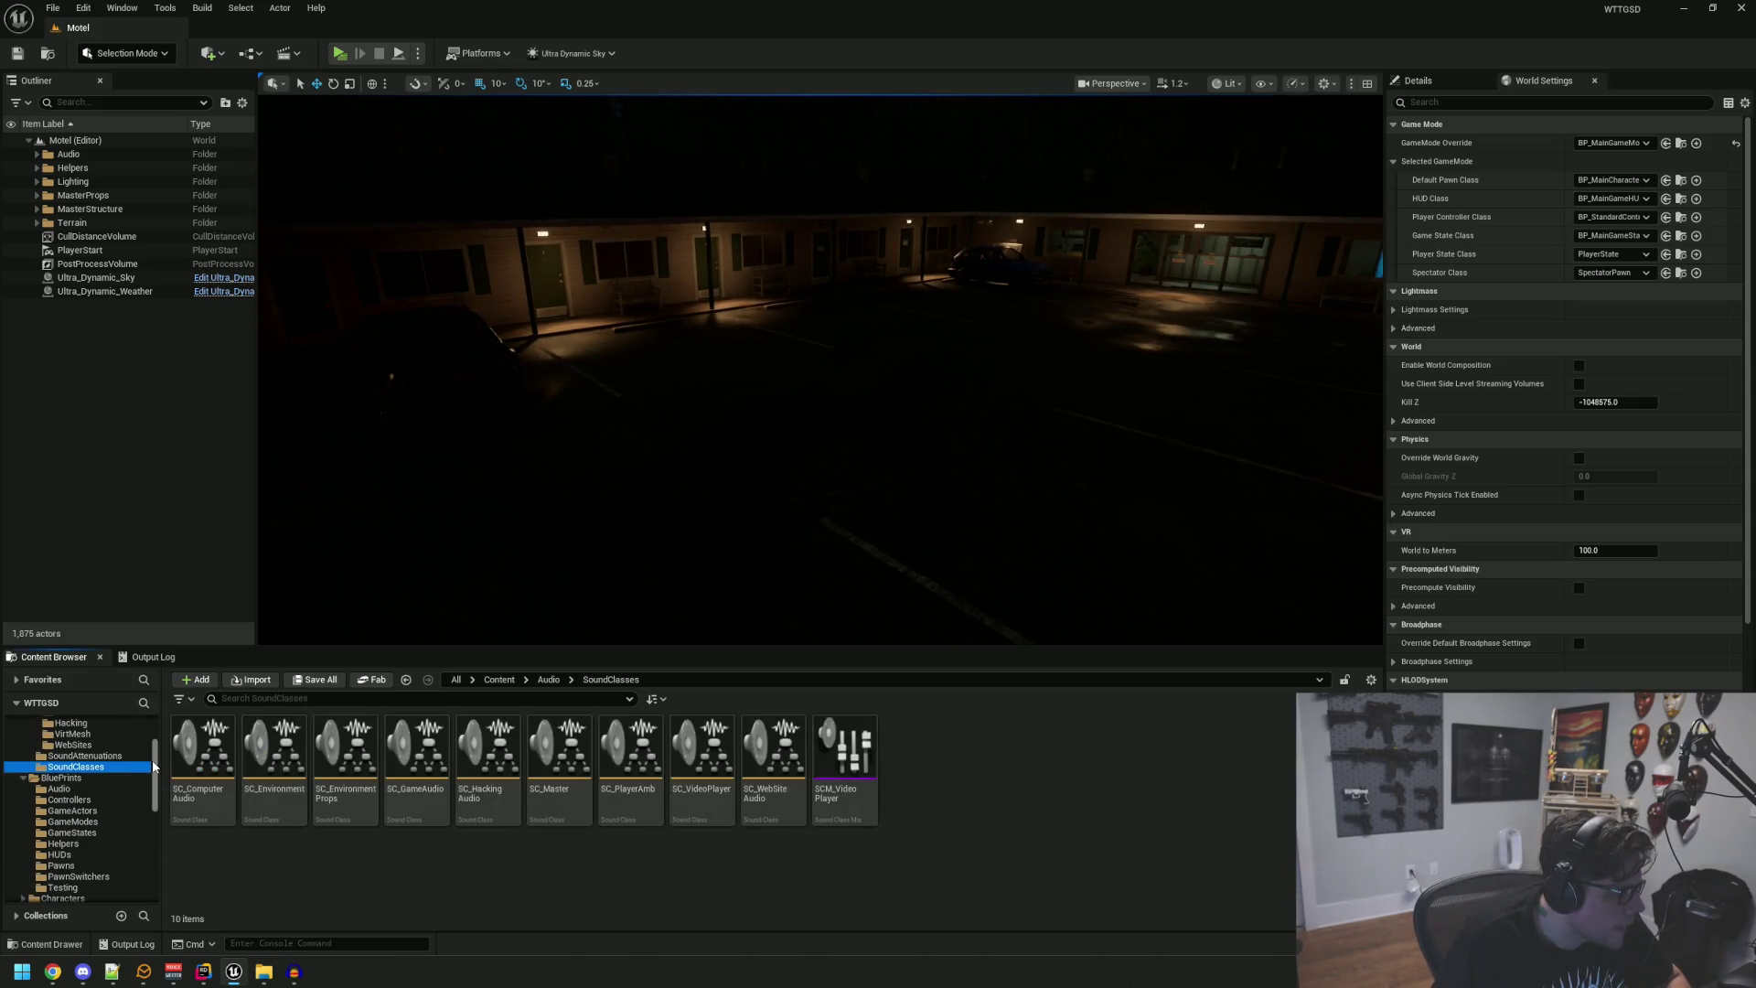
double_click(367, 797)
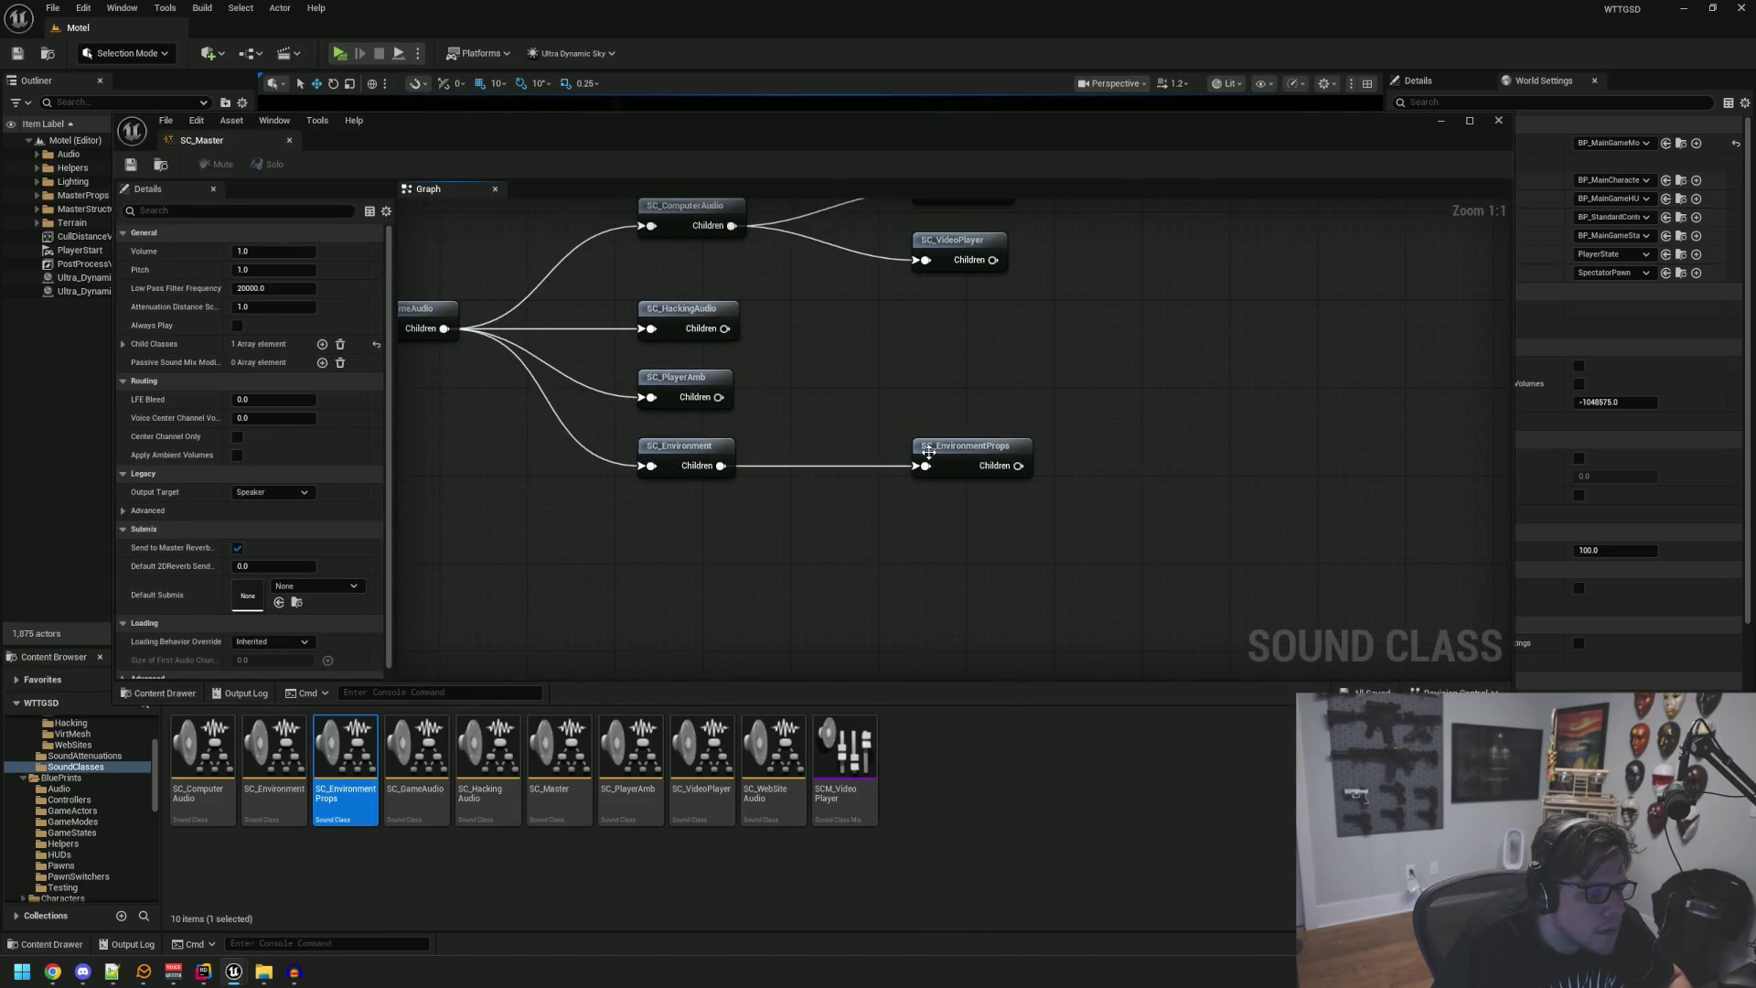
Step: Create a new SC_EnvironmentAmbience sound class and wire it as a child of SC_Environment
drag(946, 446, 922, 400)
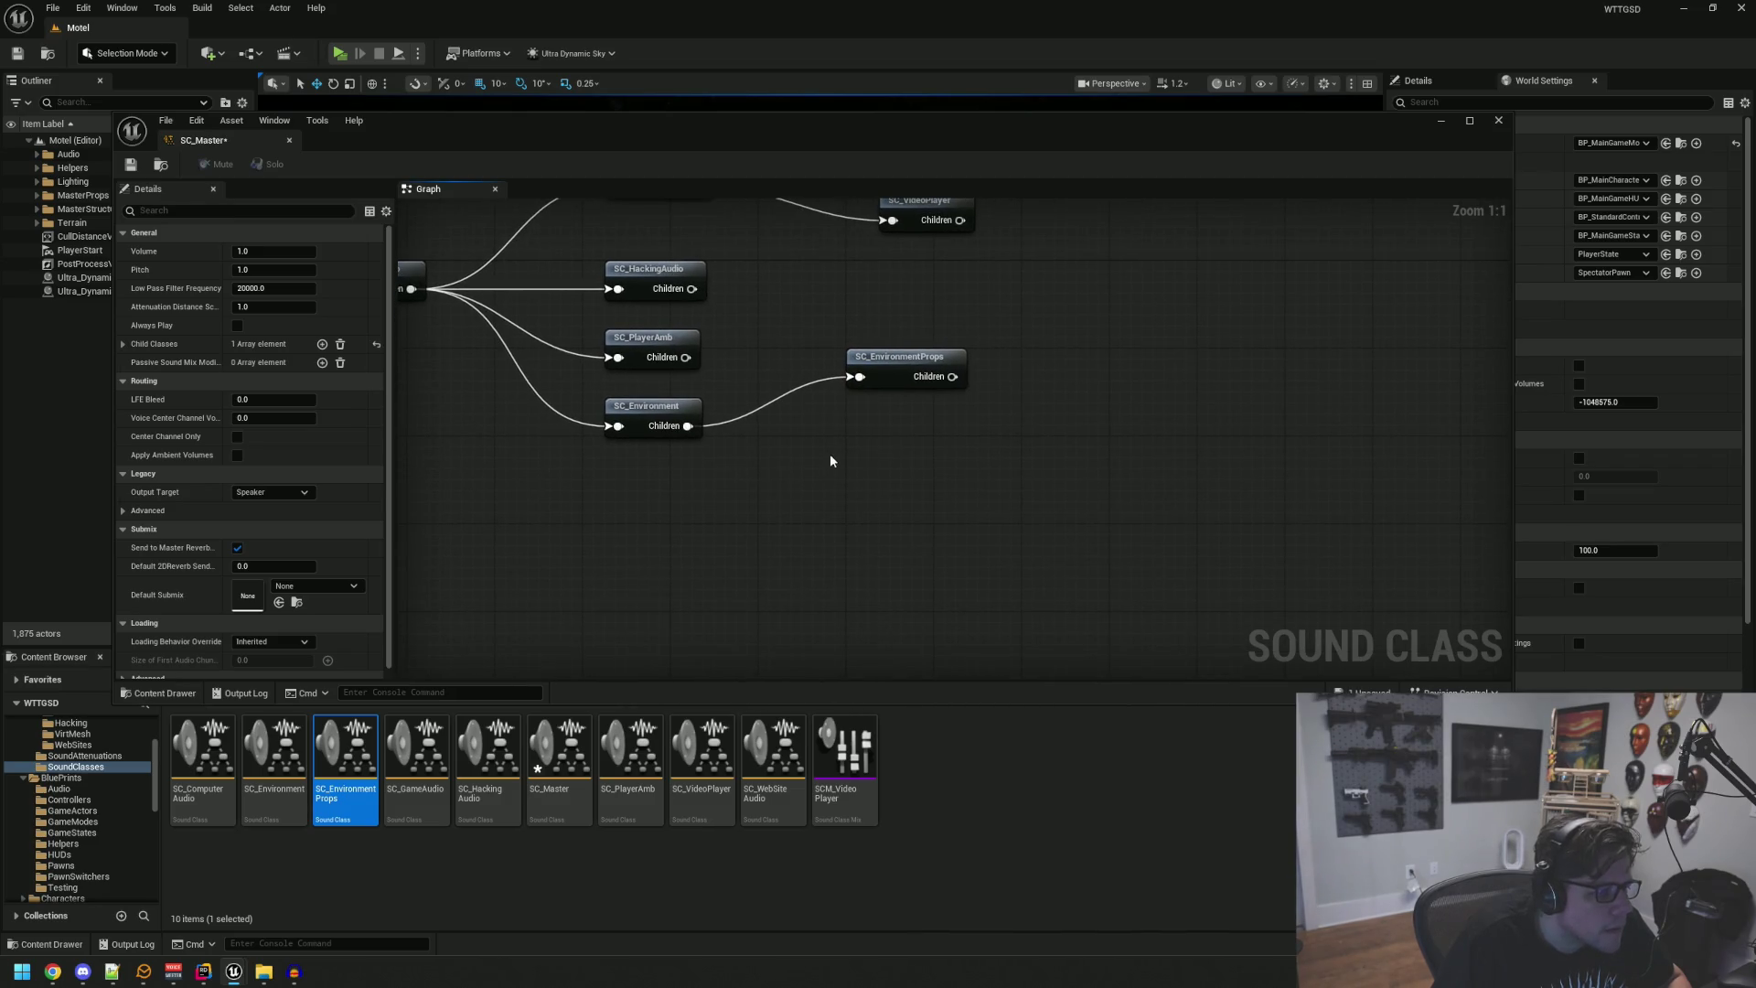
drag(893, 527, 849, 490)
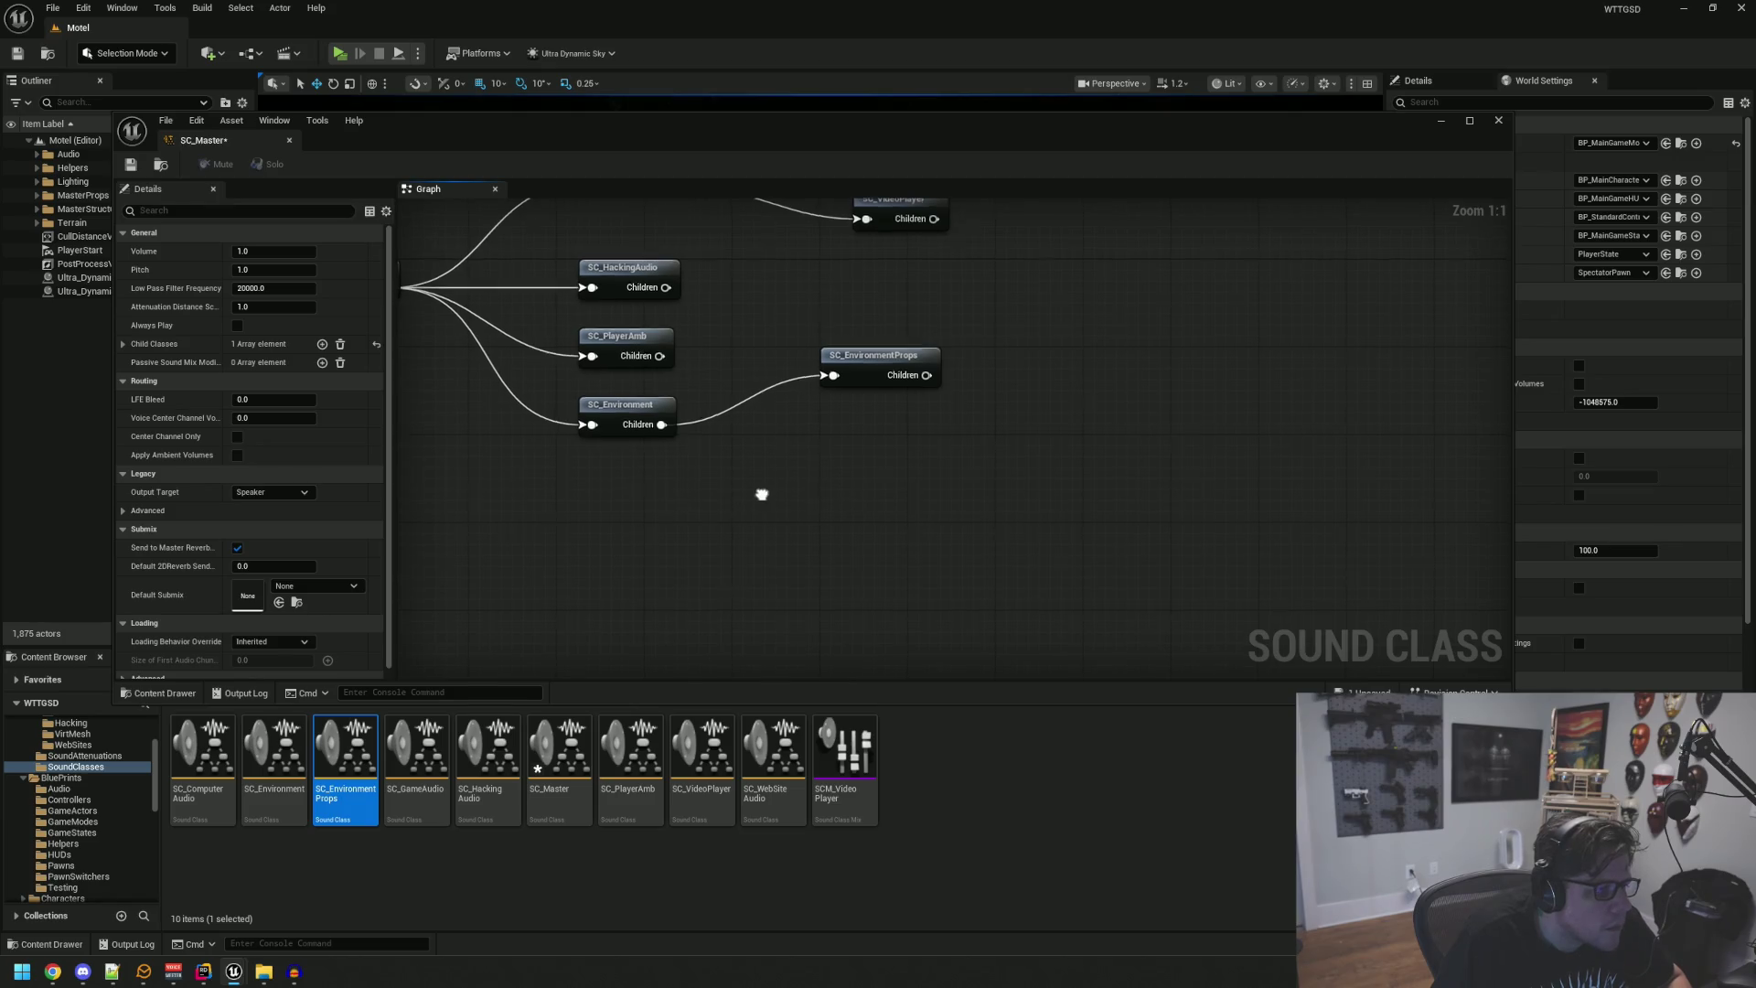
right_click(801, 485)
text(Enviro)
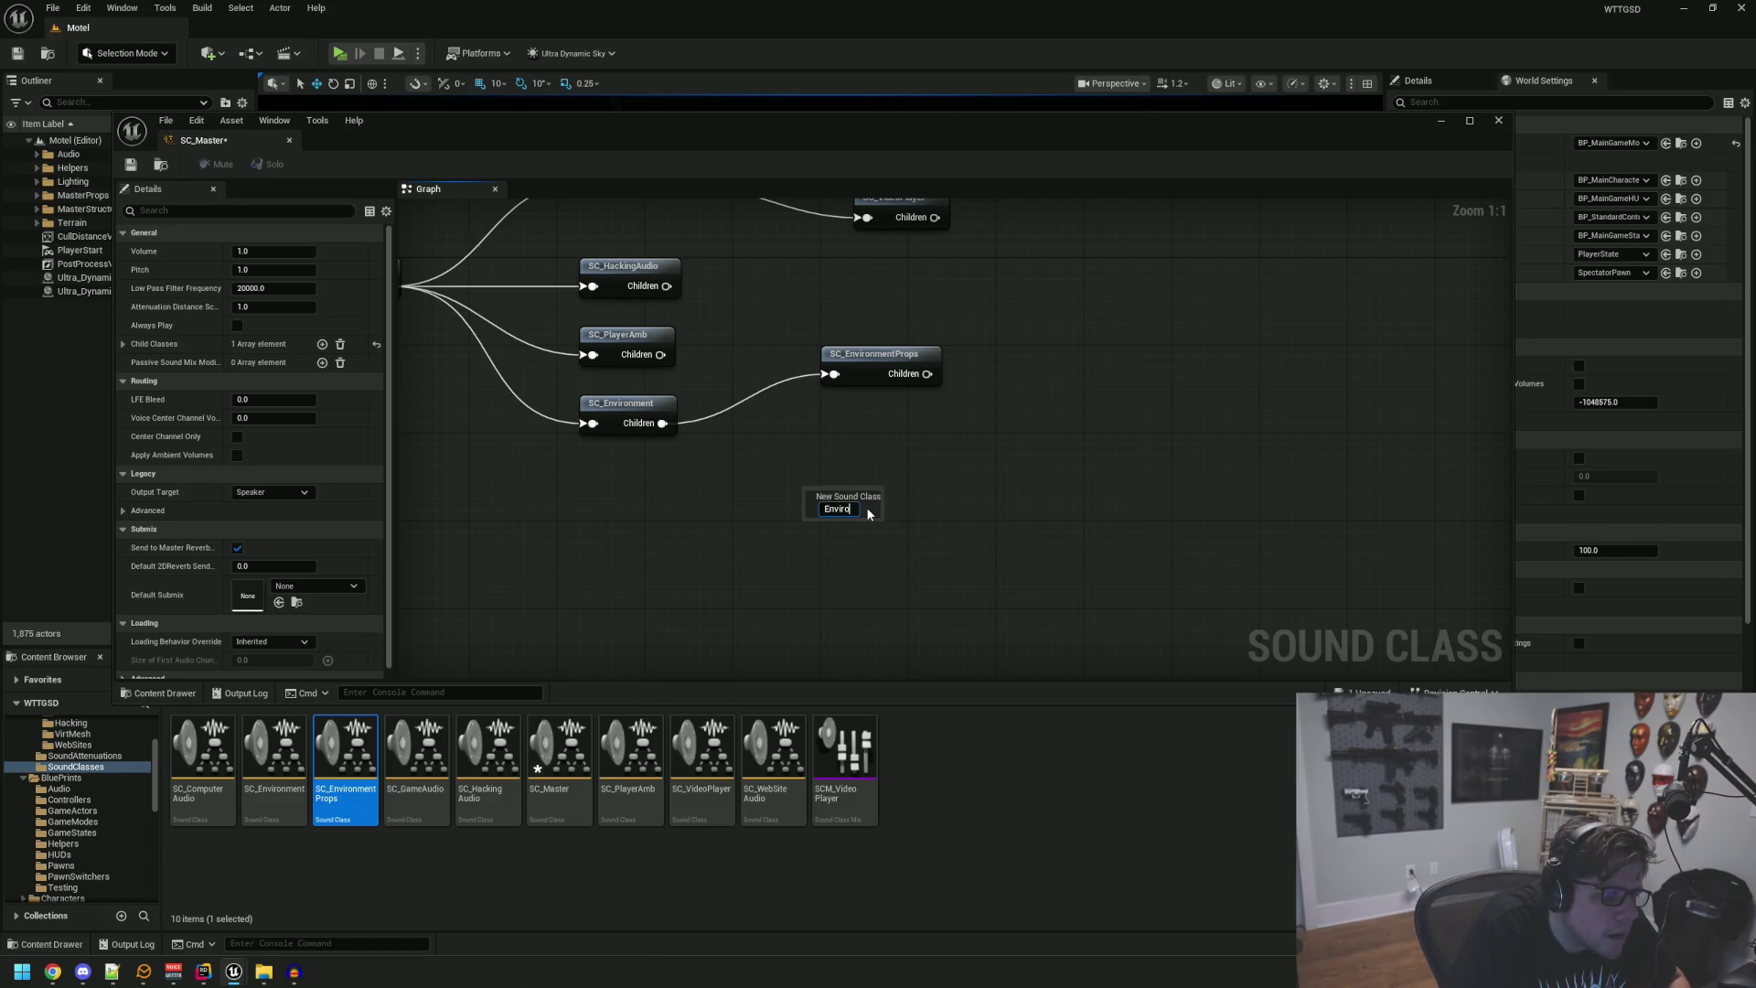
text(nmentAmbience)
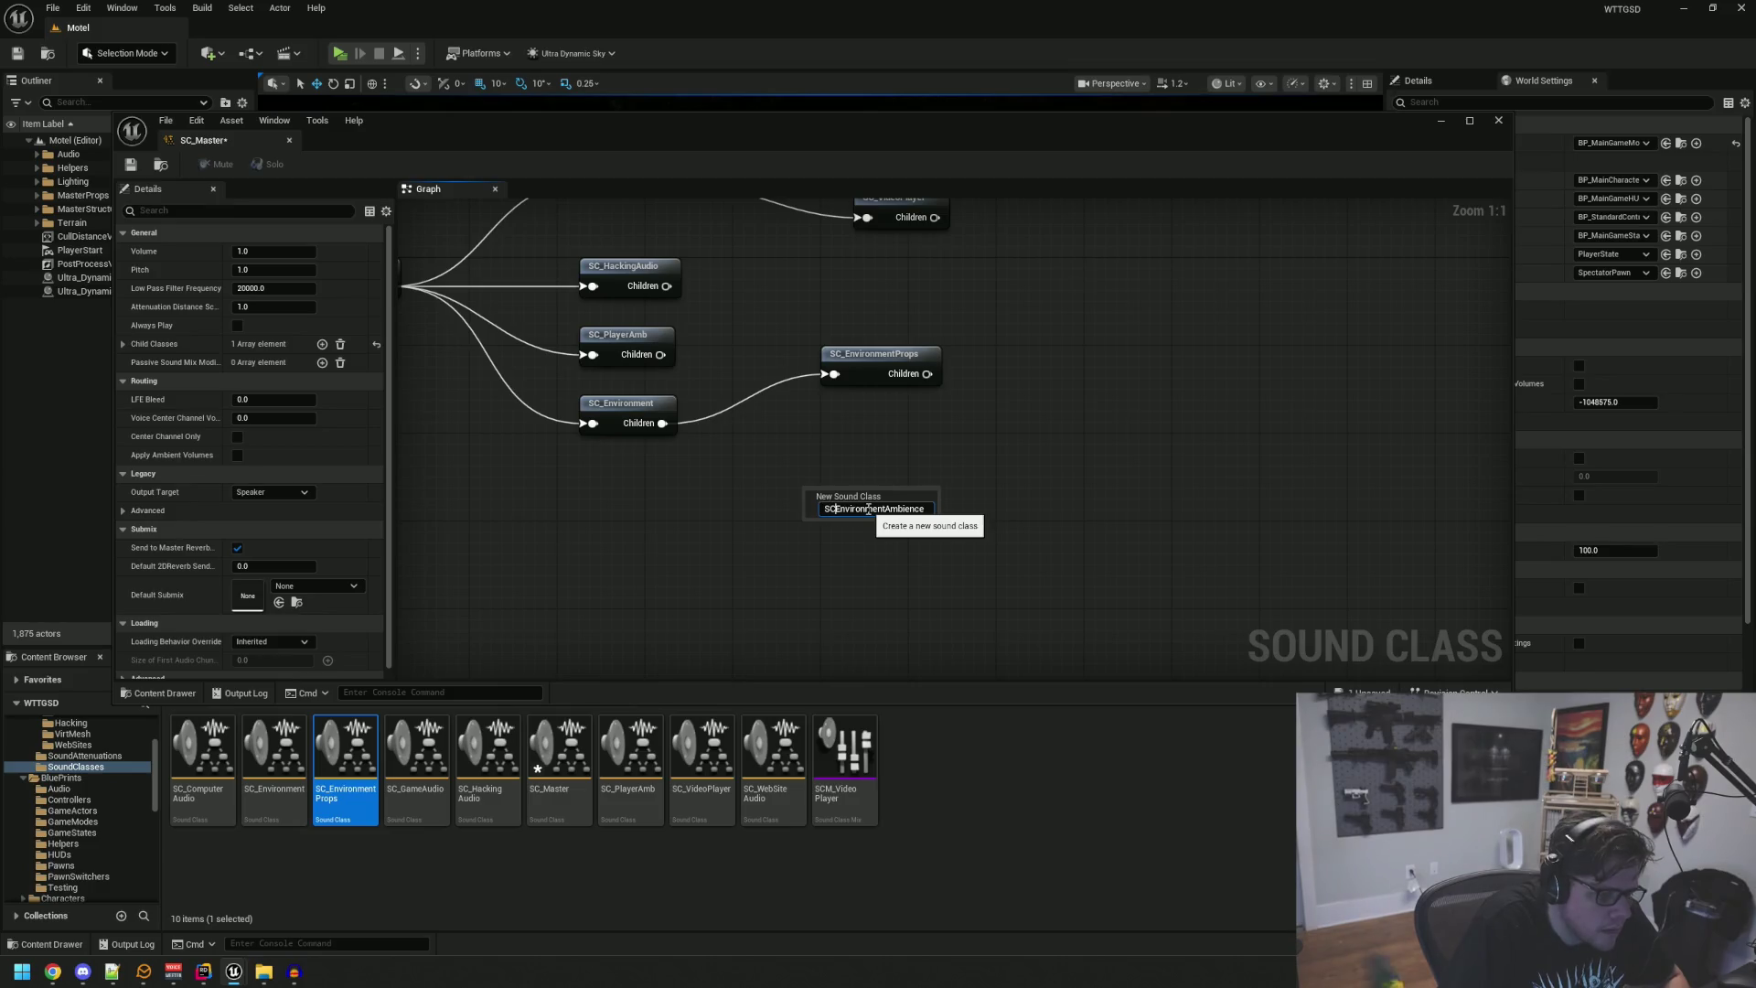
key(Return)
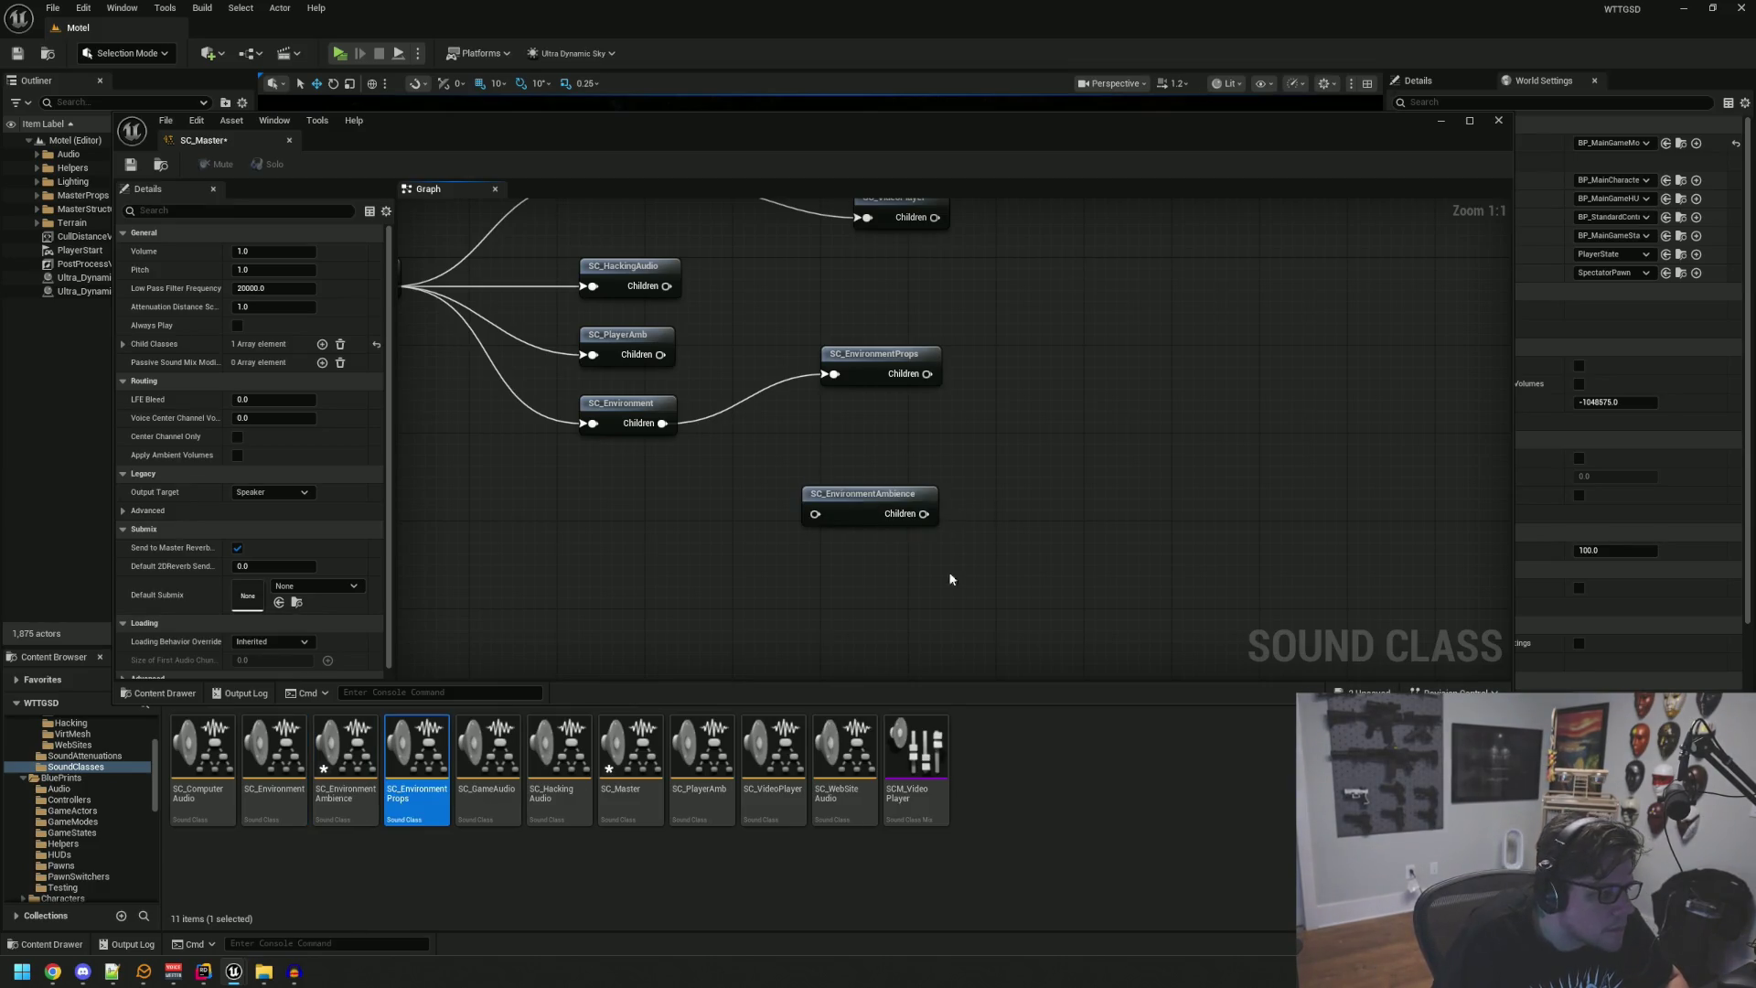
mouse_move(662, 423)
mouse_down()
mouse_move(823, 547)
mouse_move(817, 513)
mouse_move(859, 466)
mouse_up()
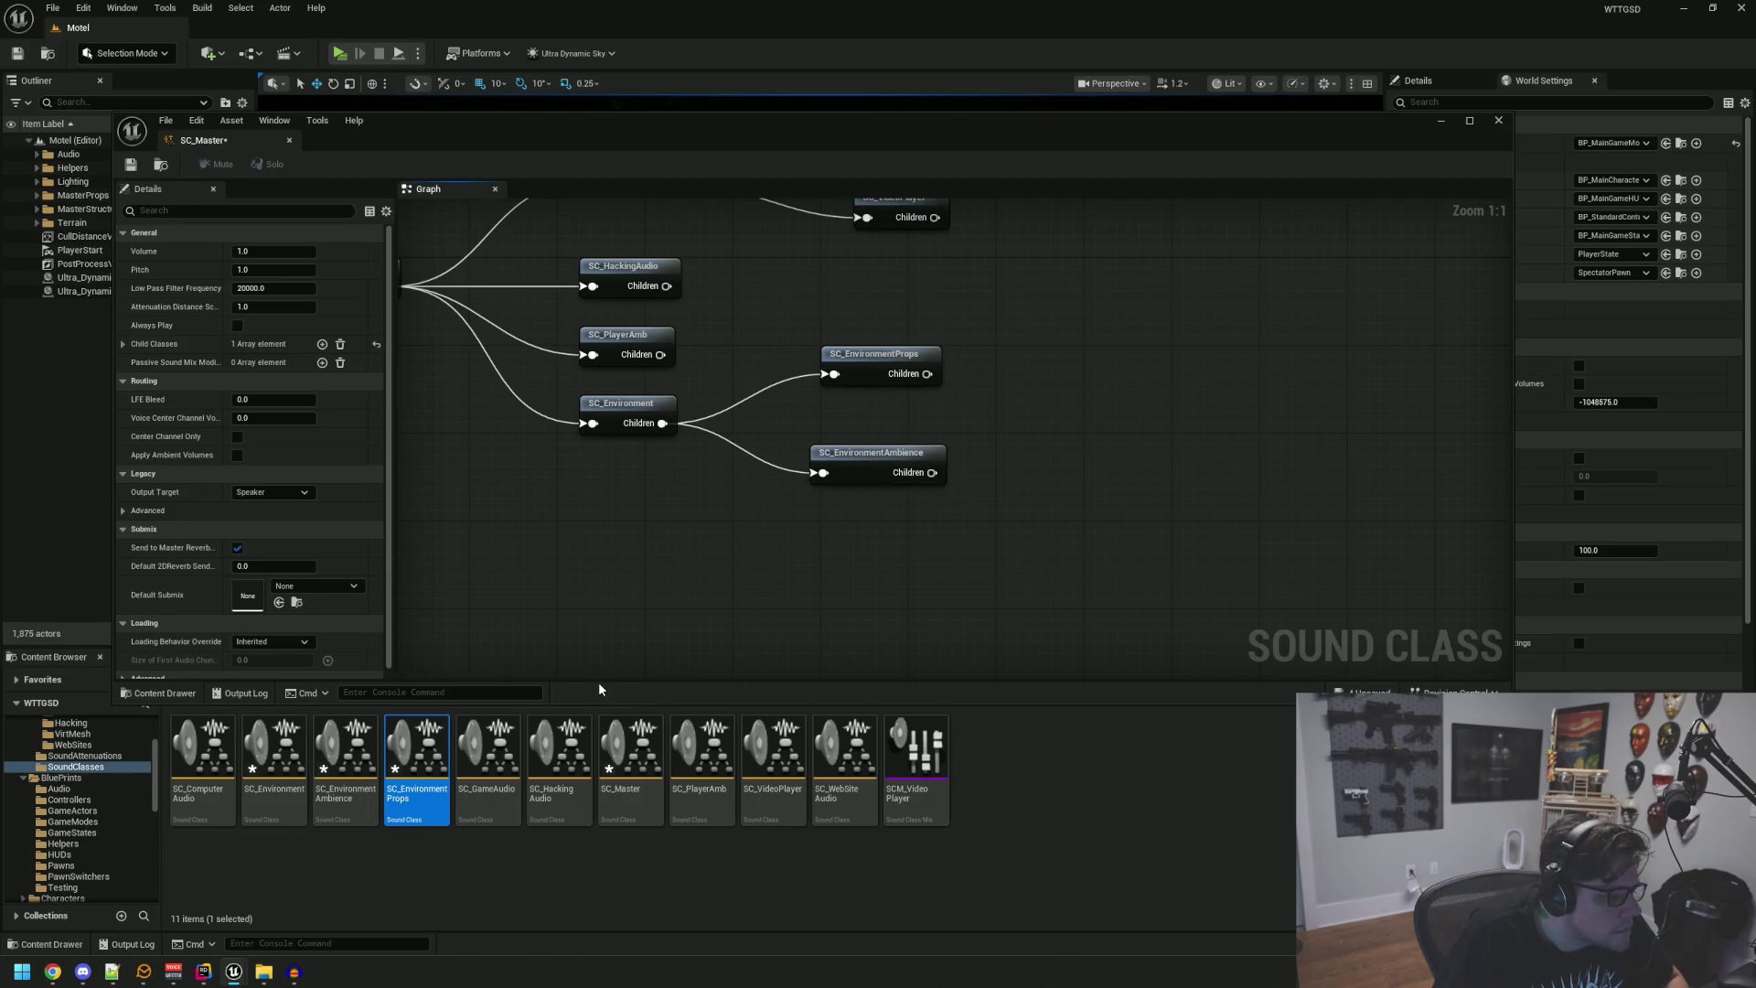
Step: Save the sound class hierarchy, reposition the new node, and close the graph editor
key(ctrl+shift+s)
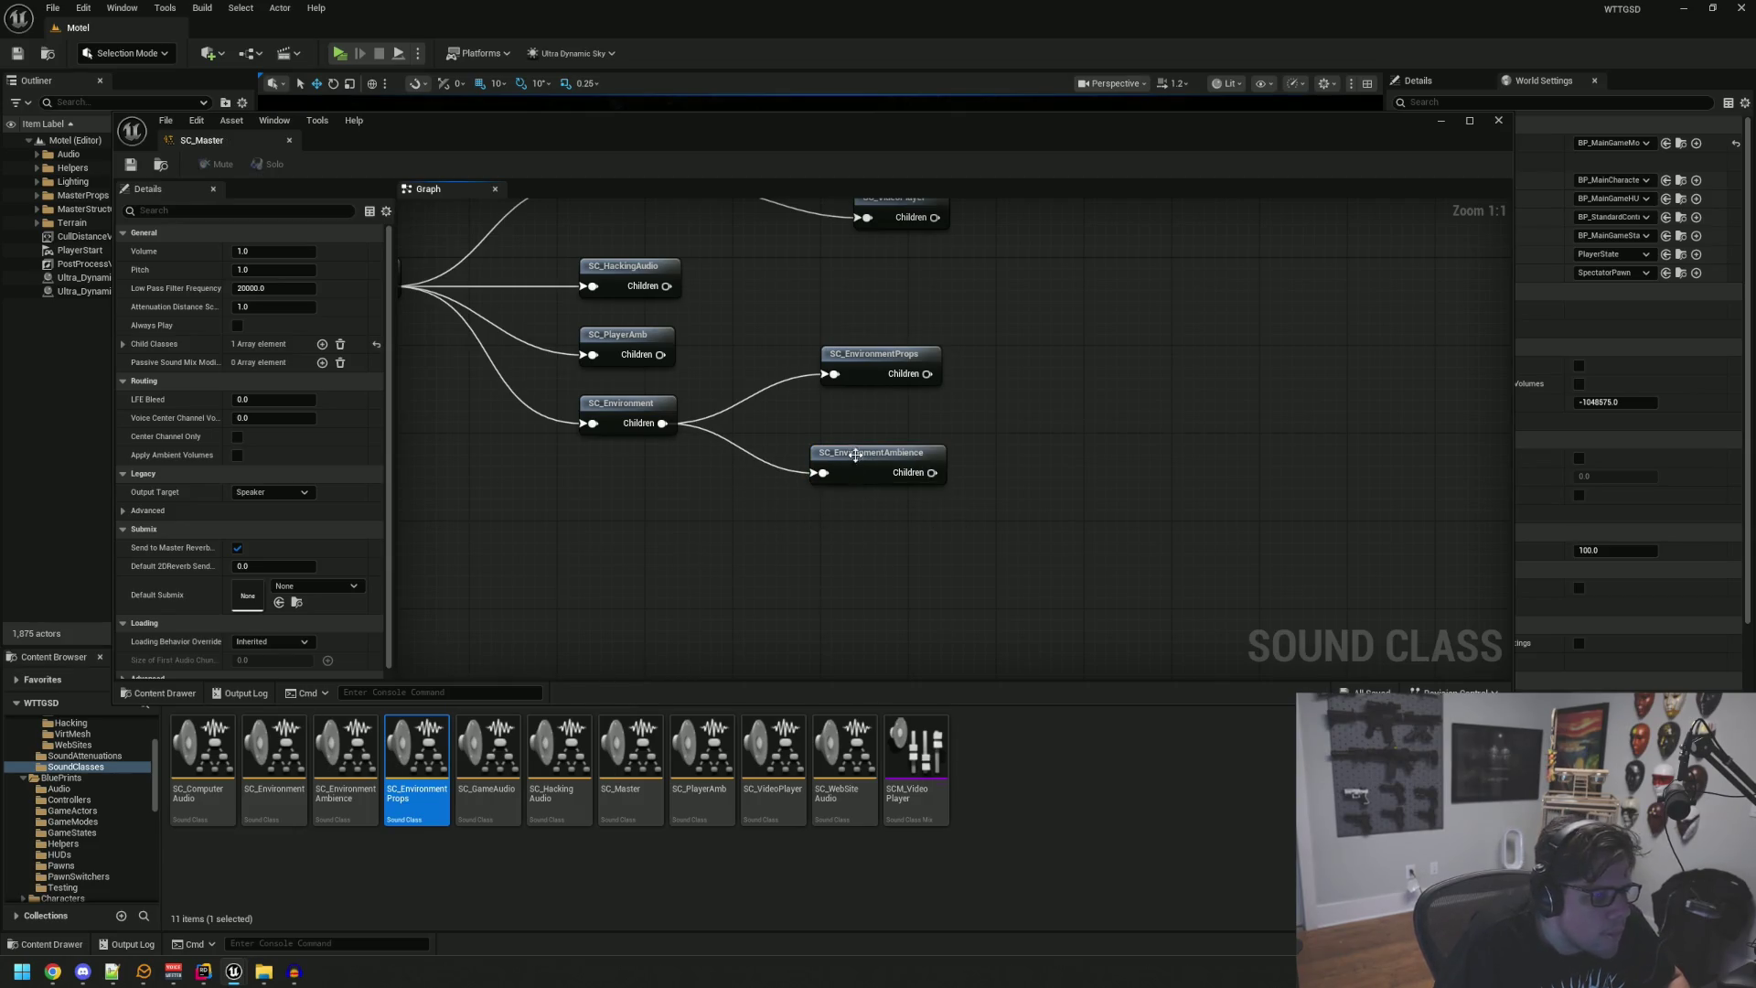
drag(856, 459, 872, 479)
click(453, 309)
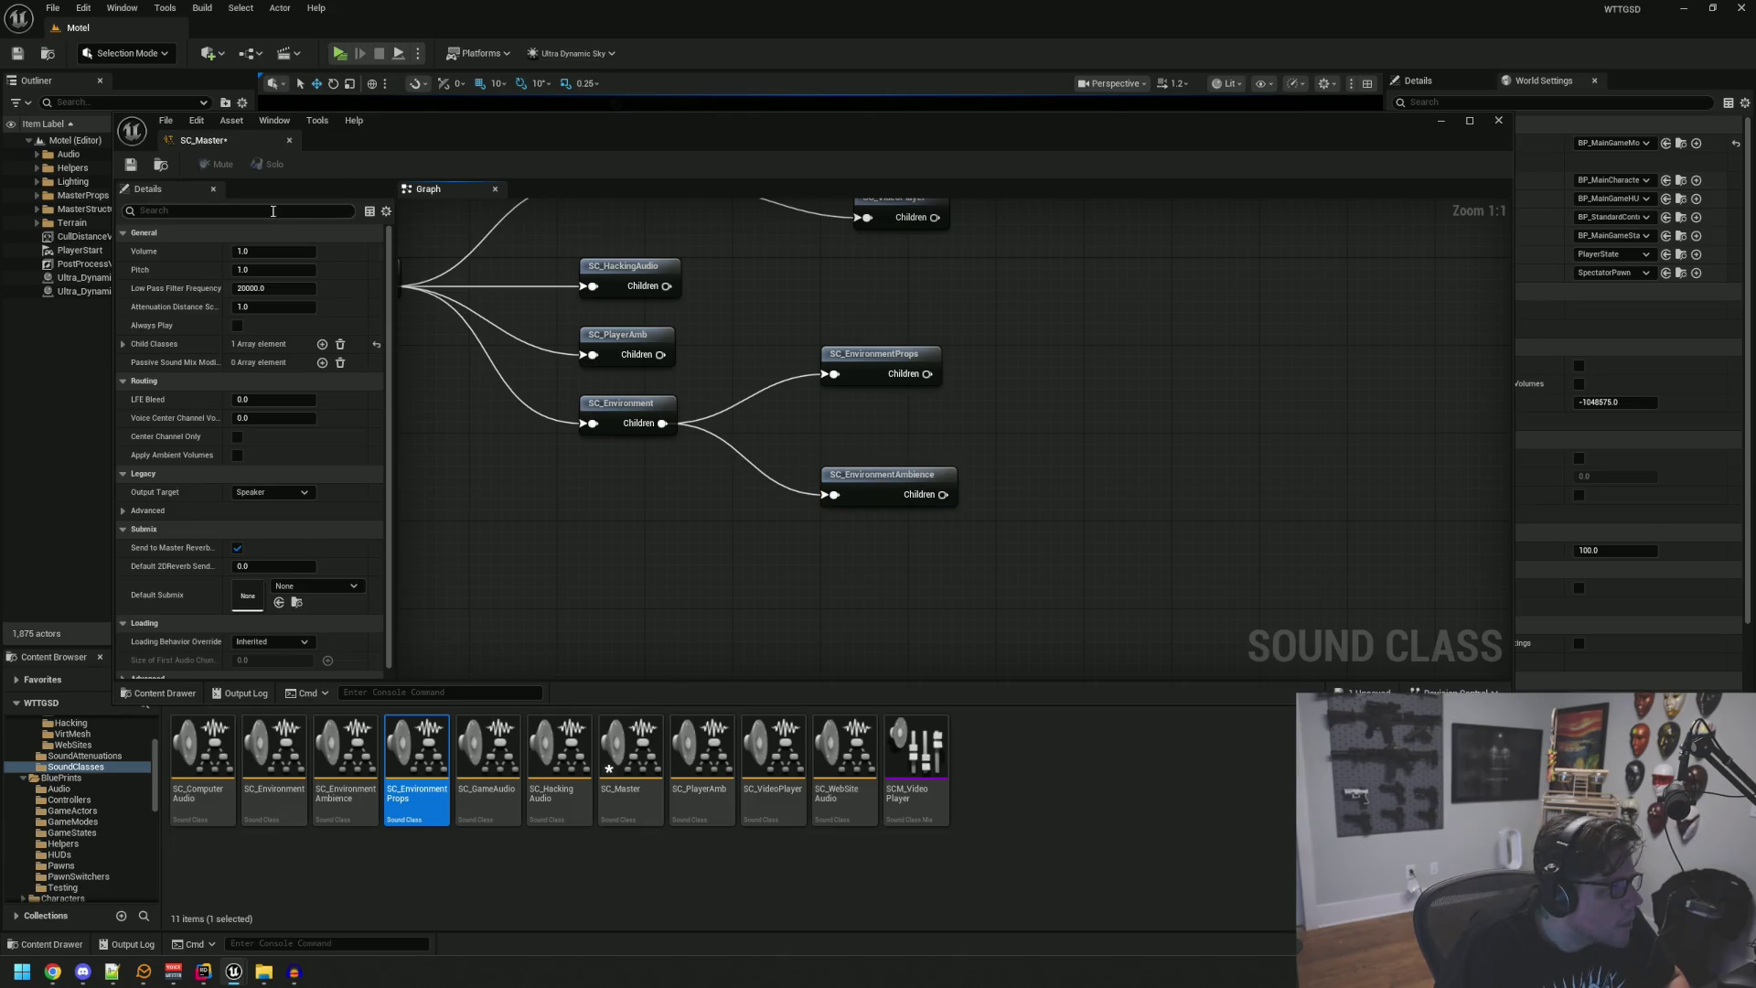
click(1499, 120)
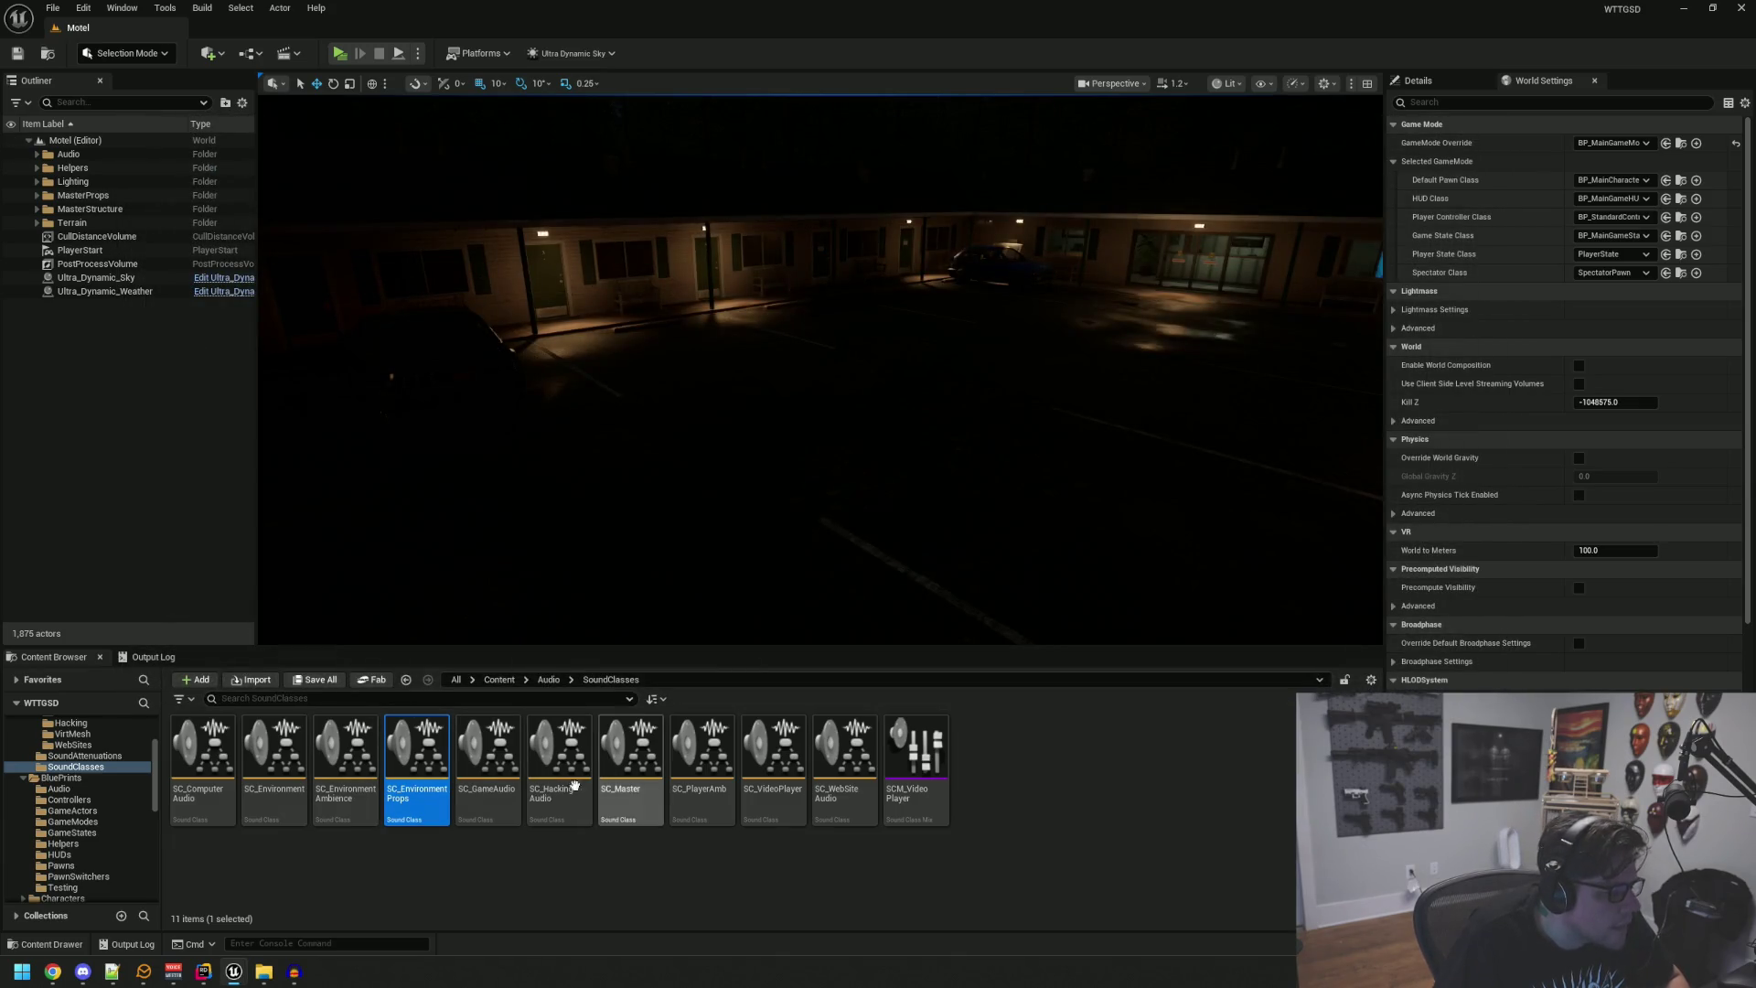
Step: Reopen the sound class graph and enable Apply Ambient Volumes on the master class
click(353, 800)
double_click(353, 799)
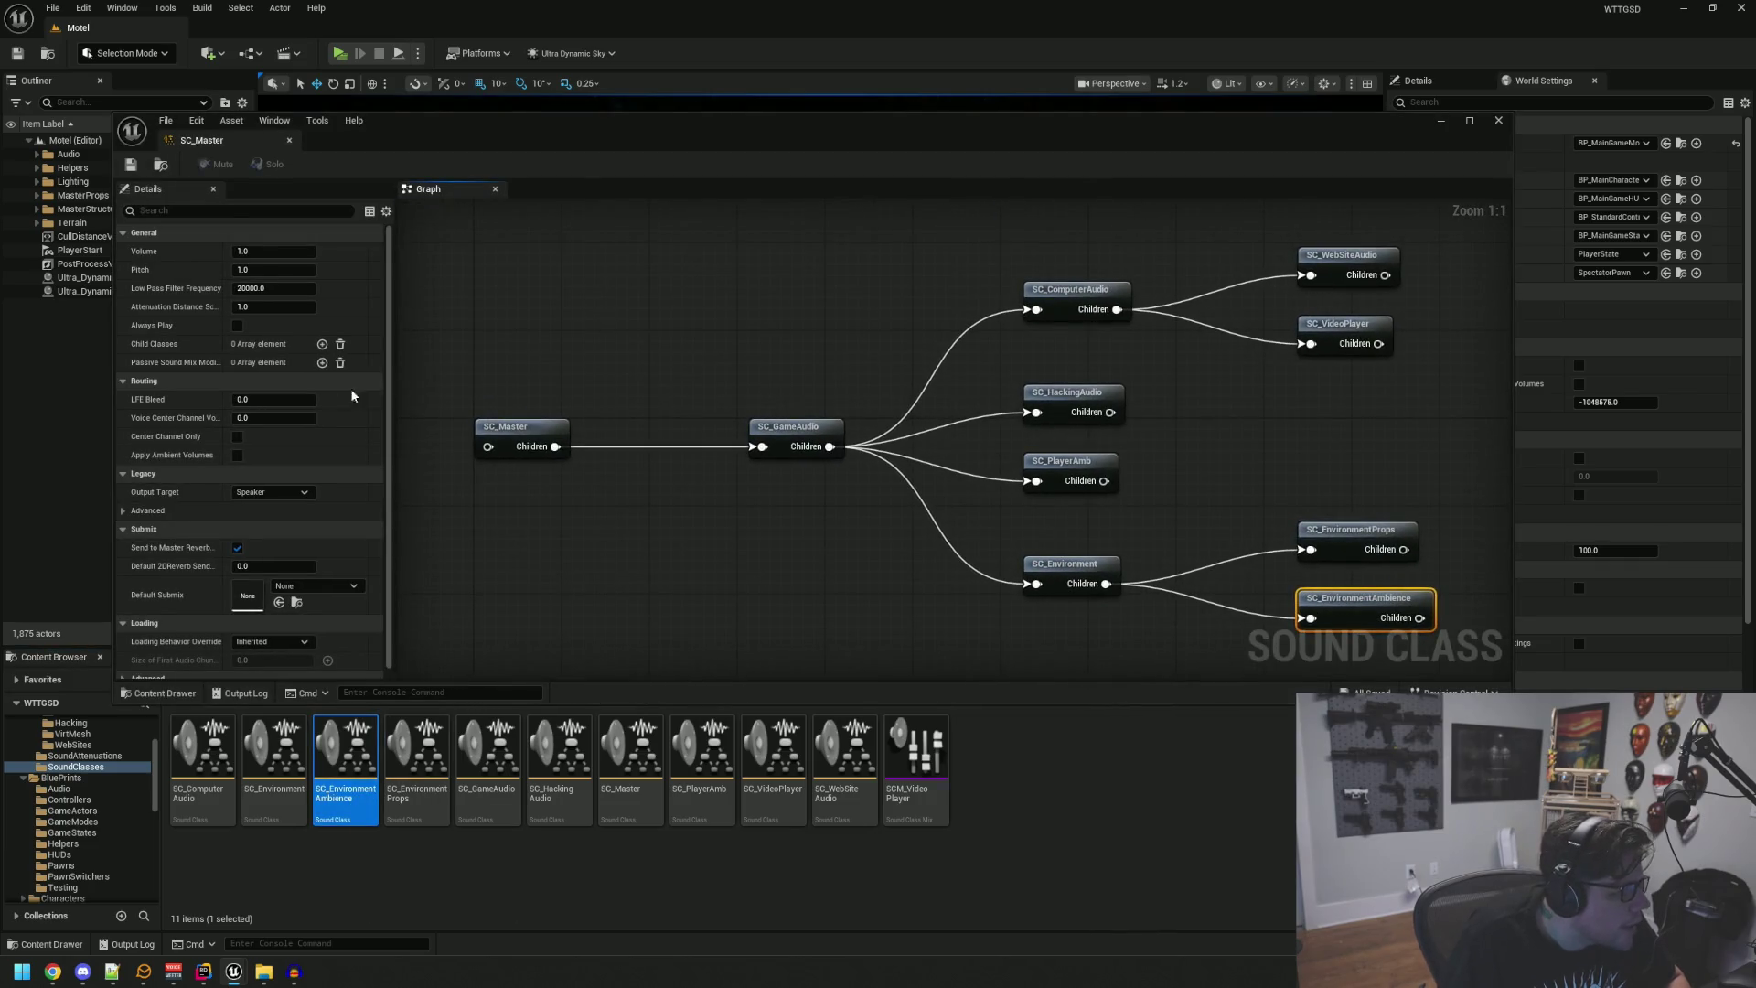
click(238, 455)
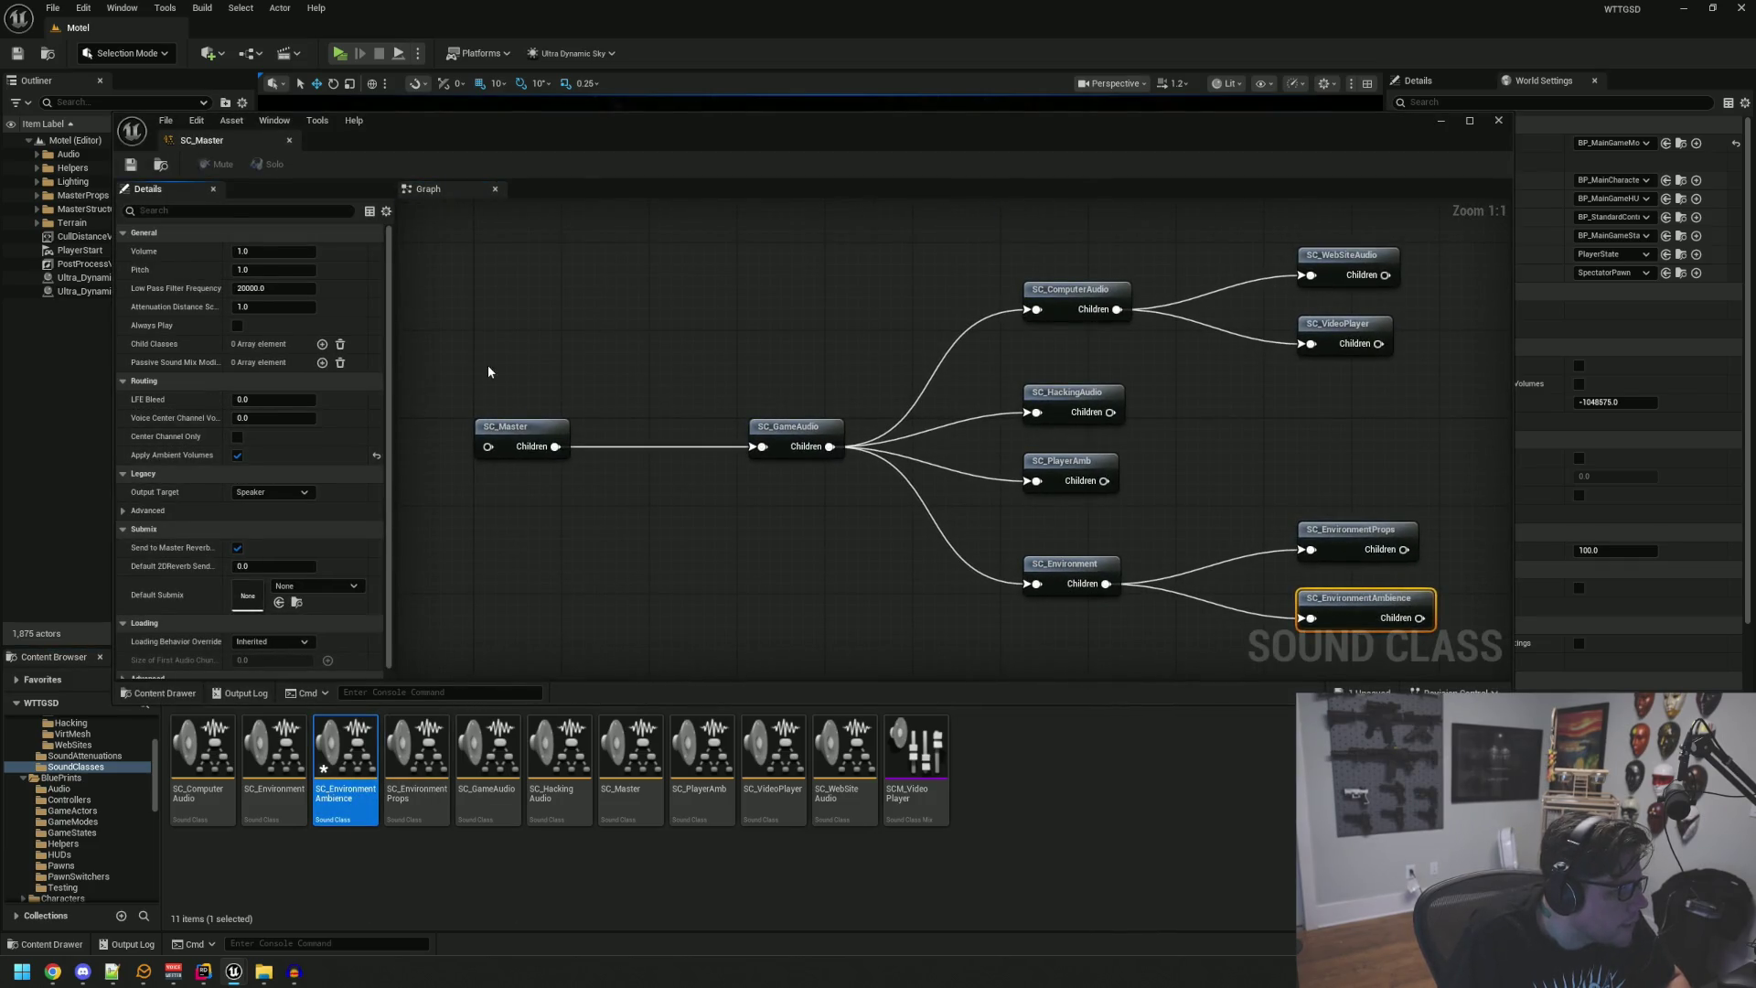
click(238, 456)
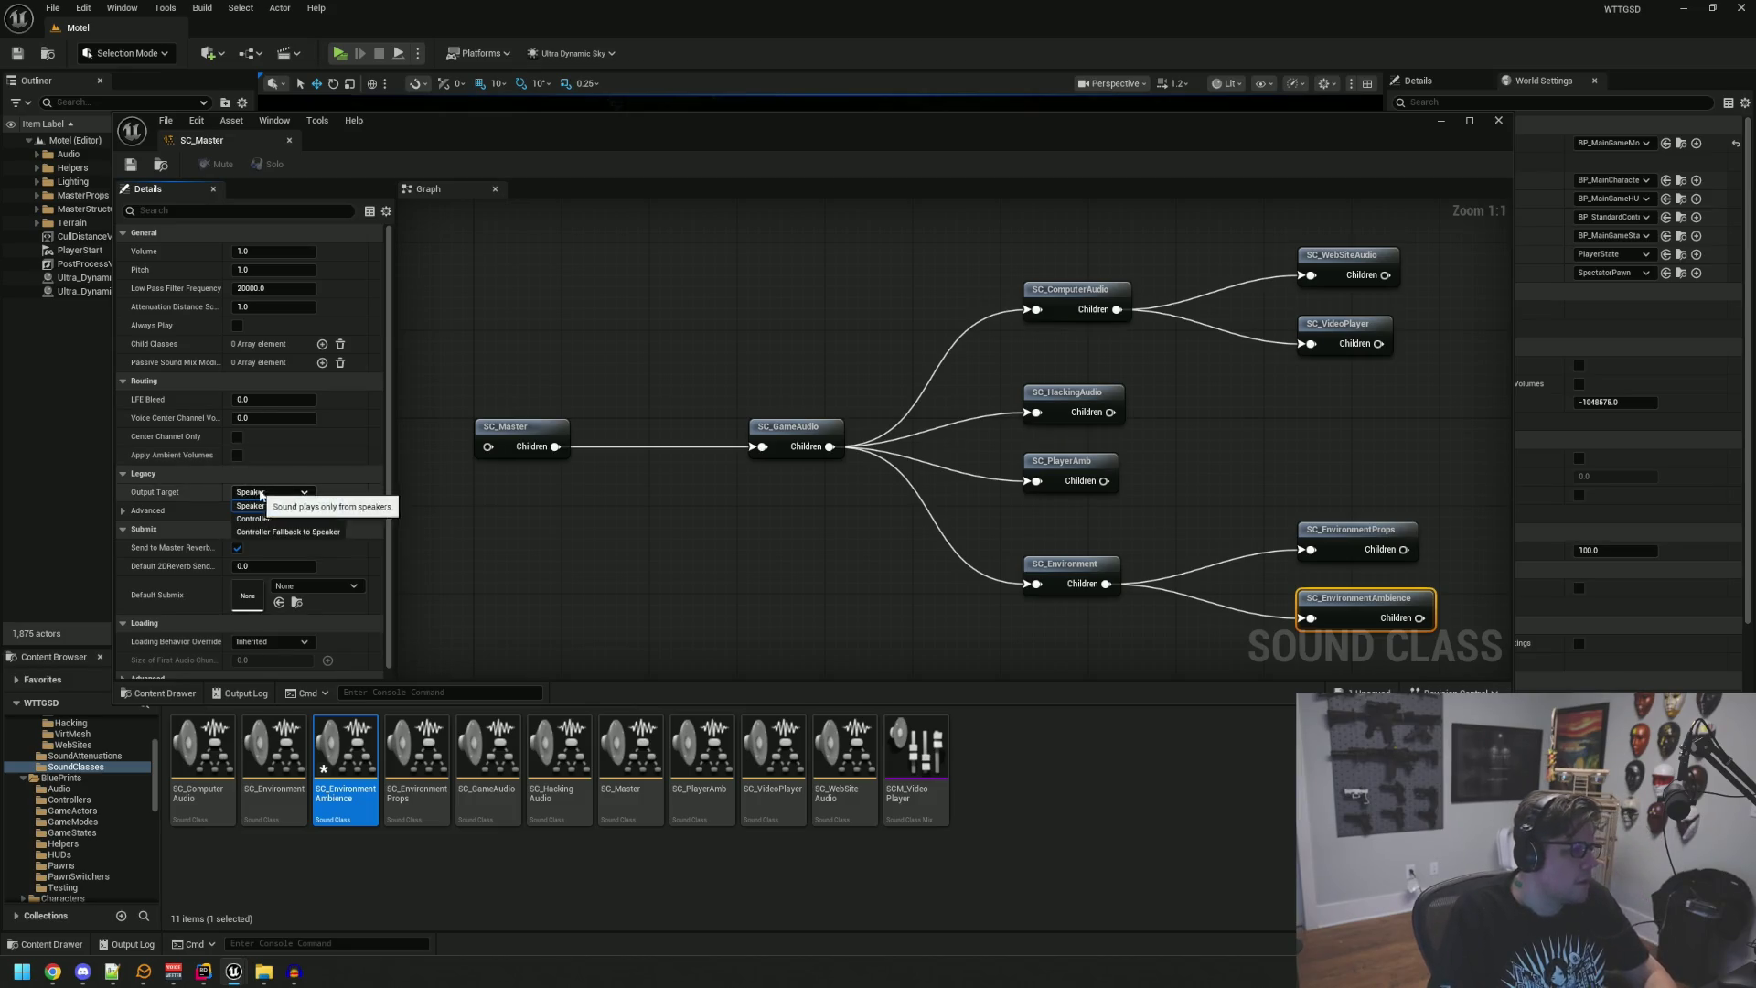
click(593, 338)
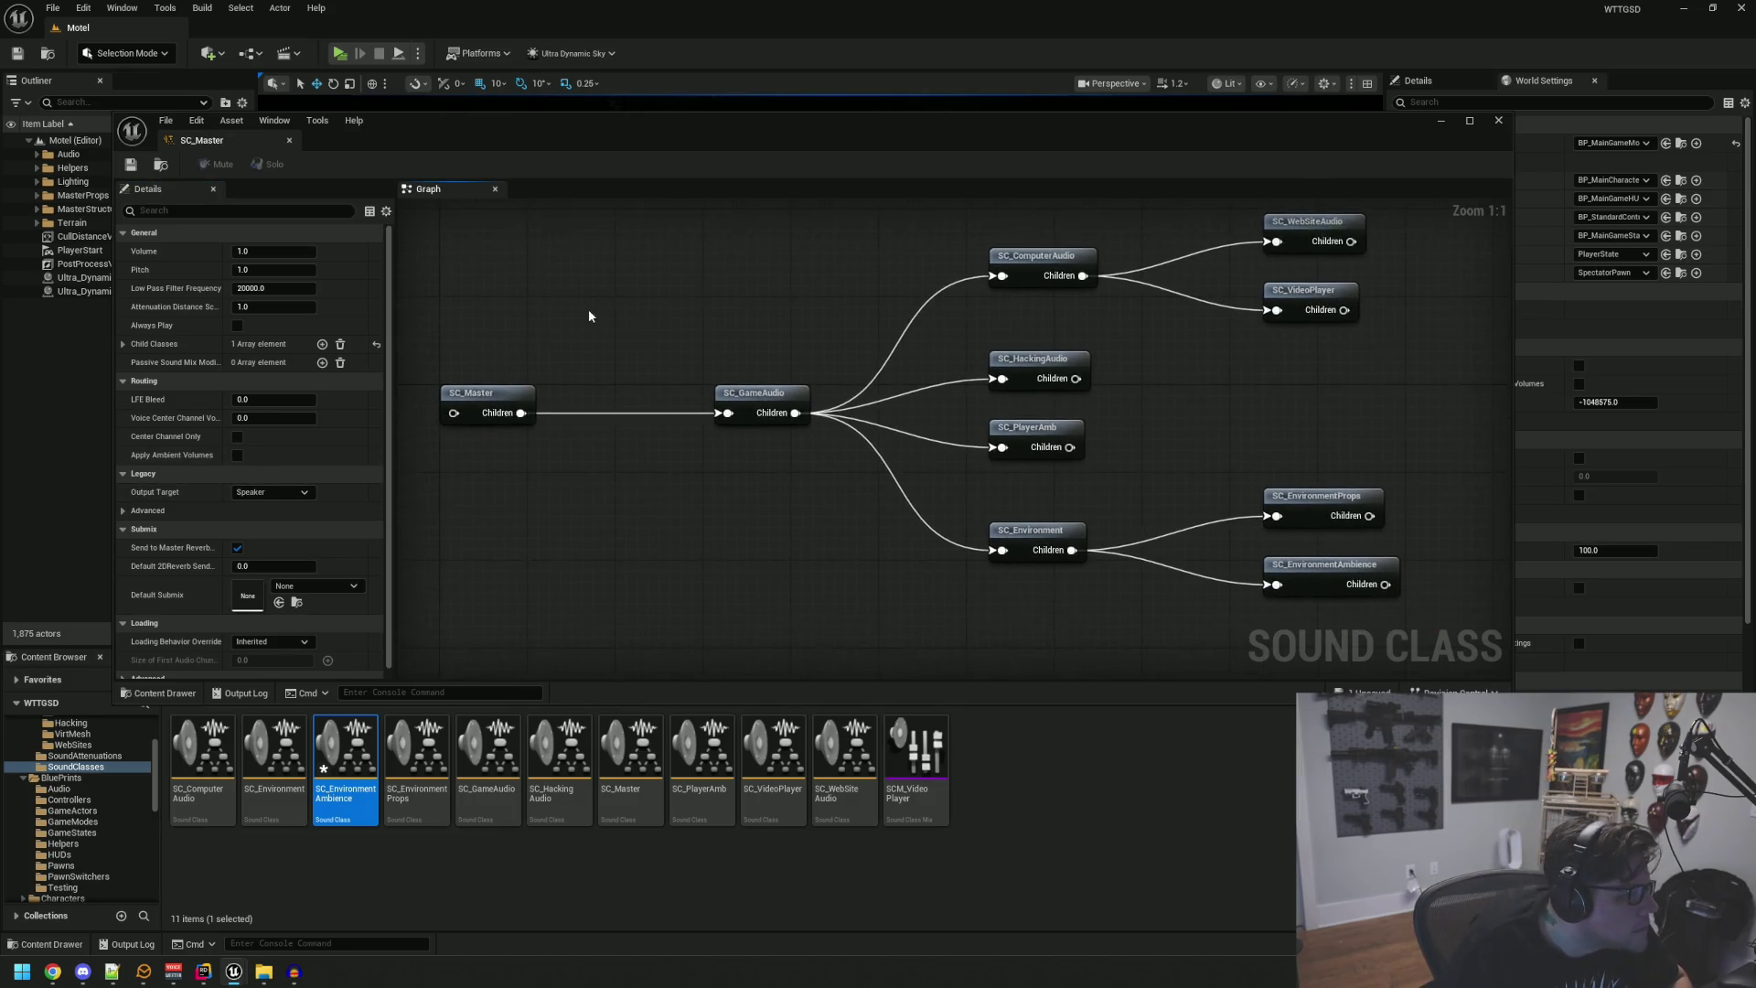
scroll(321, 434, down, 1)
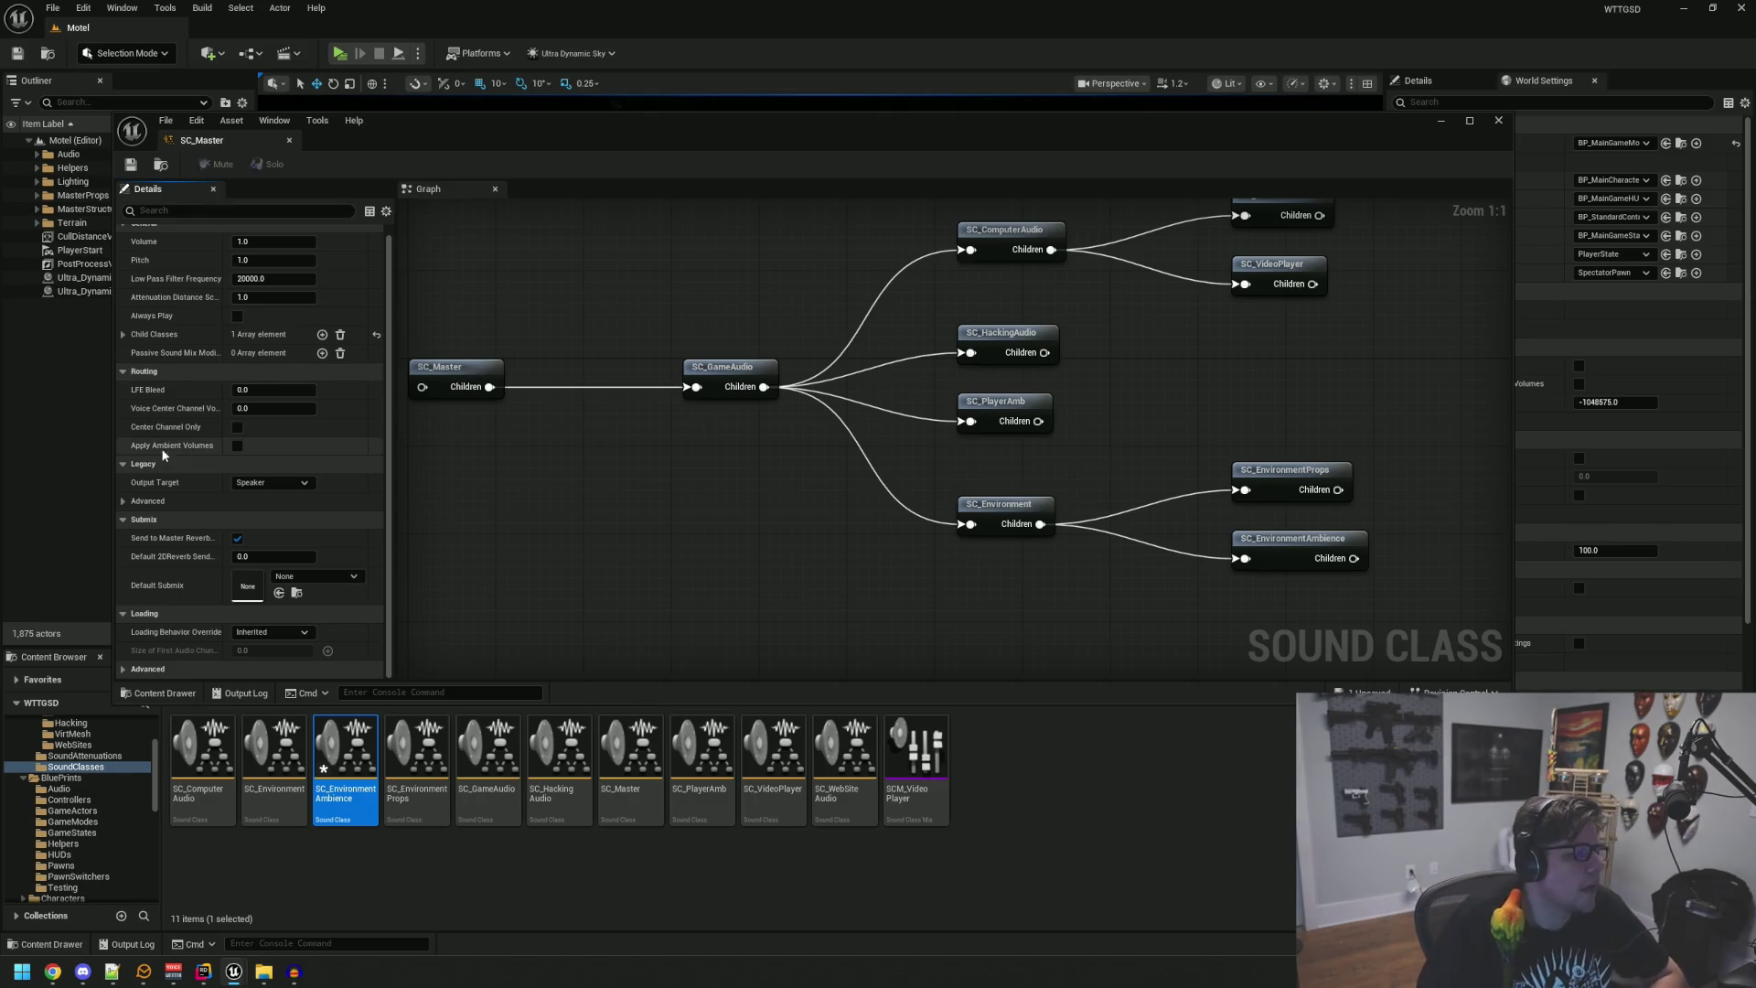
click(237, 447)
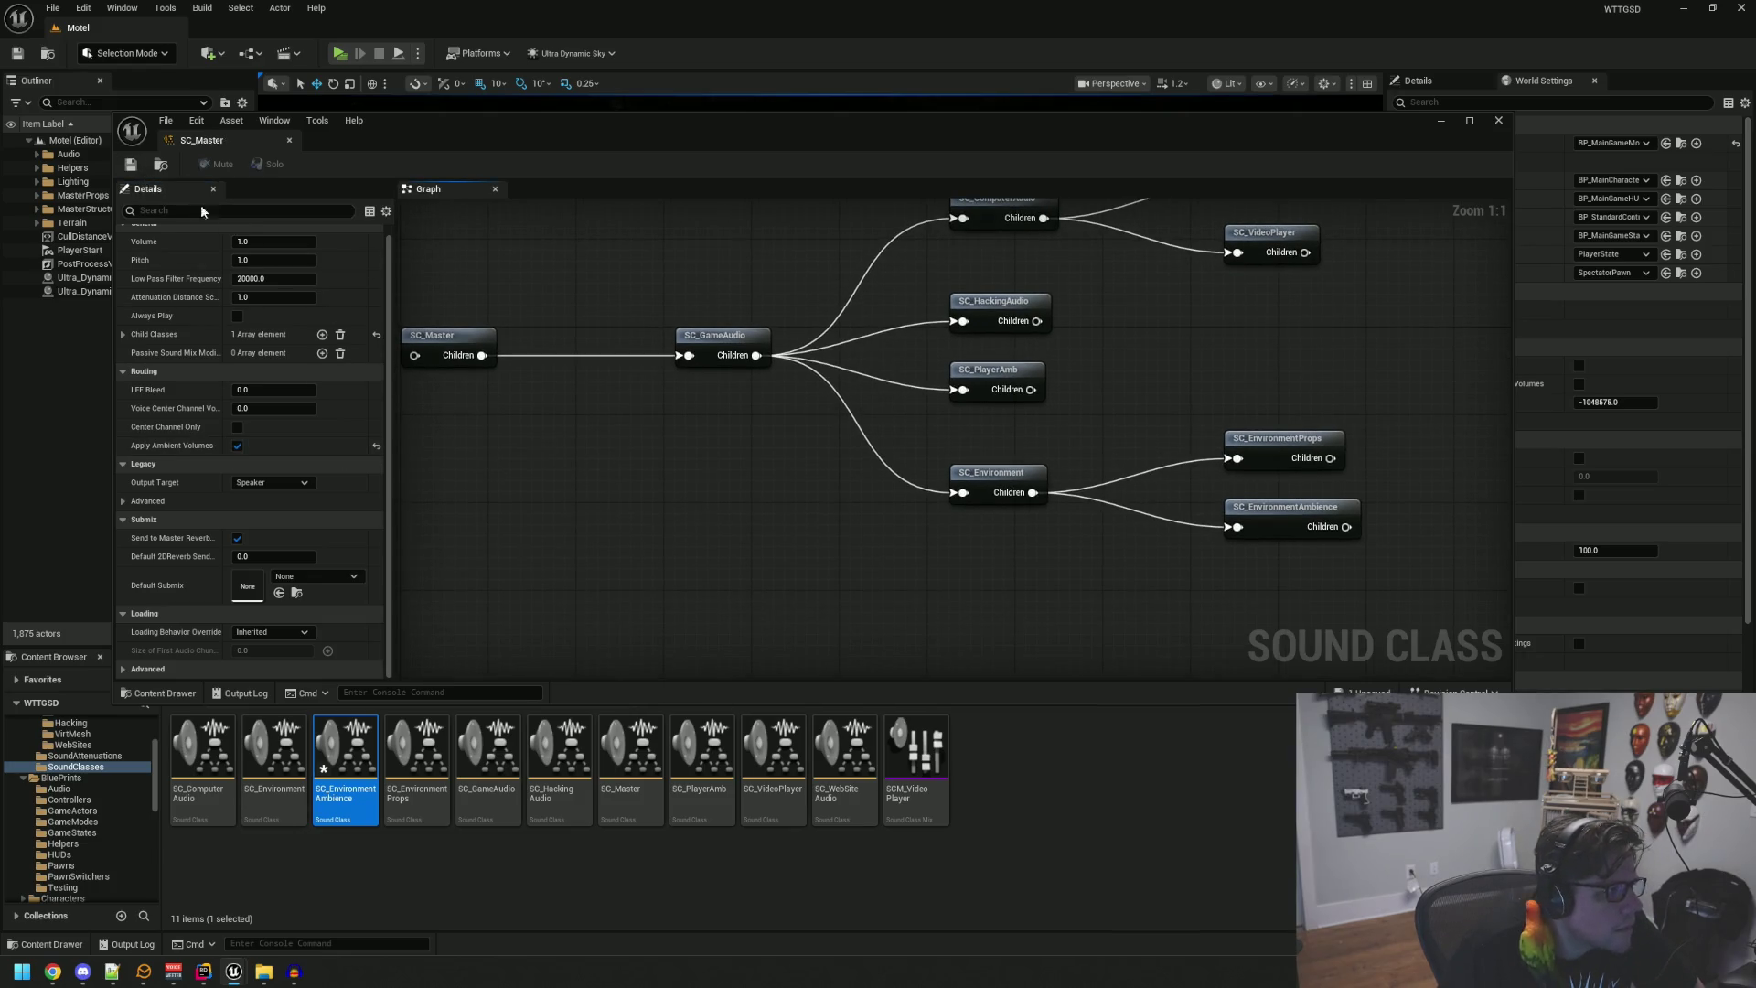
Step: Enable Apply Ambient Volumes on SC_EnvironmentAmbience and close the sound class editor
drag(825, 590, 543, 538)
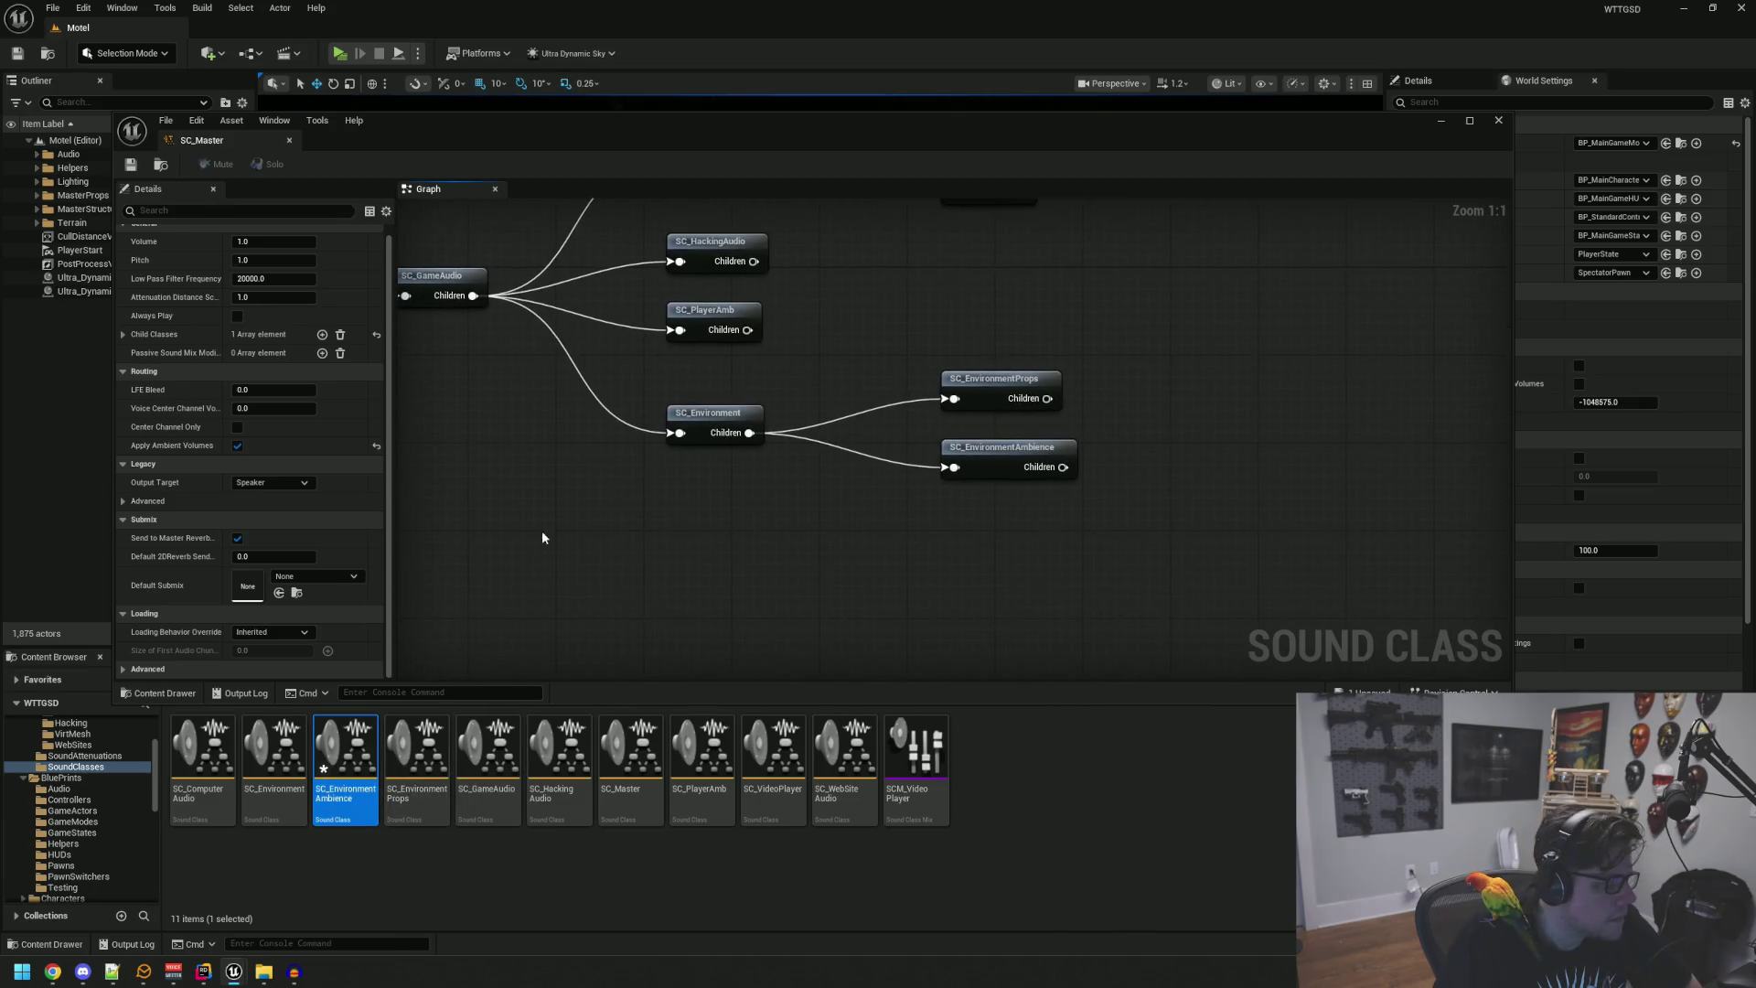
click(1002, 448)
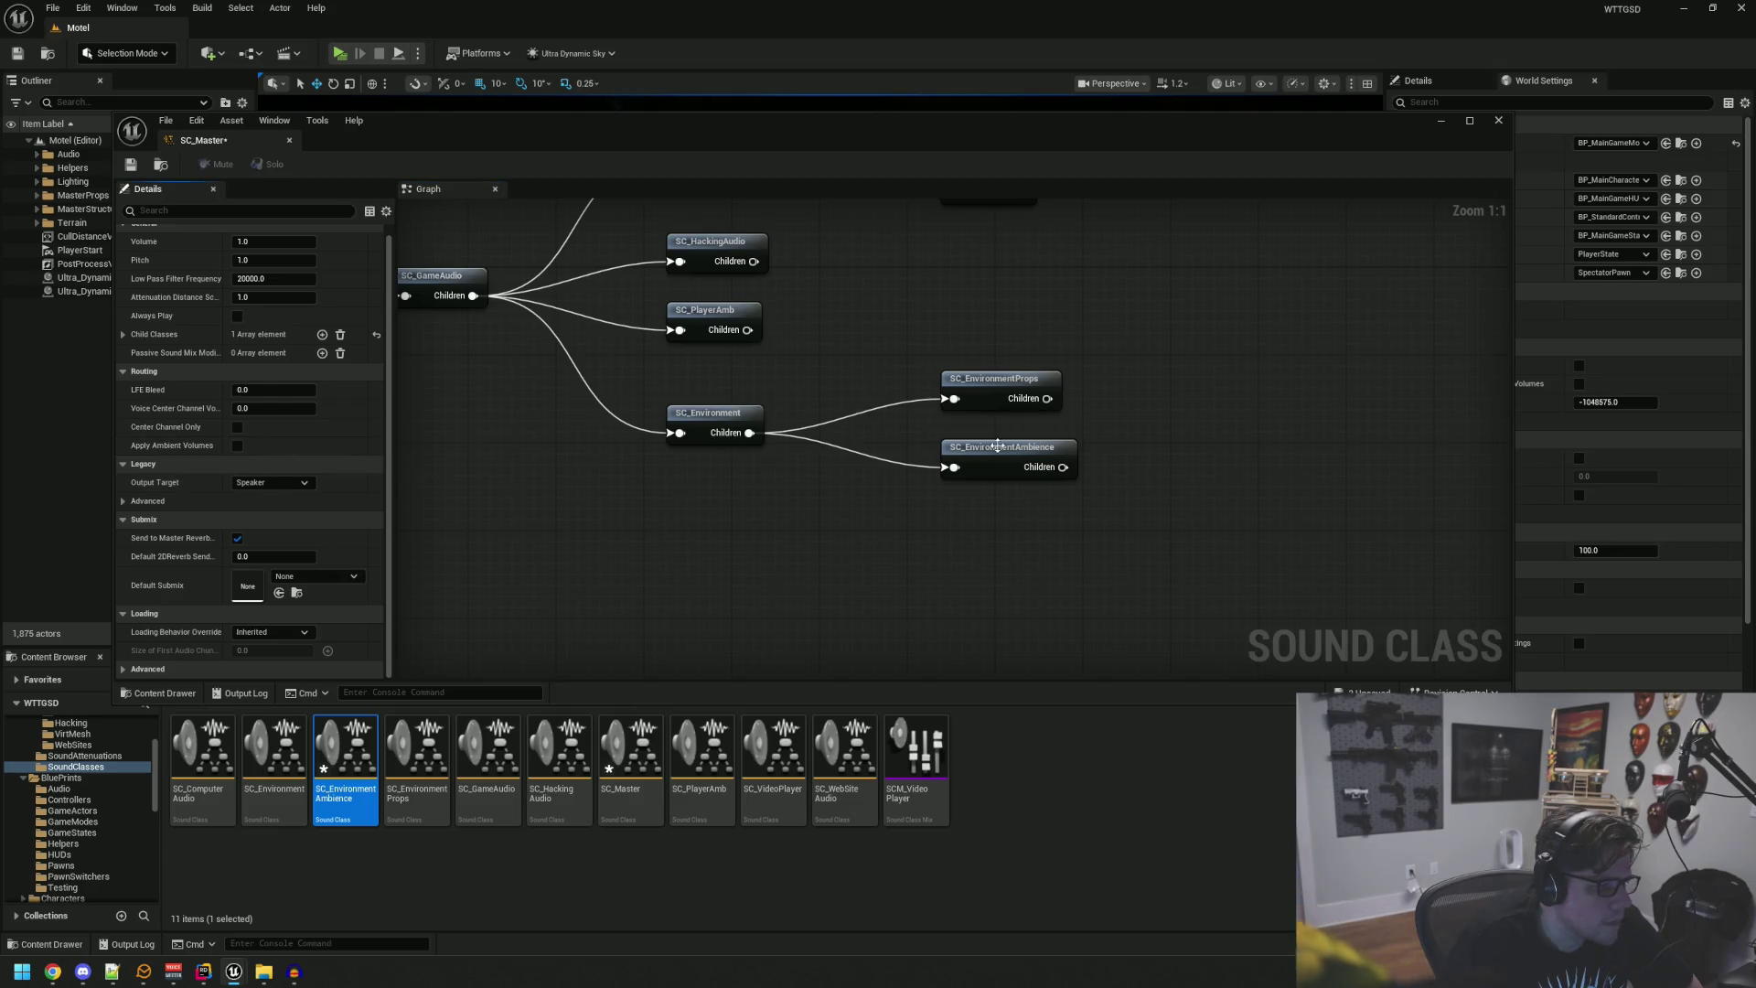
click(236, 446)
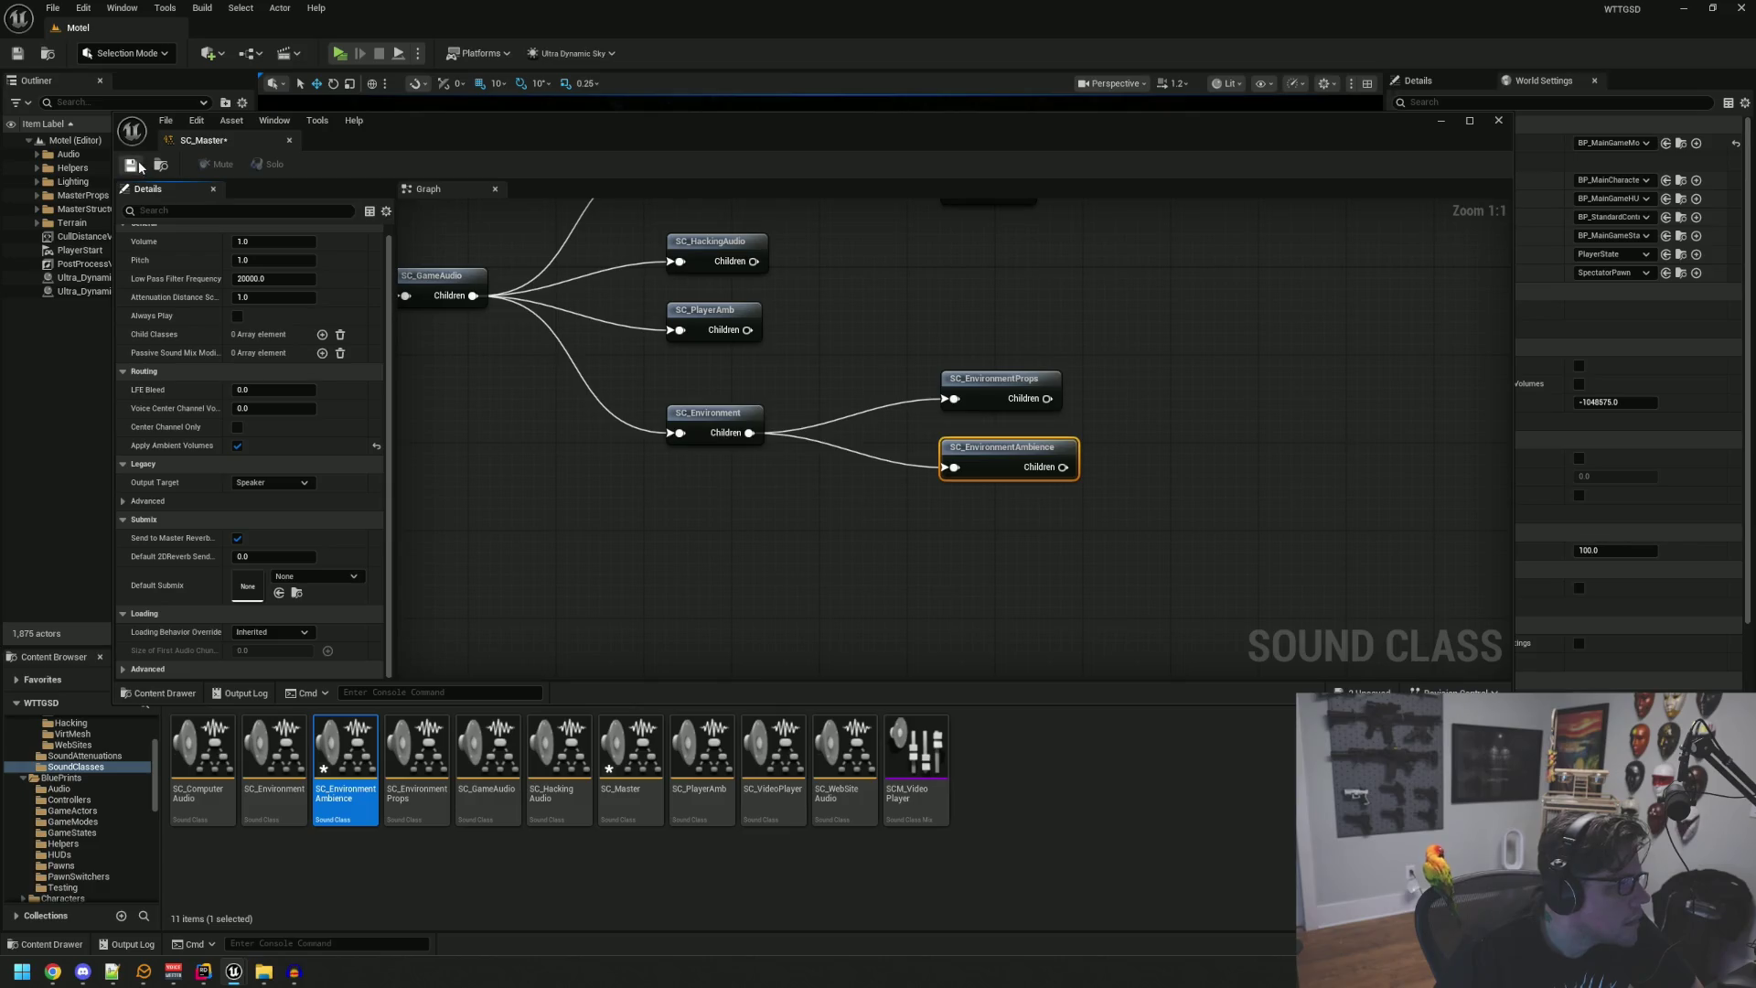
click(290, 140)
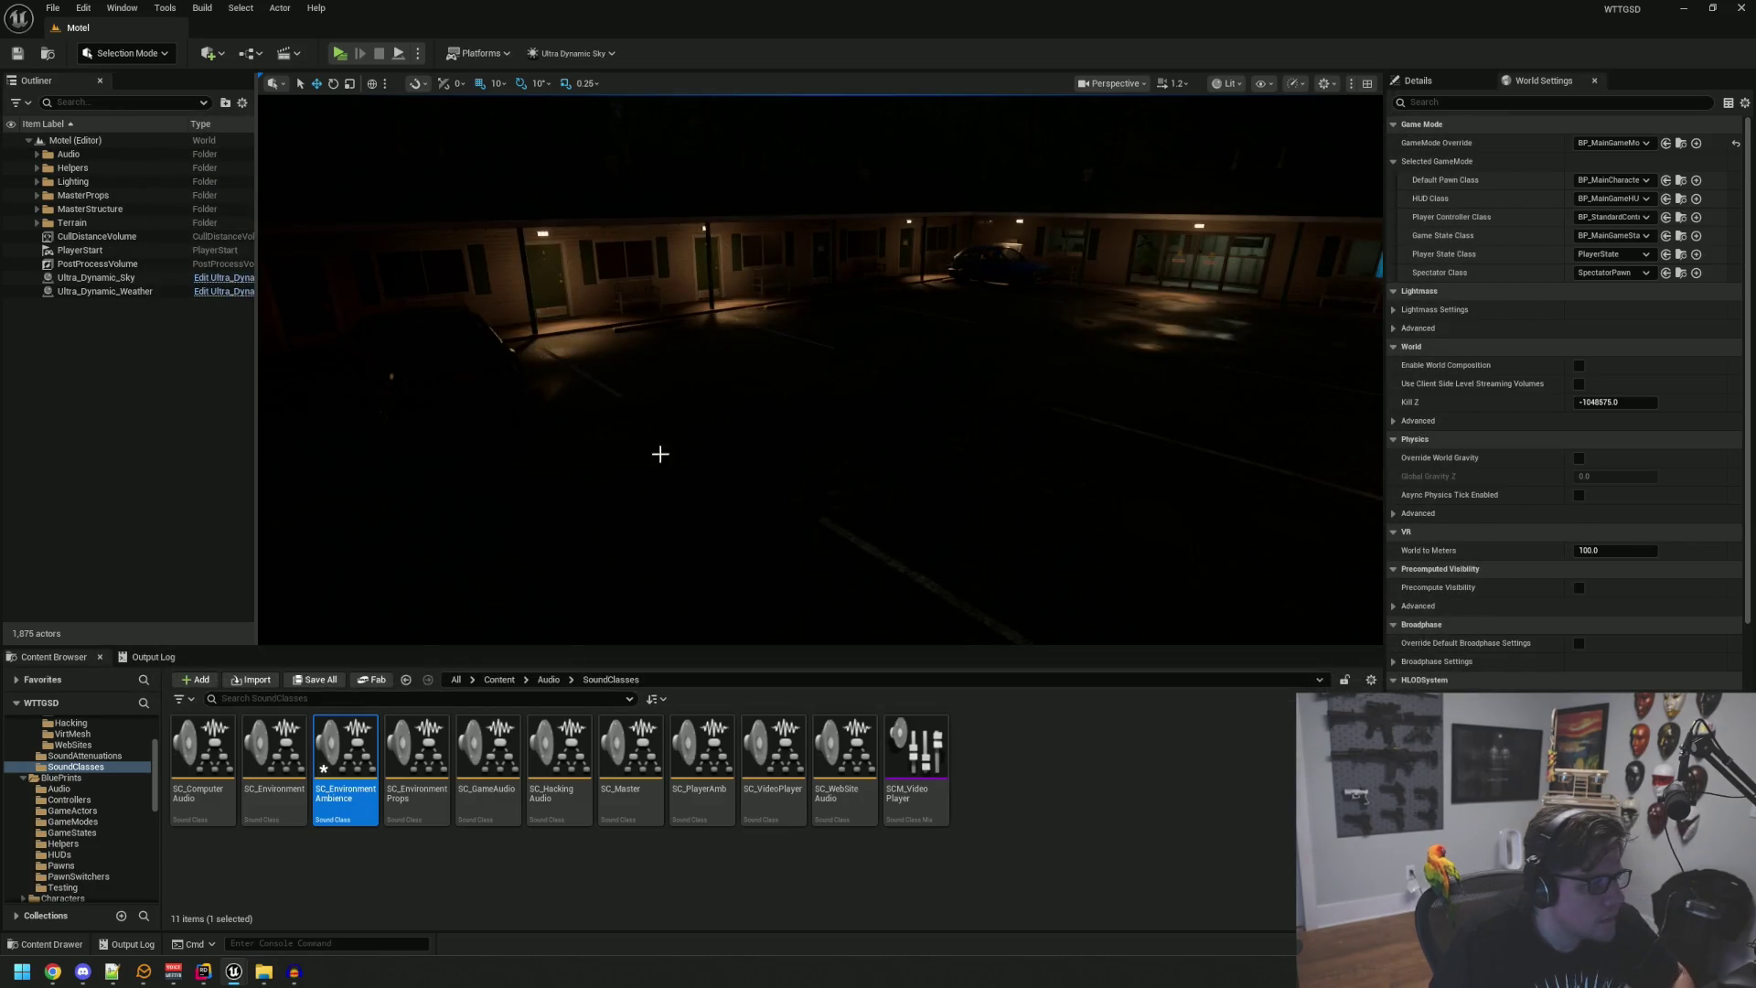
Step: Open the NightForestA sound wave and set Virtualization Mode to Play when Silent
scroll(136, 792, up, 3)
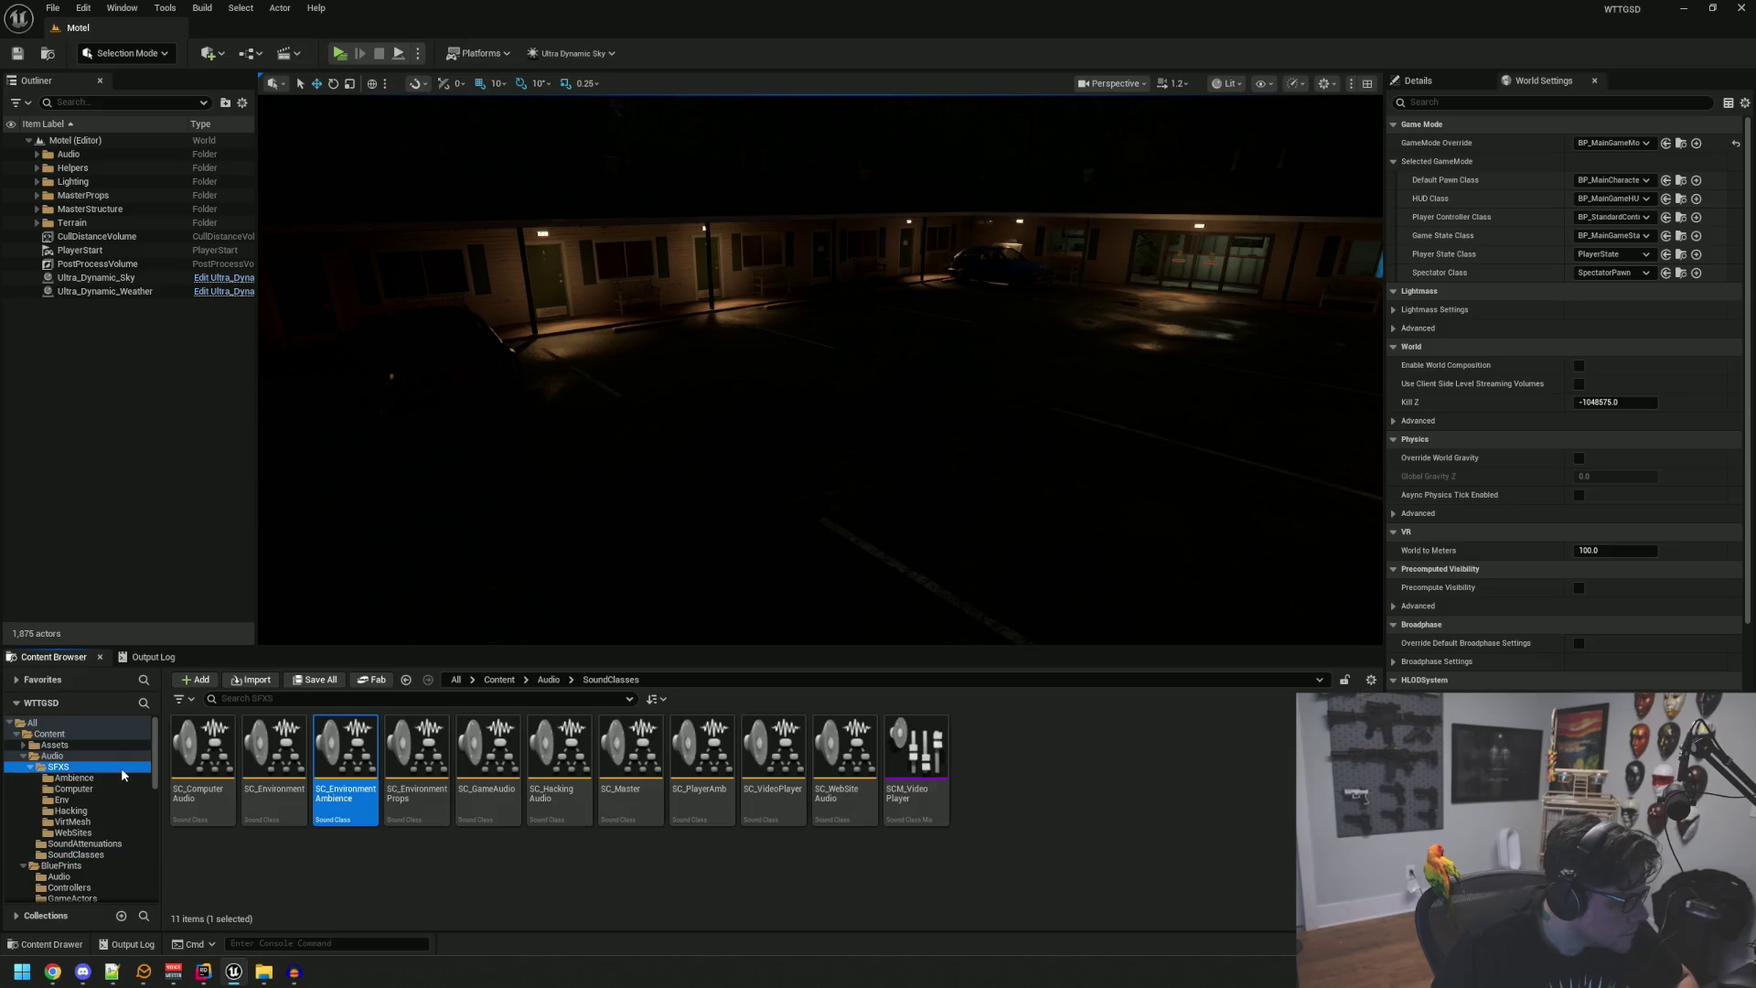
click(121, 767)
click(120, 777)
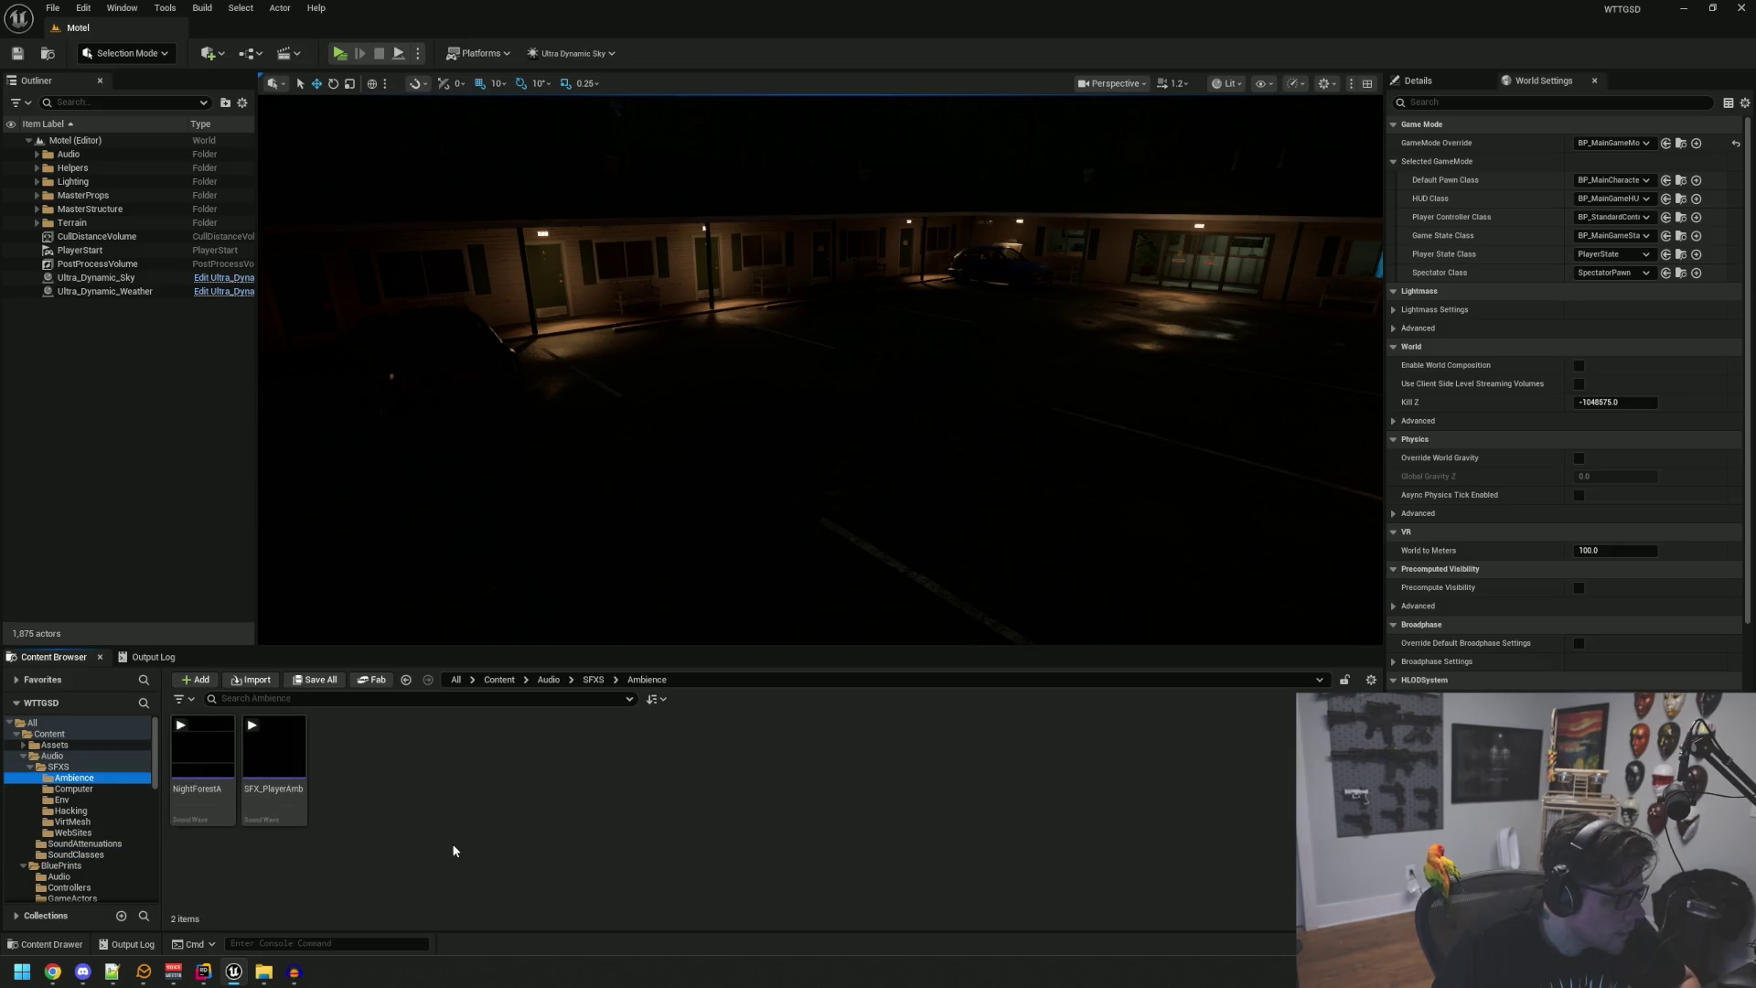
double_click(196, 783)
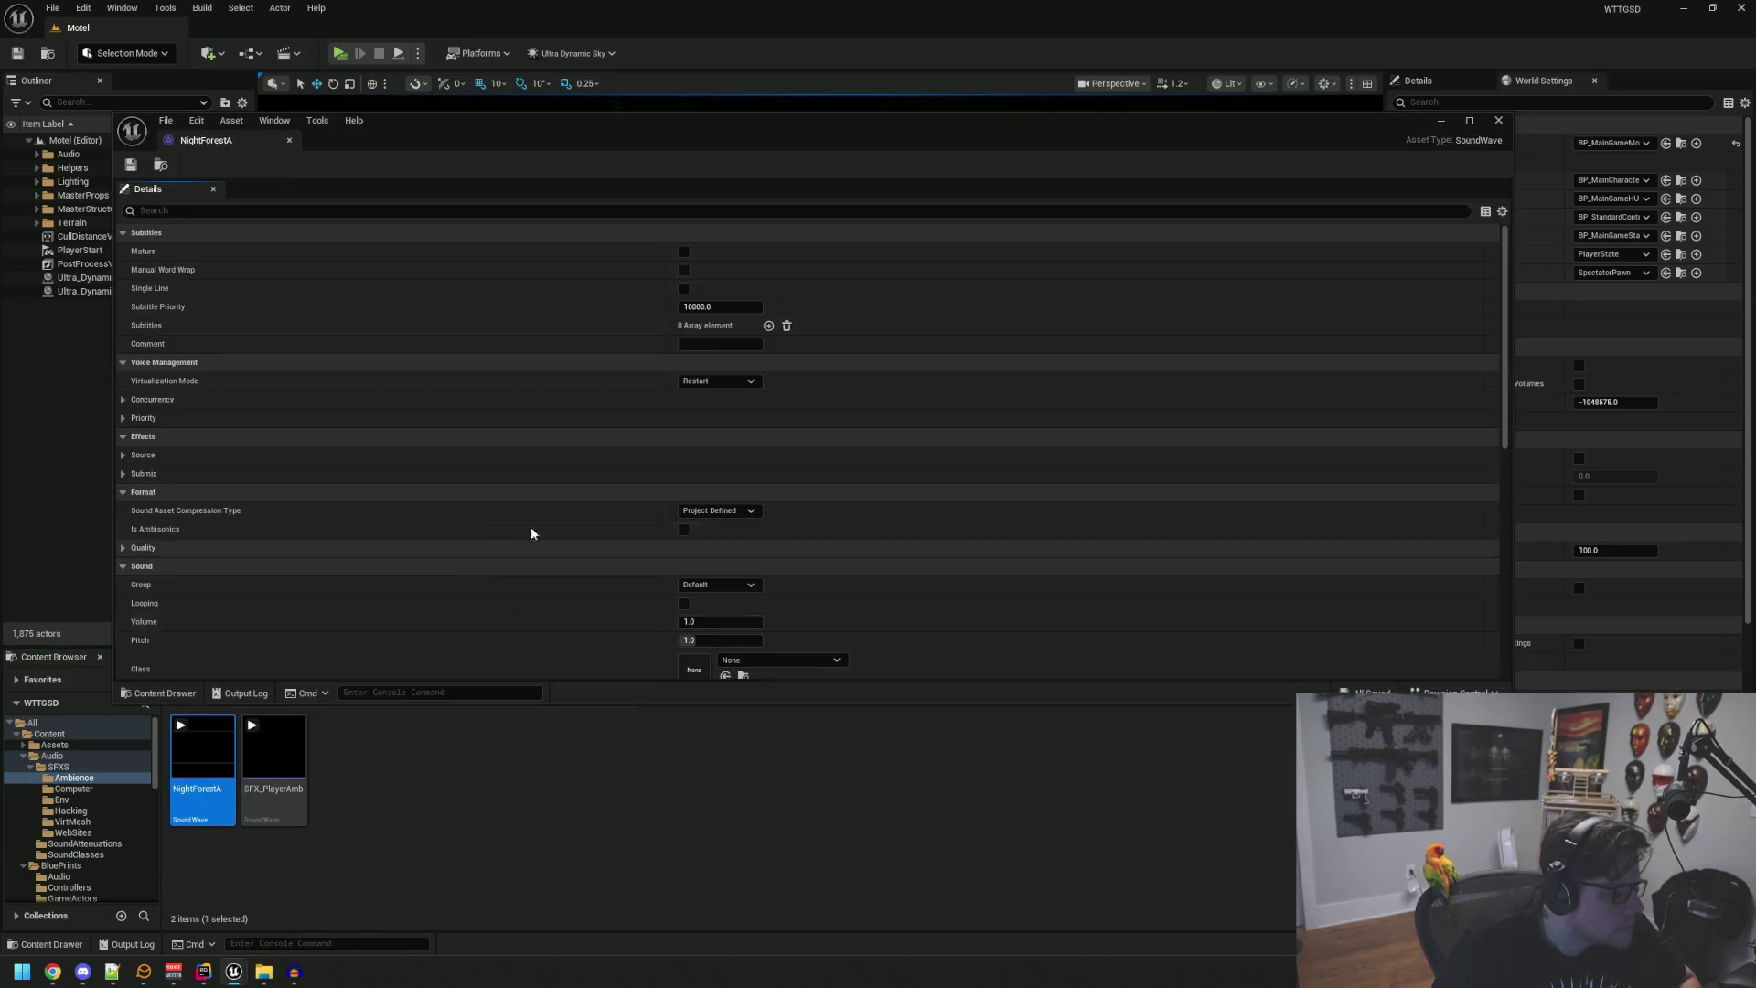
click(704, 380)
click(694, 393)
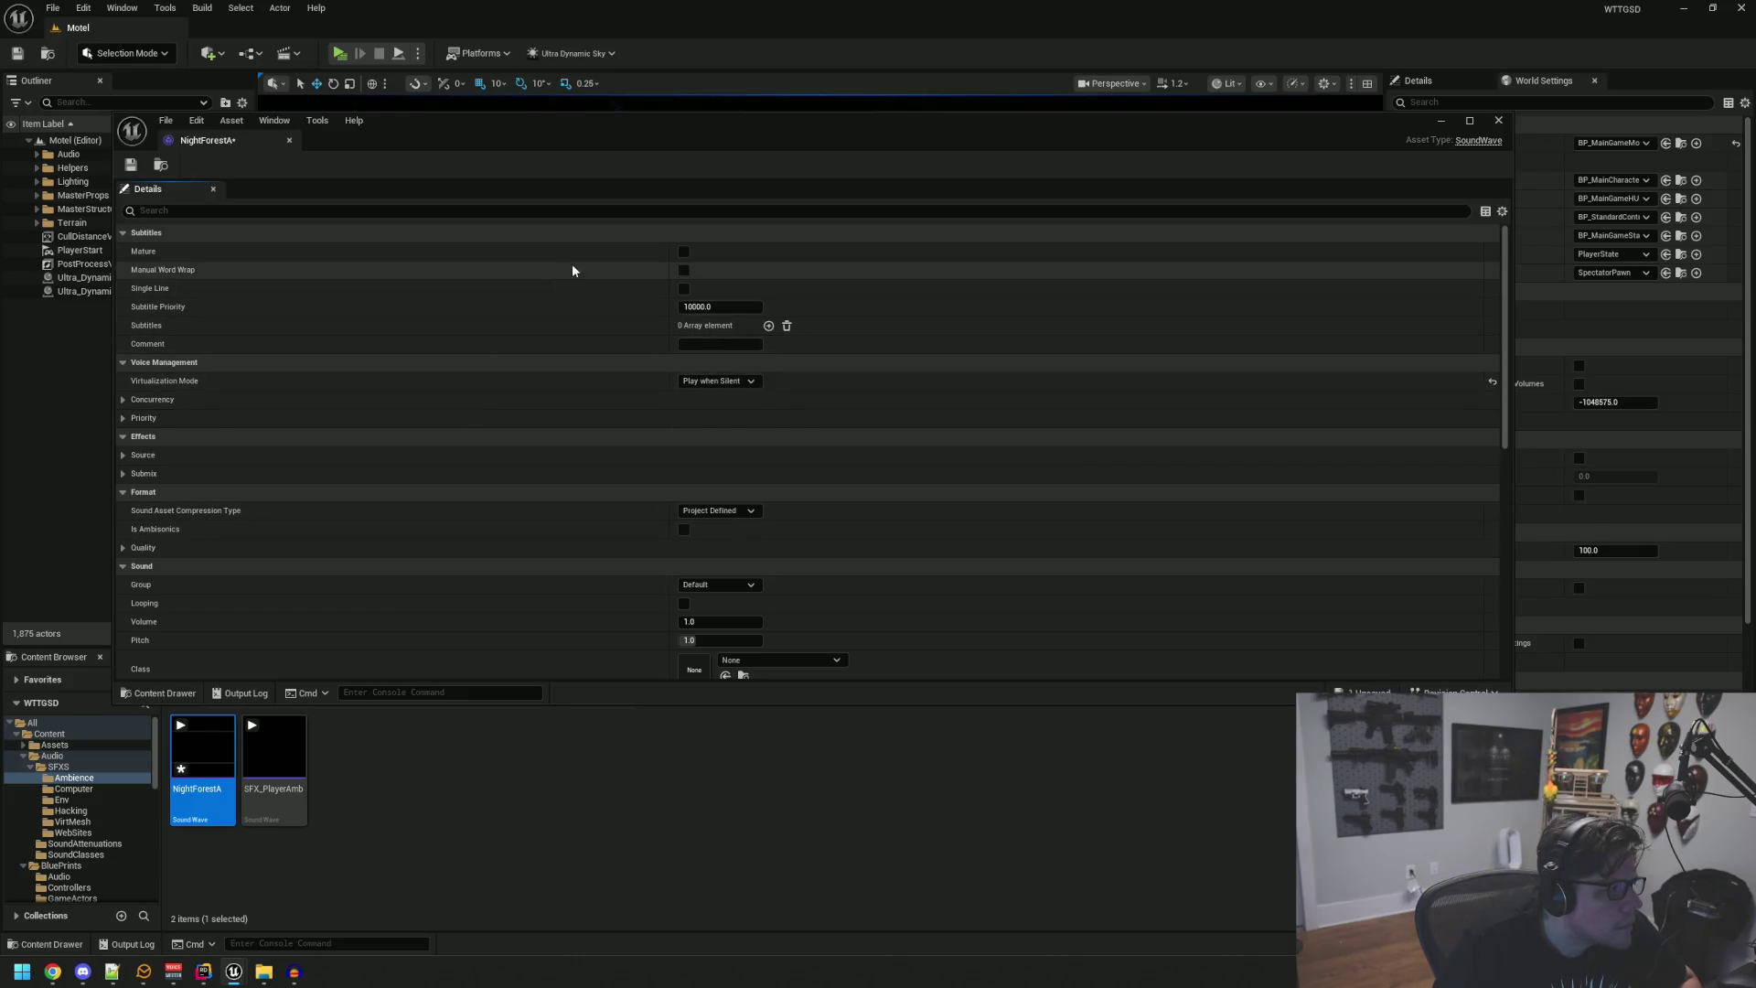
click(122, 454)
click(123, 454)
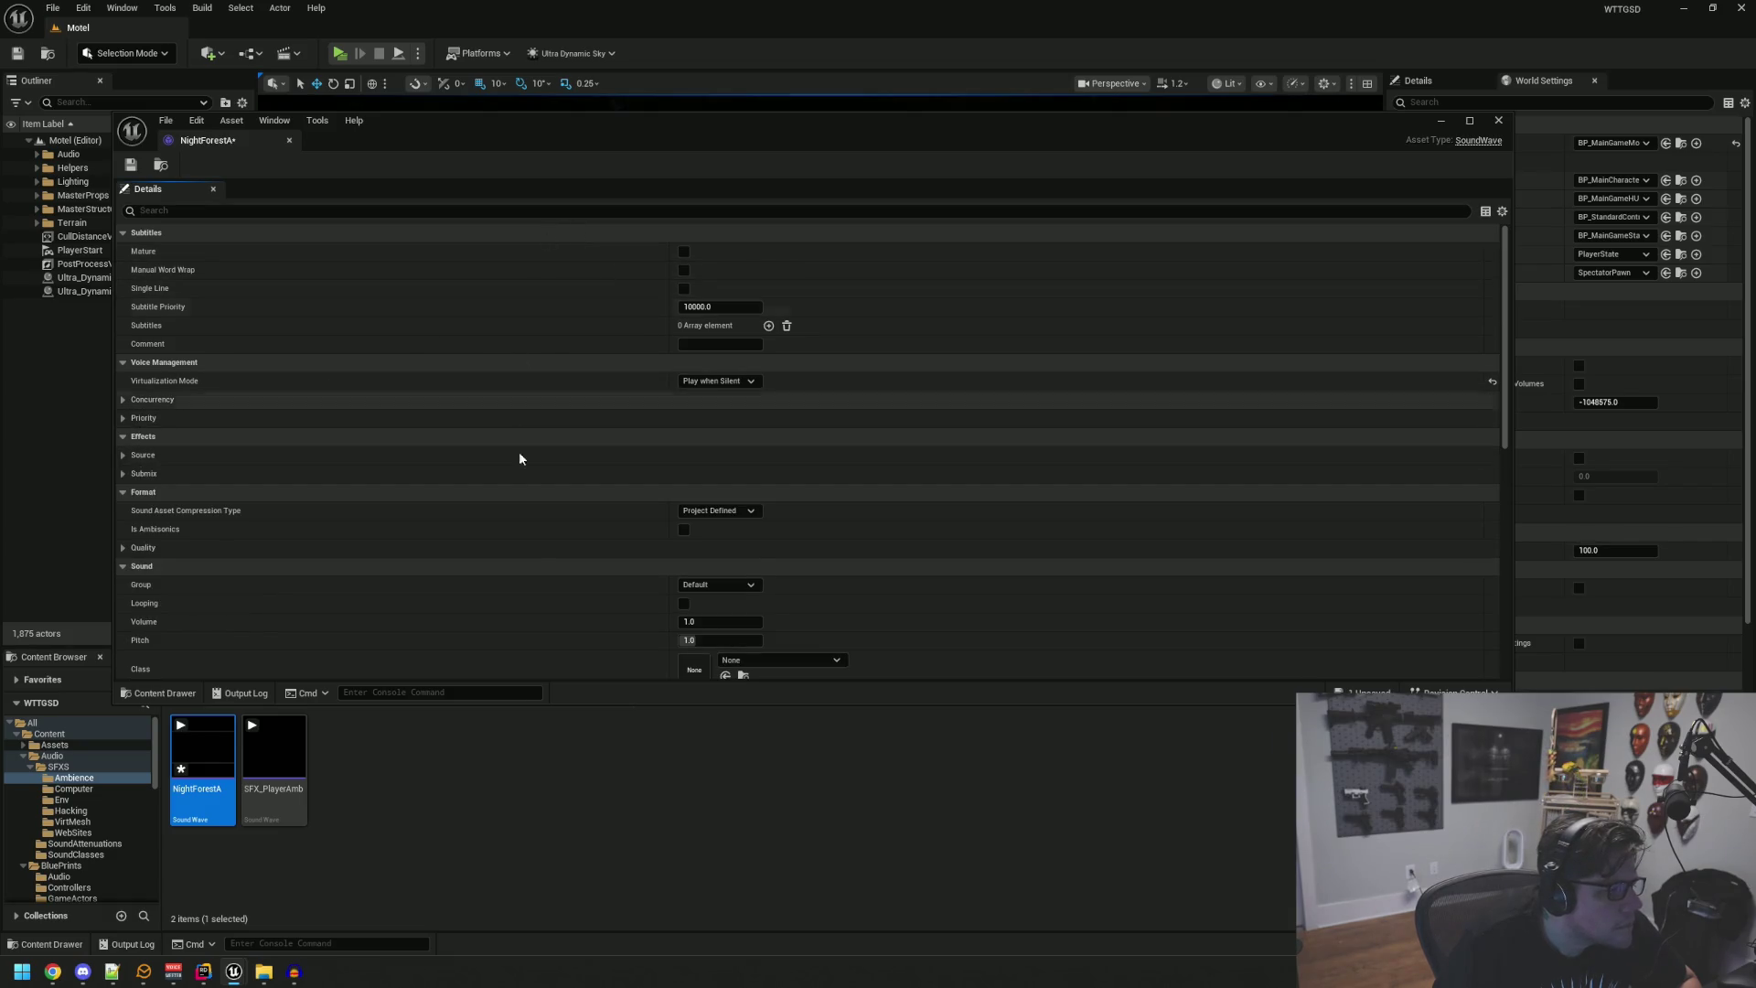
Step: Turn on Looping, set Class to SC_EnvironmentAmbience, and close the sound wave editor
click(684, 604)
scroll(631, 554, down, 2)
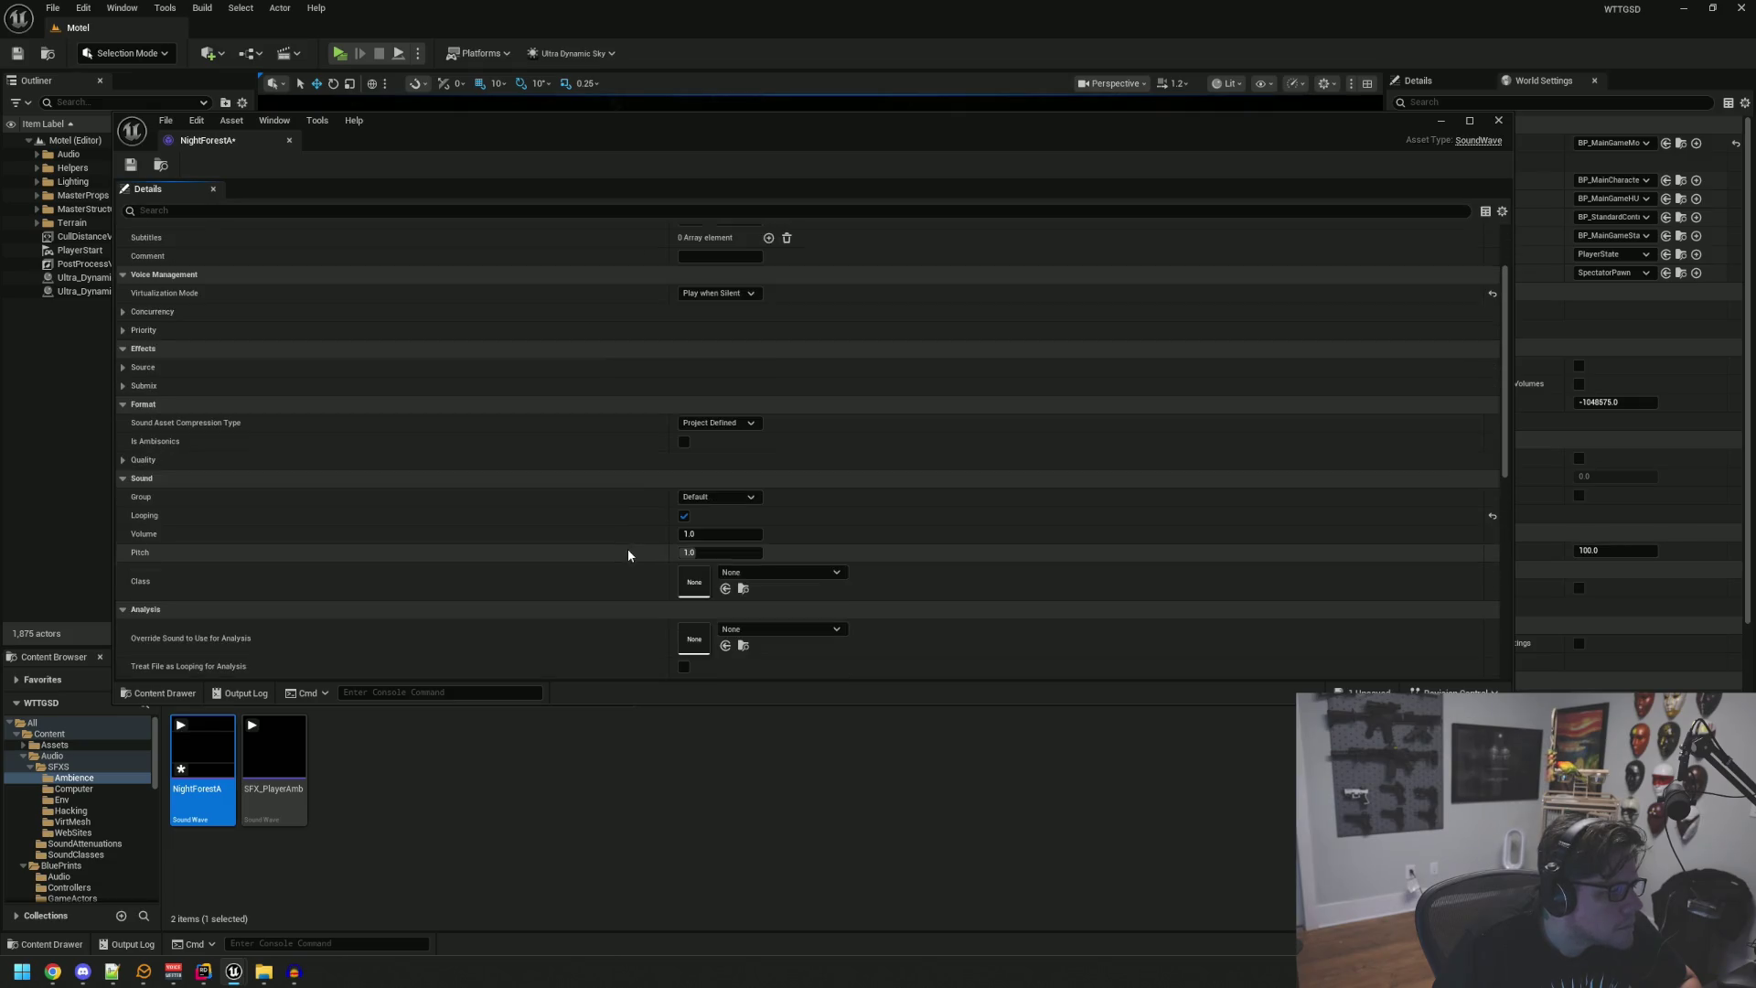
click(746, 572)
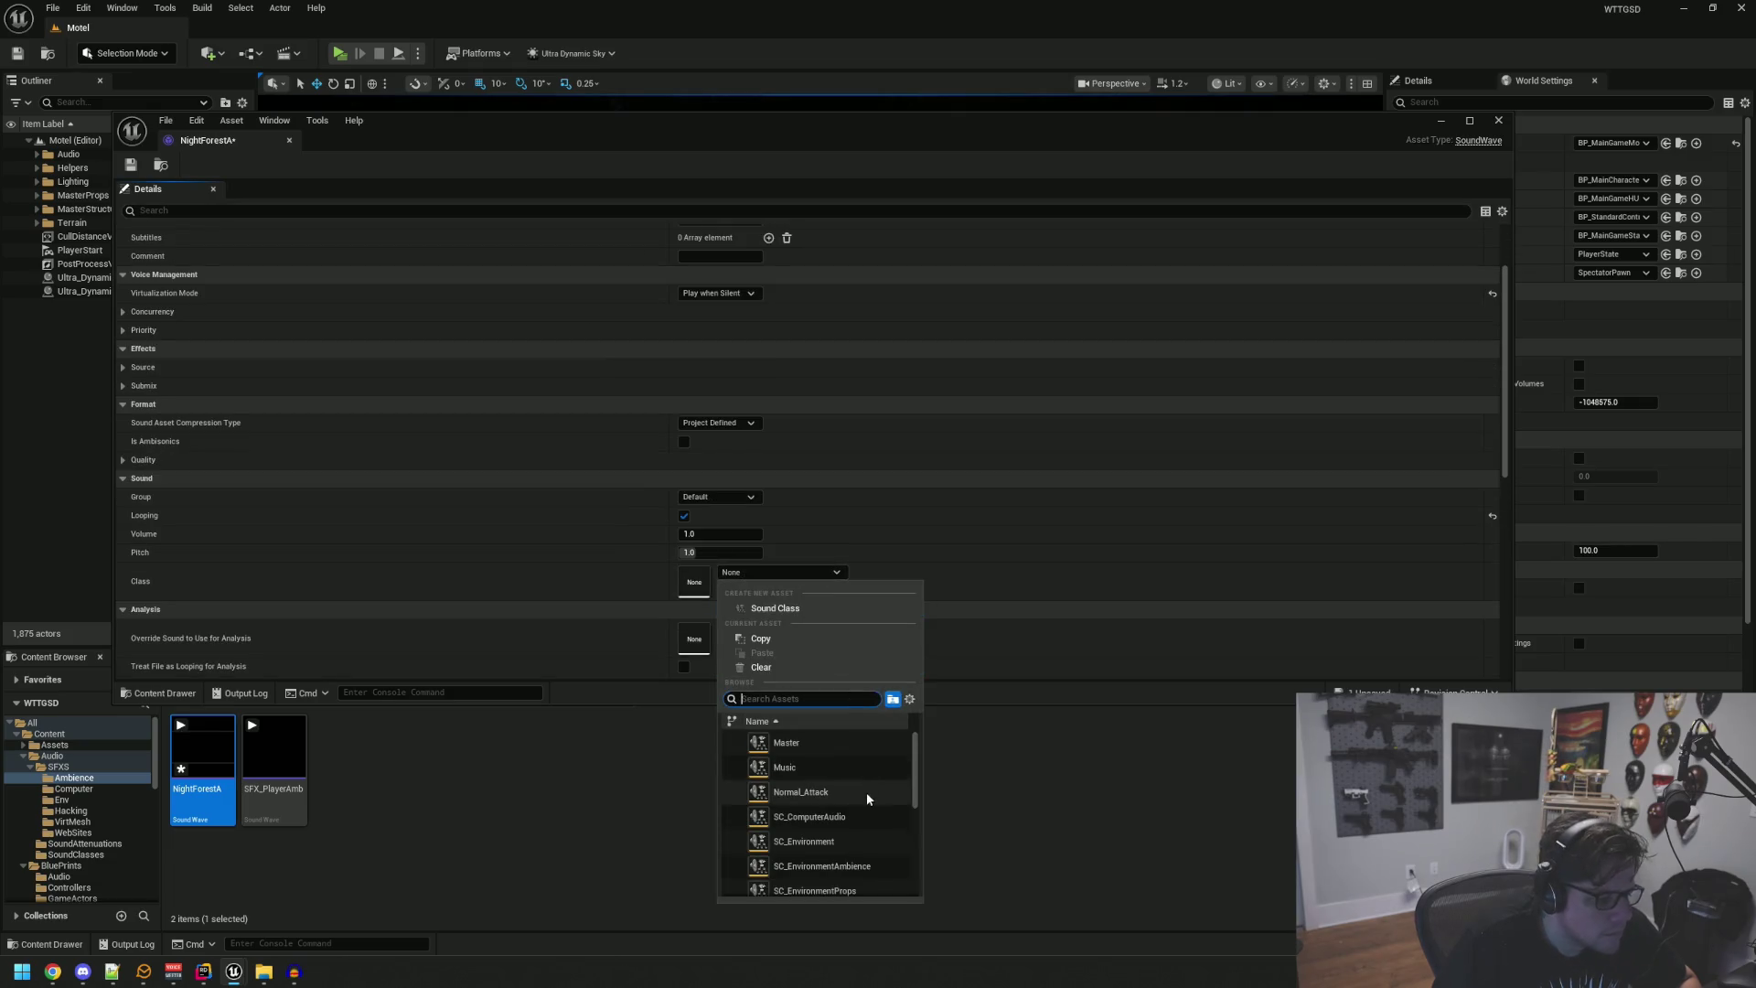
click(862, 866)
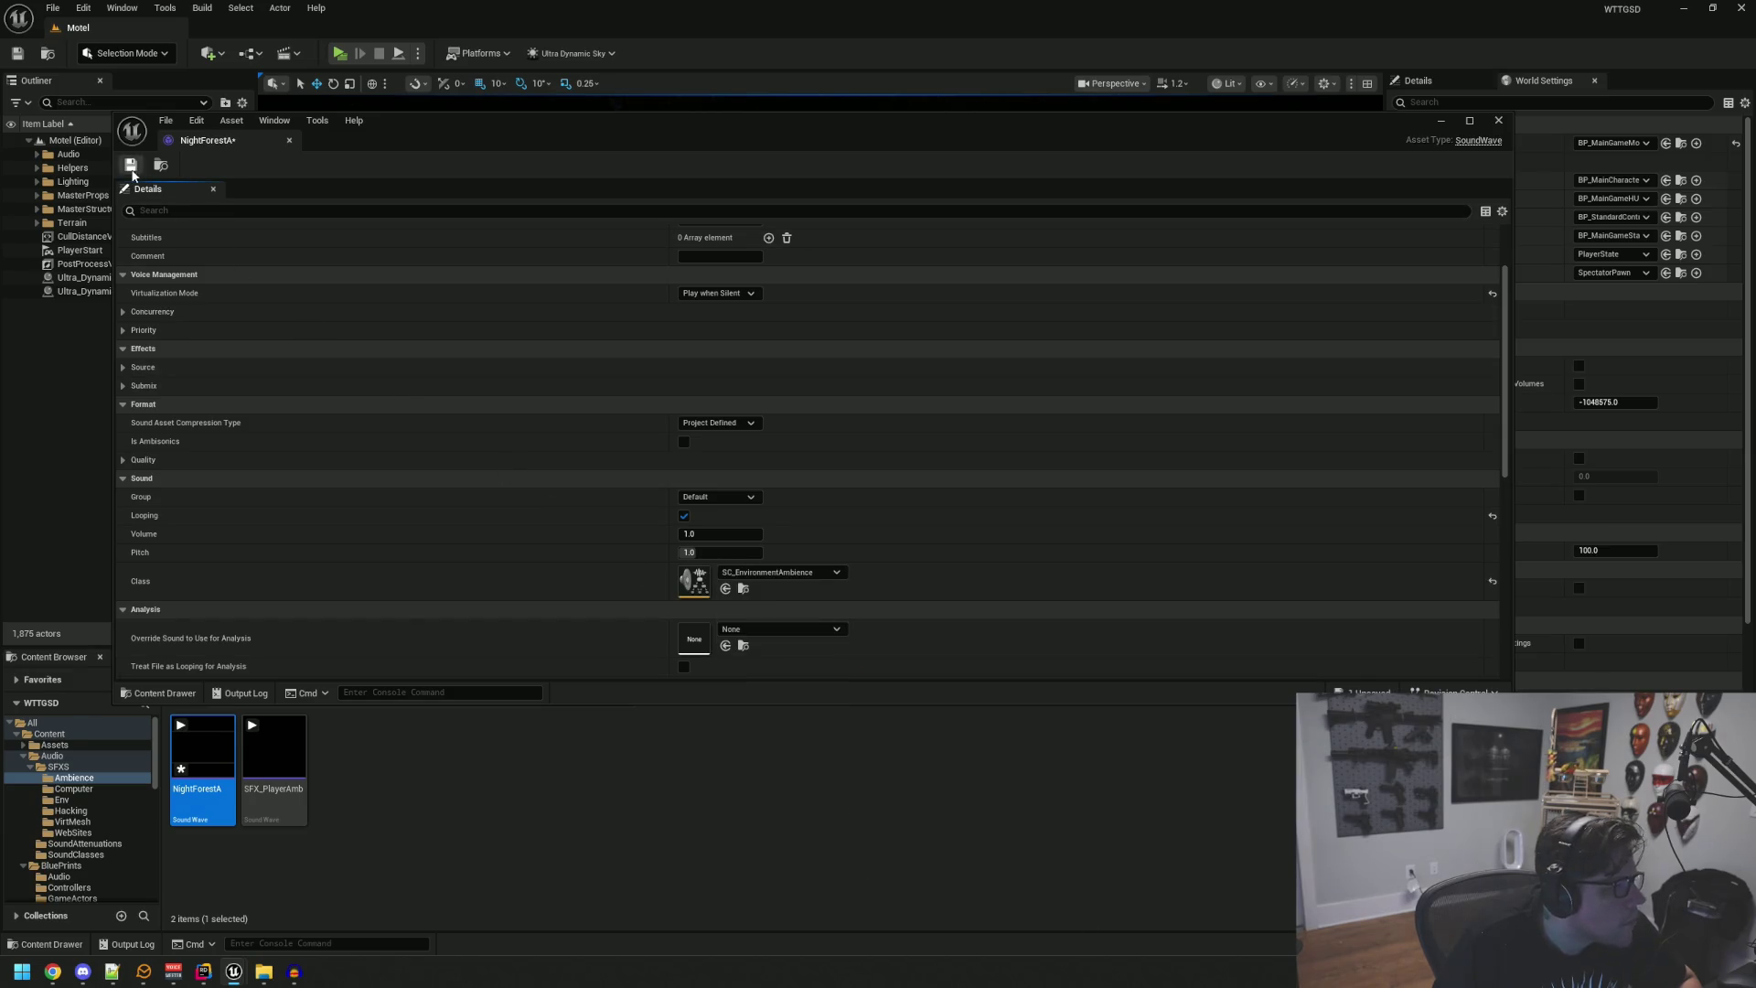
middle_click(212, 144)
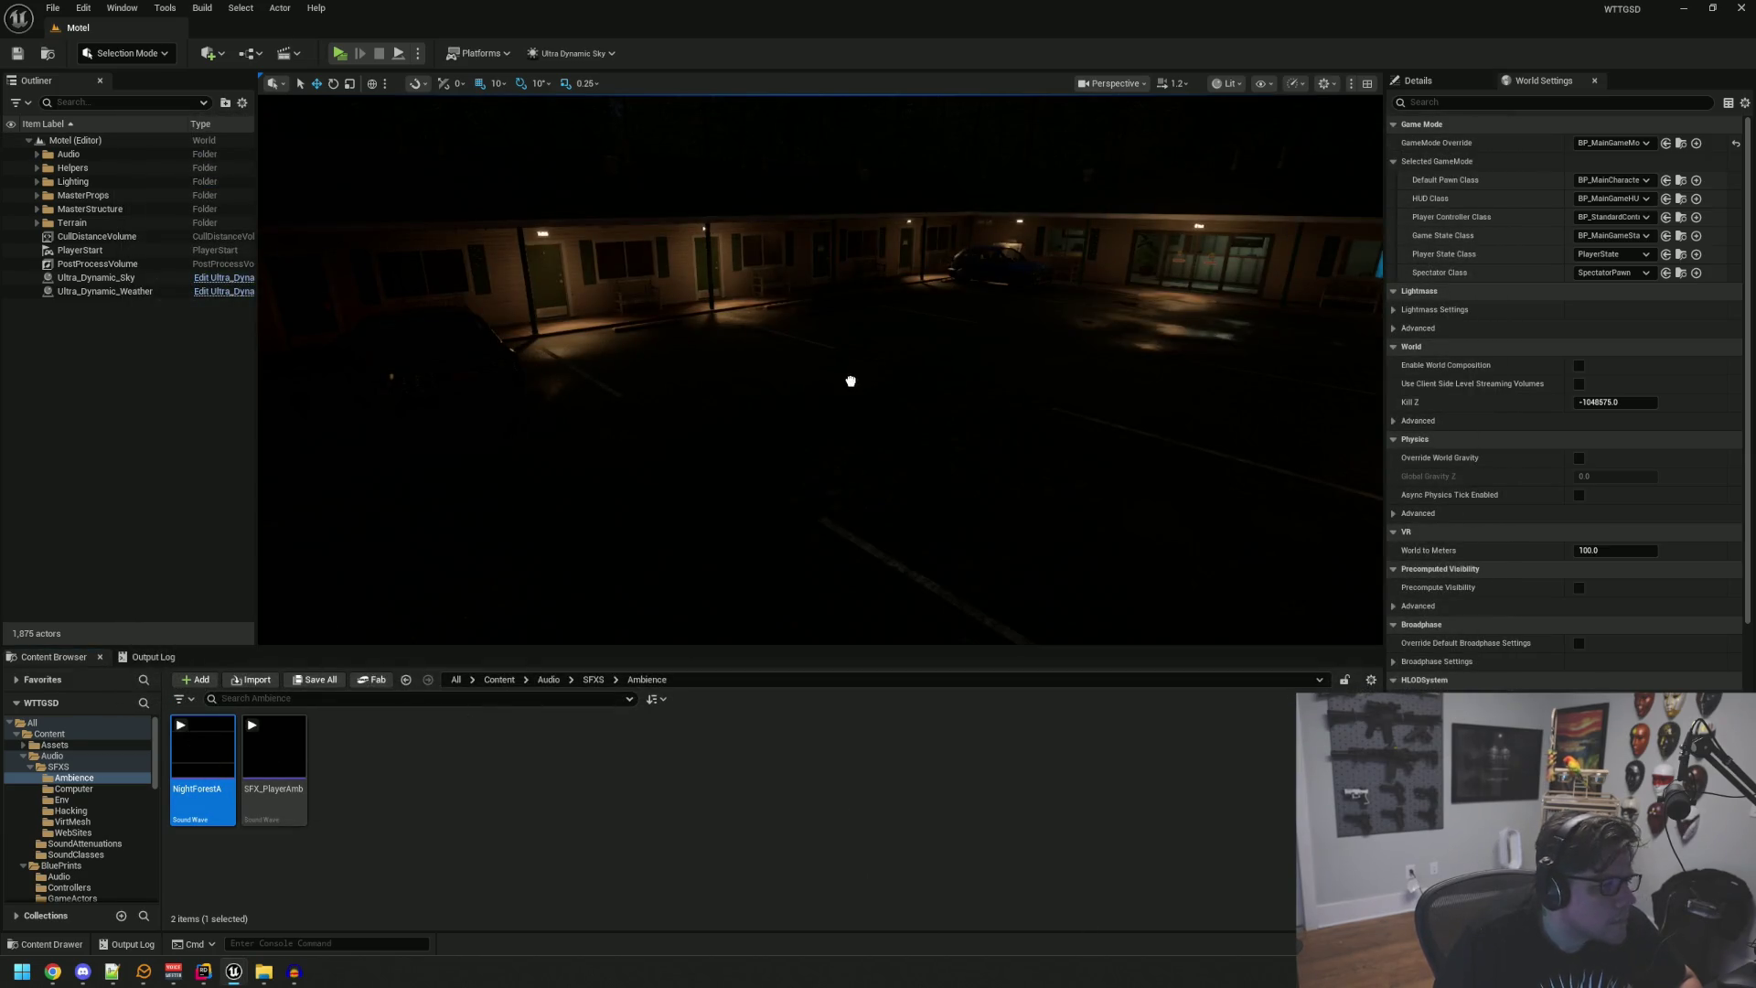
Step: Place NightForestA into the motel level as an ambient sound actor
drag(825, 411, 823, 416)
key(g)
key(f)
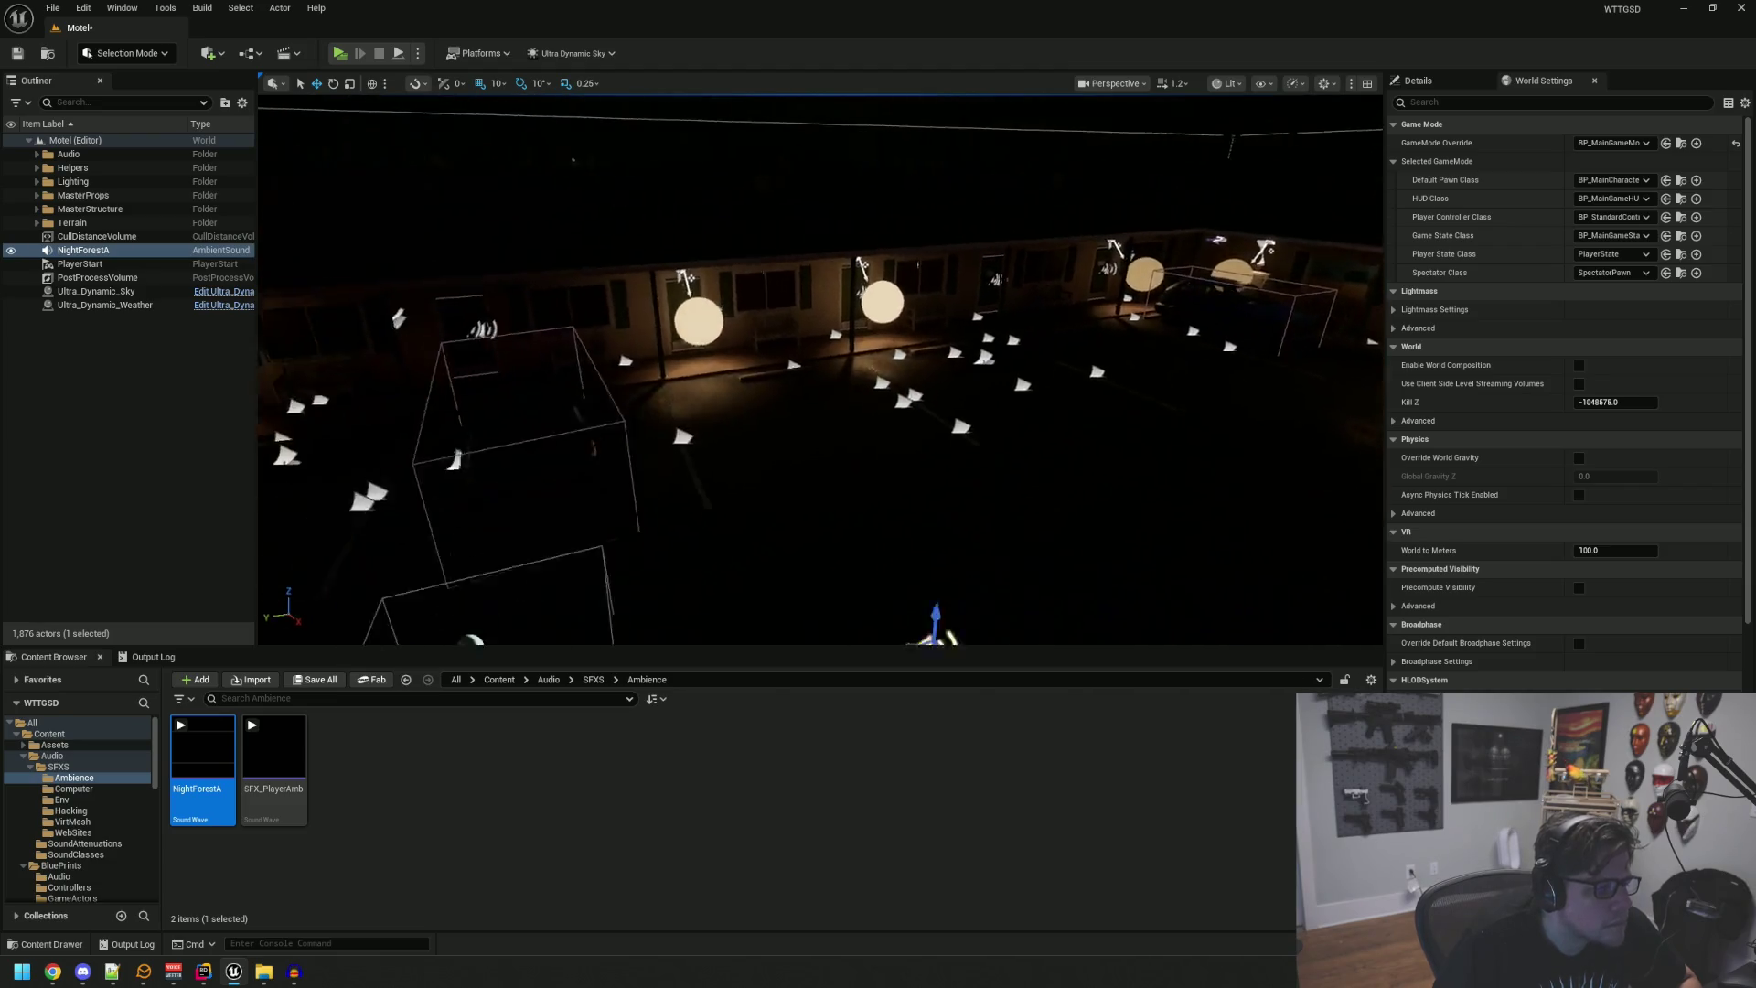
mouse_move(768, 329)
mouse_down()
mouse_move(860, 412)
mouse_move(933, 401)
mouse_up()
Step: Set the NightForestA actor's location to 0, 0, 0
click(1419, 80)
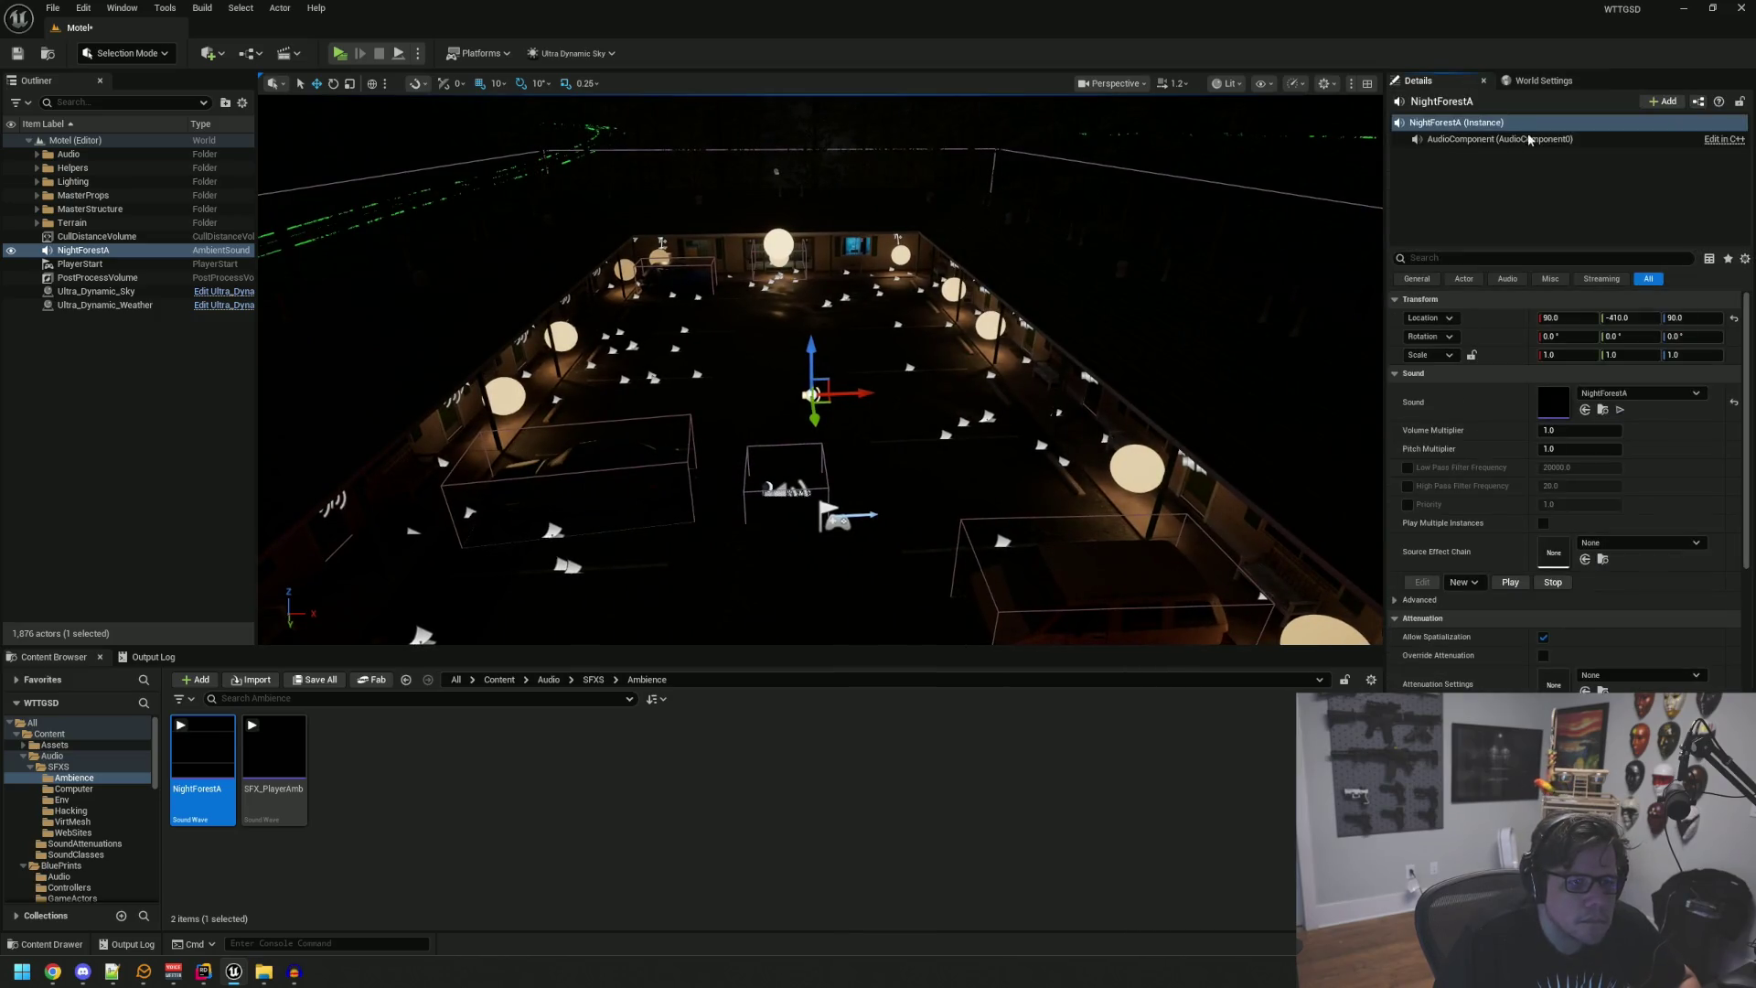
text(0)
key(Tab)
text(0)
key(Tab)
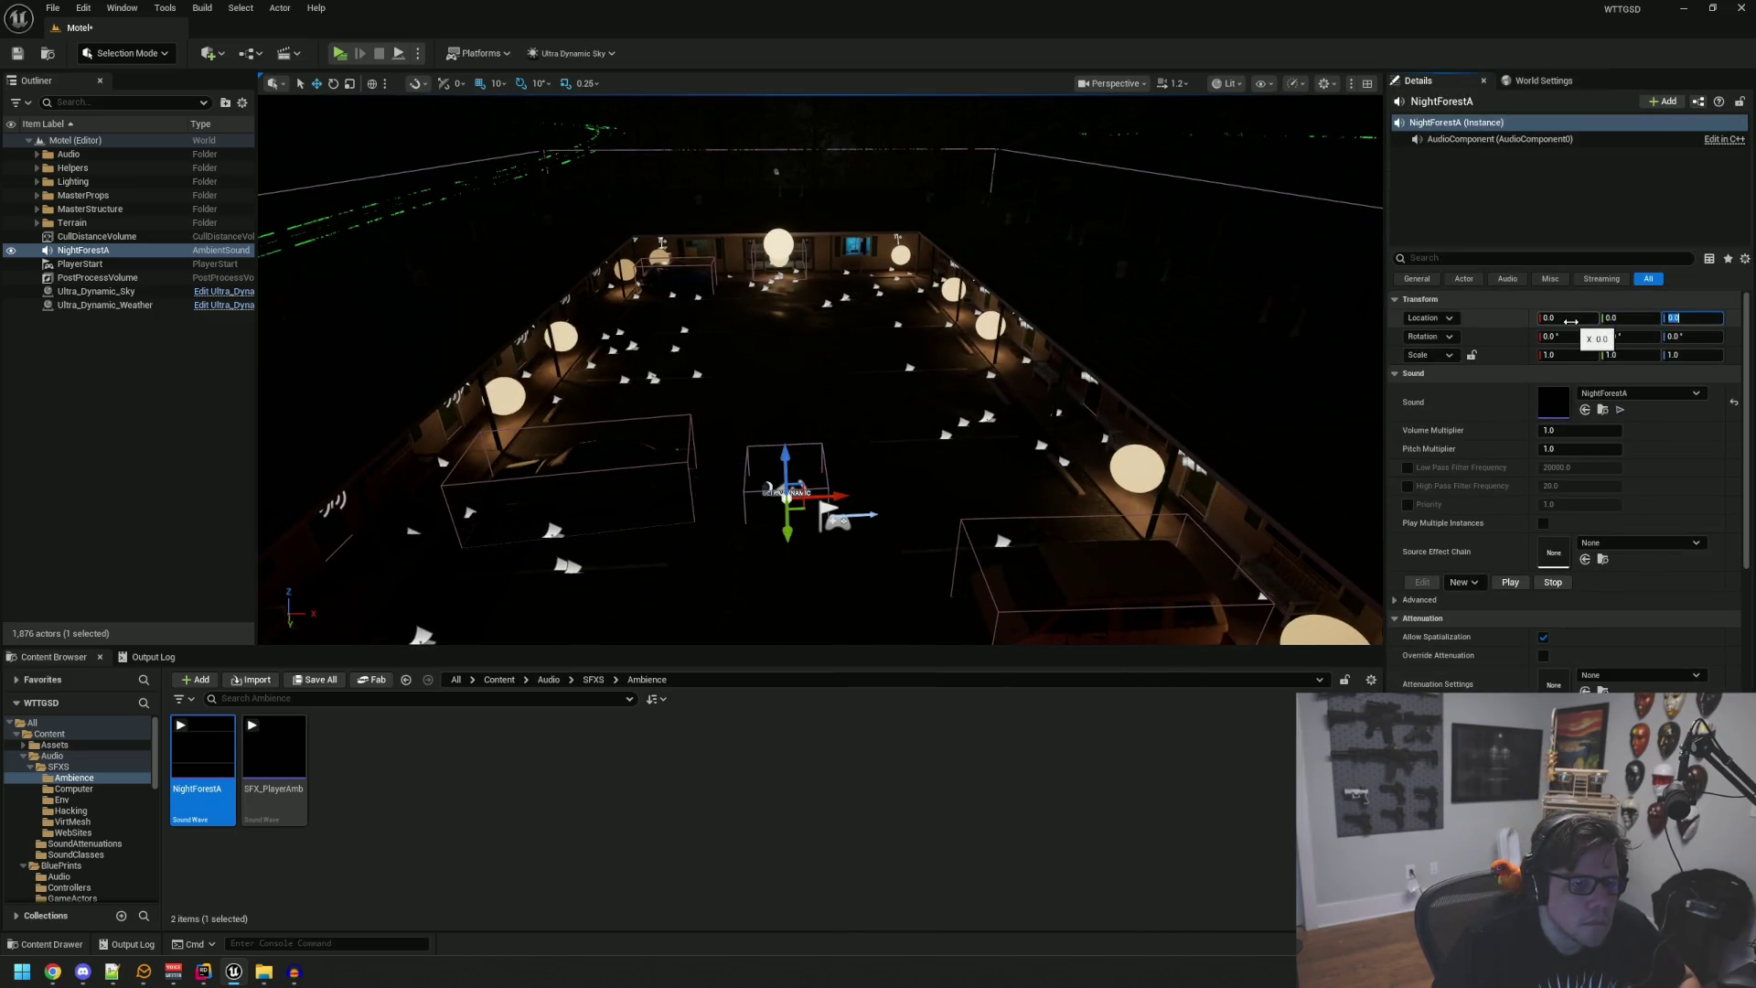
text(0)
drag(1172, 282, 1172, 329)
mouse_move(916, 322)
mouse_down()
mouse_move(951, 329)
mouse_move(916, 322)
mouse_move(933, 327)
mouse_up()
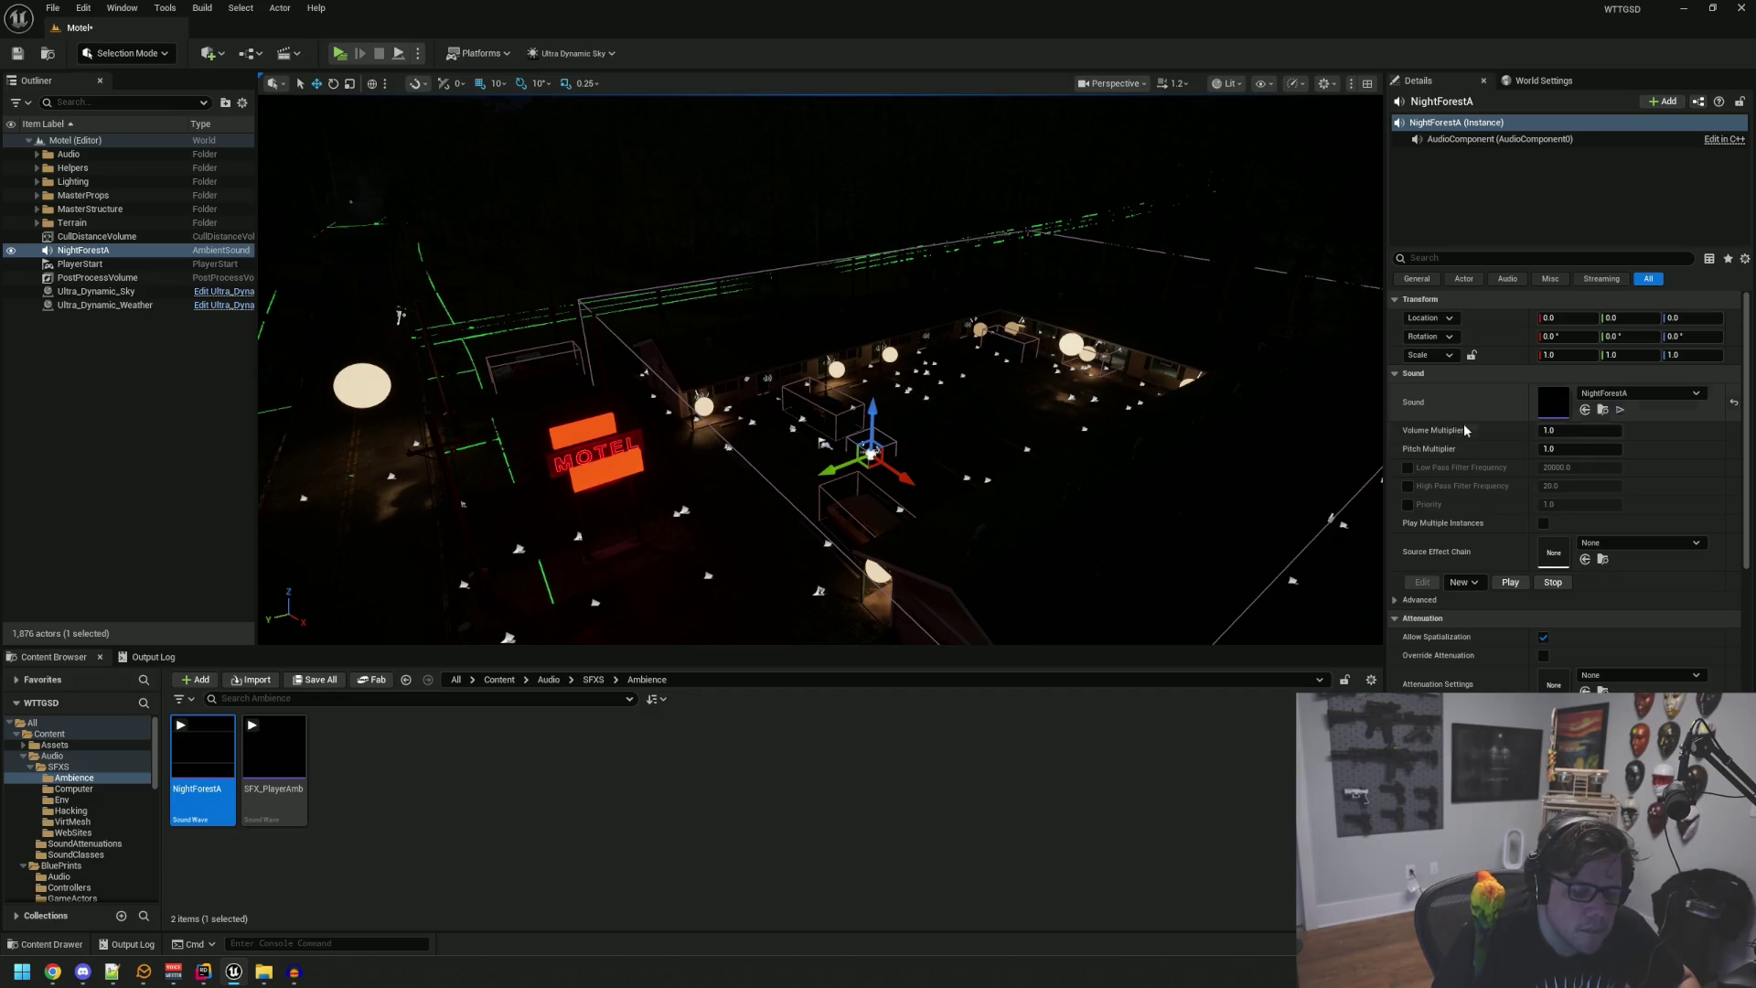
Step: Enable Override Attenuation with no attenuation asset, and collapse the submix and focus sections
scroll(1464, 425, down, 4)
click(1651, 499)
click(1651, 500)
click(1542, 481)
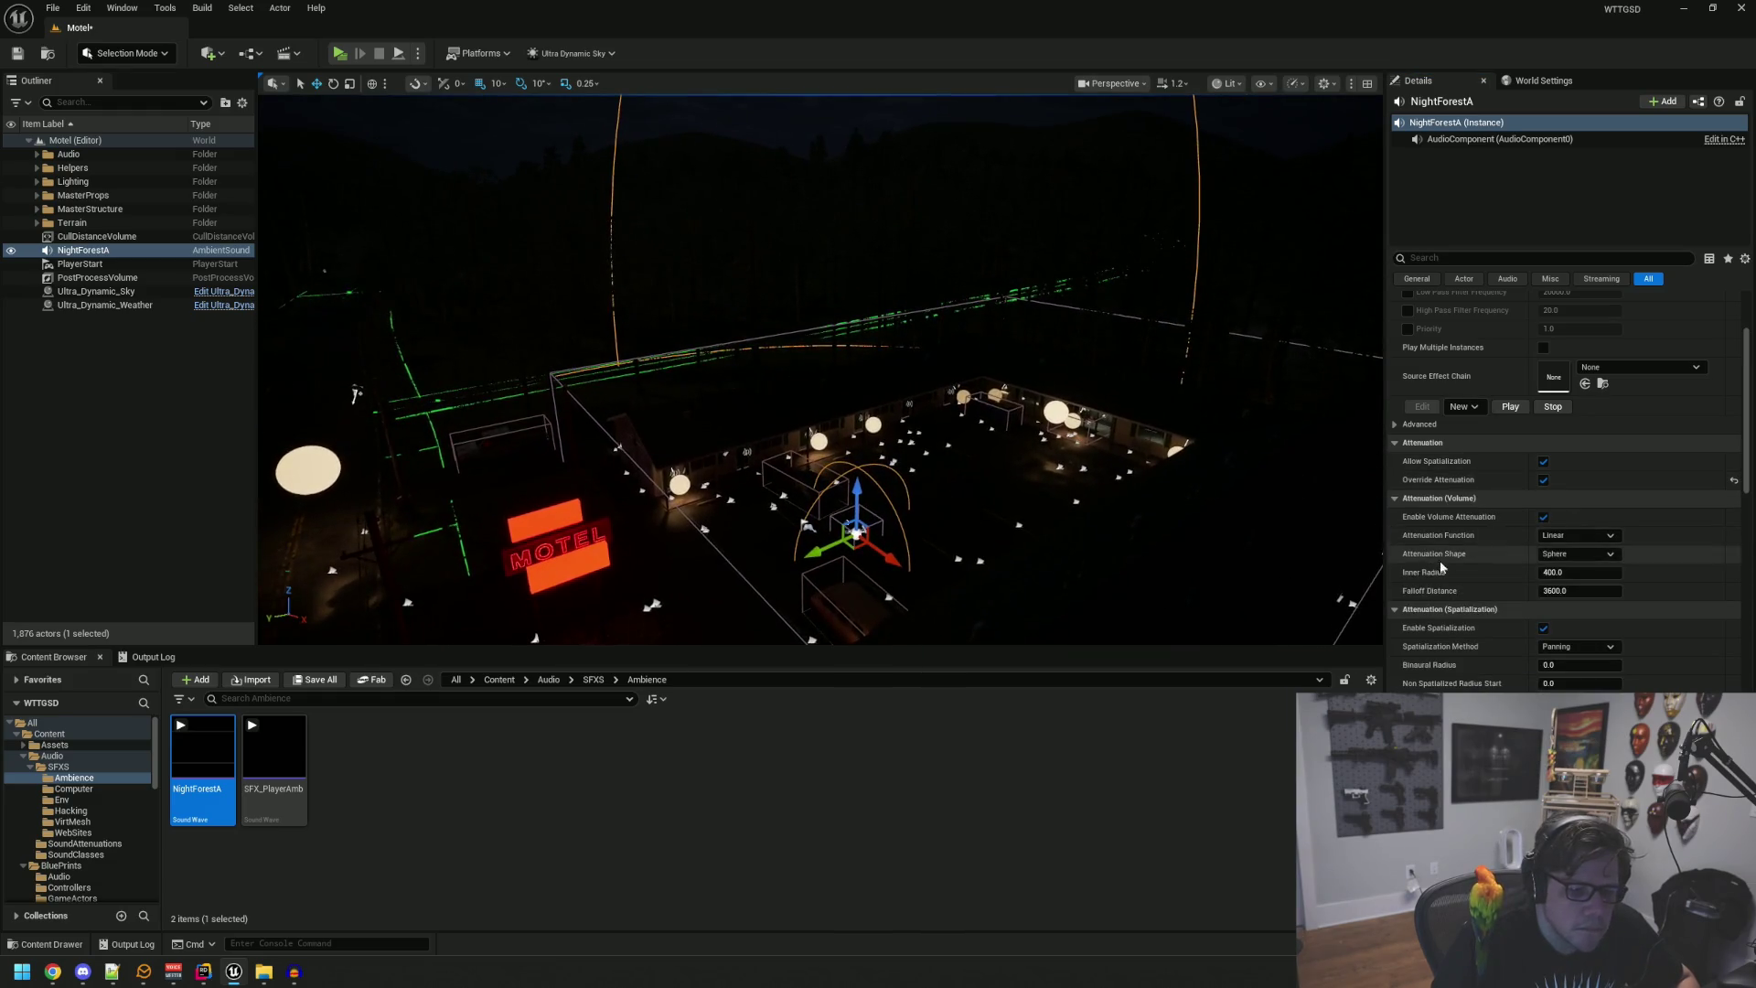
scroll(1480, 613, down, 4)
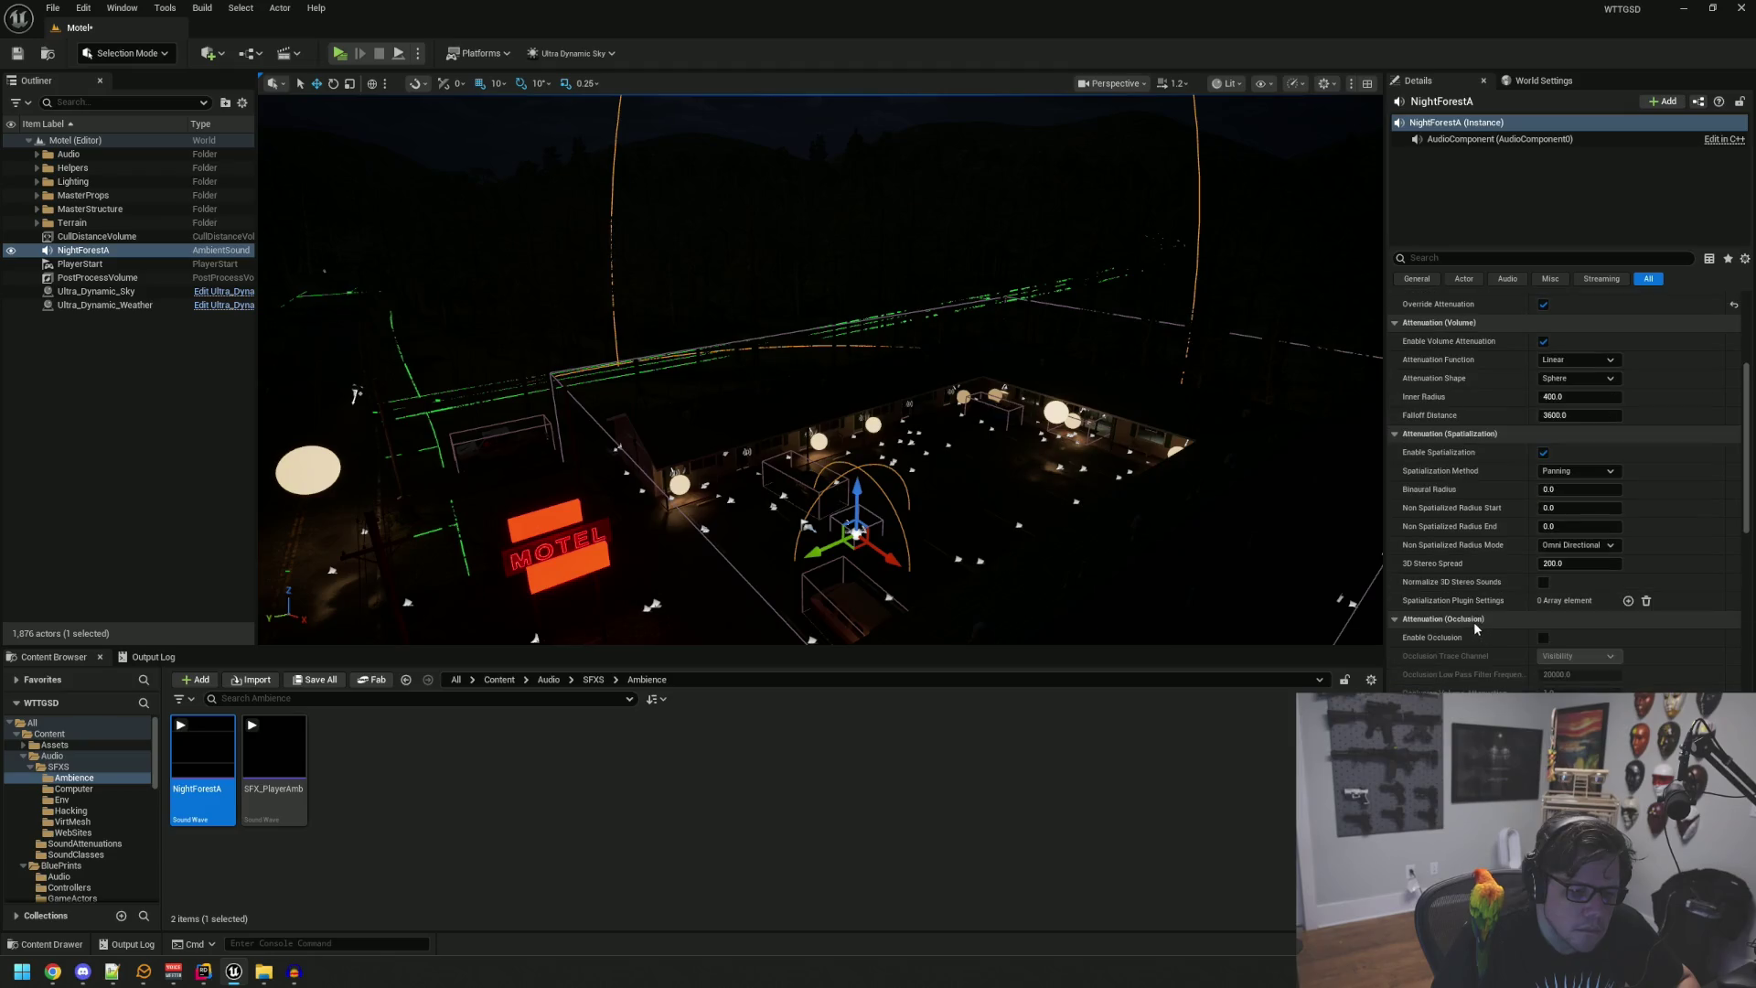
click(1463, 637)
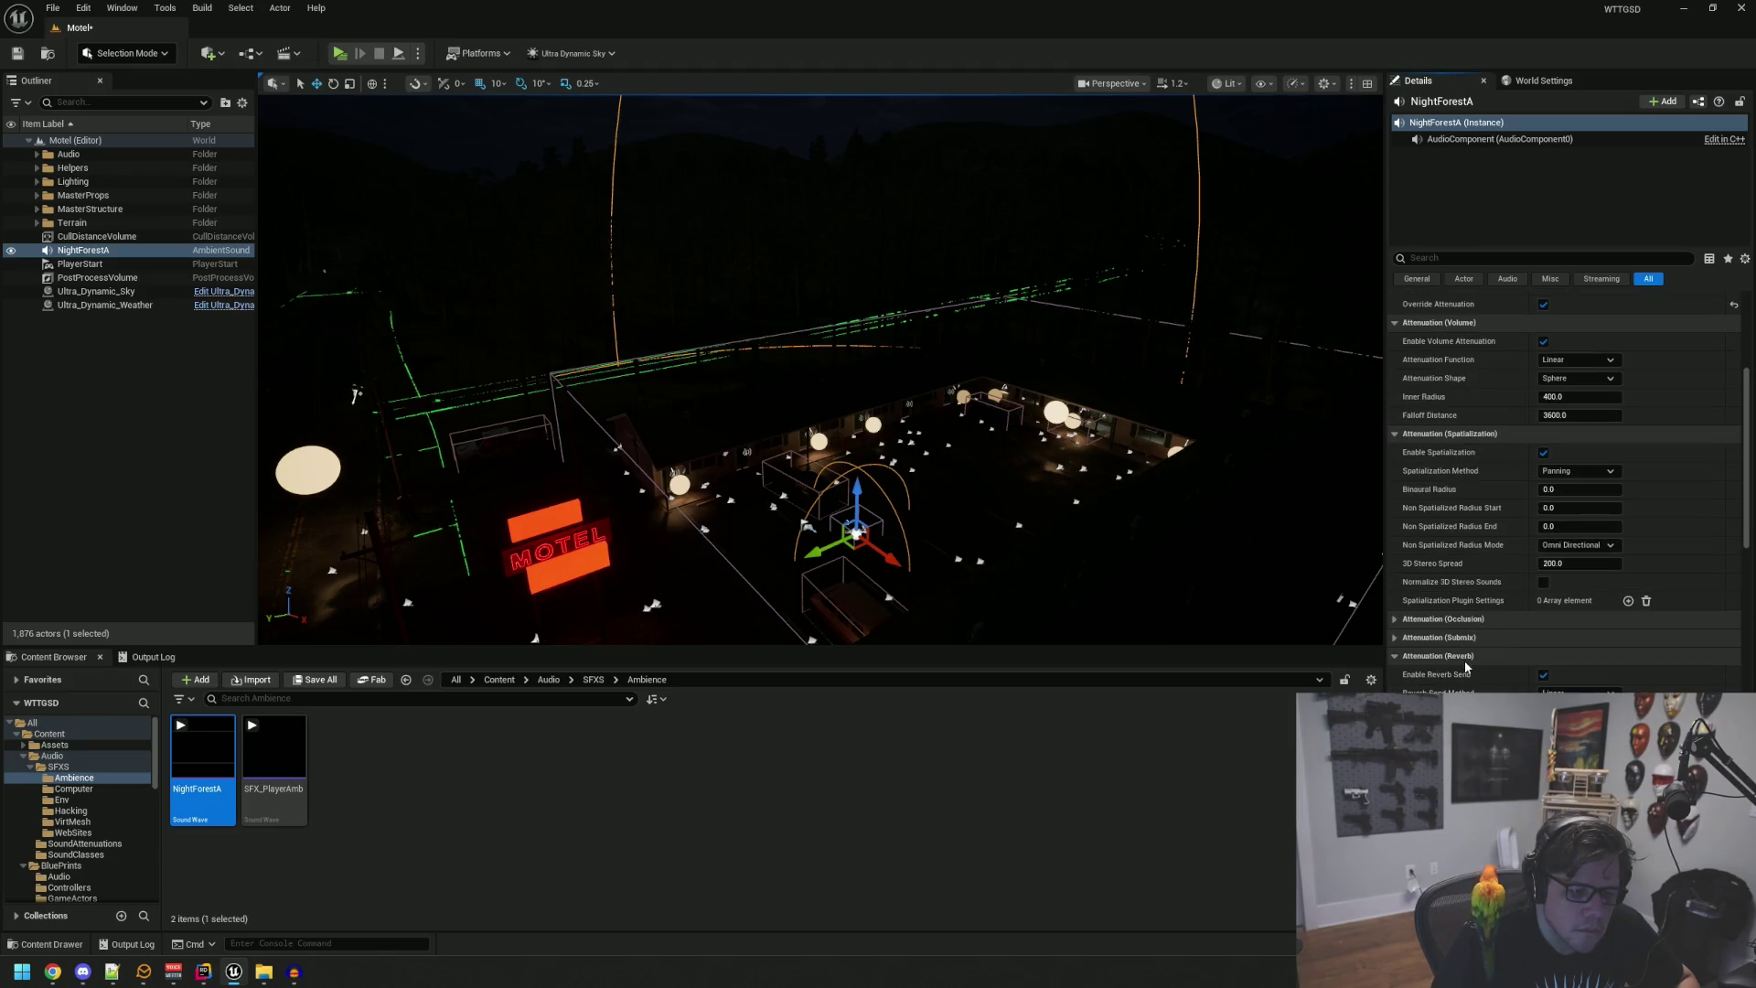
click(1493, 658)
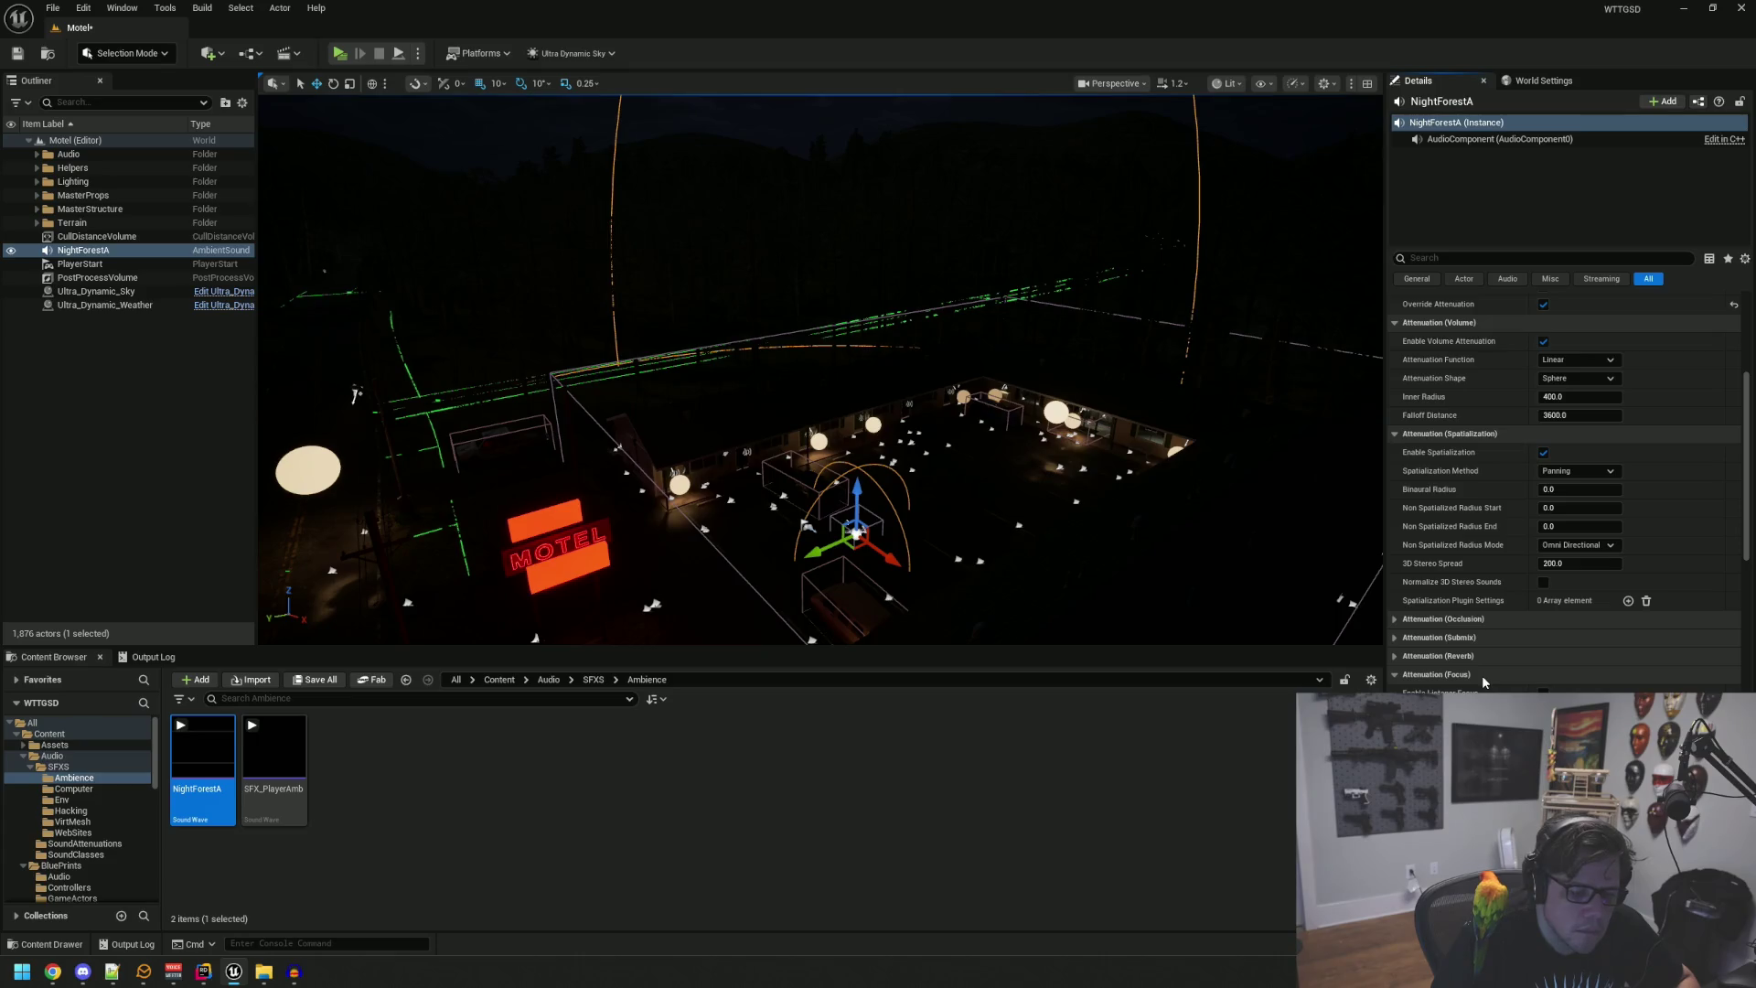
click(1509, 656)
click(1479, 681)
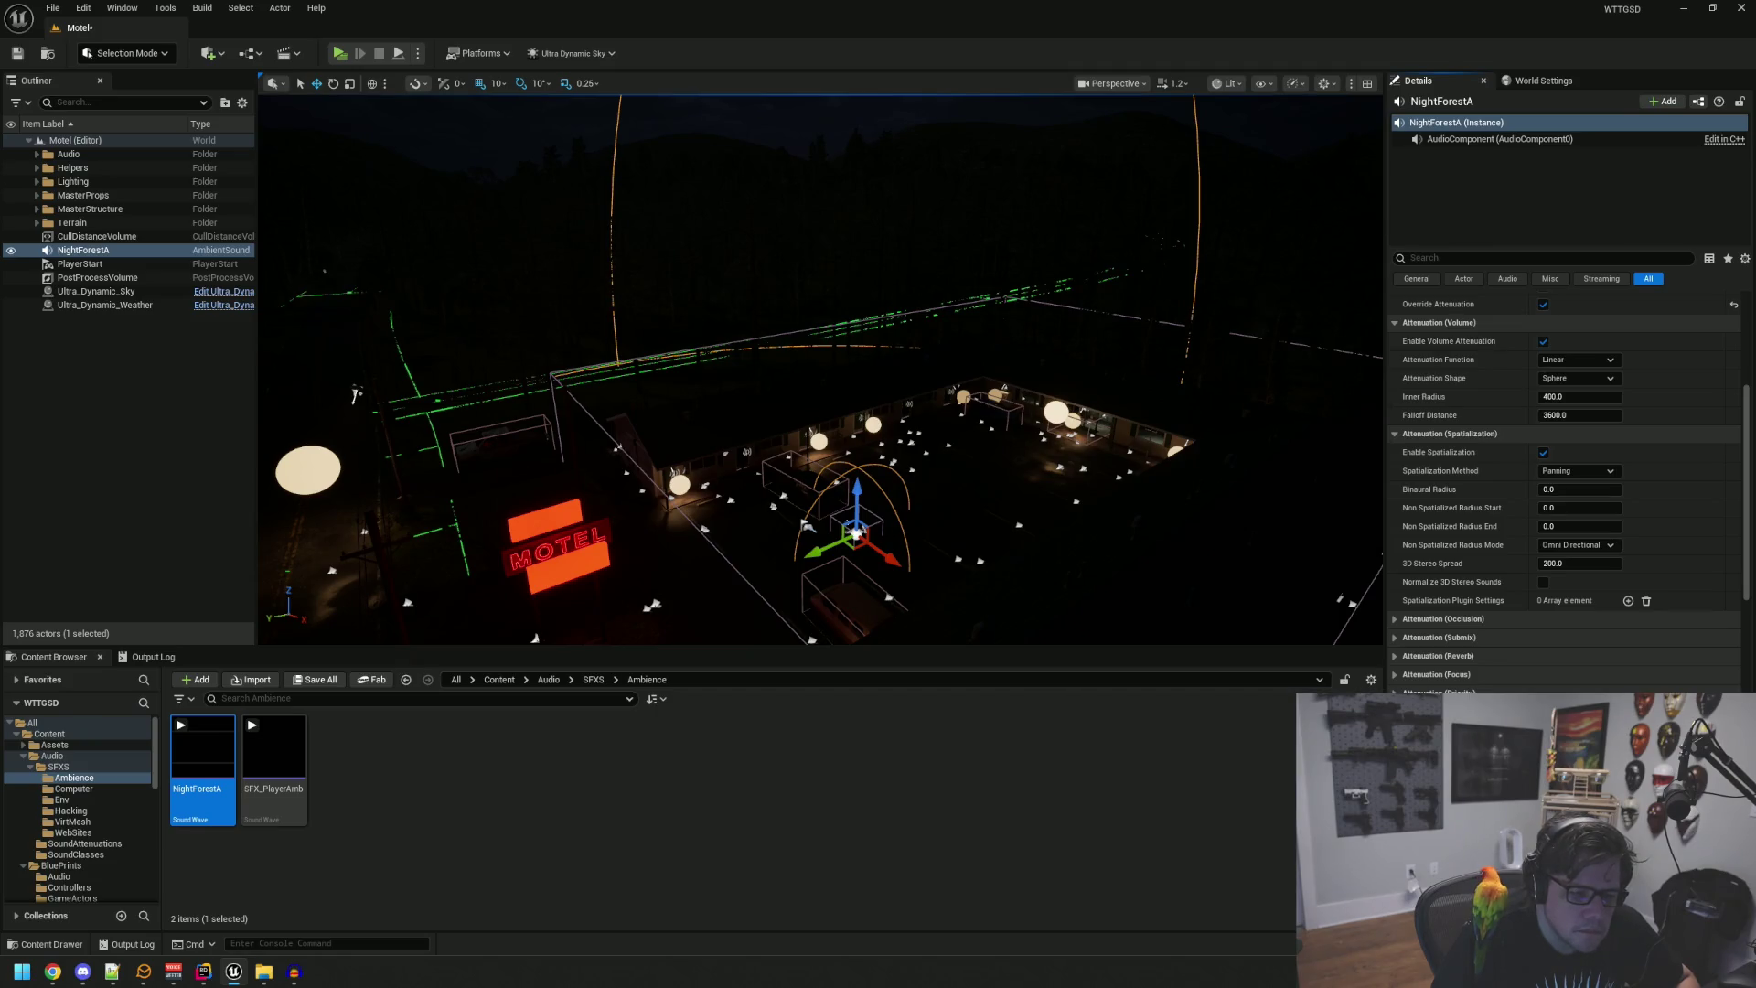
Step: Raise NightForestA's falloff distance to about 61,412 and inner radius to about 23,350, then deselect it
scroll(1495, 648, up, 3)
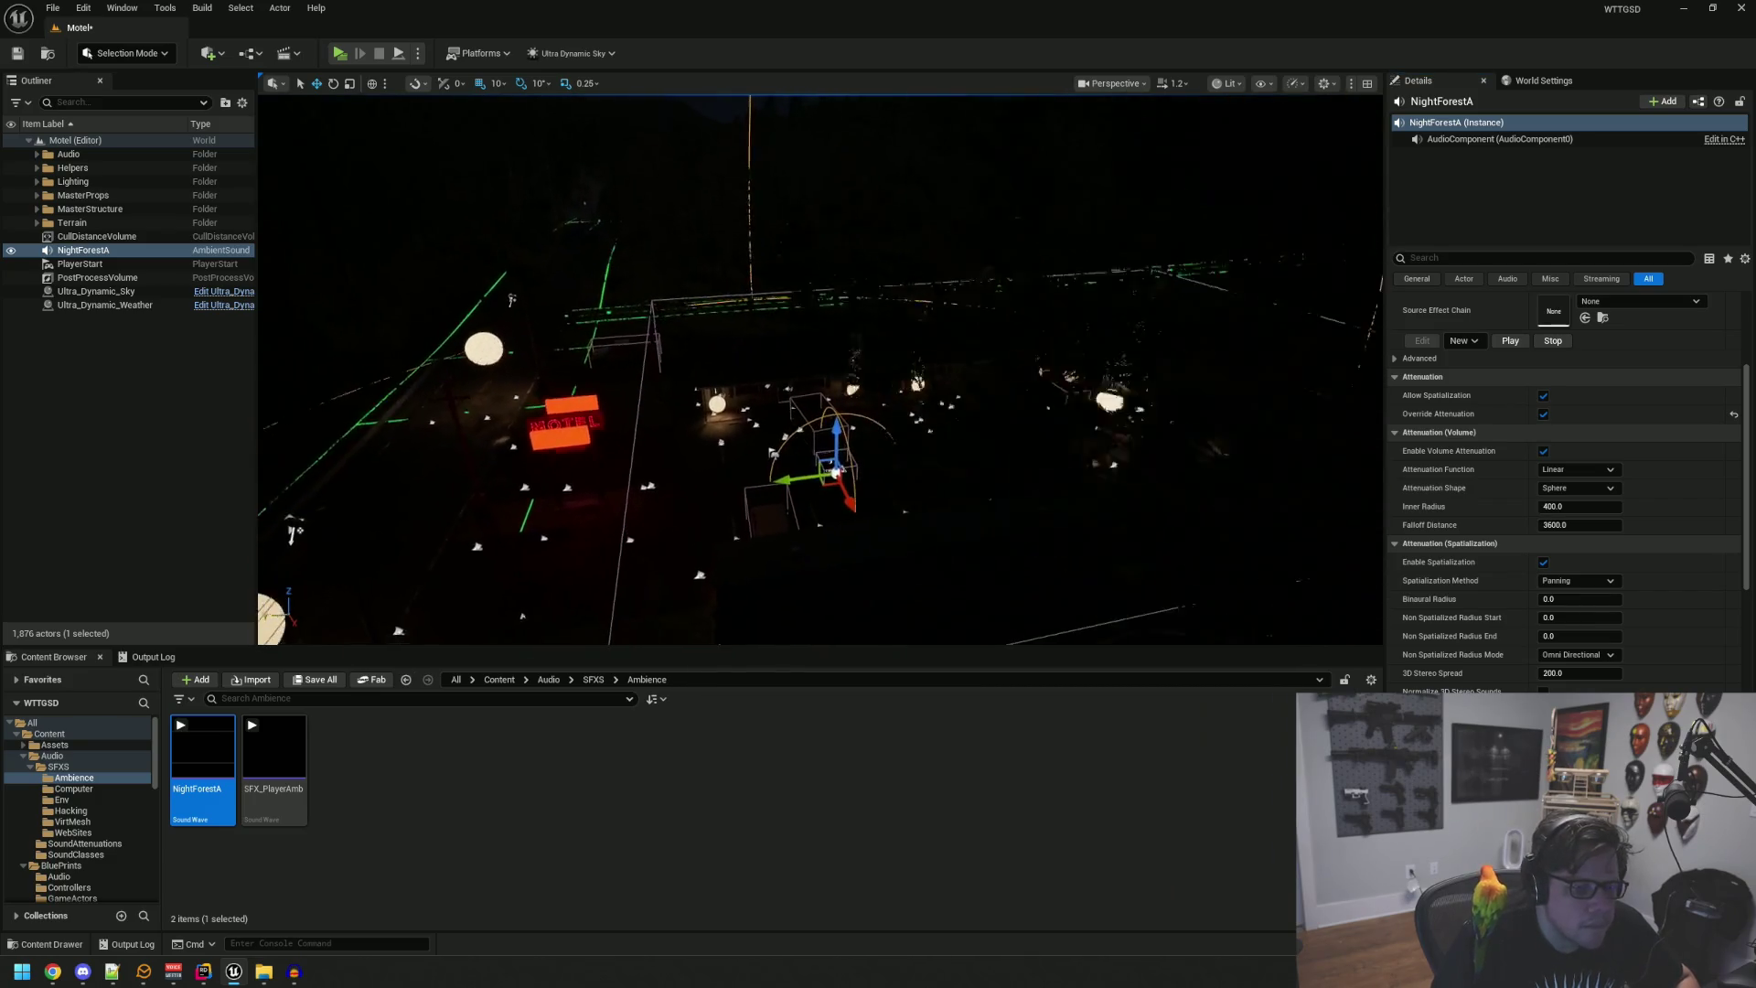
drag(1580, 525, 1710, 525)
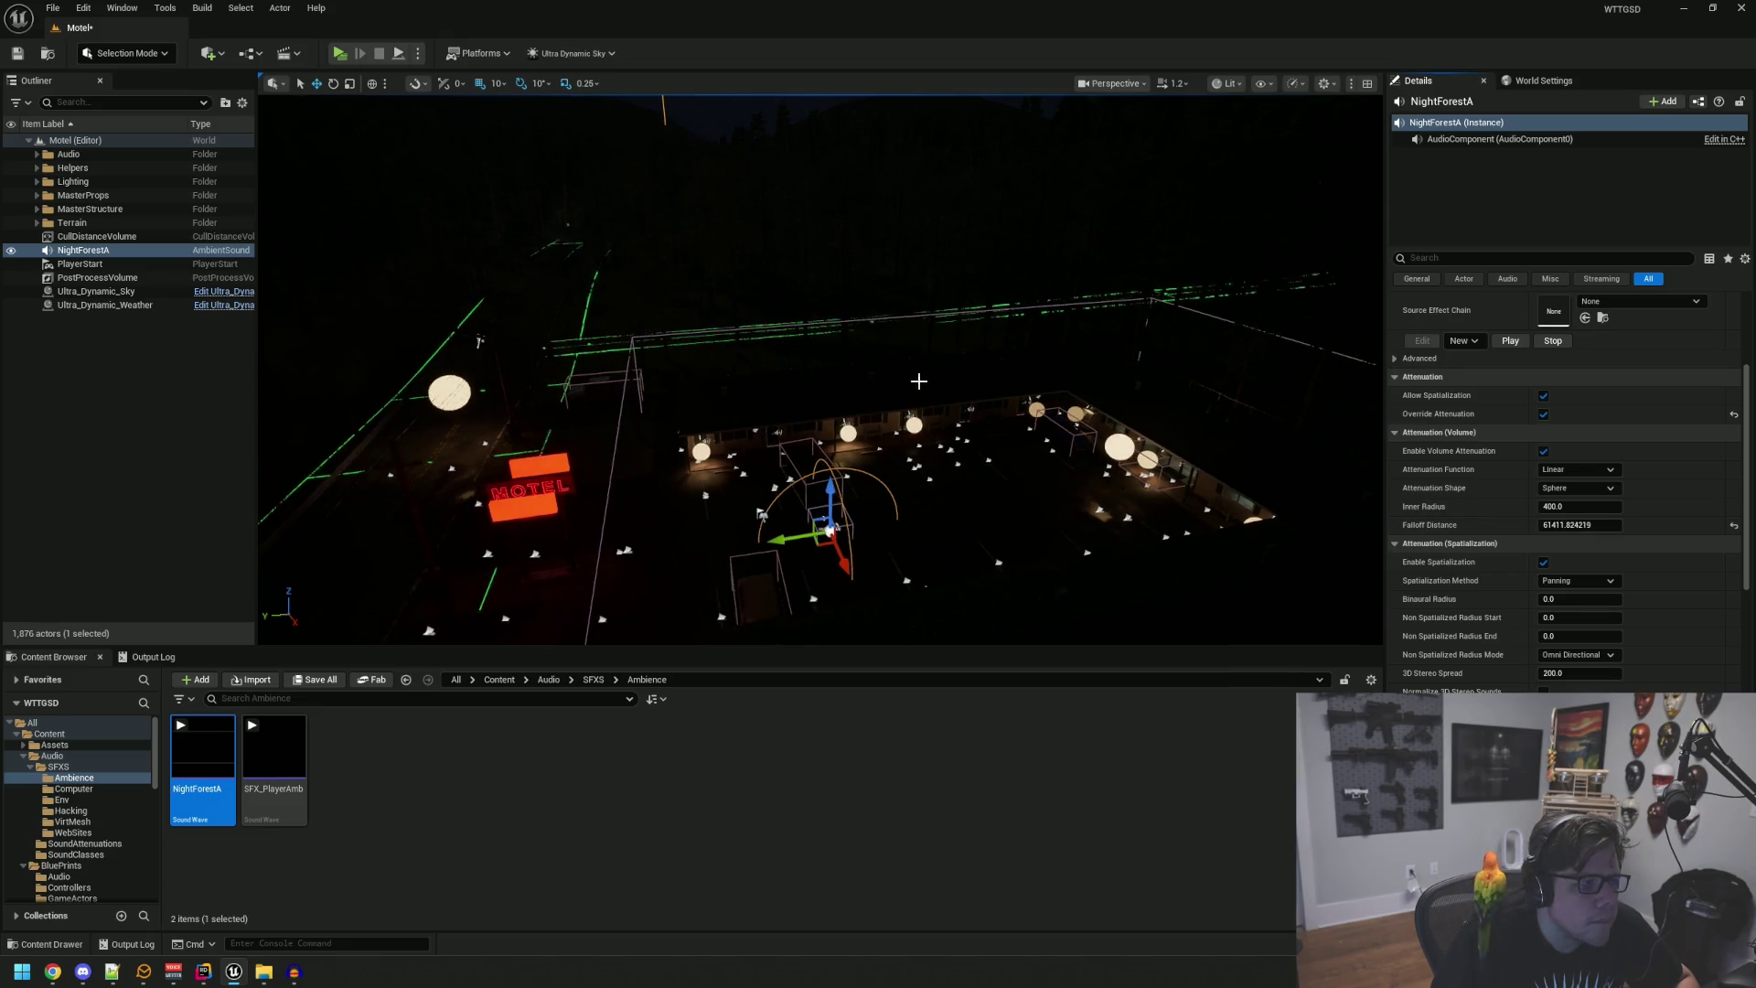
drag(972, 384, 905, 302)
key(f)
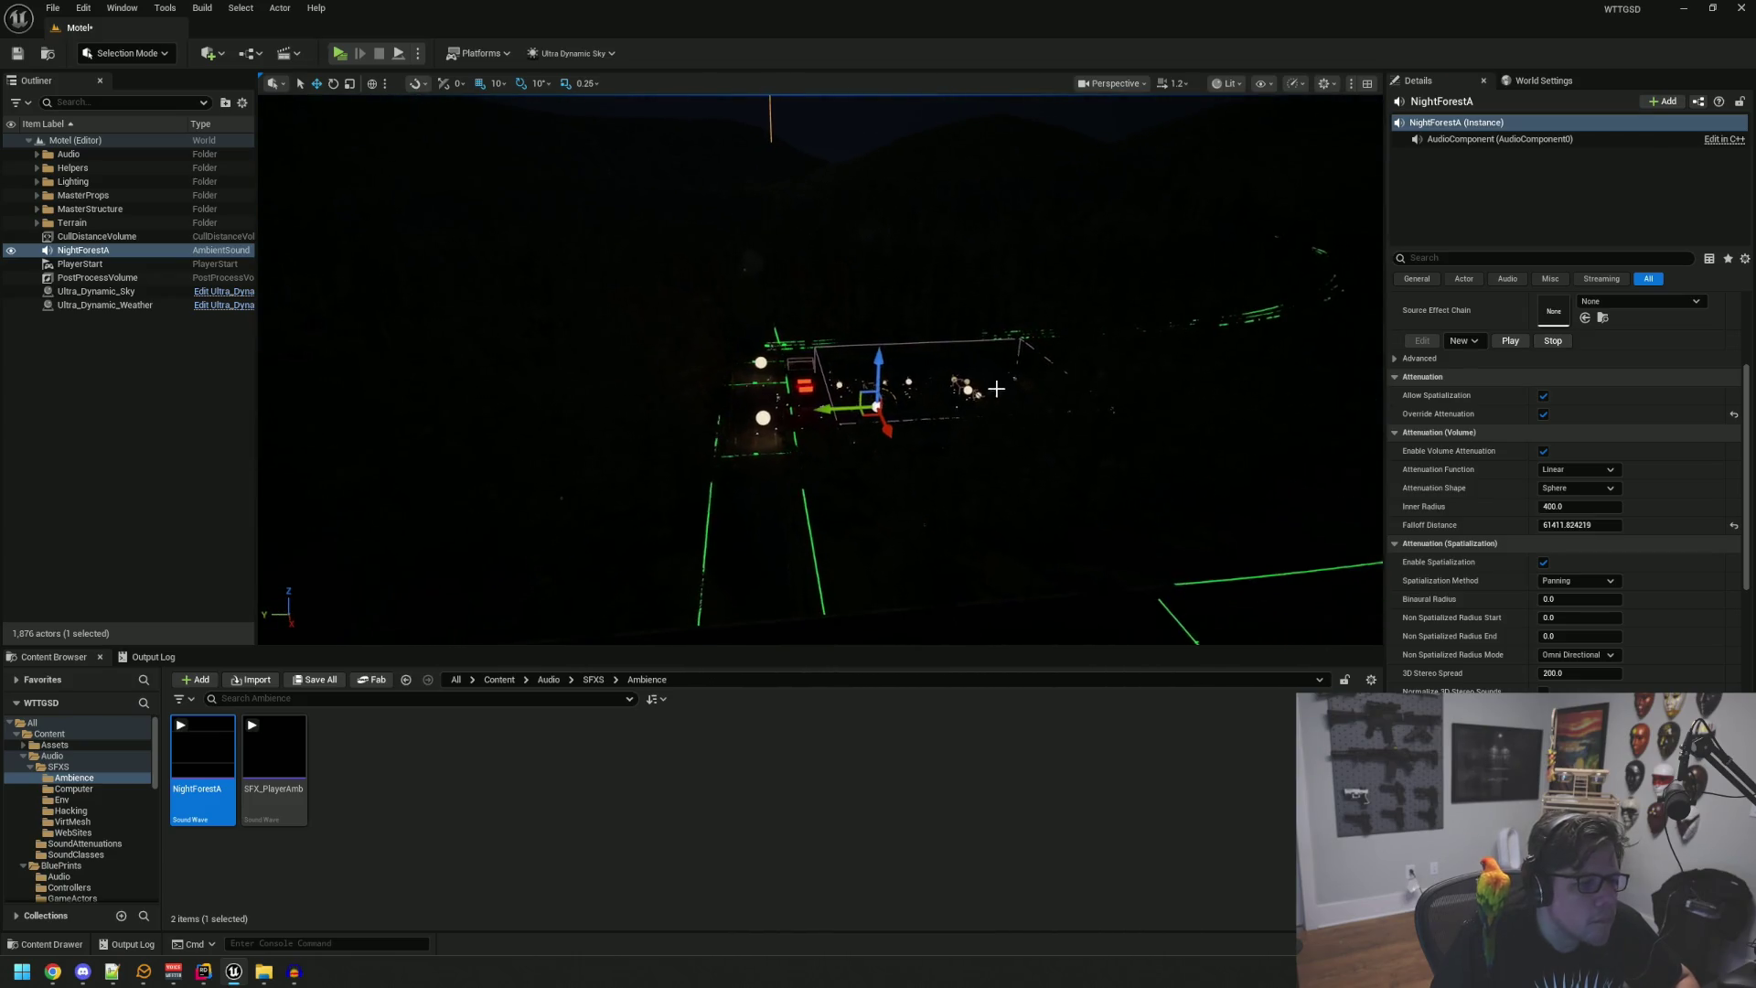
drag(1573, 505, 1646, 506)
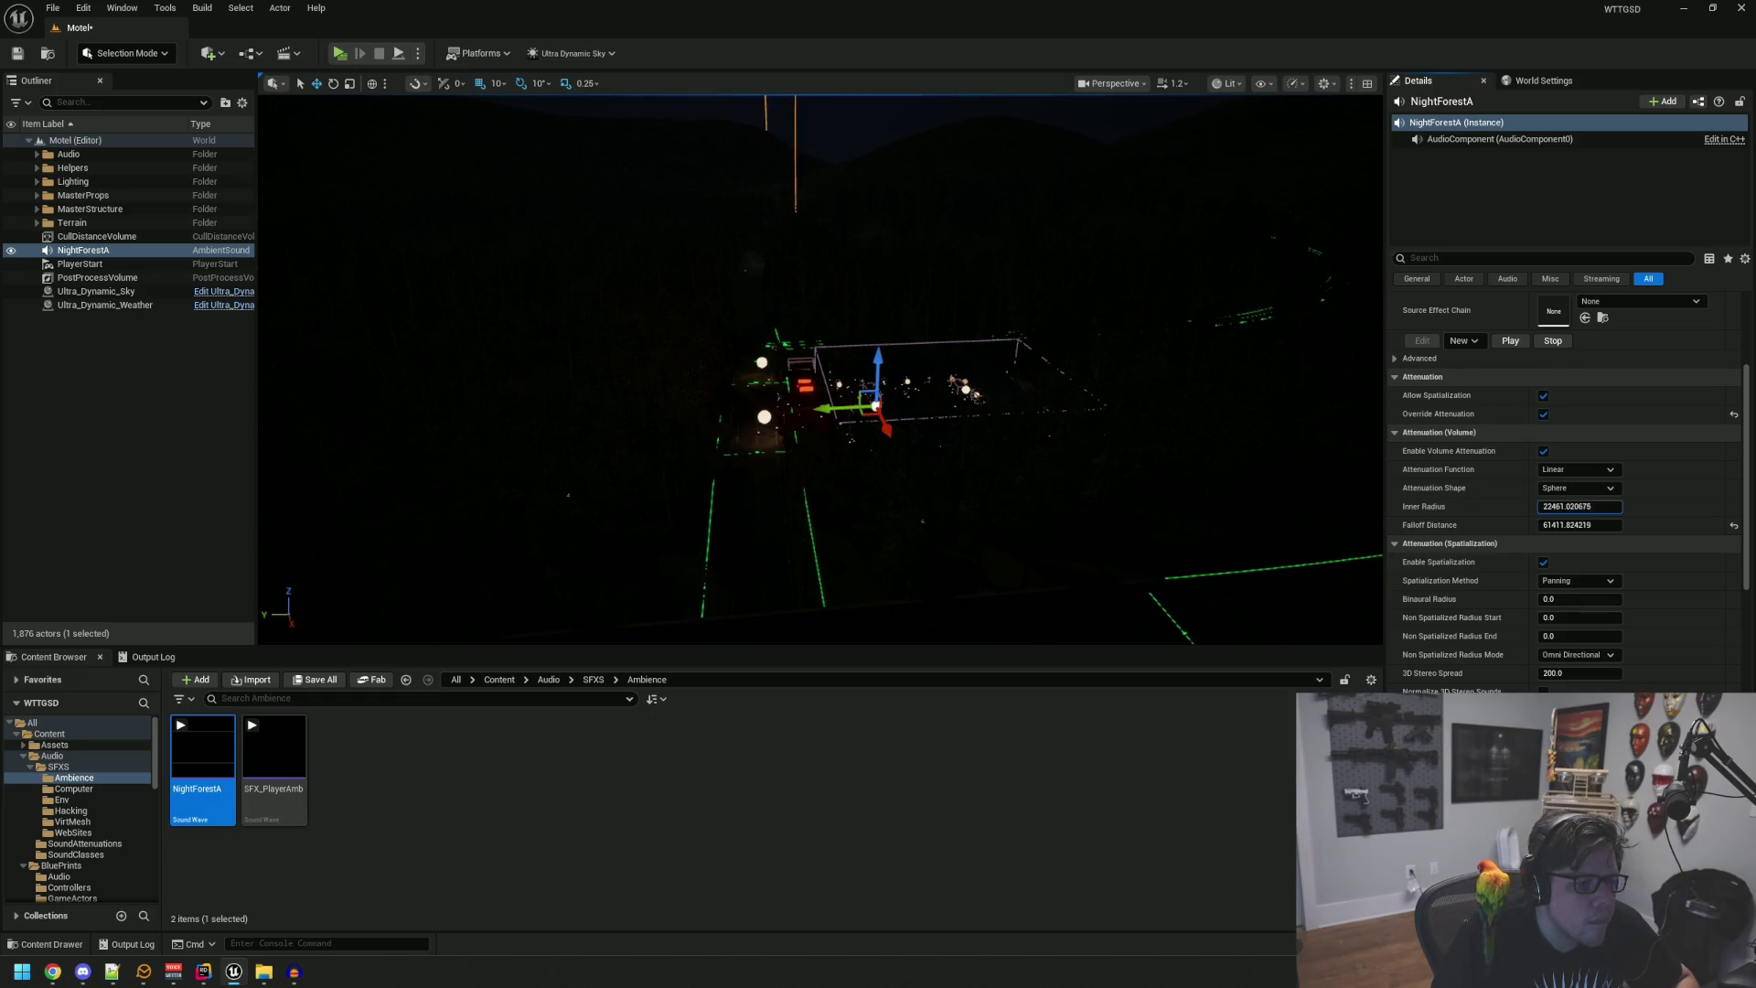
drag(1646, 506, 1619, 505)
key(f)
click(983, 420)
scroll(988, 416, down, 5)
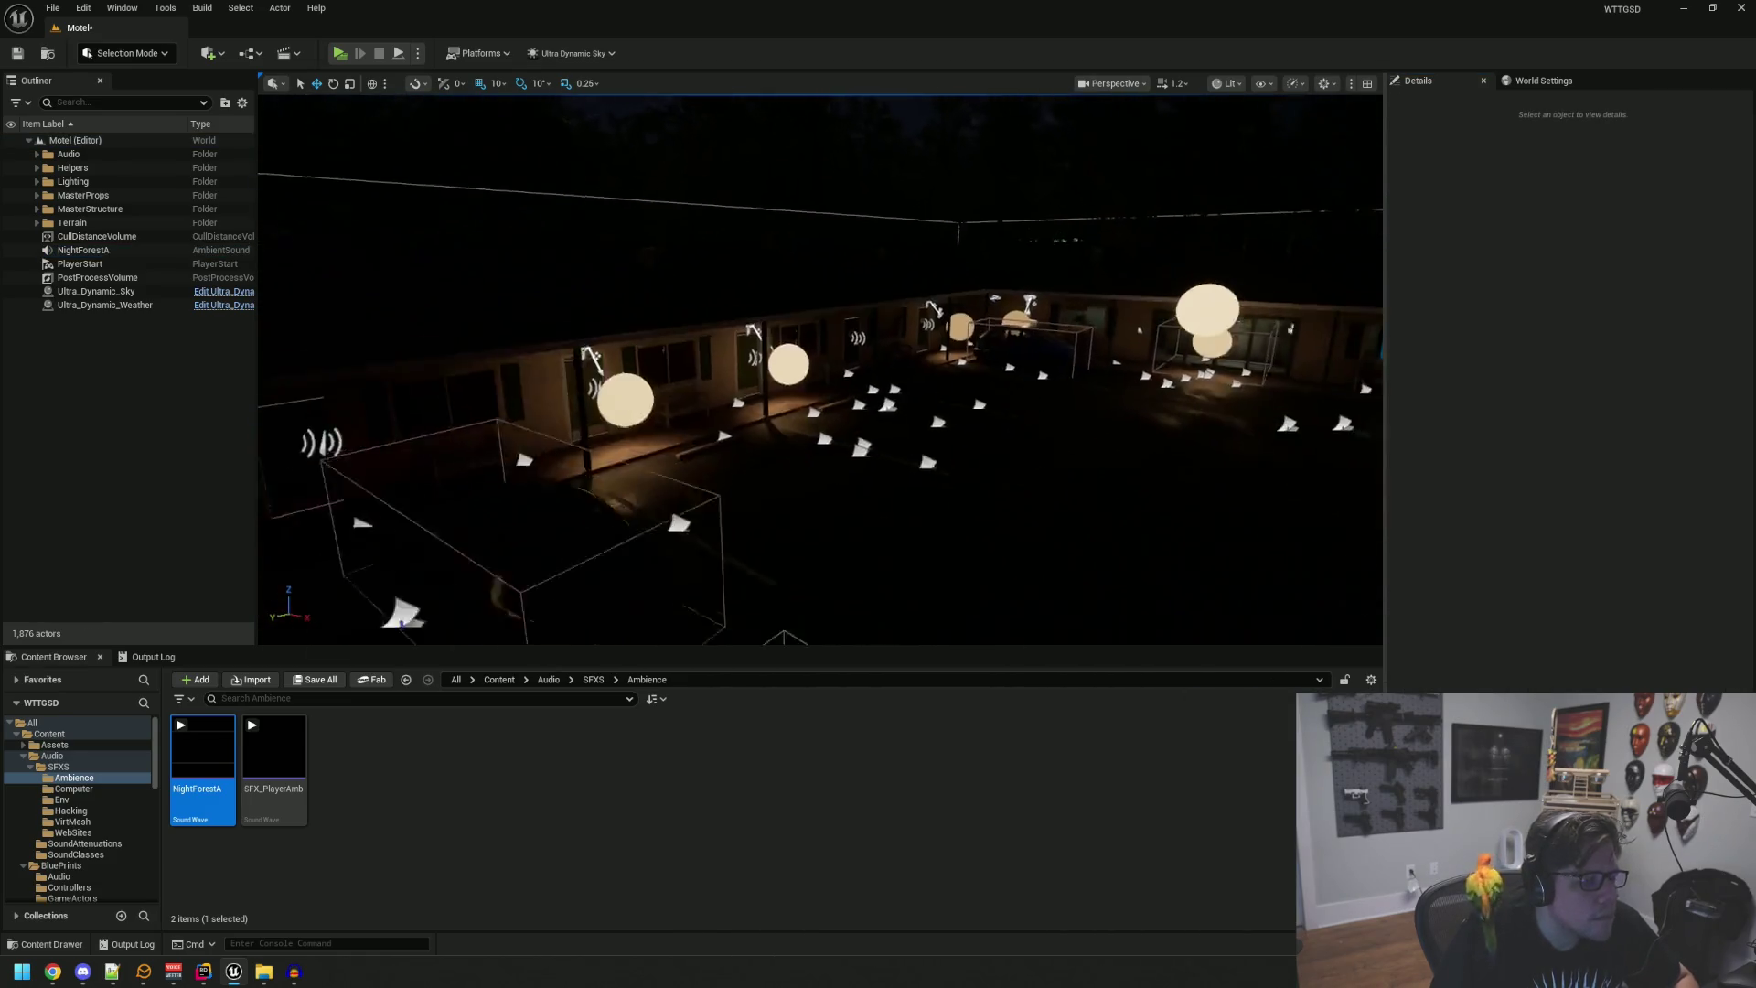
Step: Save the Motel map, raise Level Editor Volume out of mute, and refocus NightForestA
key(ctrl+s)
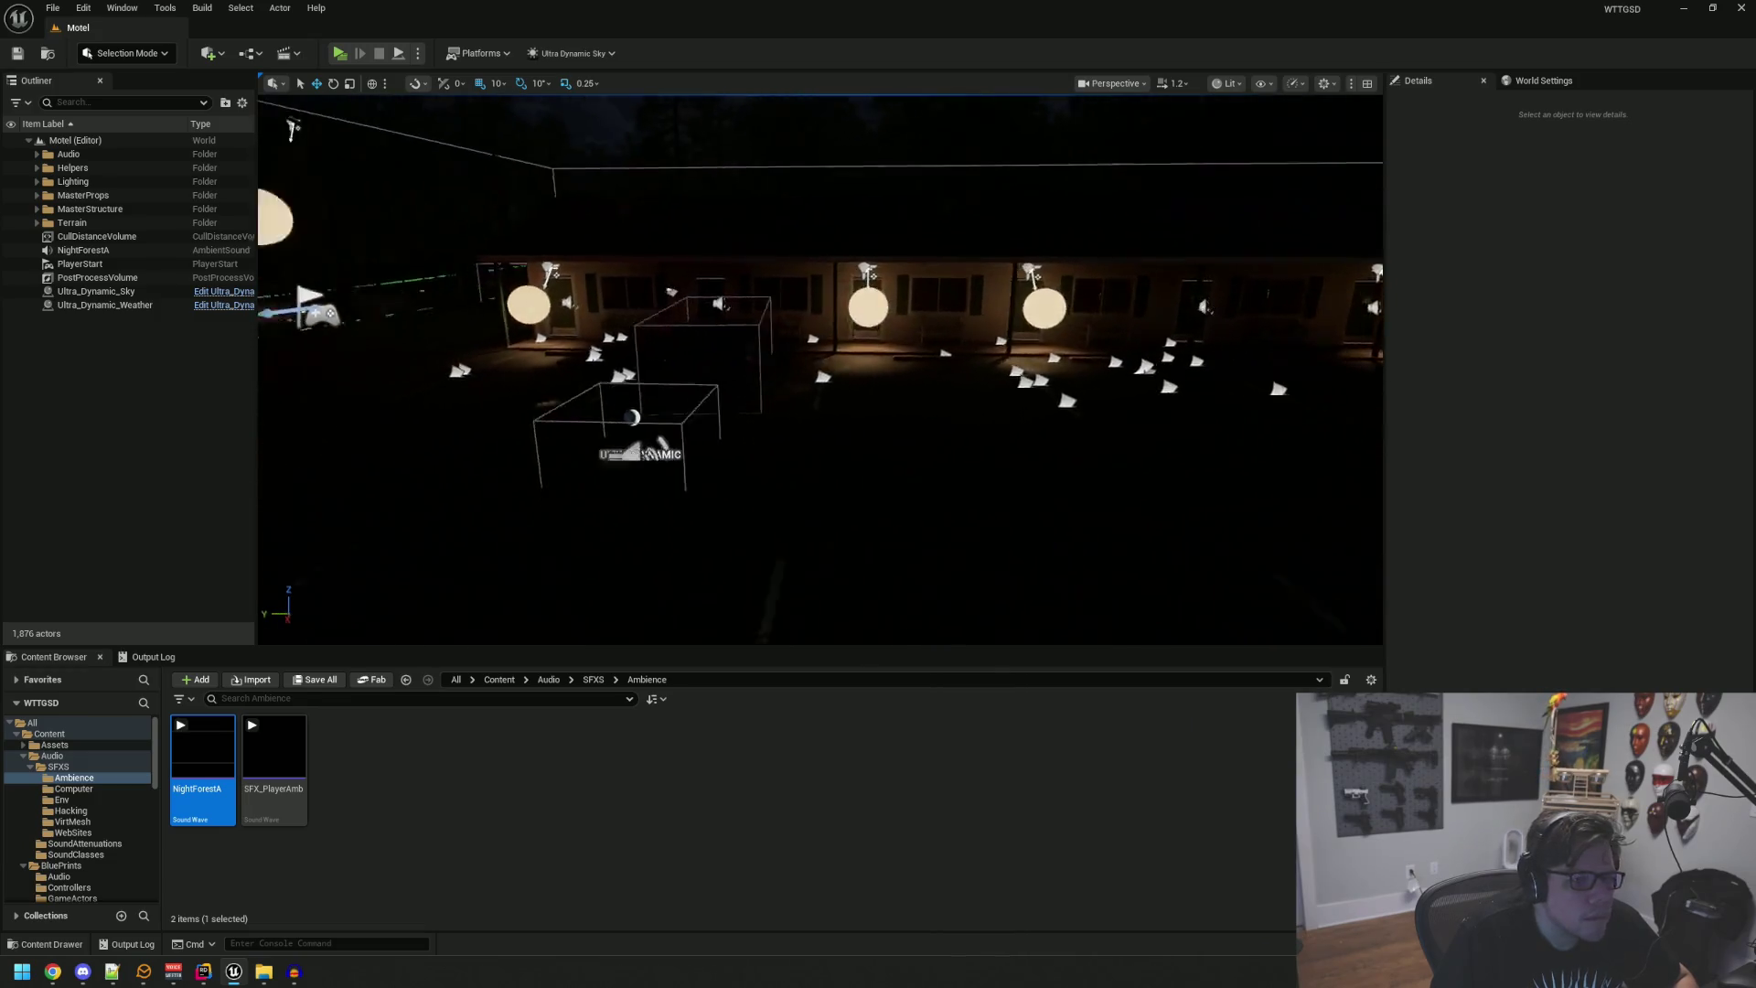
click(1321, 85)
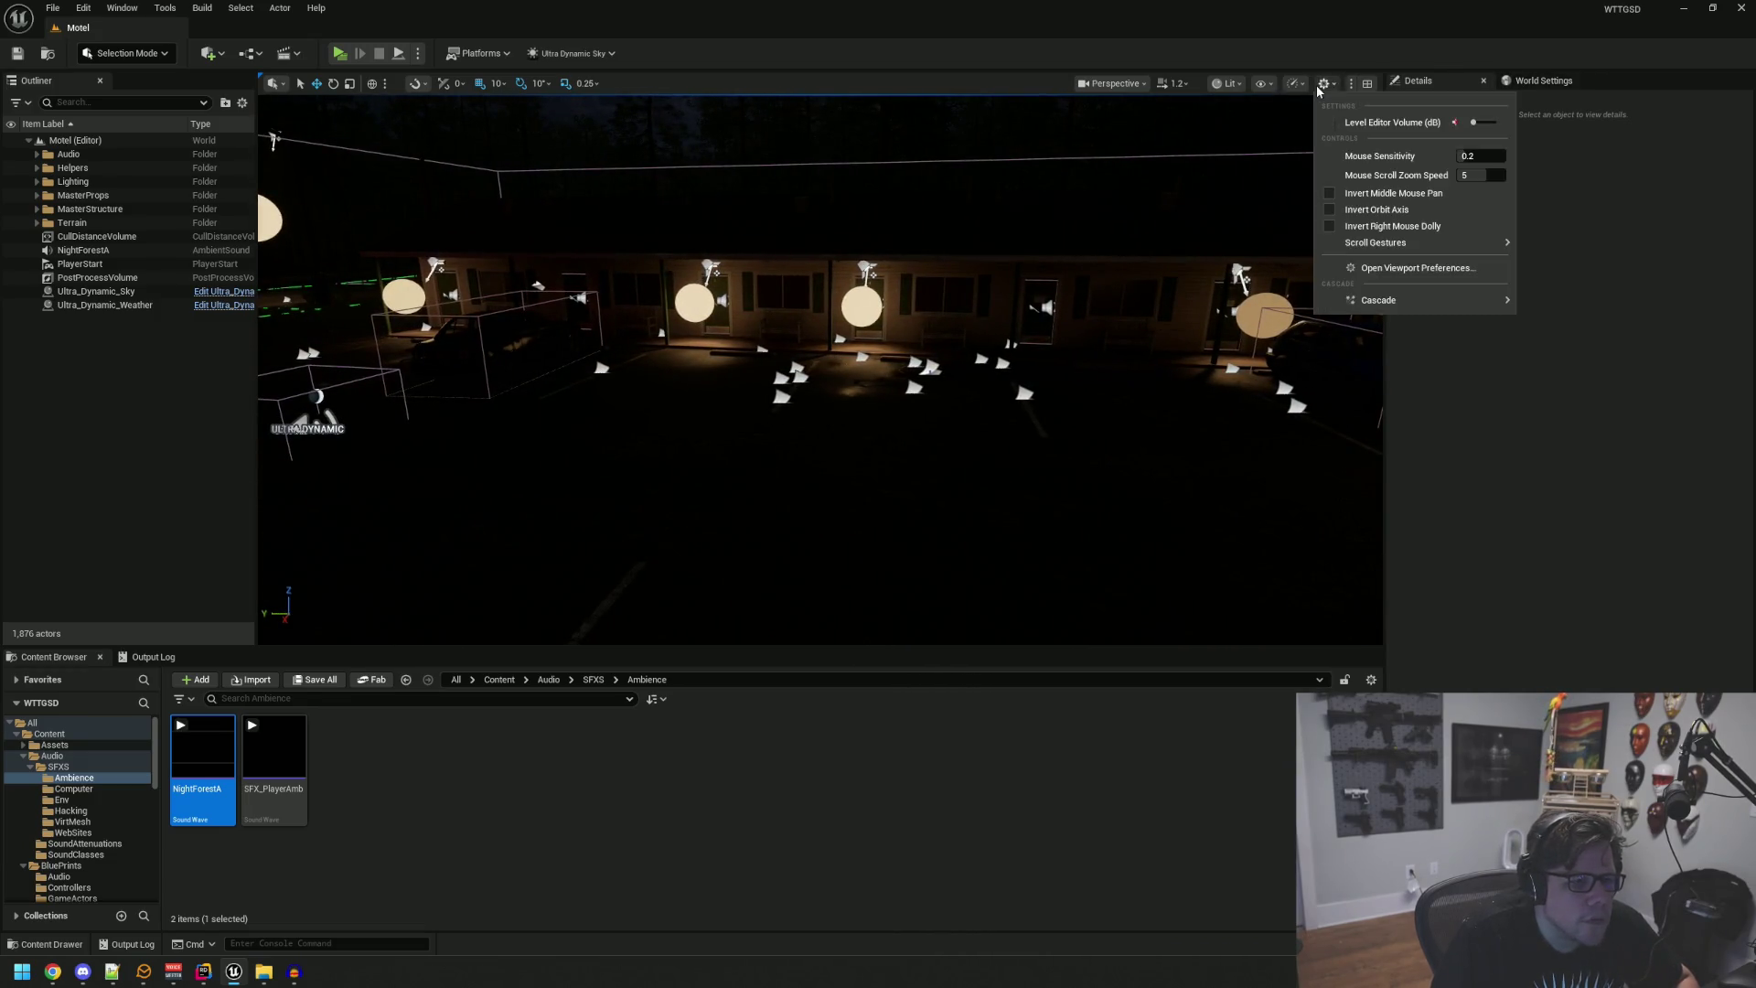
drag(1474, 121, 1483, 123)
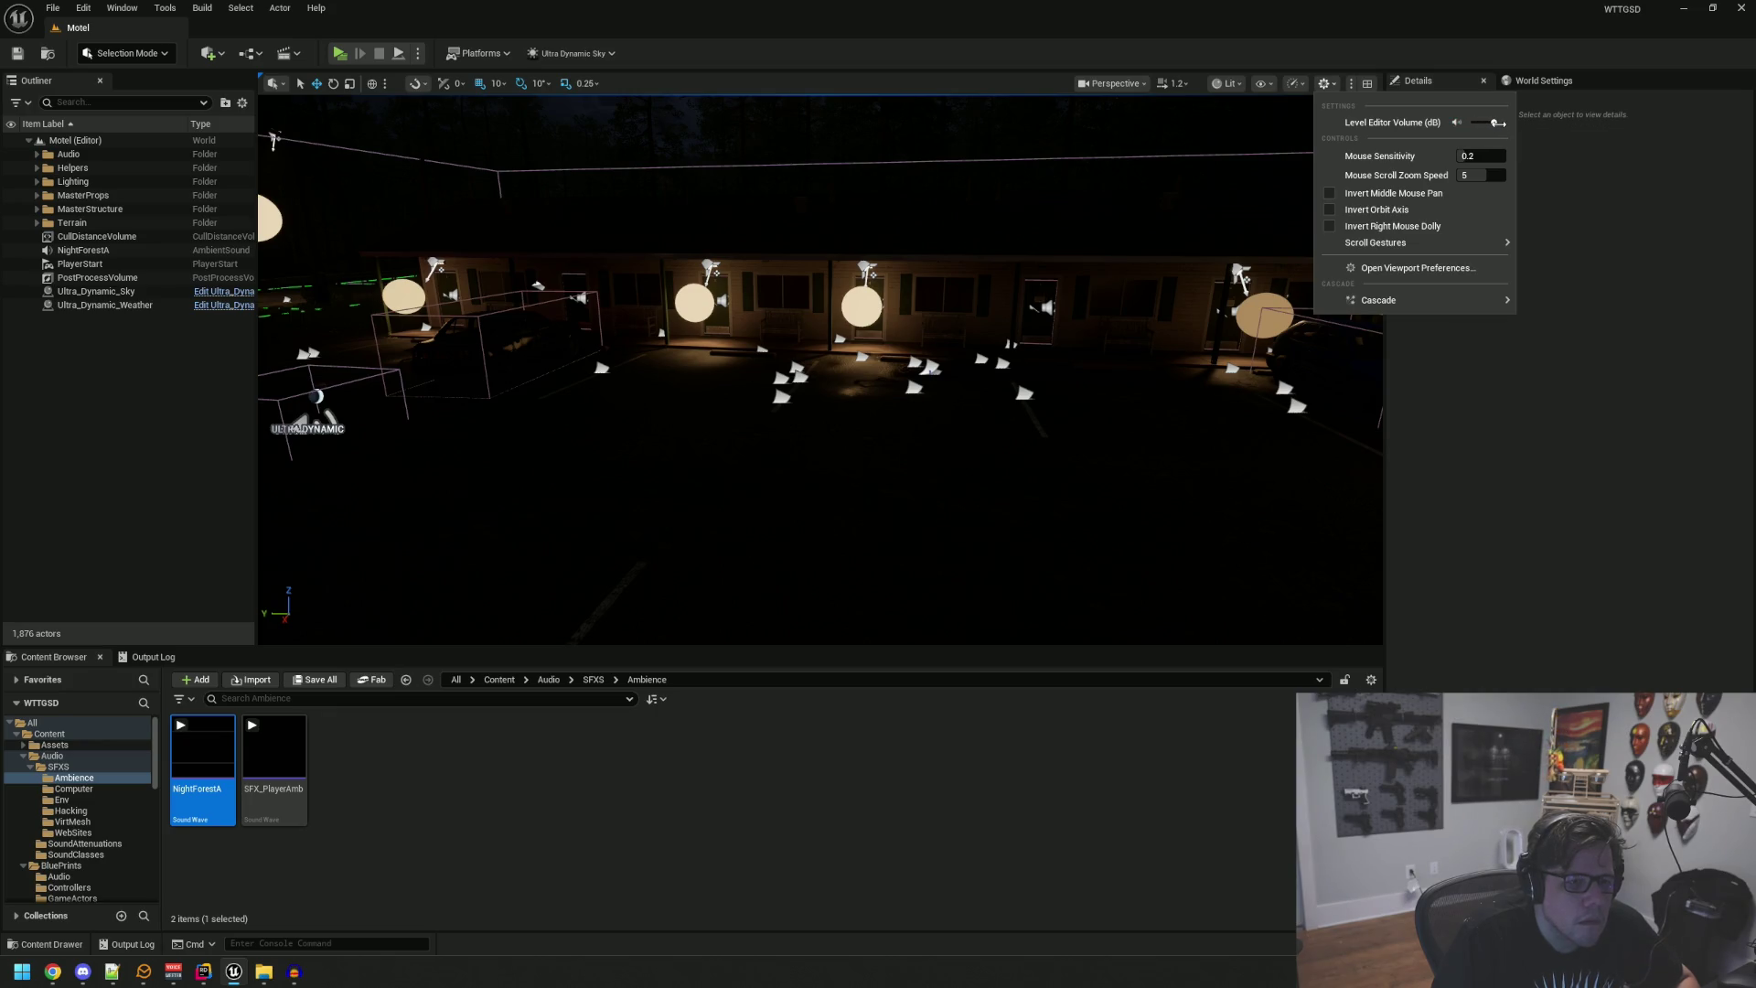
drag(901, 321, 1020, 319)
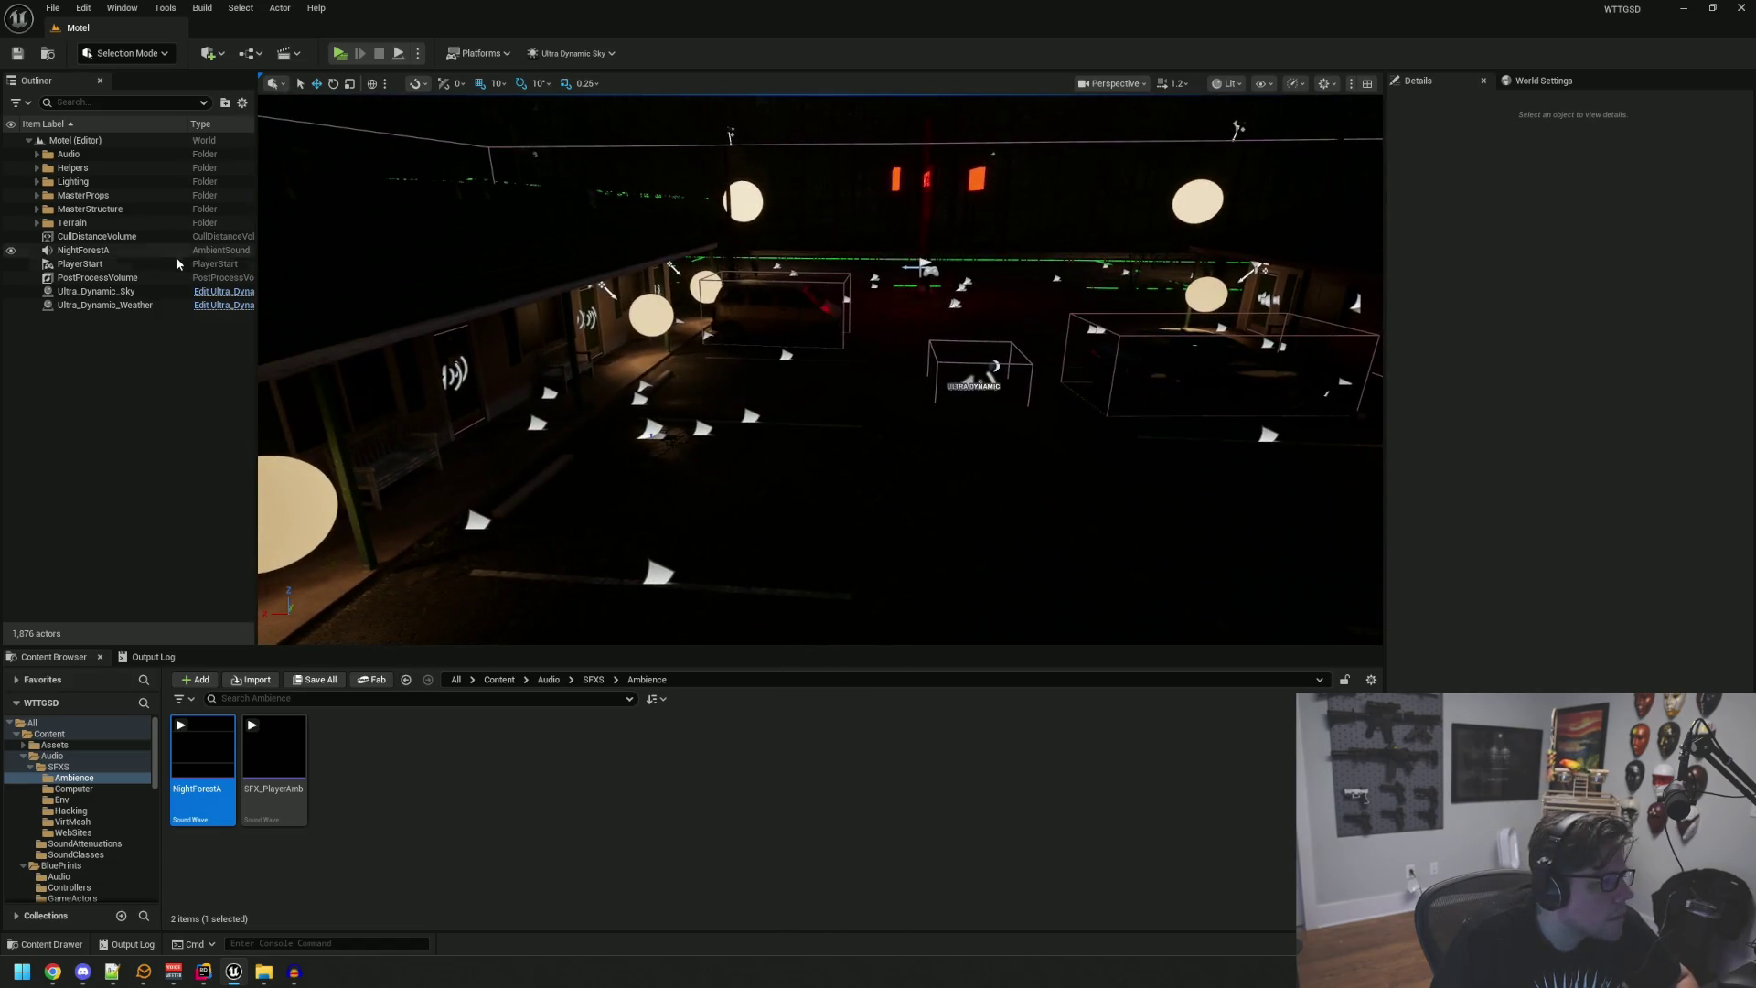
double_click(82, 250)
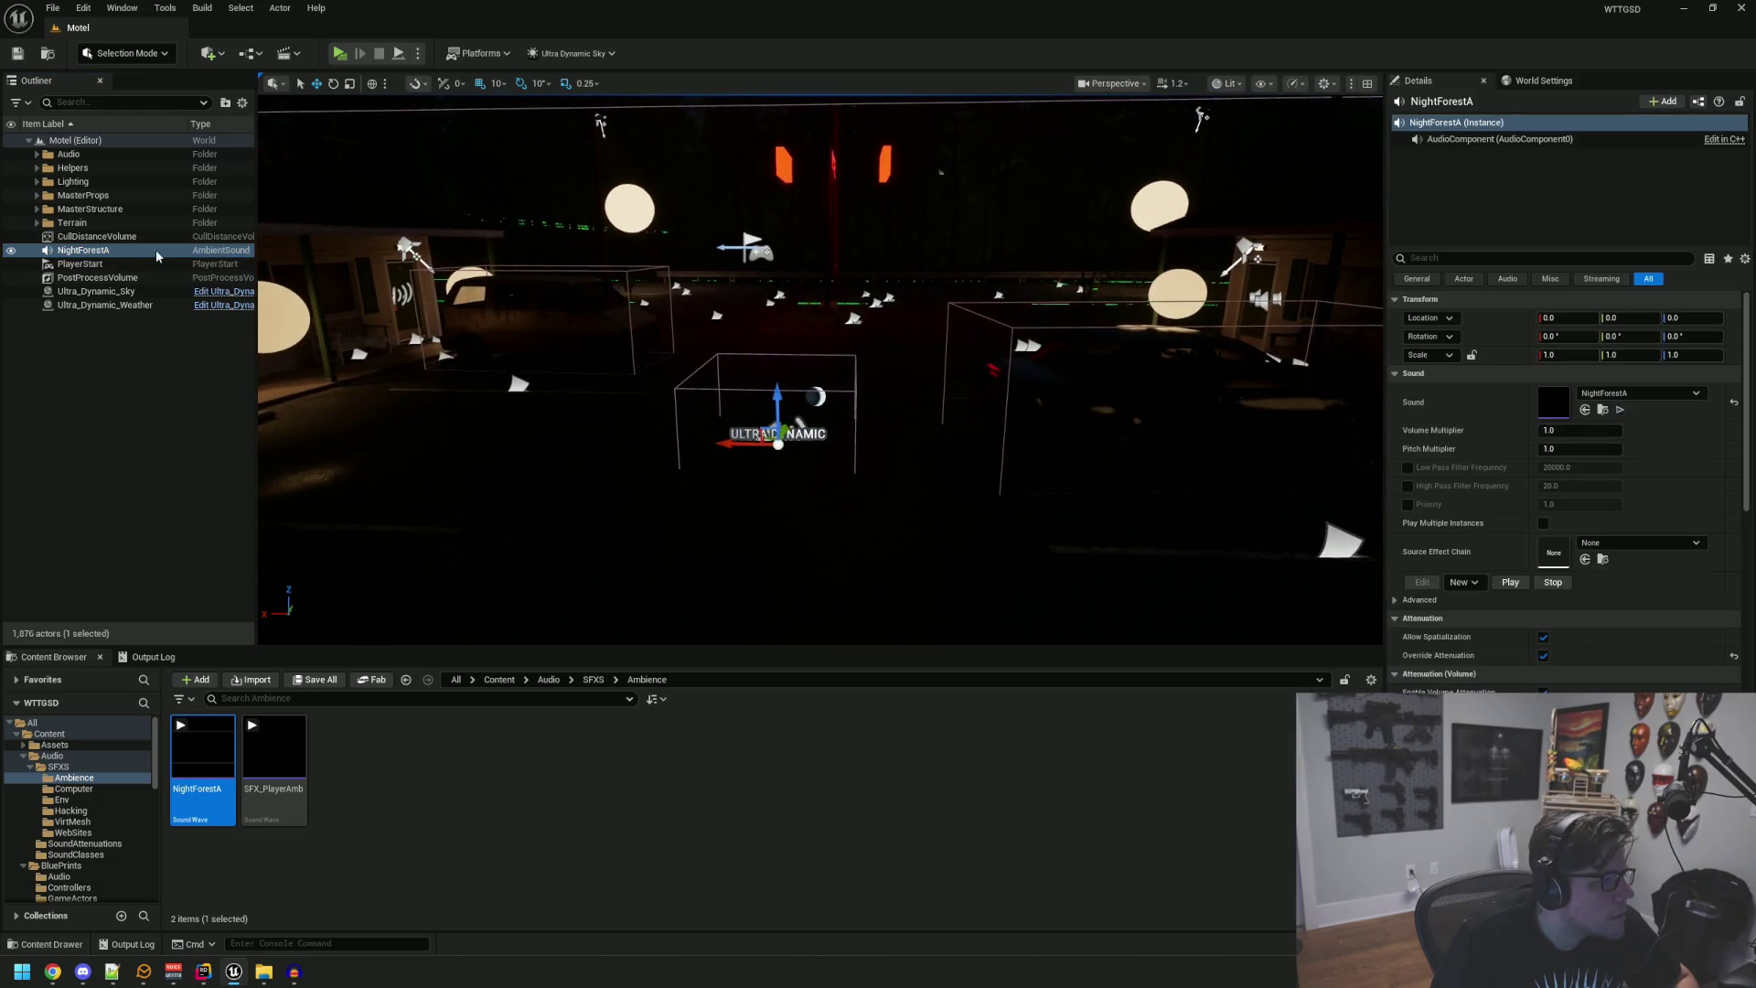
Step: Move NightForestA into the Audio folder and lower its volume multiplier to 0.65
drag(83, 250, 68, 153)
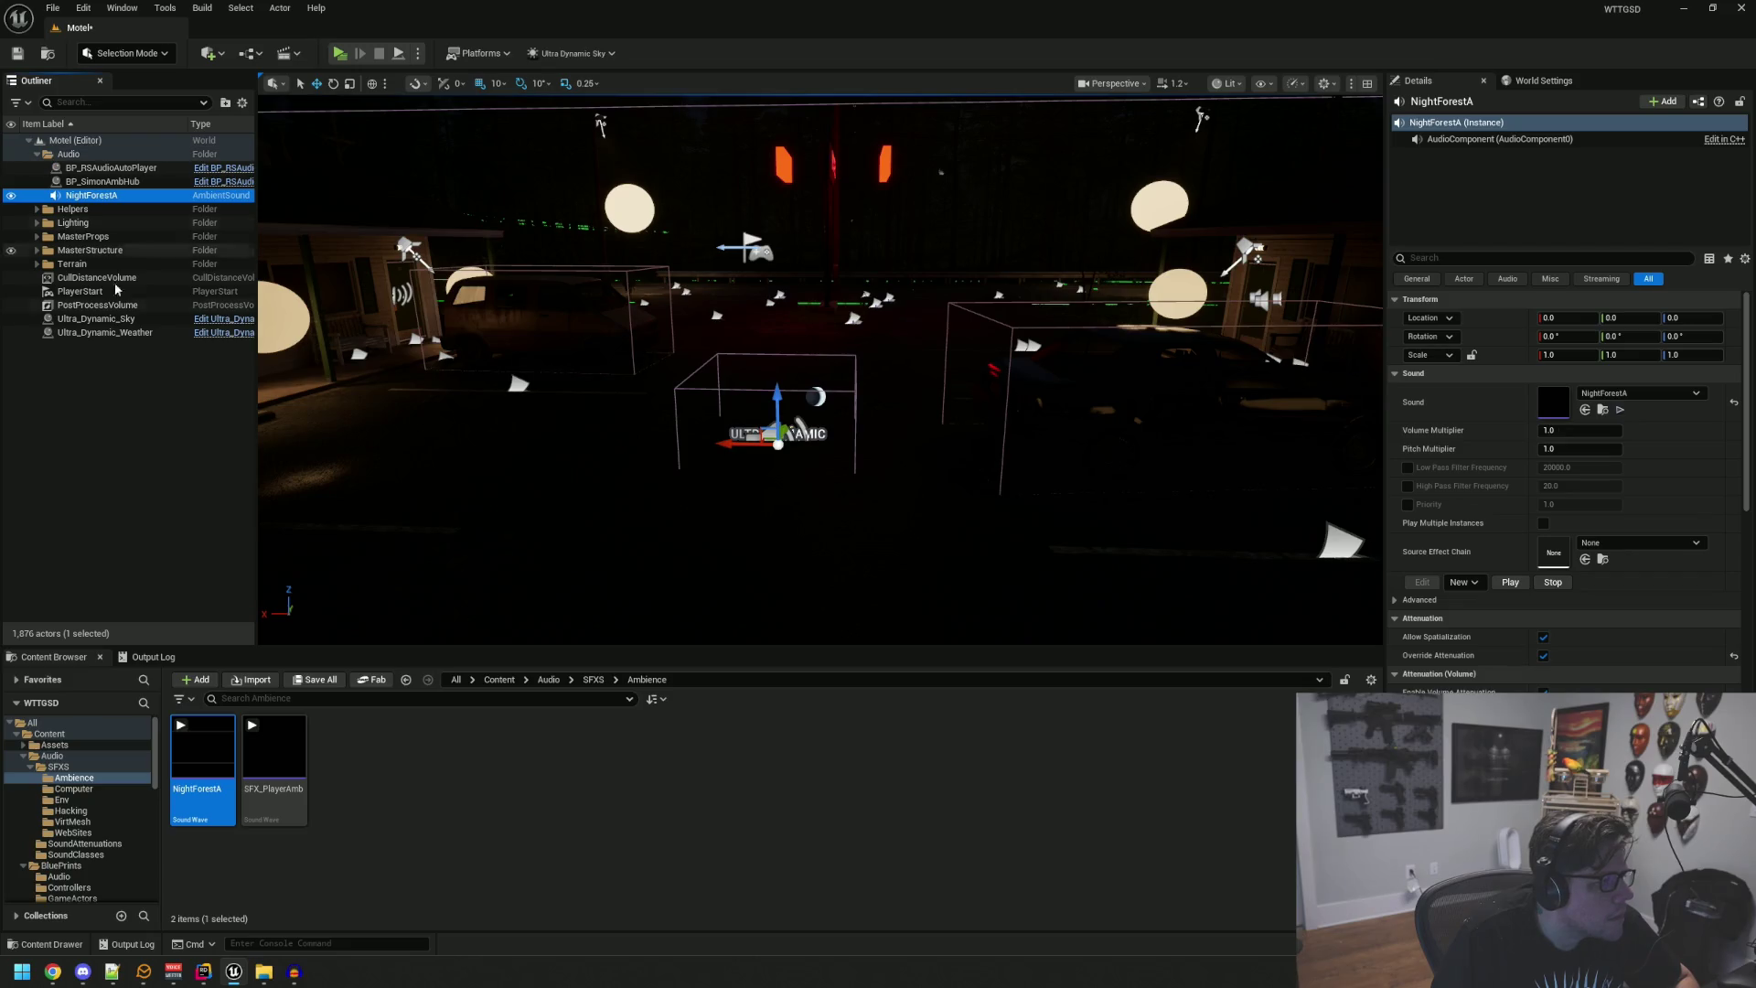
drag(866, 467, 965, 430)
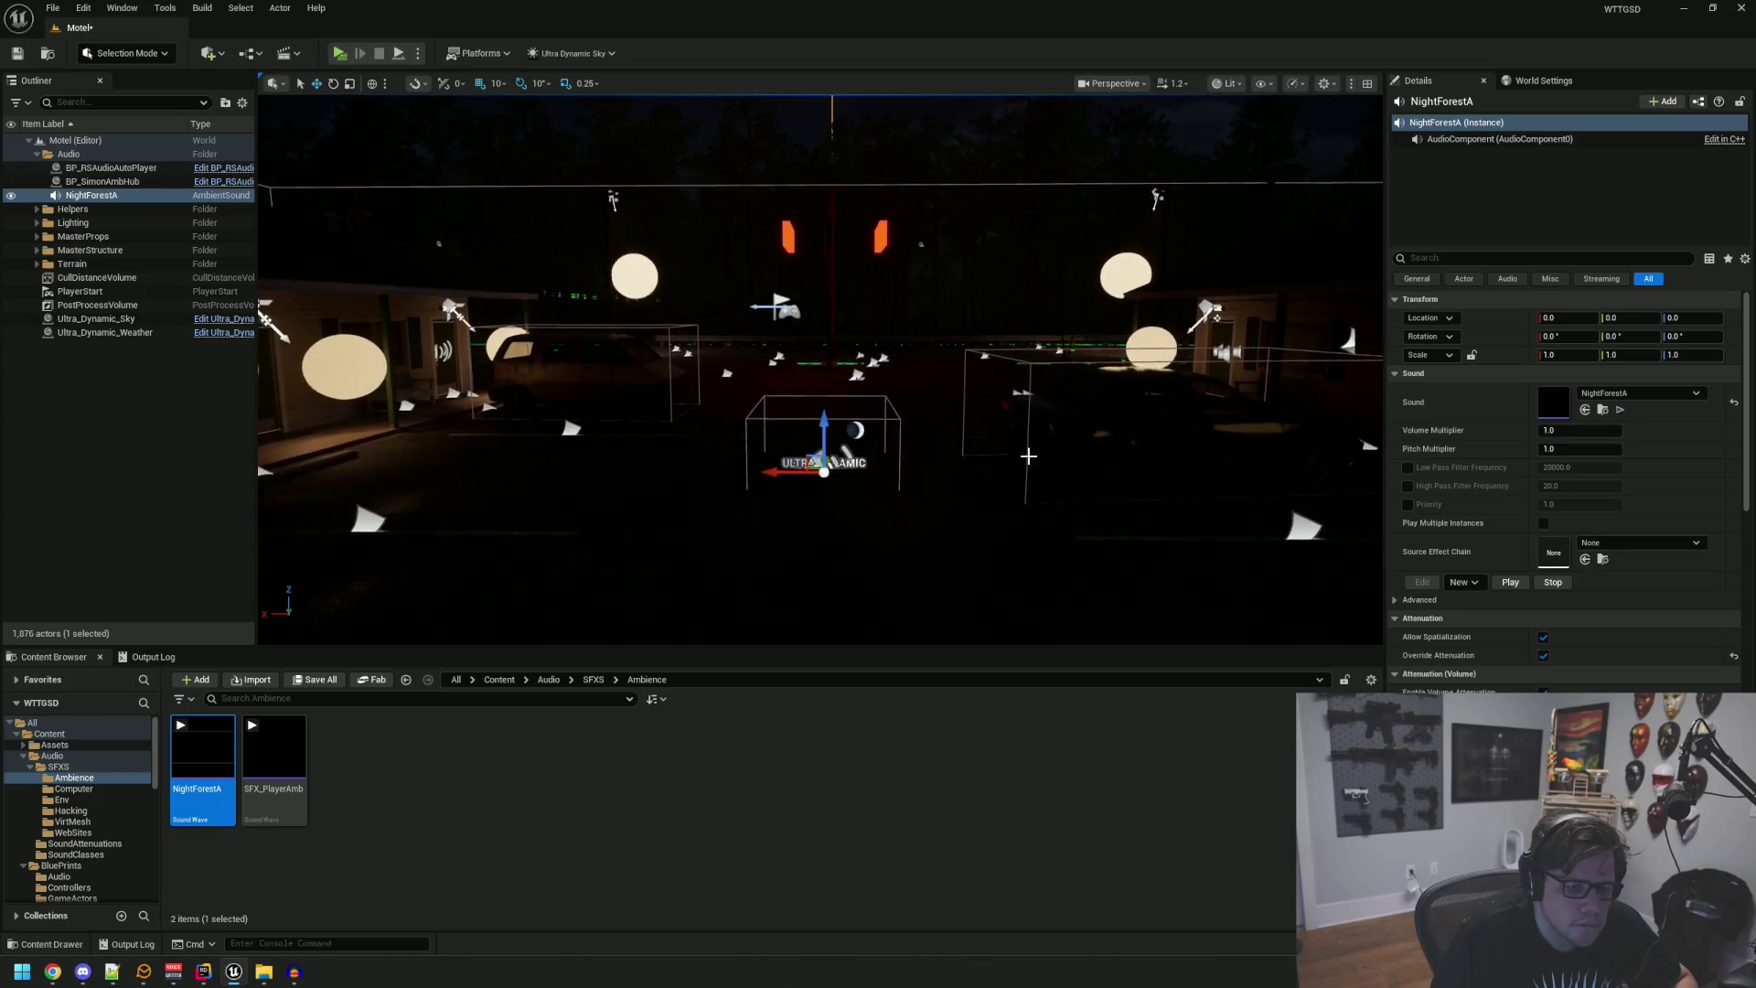
click(1569, 431)
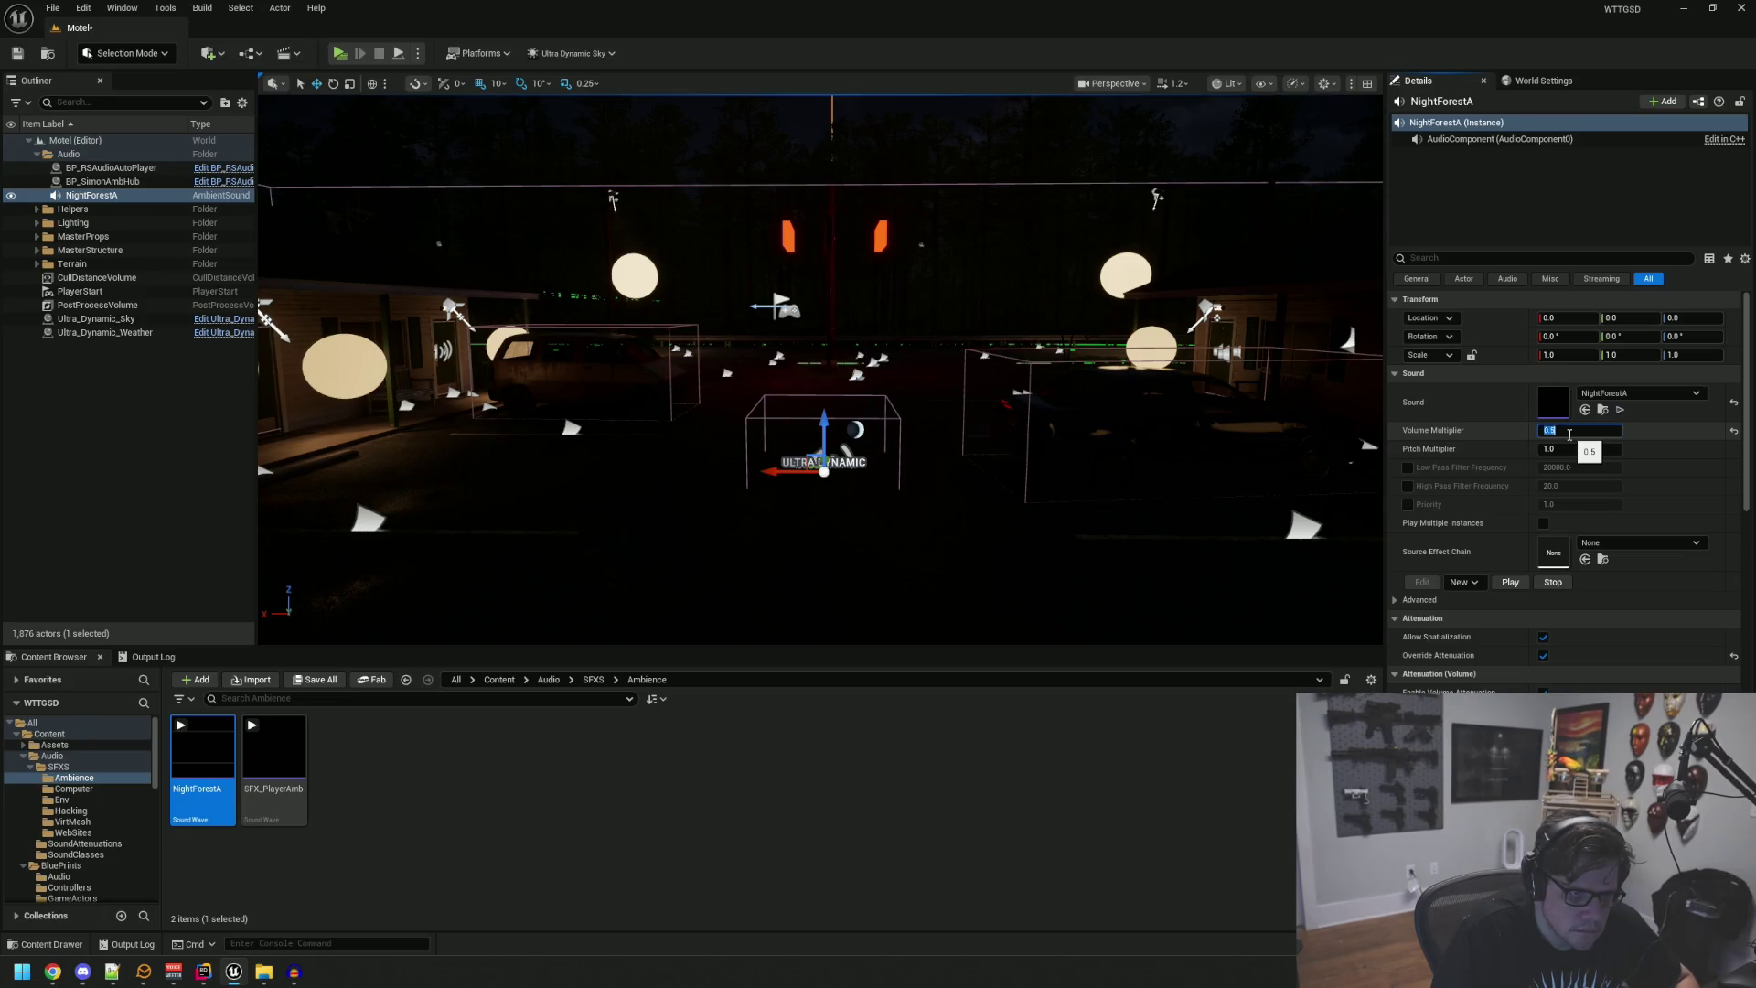
key(Return)
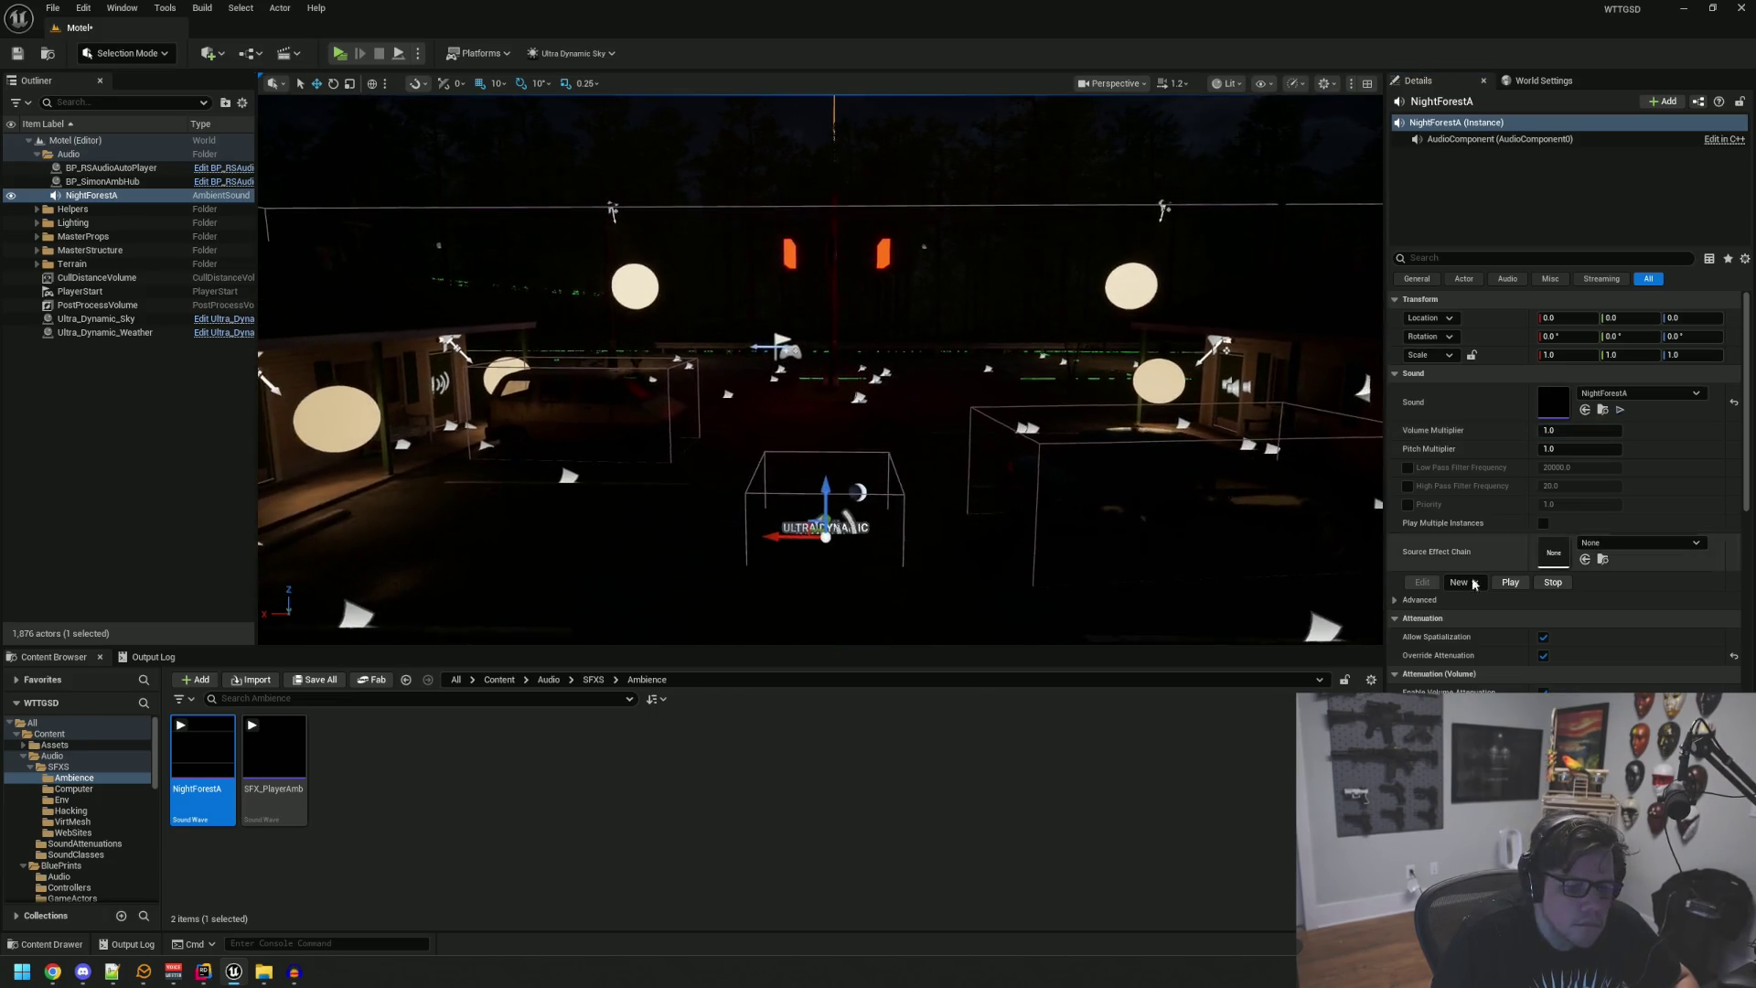
Step: Turn off Allow Spatialization for NightForestA and deselect it
scroll(1483, 560, down, 2)
scroll(1472, 539, down, 3)
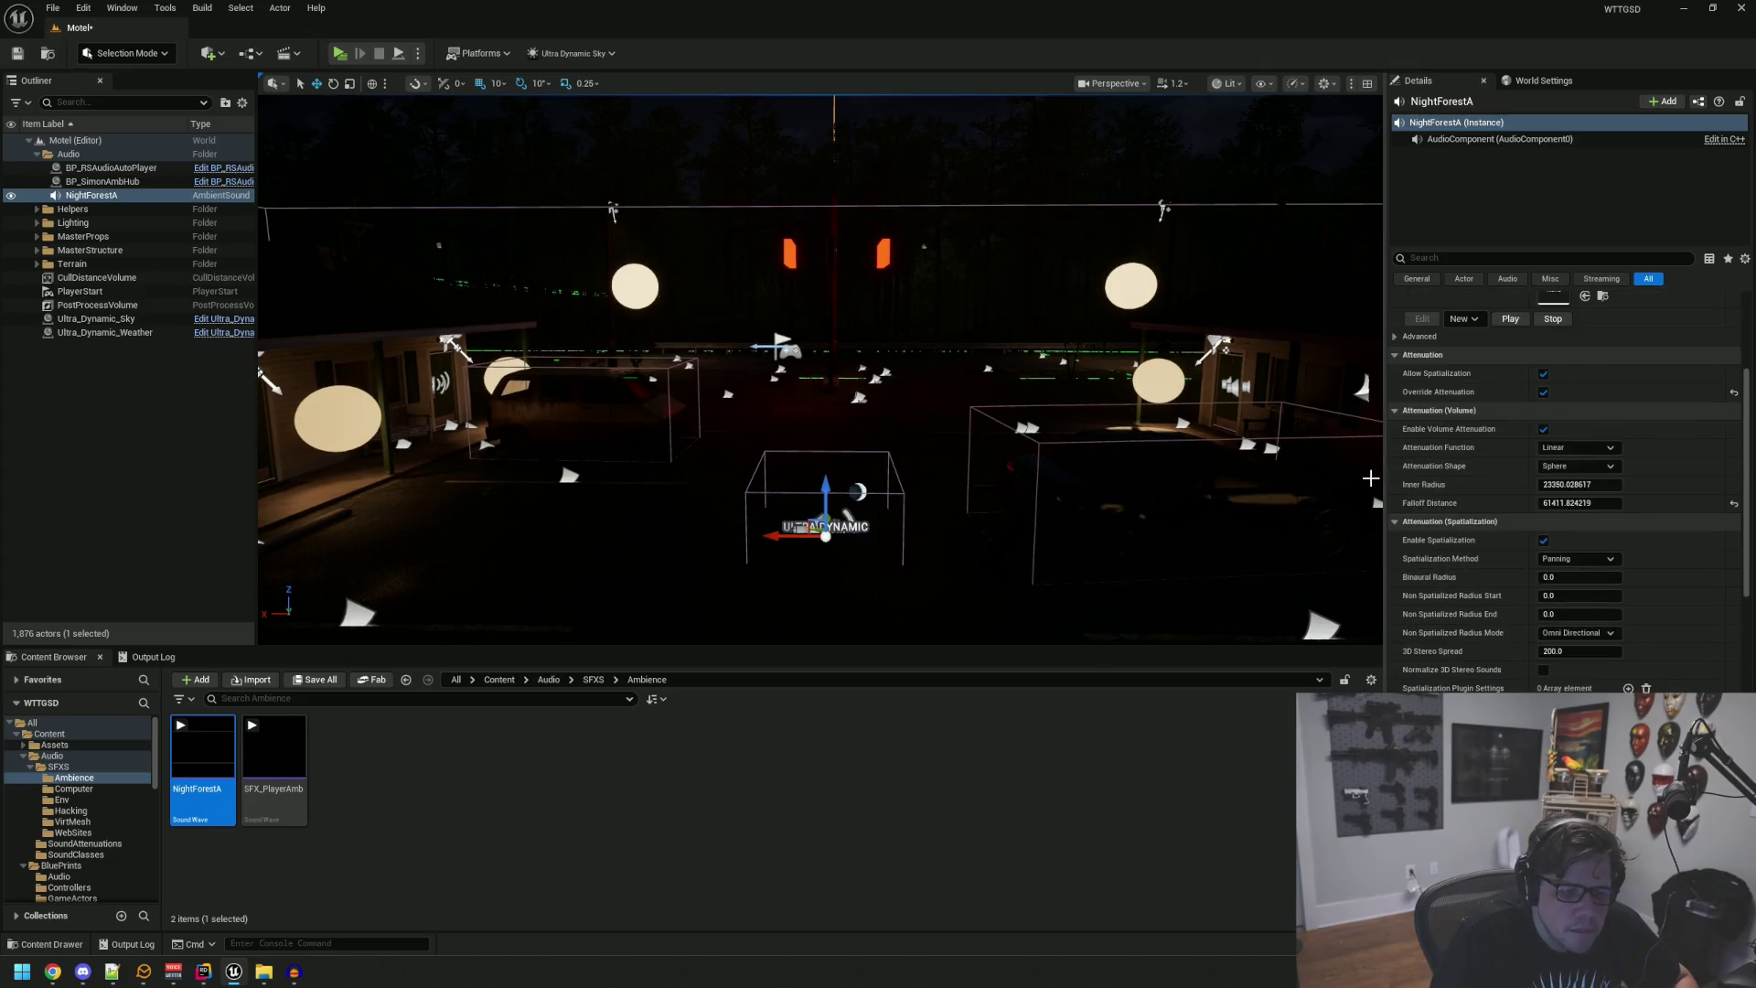
click(1543, 374)
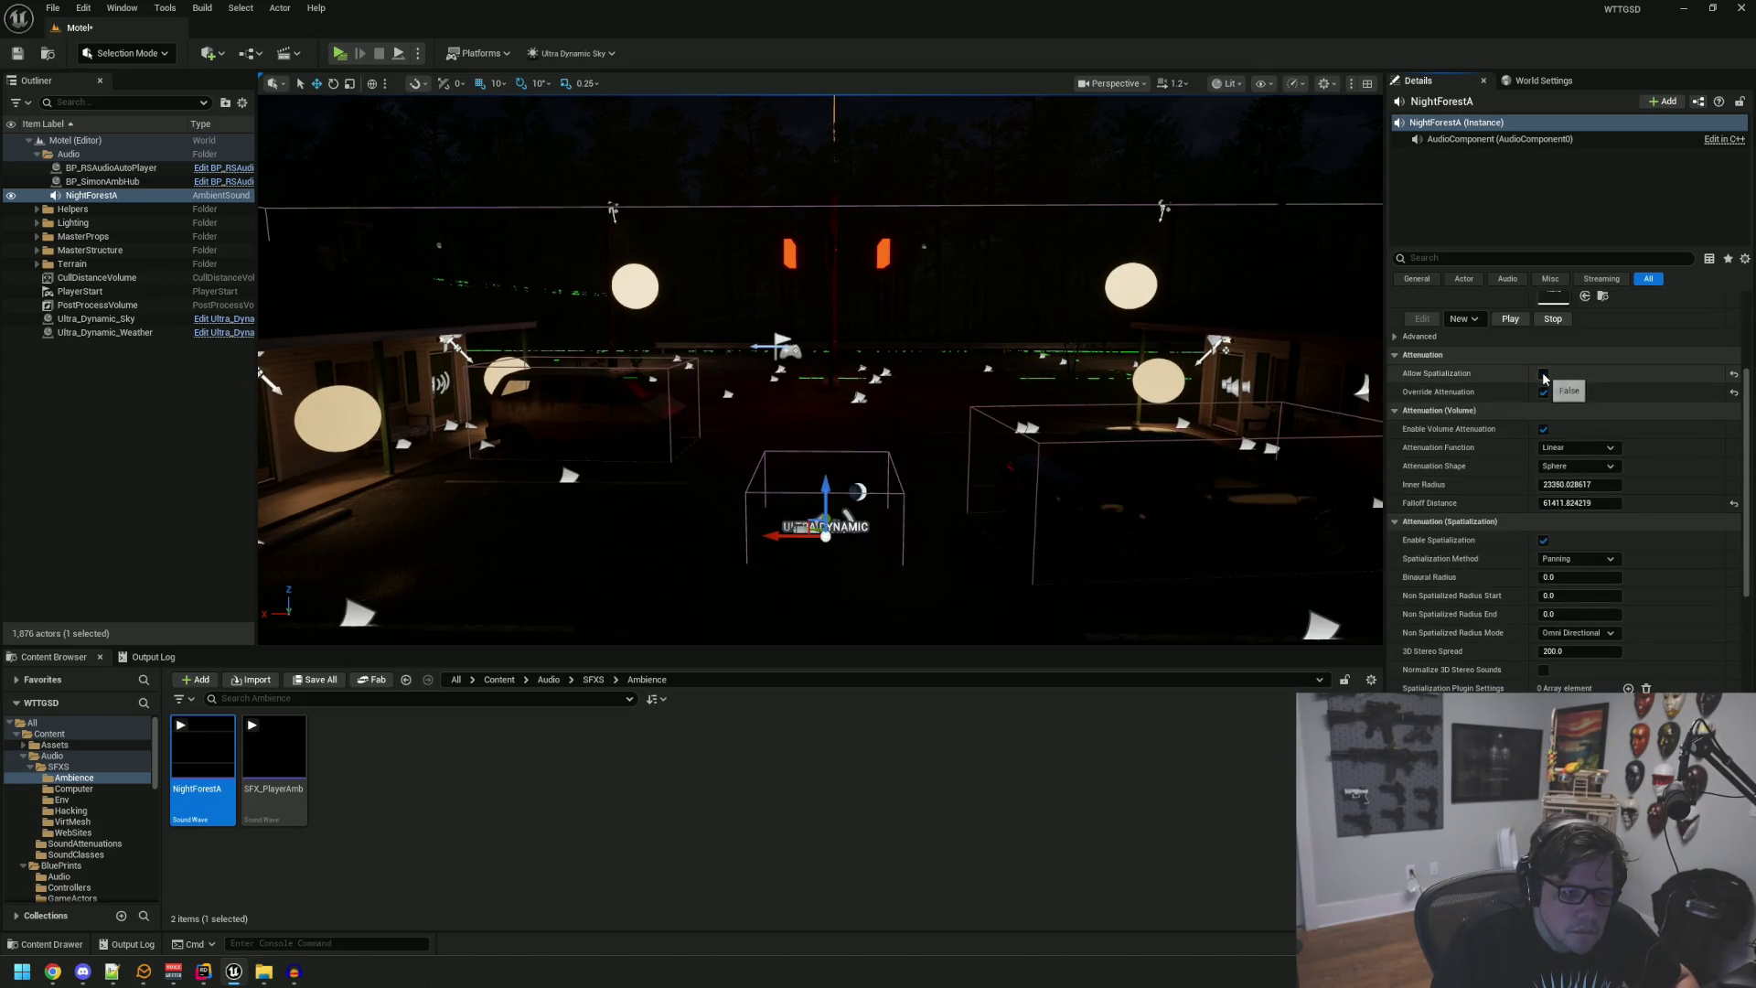
mouse_move(823, 365)
mouse_down()
mouse_move(732, 357)
mouse_move(663, 388)
mouse_up()
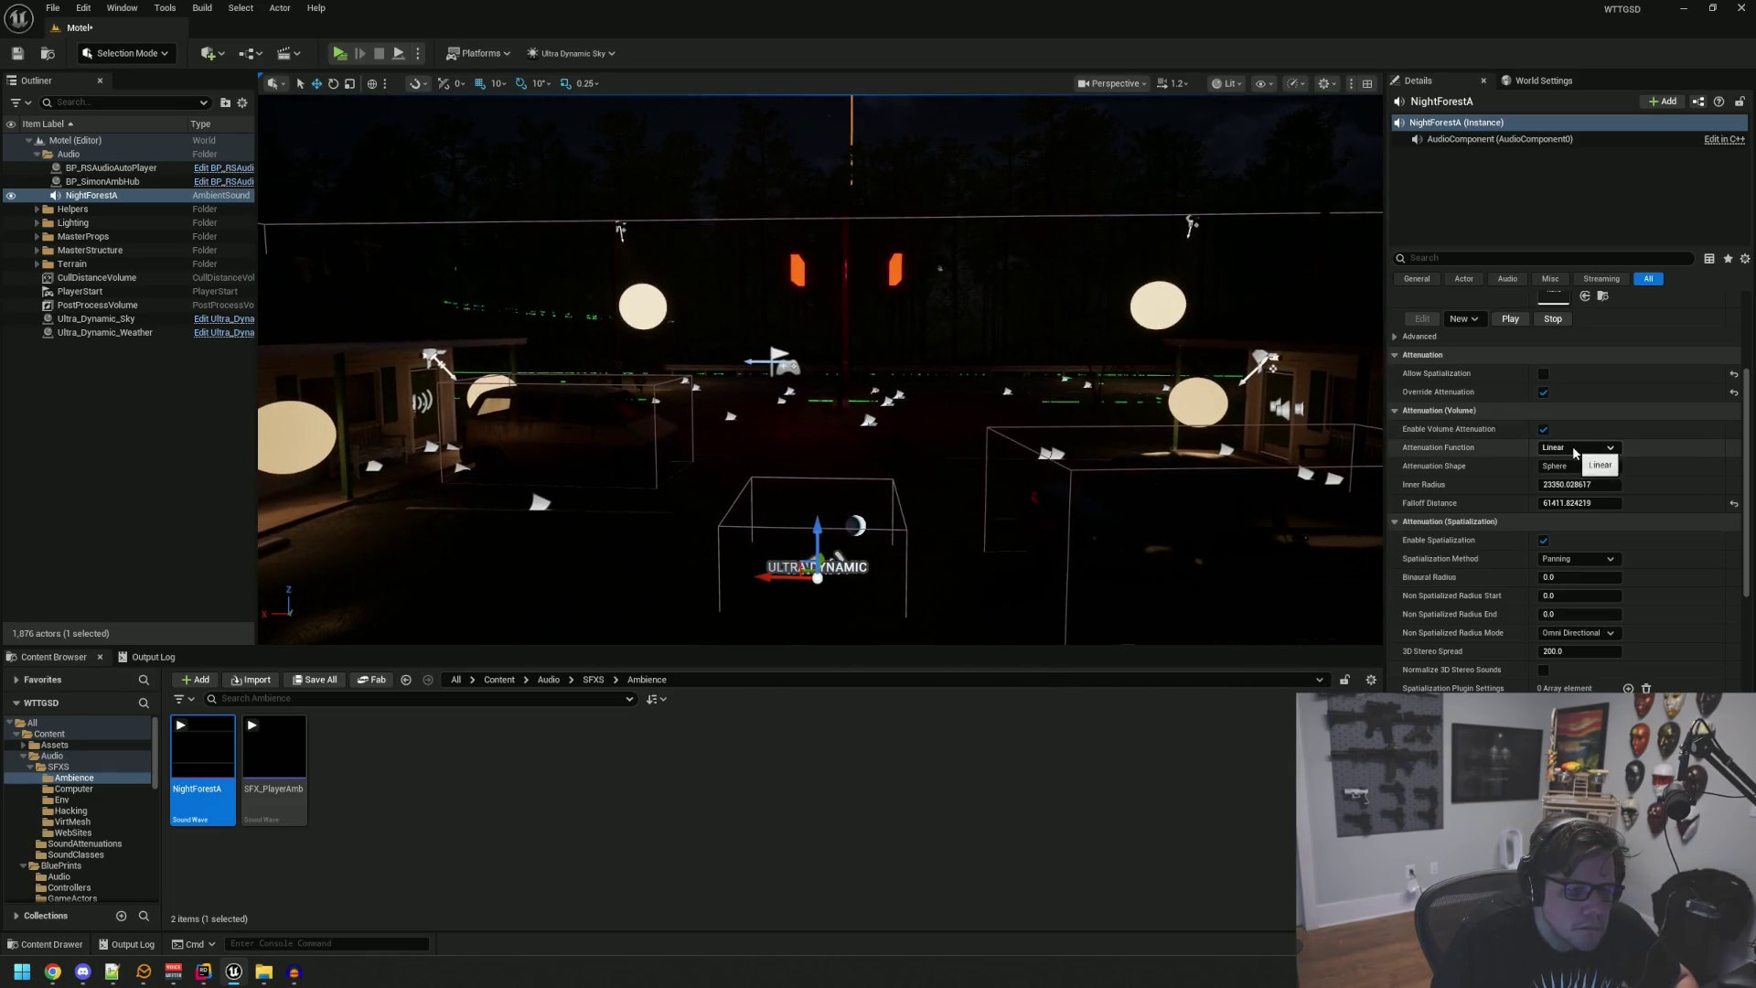
scroll(1461, 413, up, 5)
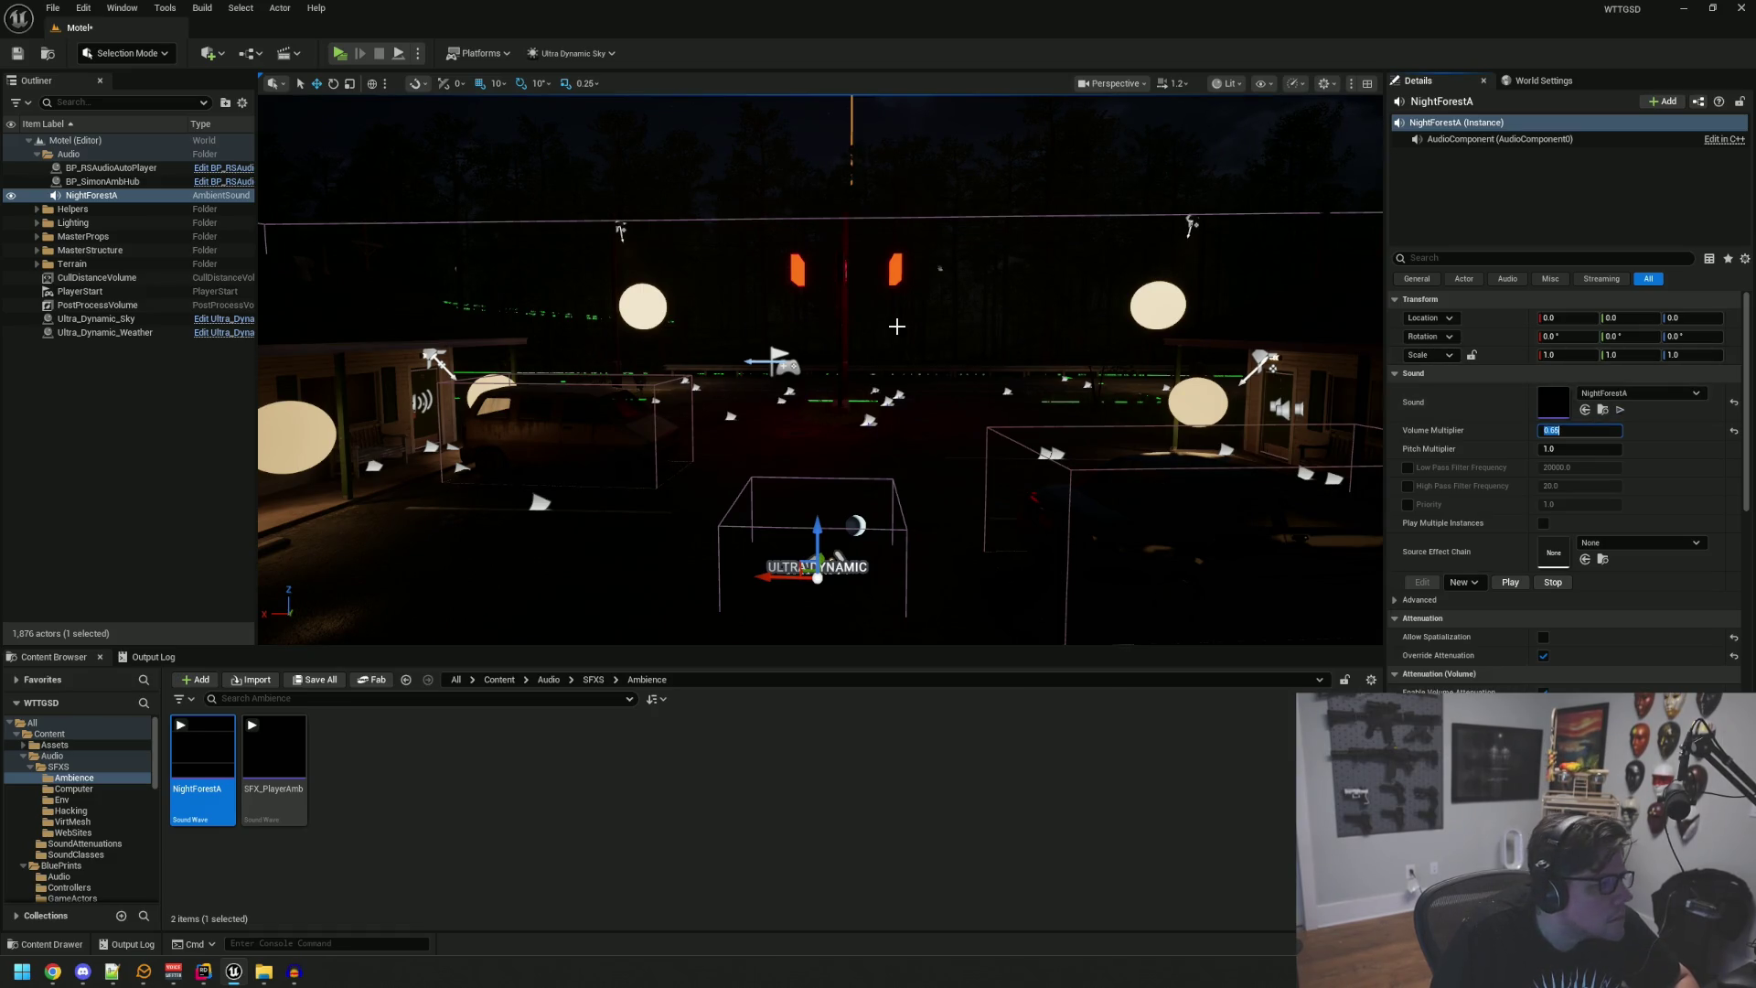
click(204, 457)
Step: Save the Motel level, switch to game view, and bring up the viewport settings menu
key(ctrl+s)
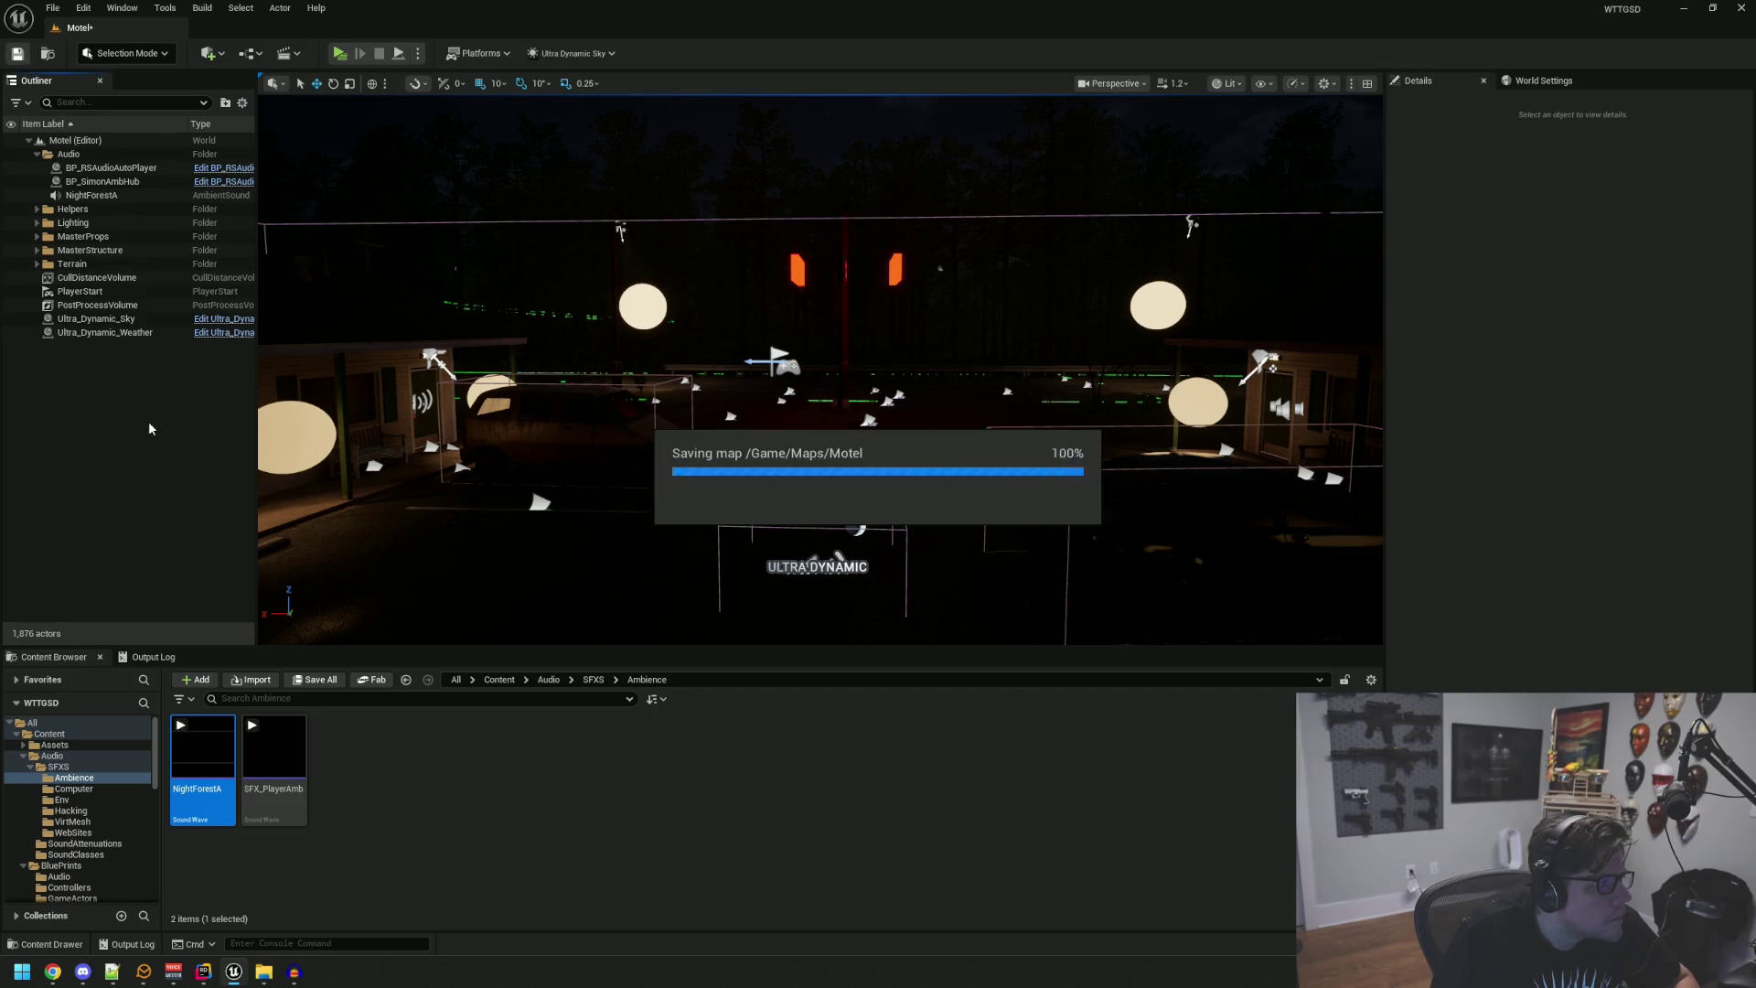
key(g)
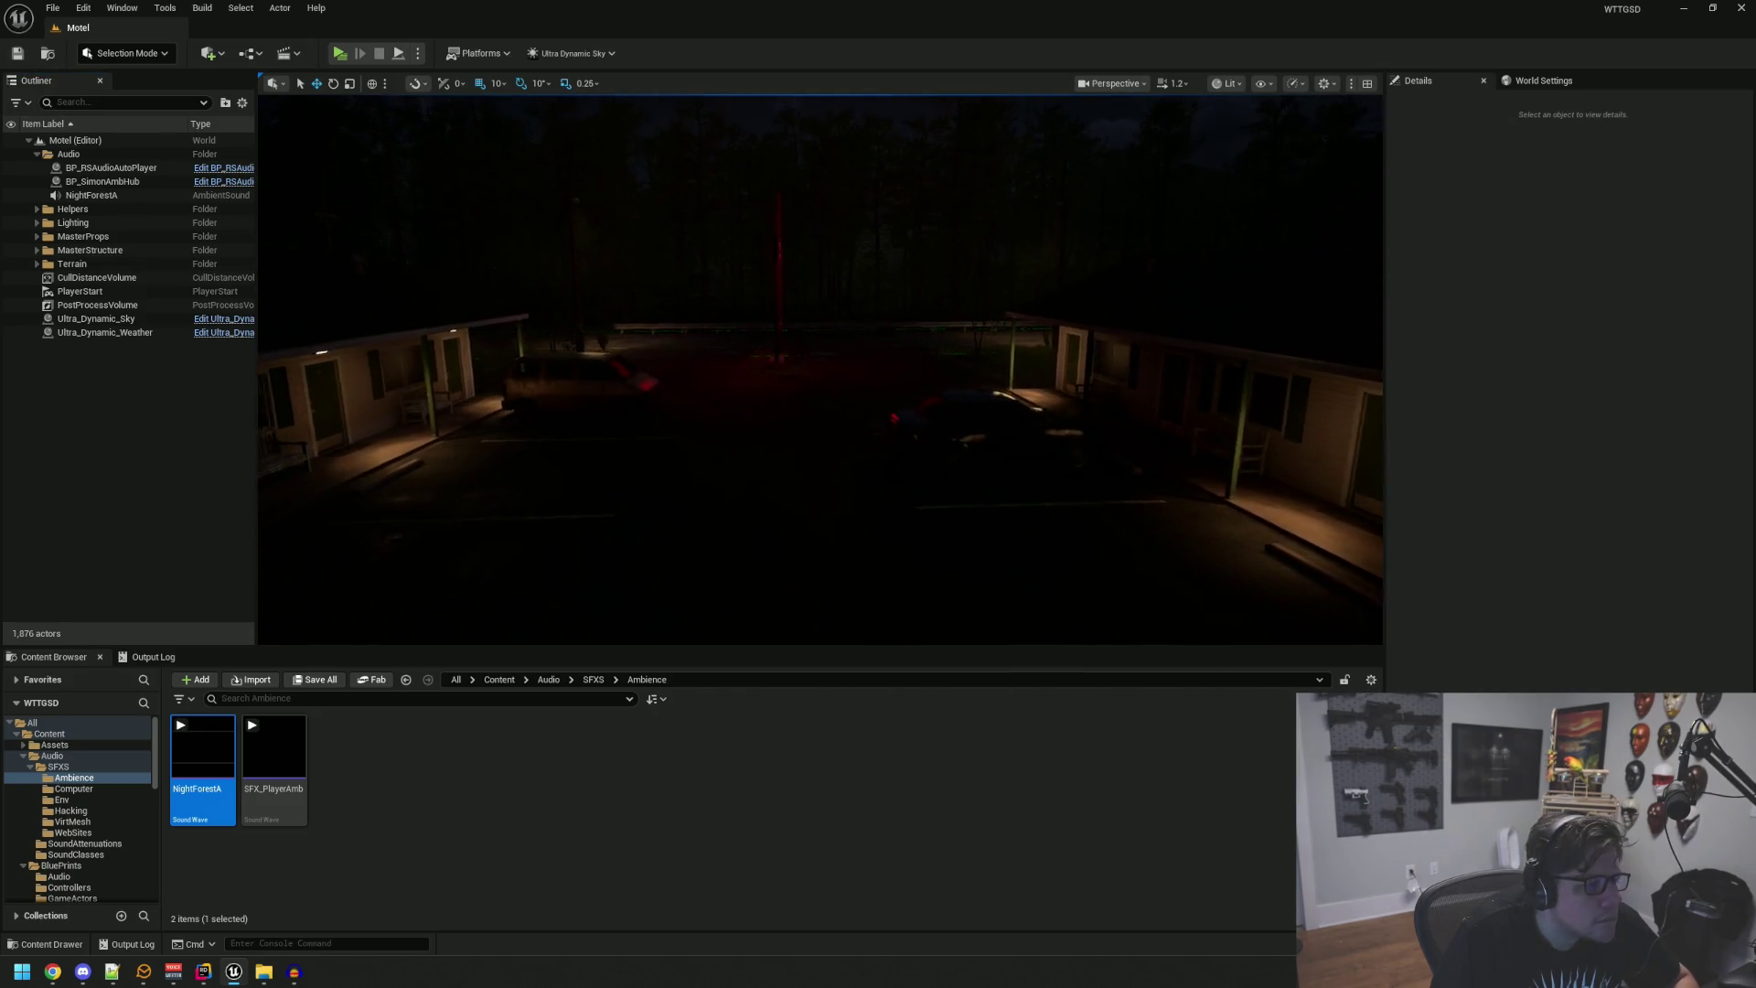
drag(776, 425, 776, 425)
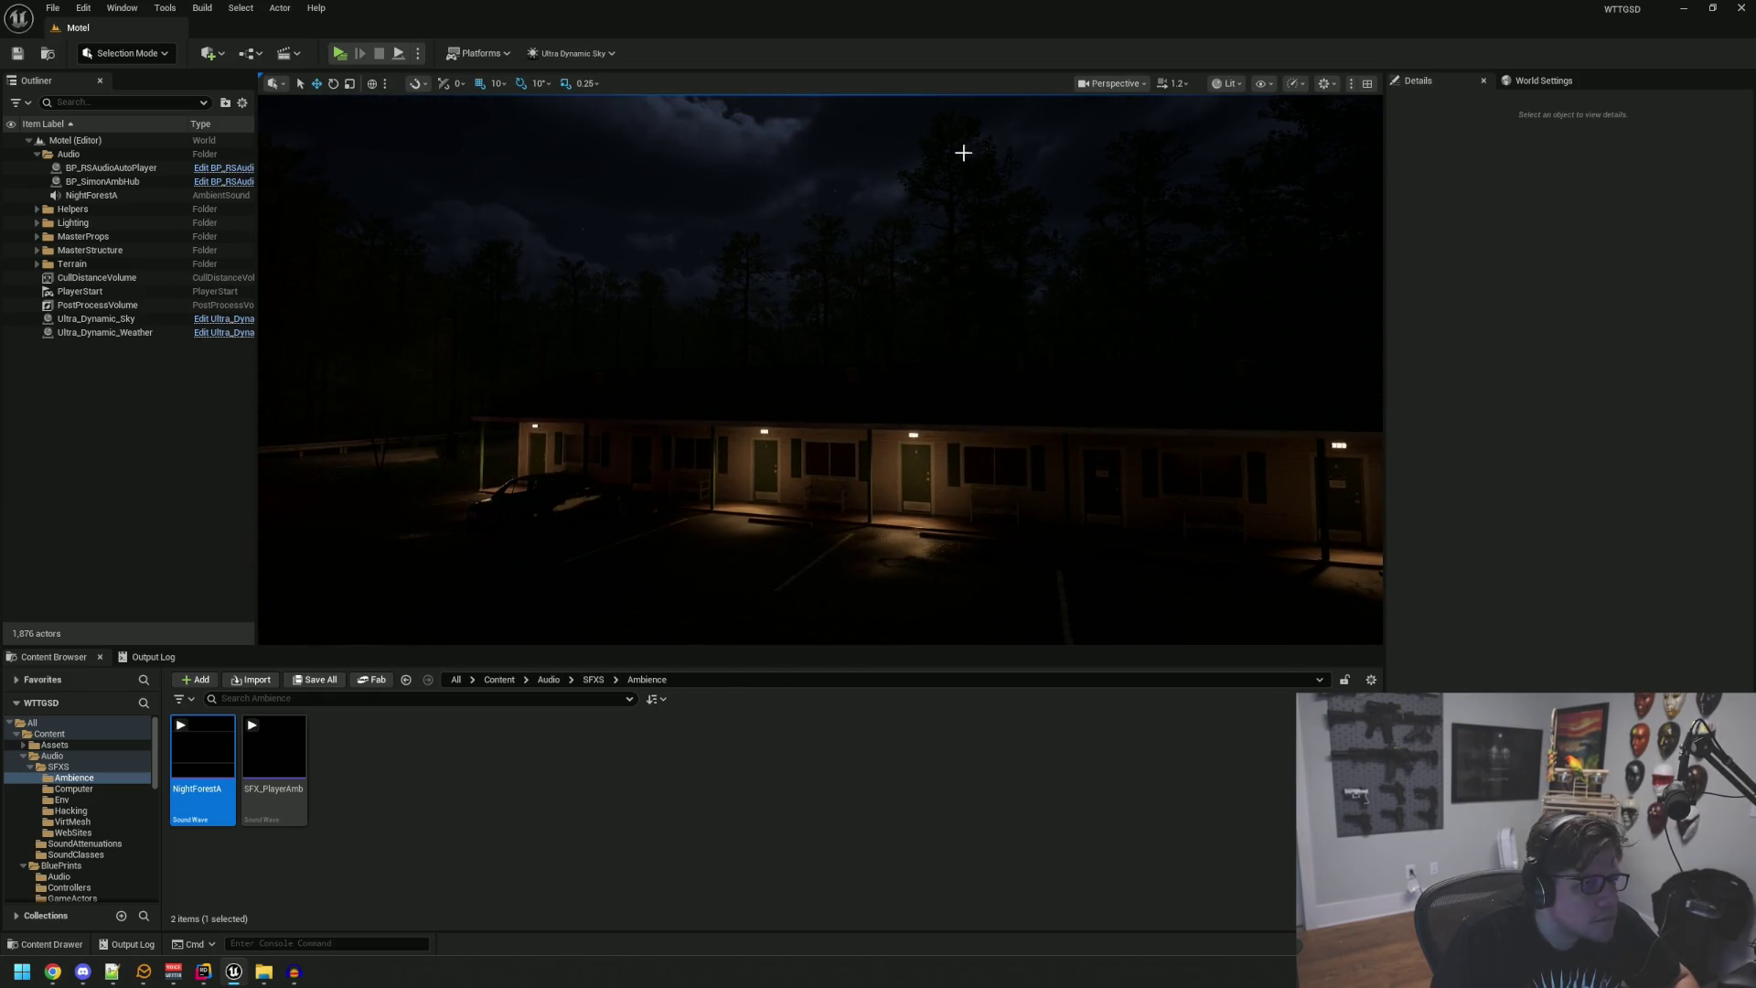
click(1327, 84)
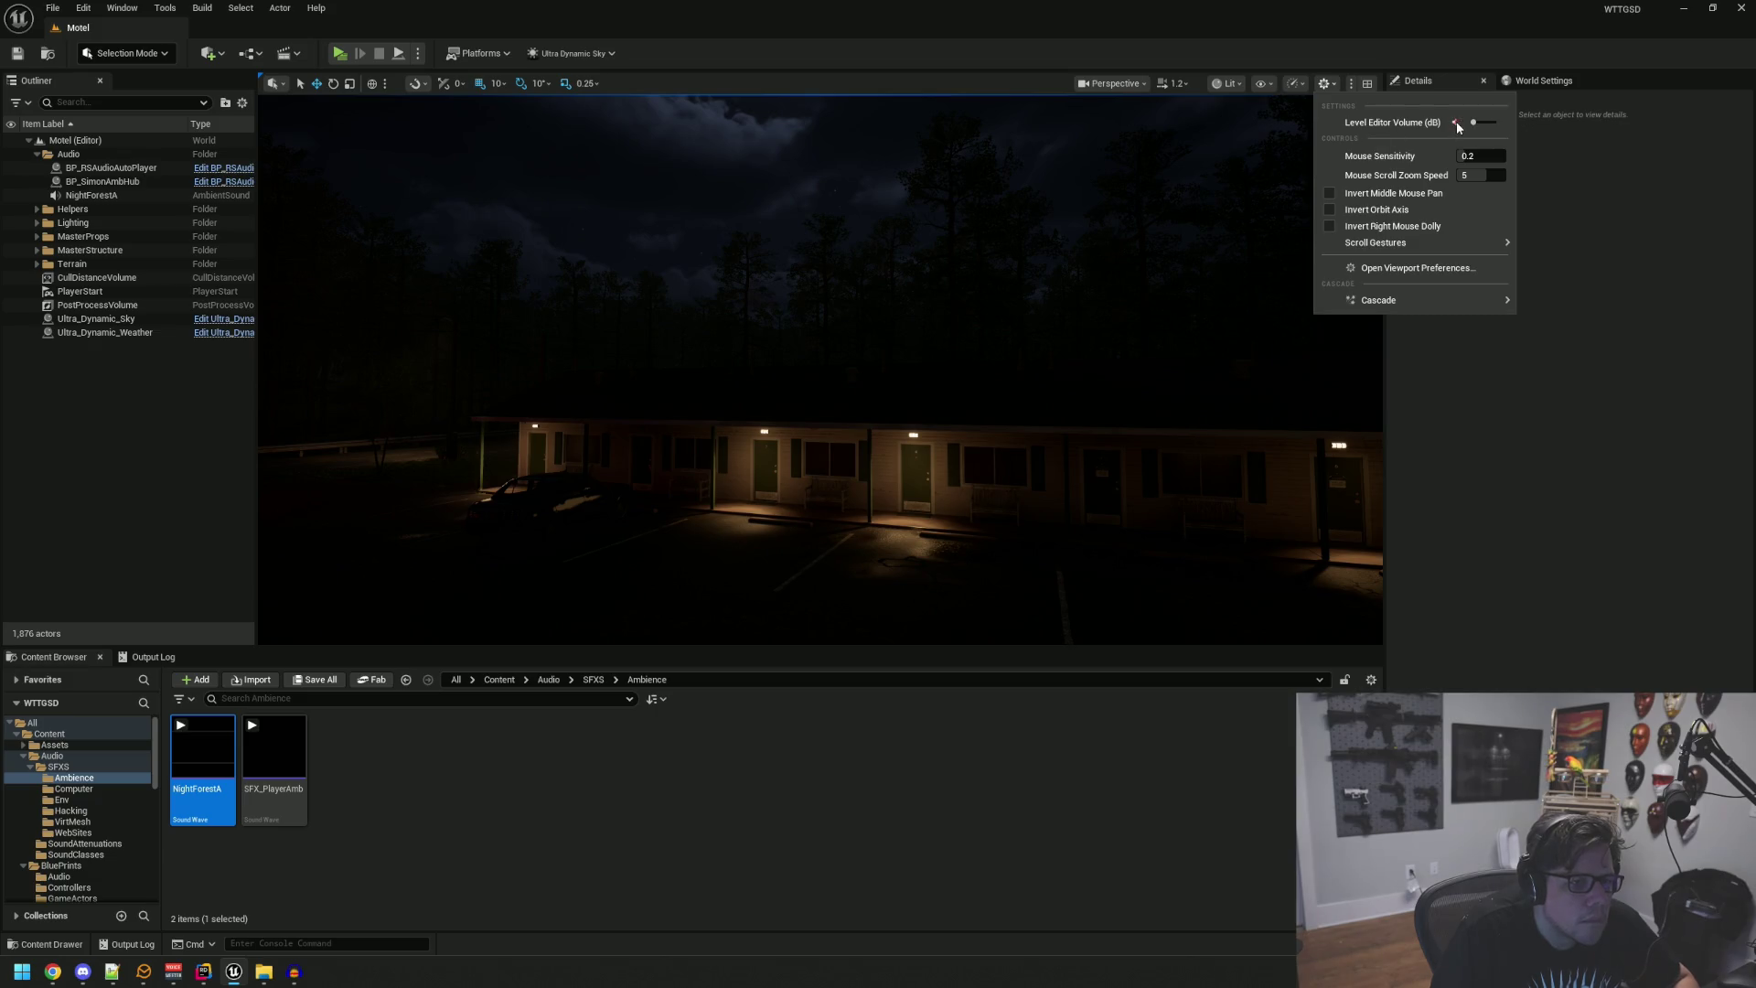
Step: Play-test the Motel level in a standalone preview to hear the forest ambience, then stop
click(1503, 412)
click(348, 55)
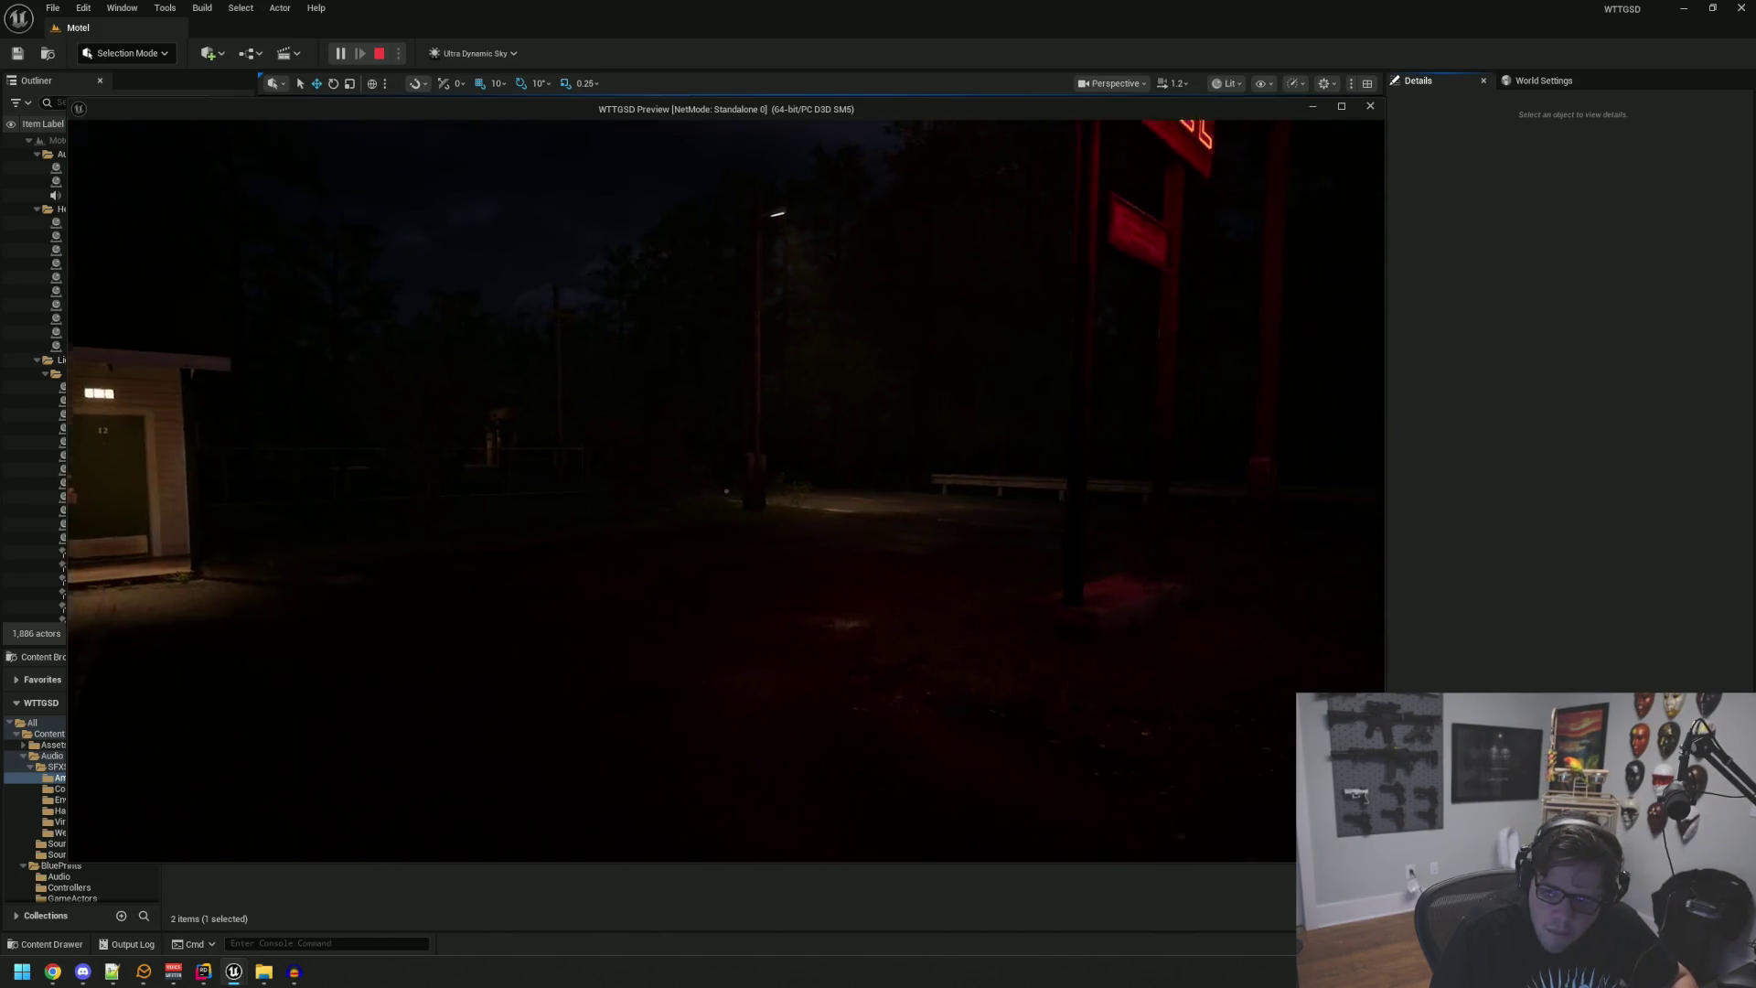
key(Escape)
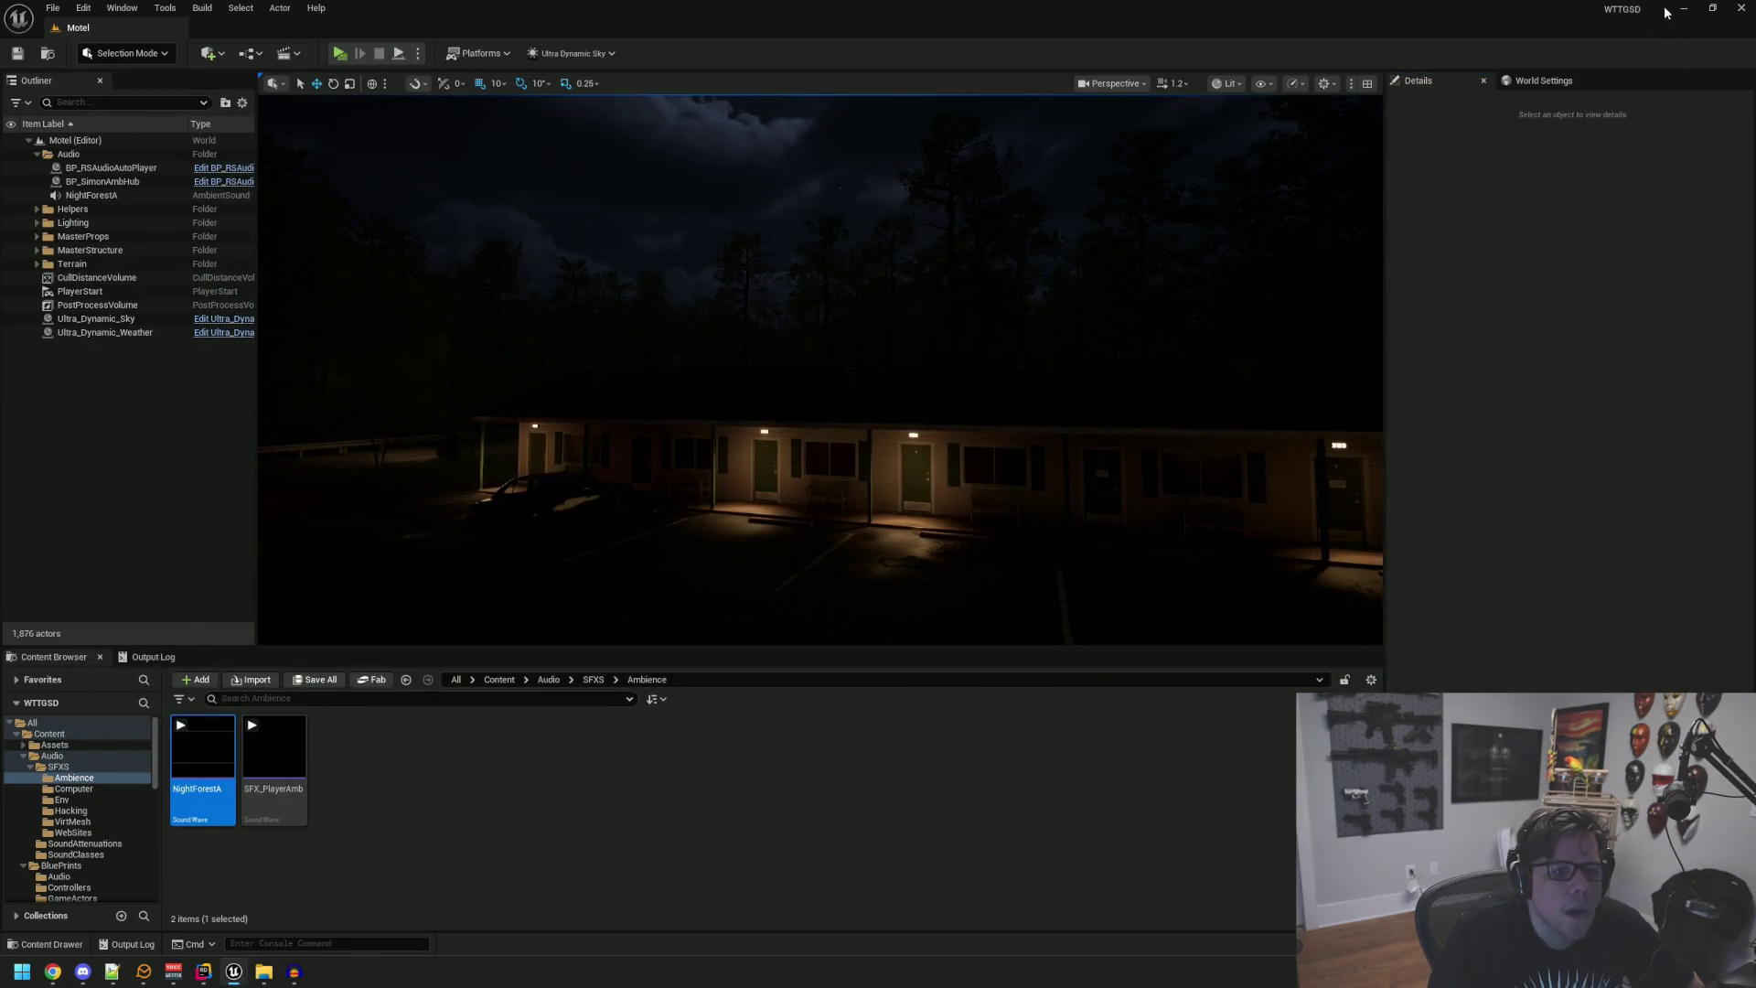
Step: Watch the Occluding Exteriors with Audio Volumes tutorial in Chrome, pause at 2:20, then return to Unreal
click(1684, 9)
click(1021, 20)
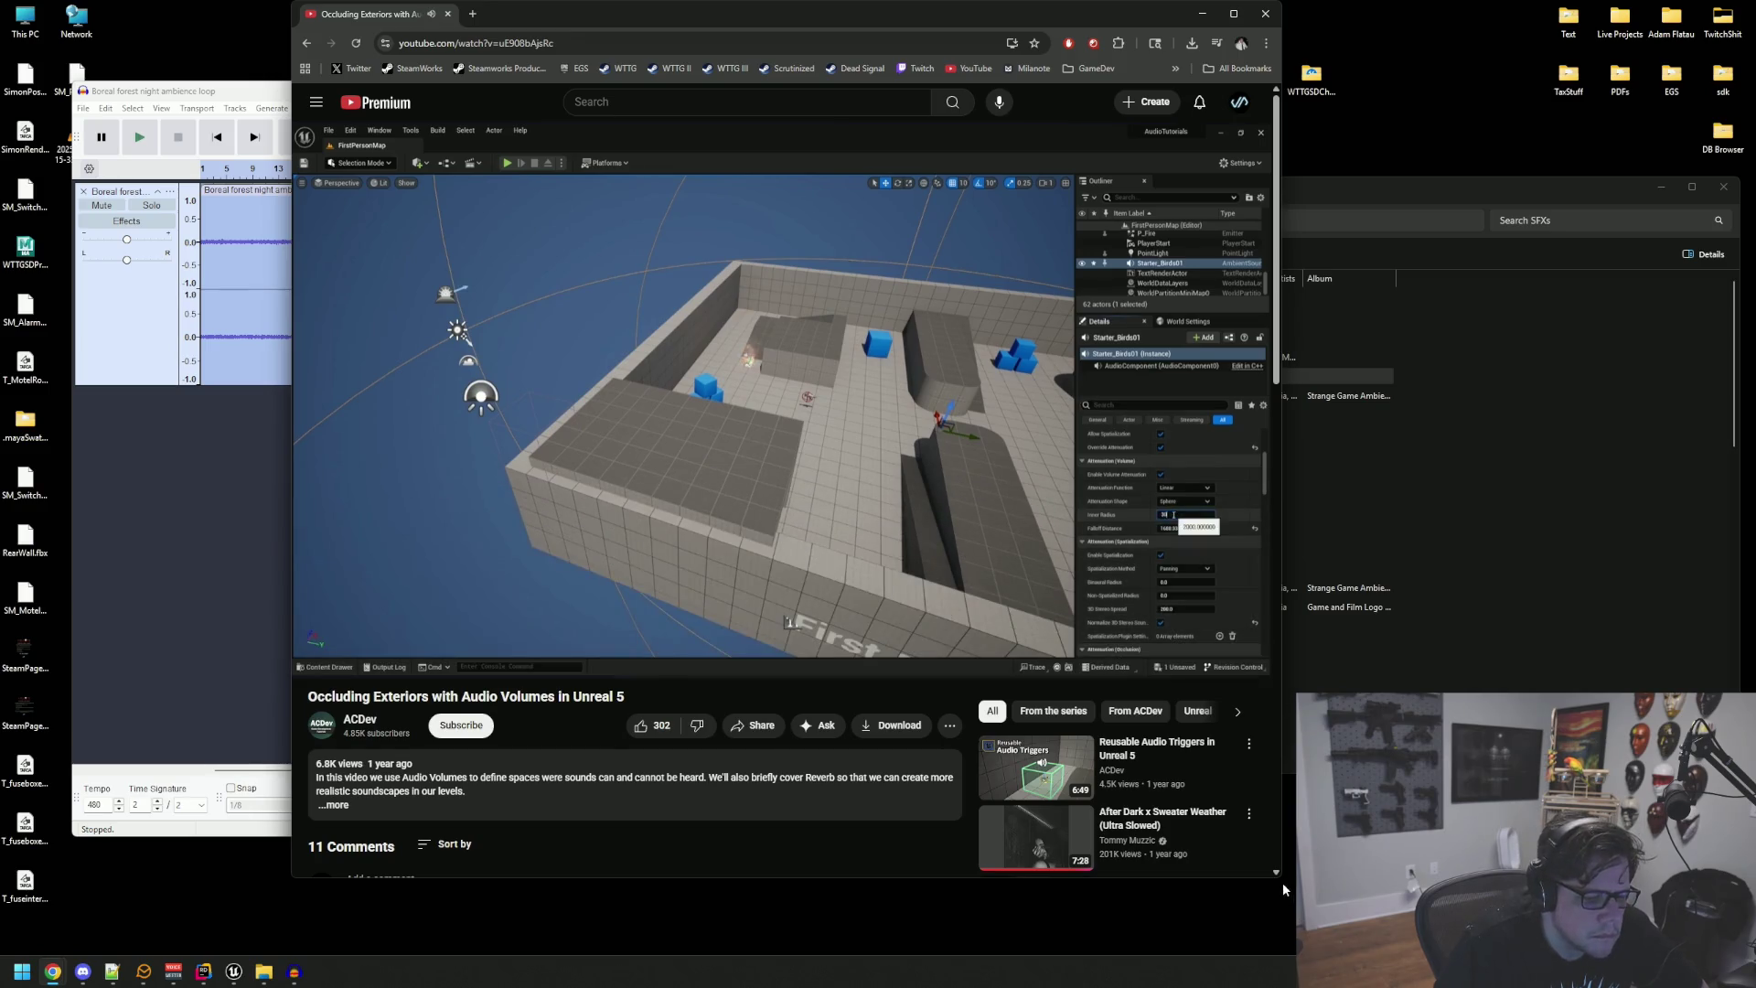
drag(1284, 876, 1460, 834)
drag(733, 25, 667, 34)
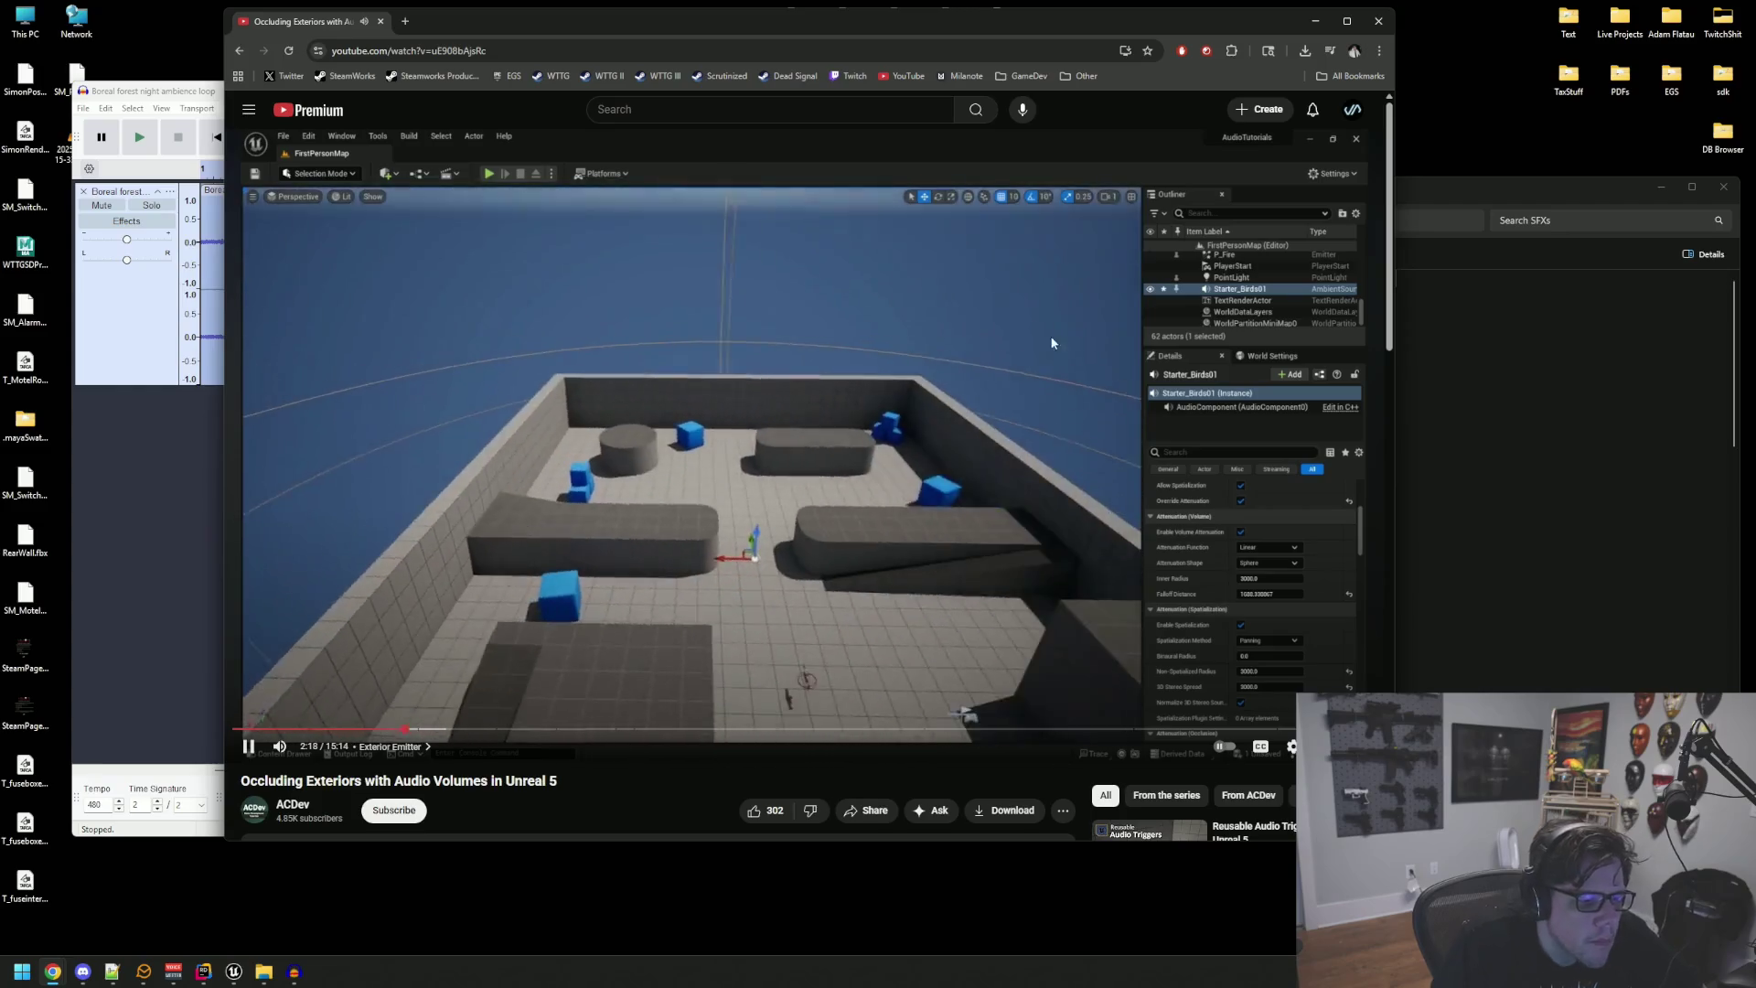
click(1017, 380)
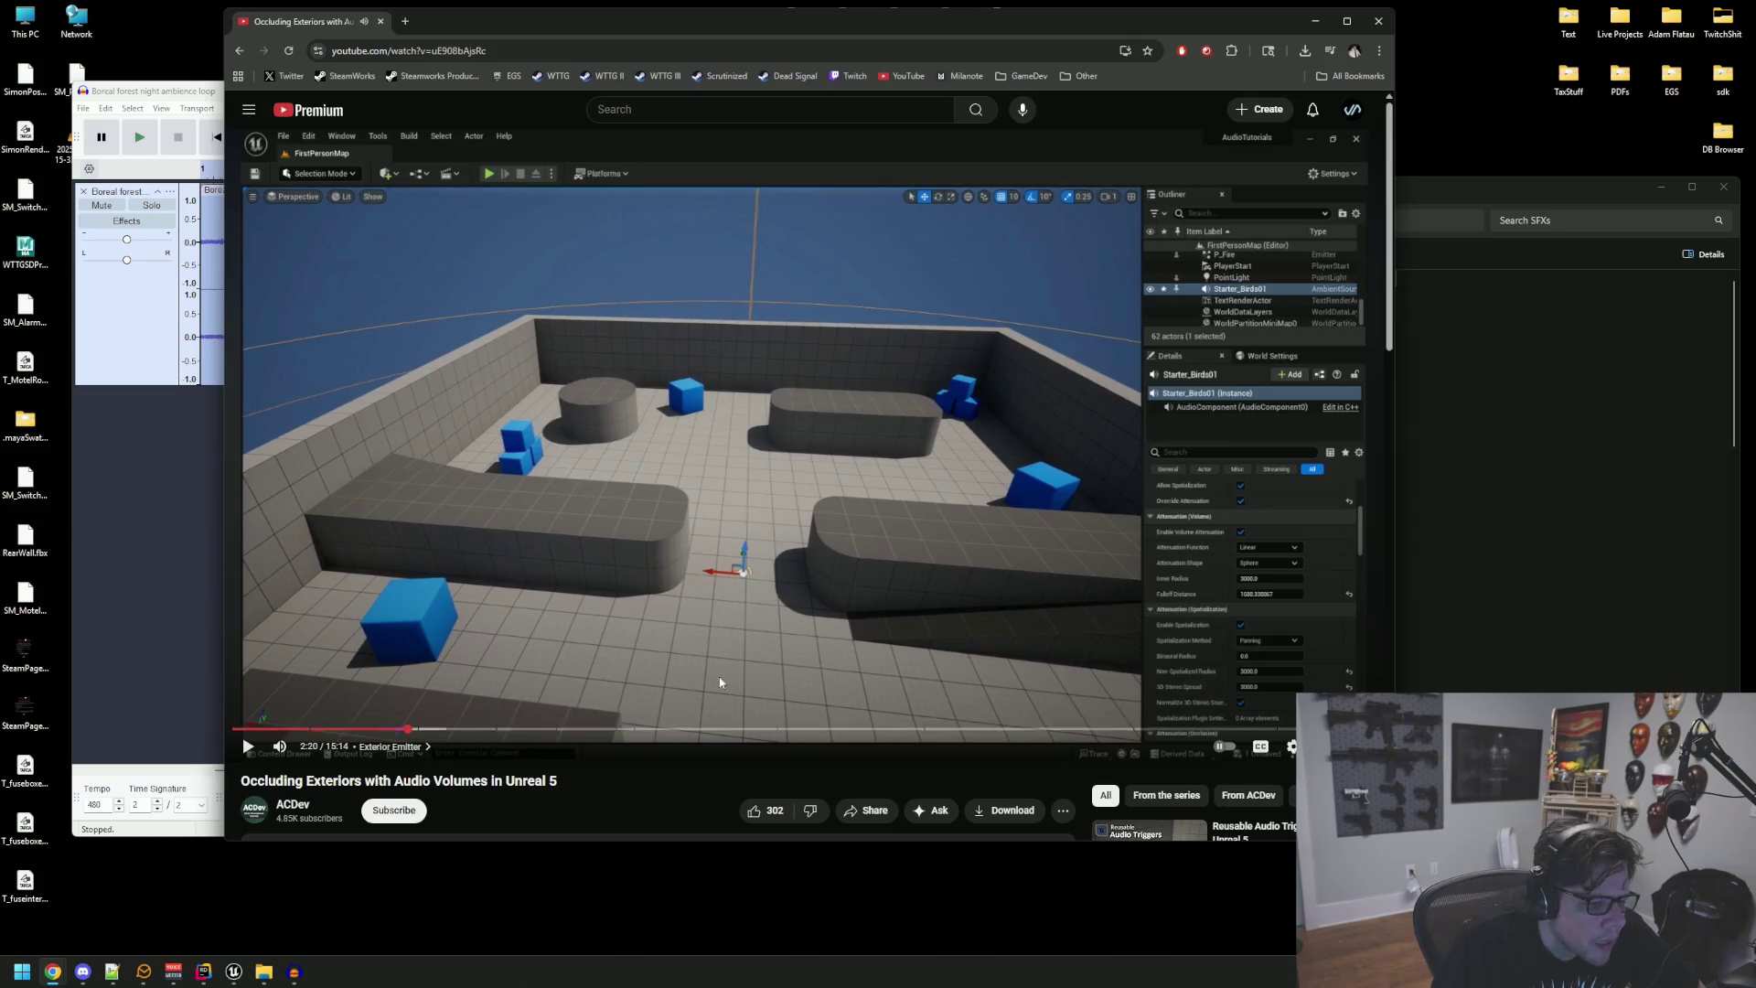
click(233, 972)
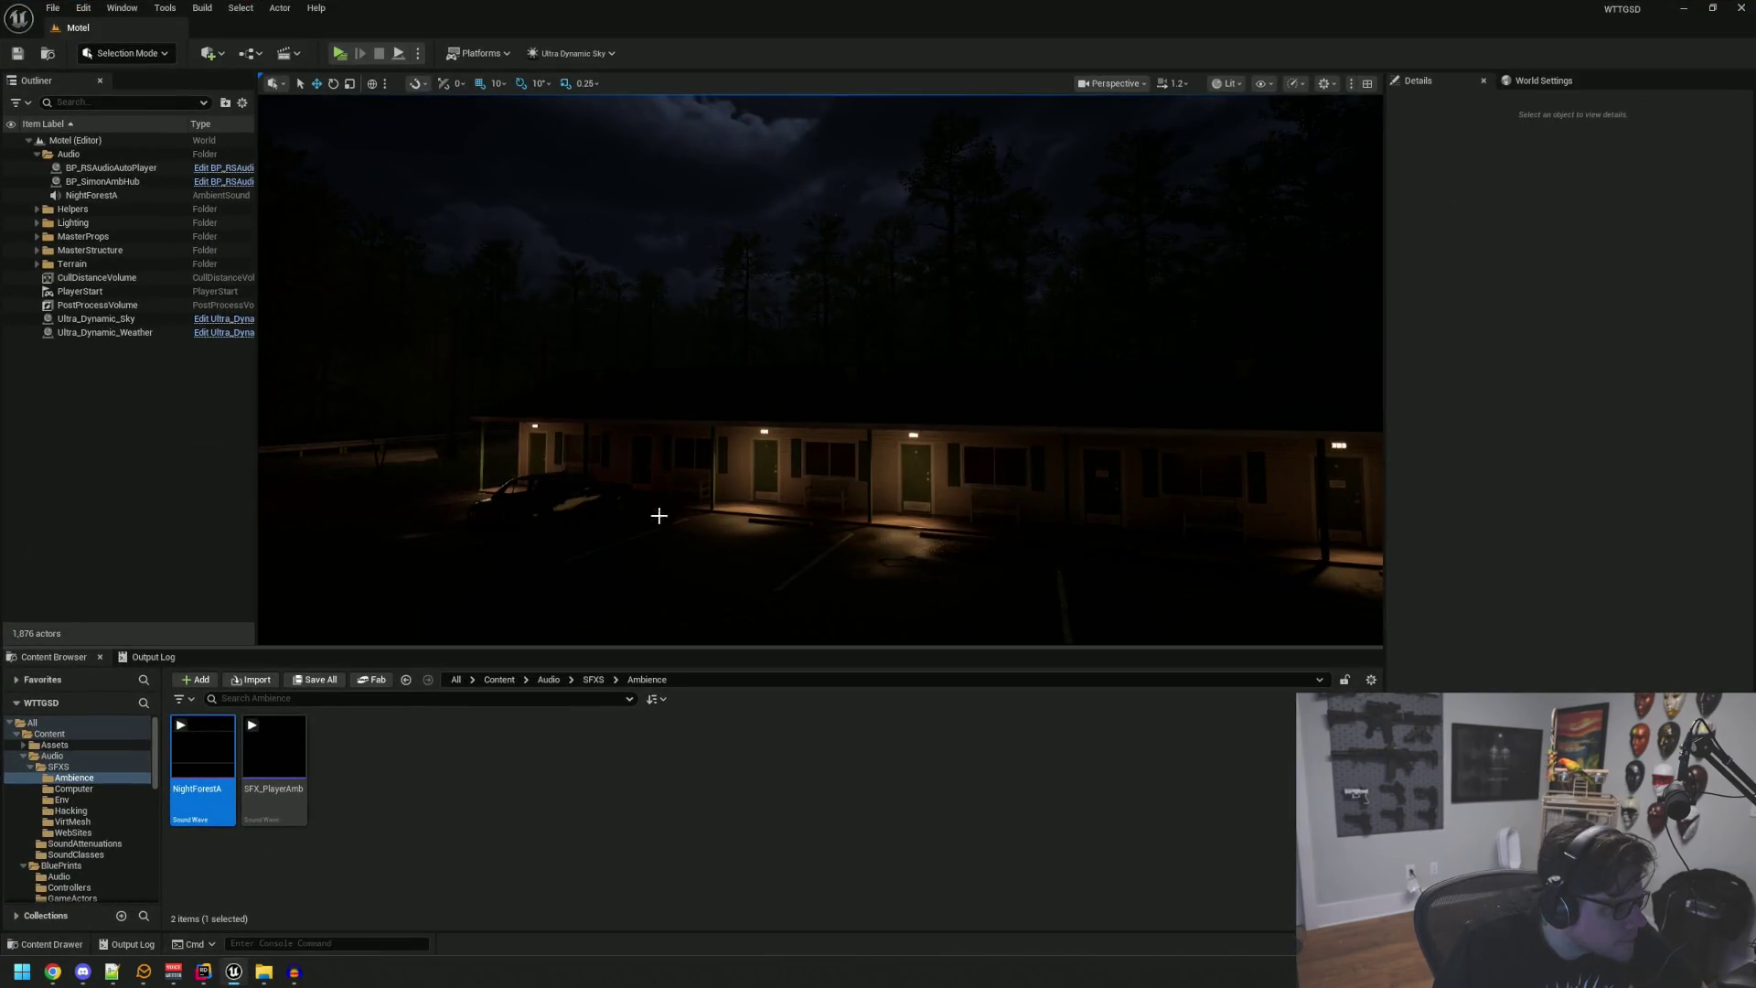
Step: Select NightForestA and re-enable its Allow Spatialization setting
drag(659, 522, 640, 475)
click(187, 196)
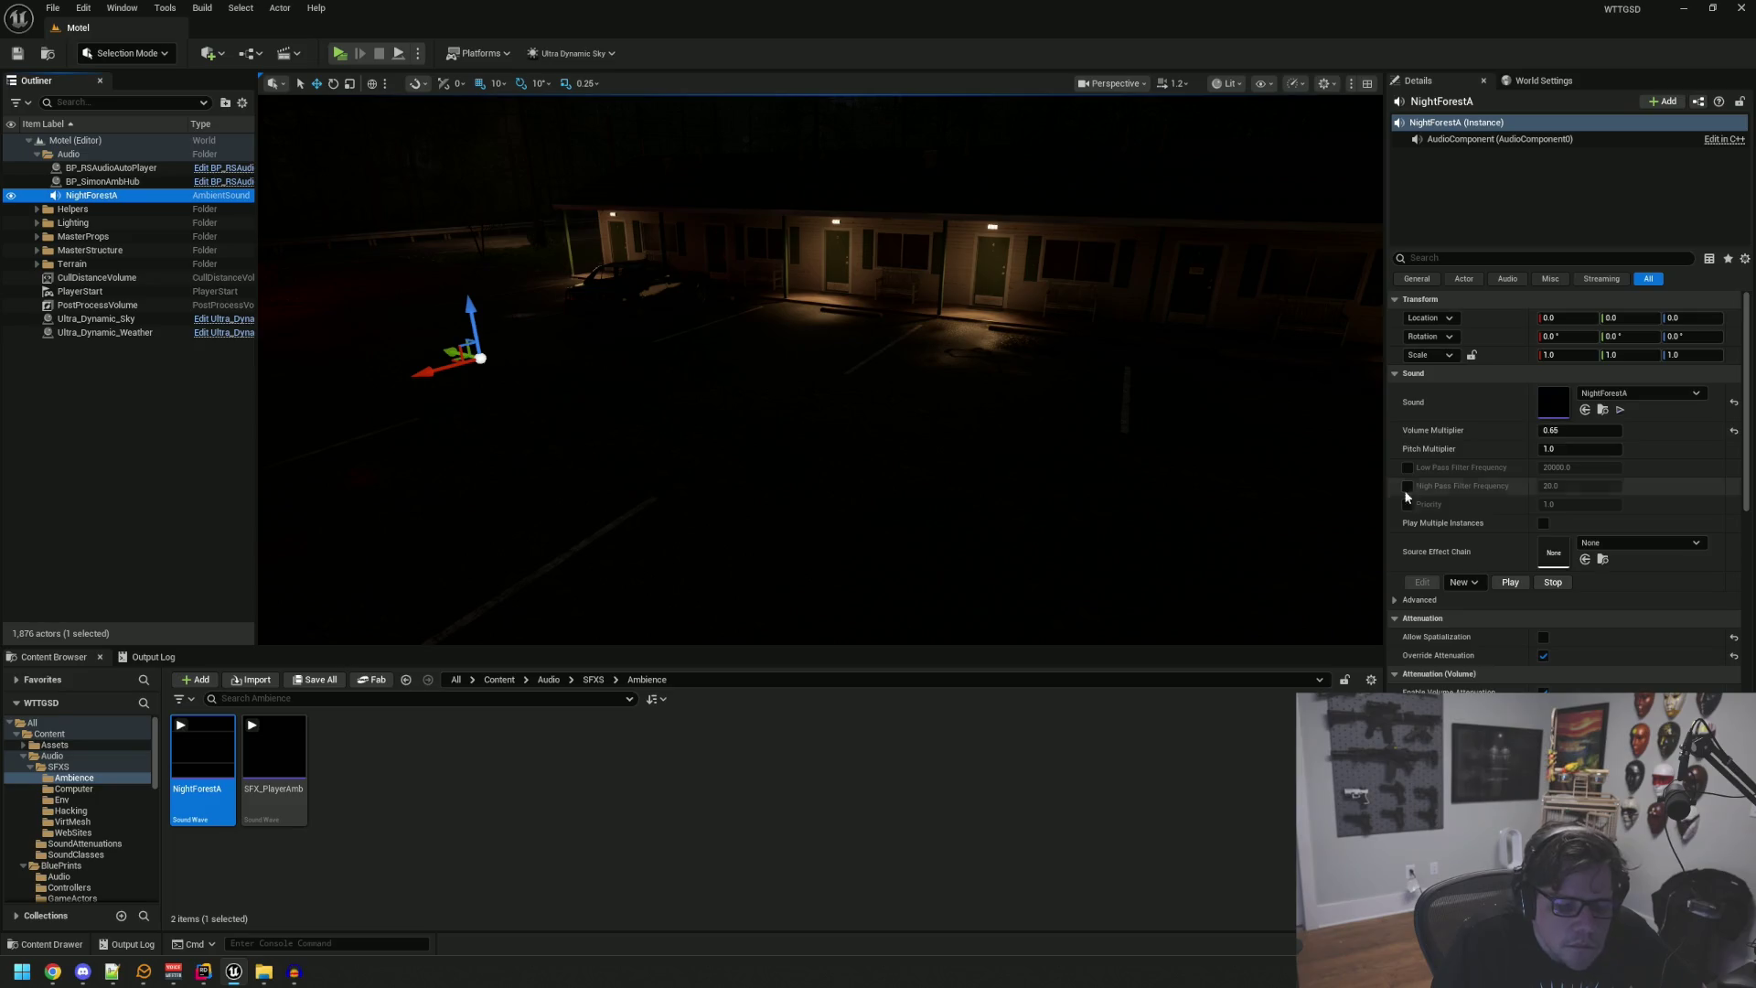
scroll(1479, 534, down, 3)
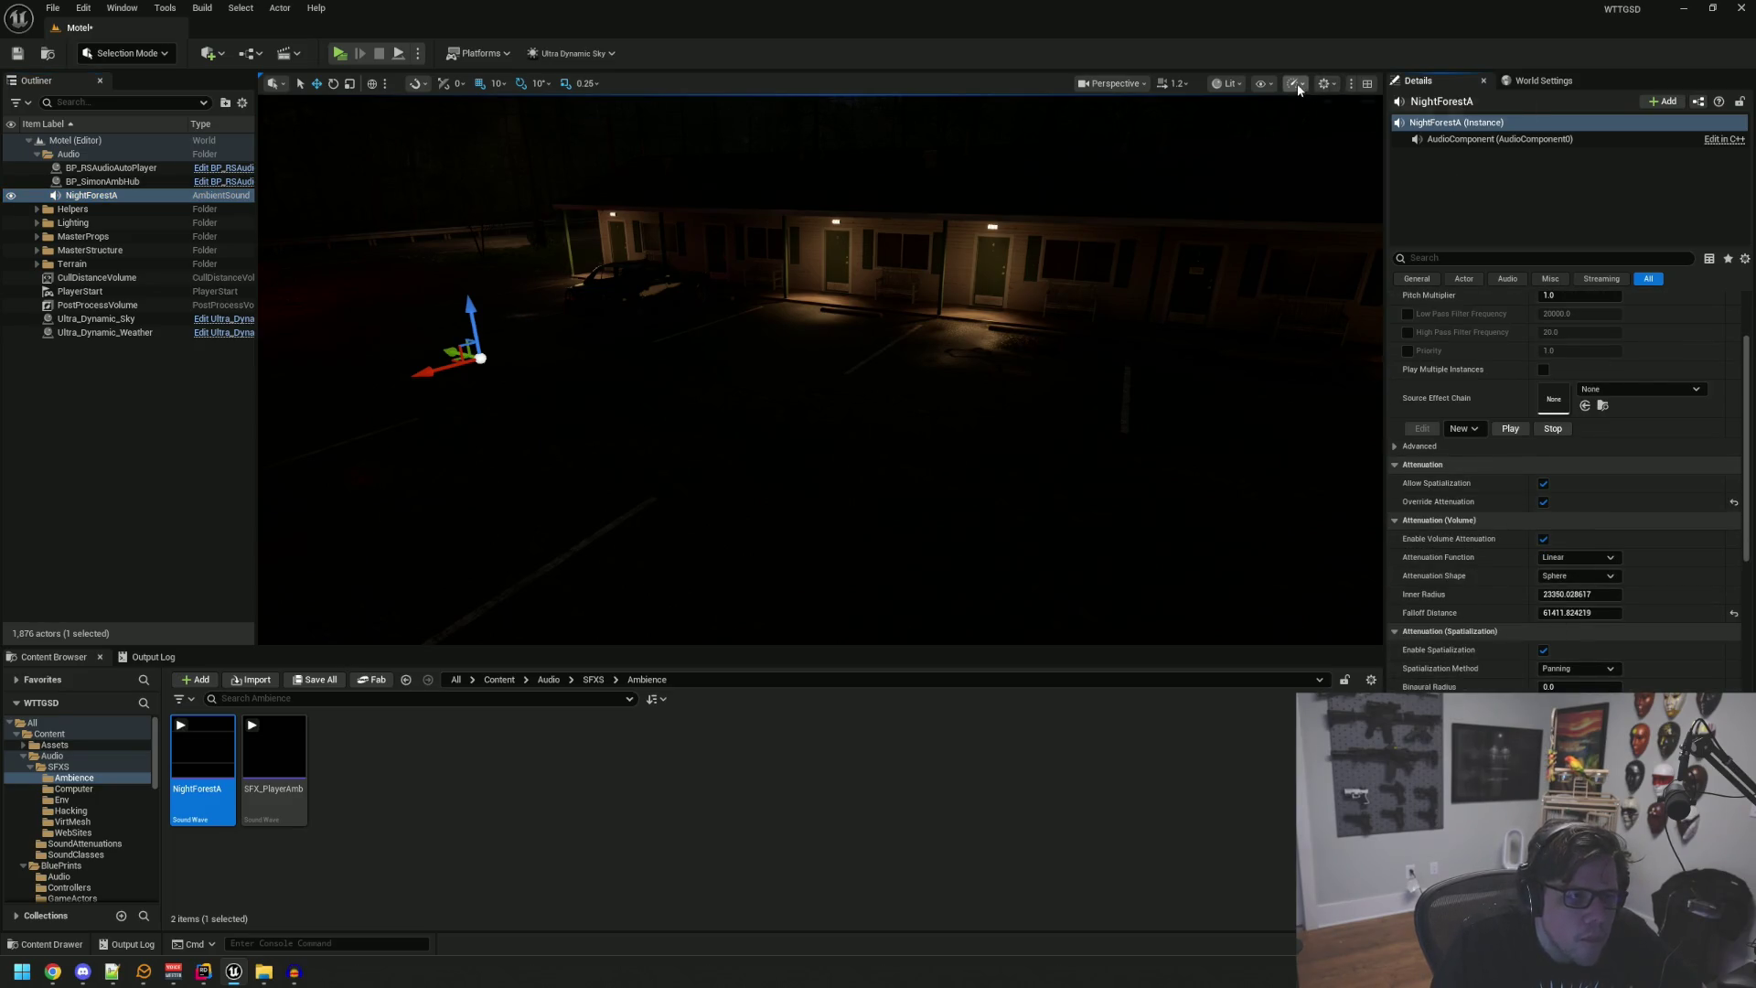
click(1324, 83)
Step: Fly the camera through the motel office to the parking lot and save the Motel level
mouse_move(1125, 259)
mouse_down()
mouse_move(1034, 293)
mouse_move(1133, 281)
mouse_move(1097, 289)
mouse_up()
mouse_move(509, 304)
mouse_down()
mouse_move(494, 122)
mouse_move(512, 137)
mouse_move(494, 137)
mouse_up()
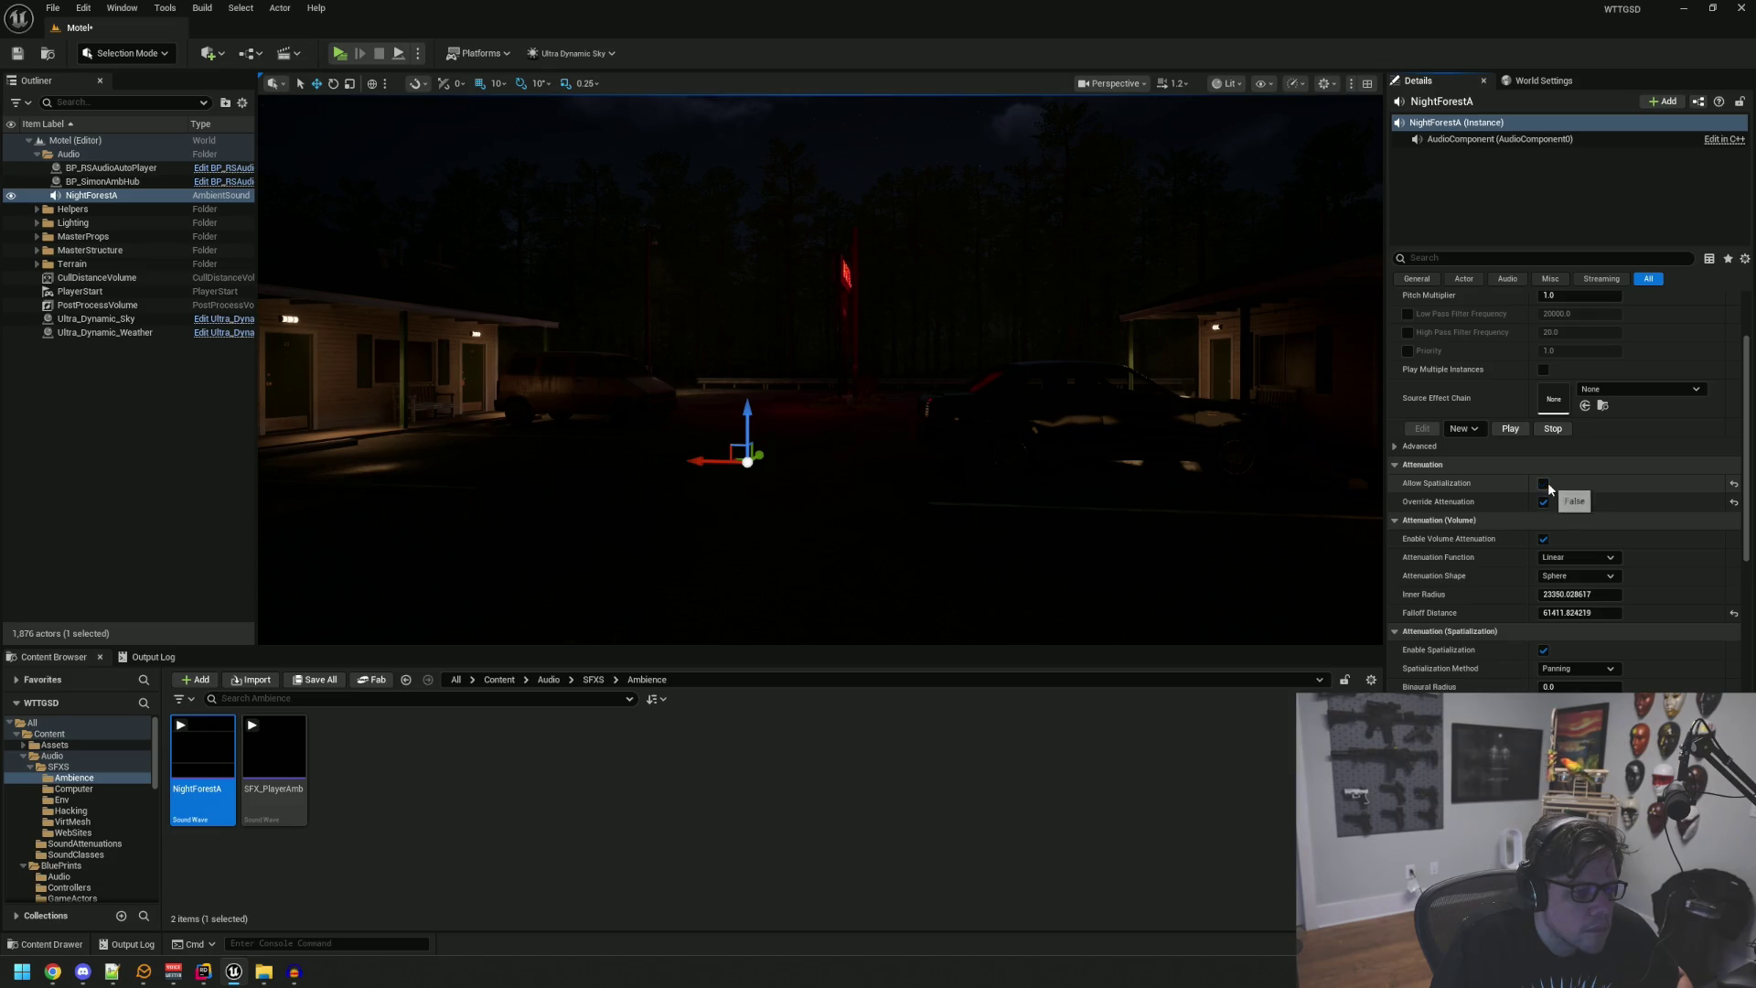
drag(1027, 429, 1061, 411)
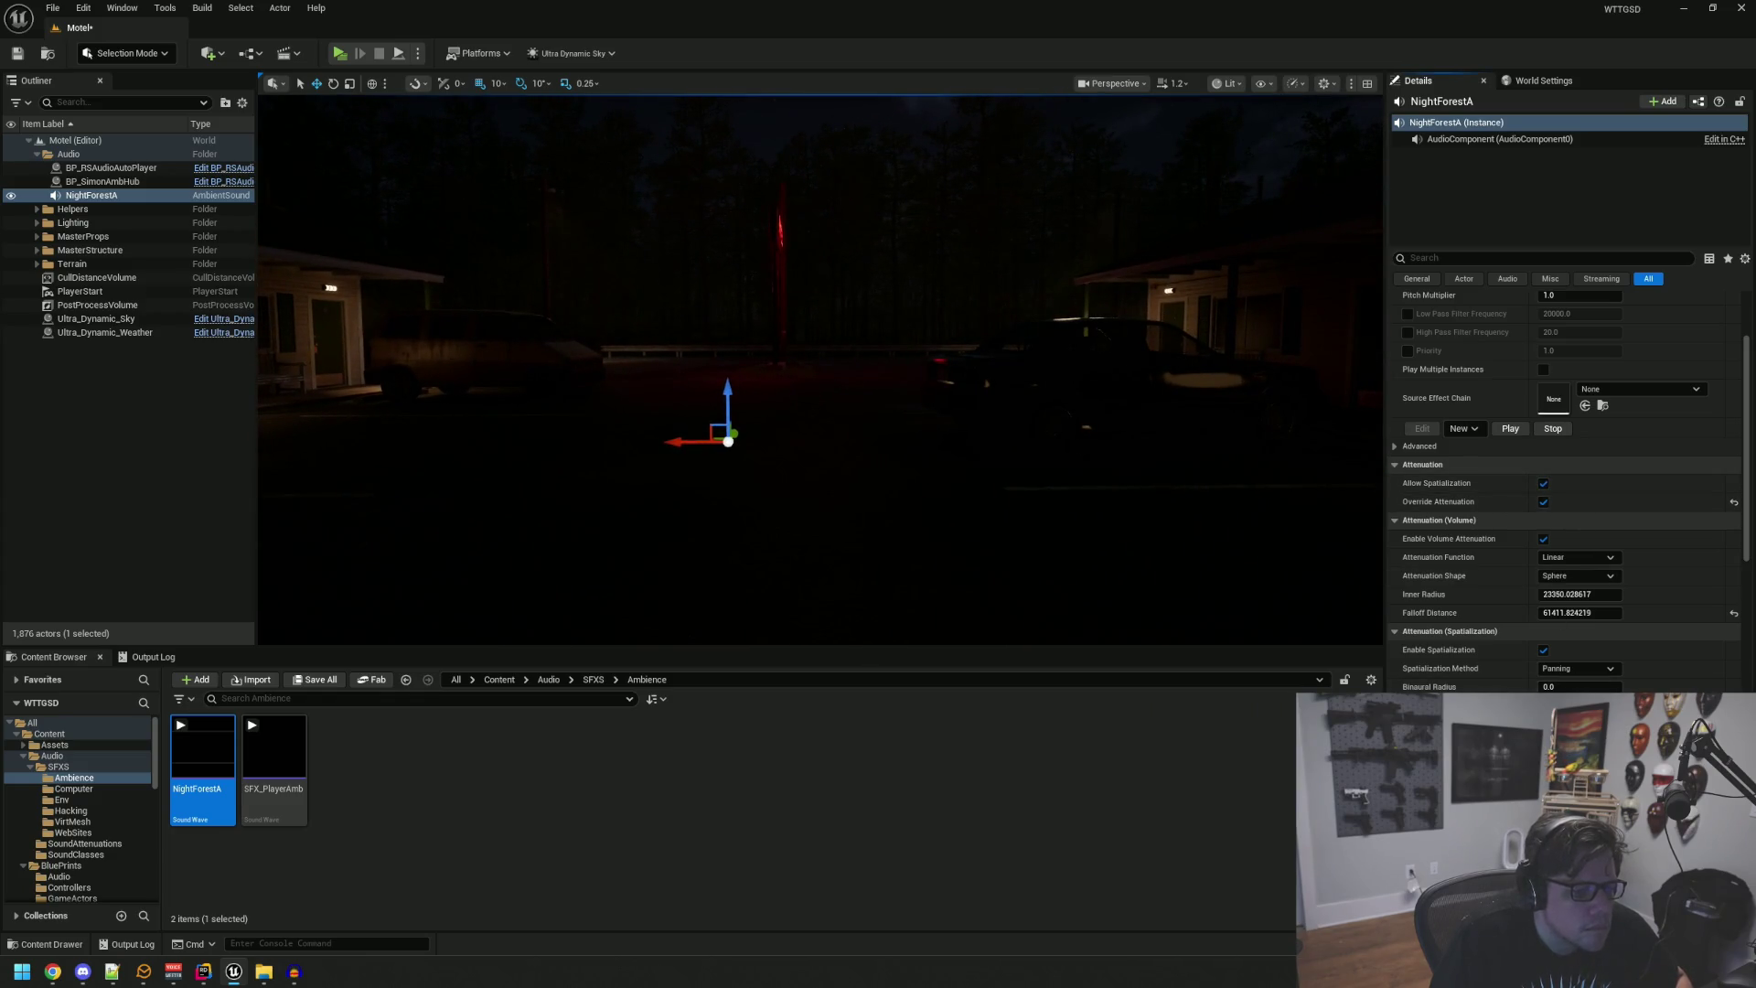
mouse_move(1226, 631)
mouse_down()
mouse_move(1198, 604)
mouse_move(1071, 563)
mouse_up()
key(ctrl+s)
Step: Play-test the Motel level again with spatialized forest ambience, then stop the preview
click(343, 55)
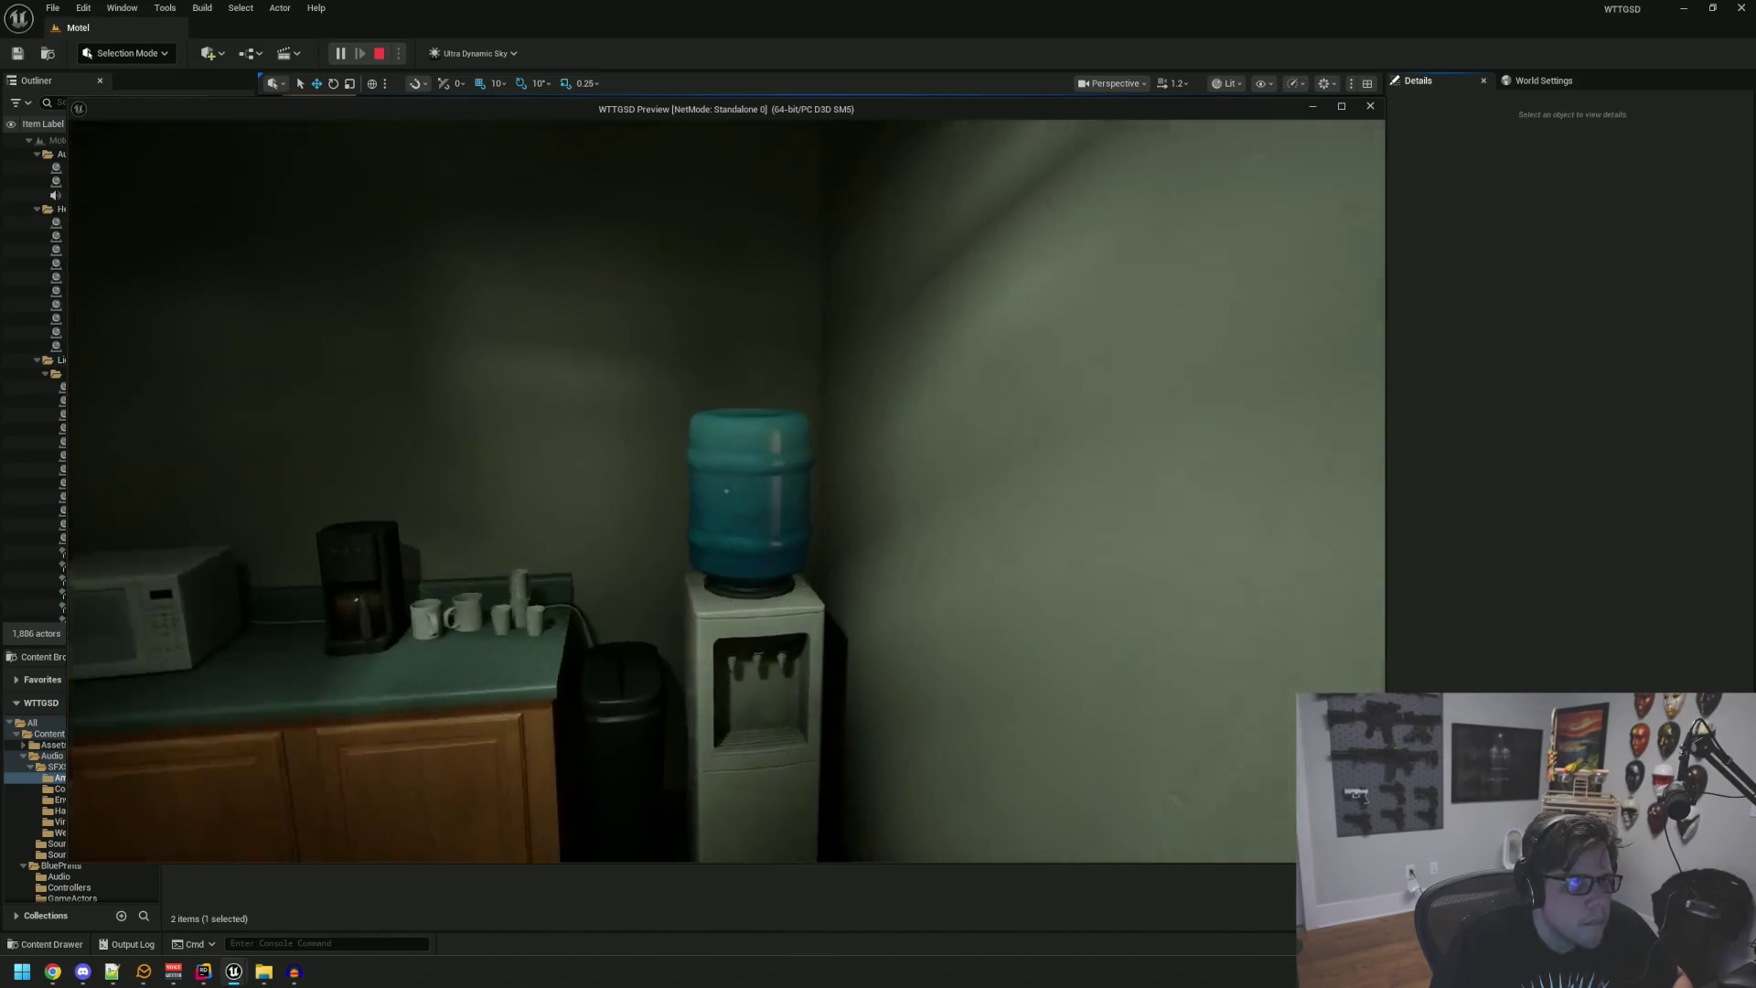
key(Escape)
Step: Frame NightForestA over the motel courtyard and turn its spatialization off again
key(f)
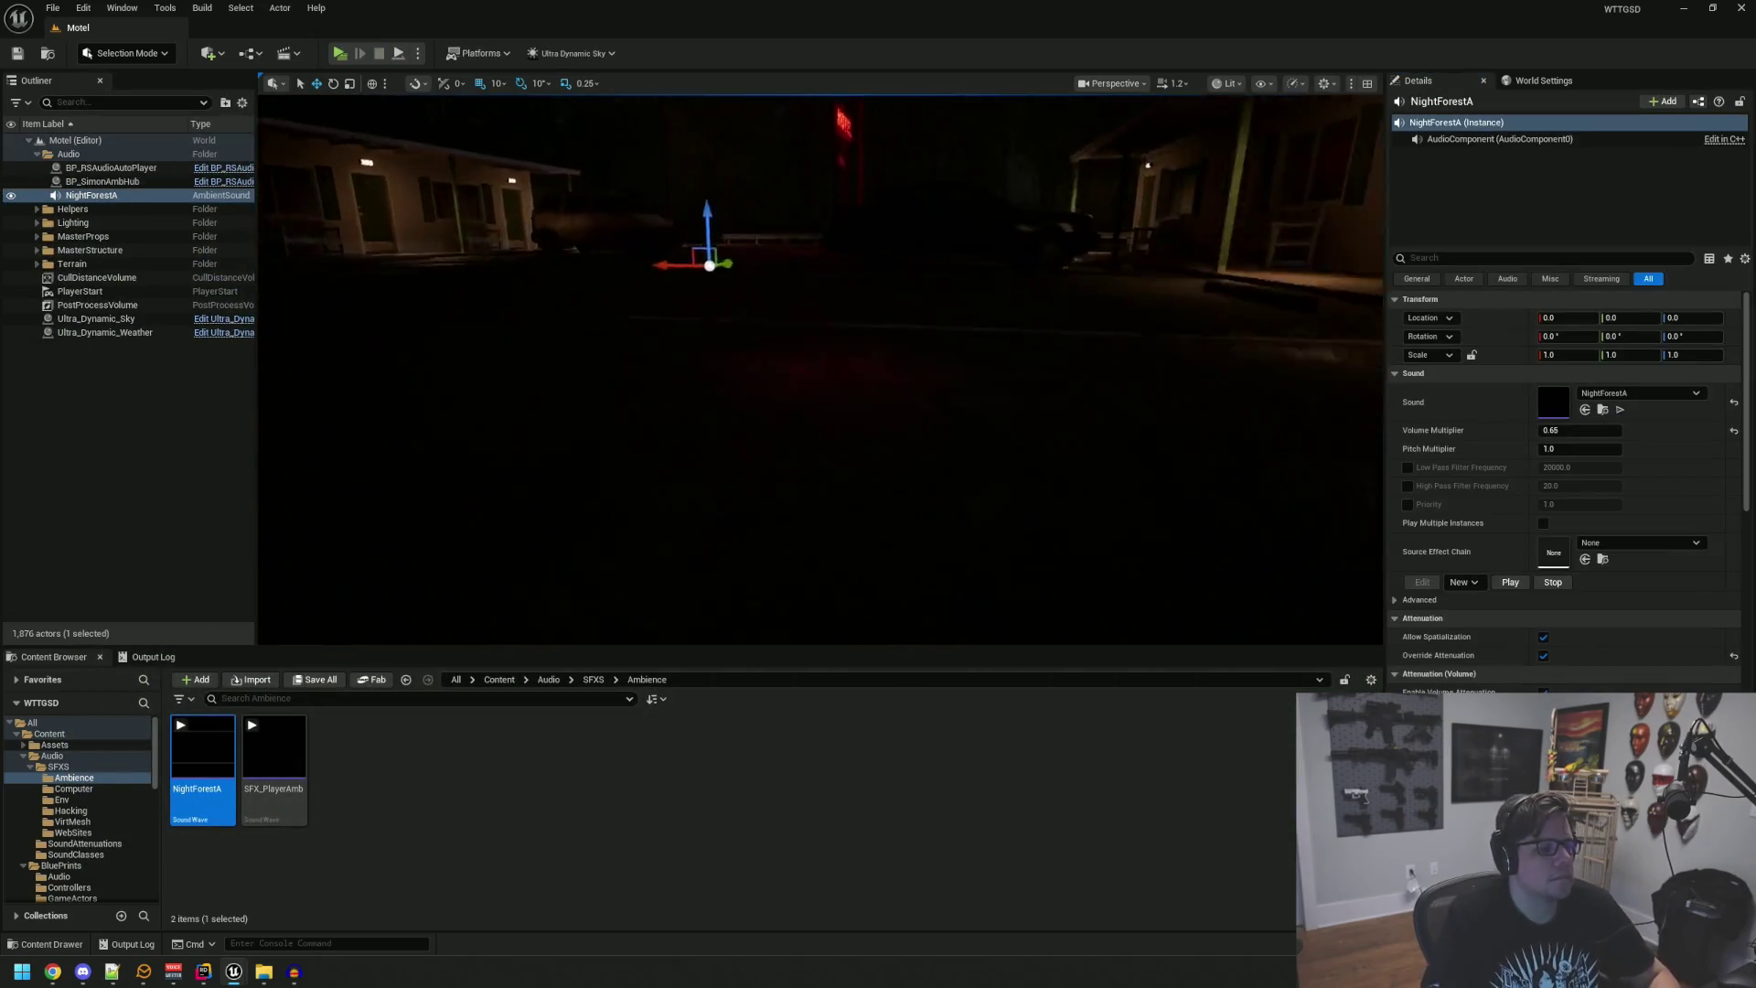
drag(1080, 368, 1079, 367)
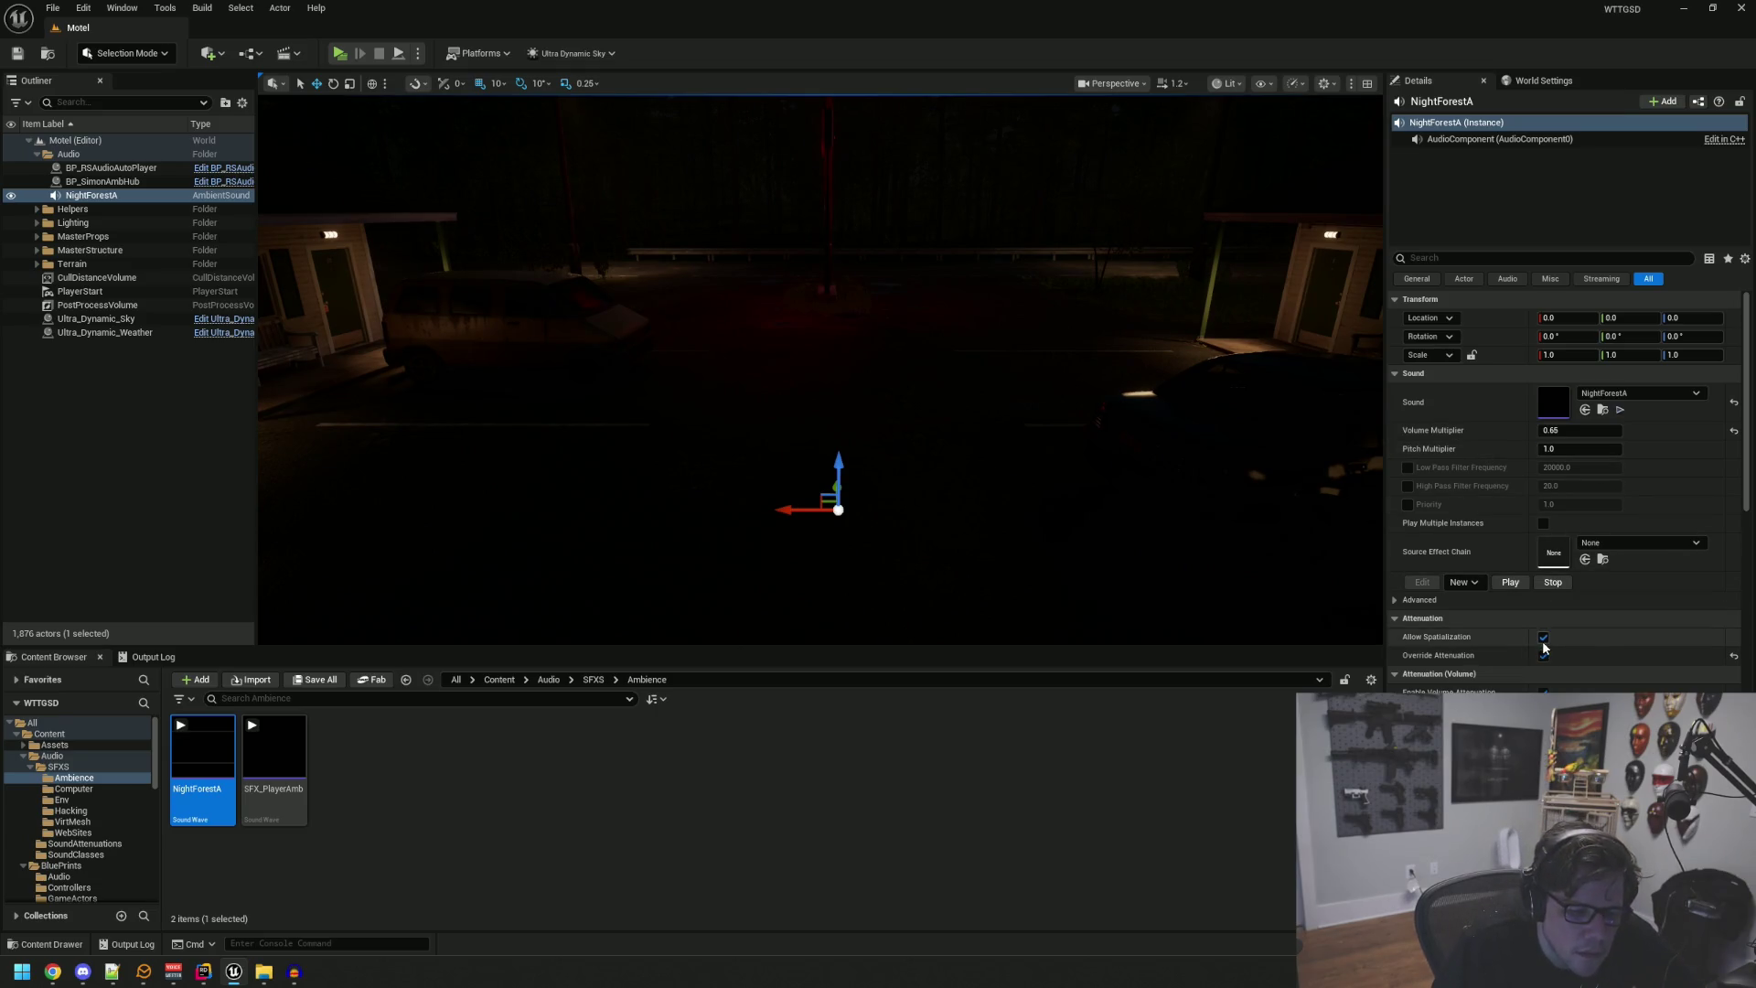
scroll(1542, 644, down, 3)
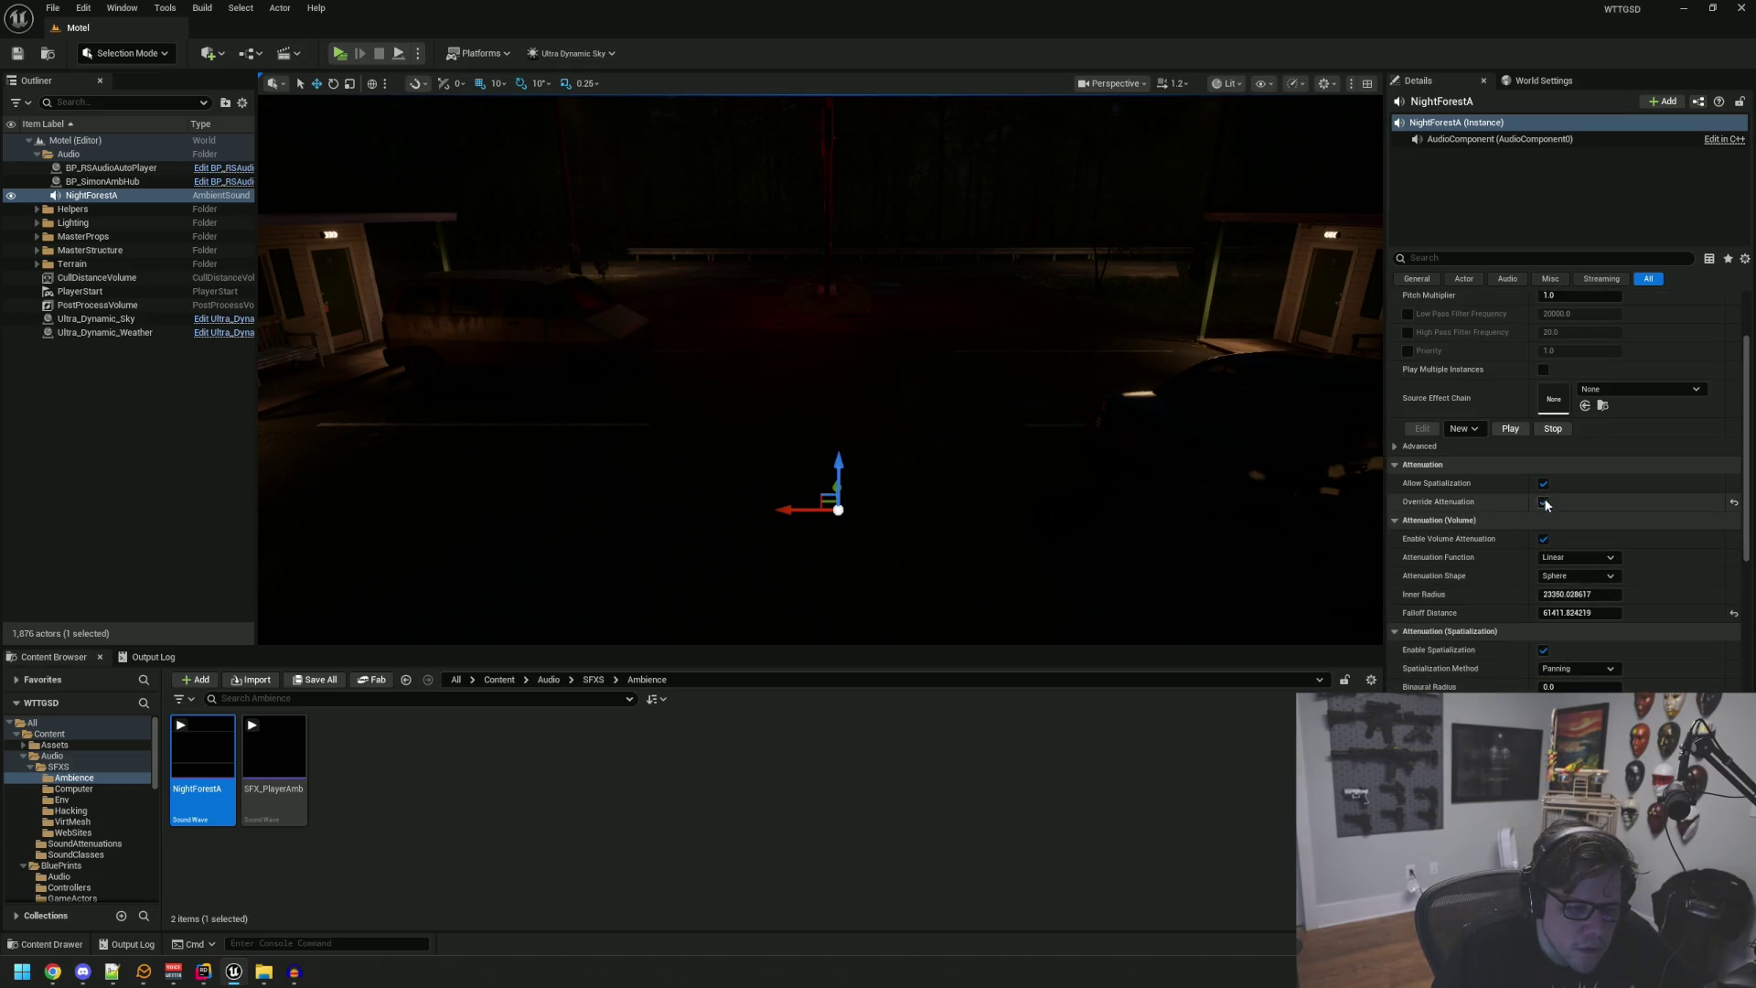
drag(1134, 402, 1134, 402)
drag(1298, 454, 1298, 455)
scroll(1555, 454, up, 3)
scroll(1560, 448, up, 1)
drag(1266, 396, 1265, 397)
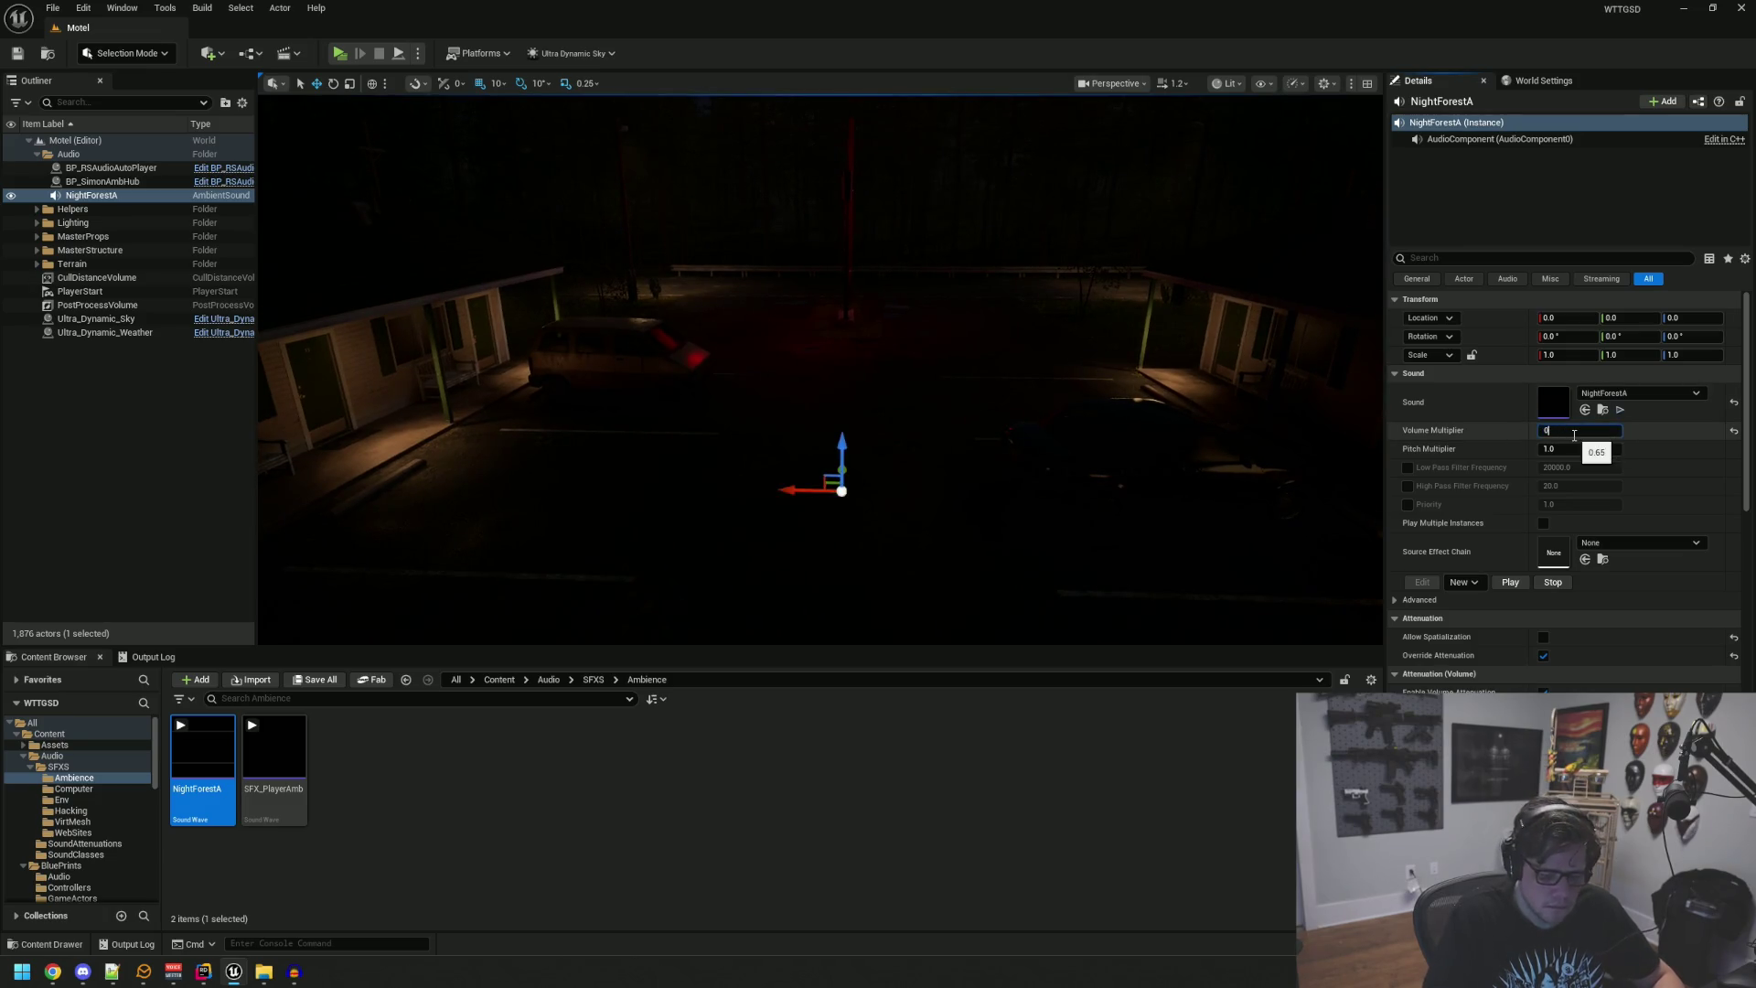
Step: Set NightForestA's volume multiplier to 0.5, save the Motel level, and deselect it
text(.5)
key(Return)
text(1.5)
key(Return)
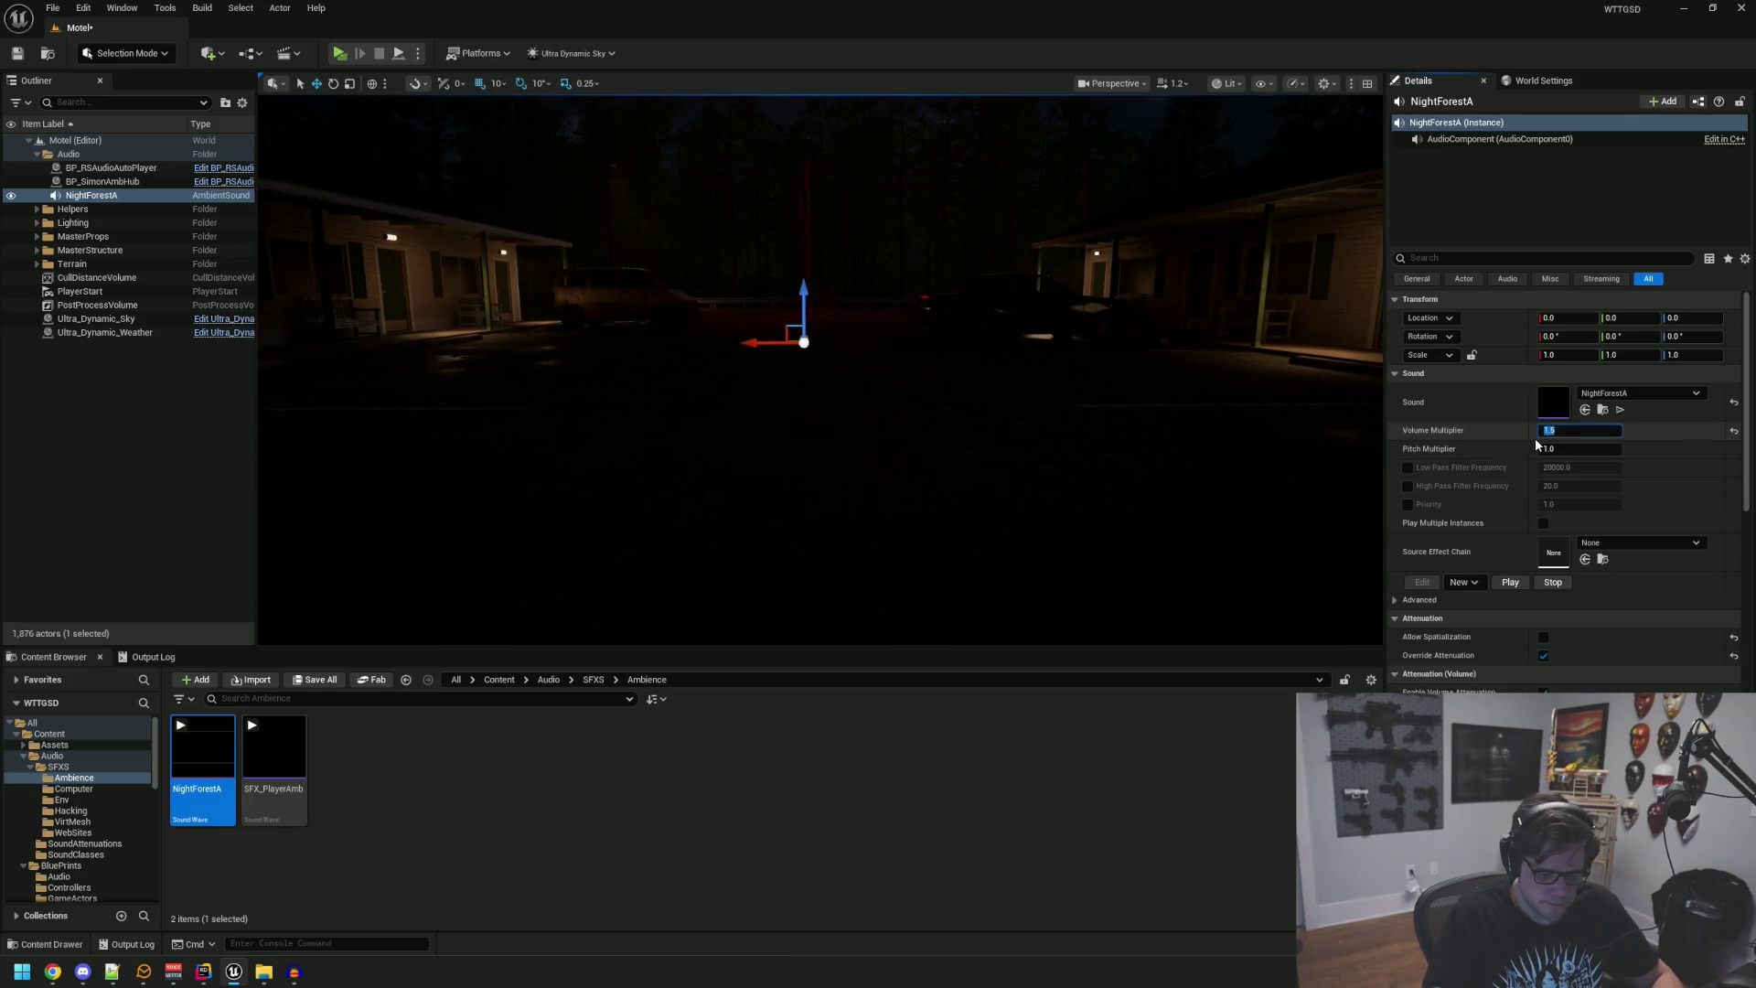
key(ctrl+s)
click(152, 448)
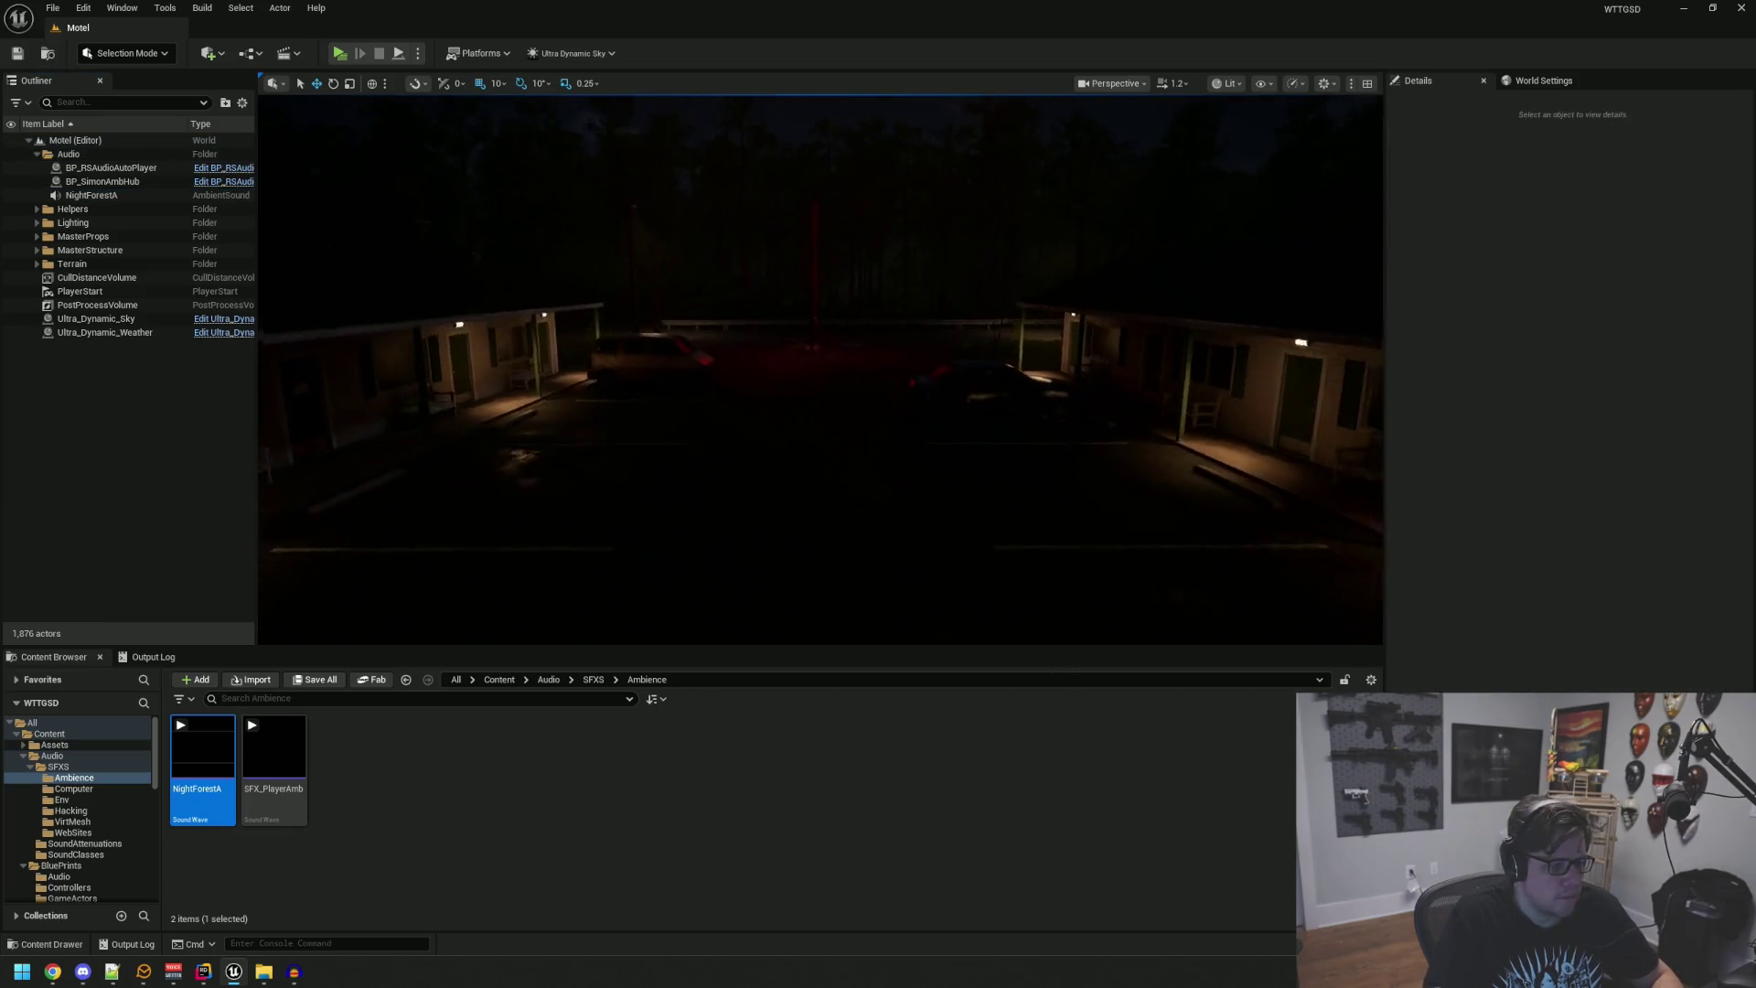